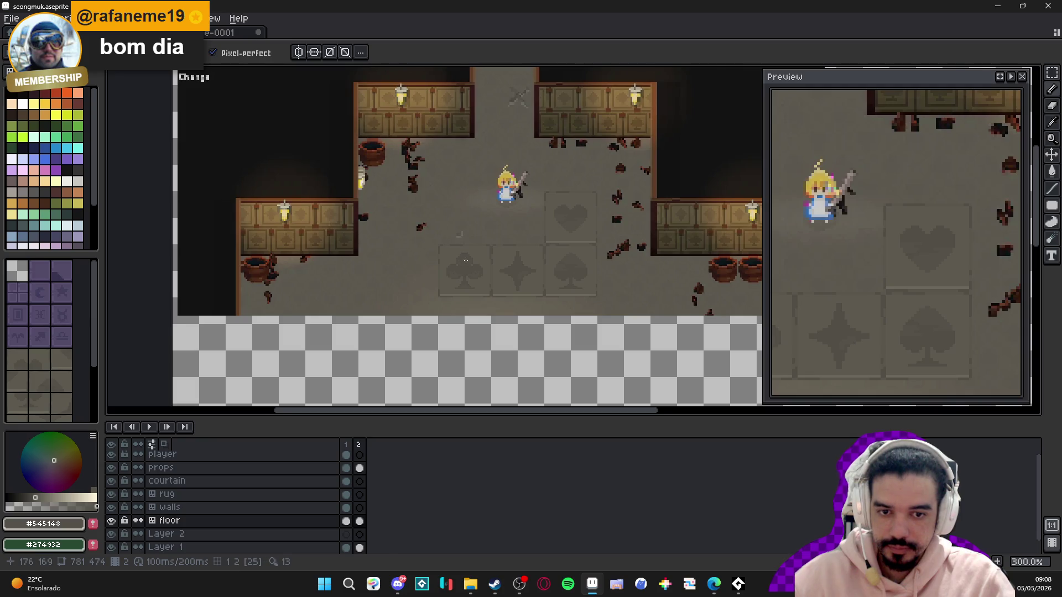
# - Save the dungeon sprite file
pyautogui.scroll(1, 451, 232)
pyautogui.press('v')
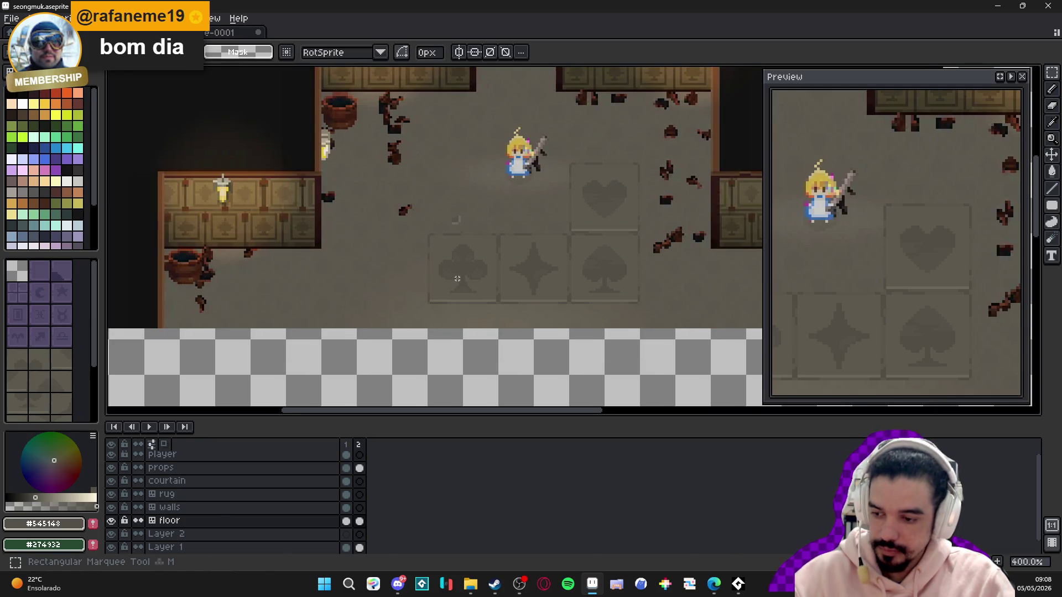
pyautogui.hotkey('ctrl', 's')
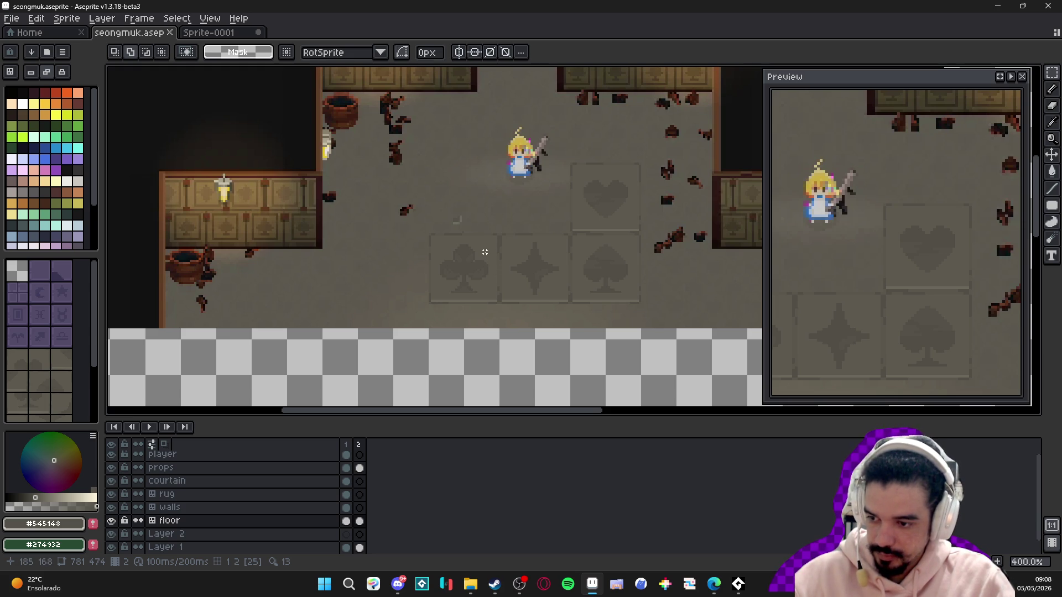
# - Duplicate the 32×32 club floor tile into the empty spot to its left
pyautogui.scroll(1, 465, 254)
pyautogui.scroll(1, 427, 243)
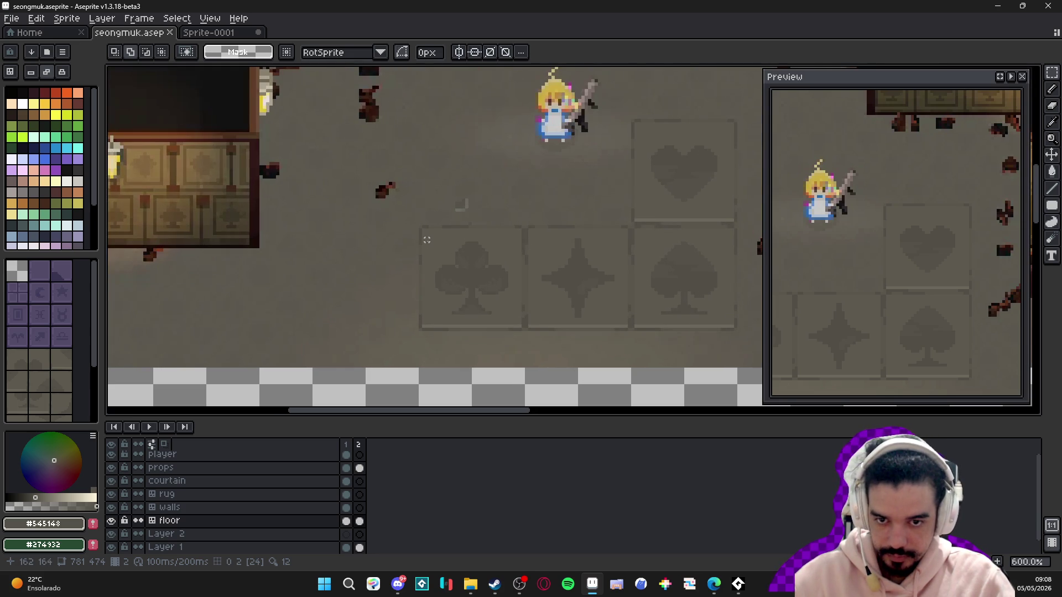
pyautogui.moveTo(427, 237)
pyautogui.mouseDown()
pyautogui.moveTo(486, 301)
pyautogui.moveTo(313, 277)
pyautogui.moveTo(365, 277)
pyautogui.mouseUp()
pyautogui.hotkey('ctrl', 't')
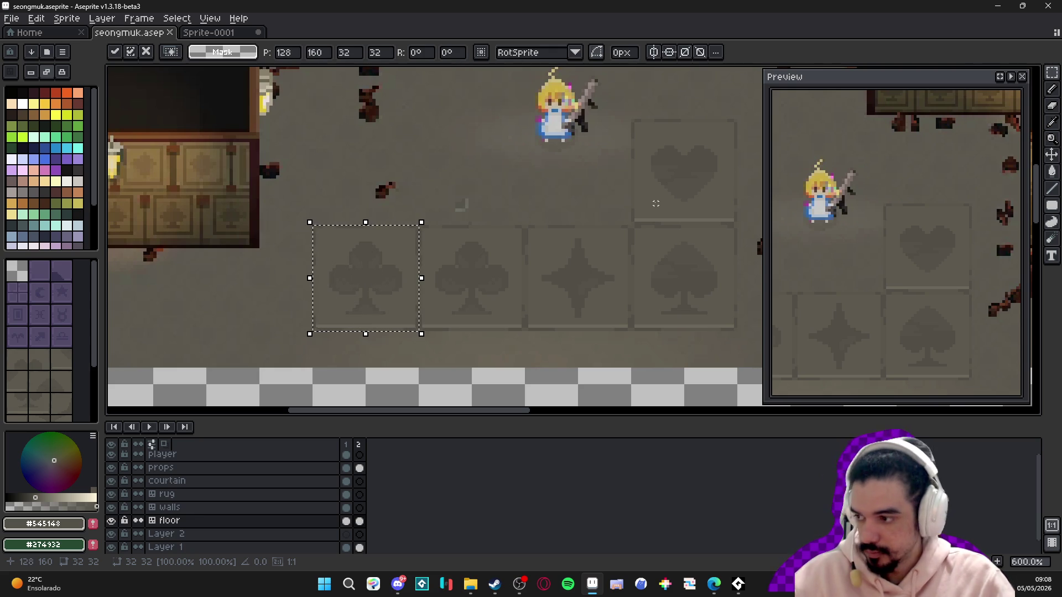
pyautogui.hotkey('ctrl', 'd')
pyautogui.press('b')
pyautogui.scroll(3, 395, 260)
# - Cover the copied club tile and its leftover bottom triangle in the sampled floor colour
pyautogui.keyDown('alt'); pyautogui.click(388, 282); pyautogui.keyUp('alt')
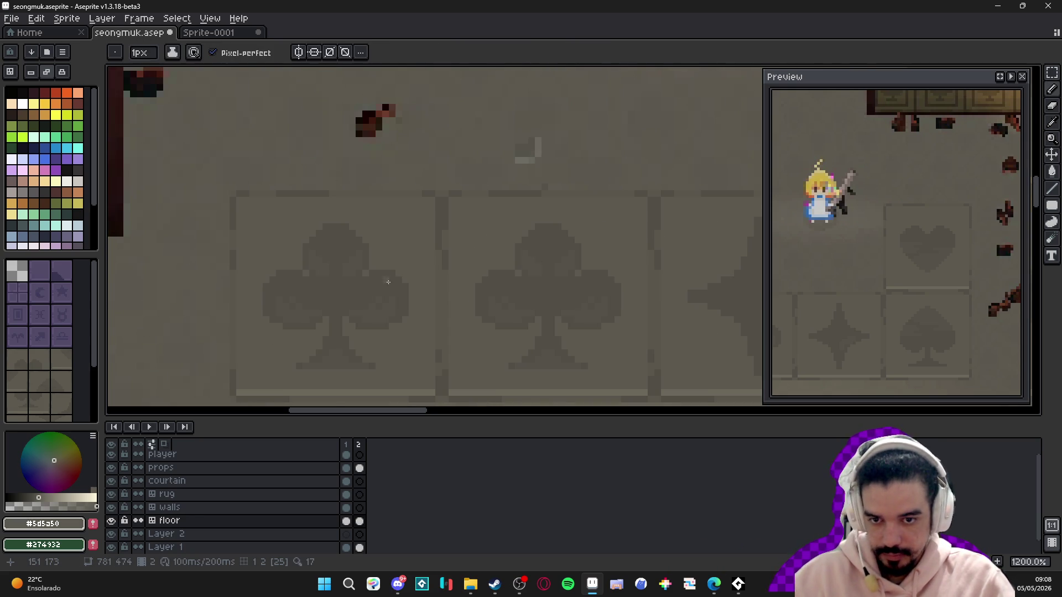
pyautogui.scroll(11, 390, 298)
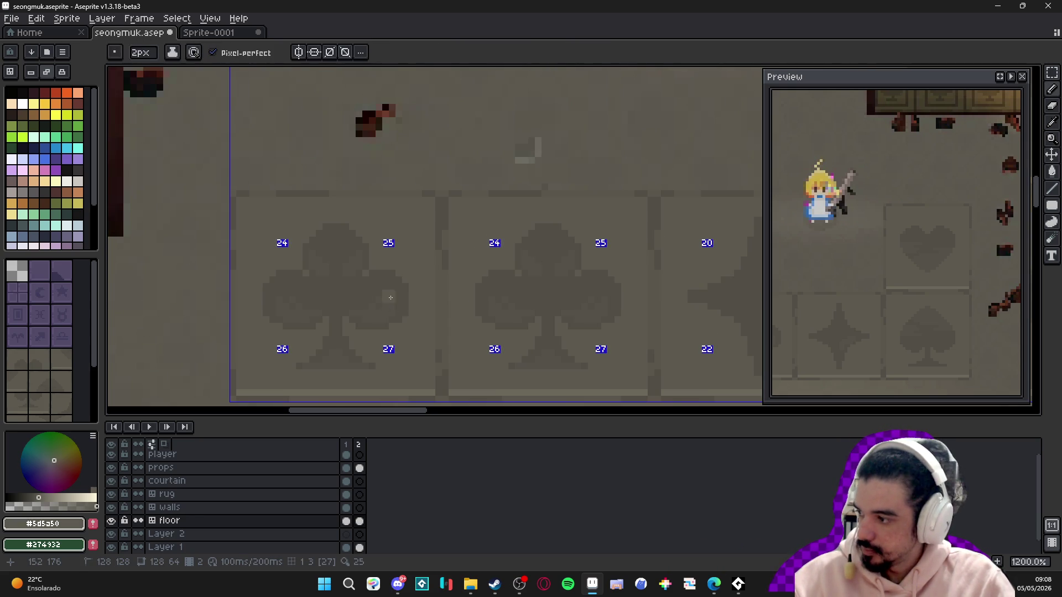
pyautogui.moveTo(390, 298)
pyautogui.mouseDown()
pyautogui.moveTo(360, 299)
pyautogui.moveTo(338, 260)
pyautogui.mouseUp()
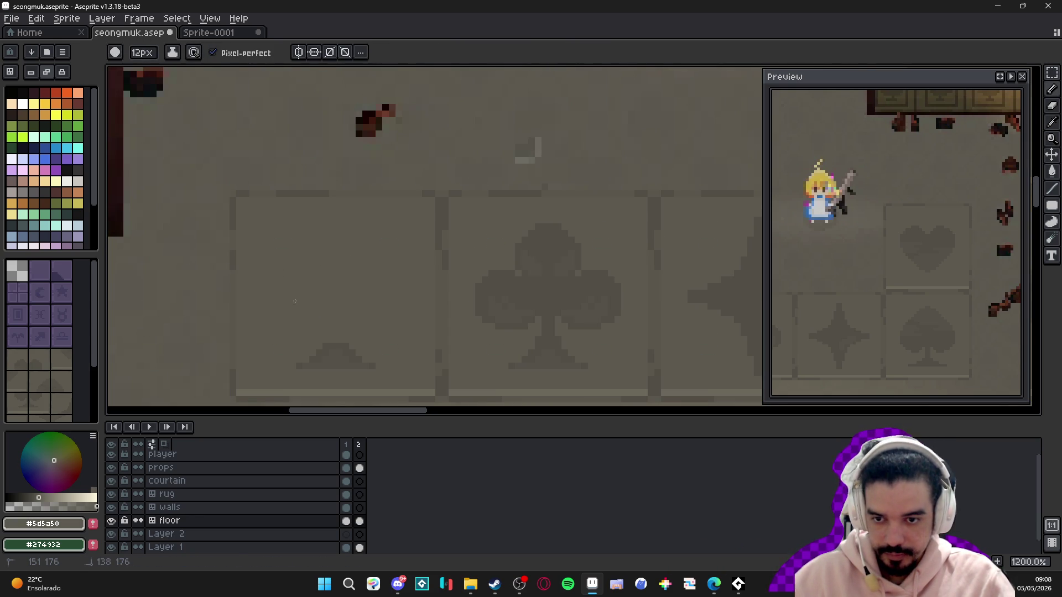
pyautogui.moveTo(315, 354); pyautogui.dragTo(356, 357)
pyautogui.scroll(-11, 365, 308)
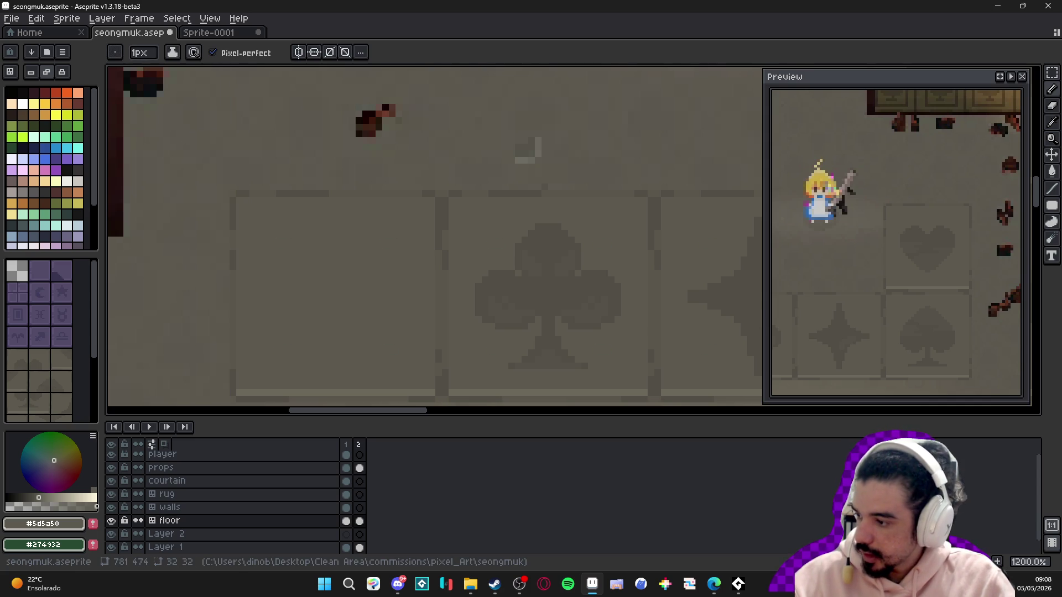
pyautogui.scroll(-4, 367, 240)
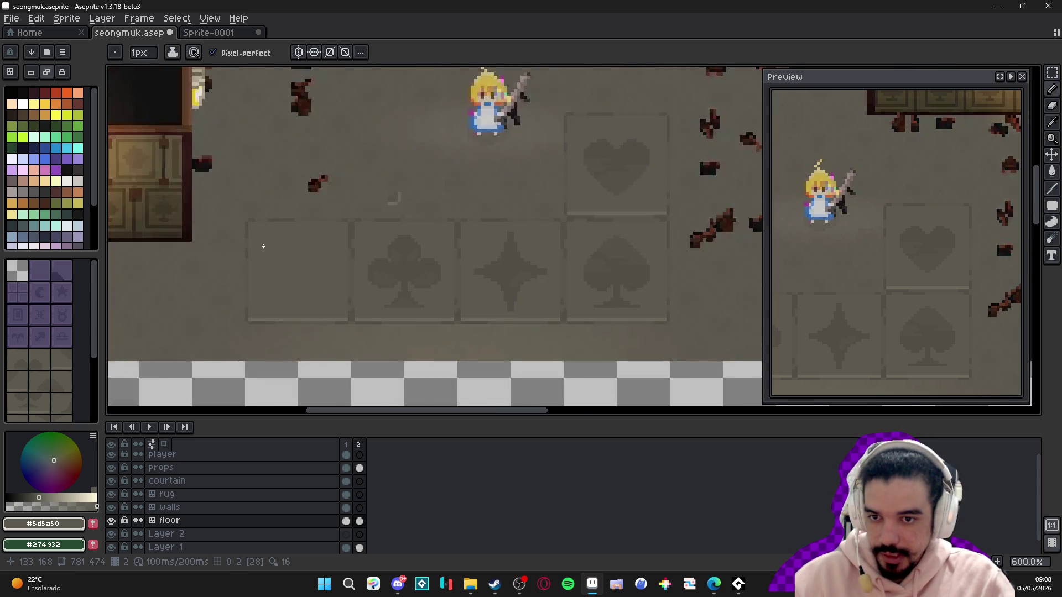
pyautogui.scroll(2, 367, 240)
pyautogui.scroll(3, 367, 241)
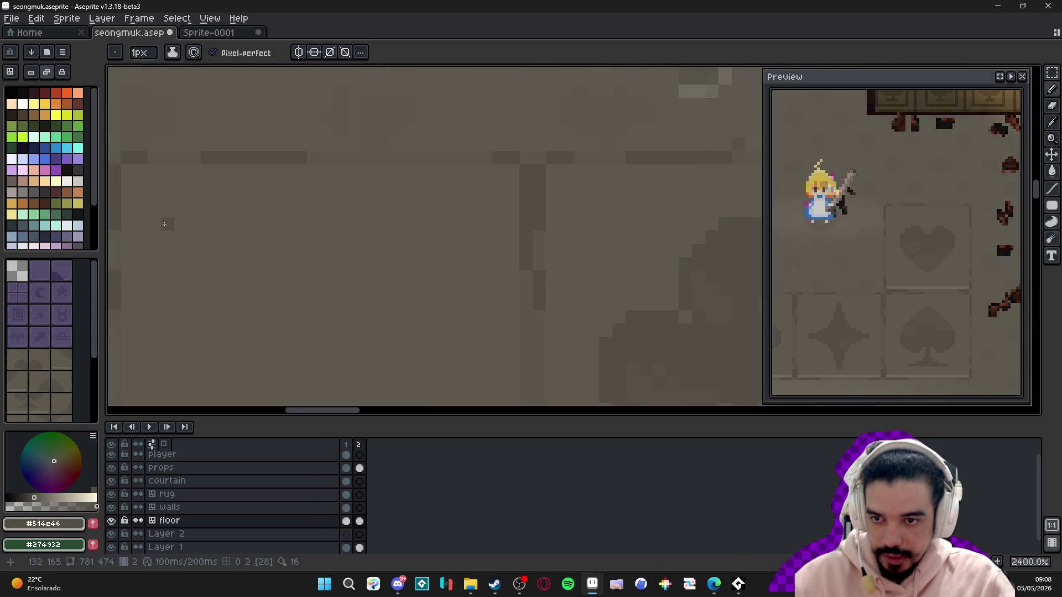
pyautogui.scroll(-1, 522, 222)
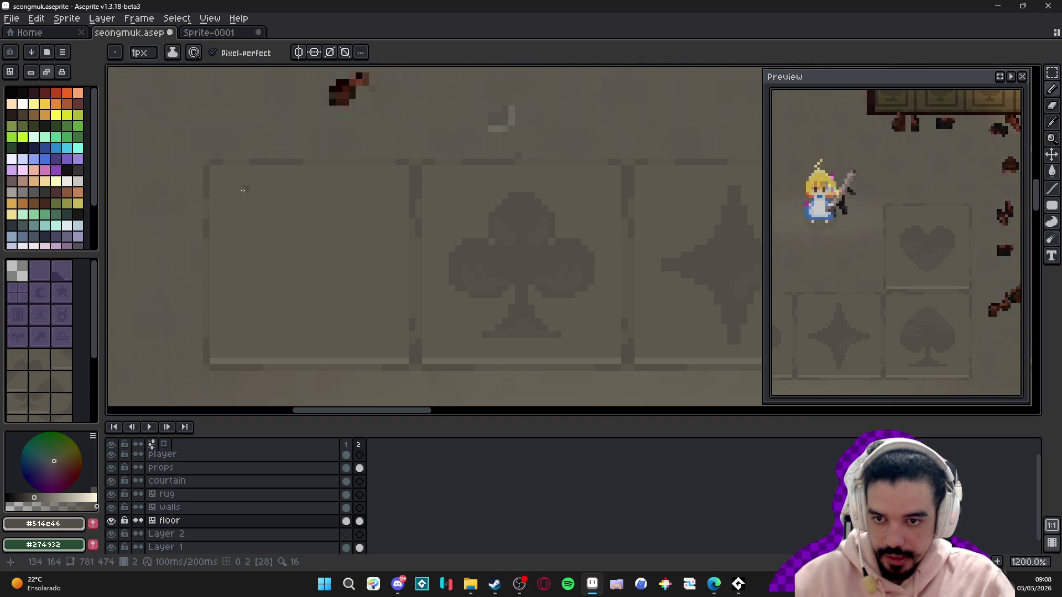
pyautogui.scroll(-3, 243, 190)
pyautogui.scroll(5, 255, 211)
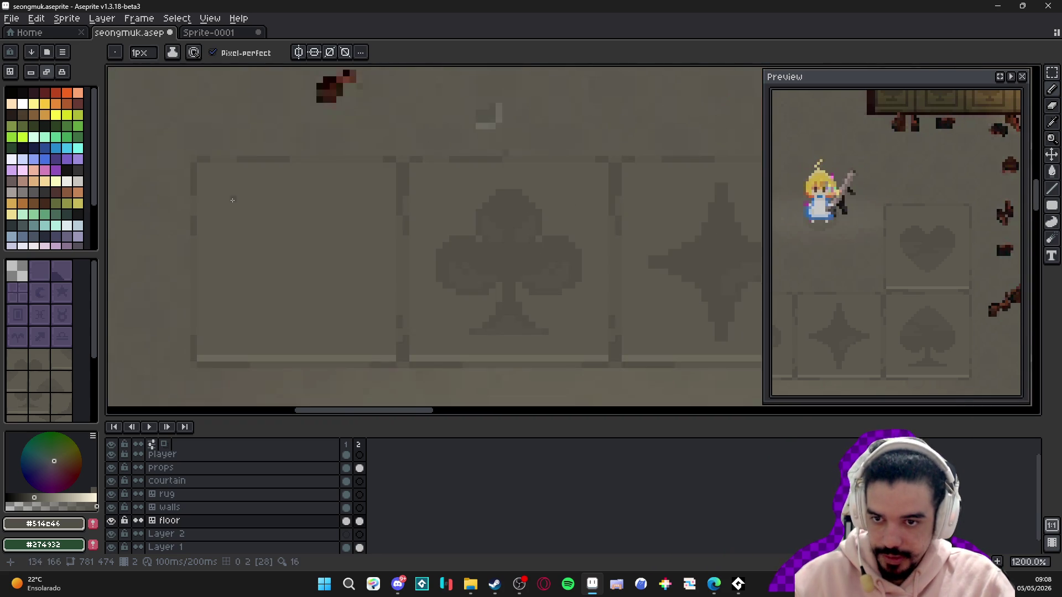
pyautogui.press('+')
# - Sketch the small club's leaves, stem foot and base row with a 3px dark brush
pyautogui.scroll(-2, 231, 210)
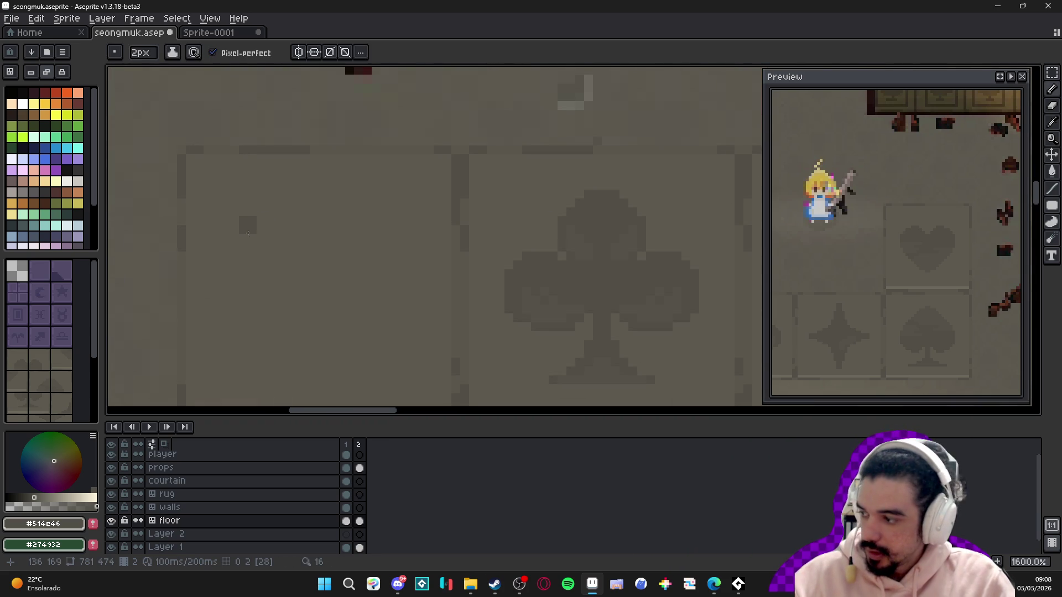
pyautogui.scroll(1, 237, 221)
pyautogui.press('+')
pyautogui.press('+')
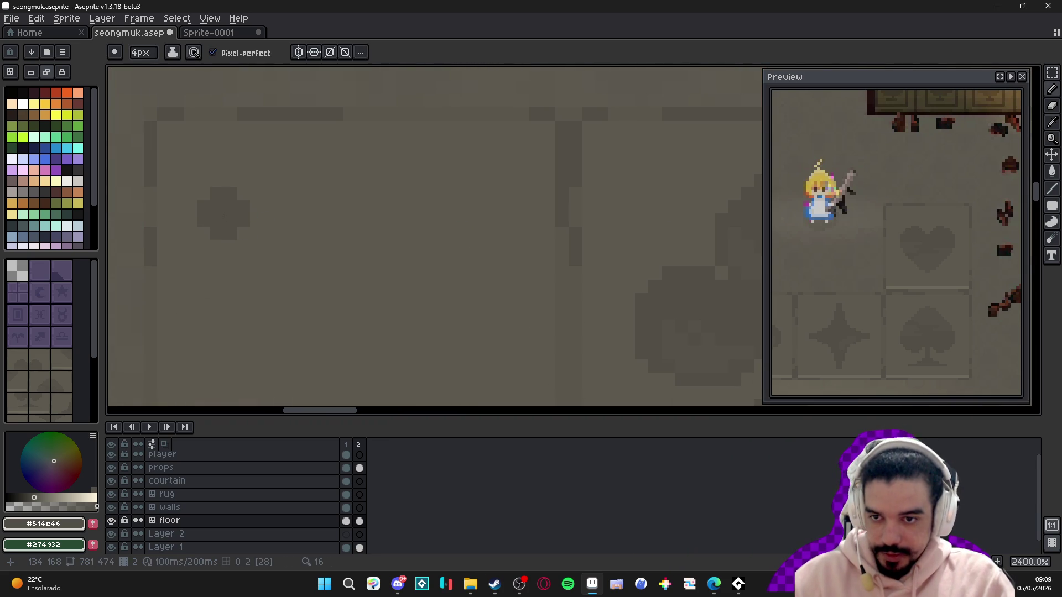
pyautogui.moveTo(224, 216)
pyautogui.mouseDown()
pyautogui.moveTo(268, 187)
pyautogui.moveTo(293, 221)
pyautogui.moveTo(310, 210)
pyautogui.moveTo(243, 246)
pyautogui.mouseUp()
pyautogui.hotkey('ctrl', 'z')
pyautogui.hotkey('ctrl', 'z')
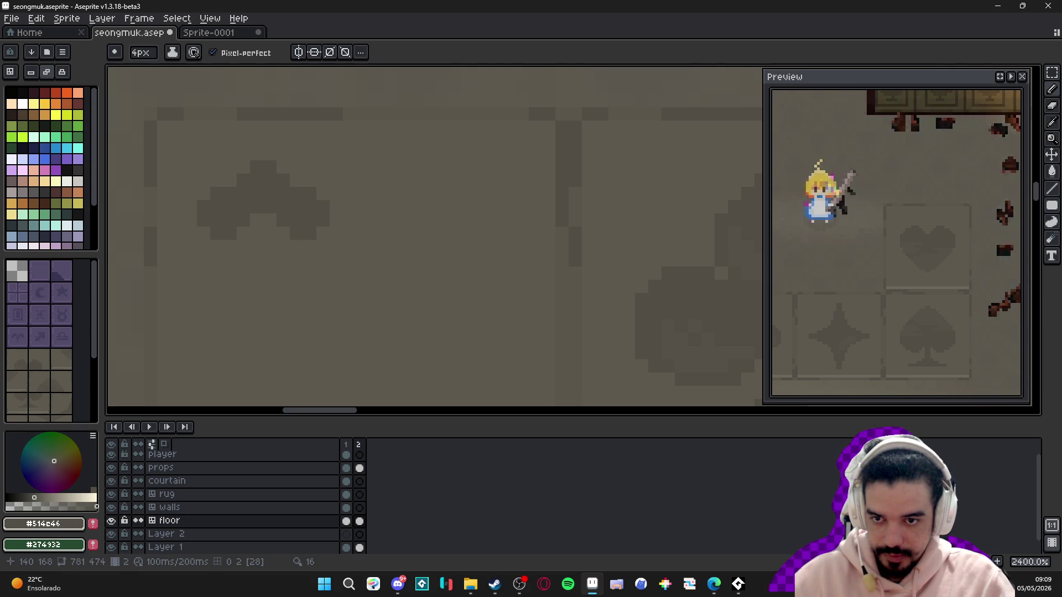
pyautogui.moveTo(303, 213)
pyautogui.mouseDown()
pyautogui.moveTo(309, 222)
pyautogui.moveTo(260, 235)
pyautogui.moveTo(261, 251)
pyautogui.moveTo(286, 261)
pyautogui.mouseUp()
pyautogui.moveTo(296, 180); pyautogui.dragTo(323, 193)
pyautogui.moveTo(233, 180)
pyautogui.mouseDown()
pyautogui.moveTo(207, 183)
pyautogui.moveTo(203, 193)
pyautogui.mouseUp()
pyautogui.hotkey('ctrl', 'z')
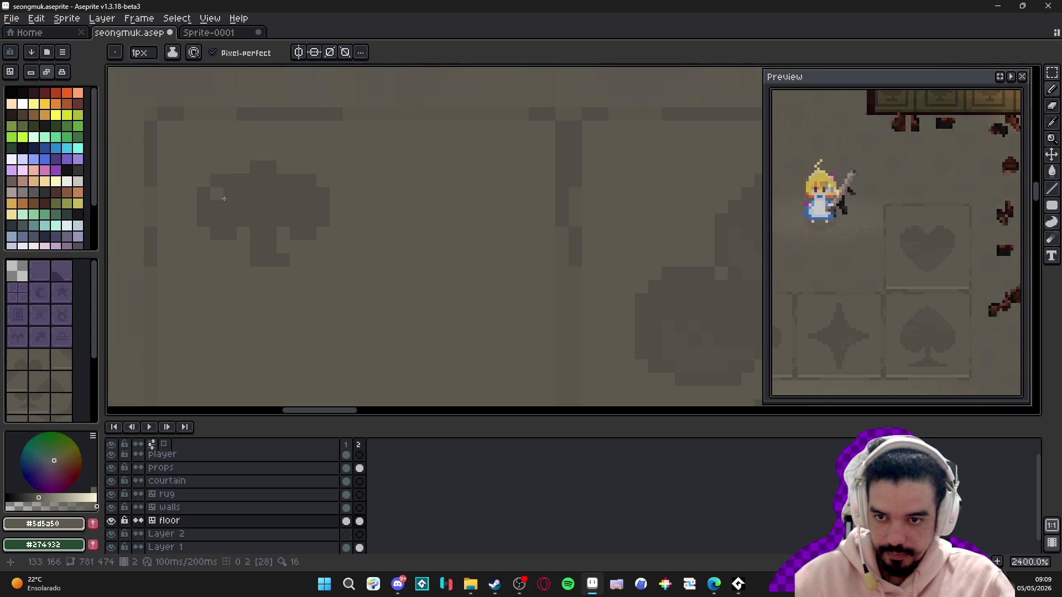
pyautogui.click(245, 257)
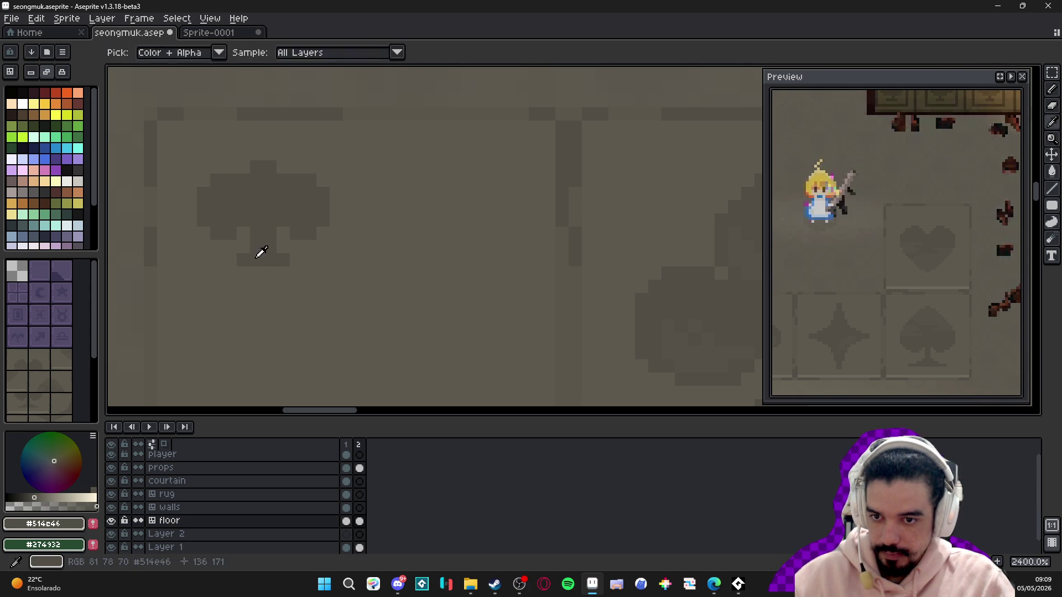
pyautogui.click(236, 272)
pyautogui.moveTo(236, 272); pyautogui.dragTo(297, 273)
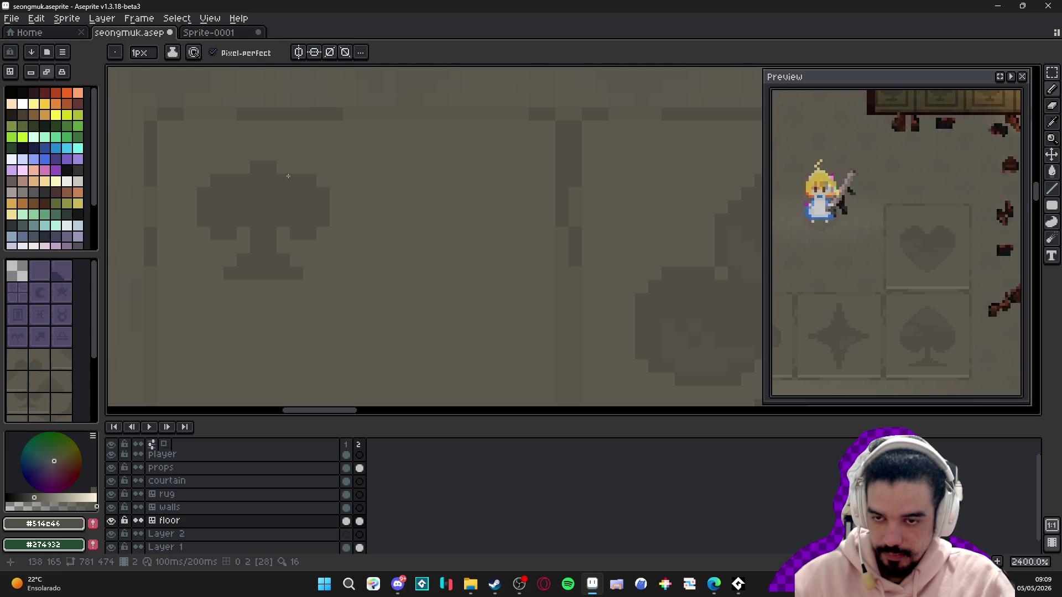
# - Extend the club's top nub, then trim its corners back to the light floor colour
pyautogui.press('i')
pyautogui.press('b')
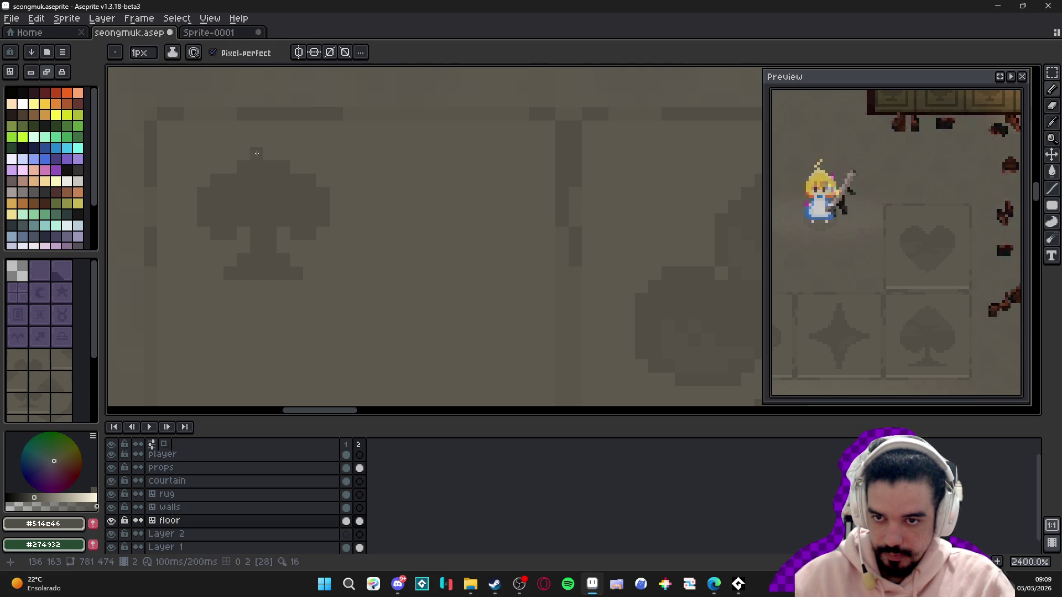
pyautogui.click(270, 154)
pyautogui.click(282, 154)
pyautogui.keyDown('alt'); pyautogui.click(303, 171); pyautogui.keyUp('alt')
pyautogui.click(296, 179)
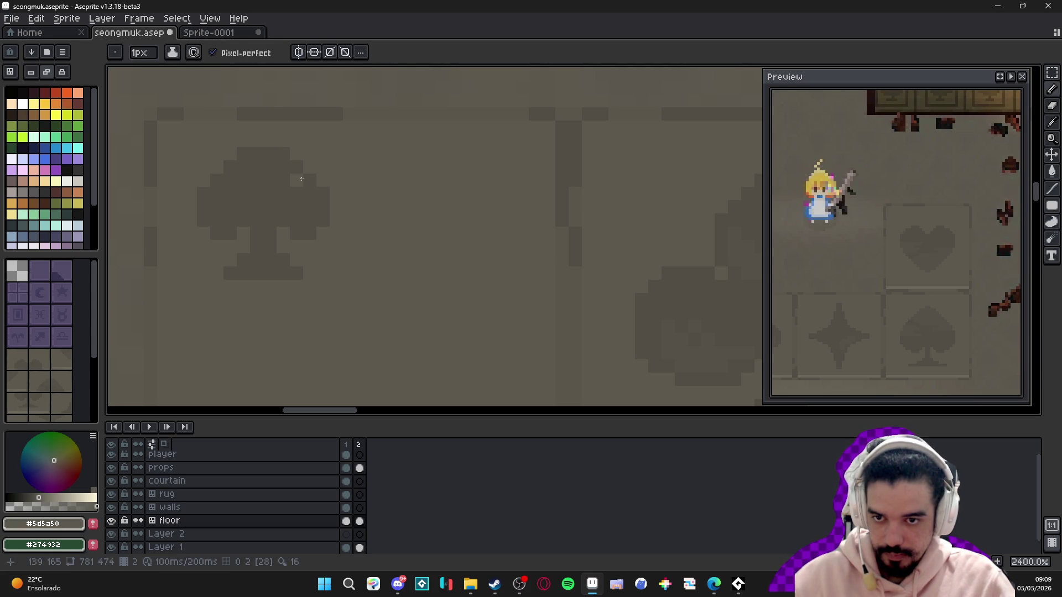
pyautogui.click(230, 180)
pyautogui.click(230, 167)
pyautogui.click(297, 167)
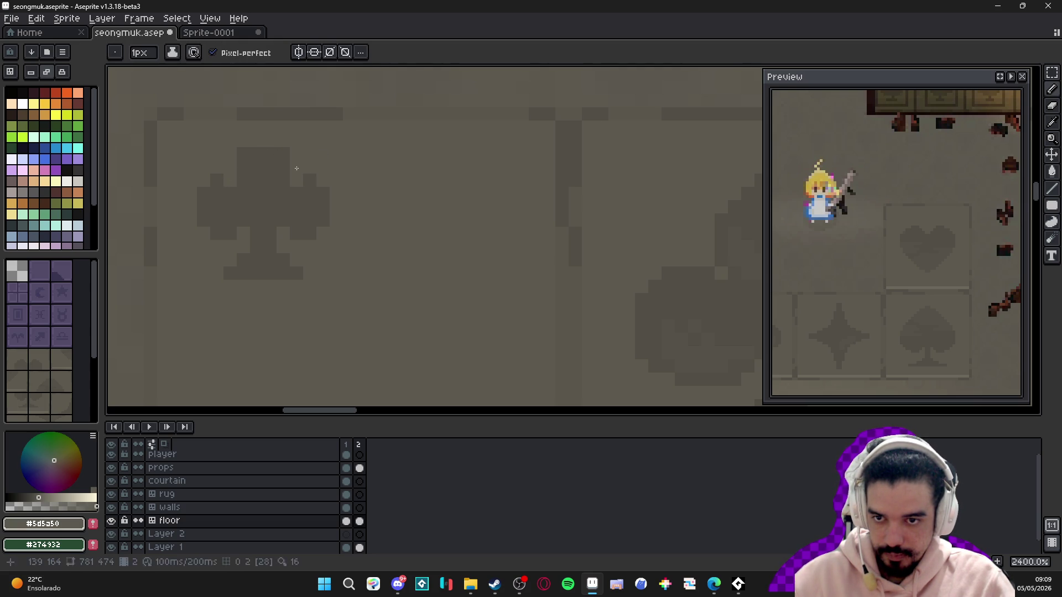
pyautogui.click(244, 154)
# - Thicken the small club's left leaf outward using the darker club colour
pyautogui.scroll(-6, 285, 165)
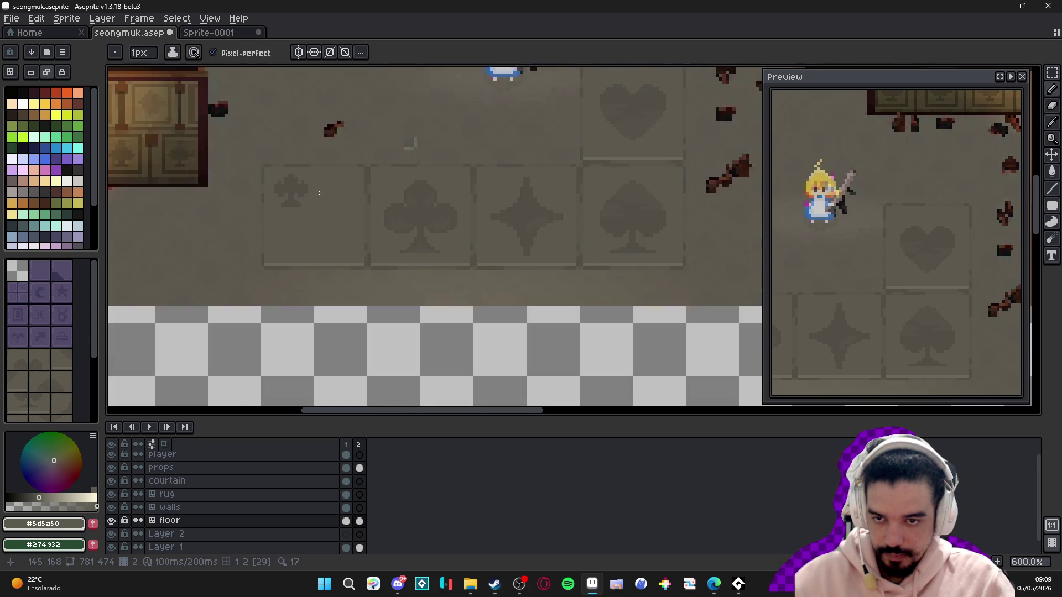
pyautogui.scroll(4, 287, 182)
pyautogui.keyDown('alt'); pyautogui.click(290, 177); pyautogui.keyUp('alt')
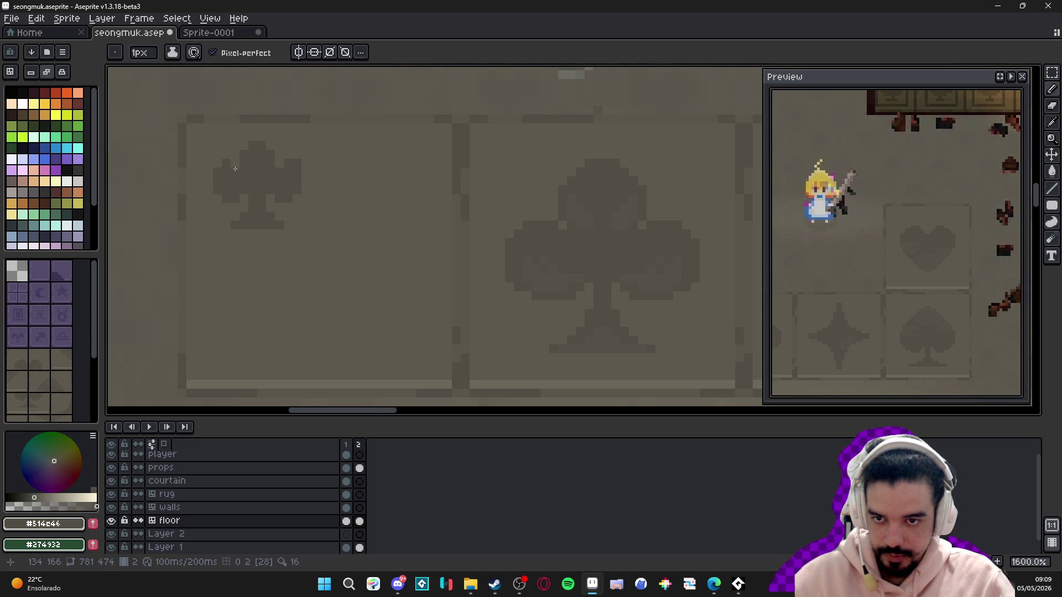
pyautogui.click(219, 163)
pyautogui.click(208, 172)
pyautogui.moveTo(209, 181); pyautogui.dragTo(209, 190)
pyautogui.click(217, 199)
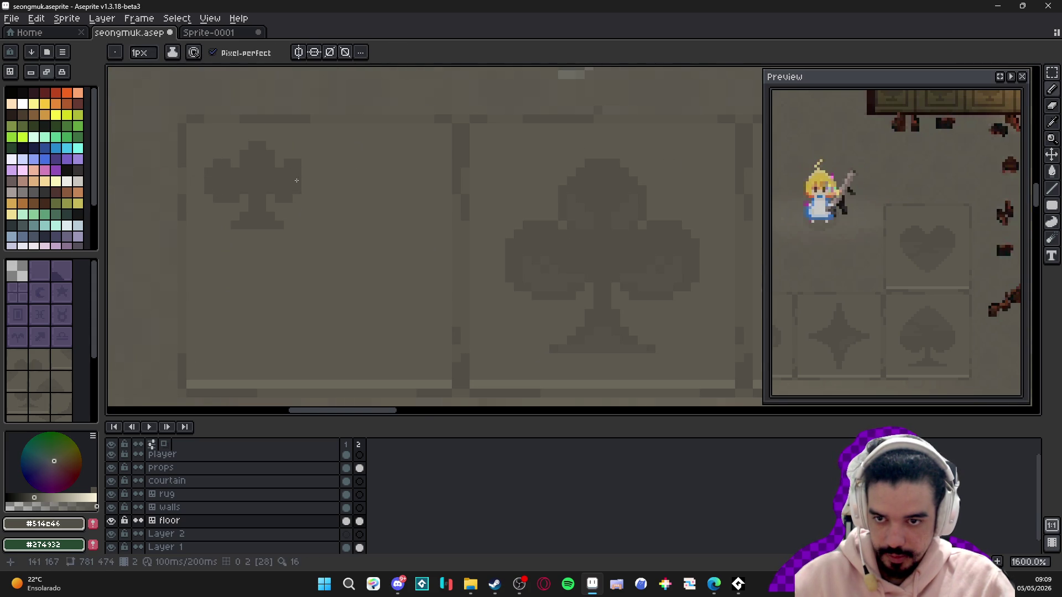
pyautogui.scroll(-3, 314, 208)
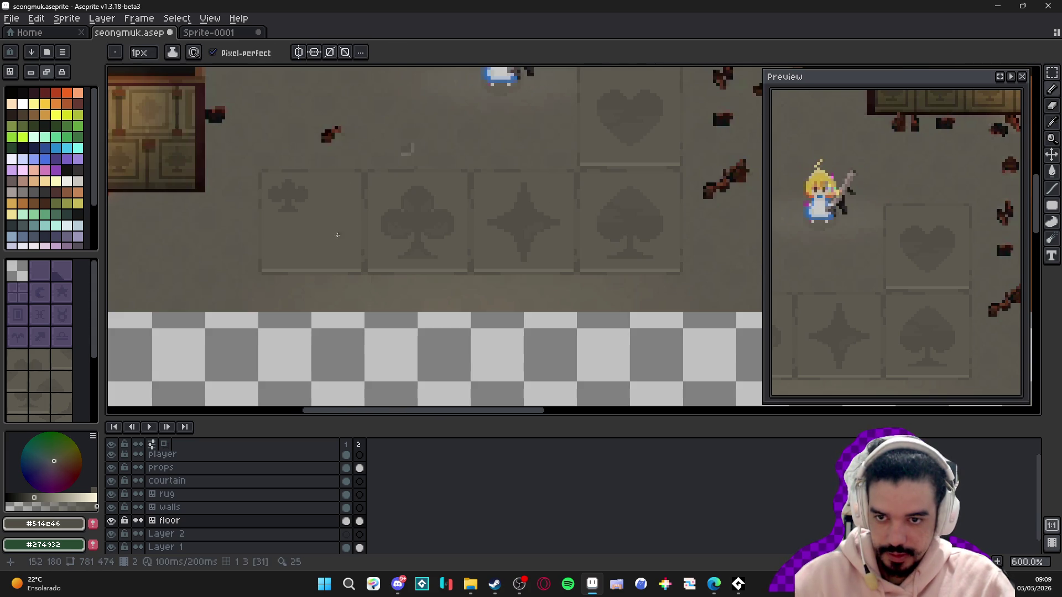
pyautogui.scroll(3, 315, 208)
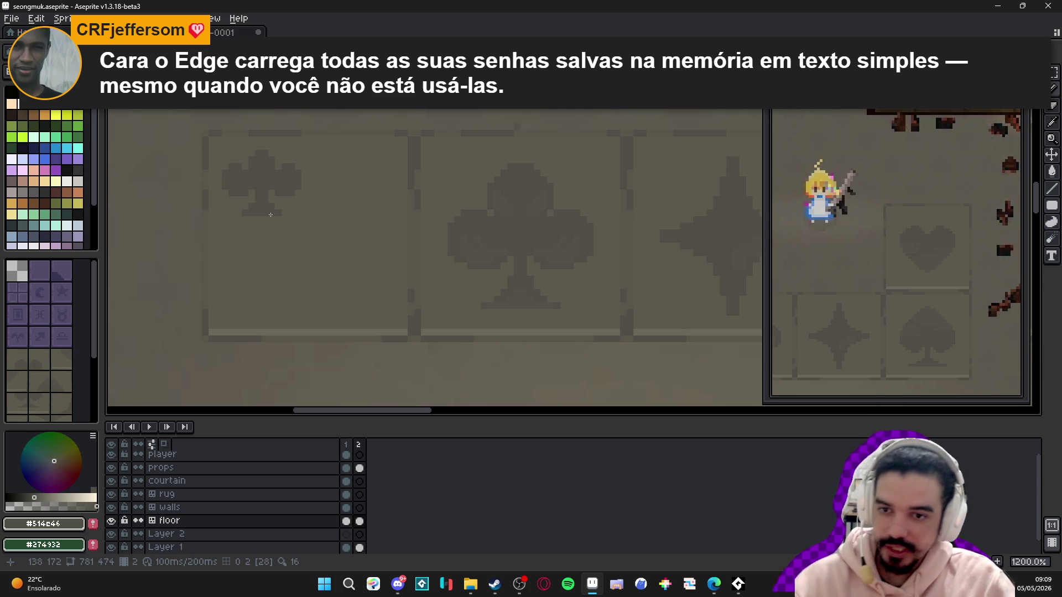
pyautogui.scroll(-5, 270, 215)
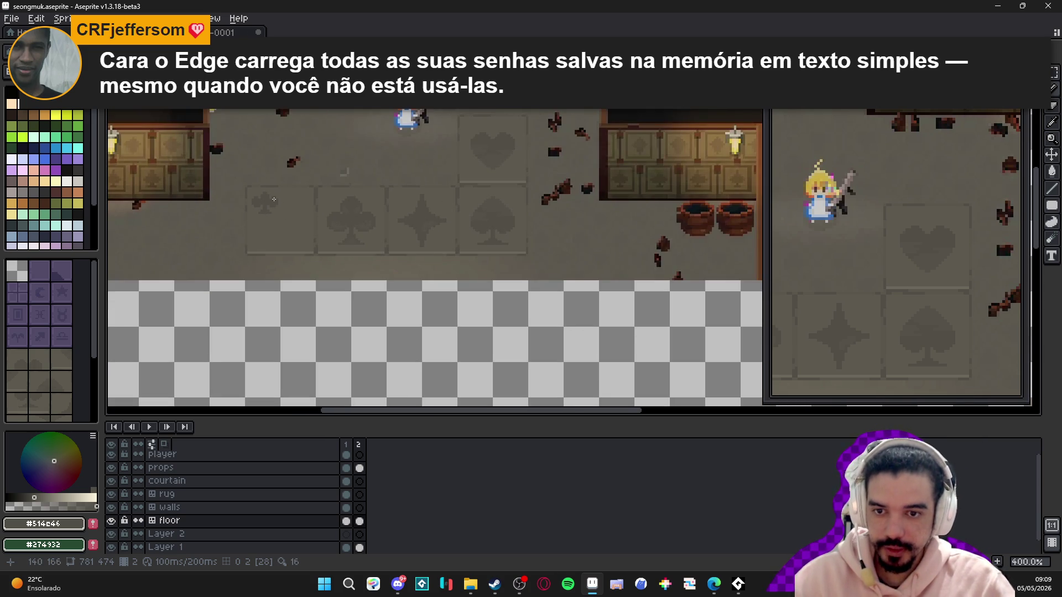
pyautogui.scroll(5, 274, 199)
pyautogui.scroll(-2, 250, 201)
pyautogui.scroll(3, 260, 203)
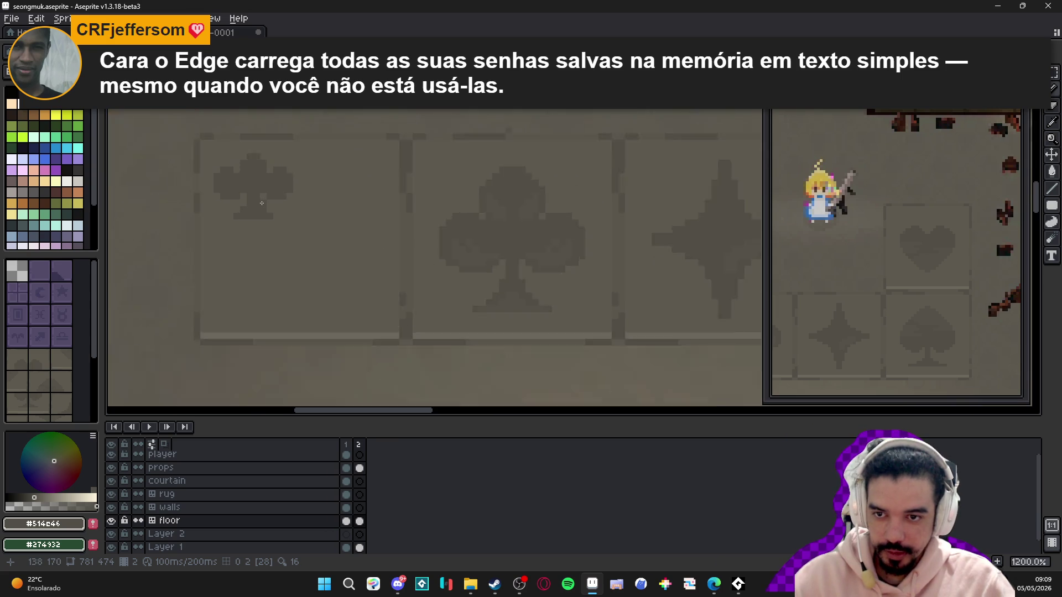
pyautogui.scroll(2, 201, 139)
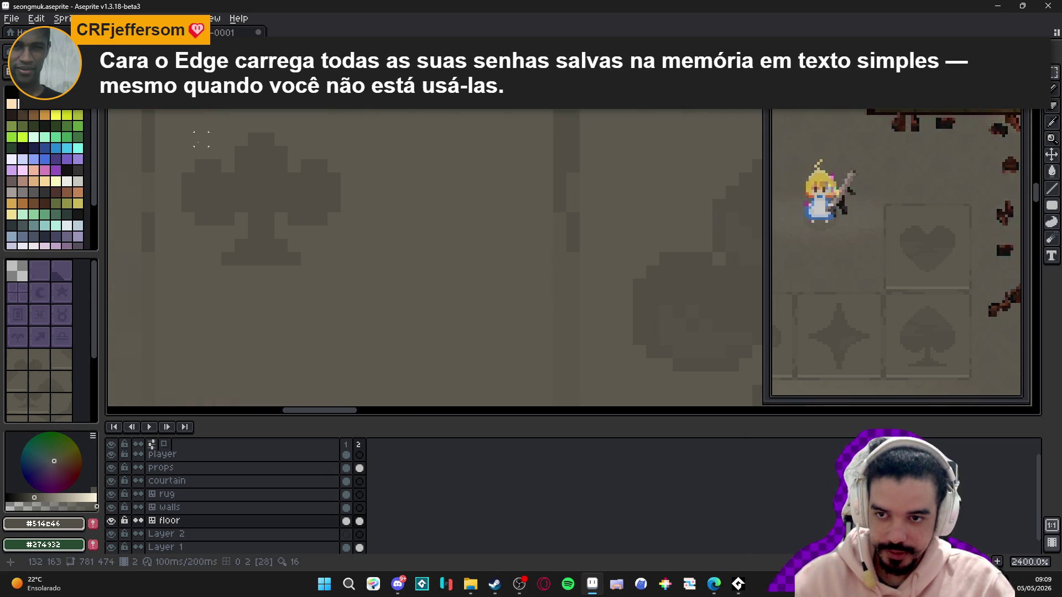
# - Drag the club, shrunk to about two-thirds size, into place in its tile and commit it
pyautogui.moveTo(188, 139)
pyautogui.mouseDown()
pyautogui.moveTo(348, 286)
pyautogui.moveTo(341, 293)
pyautogui.moveTo(294, 264)
pyautogui.mouseUp()
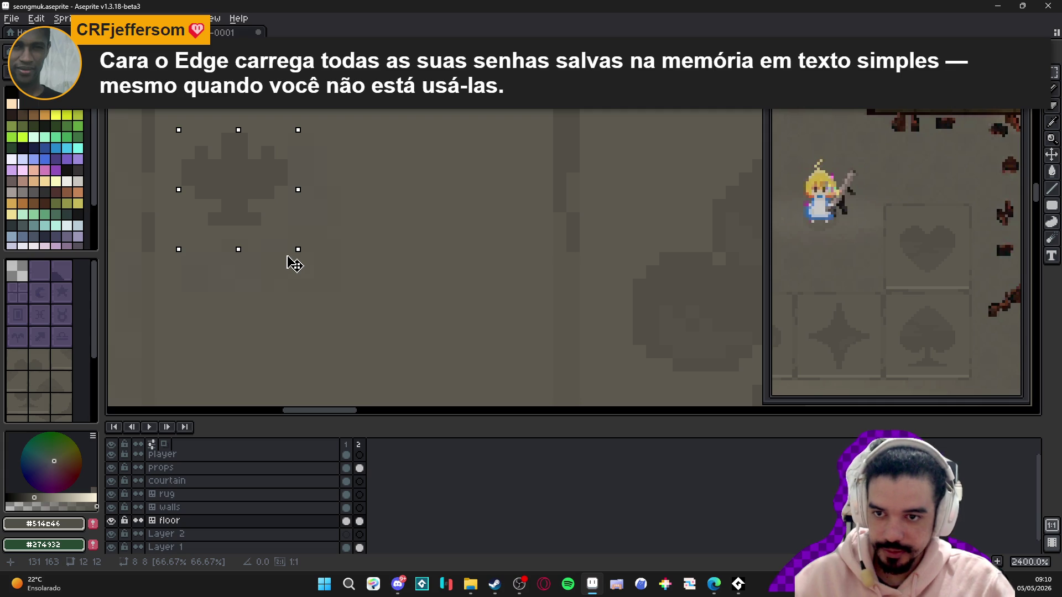
pyautogui.moveTo(214, 221); pyautogui.dragTo(254, 244)
pyautogui.scroll(-6, 286, 260)
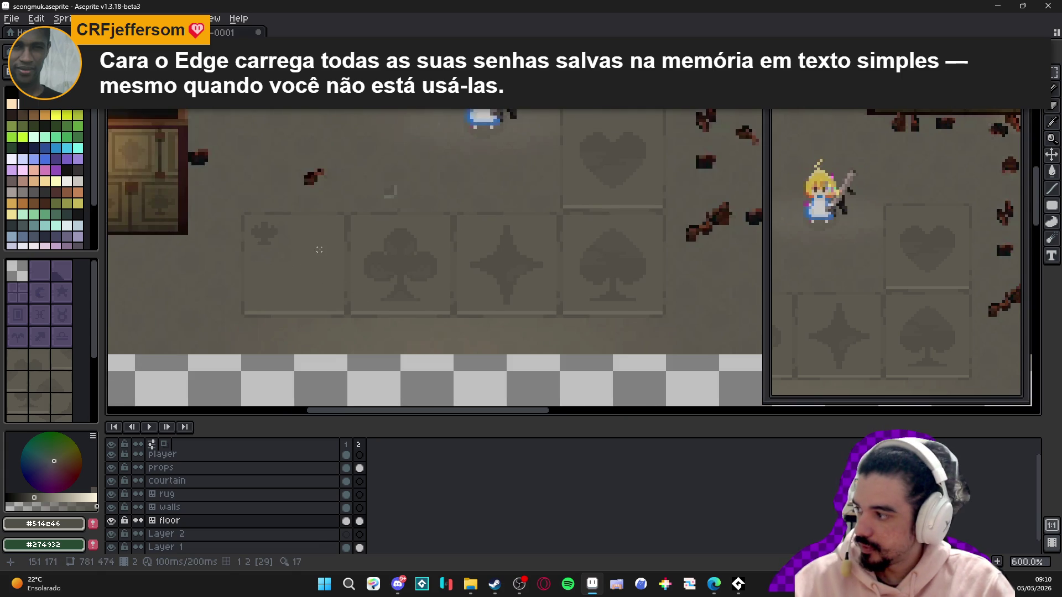
pyautogui.scroll(3, 299, 249)
# - Paint over the club's side arms in floor grey and rebuild the left arm in dark grey
pyautogui.keyDown('alt'); pyautogui.click(282, 257); pyautogui.keyUp('alt')
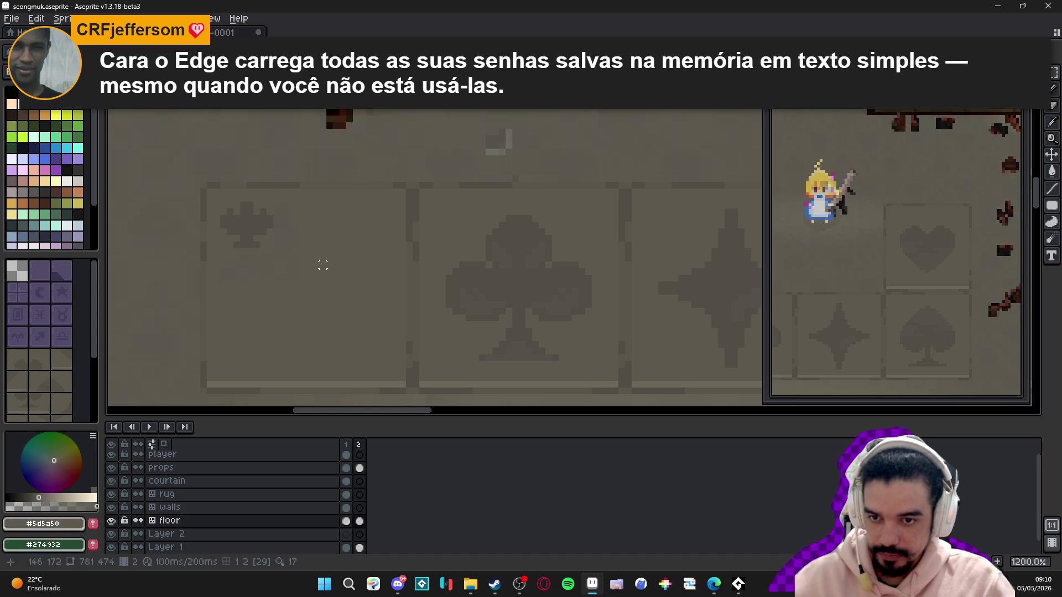
pyautogui.press('g')
pyautogui.scroll(3, 280, 243)
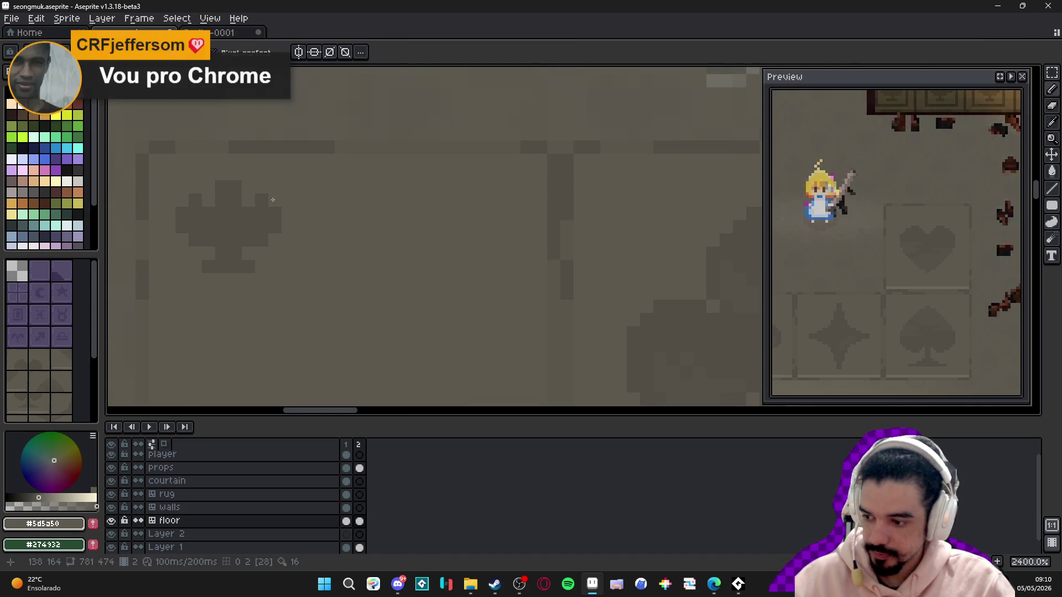
pyautogui.moveTo(182, 214); pyautogui.dragTo(183, 226)
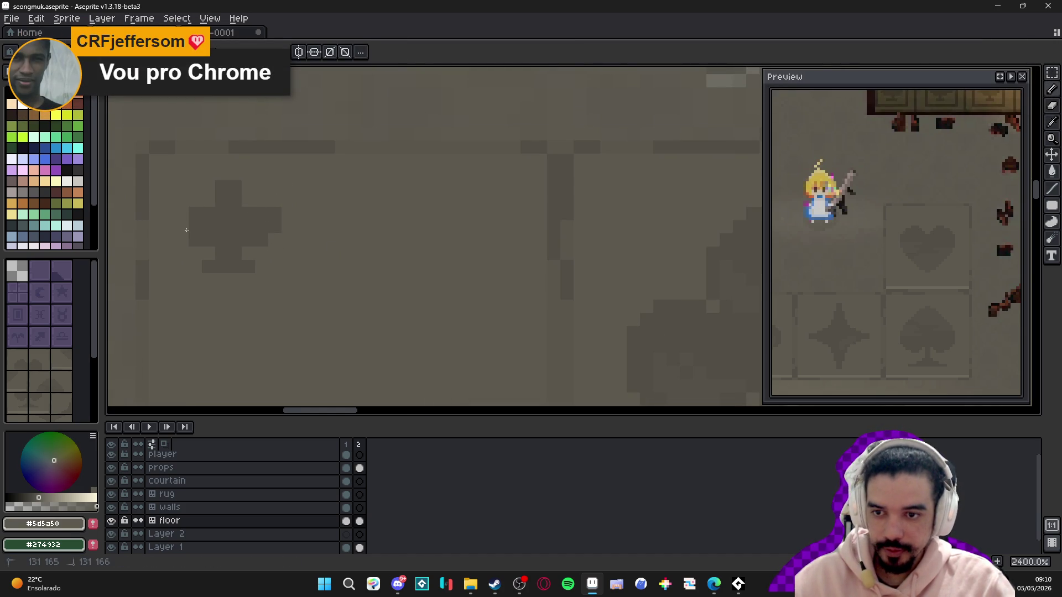
pyautogui.moveTo(274, 214); pyautogui.dragTo(275, 227)
pyautogui.keyDown('alt'); pyautogui.click(253, 213); pyautogui.keyUp('alt')
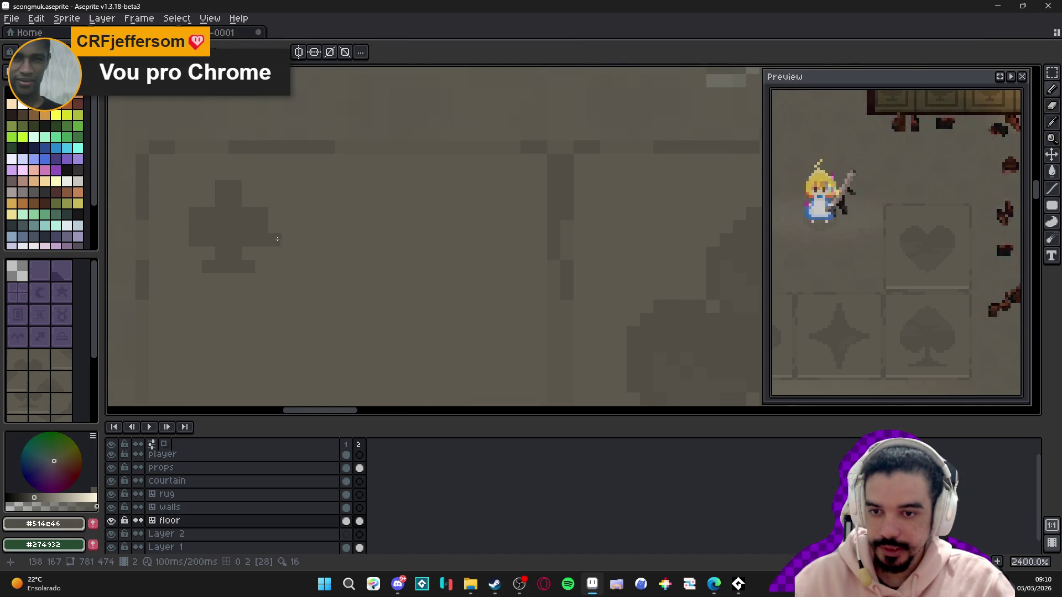
pyautogui.click(182, 227)
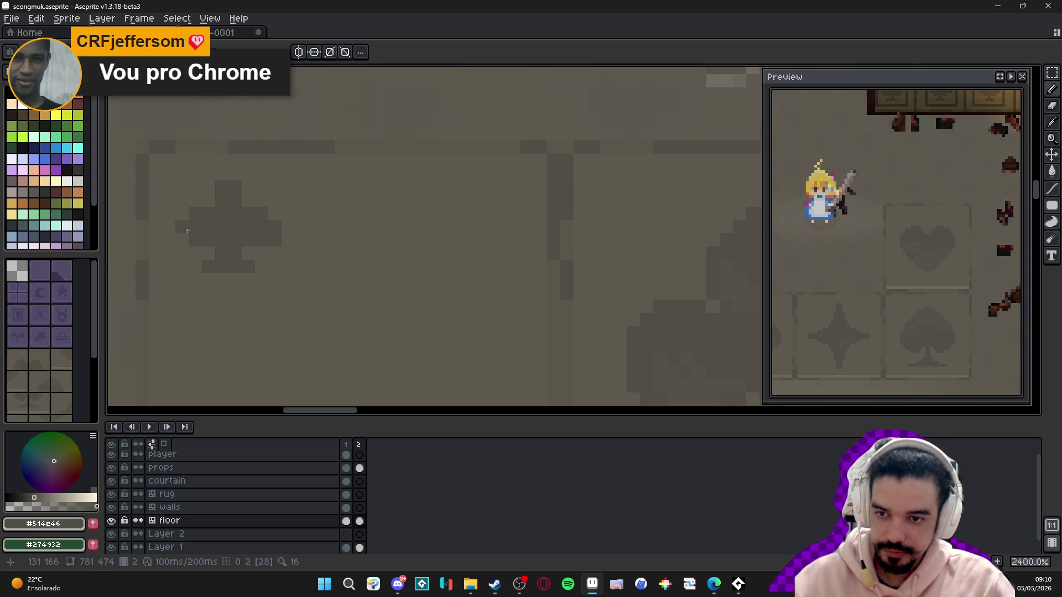
pyautogui.click(182, 240)
pyautogui.click(182, 214)
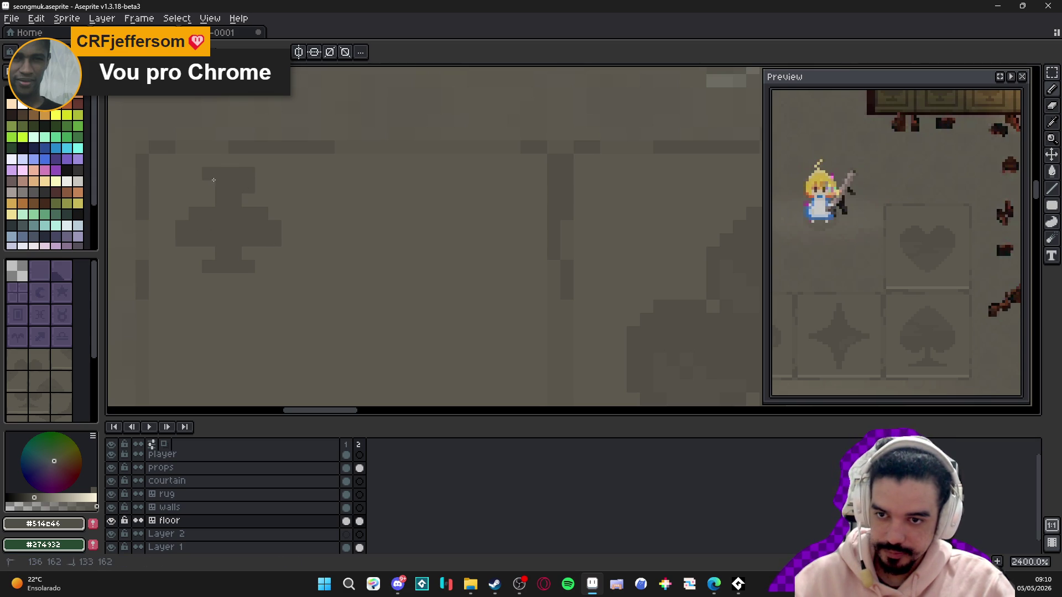
# - Undo a stray stroke and trim the cross's top, side and bar-end pixels to floor grey
pyautogui.scroll(-4, 267, 232)
pyautogui.hotkey('ctrl', 'z')
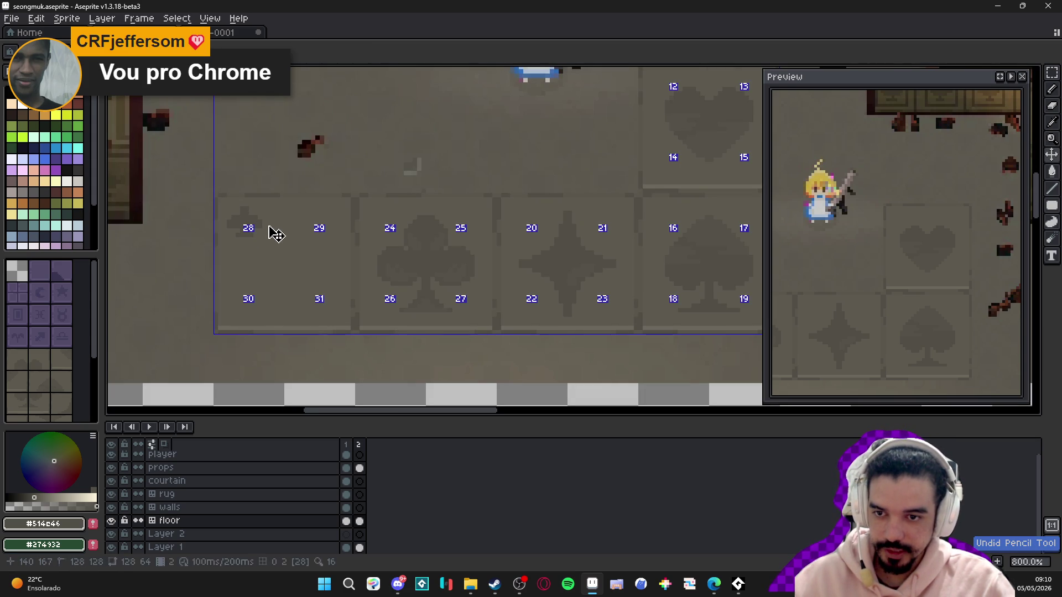
pyautogui.scroll(4, 268, 230)
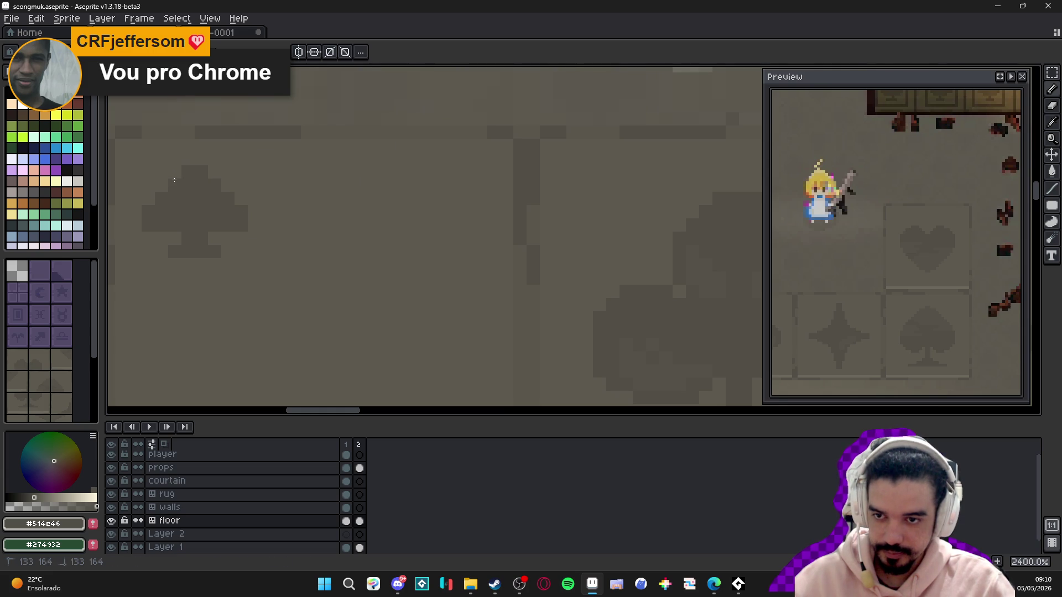
pyautogui.scroll(-4, 210, 191)
pyautogui.scroll(4, 213, 194)
pyautogui.keyDown('alt'); pyautogui.click(215, 198); pyautogui.keyUp('alt')
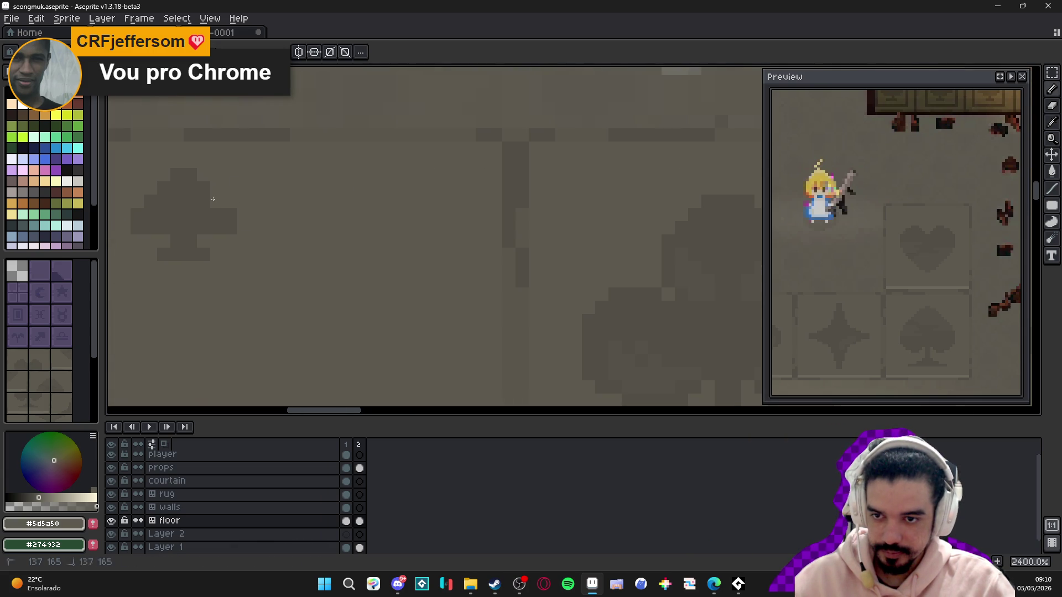
pyautogui.moveTo(177, 175)
pyautogui.mouseDown()
pyautogui.moveTo(190, 174)
pyautogui.moveTo(204, 201)
pyautogui.moveTo(137, 216)
pyautogui.moveTo(142, 225)
pyautogui.mouseUp()
pyautogui.click(164, 189)
pyautogui.click(164, 203)
pyautogui.click(230, 227)
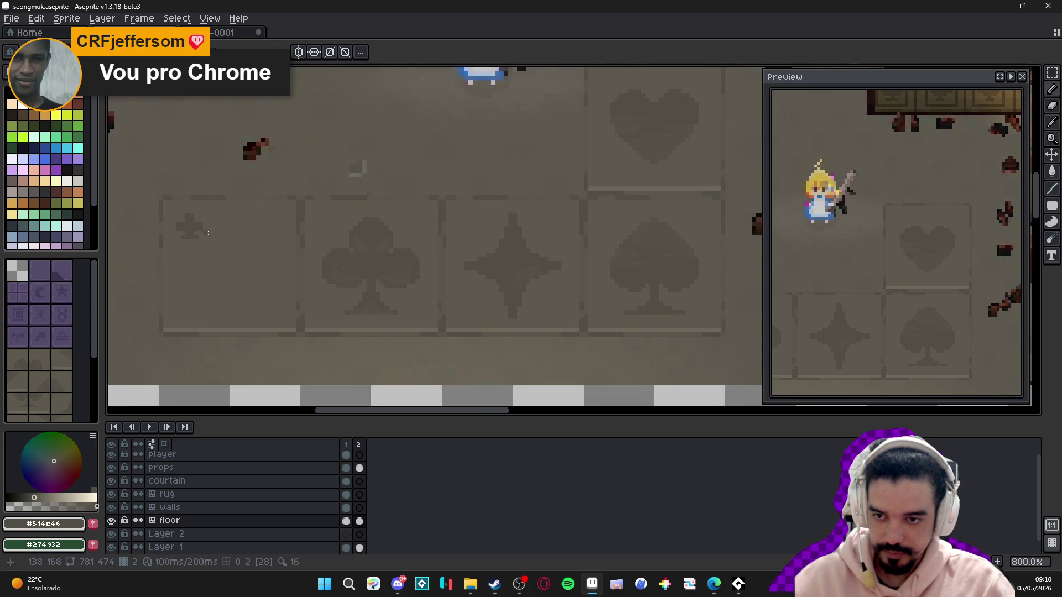
pyautogui.scroll(-4, 289, 220)
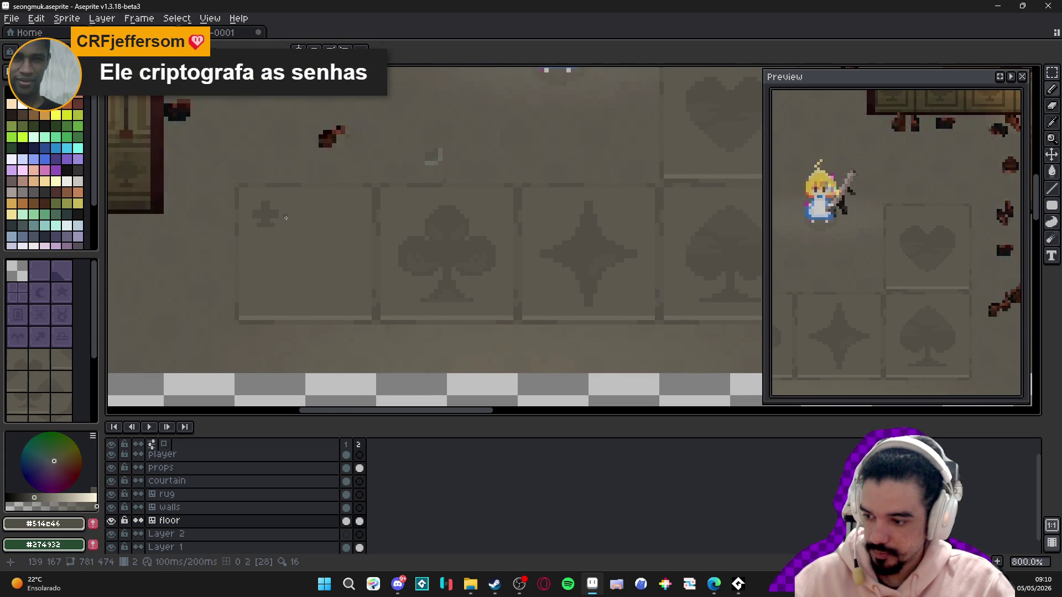
pyautogui.scroll(4, 267, 222)
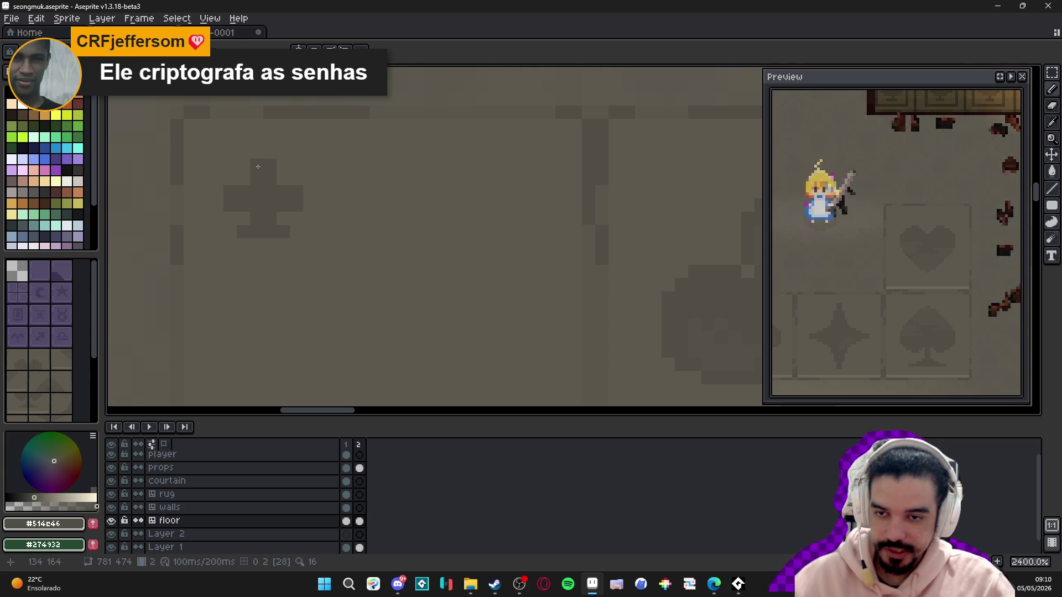
# - Shift the small cross one pixel up-left, then marquee-select the area around it
pyautogui.moveTo(263, 186); pyautogui.dragTo(299, 205)
pyautogui.press('w')
pyautogui.click(301, 220)
pyautogui.click(346, 225)
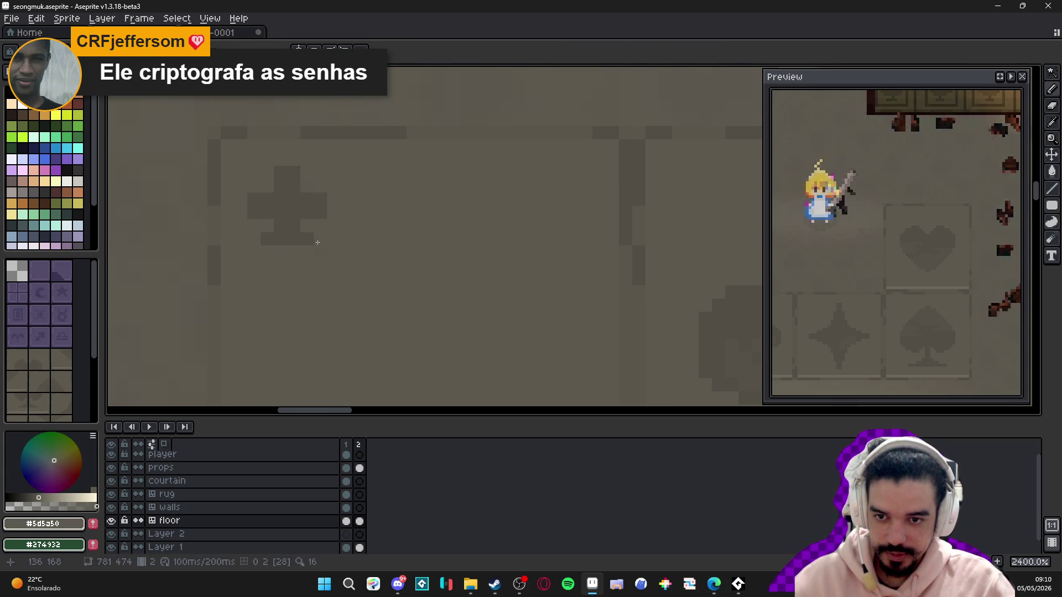
pyautogui.scroll(-2, 313, 196)
pyautogui.scroll(-2, 313, 196)
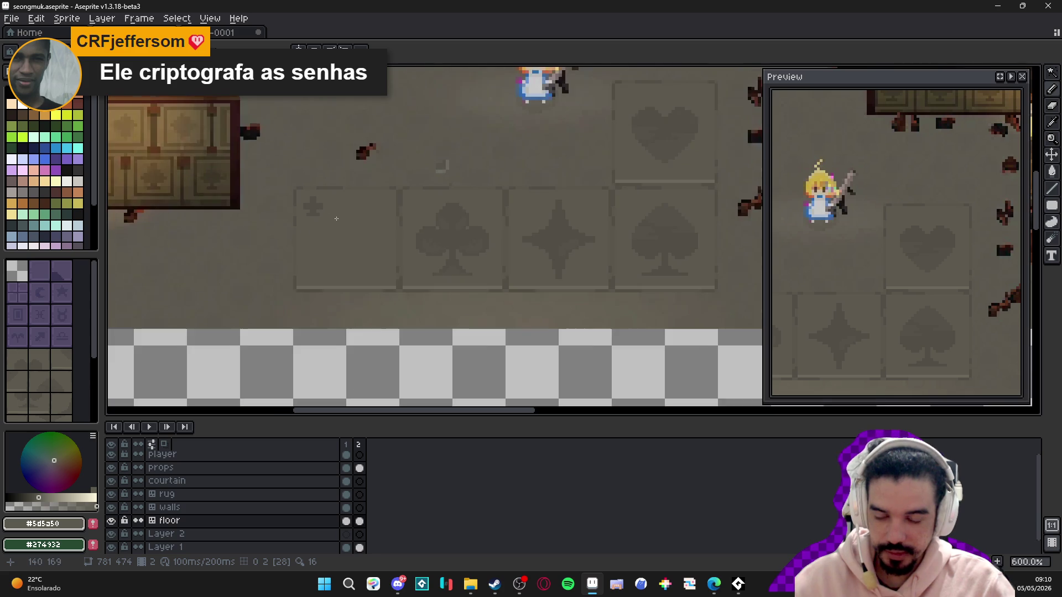
pyautogui.scroll(4, 320, 203)
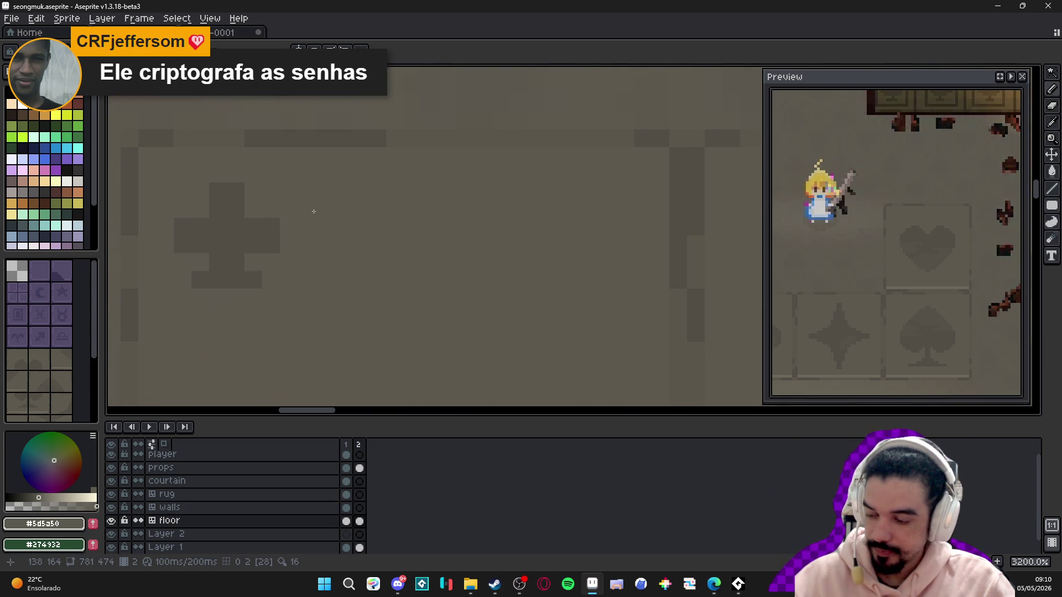
pyautogui.scroll(-4, 313, 211)
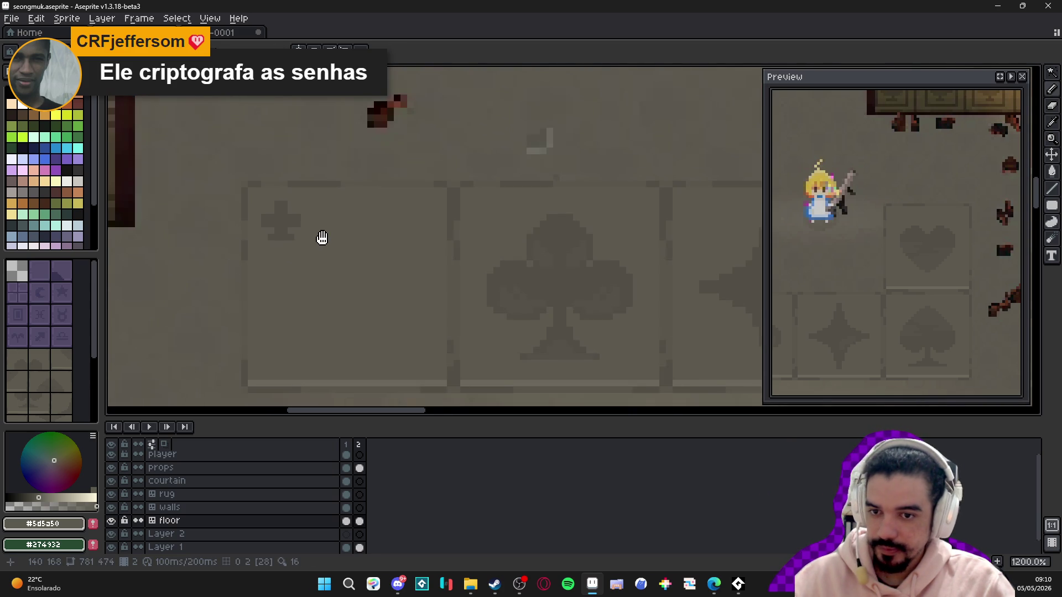
pyautogui.scroll(1, 406, 176)
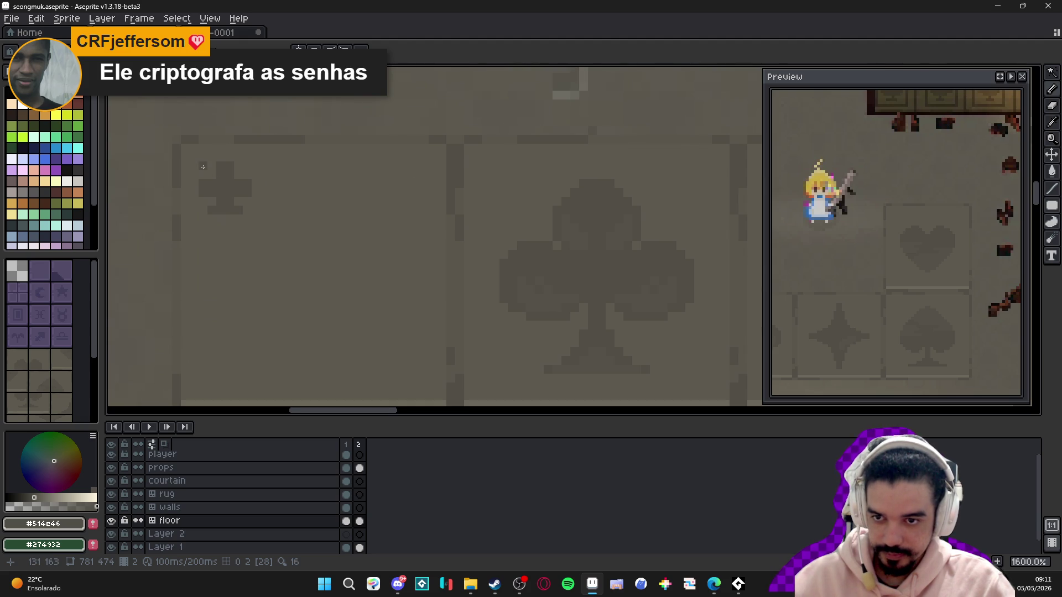
pyautogui.press('m')
pyautogui.moveTo(199, 161)
pyautogui.mouseDown()
pyautogui.moveTo(252, 218)
pyautogui.moveTo(409, 197)
pyautogui.mouseUp()
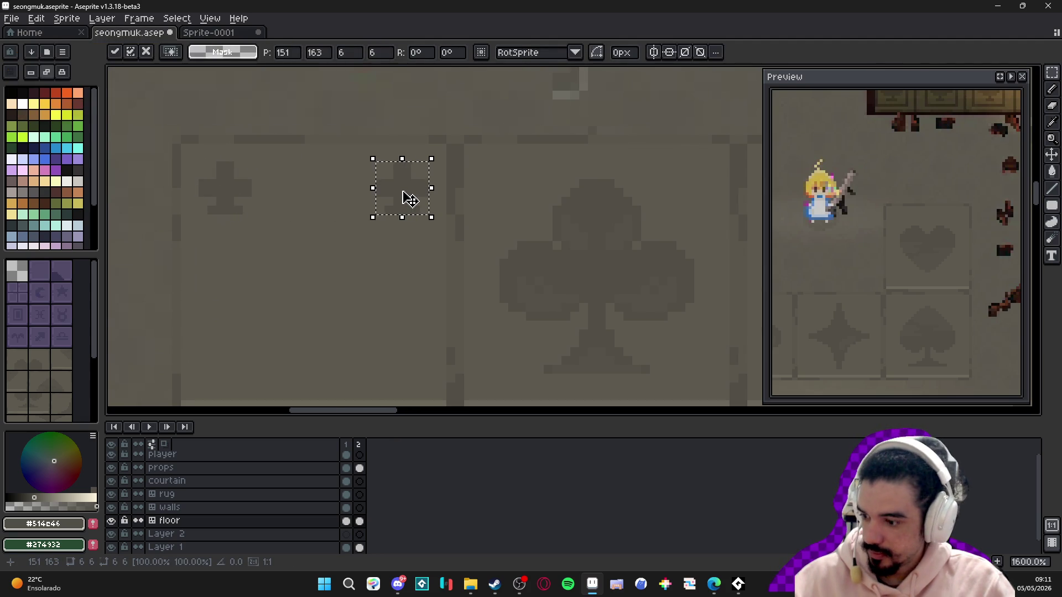
pyautogui.scroll(3, 409, 191)
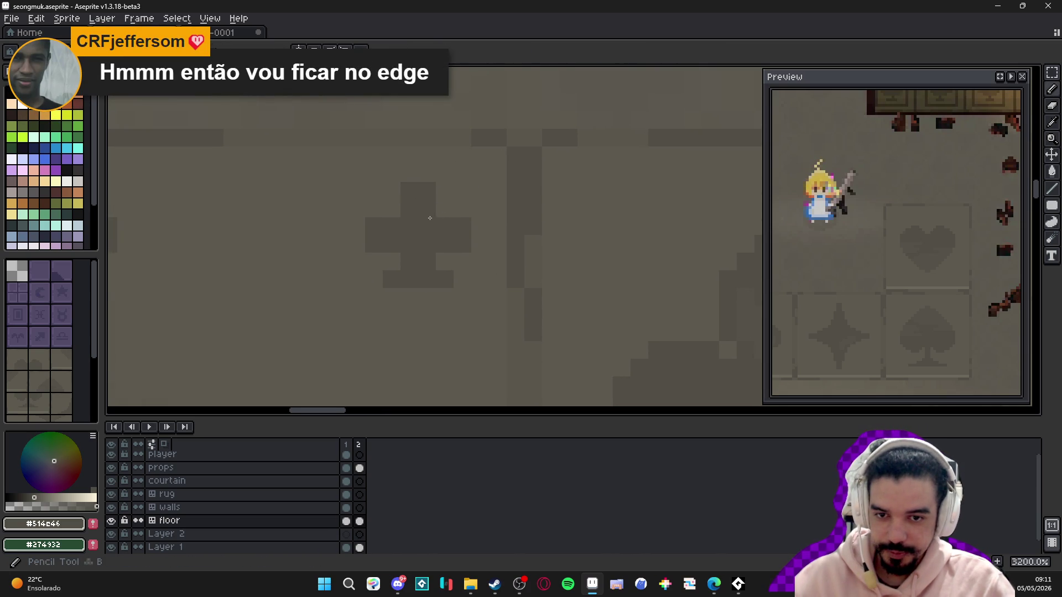
pyautogui.click(444, 209)
pyautogui.click(392, 209)
pyautogui.click(398, 260)
pyautogui.click(443, 262)
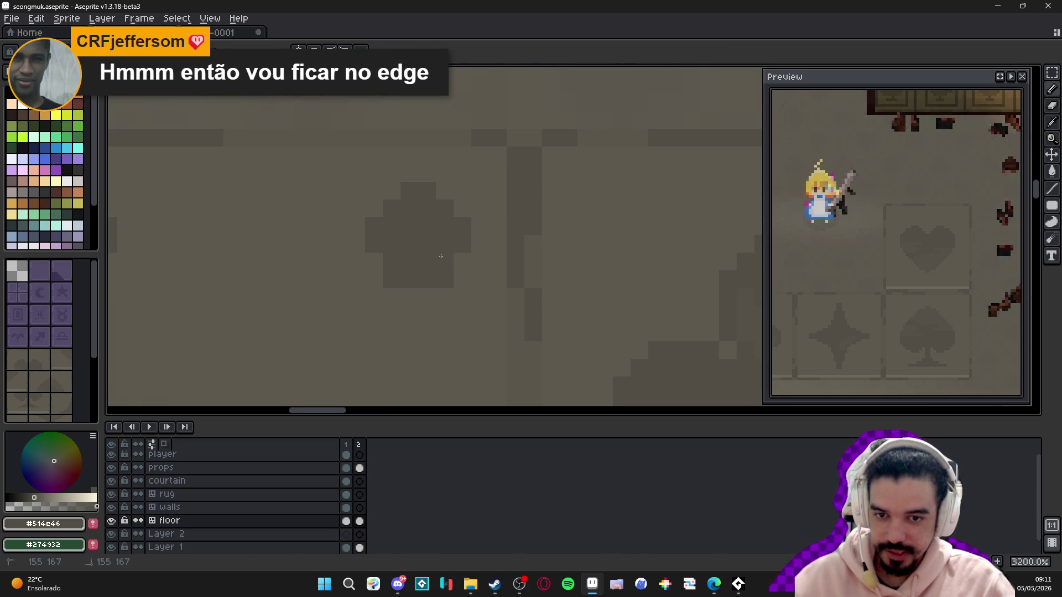
pyautogui.click(479, 279)
pyautogui.keyDown('alt'); pyautogui.click(477, 260); pyautogui.keyUp('alt')
pyautogui.click(445, 278)
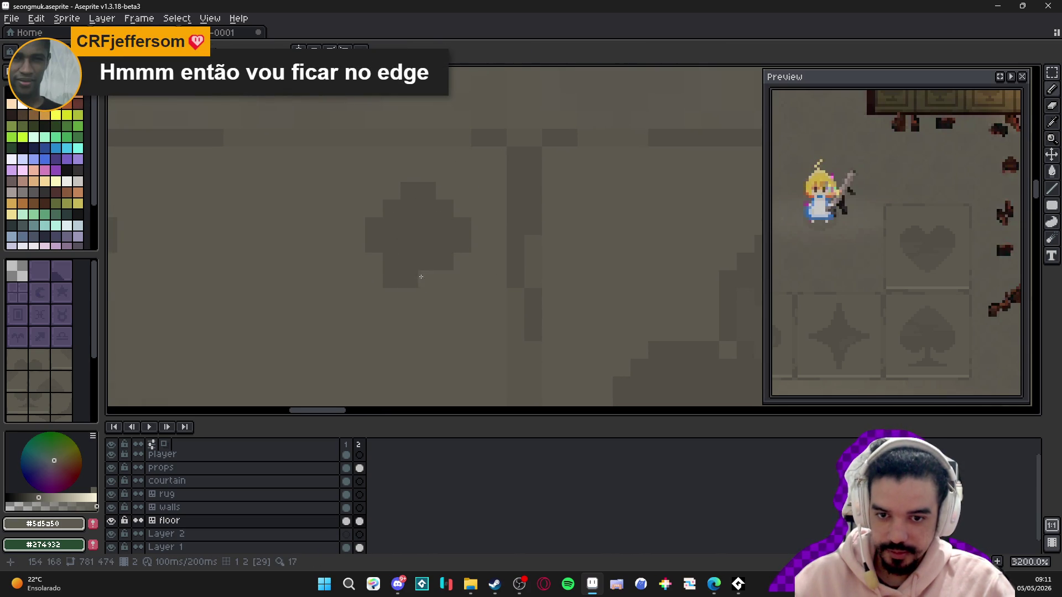
pyautogui.scroll(-4, 419, 286)
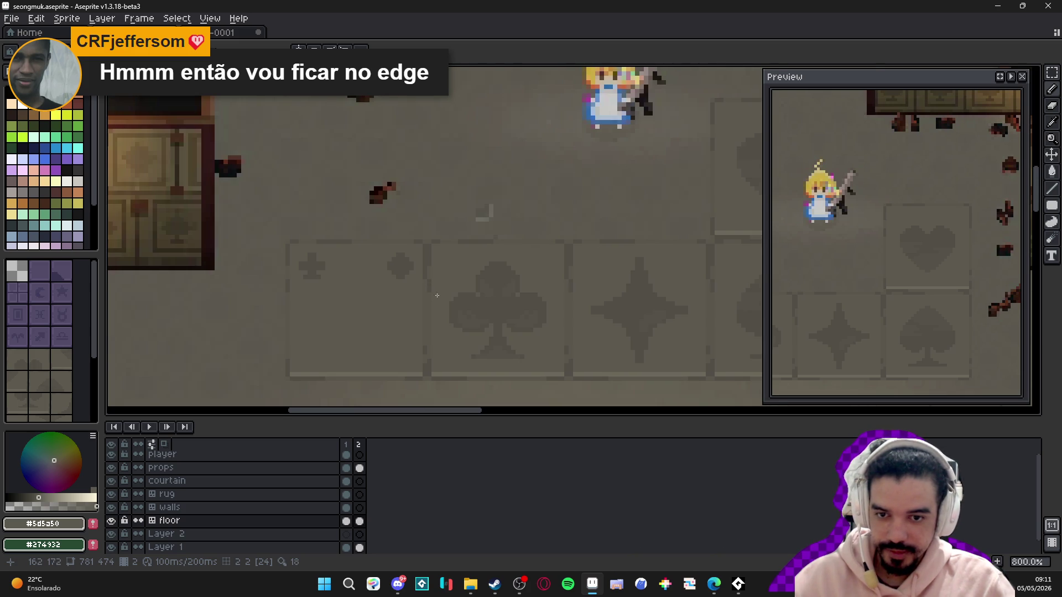
pyautogui.scroll(3, 398, 283)
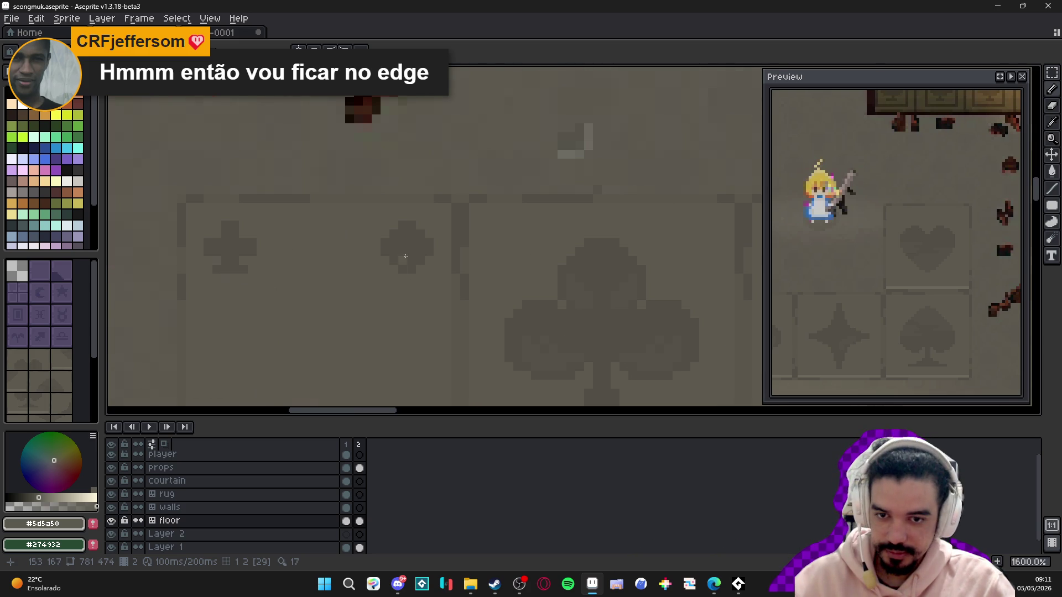
pyautogui.scroll(-1, 431, 231)
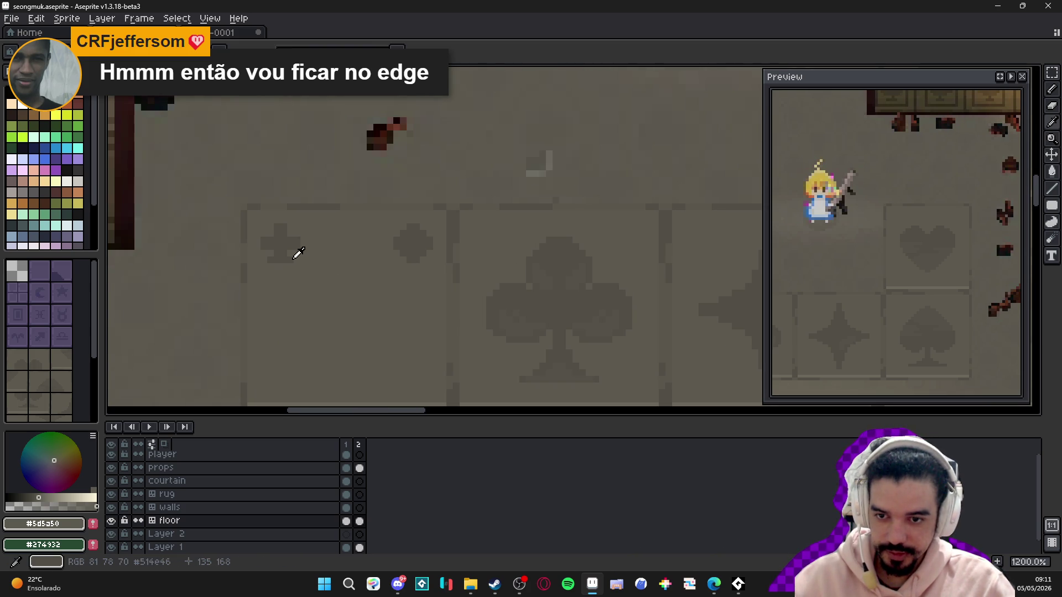
pyautogui.moveTo(267, 259); pyautogui.dragTo(417, 260)
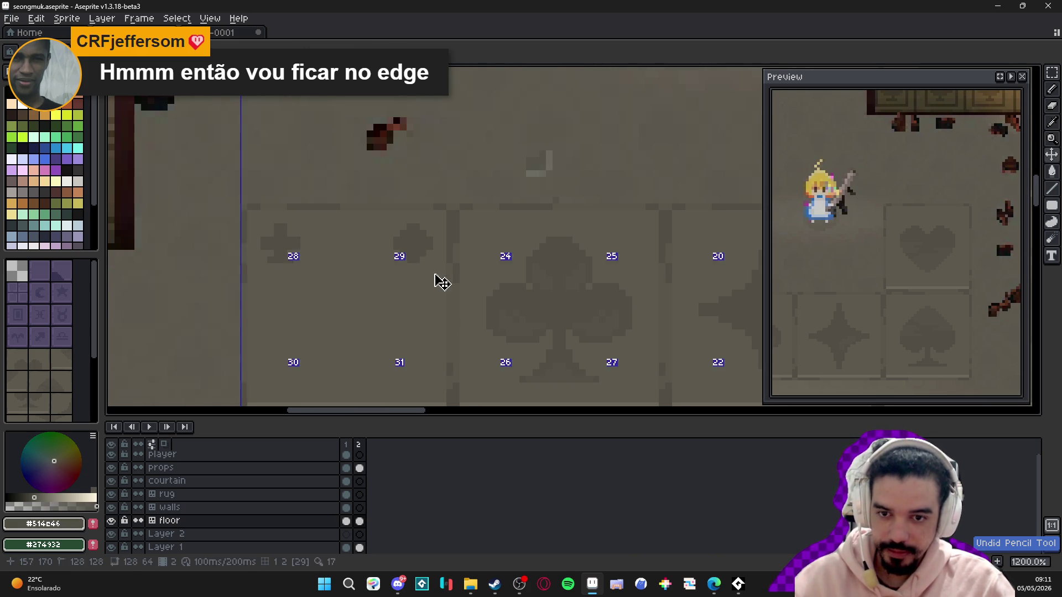
pyautogui.scroll(-3, 413, 259)
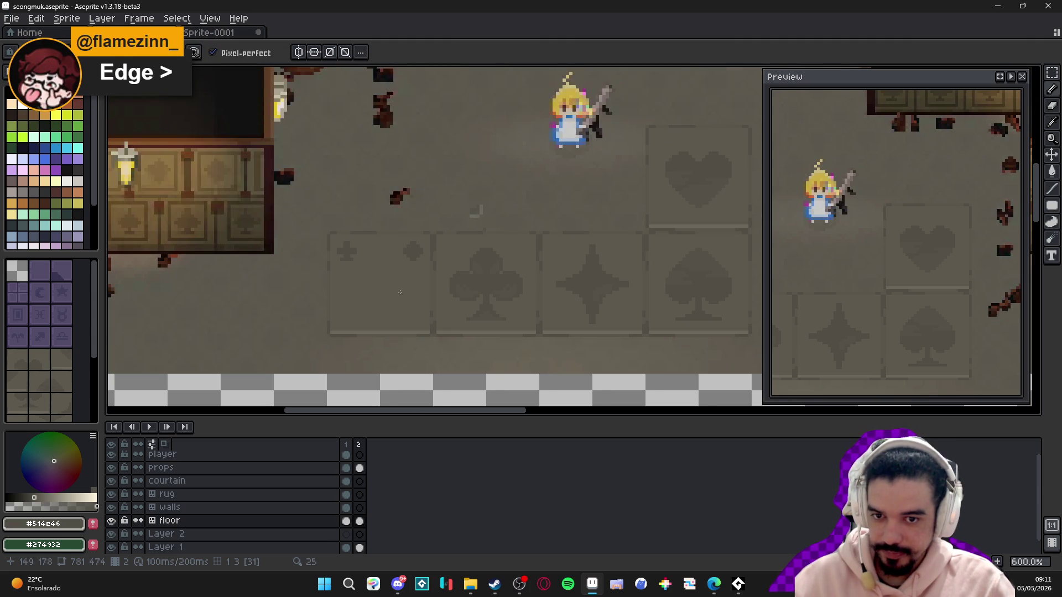
pyautogui.scroll(6, 423, 254)
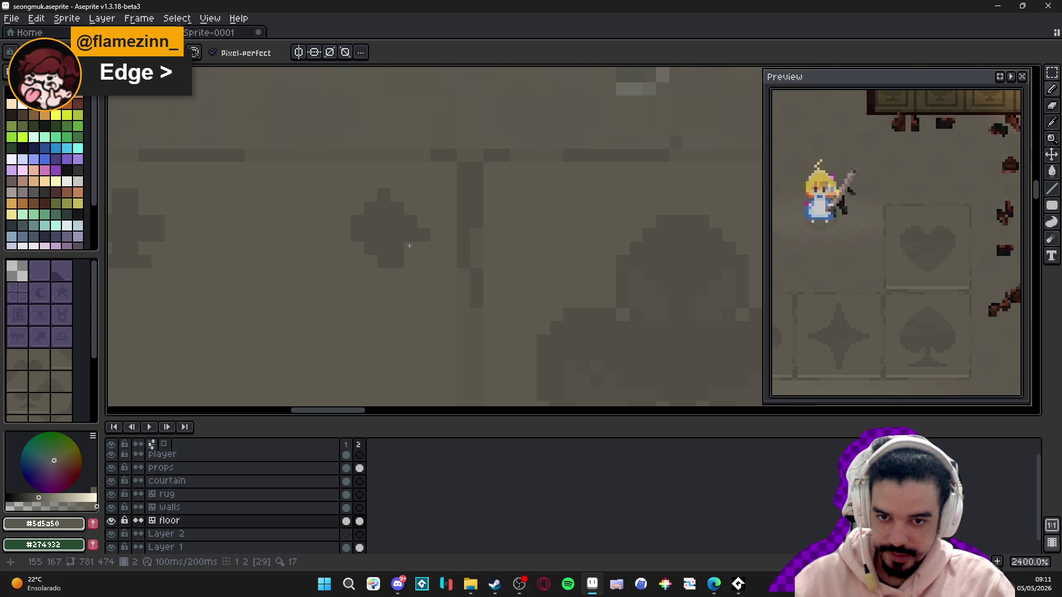
pyautogui.keyDown('alt'); pyautogui.click(369, 220); pyautogui.keyUp('alt')
pyautogui.click(349, 235)
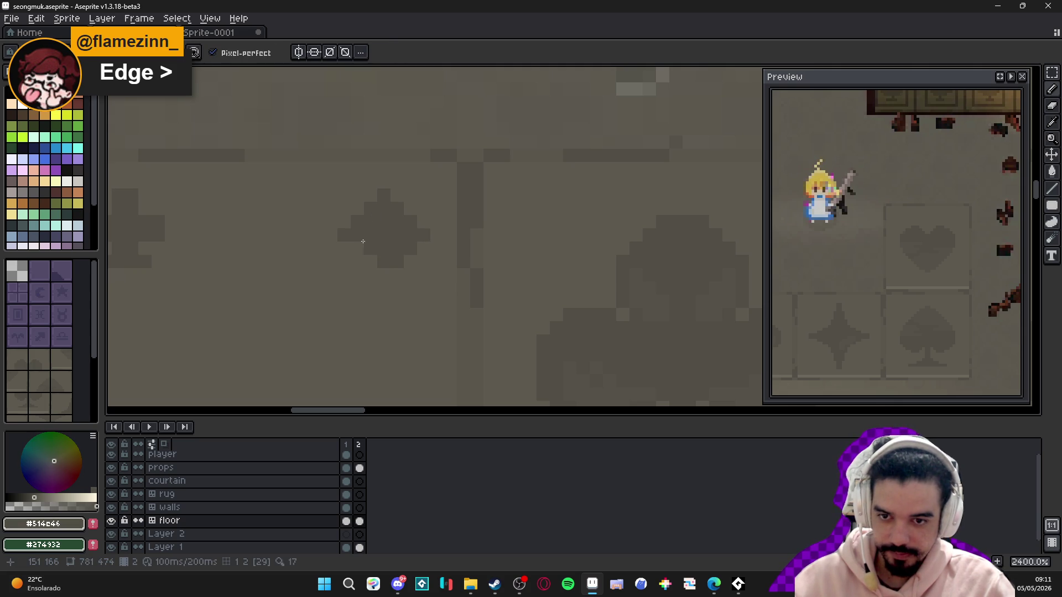
pyautogui.scroll(-5, 379, 279)
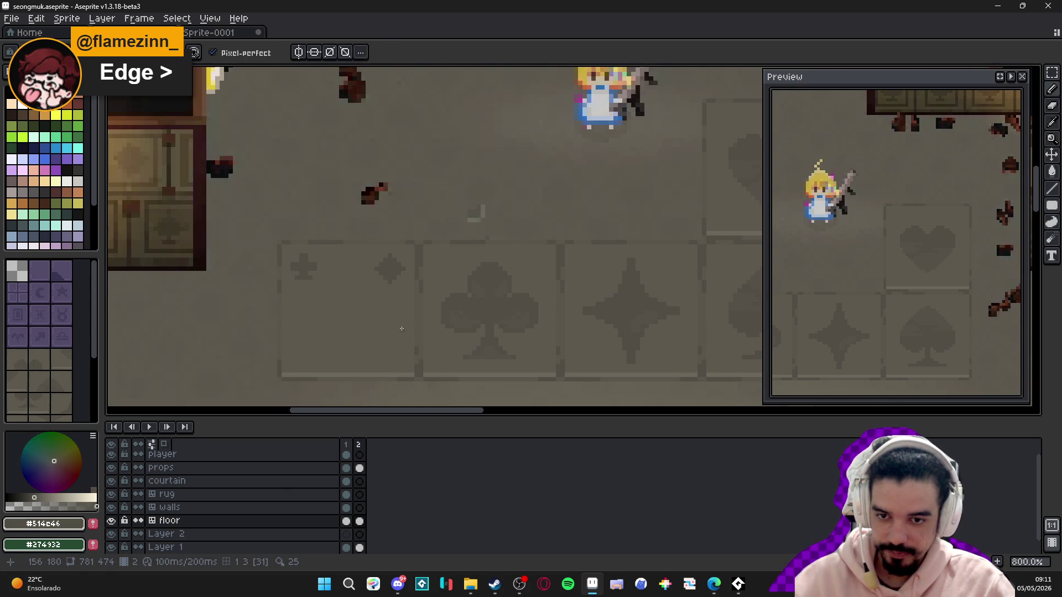
pyautogui.scroll(-3, 382, 317)
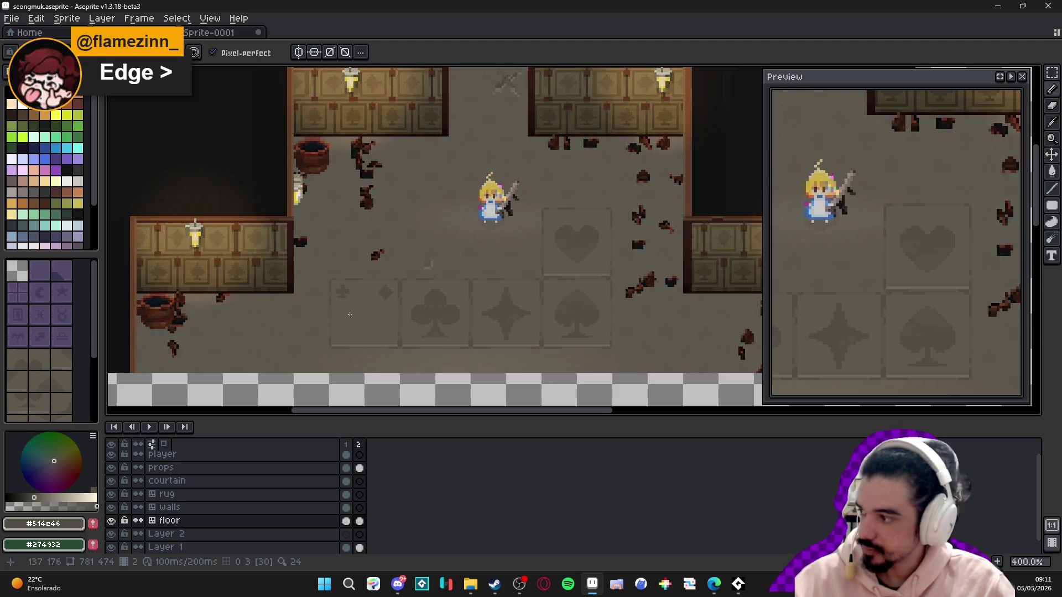
pyautogui.scroll(5, 350, 314)
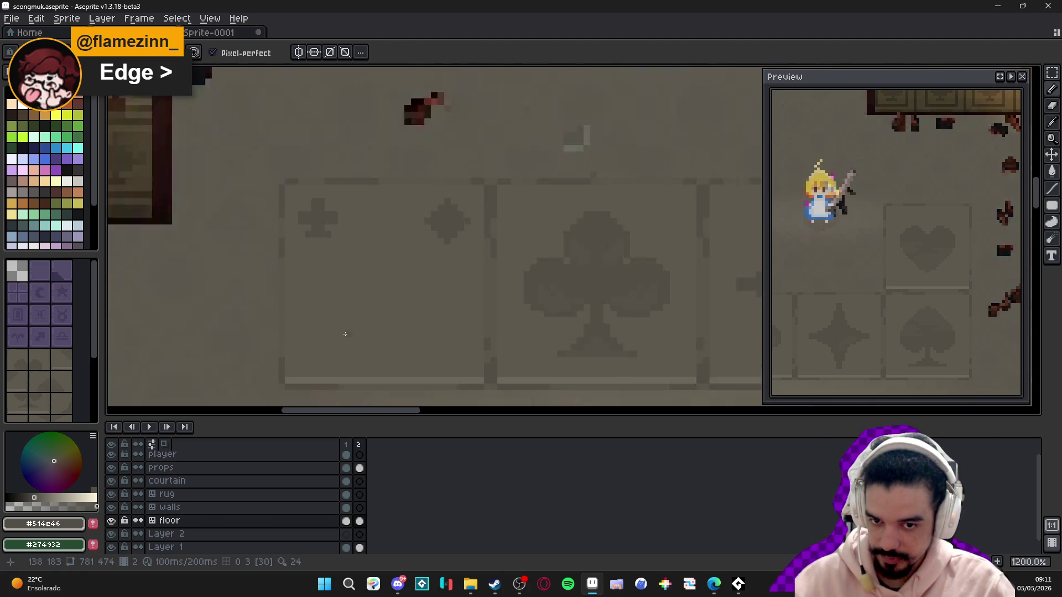
pyautogui.scroll(1, 346, 334)
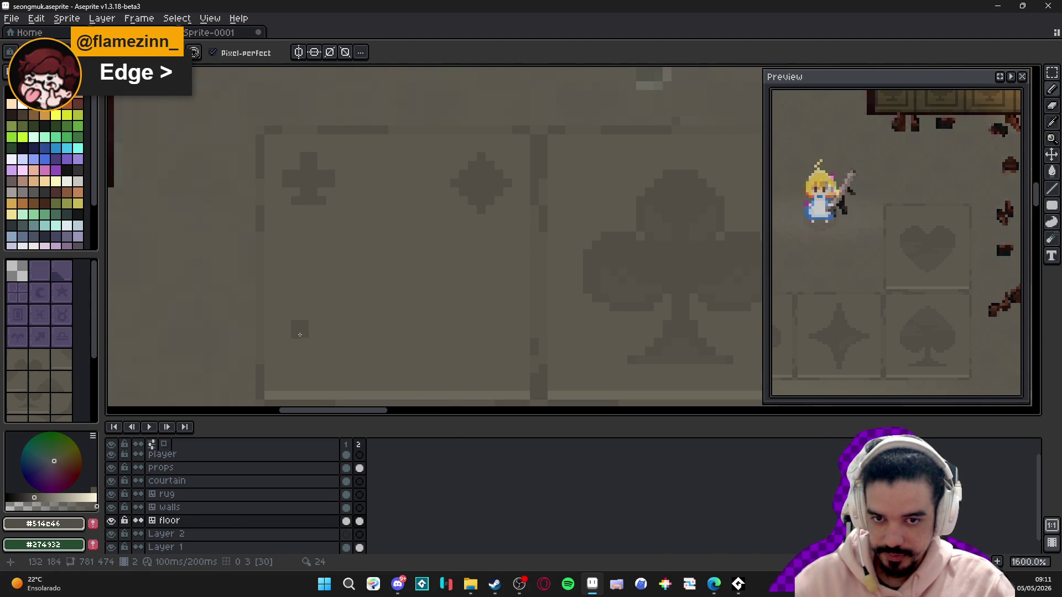
# - Draw a small heart in the tile's lower-left corner
pyautogui.click(291, 347)
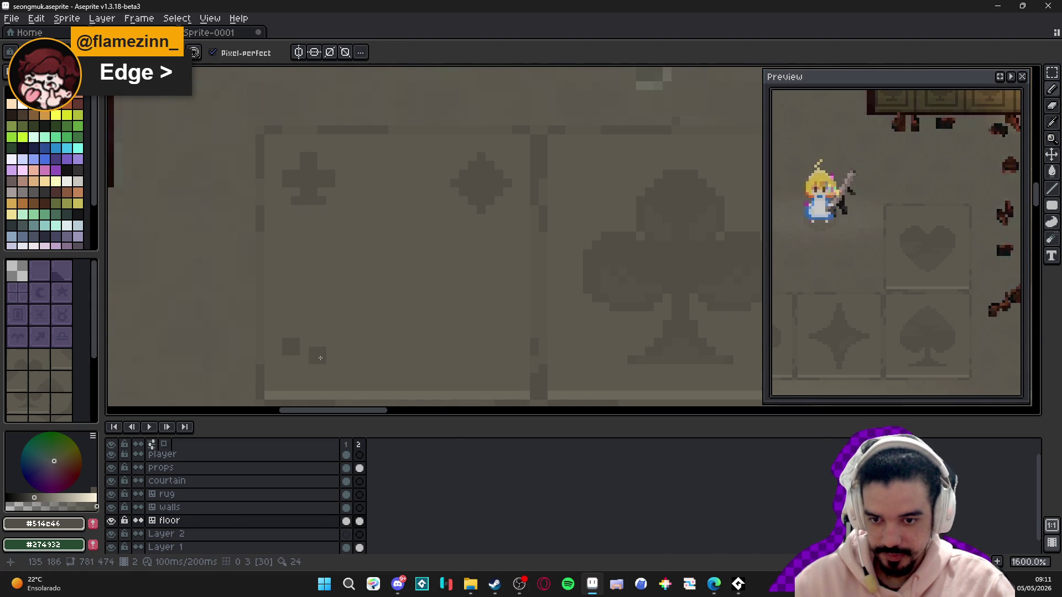
pyautogui.click(317, 343)
pyautogui.click(308, 356)
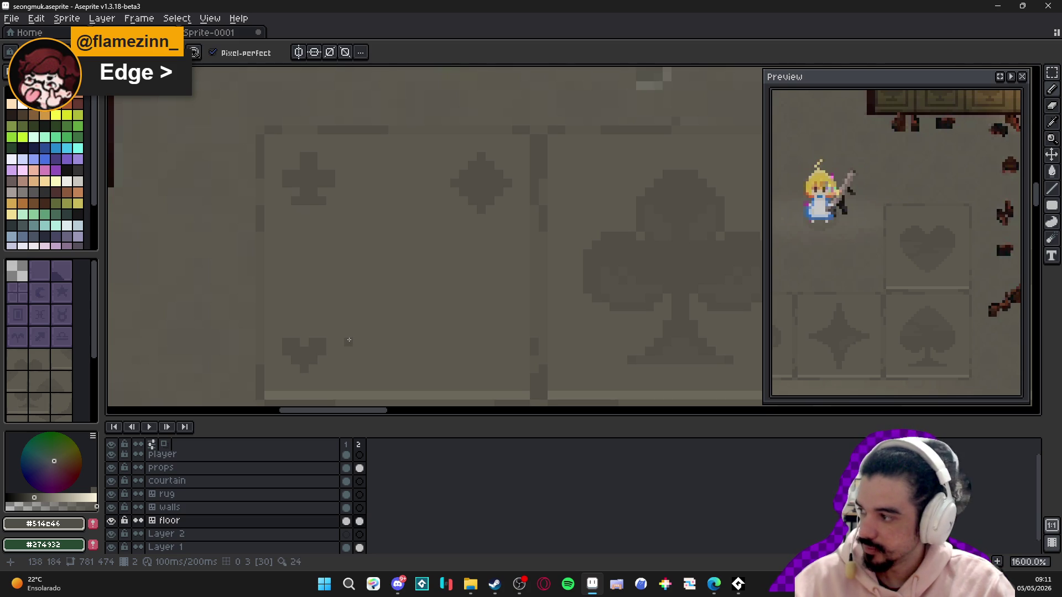
pyautogui.scroll(-4, 322, 349)
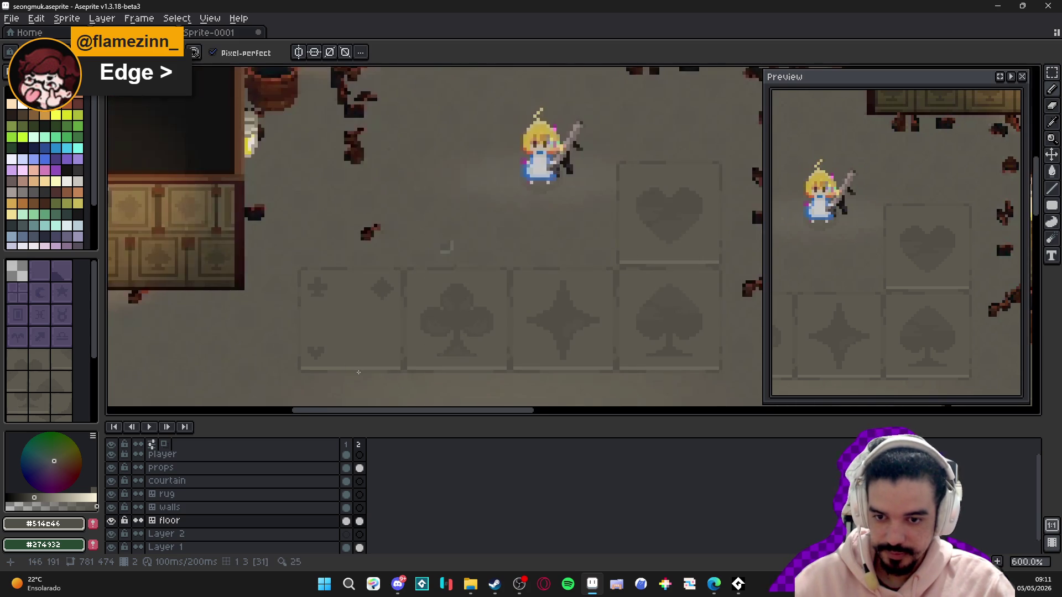
pyautogui.scroll(4, 341, 359)
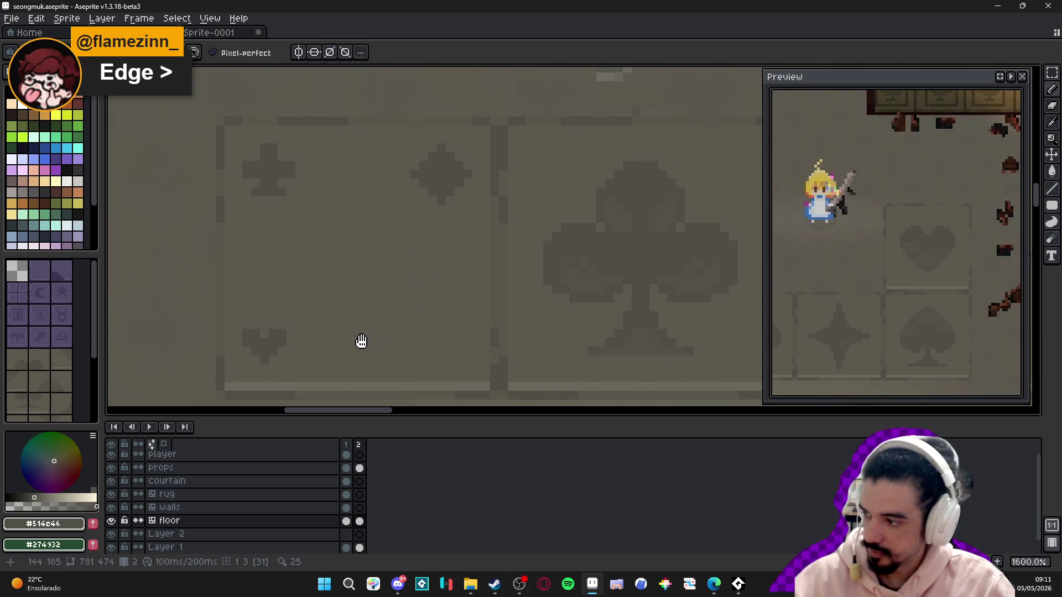
# - Copy the heart to the lower-right corner and add a stem pixel to make a spade
pyautogui.press('w')
pyautogui.click(274, 355)
pyautogui.click(275, 360)
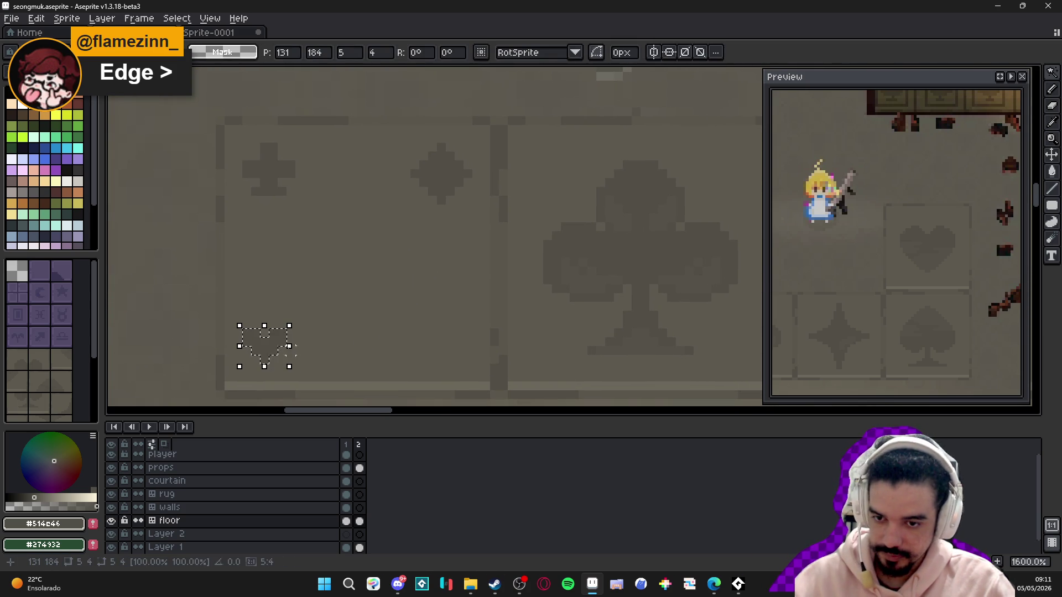
pyautogui.moveTo(274, 361)
pyautogui.mouseDown()
pyautogui.moveTo(458, 367)
pyautogui.moveTo(443, 339)
pyautogui.mouseUp()
pyautogui.hotkey('ctrl', 'd')
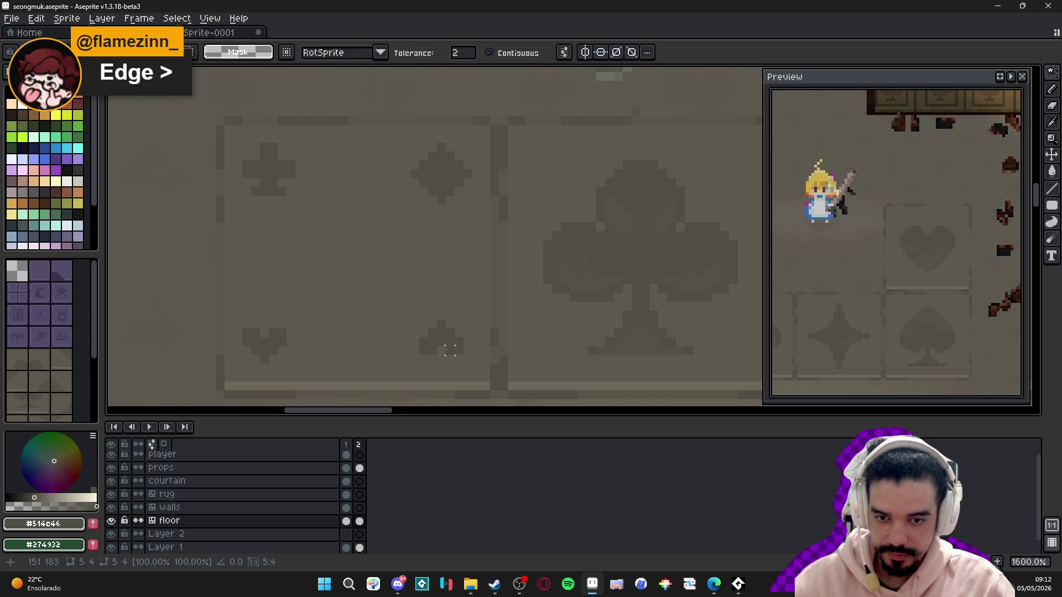
pyautogui.press('b')
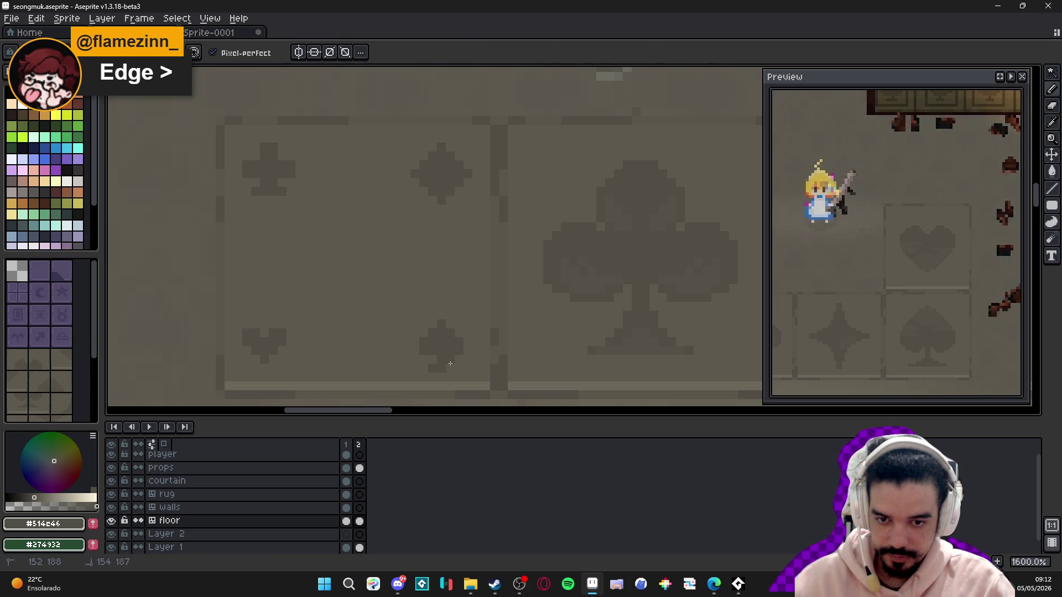
pyautogui.click(450, 368)
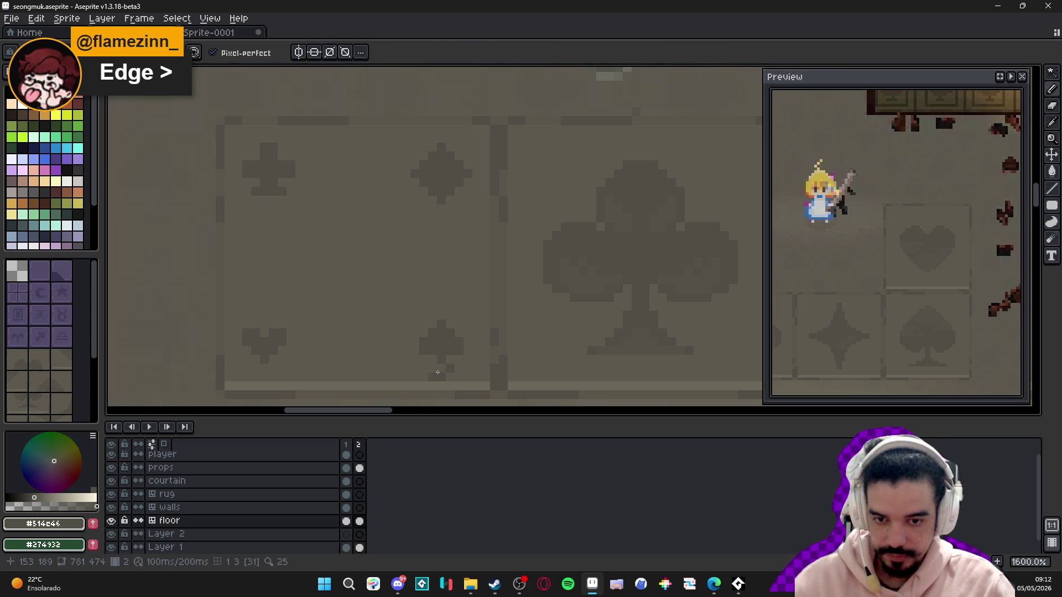
pyautogui.scroll(-3, 437, 372)
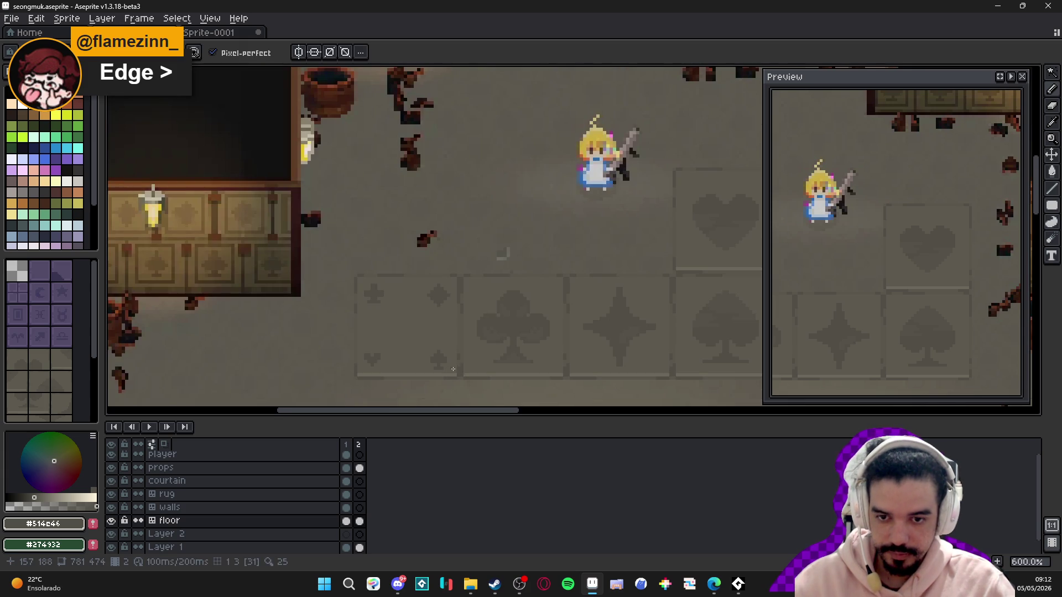
pyautogui.scroll(-3, 453, 369)
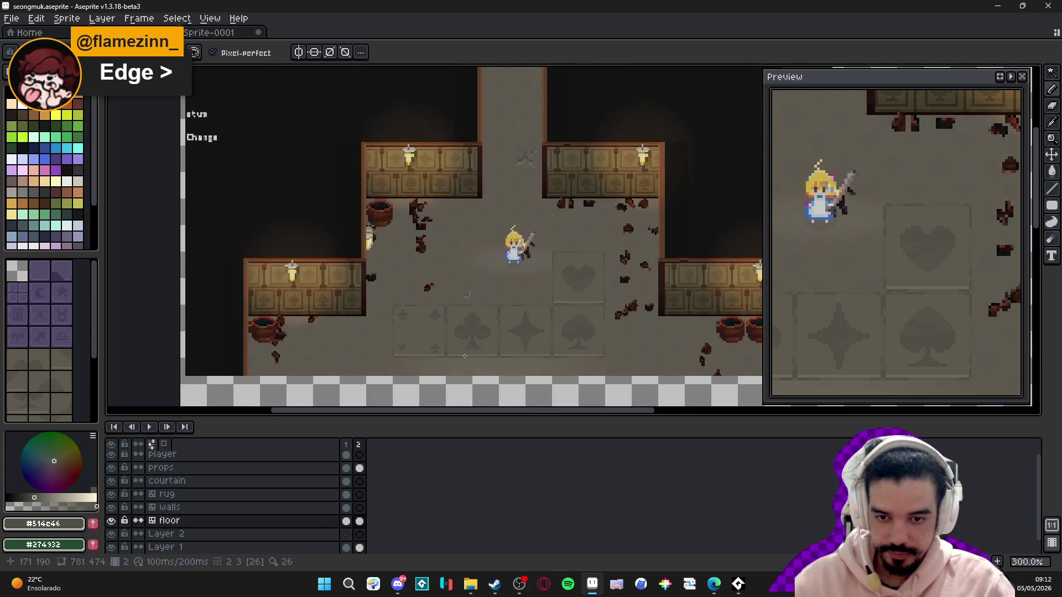
pyautogui.scroll(7, 464, 356)
# - Sample the muted #59564D tone from the small heart as the Pencil colour
pyautogui.press('g')
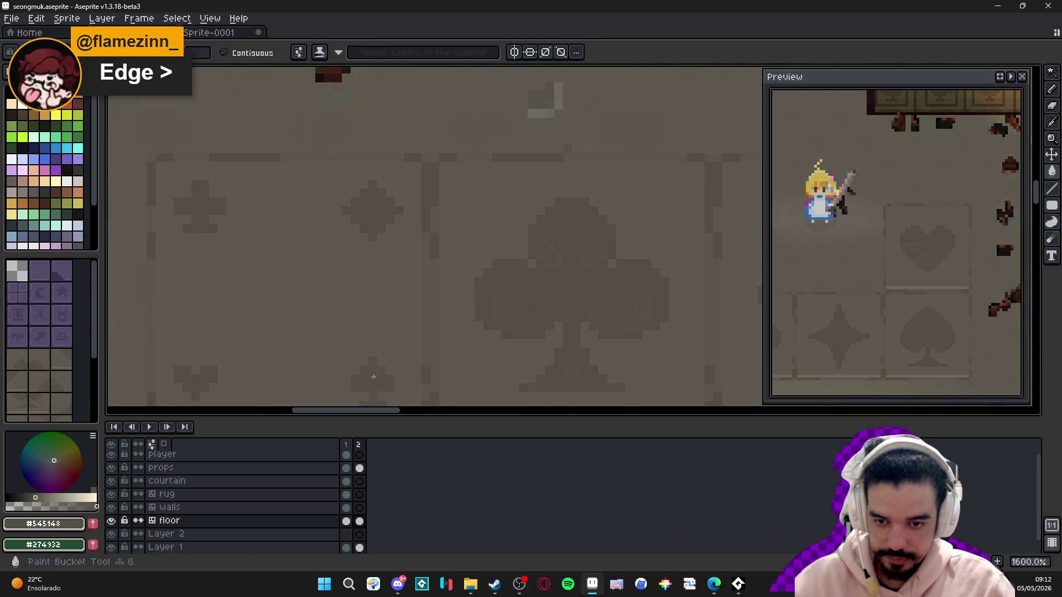
pyautogui.scroll(-3, 374, 377)
pyautogui.scroll(1, 410, 334)
pyautogui.moveTo(387, 320)
pyautogui.mouseDown()
pyautogui.moveTo(363, 333)
pyautogui.moveTo(368, 280)
pyautogui.mouseUp()
pyautogui.scroll(5, 352, 249)
pyautogui.press('b')
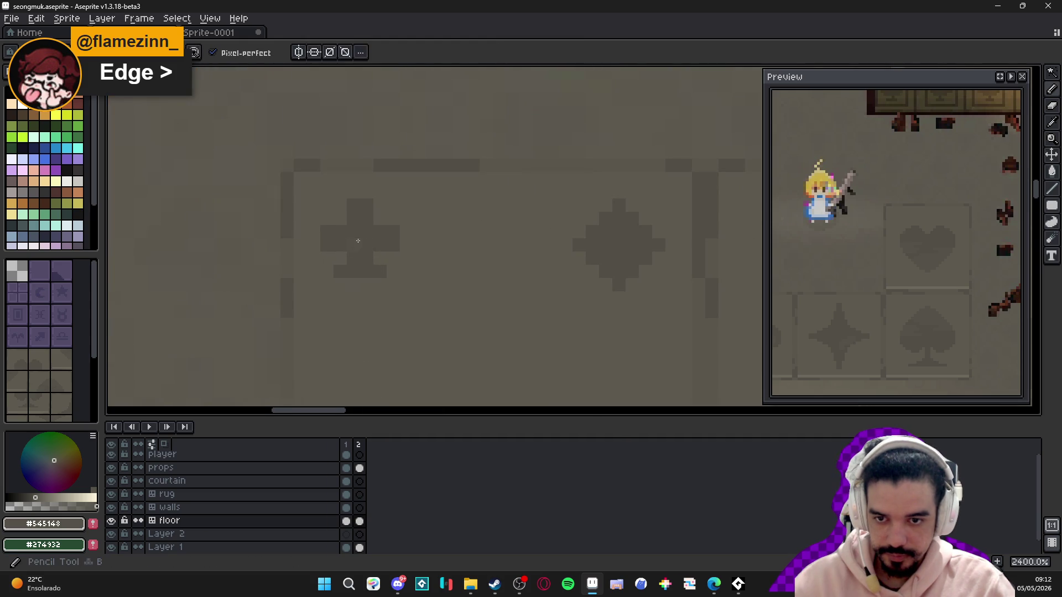
pyautogui.scroll(-3, 391, 263)
pyautogui.moveTo(391, 263); pyautogui.dragTo(632, 173)
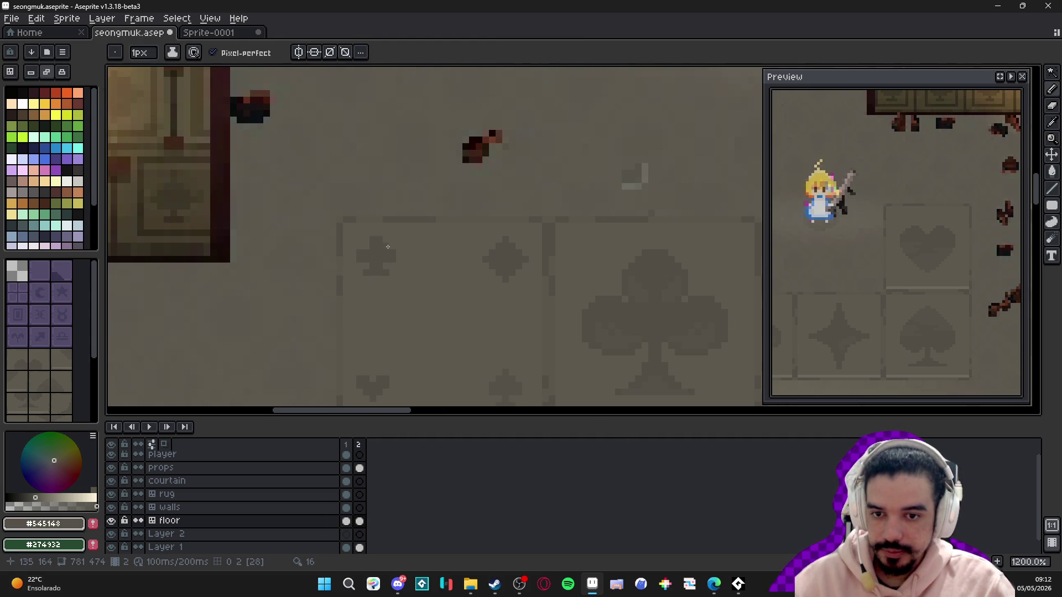
pyautogui.scroll(-3, 399, 254)
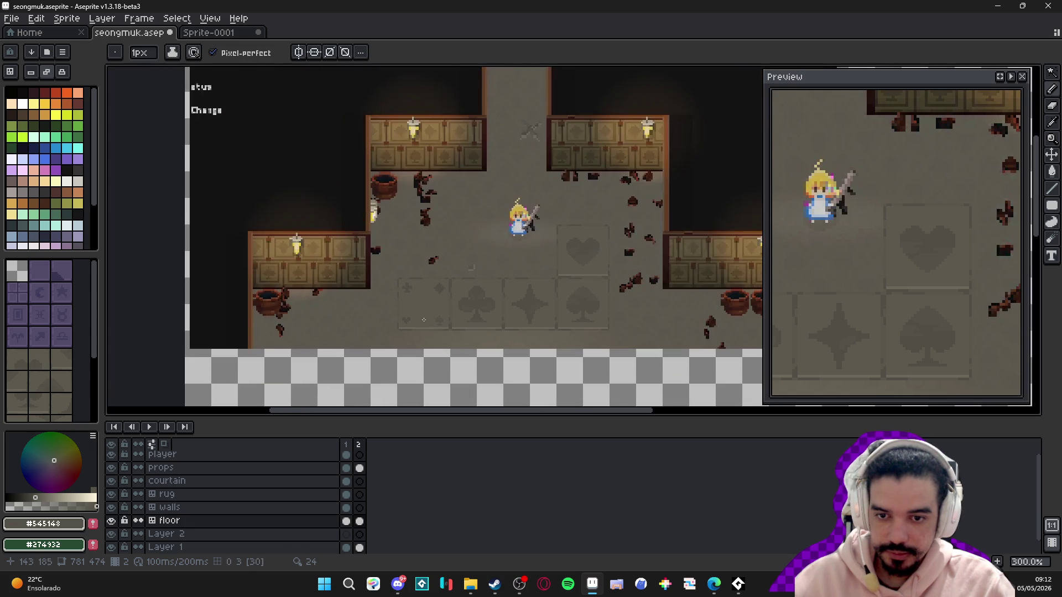
pyautogui.scroll(10, 435, 323)
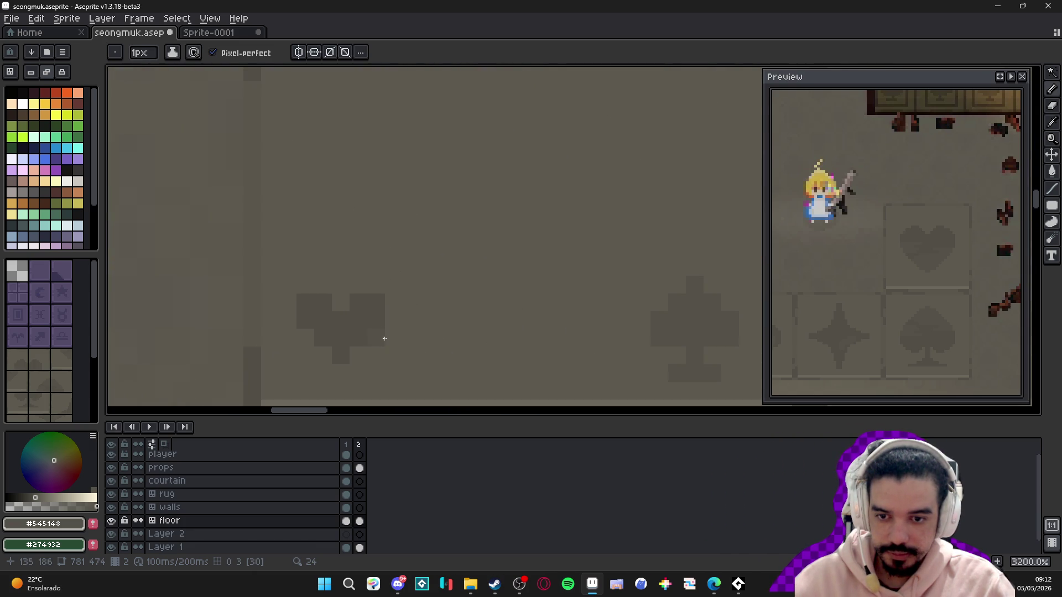
pyautogui.keyDown('alt'); pyautogui.click(365, 315); pyautogui.keyUp('alt')
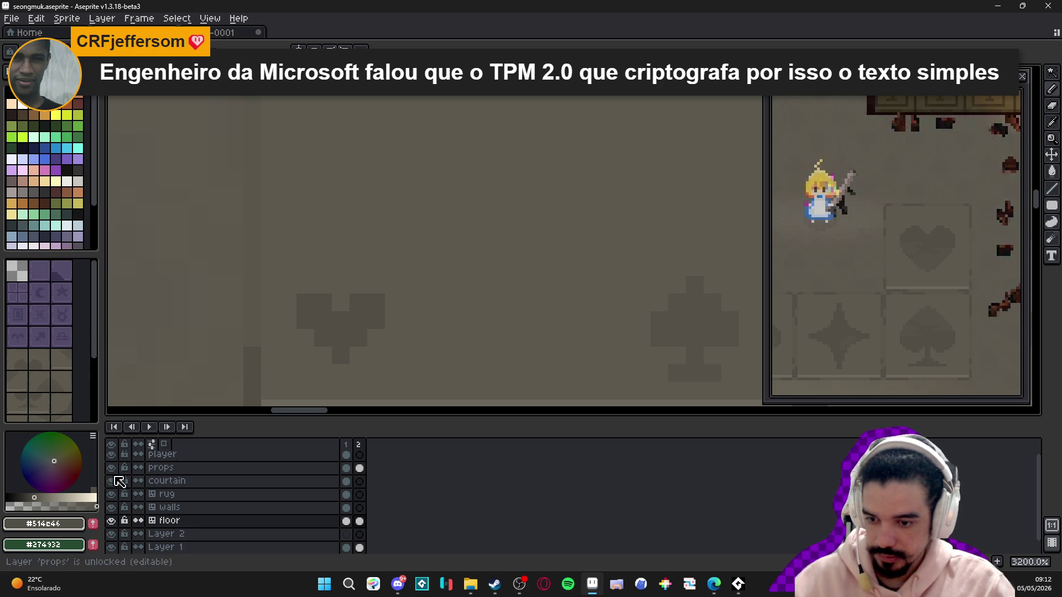
pyautogui.click(339, 303)
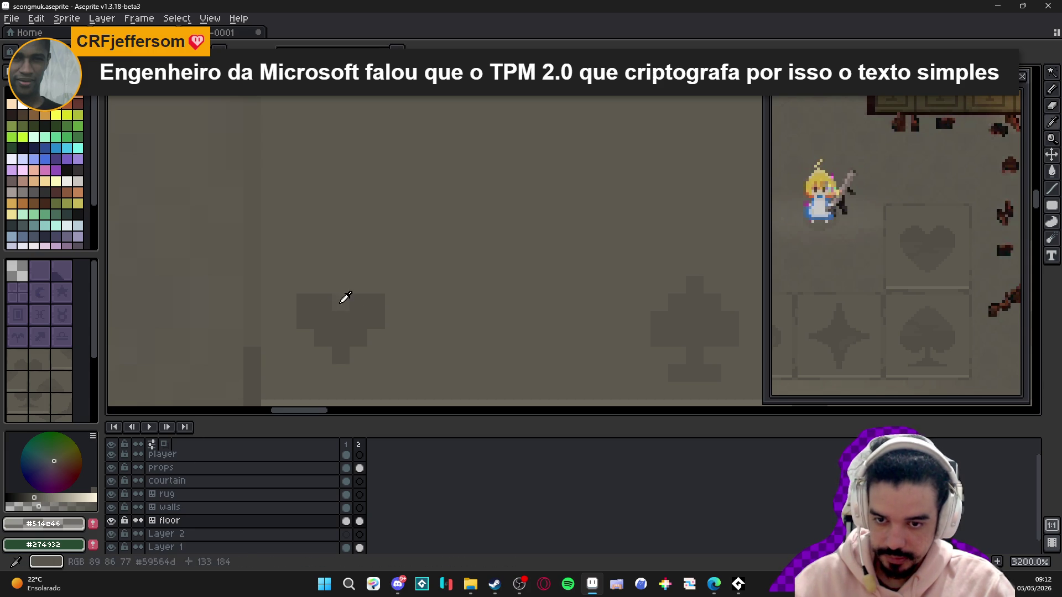
pyautogui.keyDown('alt'); pyautogui.click(383, 331); pyautogui.keyUp('alt')
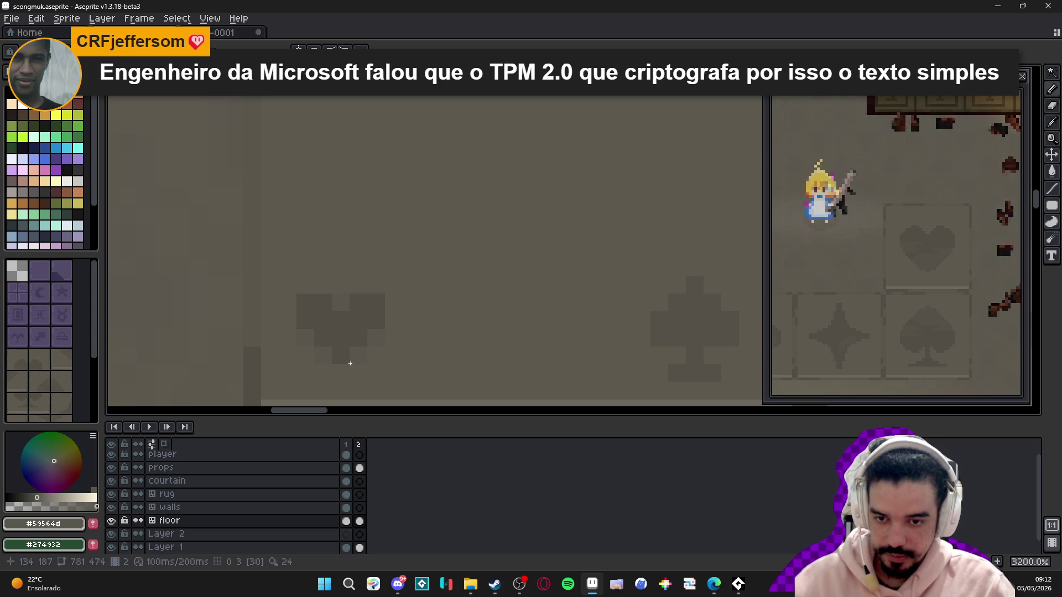
pyautogui.scroll(-4, 350, 363)
pyautogui.scroll(1, 355, 341)
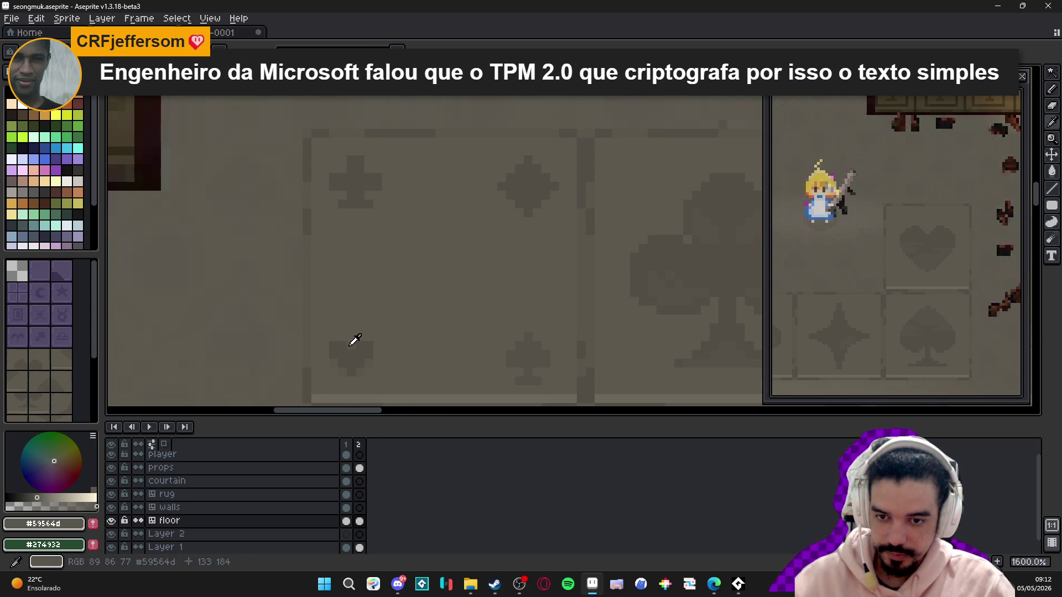
pyautogui.scroll(2, 354, 210)
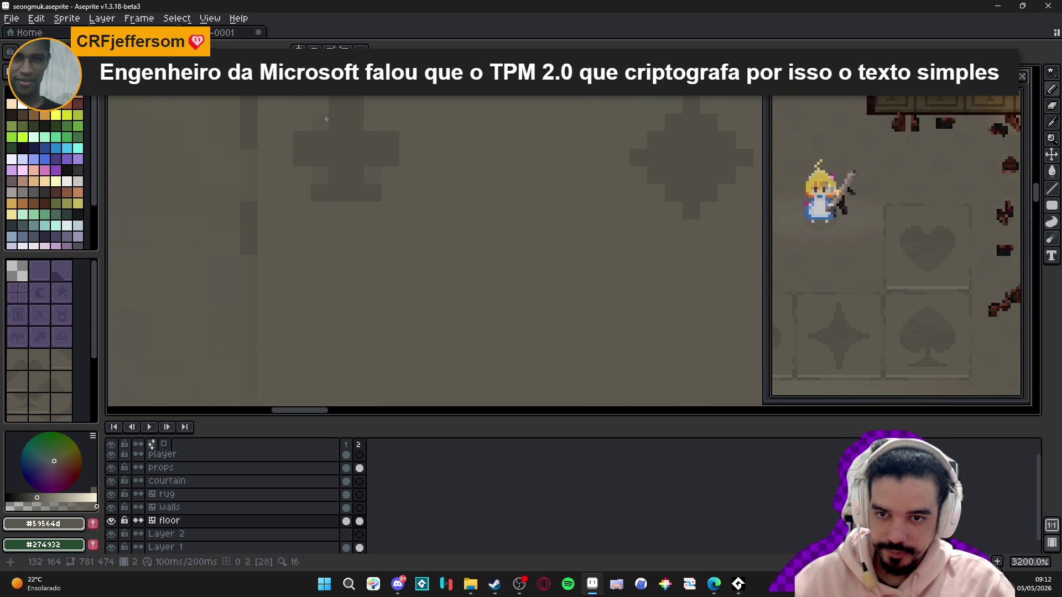
pyautogui.scroll(-2, 376, 146)
pyautogui.scroll(1, 443, 259)
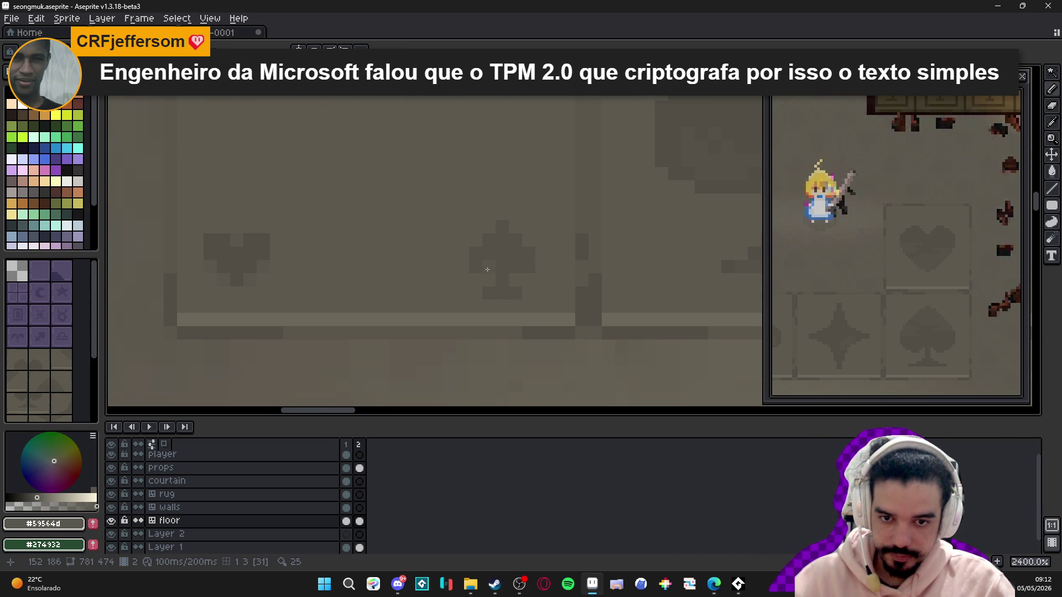
pyautogui.scroll(-5, 511, 286)
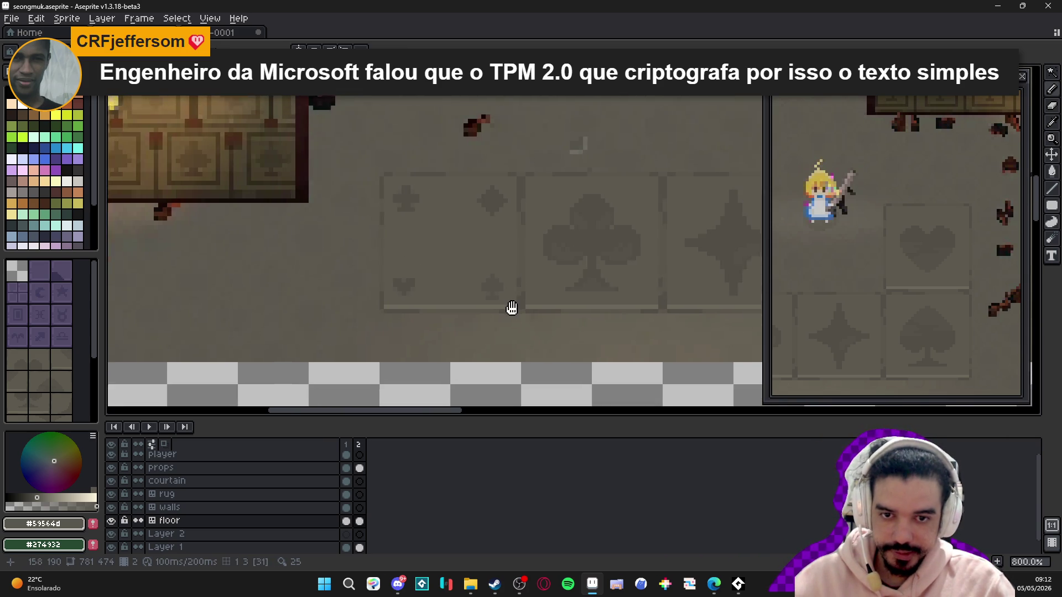
# - Undo the latest Pencil stroke on the suit floor tiles, bringing back the earlier panel selection
pyautogui.scroll(3, 484, 246)
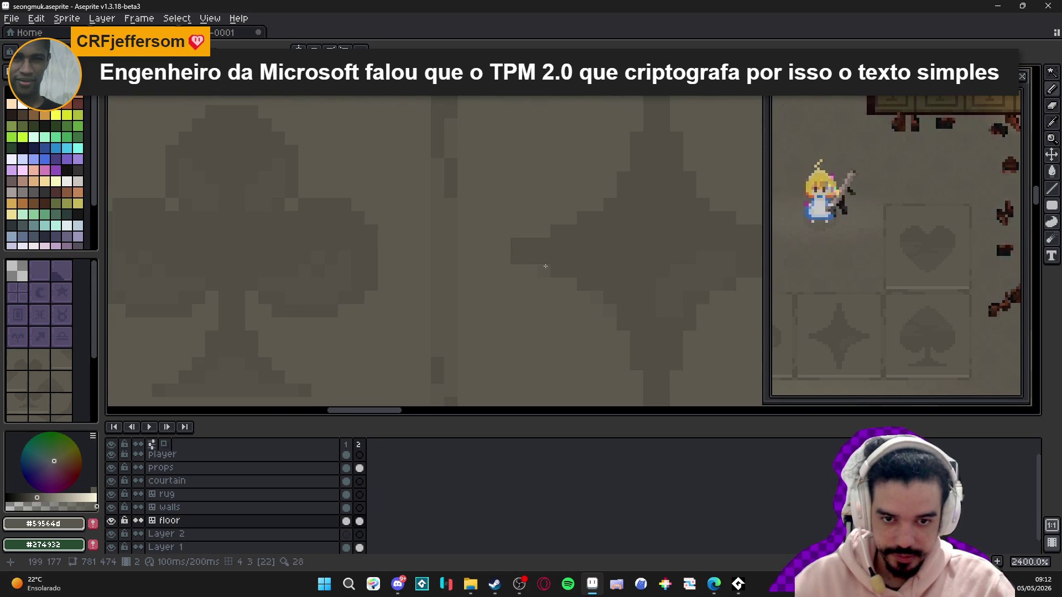
pyautogui.scroll(-6, 661, 328)
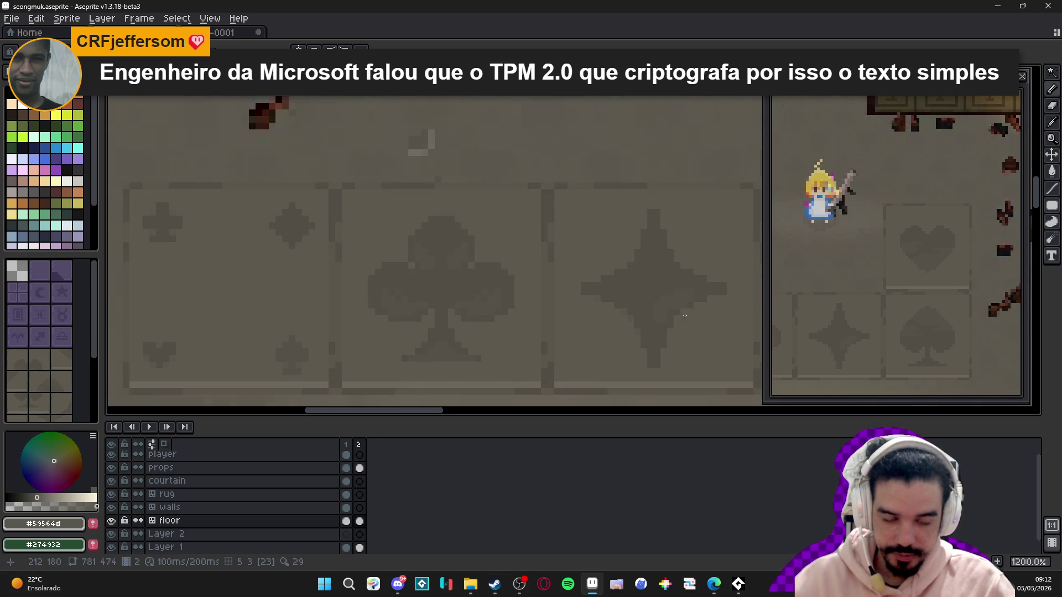
pyautogui.hotkey('ctrl', 'z')
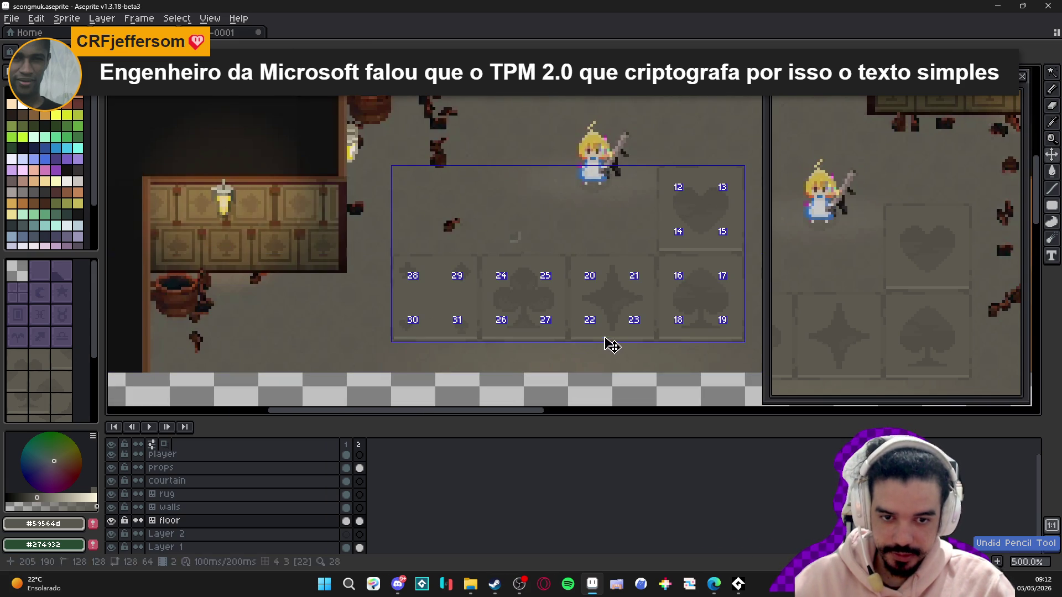
pyautogui.scroll(6, 458, 332)
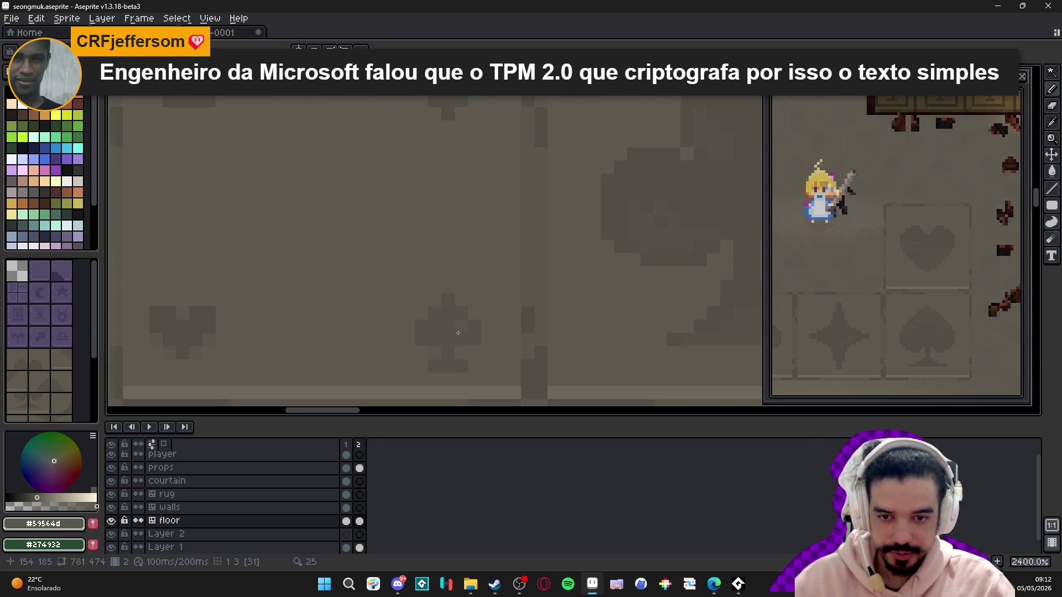
pyautogui.scroll(-5, 426, 352)
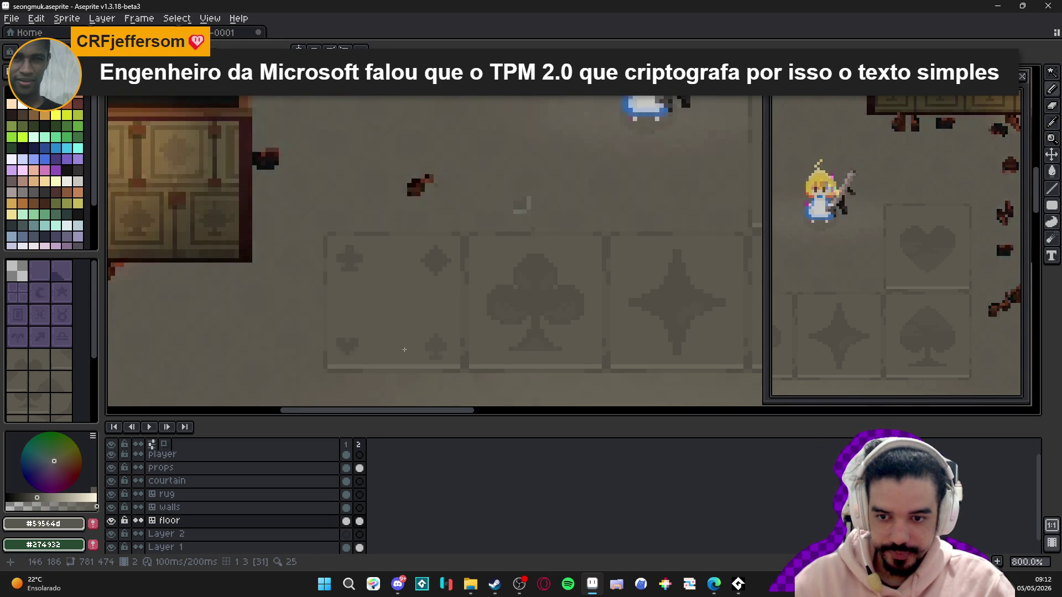
pyautogui.scroll(4, 527, 267)
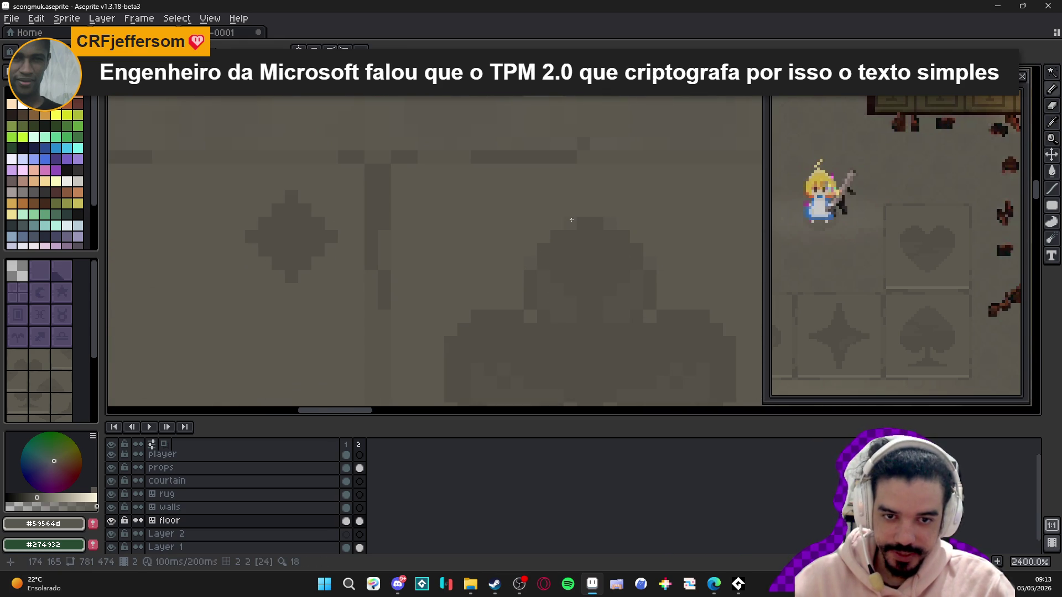
pyautogui.scroll(-6, 571, 219)
pyautogui.scroll(5, 553, 264)
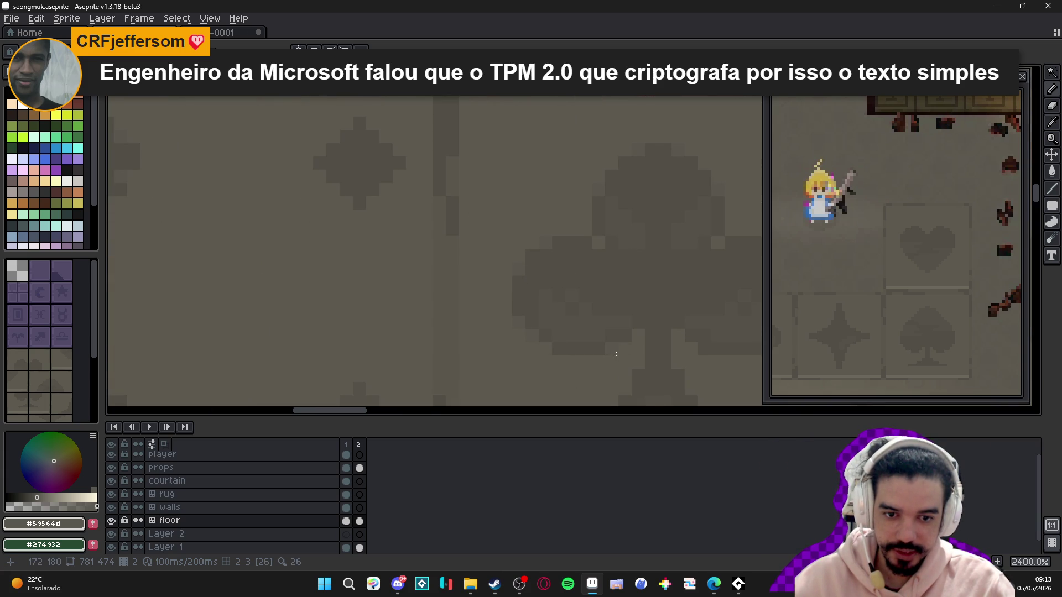
pyautogui.scroll(-5, 461, 303)
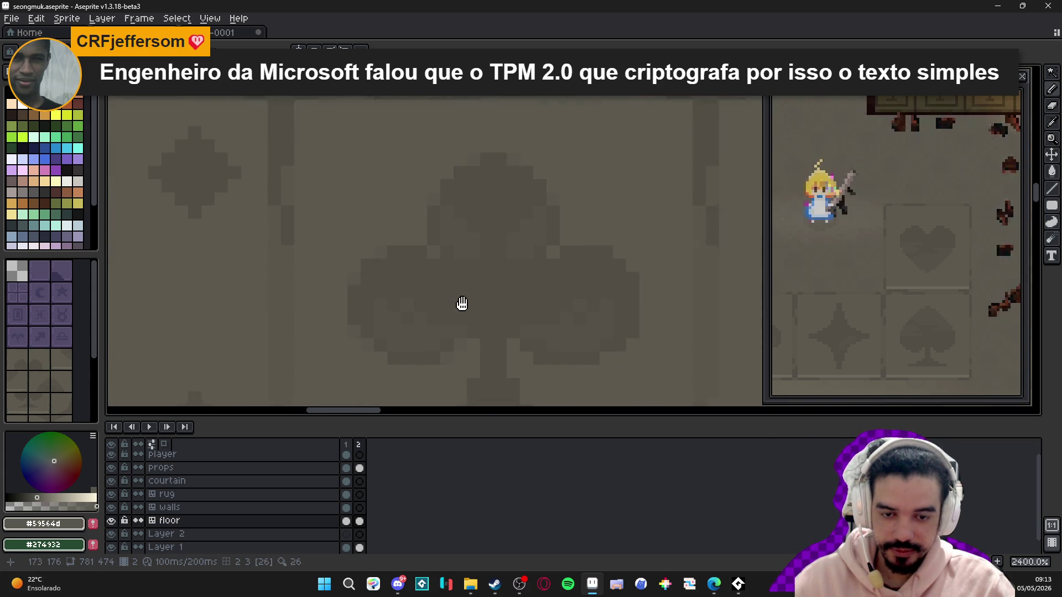
pyautogui.scroll(5, 438, 316)
pyautogui.scroll(-4, 437, 316)
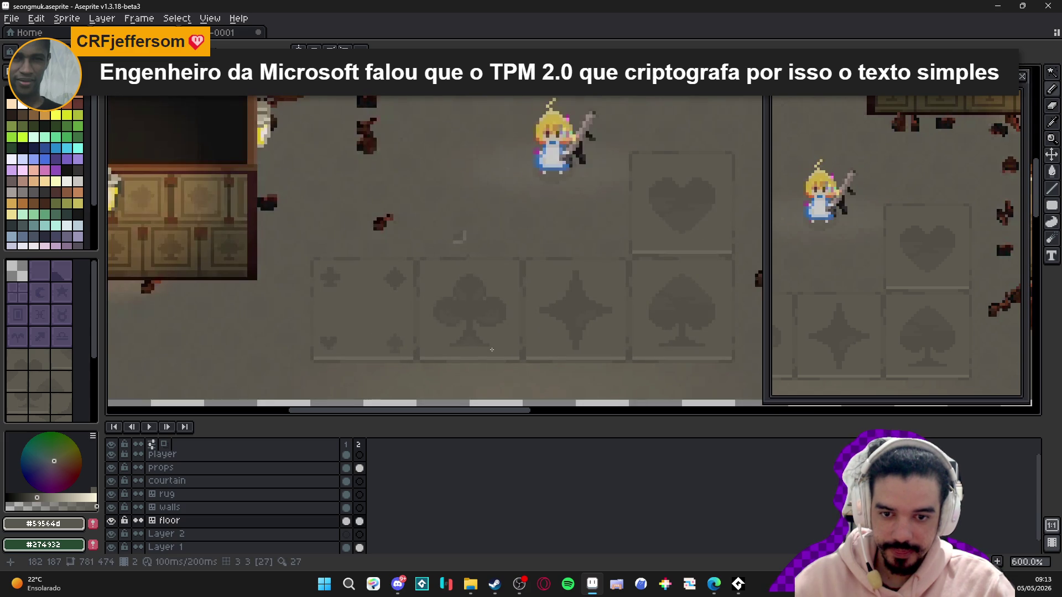
# - Undo the last pencil stroke and clear the tile selection over the floor panel
pyautogui.moveTo(490, 348); pyautogui.dragTo(509, 350)
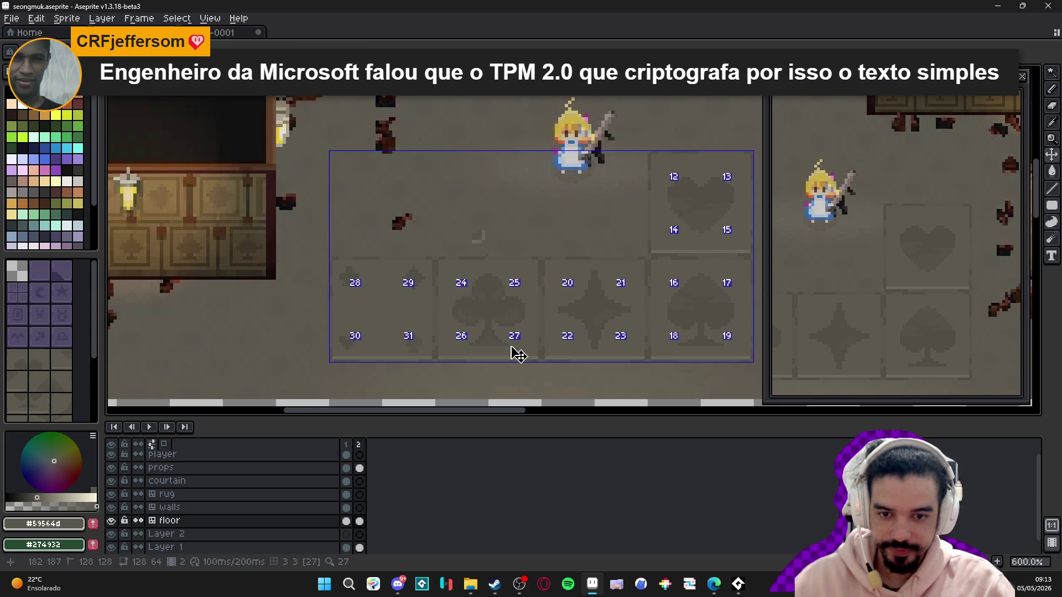
pyautogui.hotkey('ctrl', 'z')
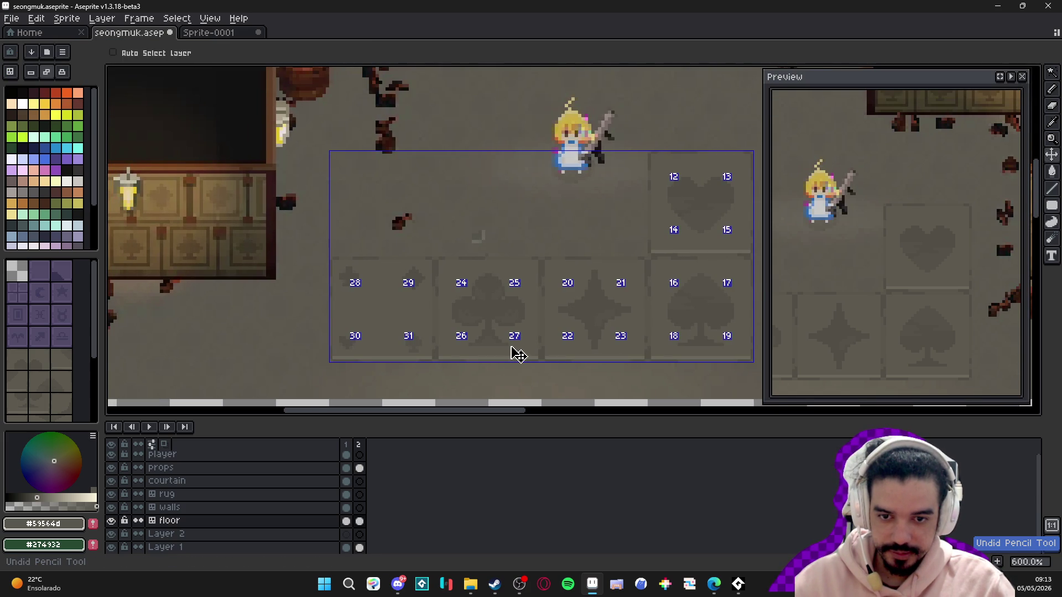
pyautogui.hotkey('ctrl', 'd')
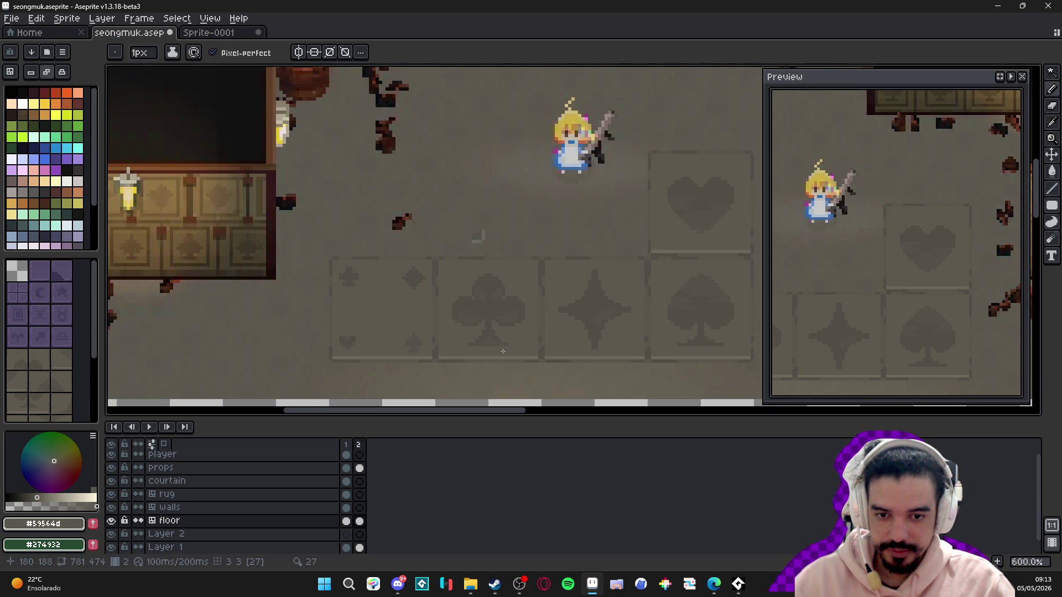
# - Turn on vertical symmetry in the pencil options and zoom around the room
pyautogui.scroll(4, 528, 303)
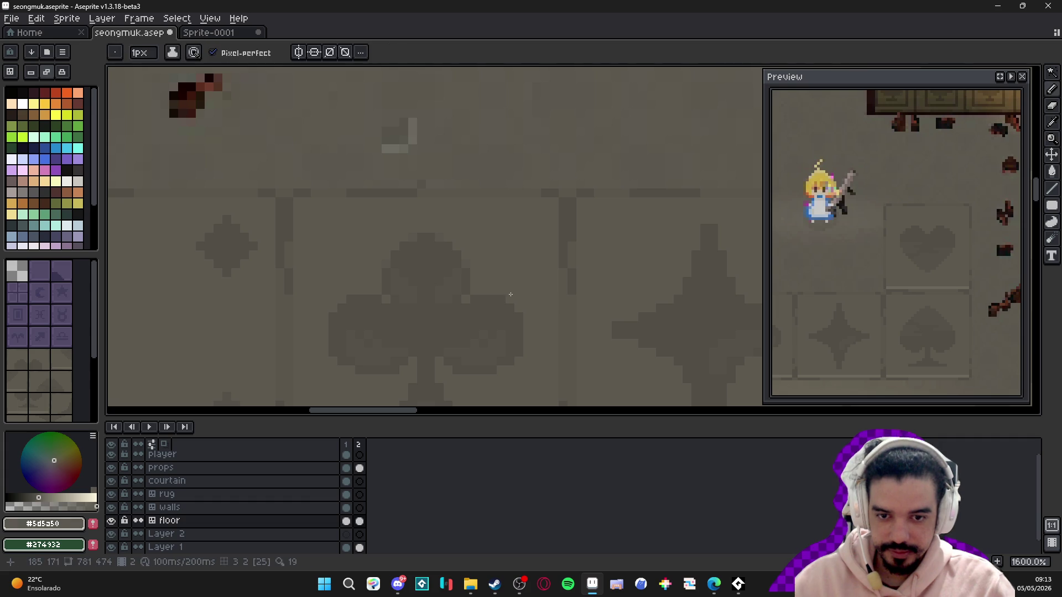
pyautogui.click(299, 52)
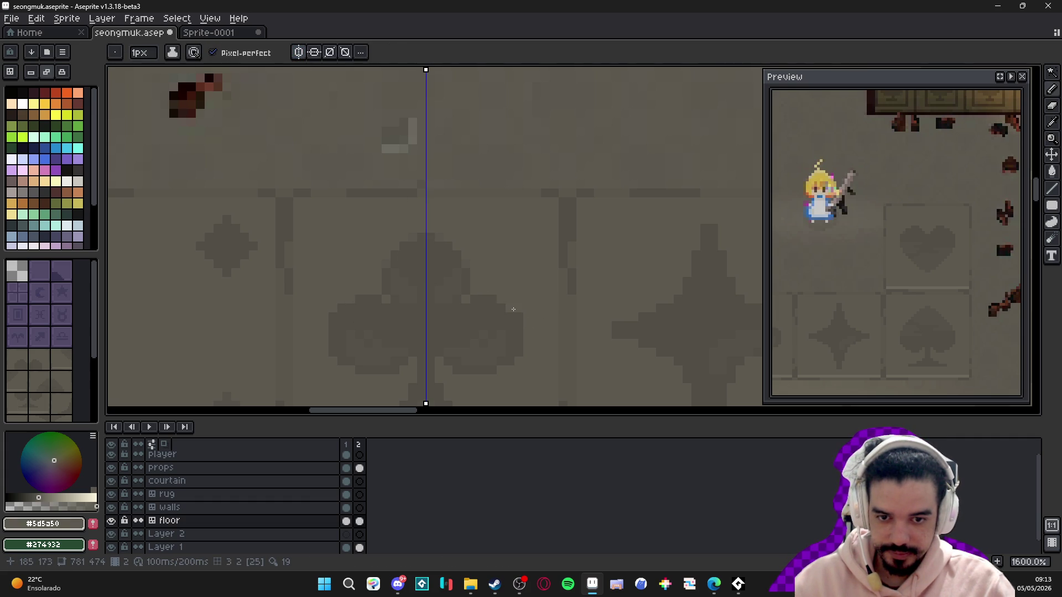
pyautogui.scroll(-3, 532, 319)
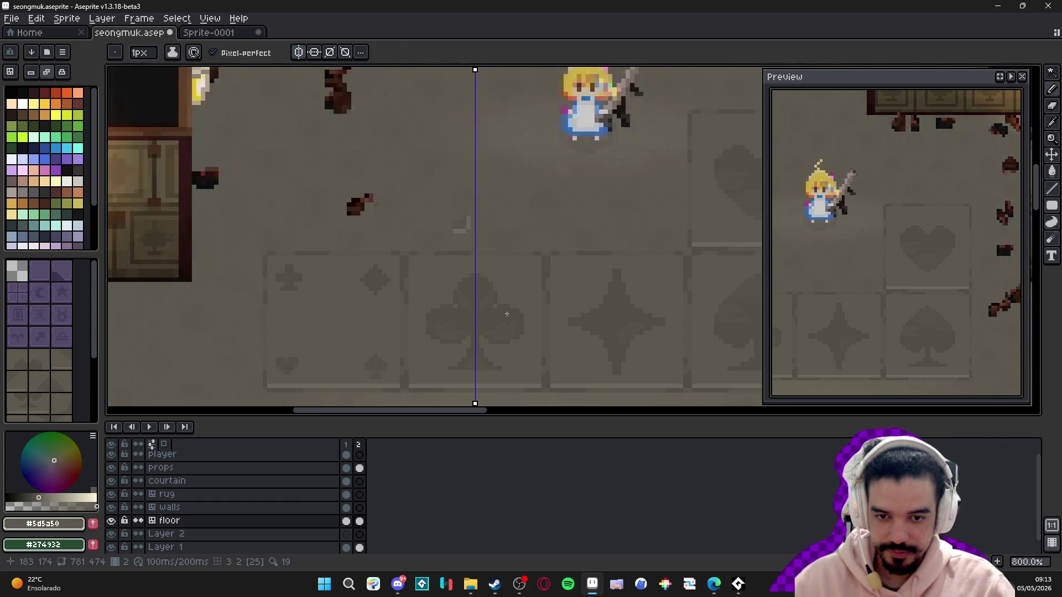
pyautogui.scroll(4, 374, 312)
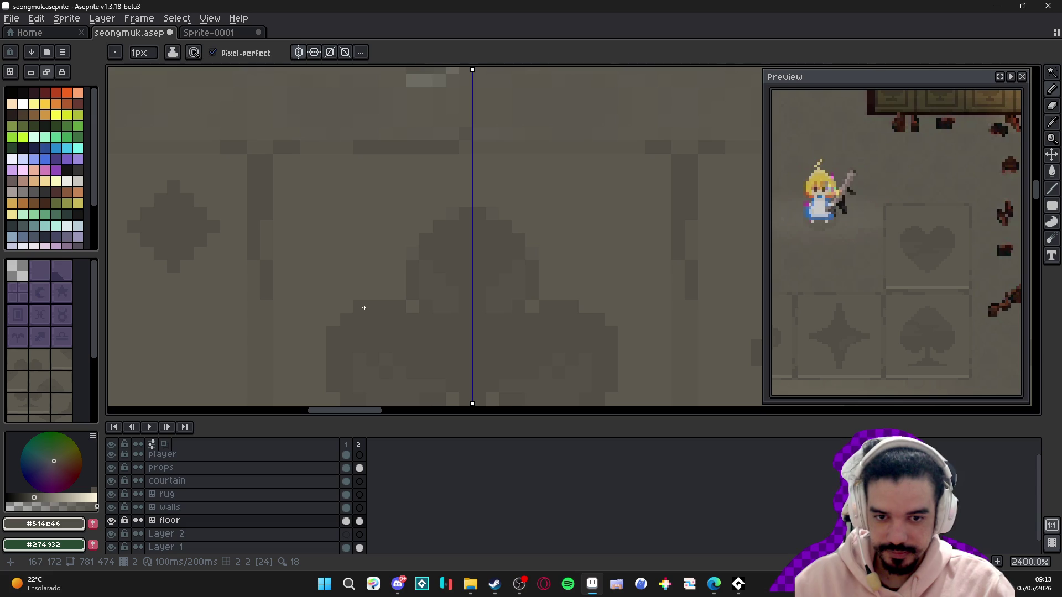
pyautogui.scroll(-5, 367, 301)
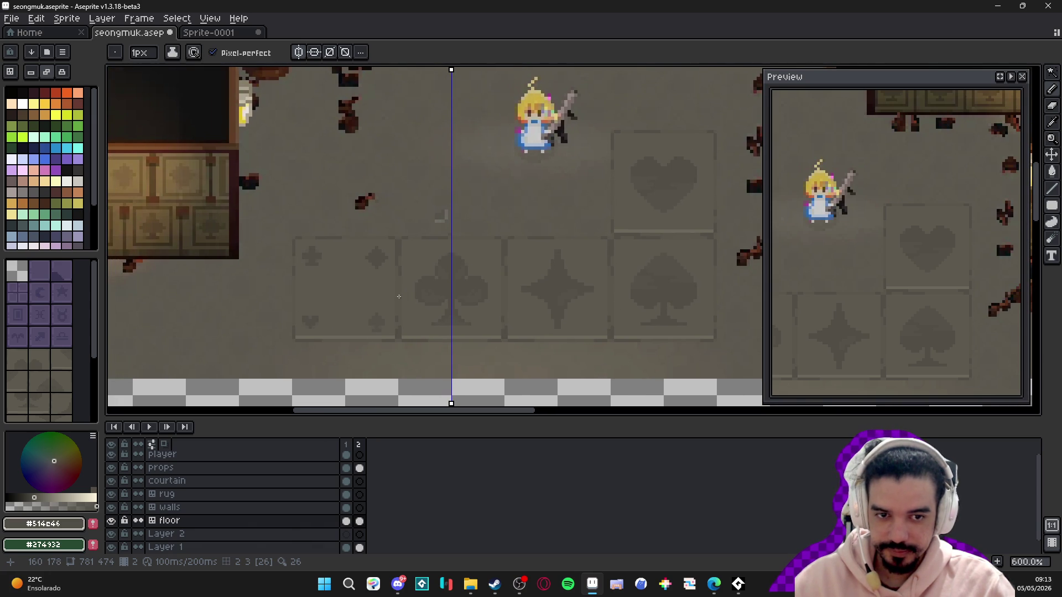
pyautogui.scroll(-1, 398, 297)
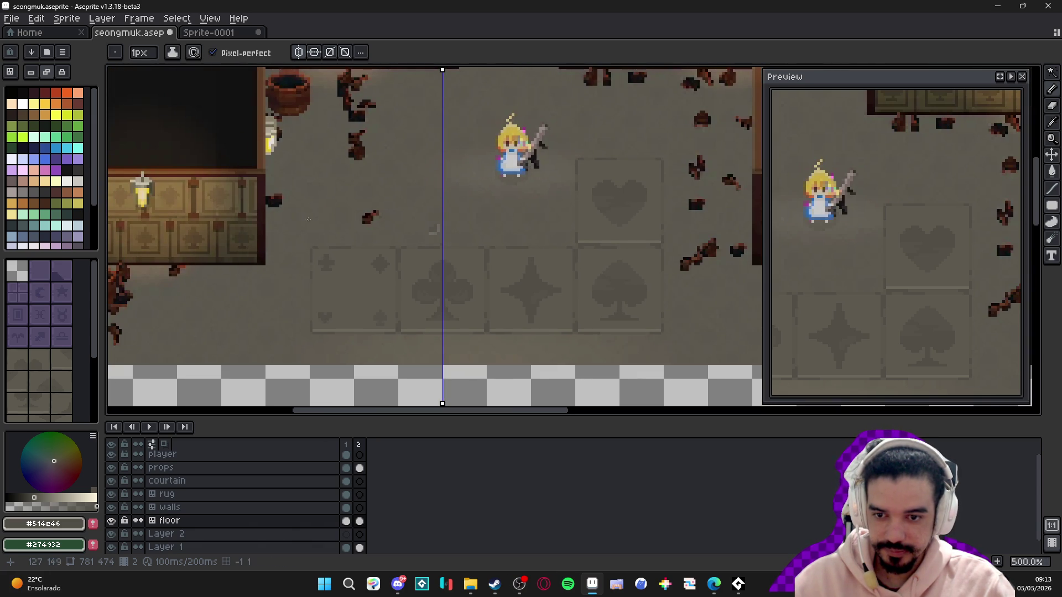
pyautogui.scroll(-1, 317, 244)
# - Zoom around the room further, then turn vertical symmetry back off
pyautogui.scroll(-1, 316, 244)
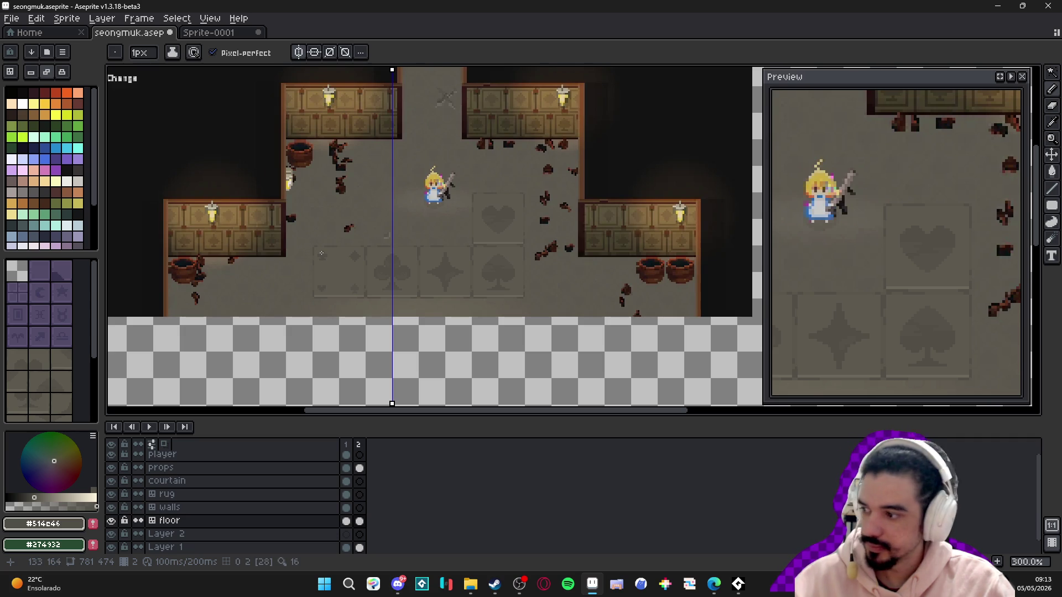
pyautogui.scroll(2, 322, 253)
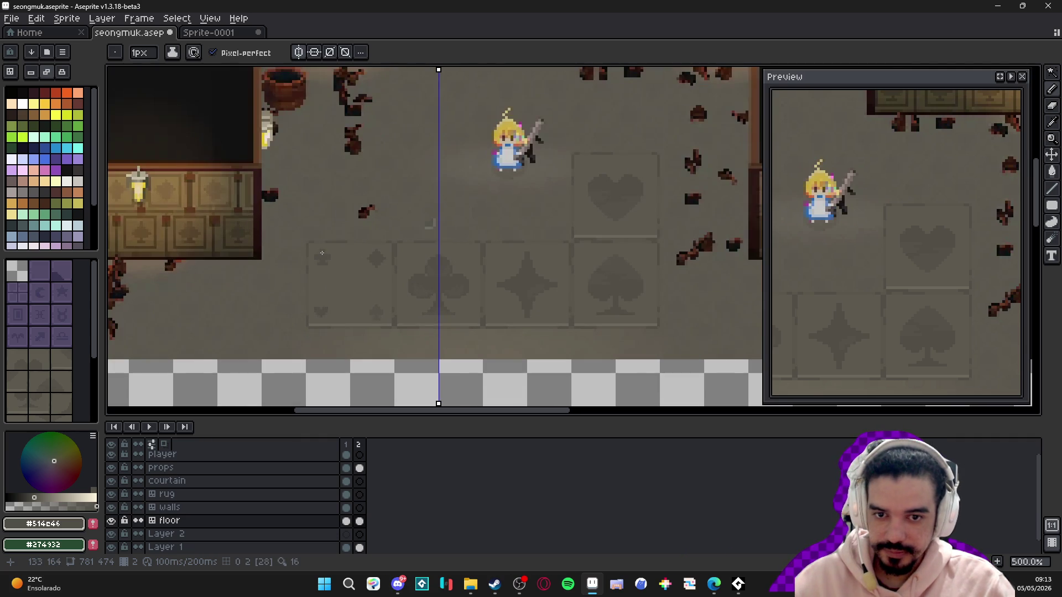
pyautogui.scroll(-2, 323, 252)
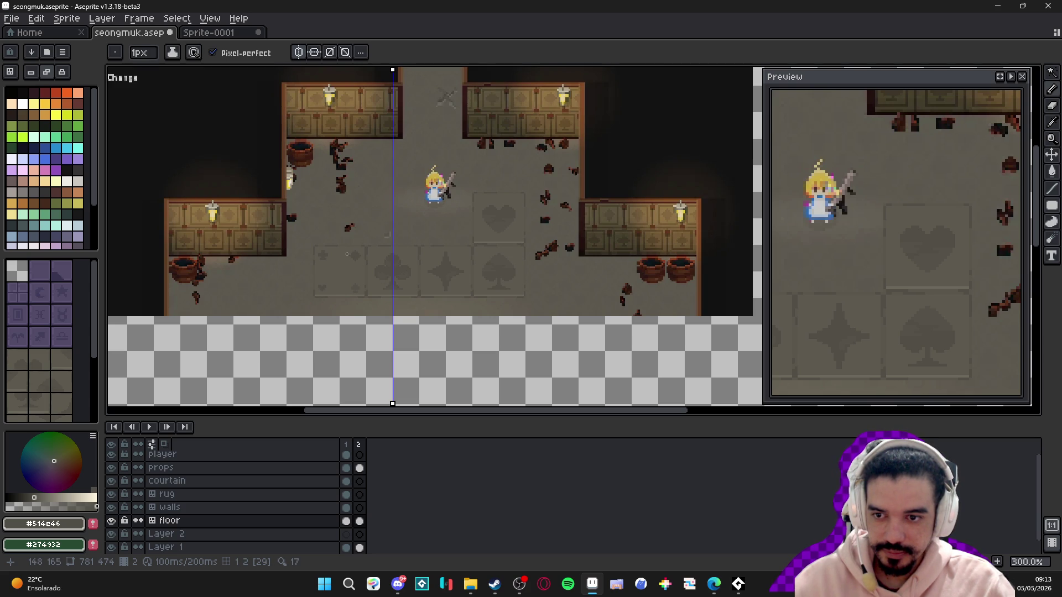
pyautogui.scroll(3, 347, 254)
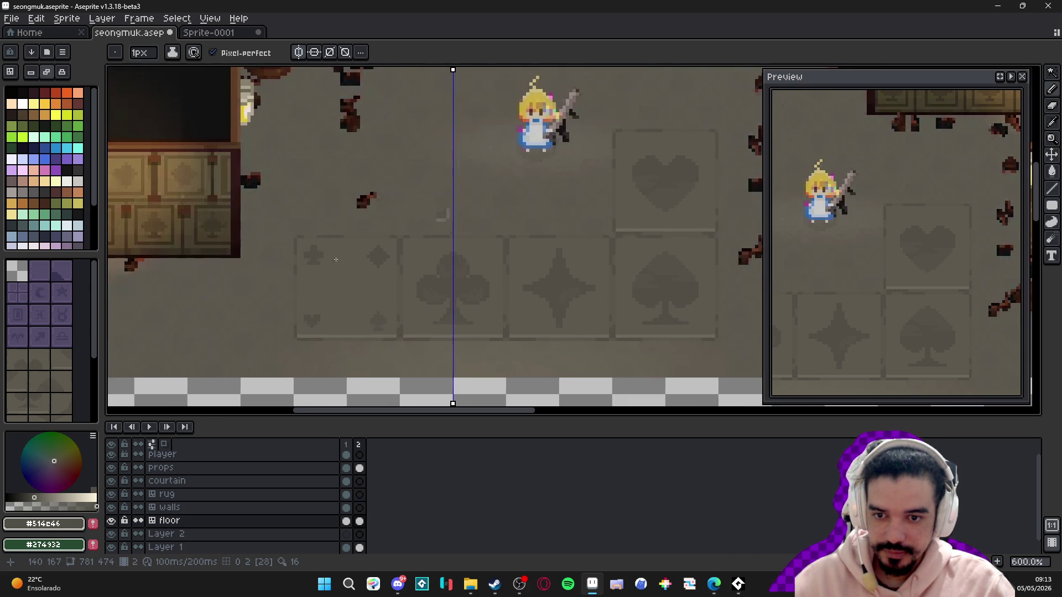
pyautogui.click(299, 52)
pyautogui.moveTo(463, 227); pyautogui.dragTo(457, 227)
pyautogui.hotkey('ctrl', 's')
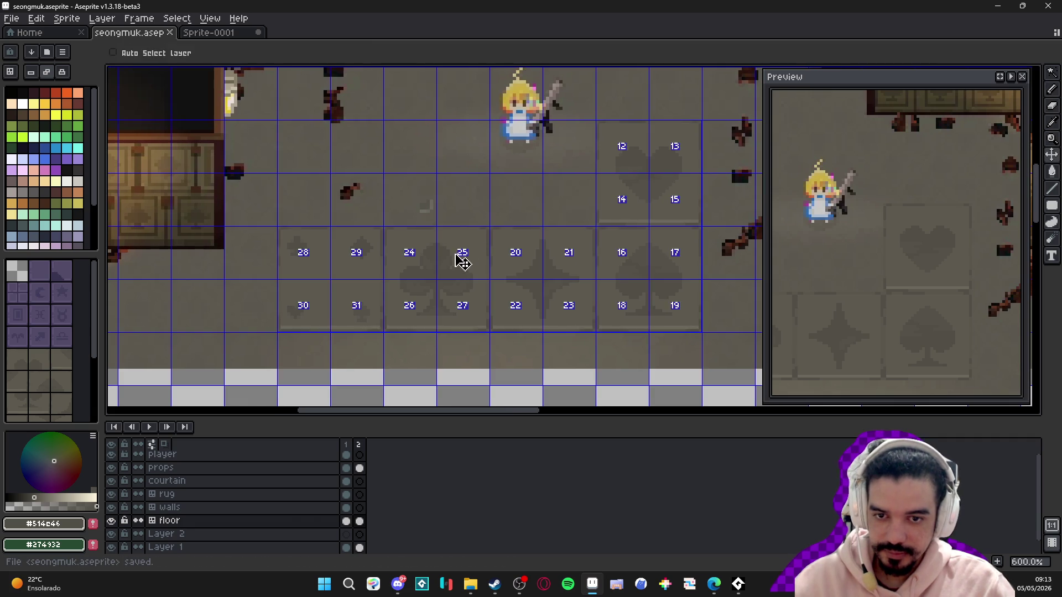
pyautogui.press('Tab')
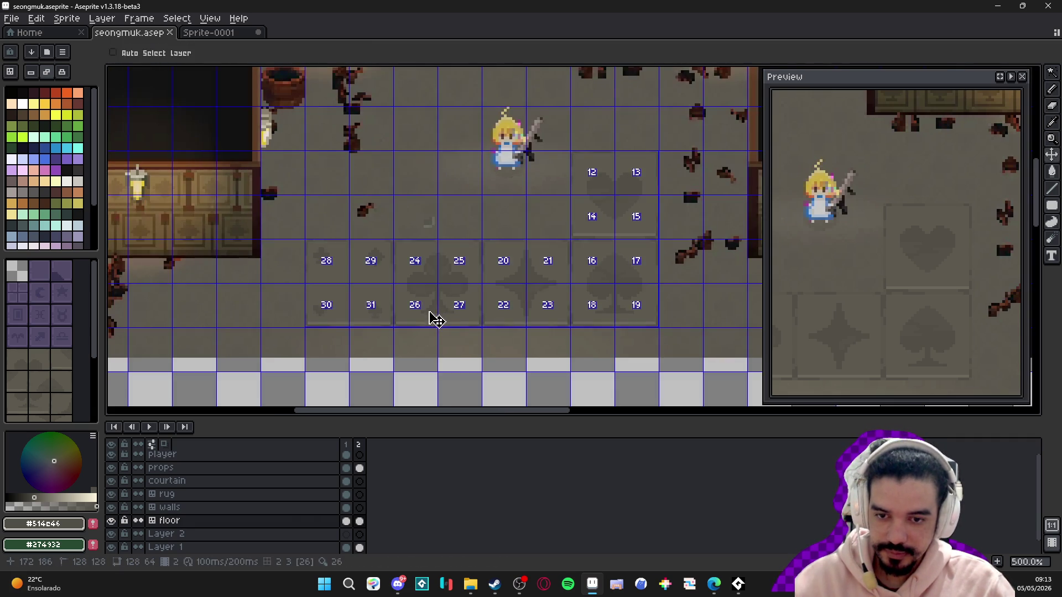
pyautogui.scroll(-3, 444, 304)
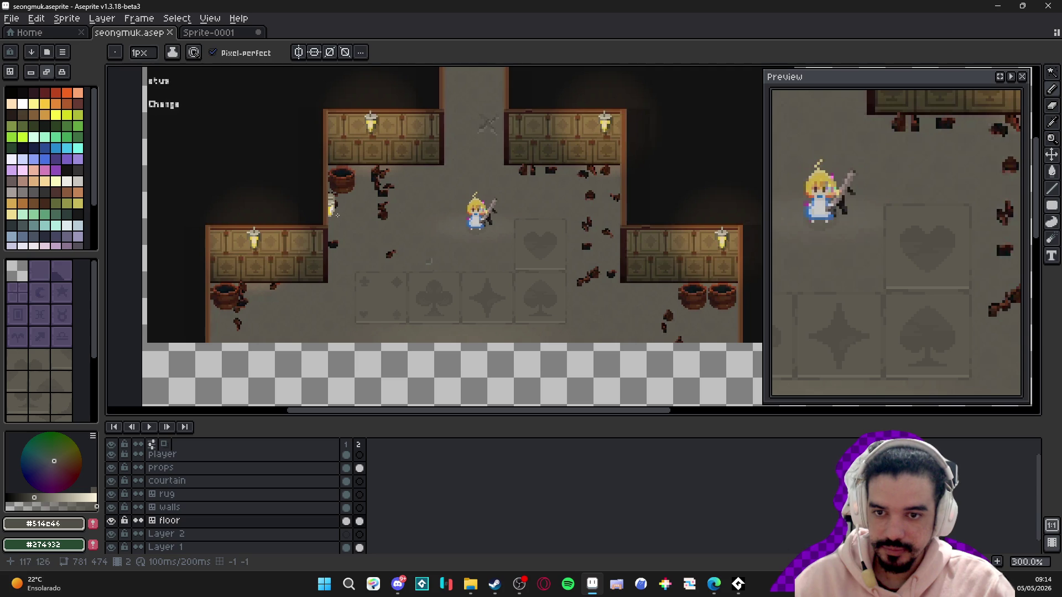
pyautogui.scroll(8, 338, 205)
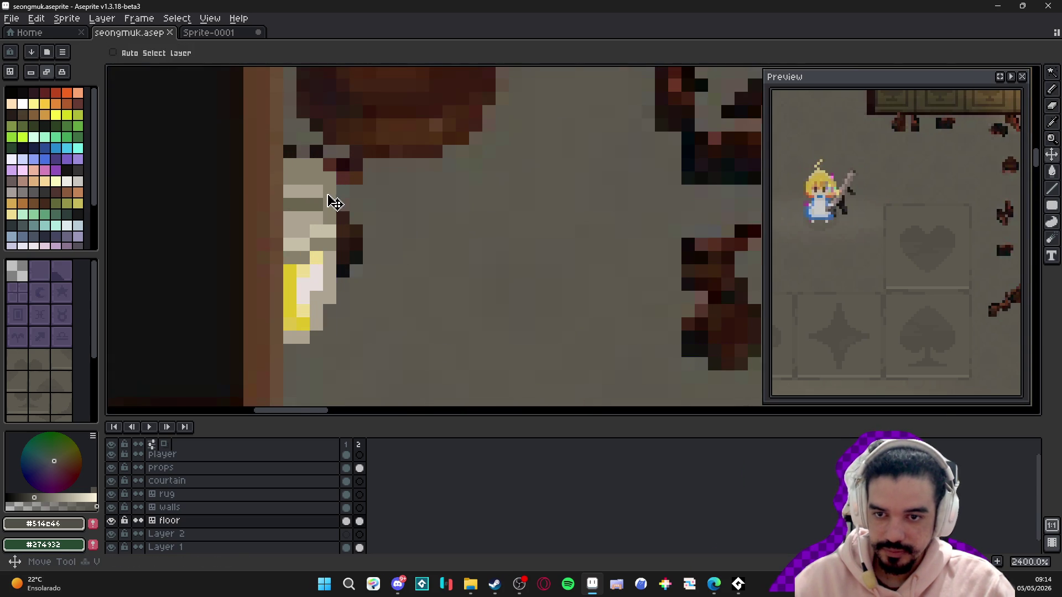
# - Sample the floor colour #6b6550 and nudge the floor layer with the Move tool
pyautogui.keyDown('alt'); pyautogui.click(320, 204); pyautogui.keyUp('alt')
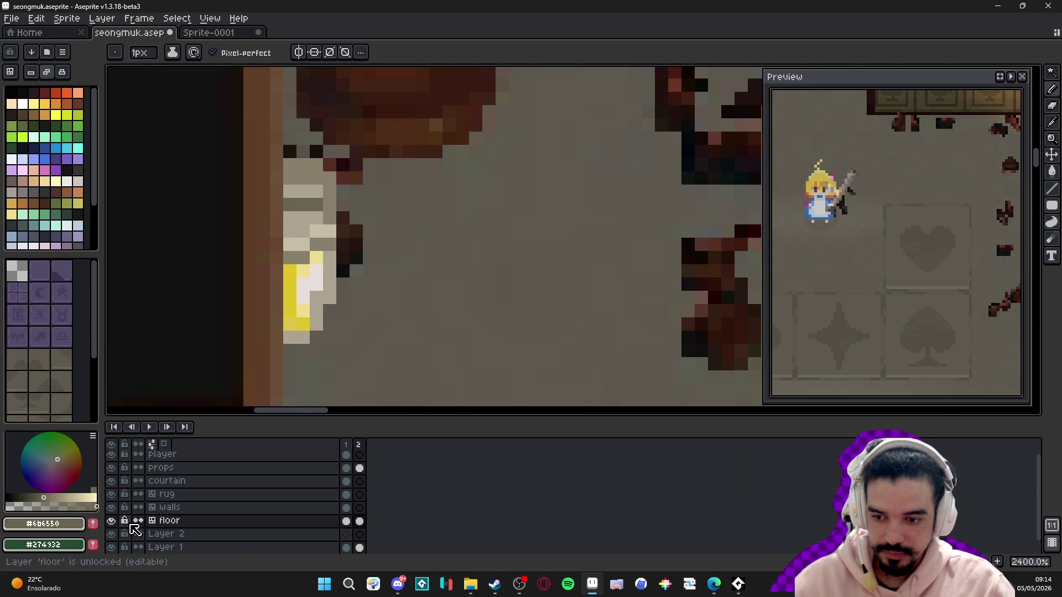
pyautogui.press('v')
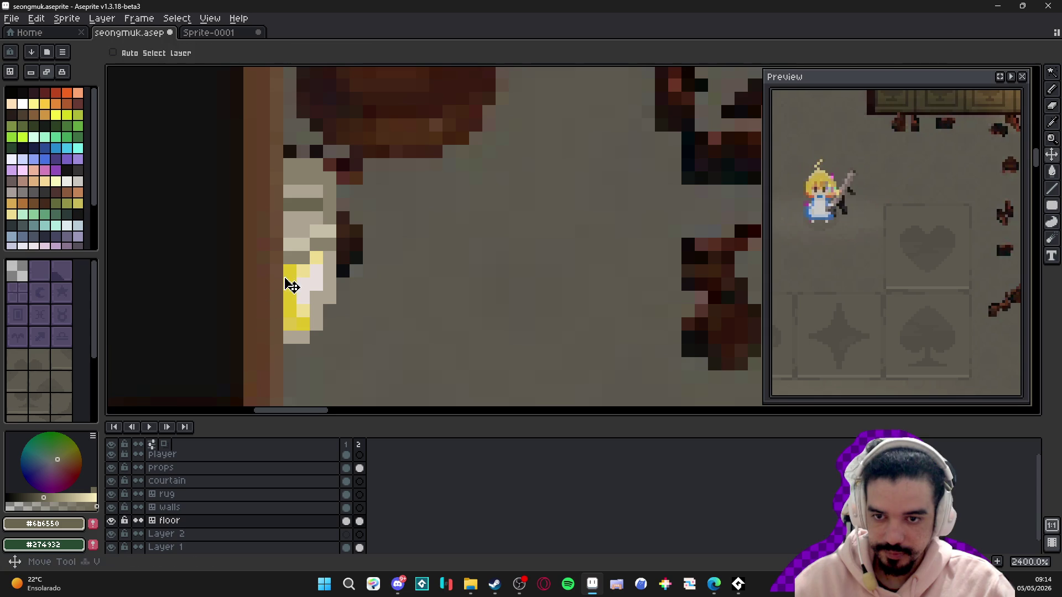
pyautogui.moveTo(311, 251)
pyautogui.mouseDown()
pyautogui.moveTo(293, 232)
pyautogui.moveTo(394, 275)
pyautogui.moveTo(313, 233)
pyautogui.mouseUp()
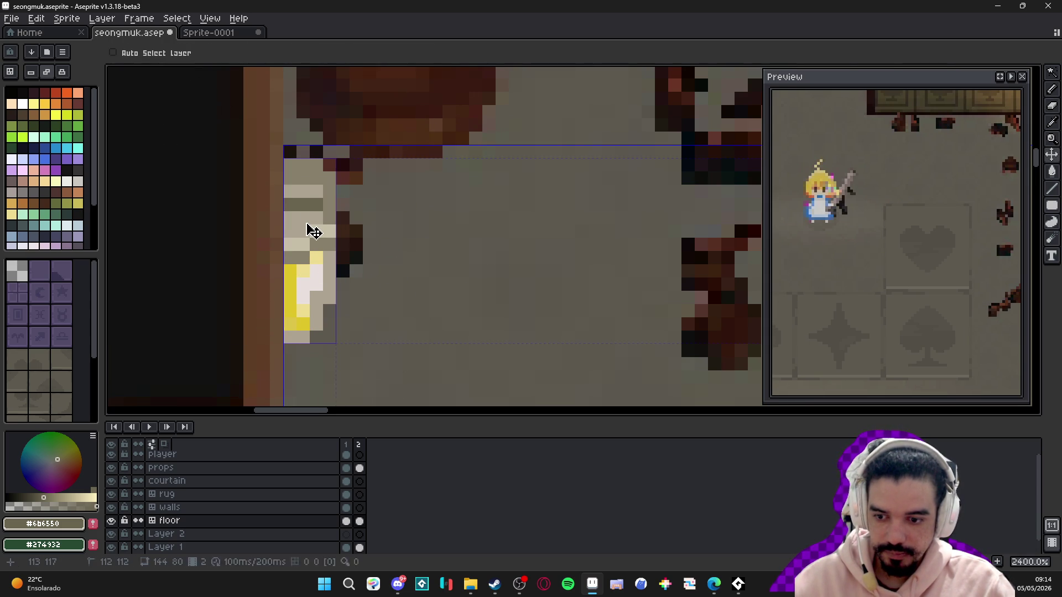
# - Step through the rug, courtain and props layers, toggling props visibility, and select courtain's frame-2 cel
pyautogui.click(229, 495)
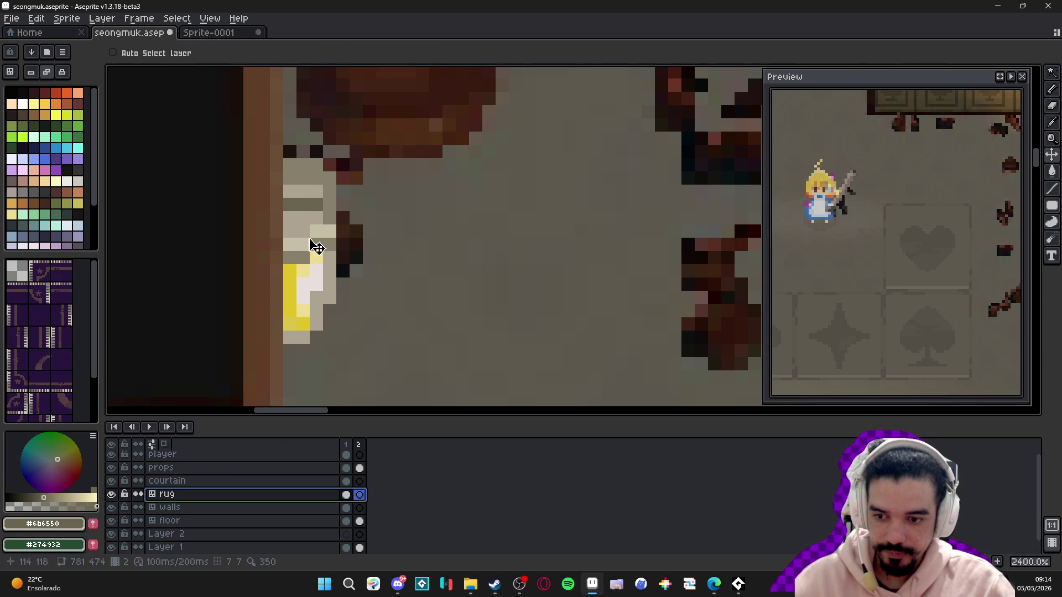
pyautogui.click(210, 481)
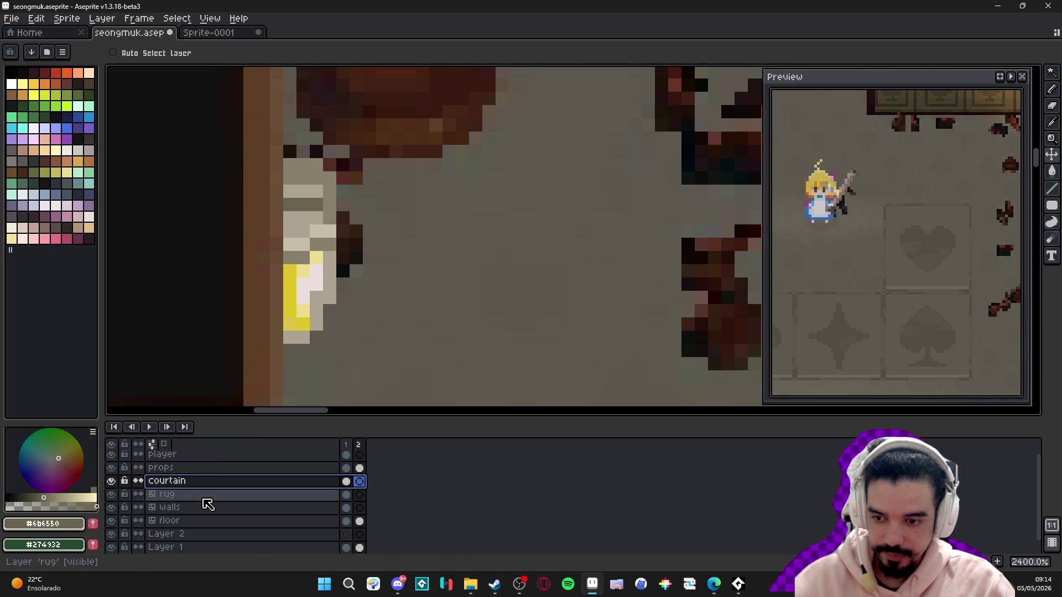
pyautogui.scroll(2, 183, 481)
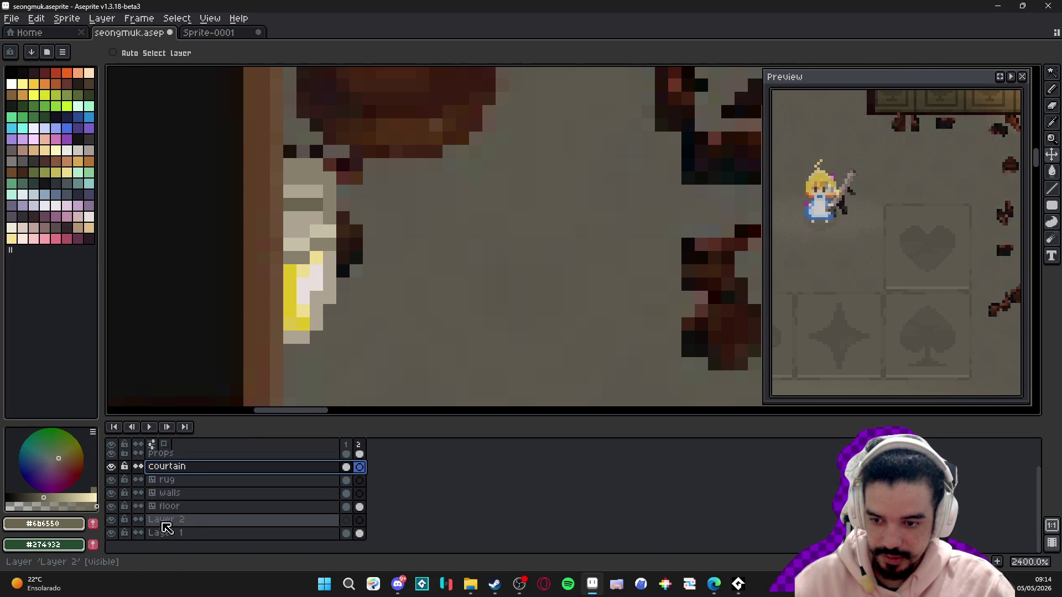
pyautogui.click(166, 471)
pyautogui.click(111, 470)
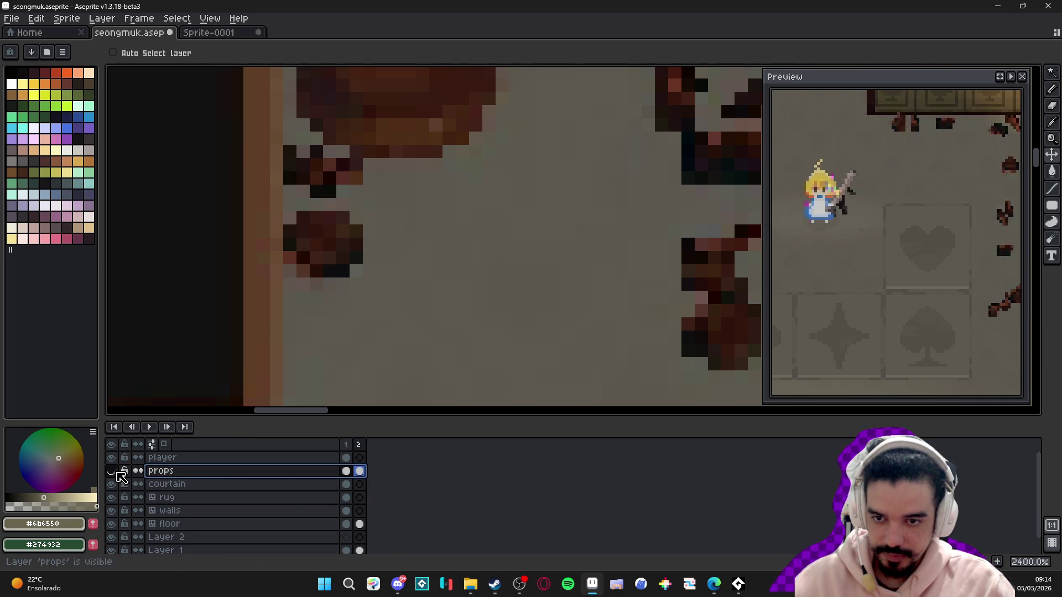
pyautogui.click(111, 470)
pyautogui.click(360, 484)
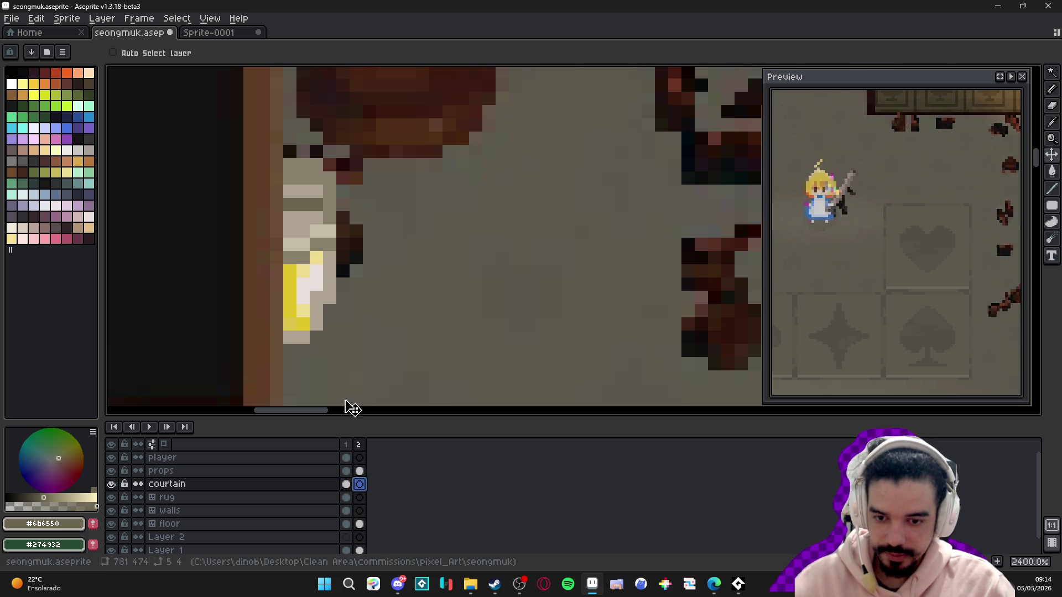
pyautogui.click(320, 256)
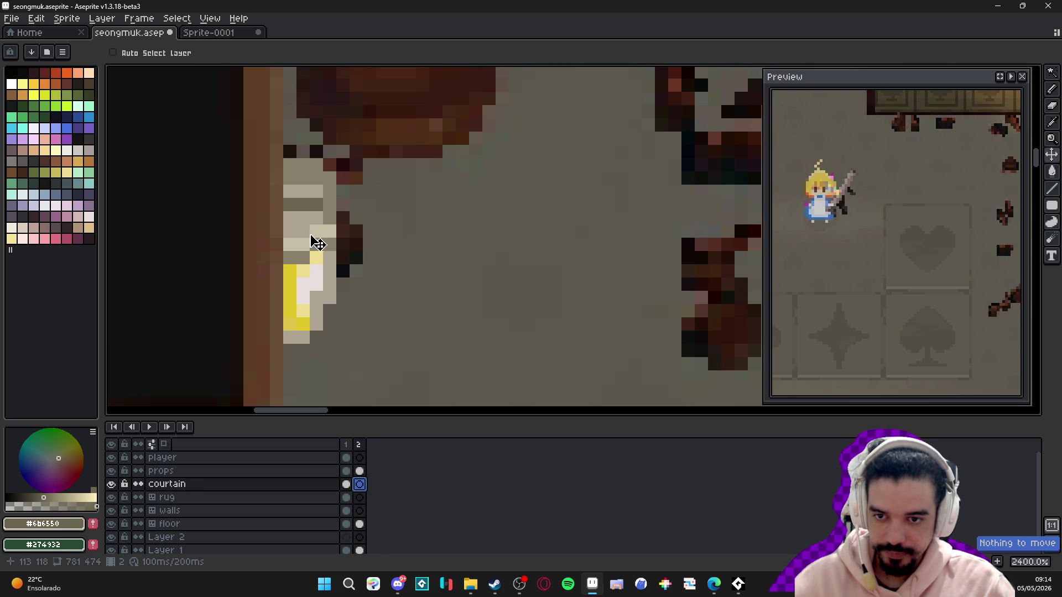
# - On the props layer, retouch lamp pixels with sampled light and darker wall colours
pyautogui.click(360, 470)
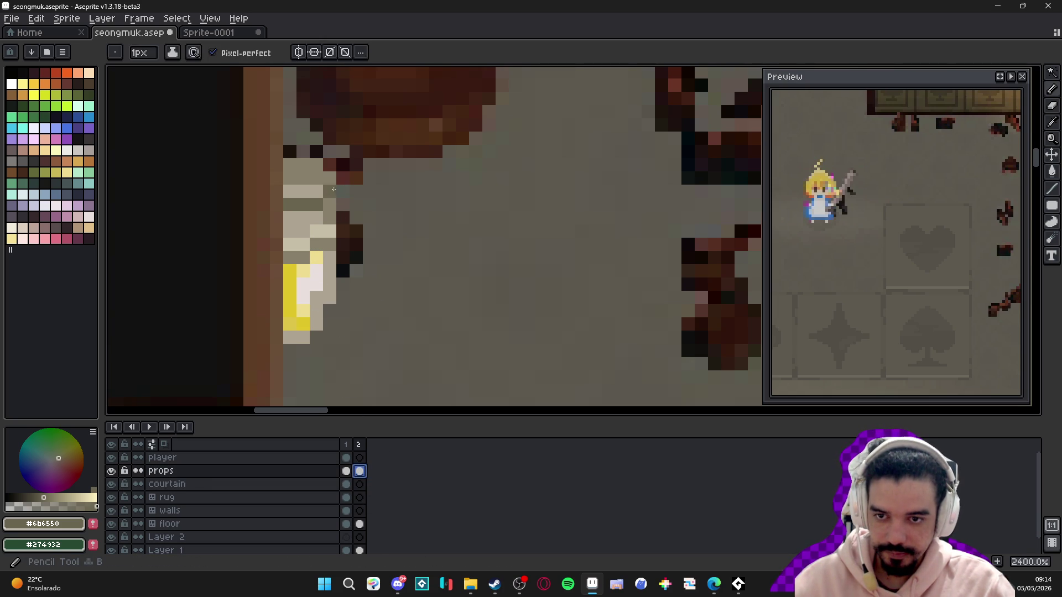
pyautogui.press('i')
pyautogui.click(311, 215)
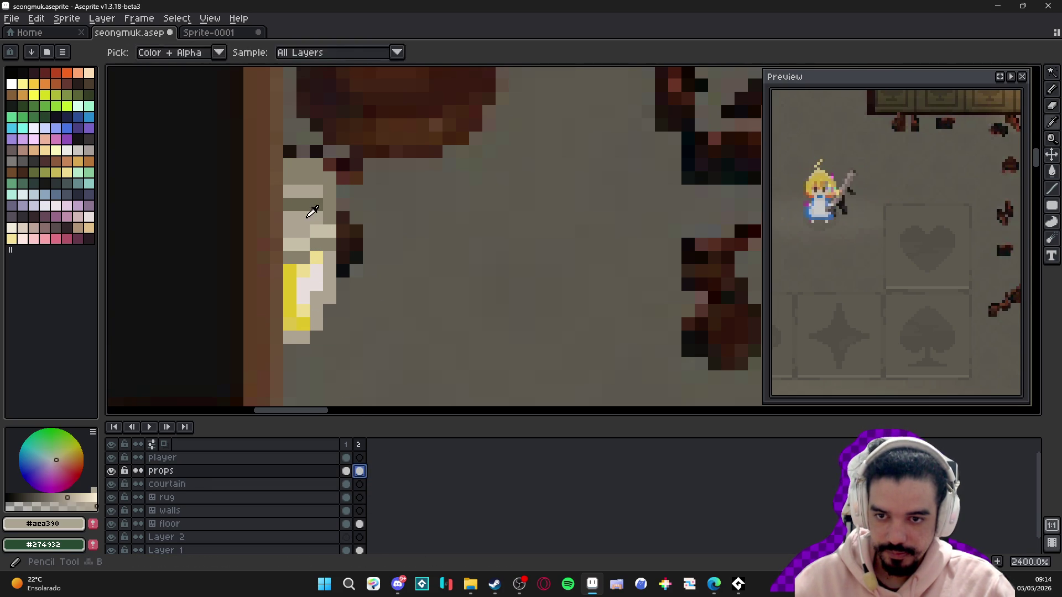
pyautogui.press('b')
pyautogui.click(334, 197)
pyautogui.press('i')
pyautogui.click(330, 204)
pyautogui.press('b')
pyautogui.click(330, 191)
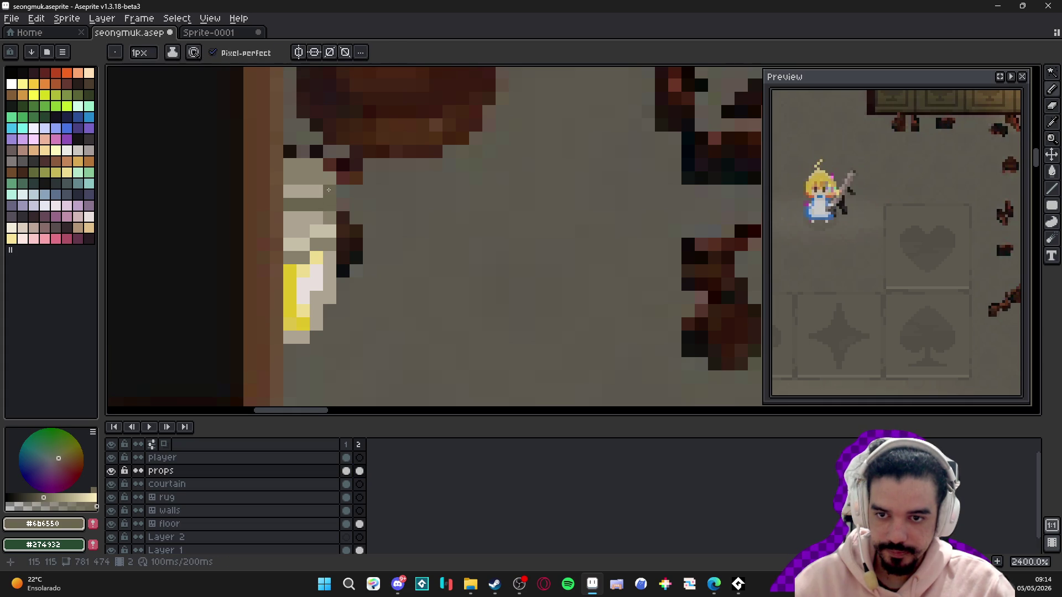
# - Zoom out, save seongmuk.aseprite, and bring up the Sprite-0001 document
pyautogui.scroll(-9, 337, 215)
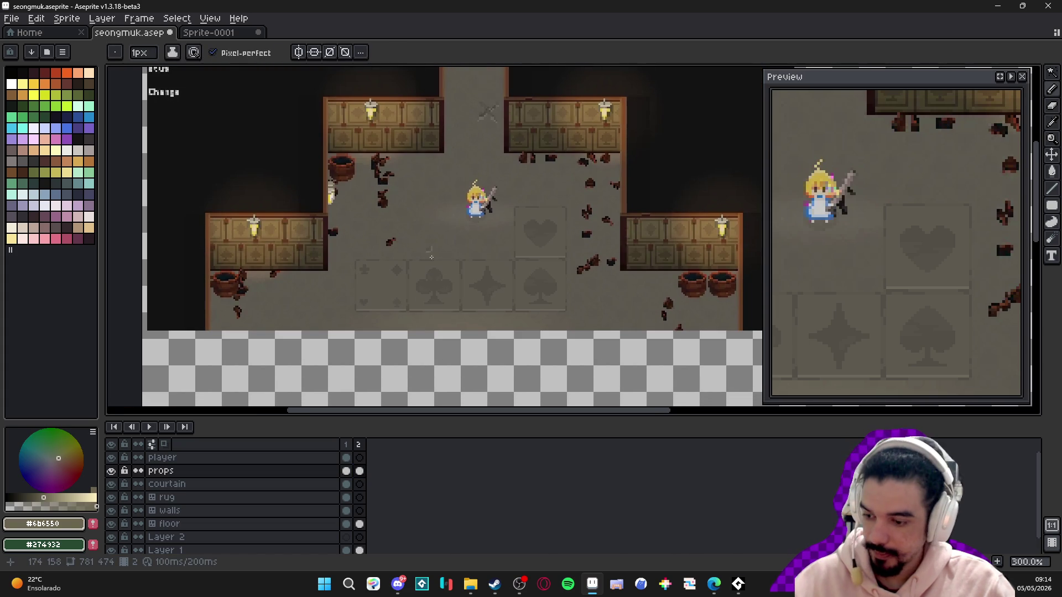
pyautogui.hotkey('ctrl', 's')
pyautogui.press('v')
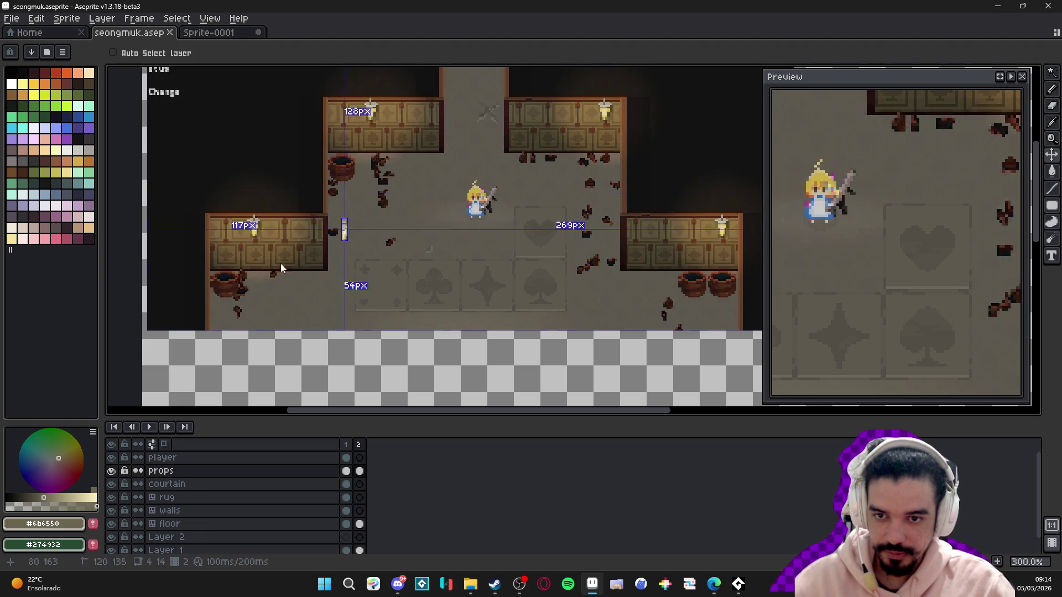
pyautogui.click(422, 282)
pyautogui.hotkey('ctrl', 's')
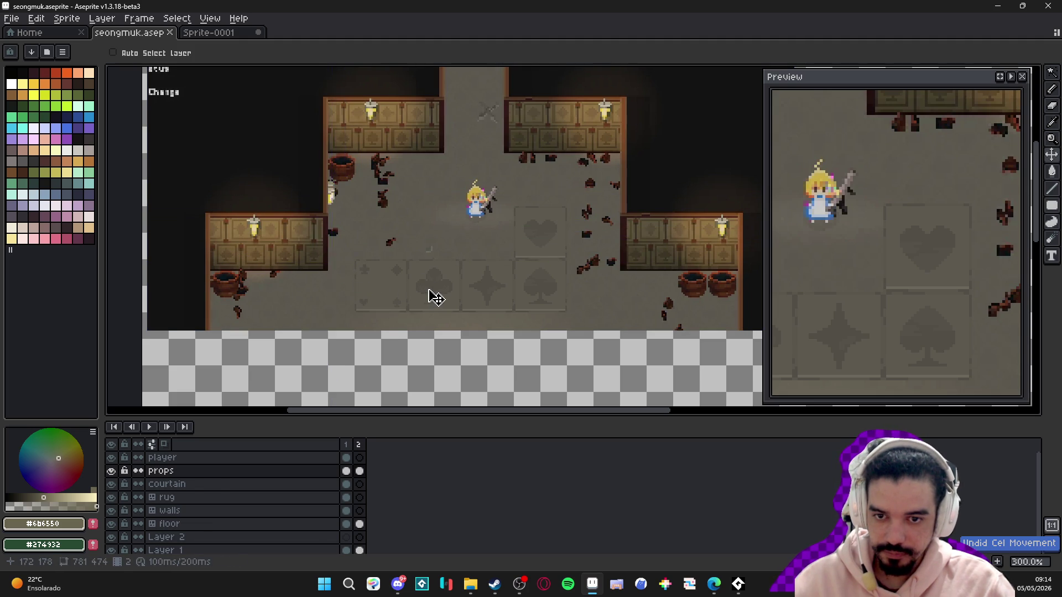
pyautogui.click(206, 34)
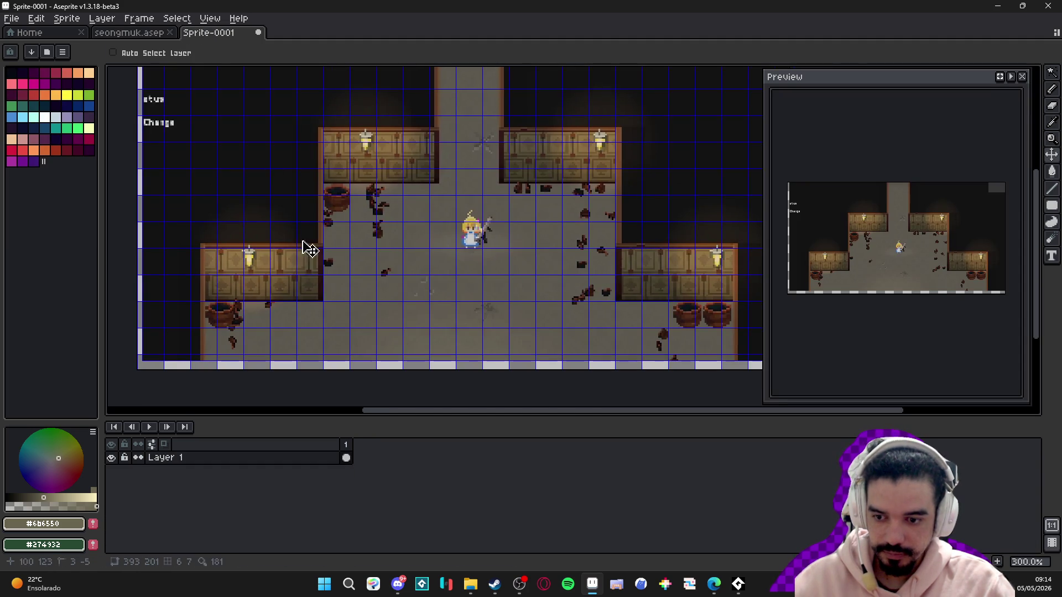
# - Add a new layer to Sprite-0001 and paint a crimson dot on the room floor
pyautogui.hotkey('shift', 'n')
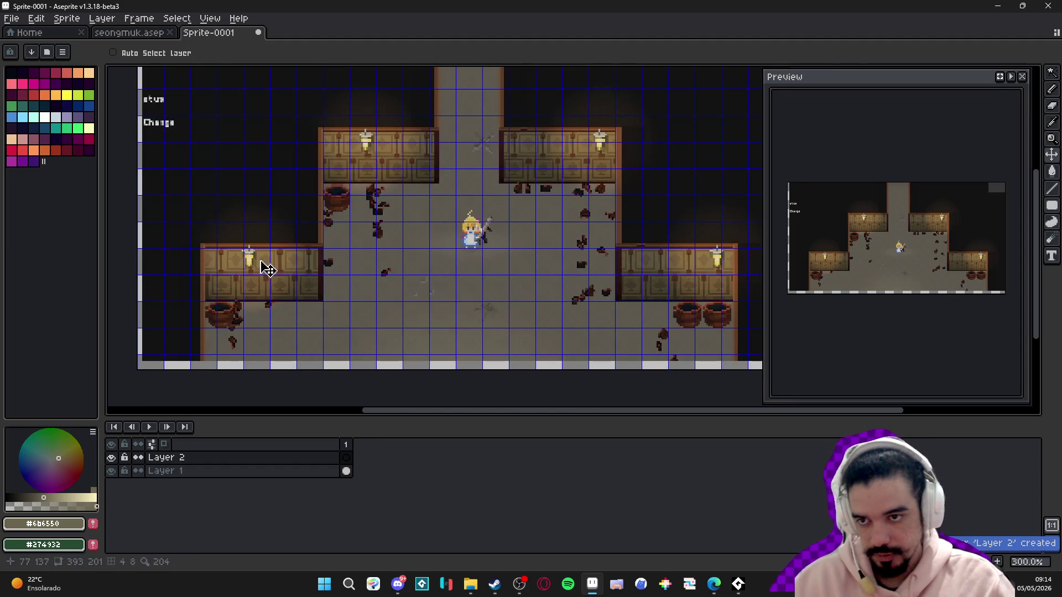
pyautogui.press('b')
pyautogui.click(88, 139)
pyautogui.click(400, 269)
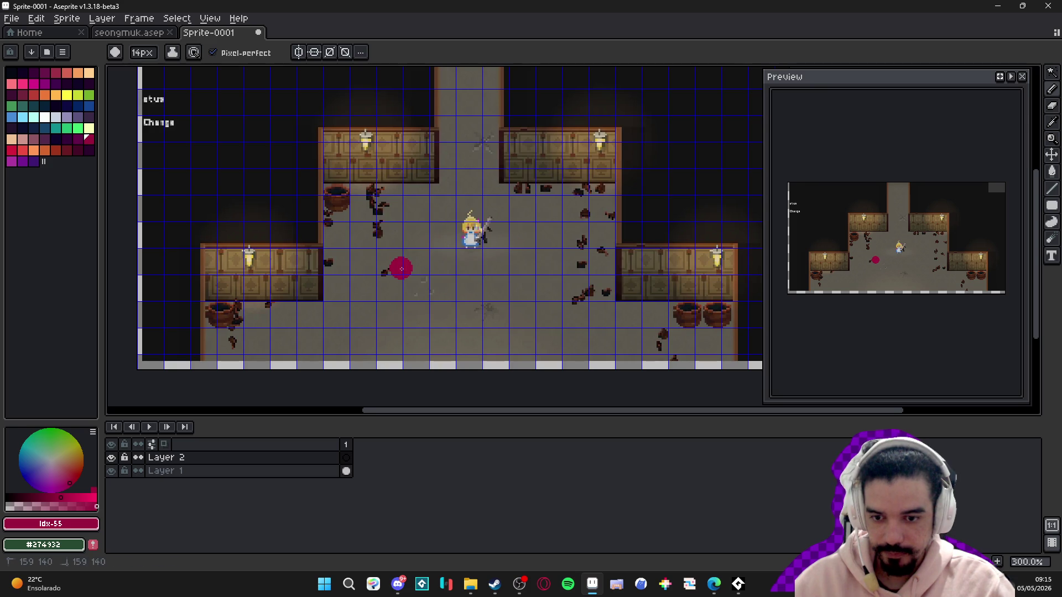
# - Try shifting Layer 1's room artwork, undo it, and return to seongmuk.aseprite
pyautogui.click(346, 471)
pyautogui.press('v')
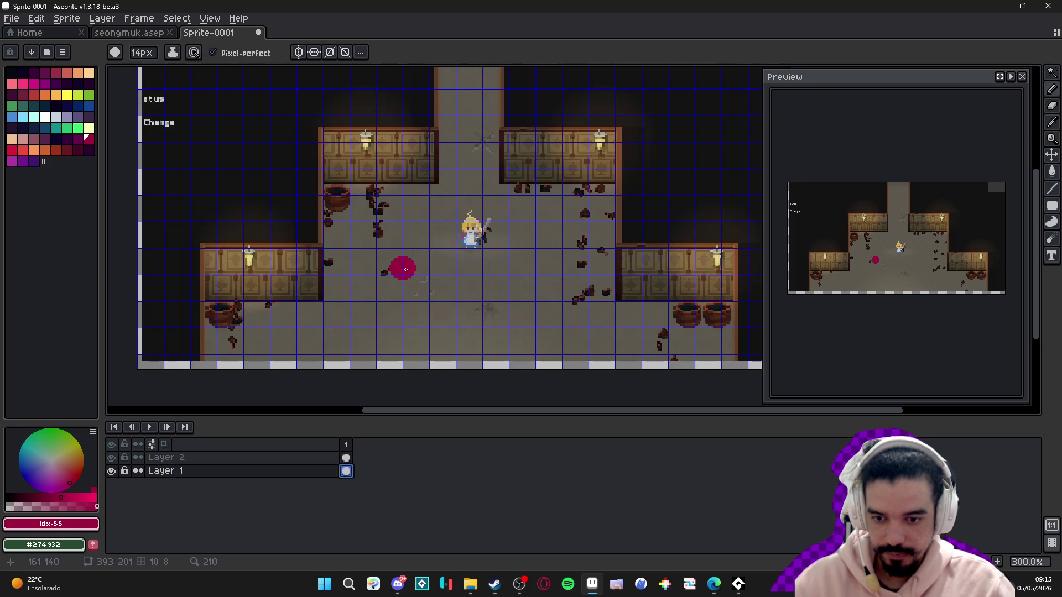
pyautogui.moveTo(403, 277); pyautogui.dragTo(411, 278)
pyautogui.hotkey('ctrl', 'z')
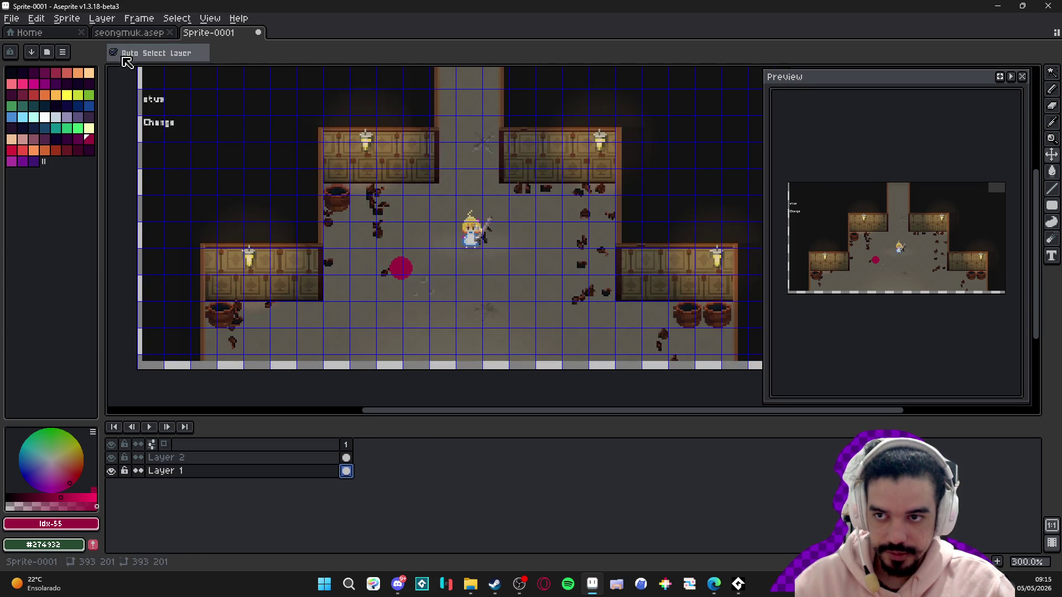
pyautogui.press('b')
pyautogui.click(139, 18)
pyautogui.click(435, 34)
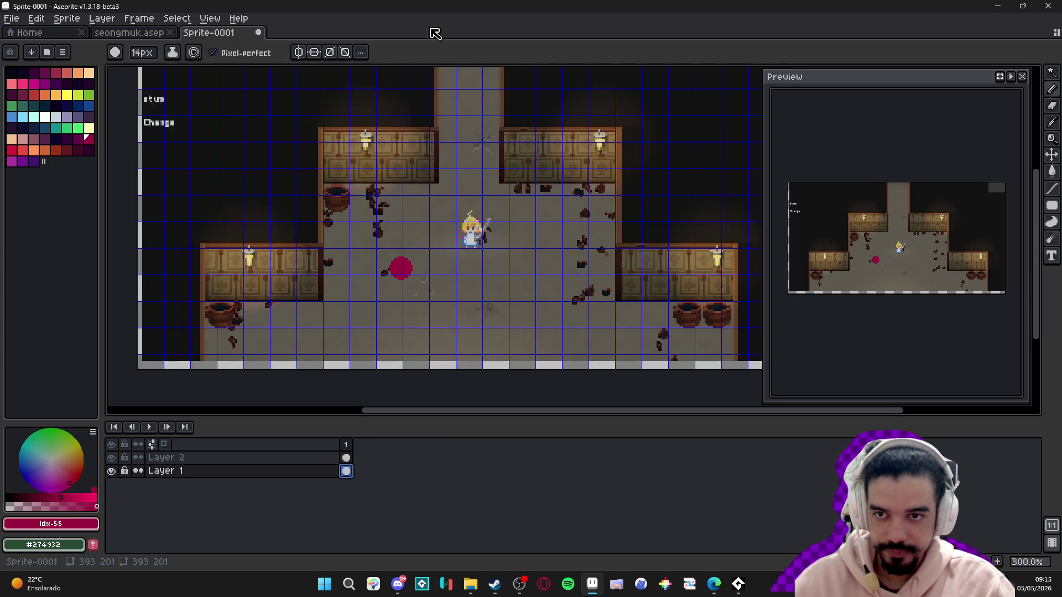
pyautogui.hotkey('ctrl', 'shift', 'Tab')
# - Pan the seongmuk room view to the right
pyautogui.press('v')
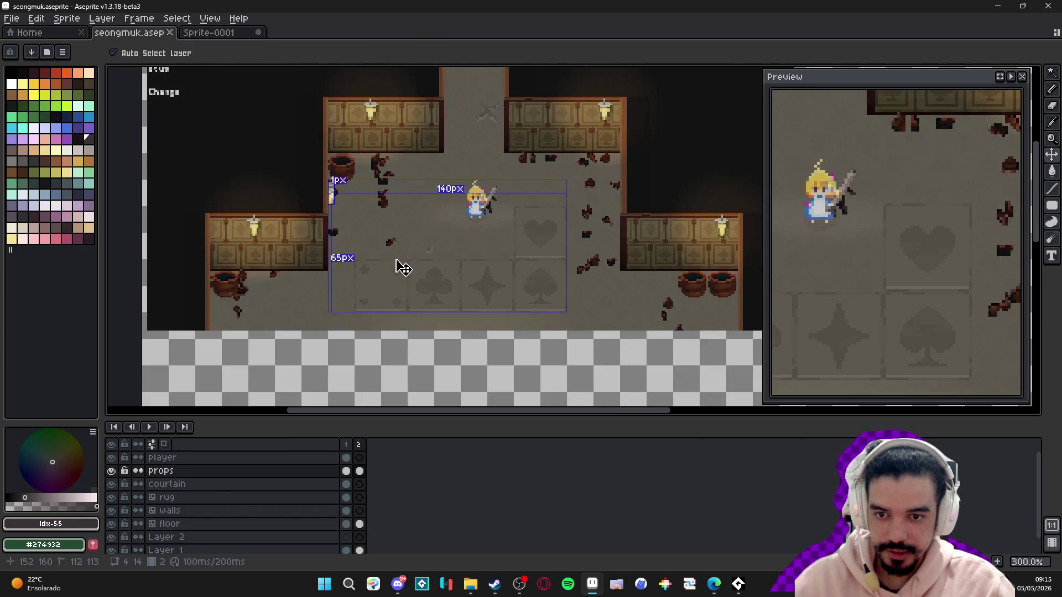
pyautogui.press('b')
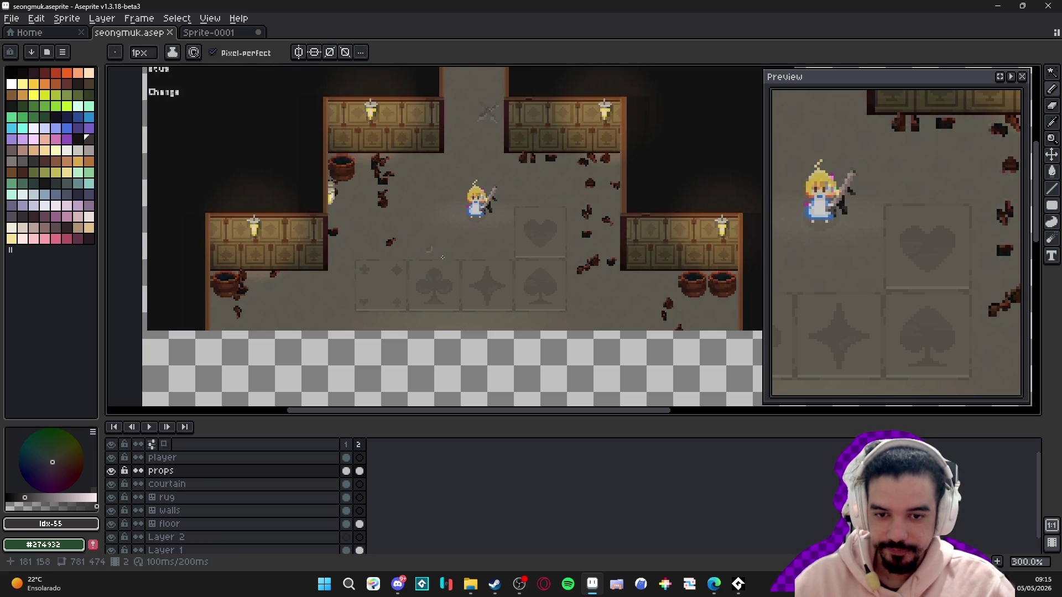
pyautogui.scroll(-1, 464, 271)
pyautogui.scroll(1, 473, 291)
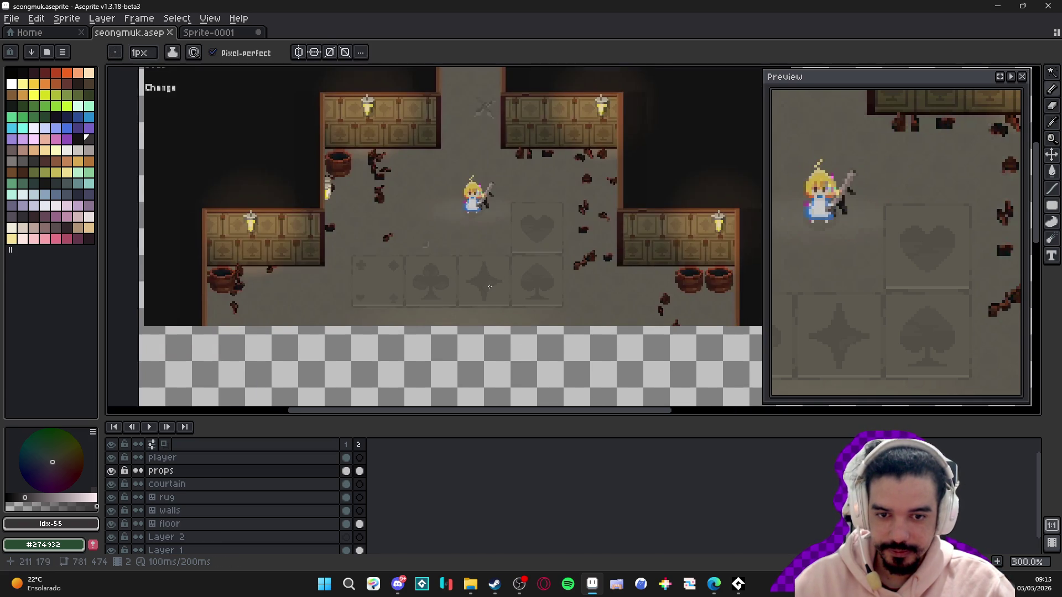
pyautogui.moveTo(380, 244); pyautogui.dragTo(393, 246)
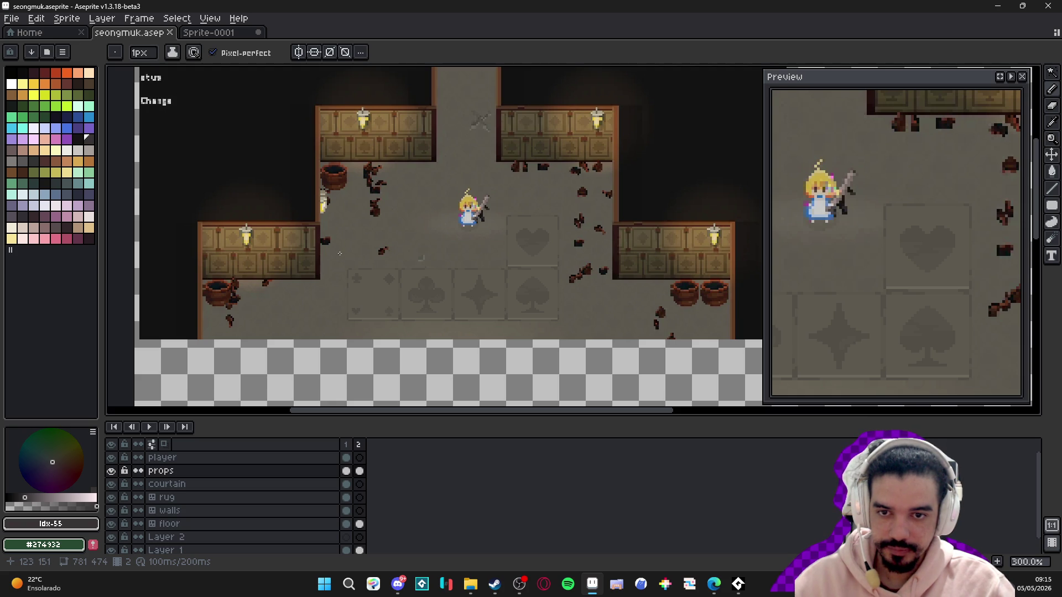
pyautogui.moveTo(396, 225); pyautogui.dragTo(406, 225)
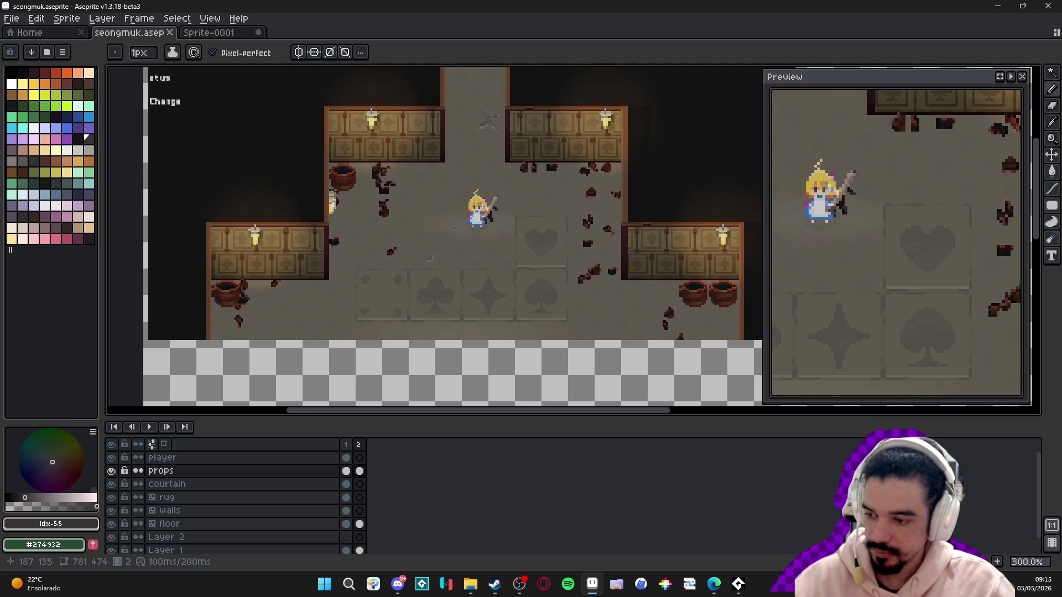
# - Copy the wall tiles from the browser, paste them into a new 144×96 sprite, and centre them
pyautogui.hotkey('alt', 'Tab')
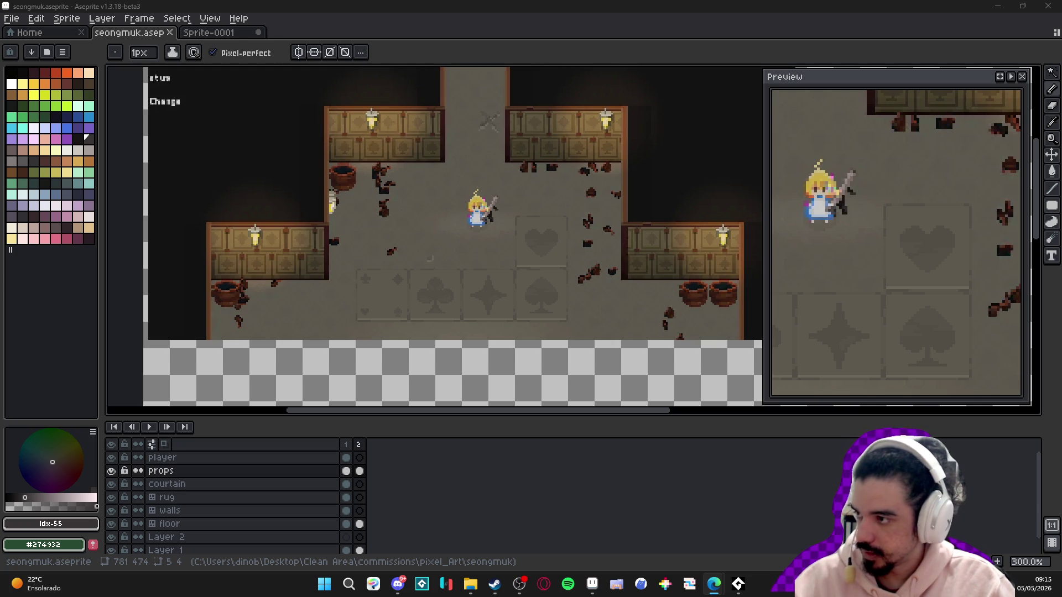
pyautogui.hotkey('alt', 'Tab')
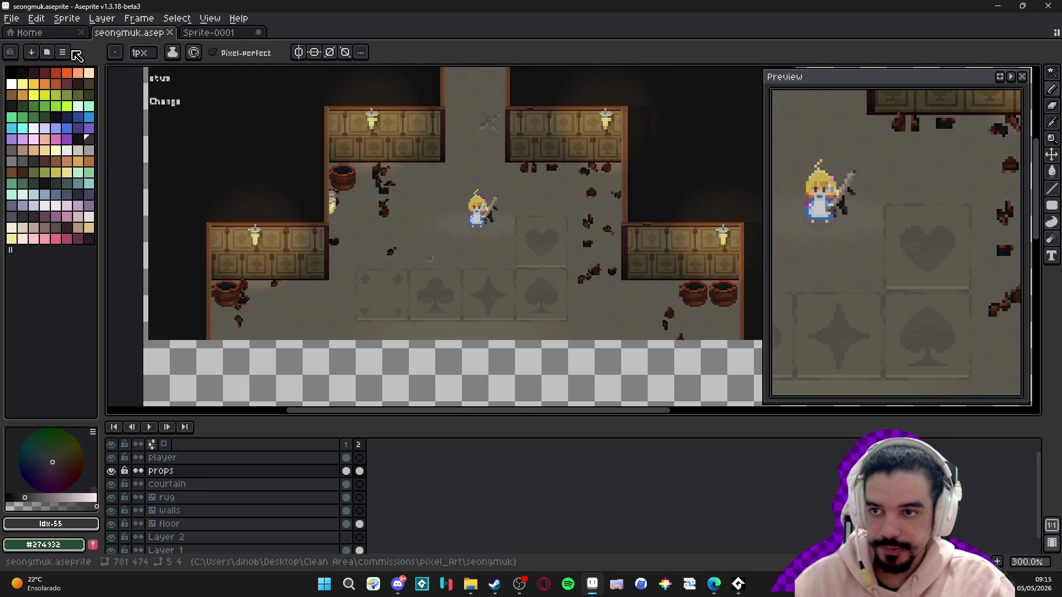
pyautogui.hotkey('ctrl', 'n')
pyautogui.click(505, 409)
pyautogui.hotkey('ctrl', 'v')
pyautogui.scroll(3, 583, 245)
pyautogui.moveTo(583, 244); pyautogui.dragTo(487, 292)
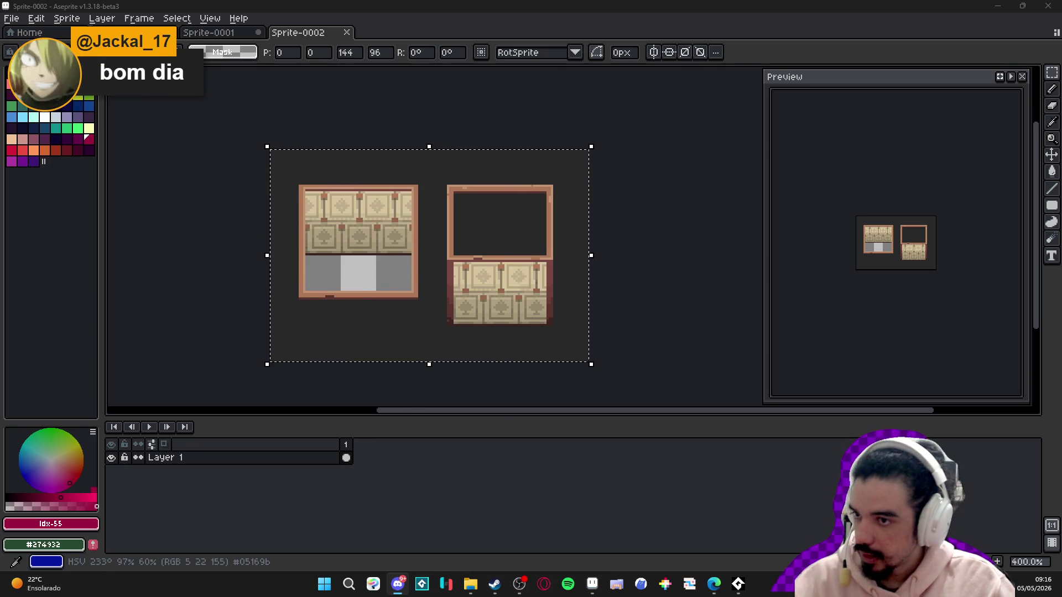
# - Create a new sprite and paste and commit the 128×48 floor-and-wall tileset
pyautogui.moveTo(714, 584)
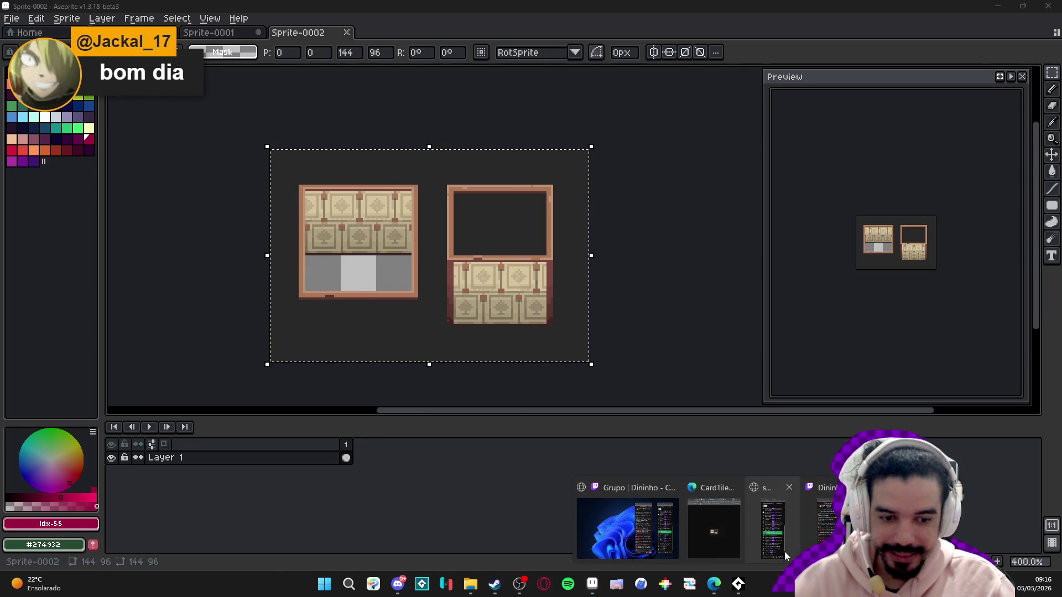
pyautogui.click(722, 525)
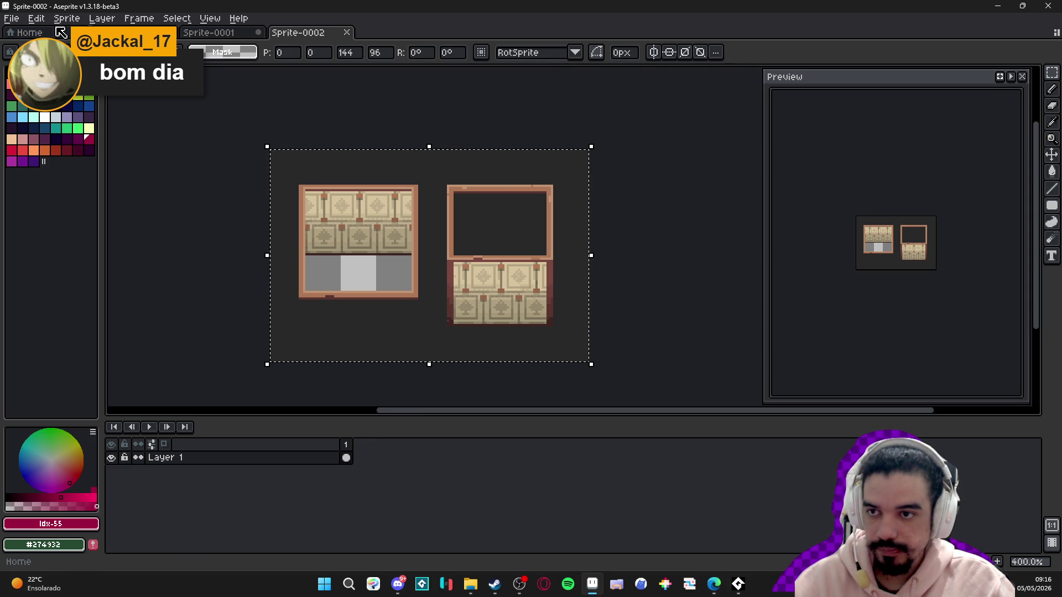
pyautogui.click(11, 19)
pyautogui.click(22, 33)
pyautogui.press('Return')
pyautogui.hotkey('ctrl', 'v')
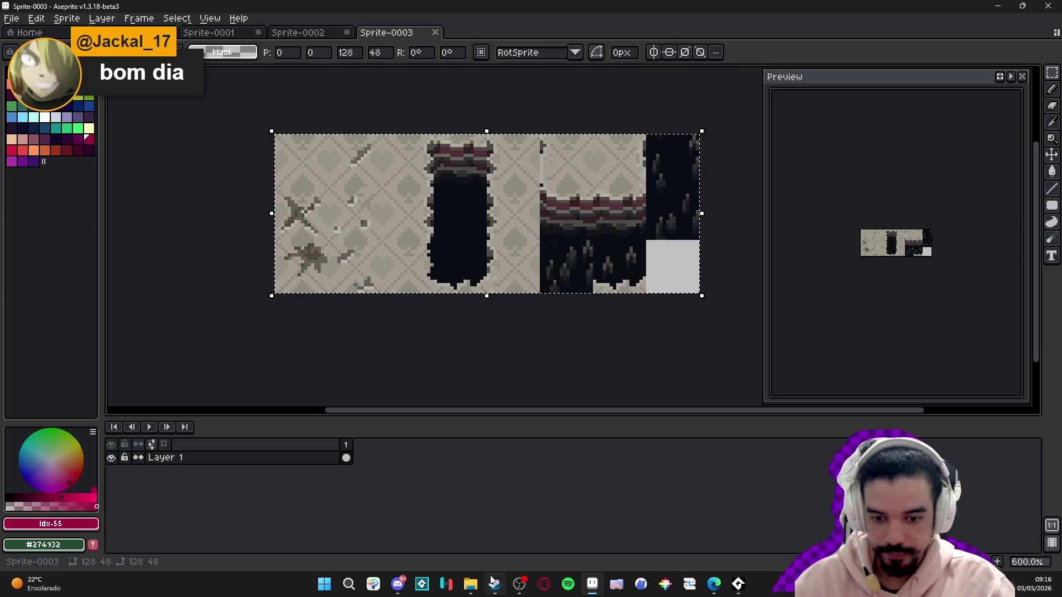
pyautogui.click(434, 311)
# - Show the 16px grid, then compare Sprite-0002 and Sprite-0003
pyautogui.press("ctrl+'")
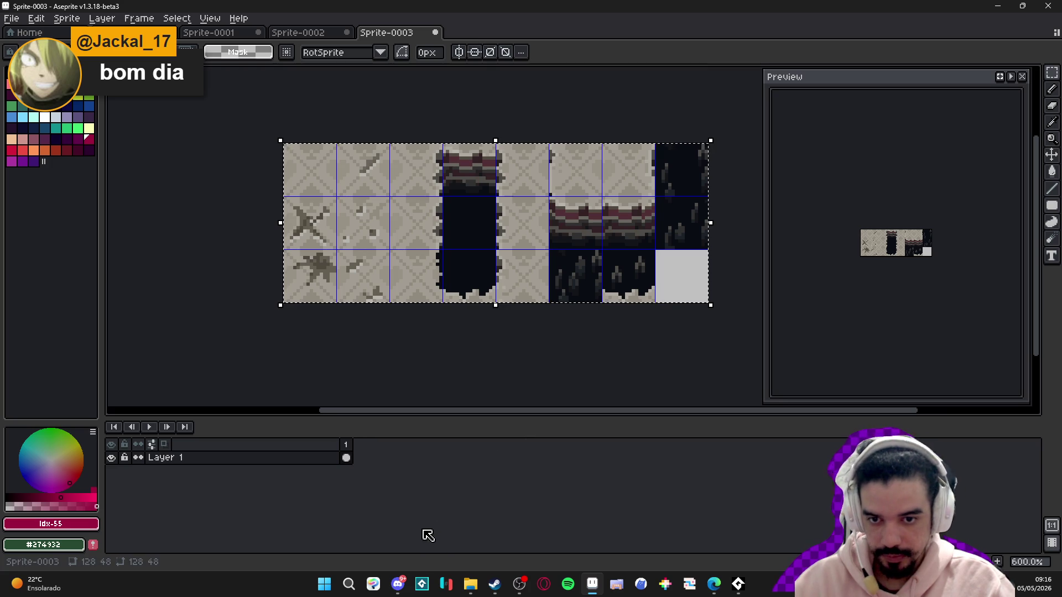
pyautogui.moveTo(495, 591)
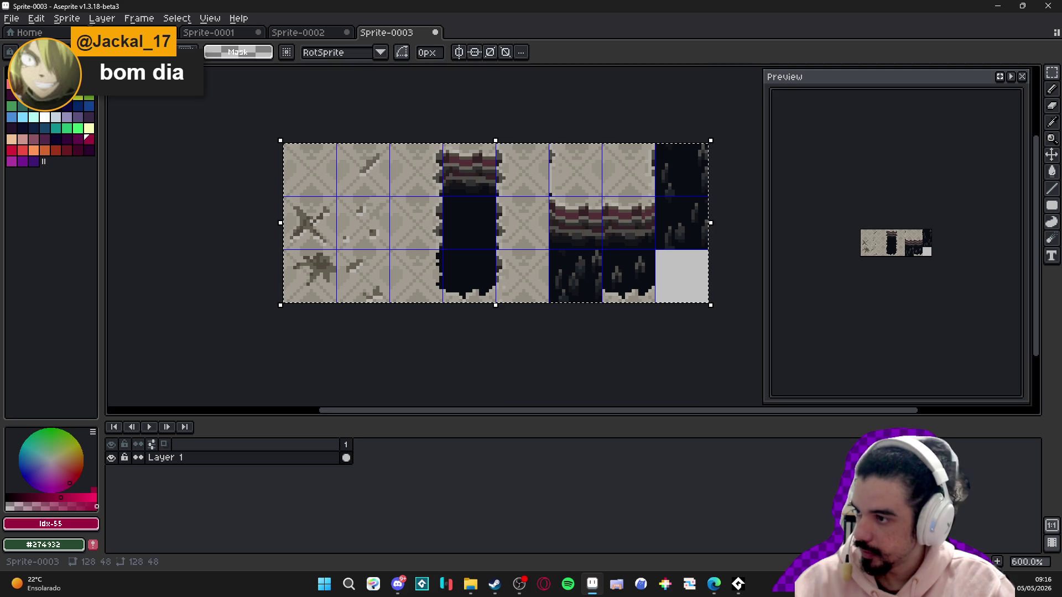
pyautogui.press('super+d')
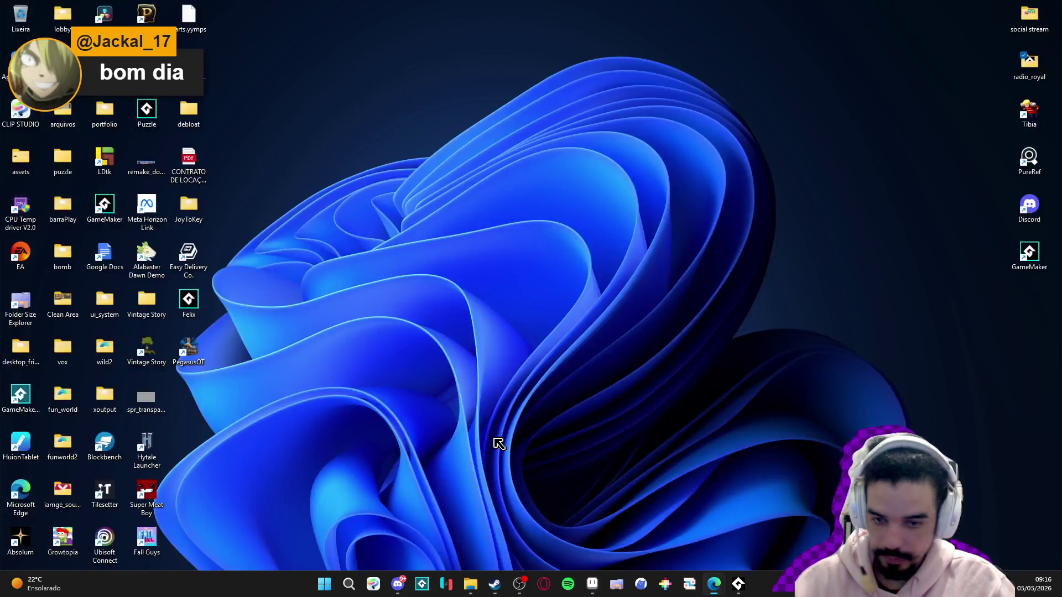
pyautogui.press('super+d')
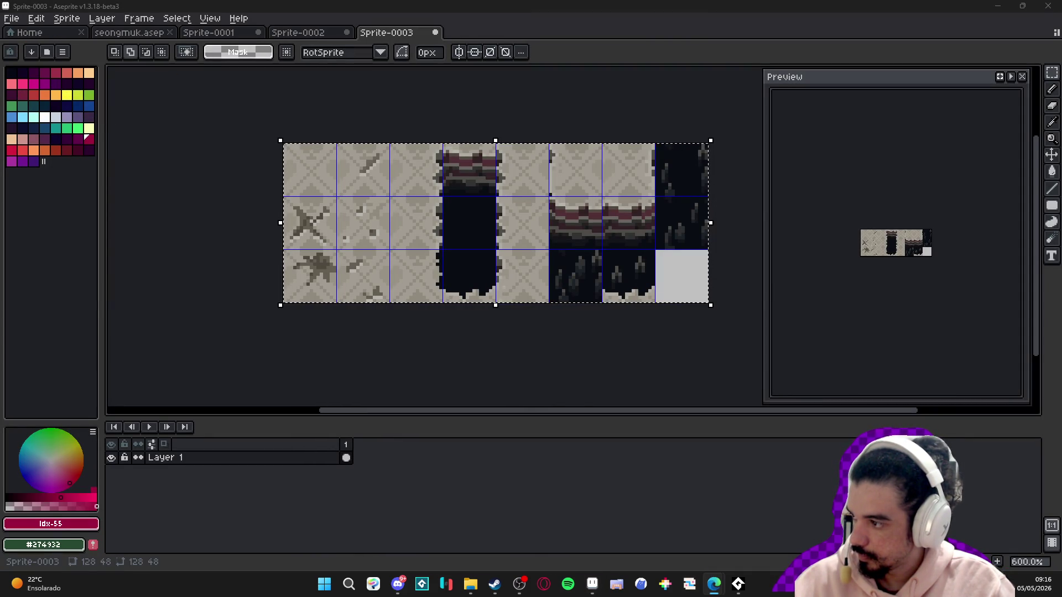
pyautogui.click(311, 35)
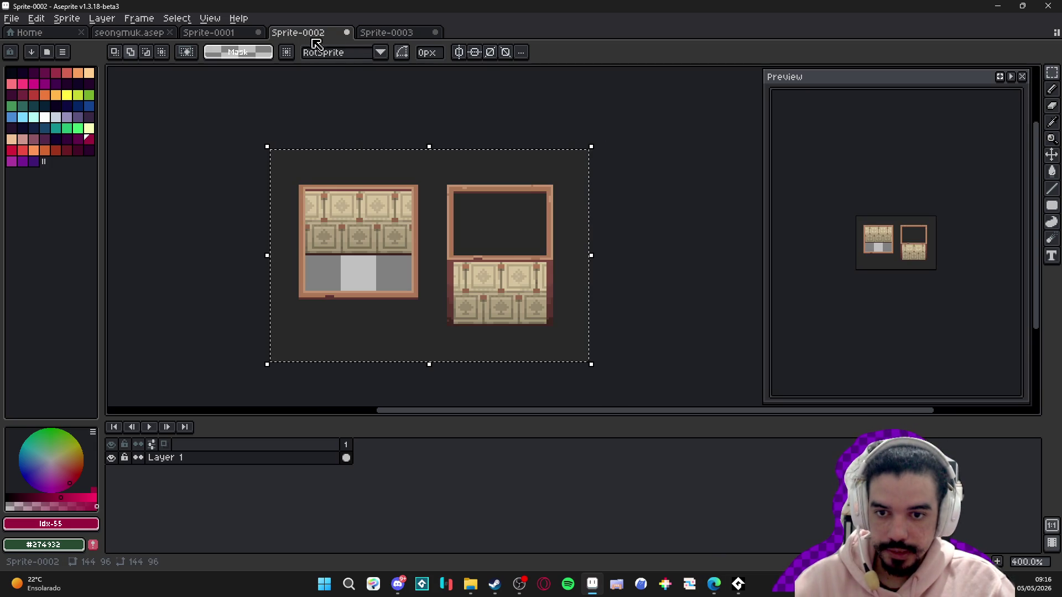
pyautogui.click(378, 36)
# - Deselect the tileset, capture a tile brush, and check Sprite-0001's Layer 1 visibility
pyautogui.hotkey('ctrl', 'd')
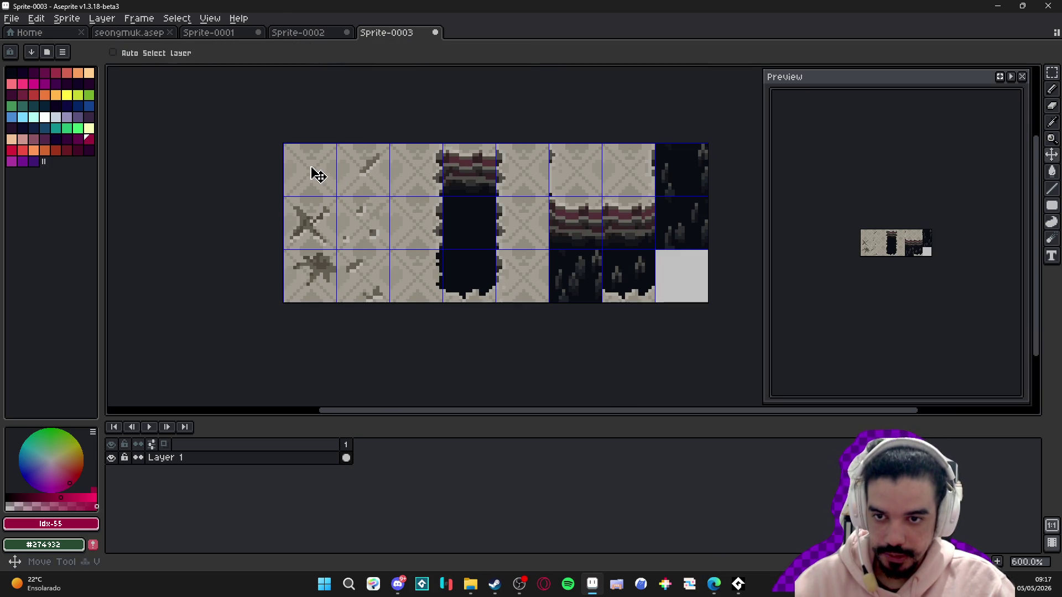
pyautogui.hotkey('ctrl', 'b')
pyautogui.click(315, 171)
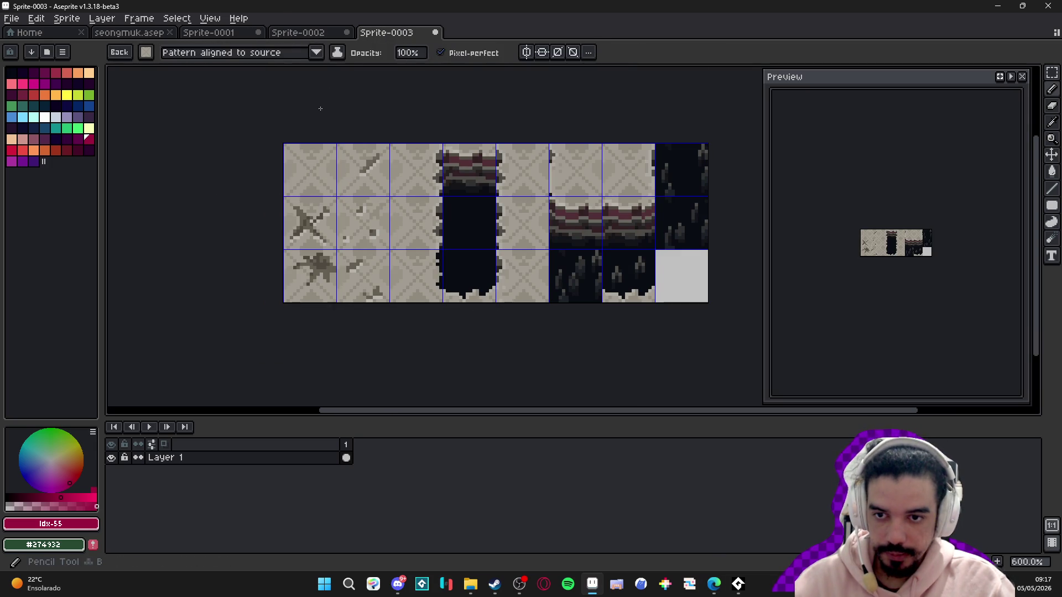
pyautogui.click(309, 32)
pyautogui.click(236, 34)
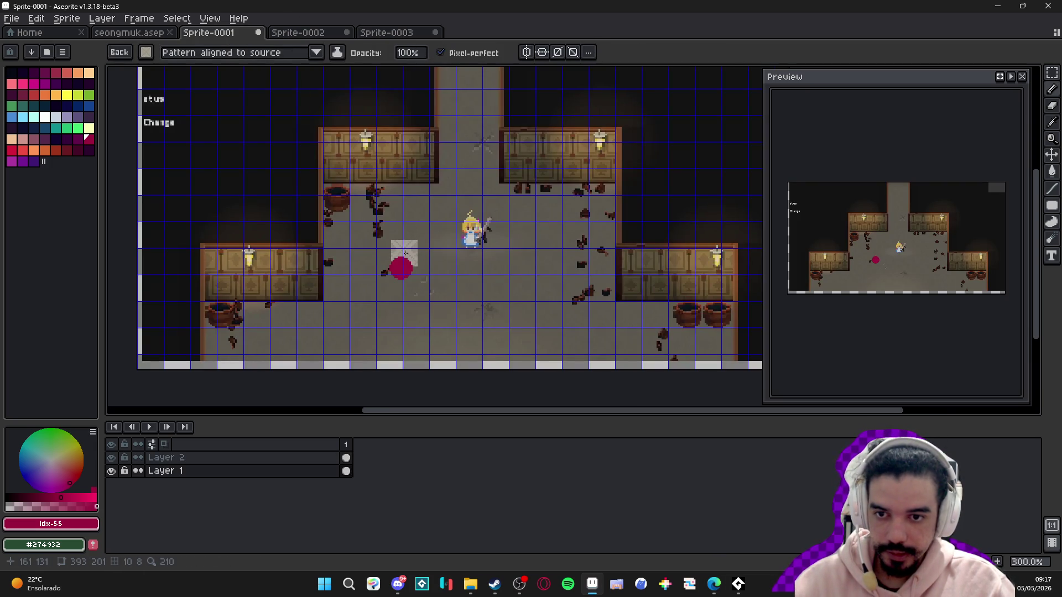
pyautogui.press('v')
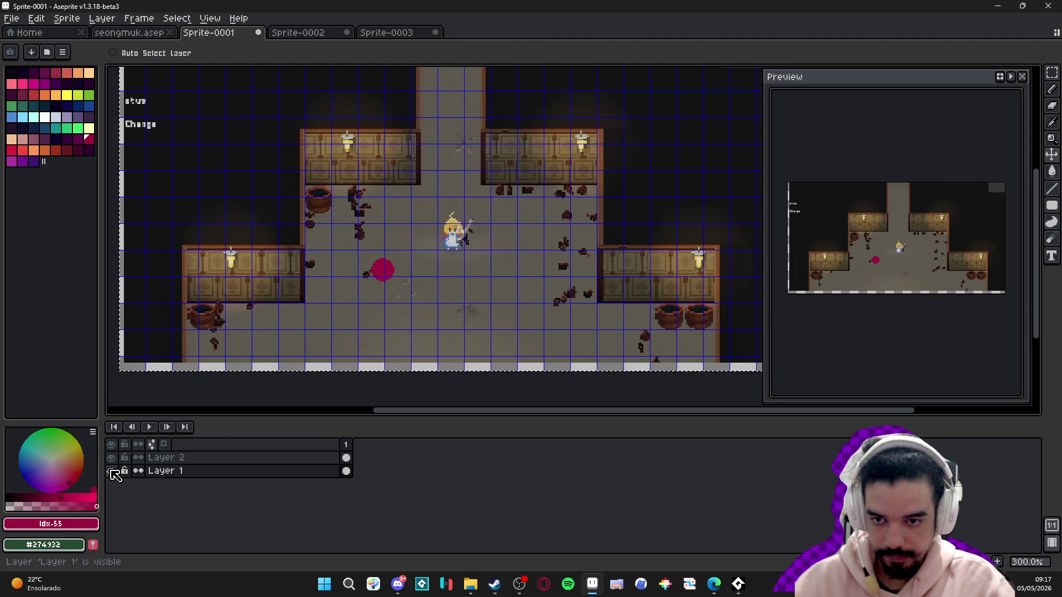
pyautogui.click(113, 472)
pyautogui.click(112, 471)
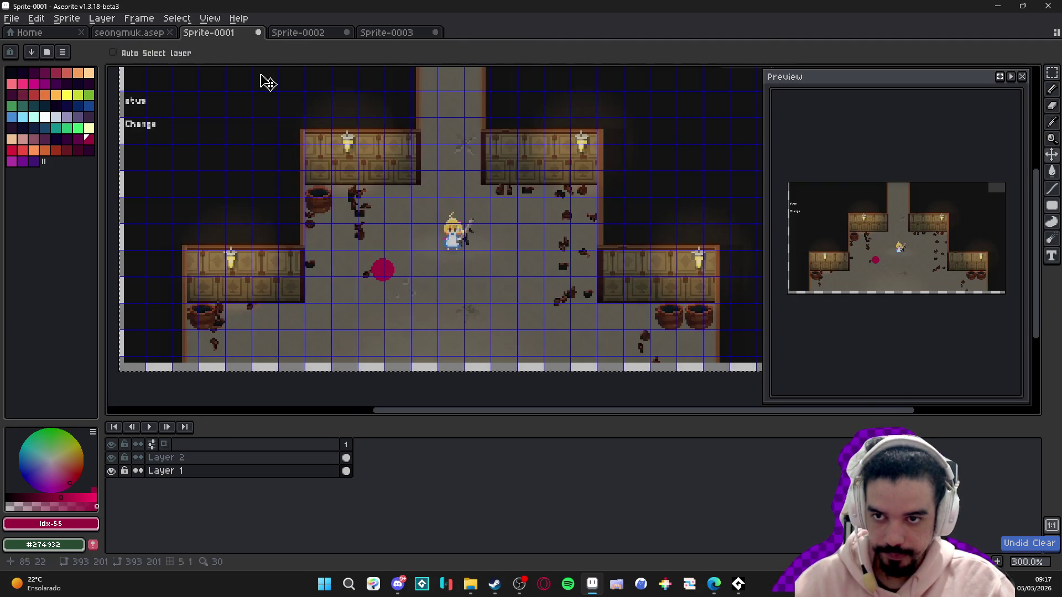
# - In seongmuk.aseprite, delete Layer 1's frame-2 dungeon map and select the floor layer
pyautogui.click(138, 34)
pyautogui.scroll(2, 470, 326)
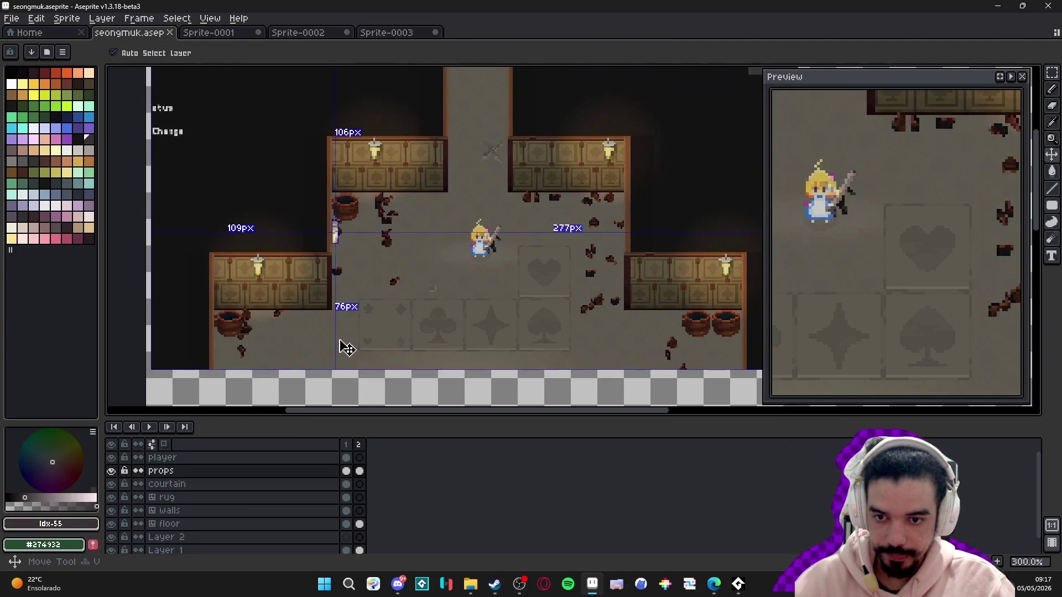
pyautogui.keyDown('ctrl'); pyautogui.click(339, 349); pyautogui.keyUp('ctrl')
pyautogui.click(111, 546)
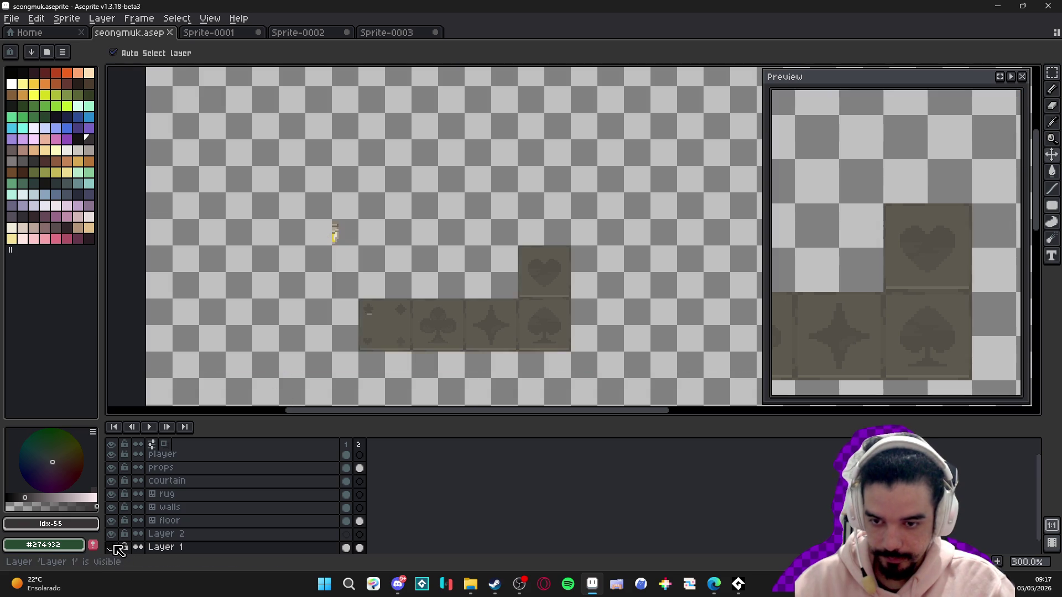
pyautogui.click(111, 550)
pyautogui.click(112, 550)
pyautogui.click(112, 550)
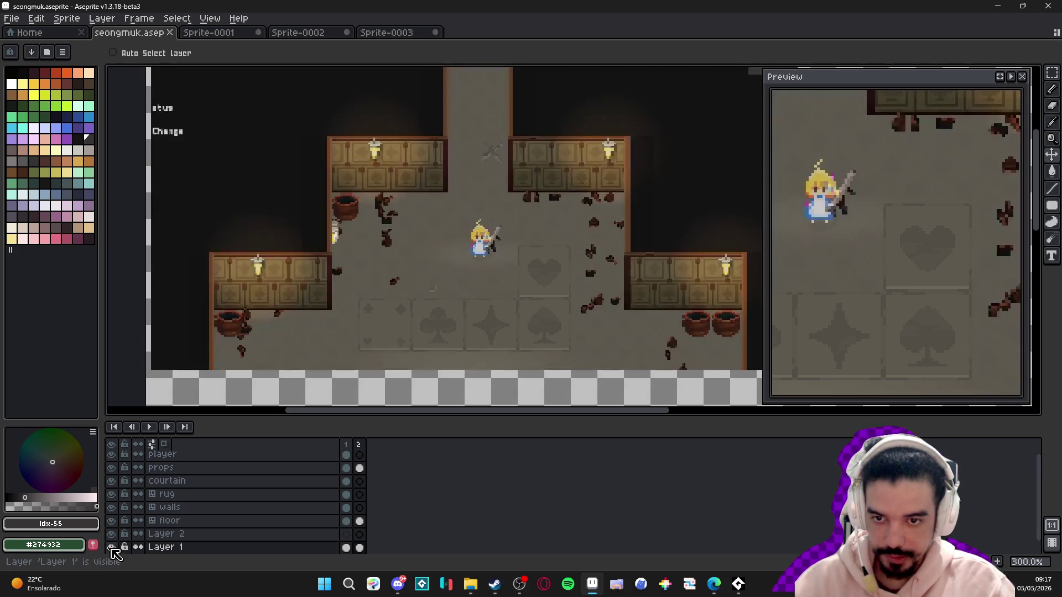
pyautogui.click(117, 549)
pyautogui.click(117, 548)
pyautogui.press('Delete')
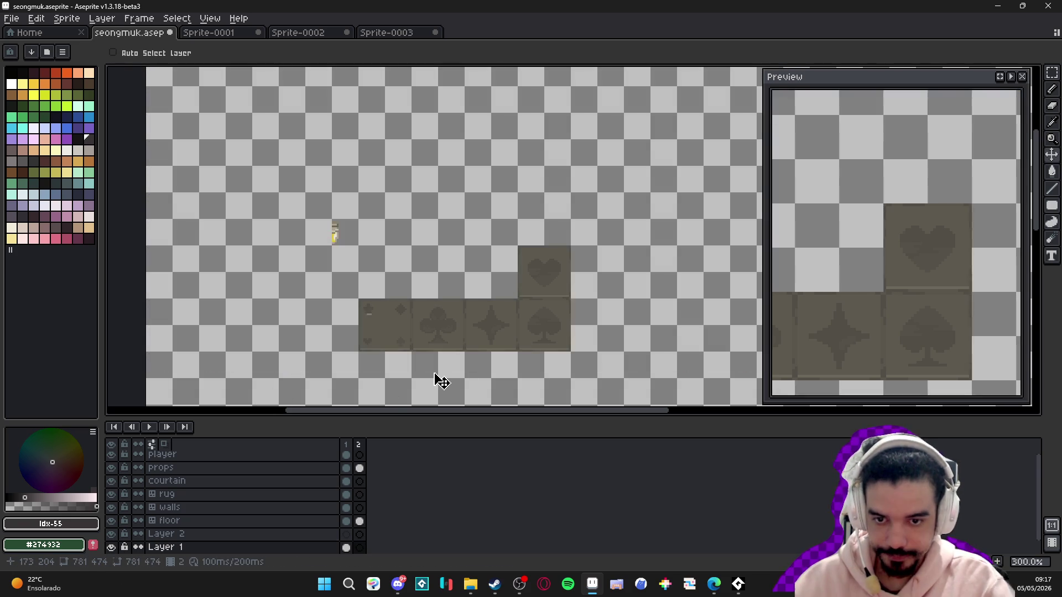
pyautogui.keyDown('ctrl'); pyautogui.click(379, 346); pyautogui.keyUp('ctrl')
# - Make a custom brush from the current content and set it to paint as a plain brush
pyautogui.hotkey('ctrl', 'b')
pyautogui.click(198, 53)
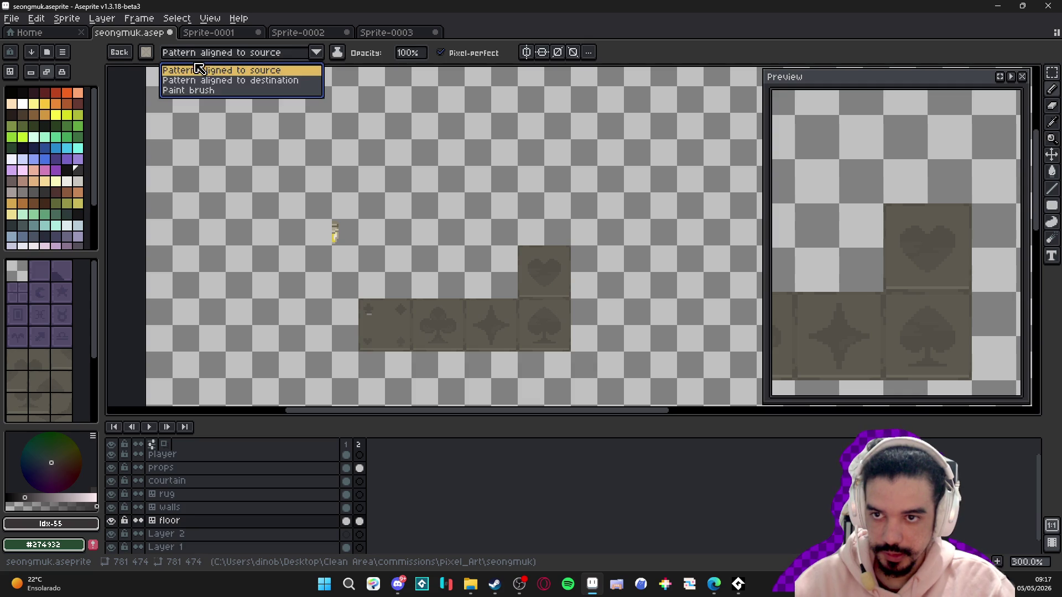
pyautogui.click(224, 94)
pyautogui.scroll(5, 354, 260)
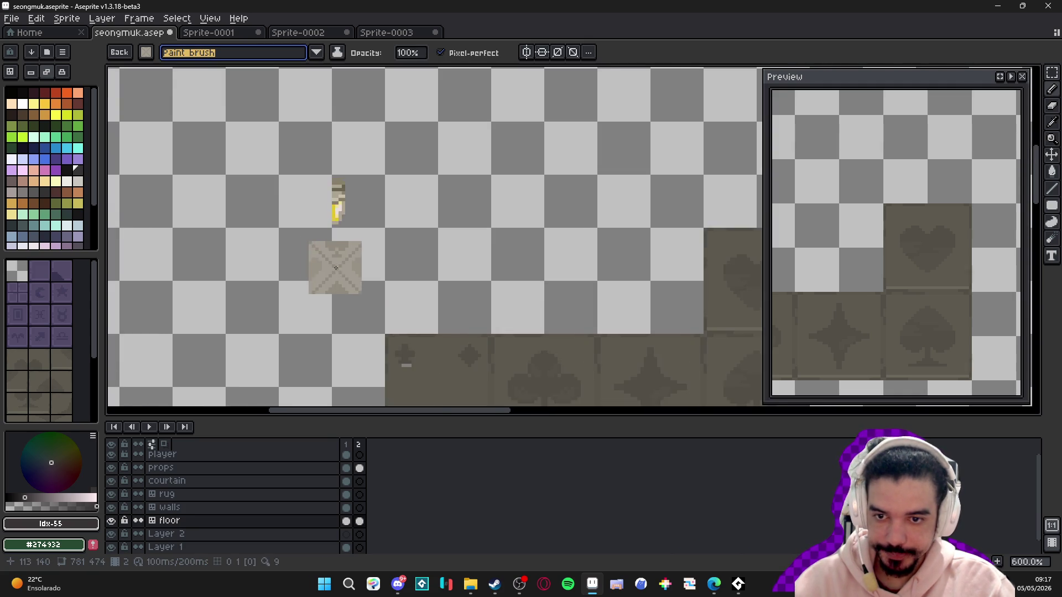
pyautogui.scroll(-3, 436, 315)
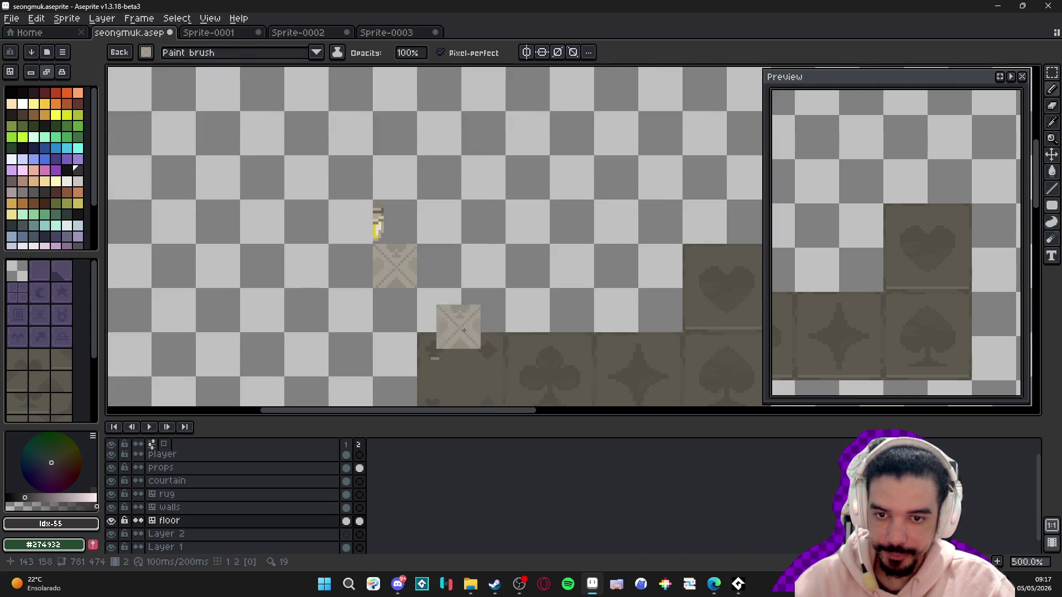
pyautogui.press('v')
pyautogui.scroll(-2, 346, 216)
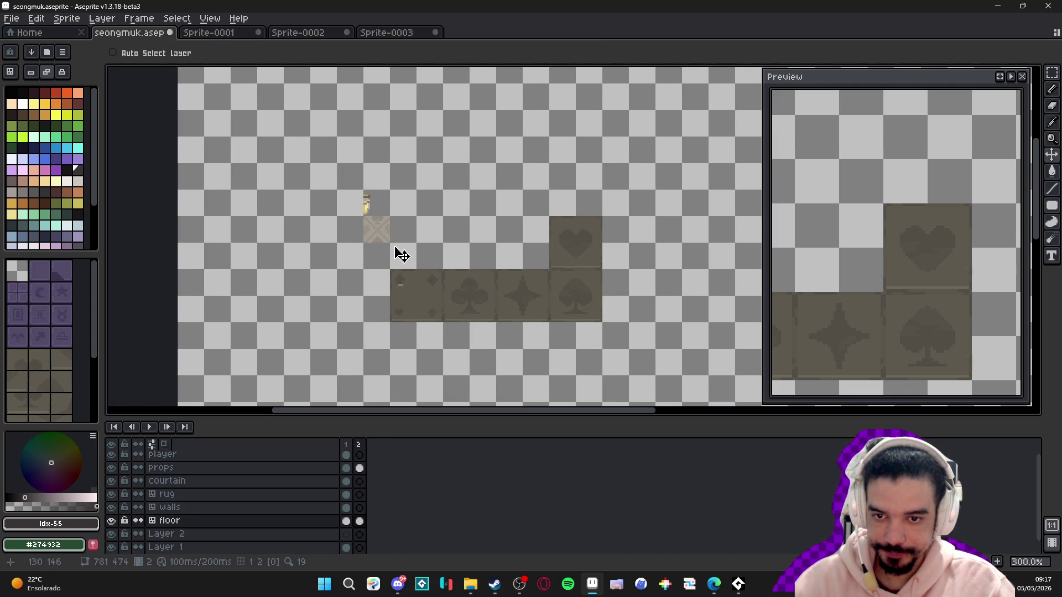
pyautogui.scroll(3, 409, 276)
pyautogui.scroll(-3, 356, 206)
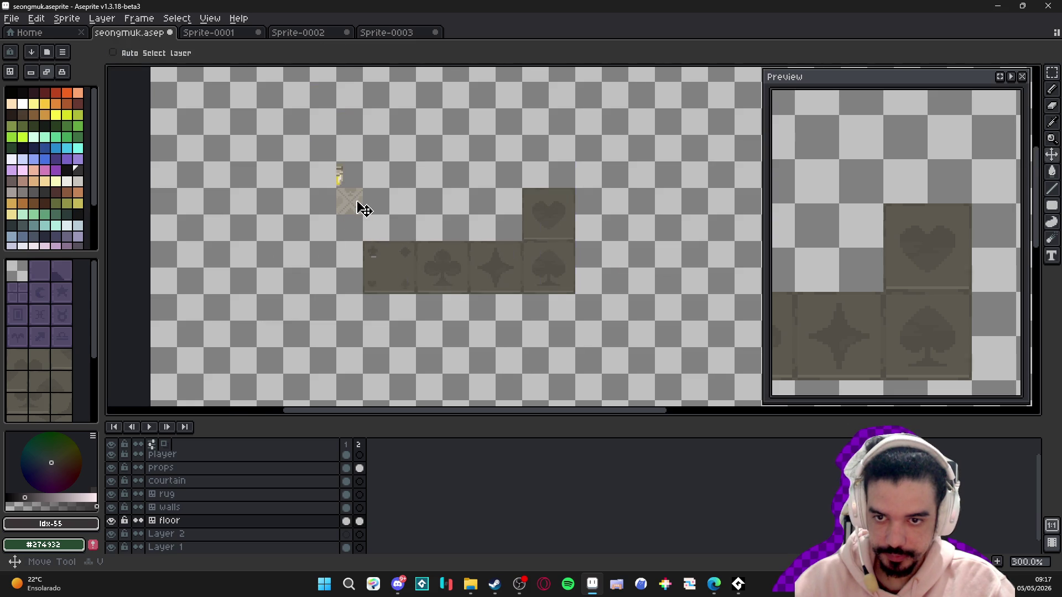
pyautogui.press('super')
pyautogui.click(348, 203)
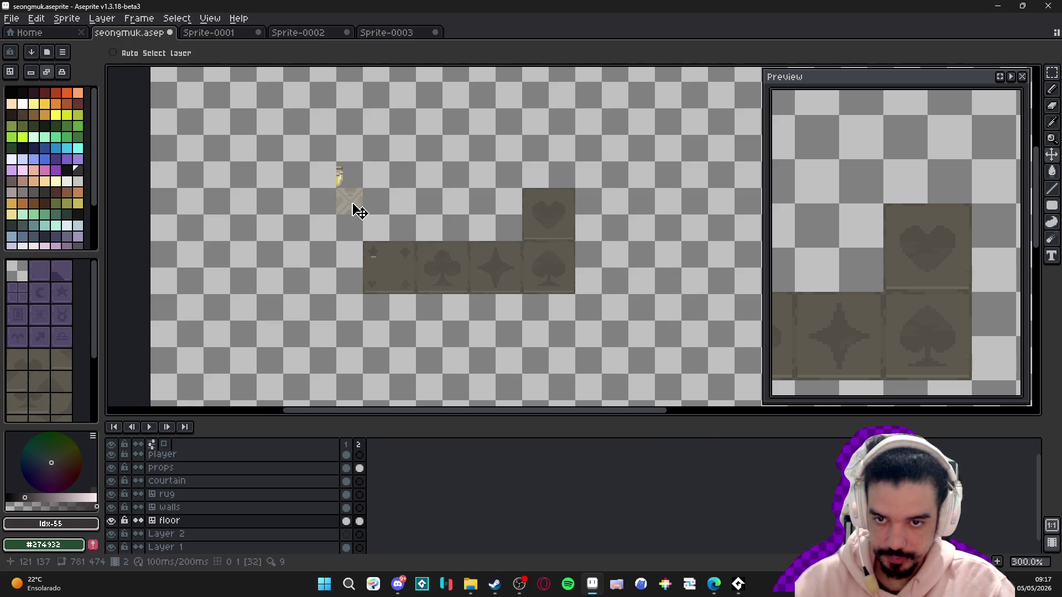
pyautogui.hotkey('alt', 'n')
pyautogui.scroll(2, 354, 203)
# - Pick the plain beige floor tile, try painting it, and undo the stray strokes
pyautogui.press('b')
pyautogui.keyDown('alt'); pyautogui.click(354, 213); pyautogui.keyUp('alt')
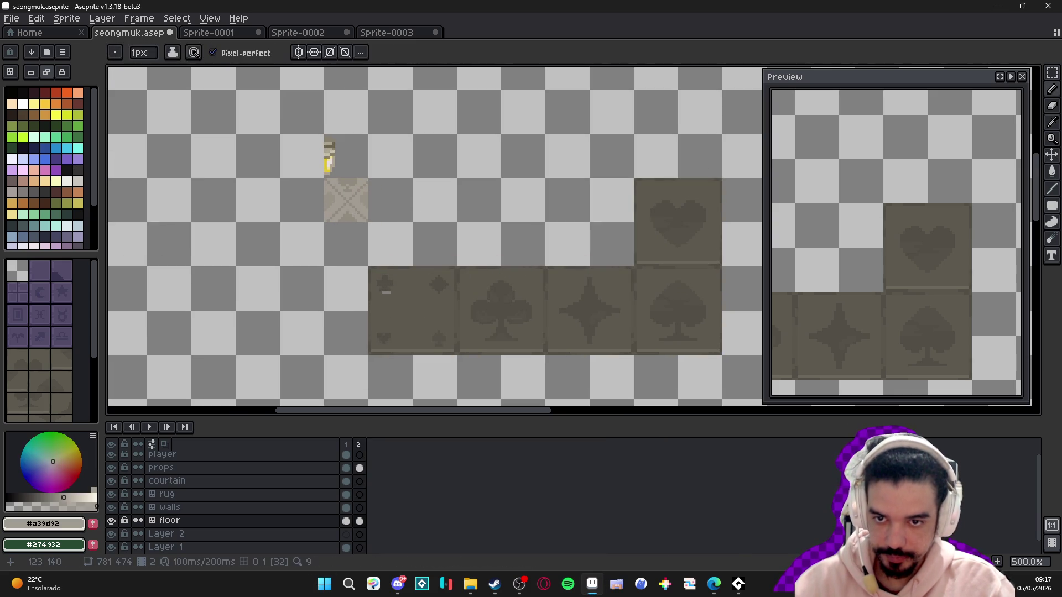
pyautogui.hotkey('ctrl', 'b')
pyautogui.scroll(-3, 412, 205)
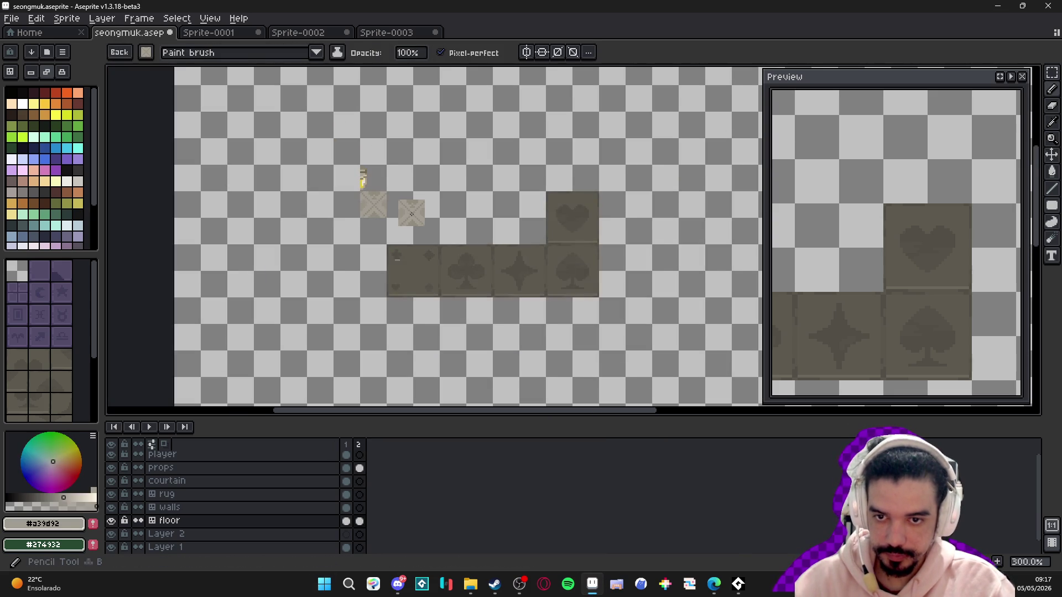
pyautogui.scroll(-5, 81, 304)
pyautogui.click(61, 387)
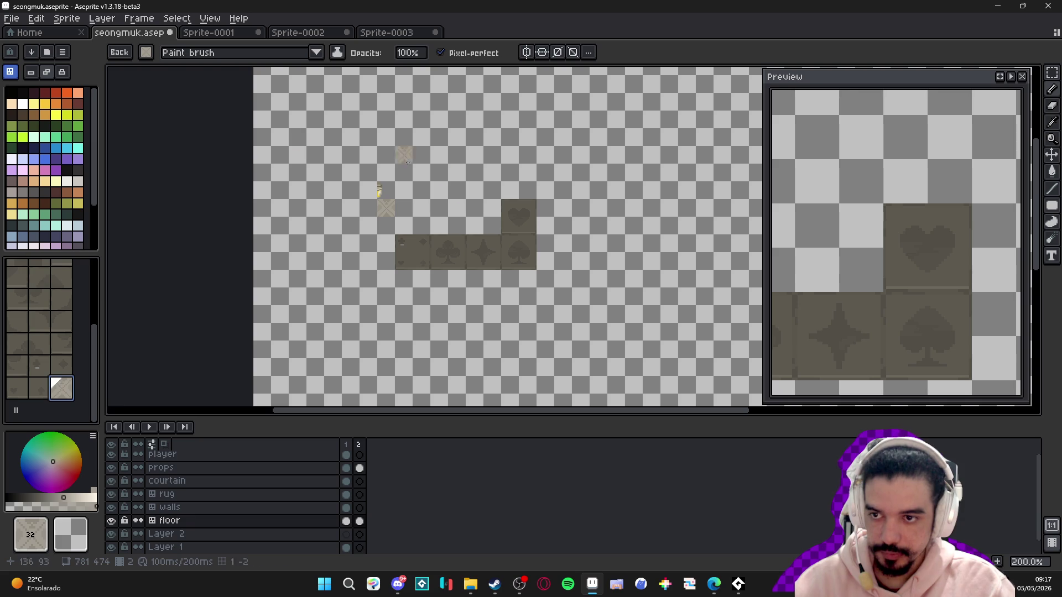
pyautogui.moveTo(404, 212)
pyautogui.mouseDown()
pyautogui.moveTo(509, 216)
pyautogui.moveTo(547, 191)
pyautogui.moveTo(492, 279)
pyautogui.mouseUp()
pyautogui.hotkey('ctrl', 'z')
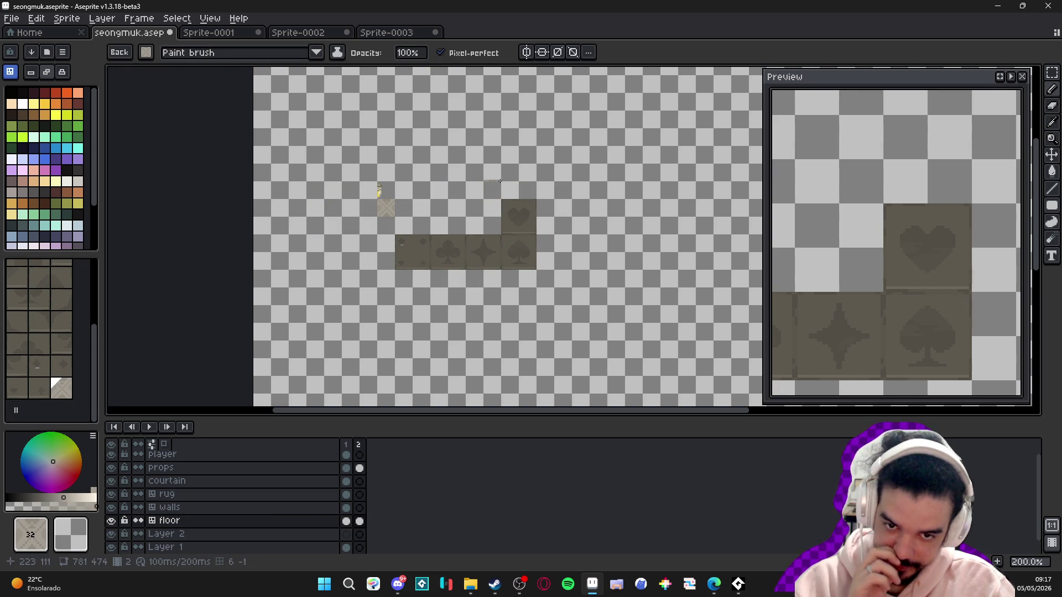
# - Paint beige floor tiles around the card panel, the left columns, and a new top row
pyautogui.moveTo(466, 223)
pyautogui.mouseDown()
pyautogui.moveTo(387, 227)
pyautogui.moveTo(386, 279)
pyautogui.moveTo(371, 298)
pyautogui.moveTo(399, 278)
pyautogui.moveTo(528, 296)
pyautogui.moveTo(403, 295)
pyautogui.mouseUp()
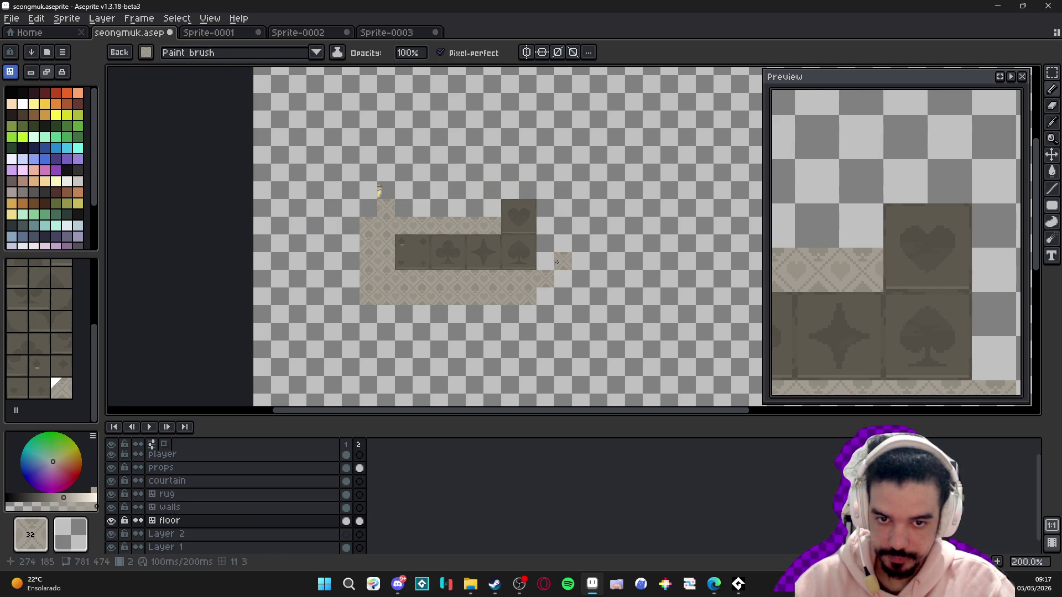
pyautogui.moveTo(554, 260)
pyautogui.mouseDown()
pyautogui.moveTo(545, 260)
pyautogui.moveTo(545, 210)
pyautogui.moveTo(515, 191)
pyautogui.moveTo(493, 206)
pyautogui.moveTo(439, 208)
pyautogui.mouseUp()
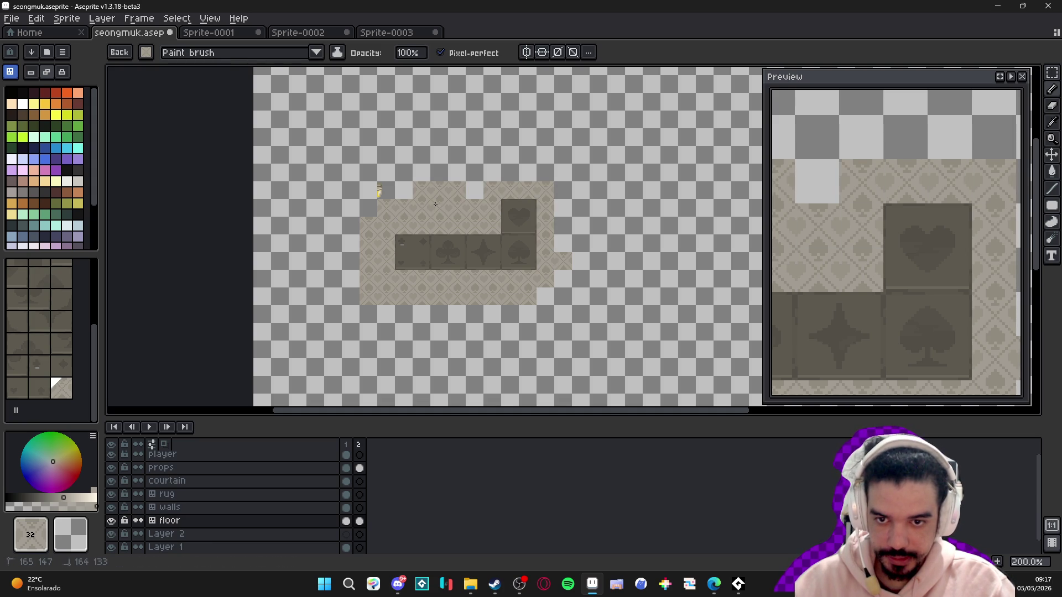
pyautogui.moveTo(368, 190)
pyautogui.mouseDown()
pyautogui.moveTo(393, 171)
pyautogui.moveTo(498, 172)
pyautogui.moveTo(564, 249)
pyautogui.moveTo(520, 168)
pyautogui.moveTo(387, 155)
pyautogui.moveTo(470, 155)
pyautogui.moveTo(564, 277)
pyautogui.moveTo(576, 273)
pyautogui.moveTo(564, 310)
pyautogui.moveTo(578, 332)
pyautogui.moveTo(387, 332)
pyautogui.moveTo(524, 310)
pyautogui.moveTo(337, 327)
pyautogui.mouseUp()
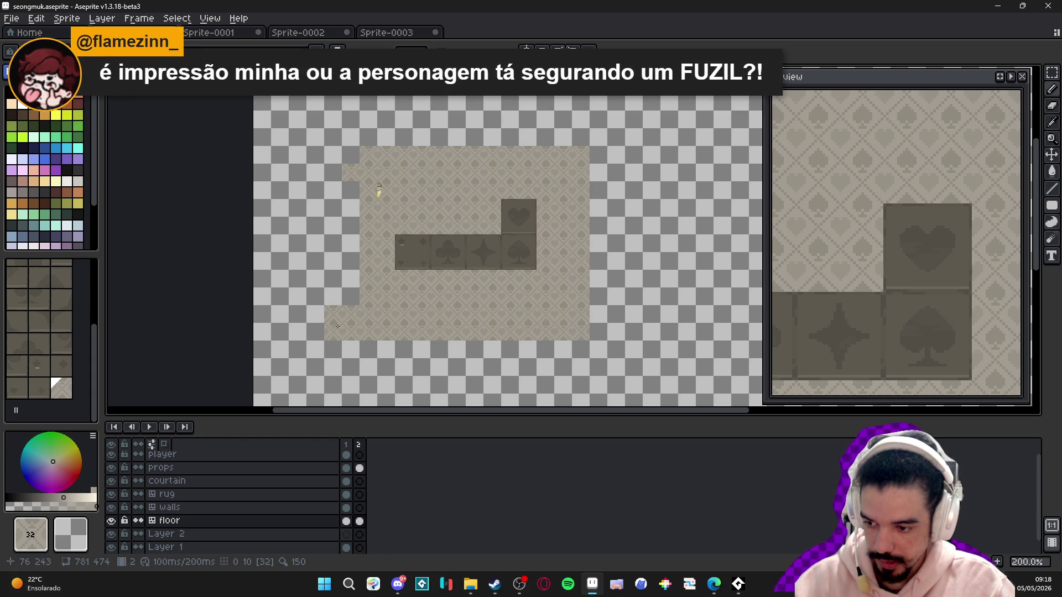
pyautogui.scroll(1, 401, 270)
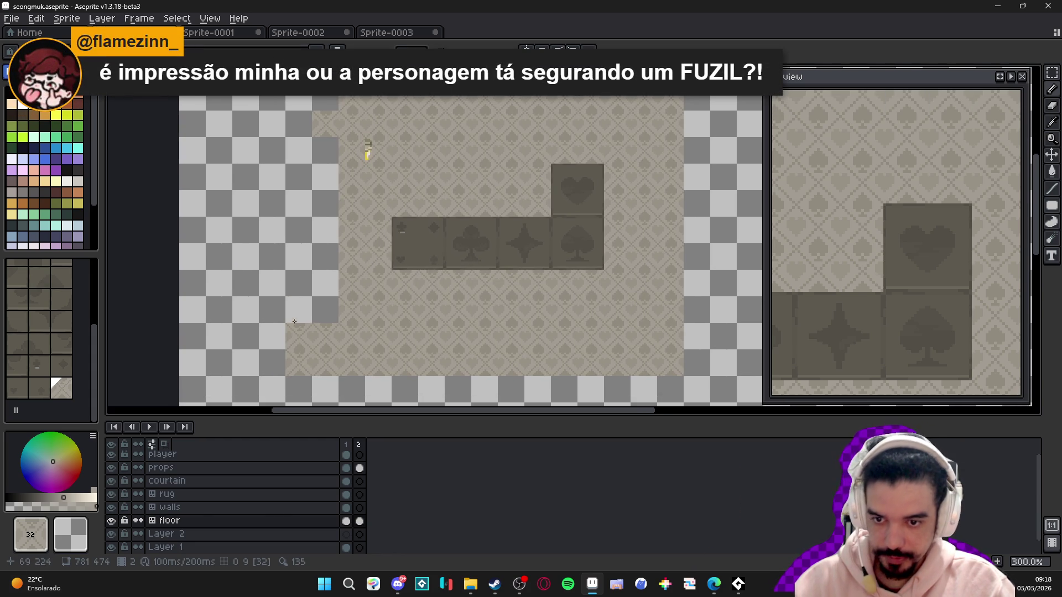
pyautogui.moveTo(294, 322)
pyautogui.mouseDown()
pyautogui.moveTo(298, 103)
pyautogui.moveTo(325, 160)
pyautogui.moveTo(345, 302)
pyautogui.moveTo(341, 374)
pyautogui.mouseUp()
pyautogui.moveTo(293, 144); pyautogui.dragTo(659, 147)
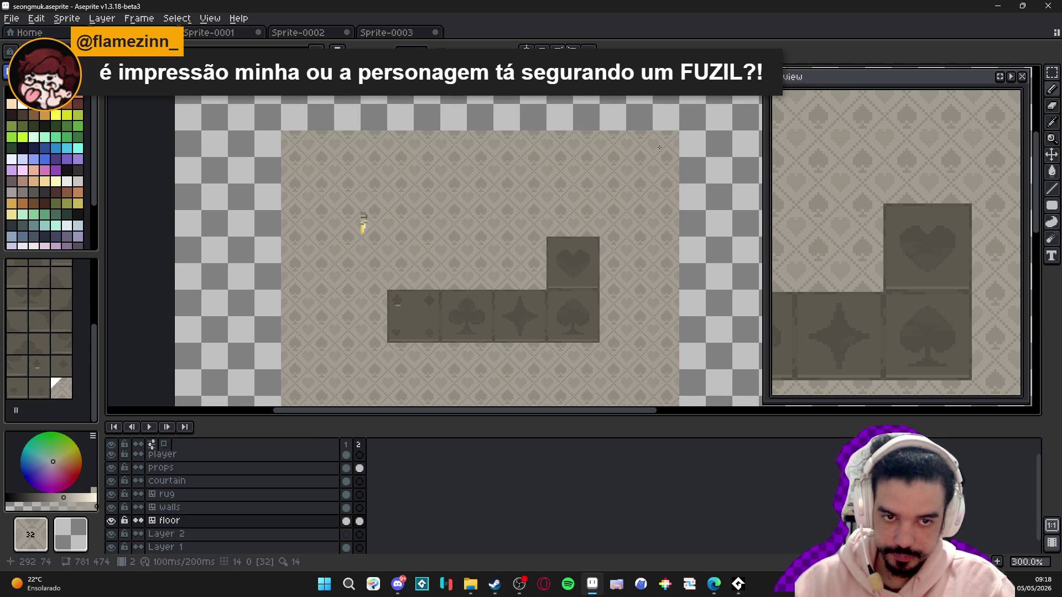
pyautogui.scroll(-2, 636, 160)
pyautogui.scroll(2, 442, 182)
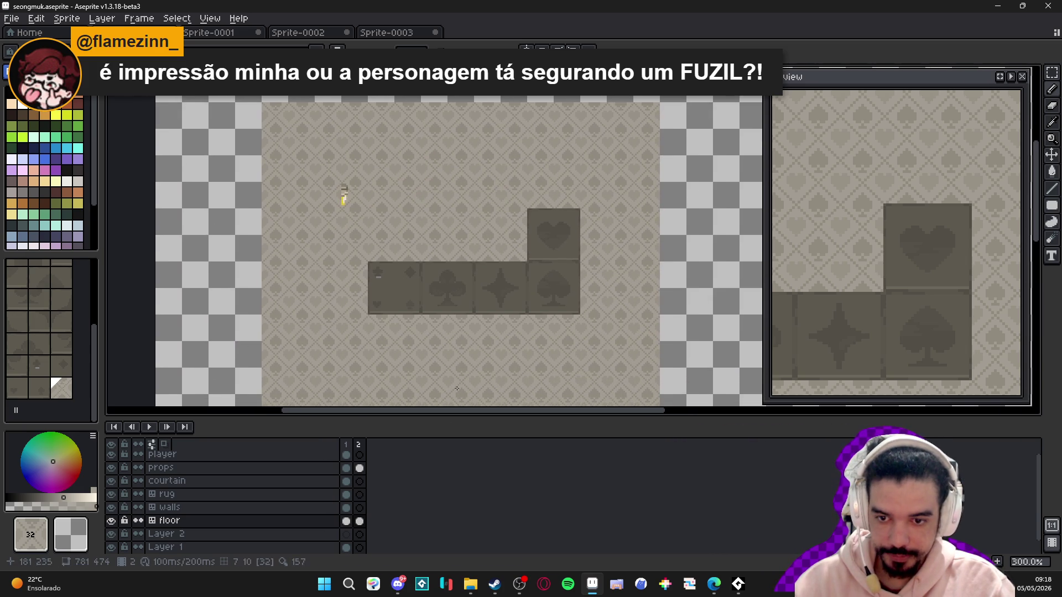
pyautogui.moveTo(457, 417); pyautogui.dragTo(464, 445)
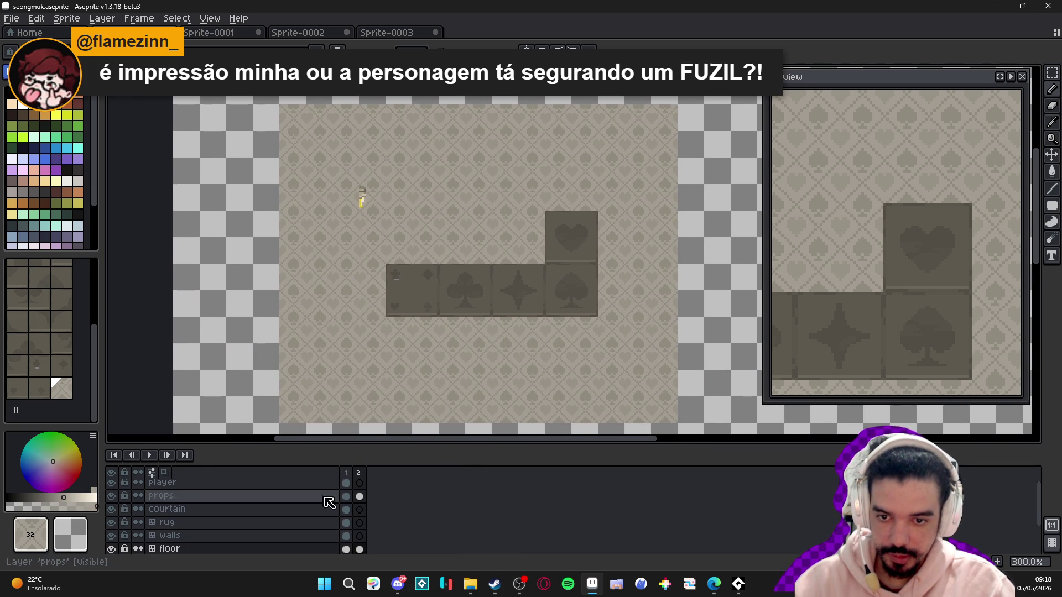
# - Check floor layer coverage, switch to pixel mode, and sample the card panel's dark grey
pyautogui.click(111, 549)
pyautogui.click(111, 549)
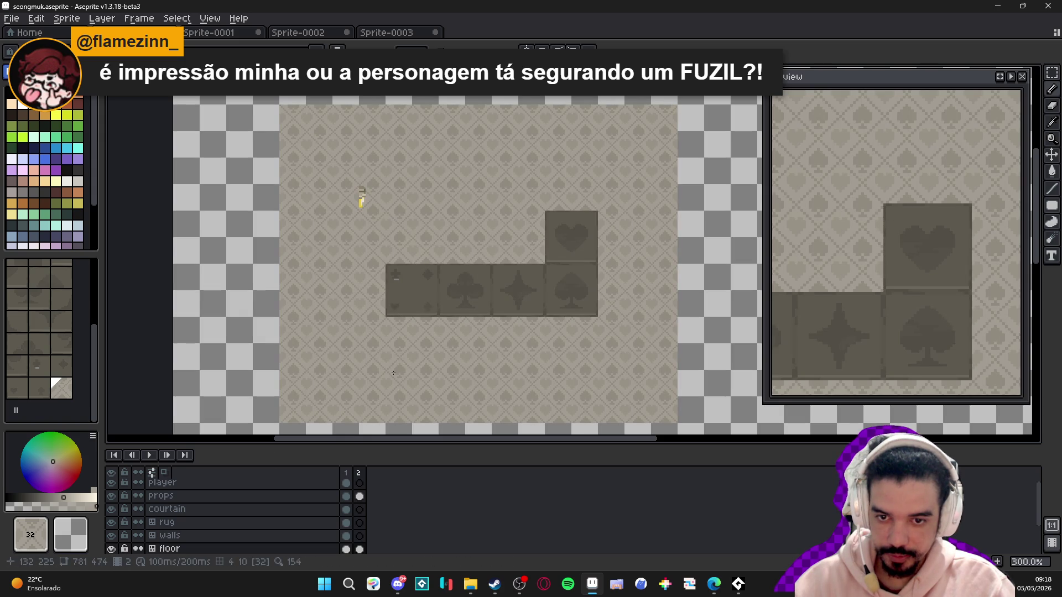
pyautogui.scroll(10, 422, 290)
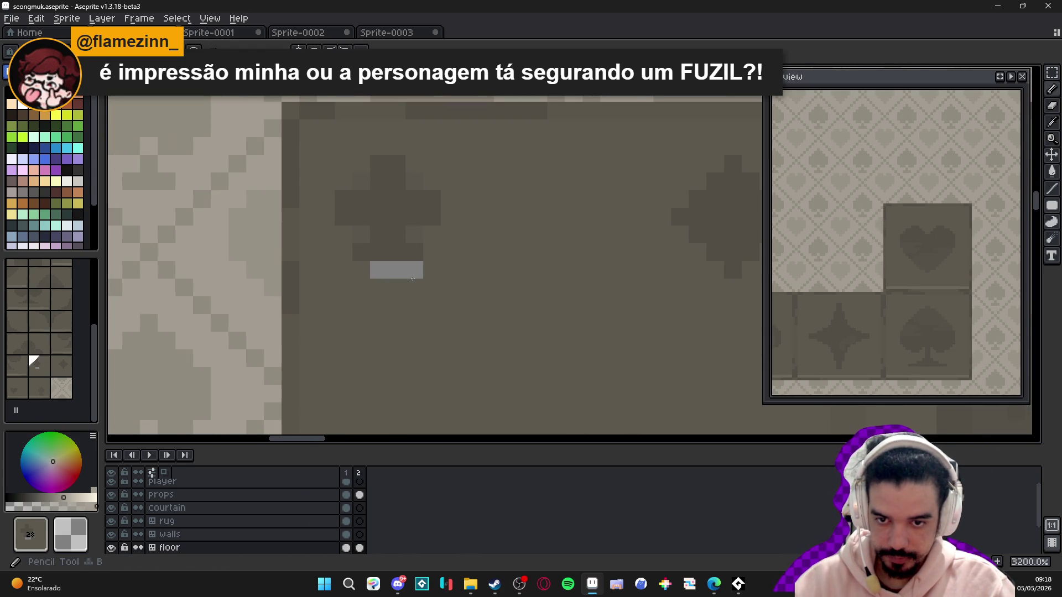
pyautogui.click(78, 171)
pyautogui.keyDown('alt'); pyautogui.click(453, 284); pyautogui.keyUp('alt')
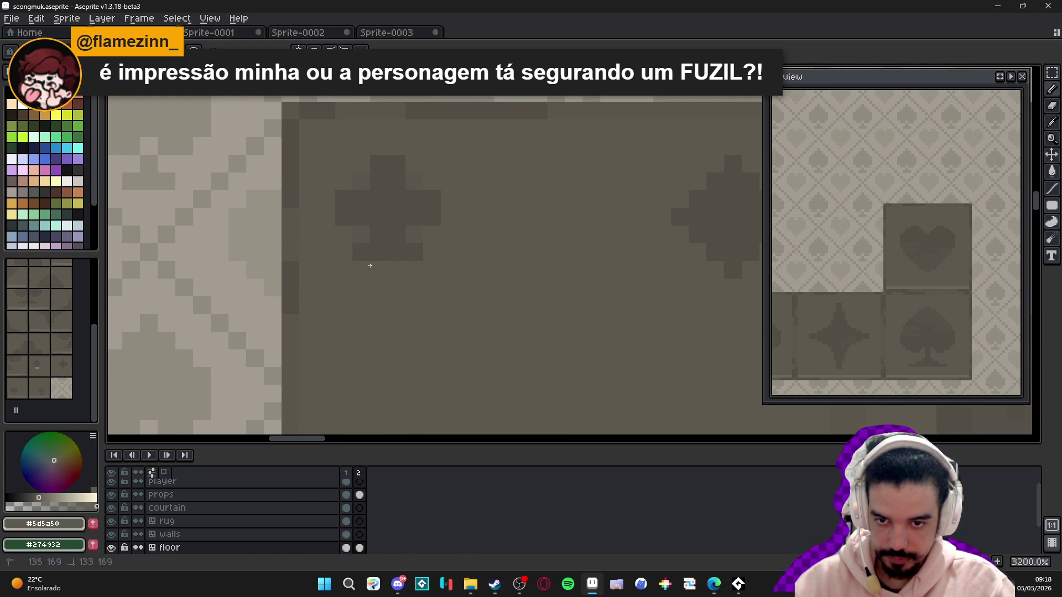
pyautogui.scroll(-7, 410, 293)
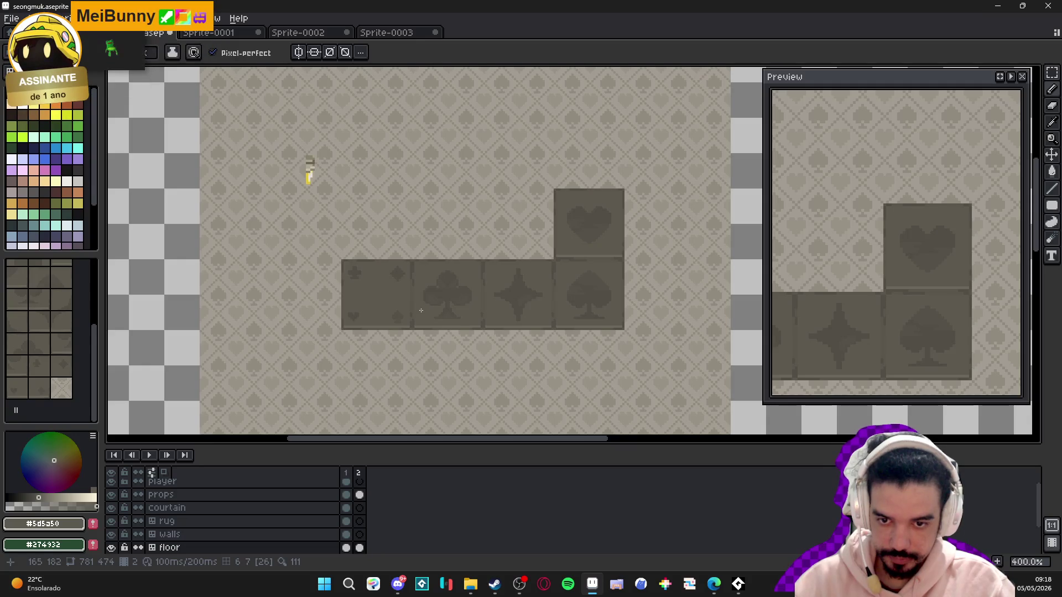
pyautogui.scroll(-1, 427, 307)
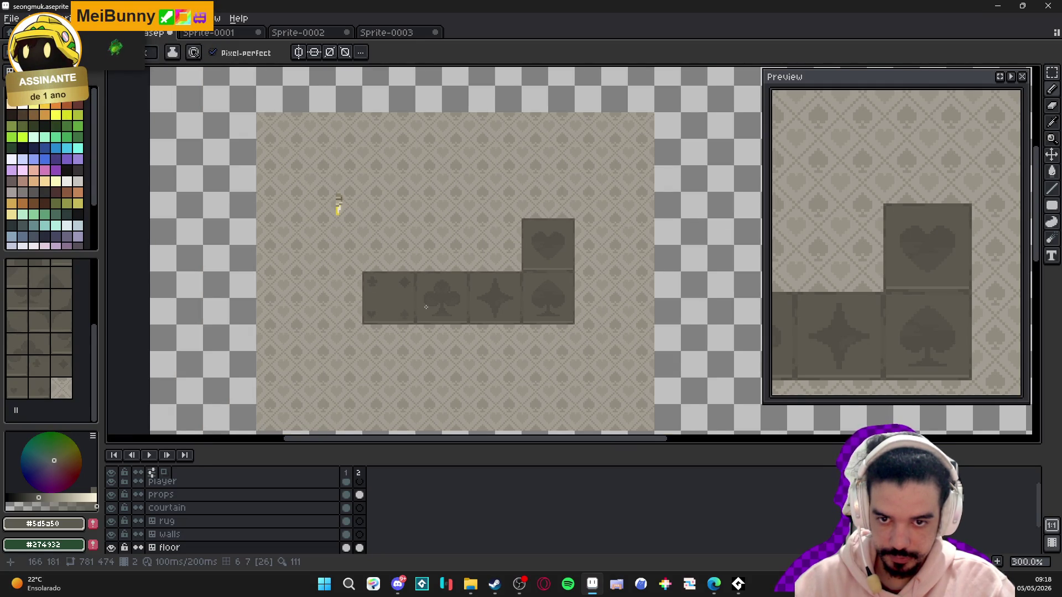
pyautogui.scroll(1, 443, 254)
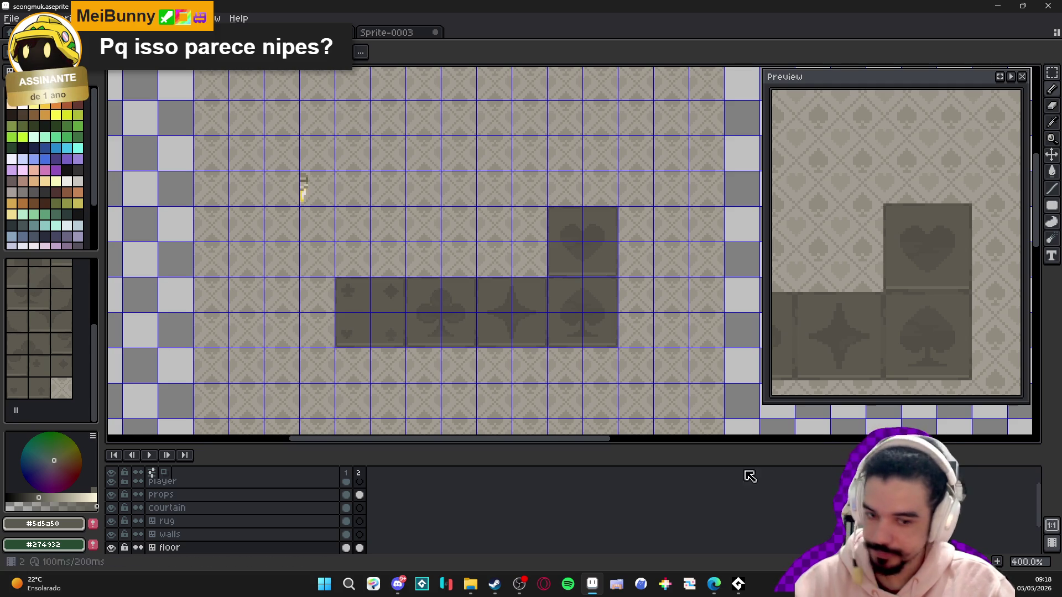
# - Paste the copied wall tile samples onto the walls layer and commit them beside the room
pyautogui.moveTo(714, 584)
pyautogui.click(747, 539)
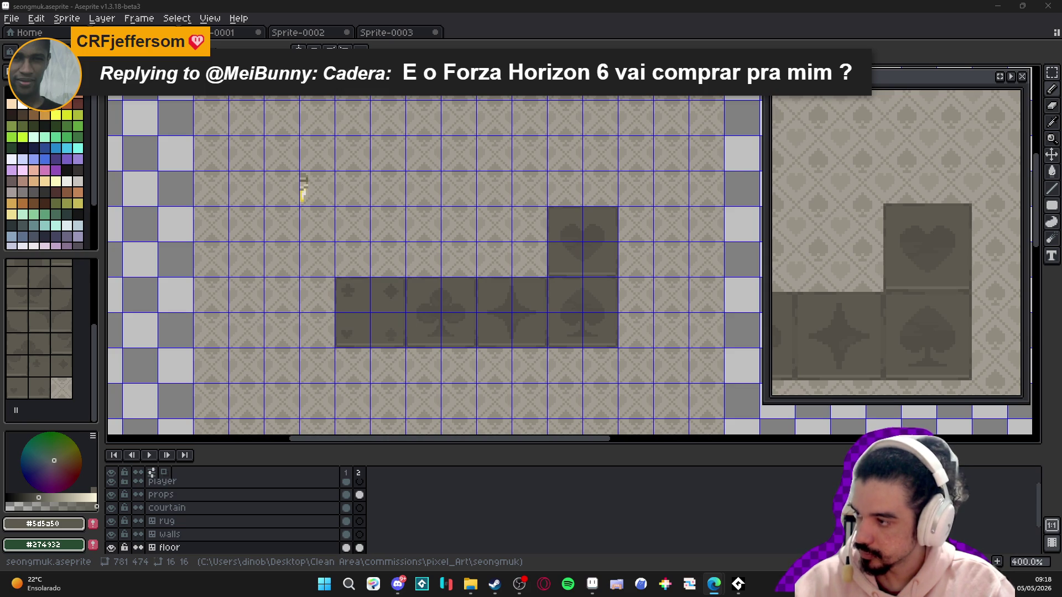
pyautogui.scroll(-1, 282, 397)
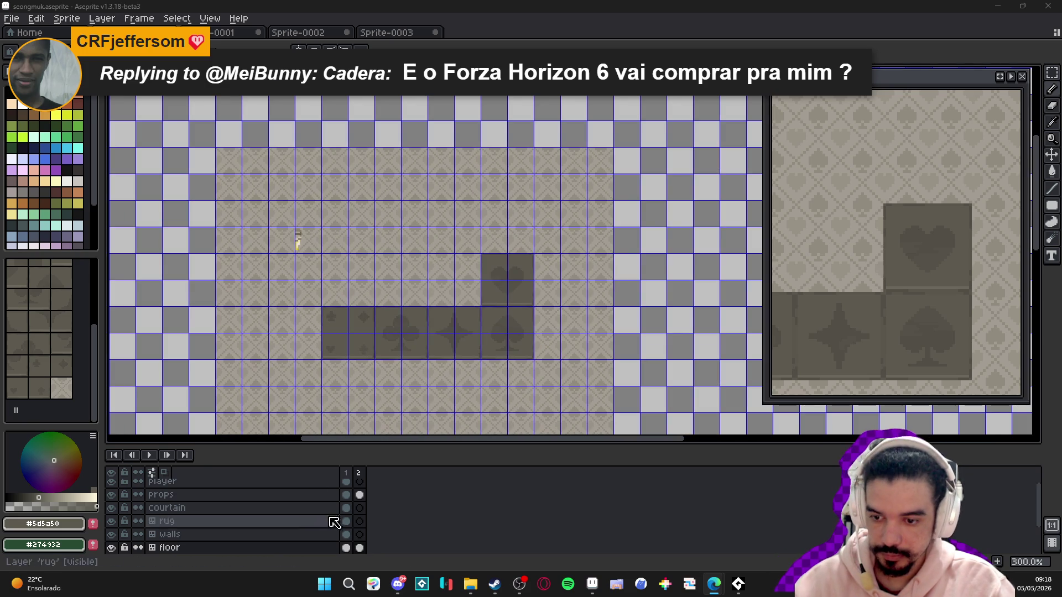
pyautogui.click(361, 536)
pyautogui.hotkey('ctrl', 'v')
pyautogui.scroll(-1, 575, 311)
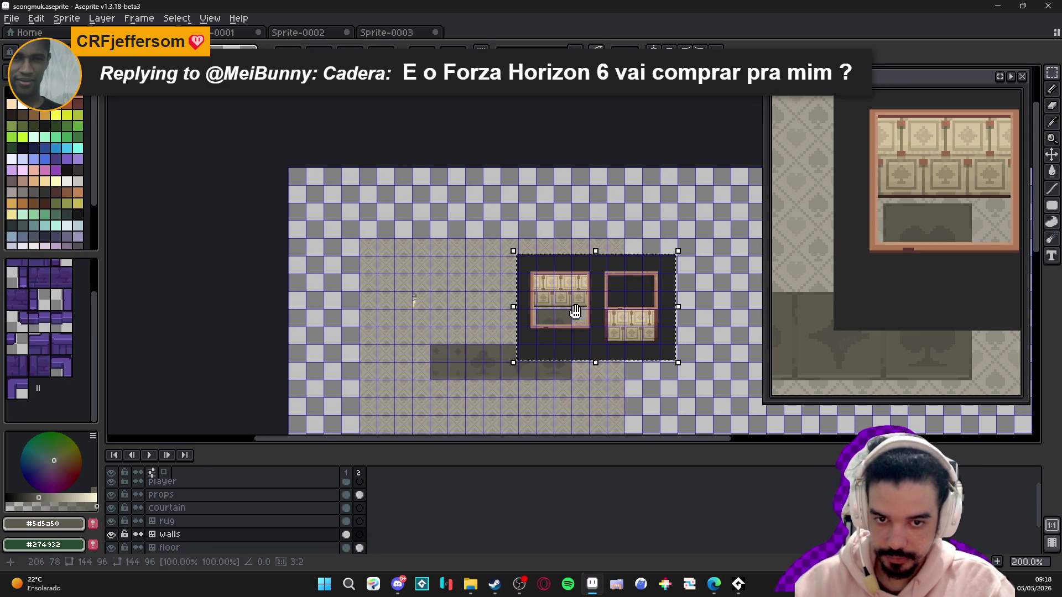
pyautogui.moveTo(586, 318)
pyautogui.mouseDown()
pyautogui.moveTo(674, 269)
pyautogui.moveTo(586, 294)
pyautogui.moveTo(621, 268)
pyautogui.moveTo(616, 246)
pyautogui.mouseUp()
pyautogui.press('Return')
# - Paint the first row of wall tiles (24 and 31) along the room's top edge
pyautogui.scroll(1, 645, 214)
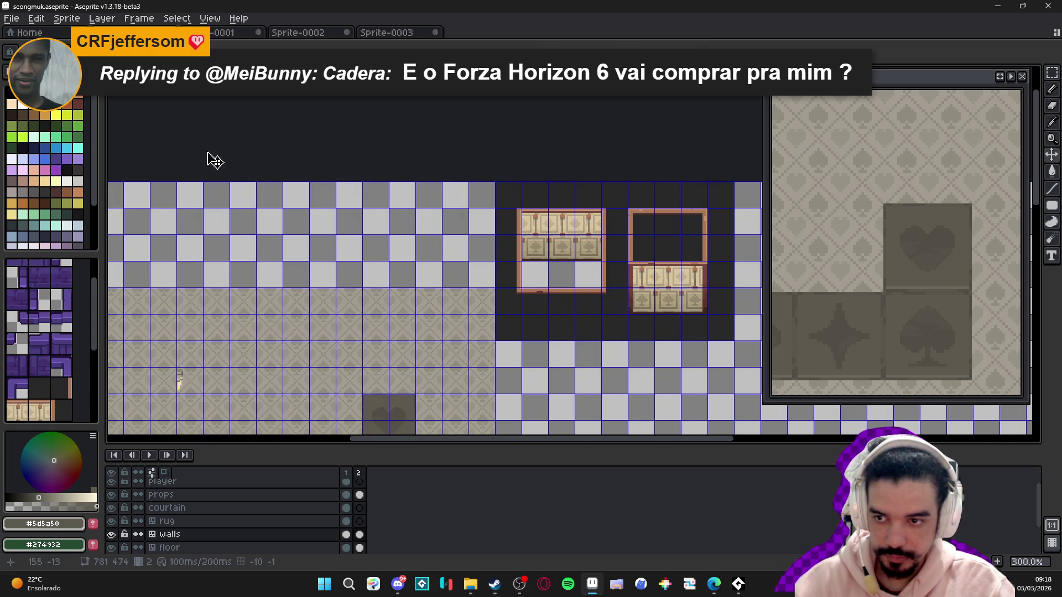
pyautogui.click(50, 297)
pyautogui.keyDown('alt'); pyautogui.click(561, 249); pyautogui.keyUp('alt')
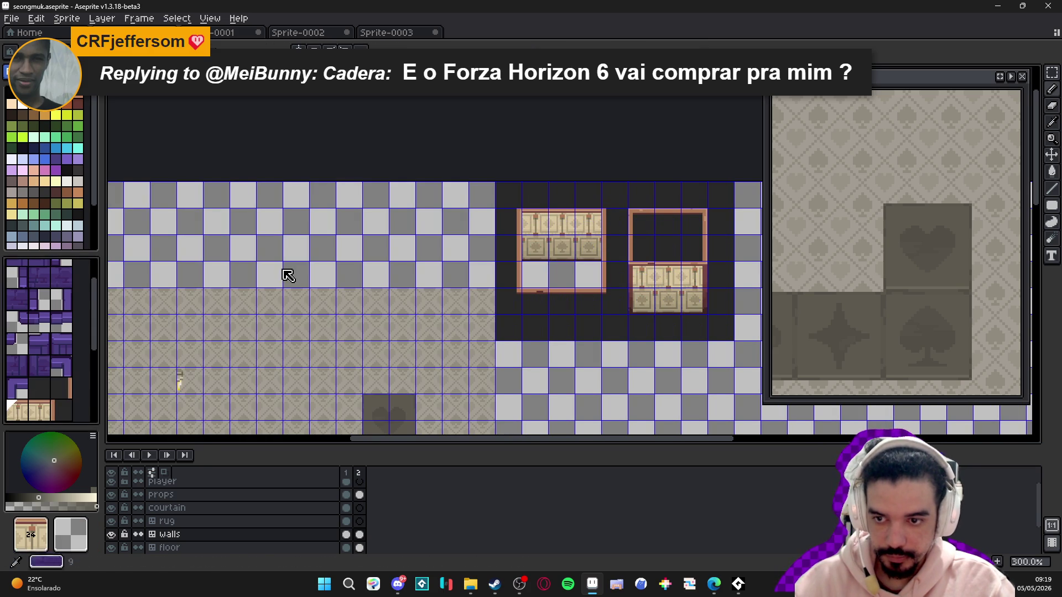
pyautogui.moveTo(223, 261); pyautogui.dragTo(359, 217)
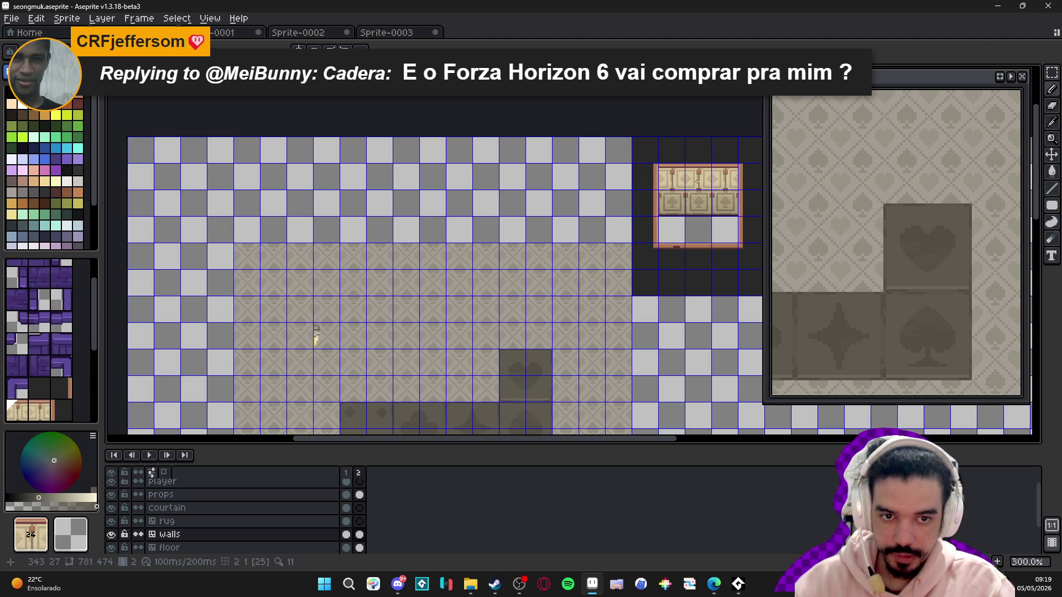
pyautogui.keyDown('alt'); pyautogui.click(674, 203); pyautogui.keyUp('alt')
pyautogui.moveTo(247, 231); pyautogui.dragTo(603, 232)
pyautogui.moveTo(657, 202)
pyautogui.mouseDown()
pyautogui.moveTo(586, 197)
pyautogui.moveTo(621, 229)
pyautogui.mouseUp()
# - Paint a second row of tile 24 along the top, then sample tiles 33, 25 and 26
pyautogui.keyDown('alt'); pyautogui.click(594, 188); pyautogui.keyUp('alt')
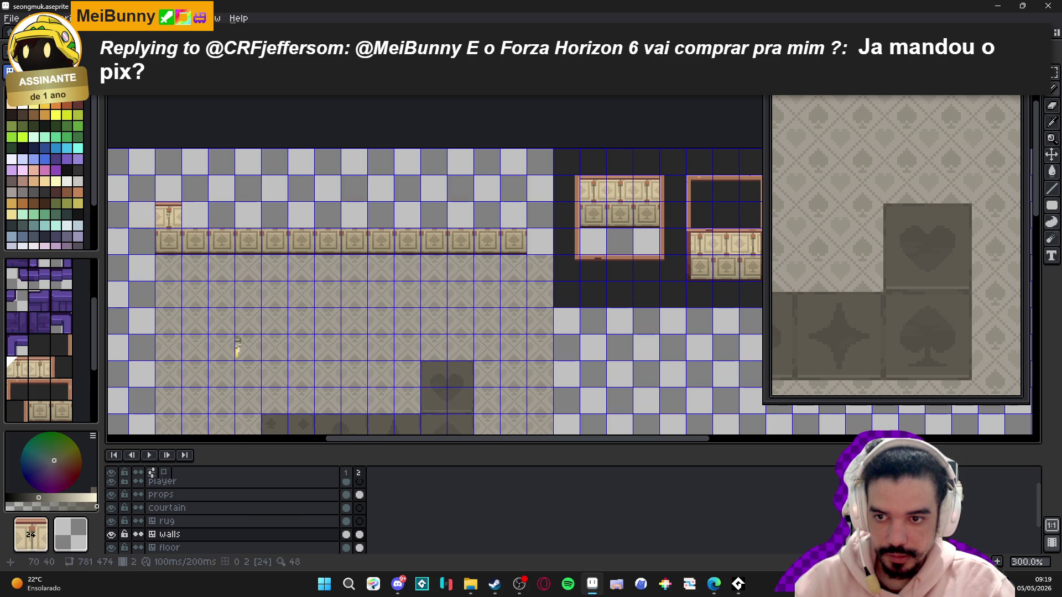
pyautogui.moveTo(166, 218)
pyautogui.mouseDown()
pyautogui.moveTo(525, 213)
pyautogui.moveTo(453, 223)
pyautogui.mouseUp()
pyautogui.keyDown('alt'); pyautogui.click(581, 220); pyautogui.keyUp('alt')
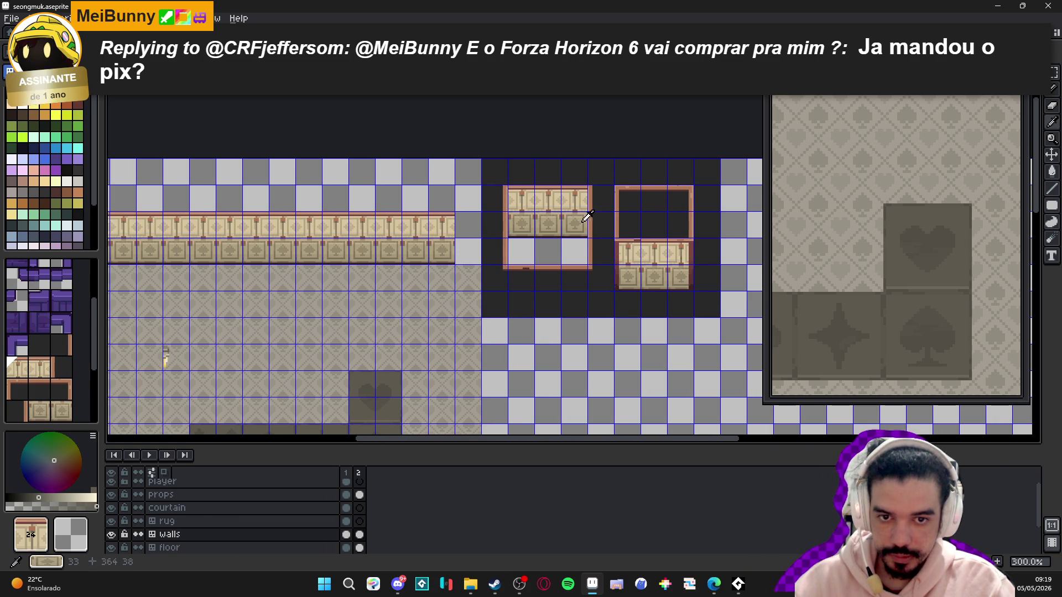
pyautogui.keyDown('alt'); pyautogui.click(581, 198); pyautogui.keyUp('alt')
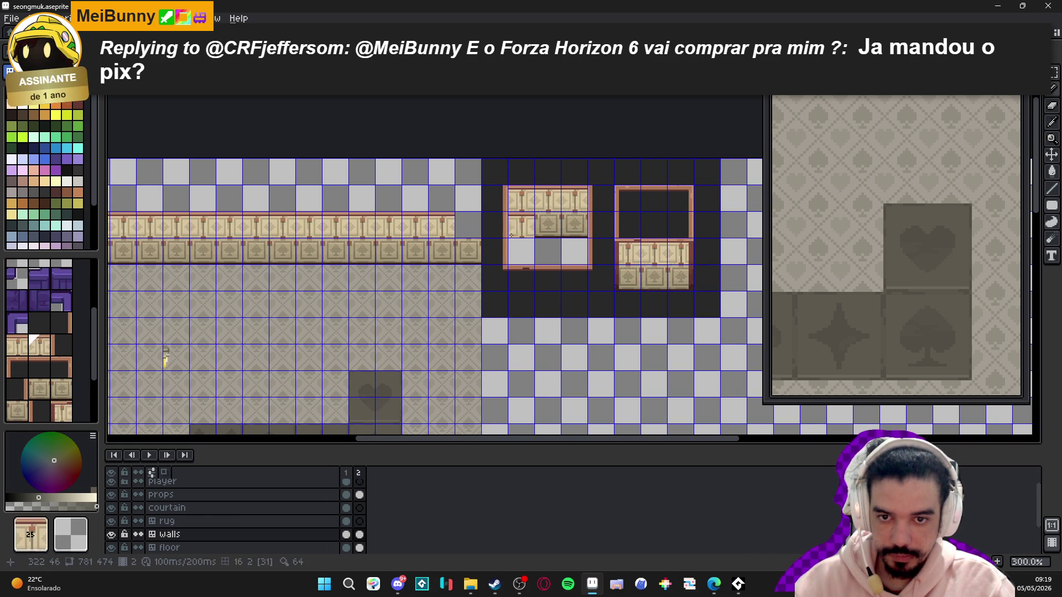
pyautogui.moveTo(571, 241); pyautogui.dragTo(480, 246)
pyautogui.keyDown('alt'); pyautogui.click(503, 203); pyautogui.keyUp('alt')
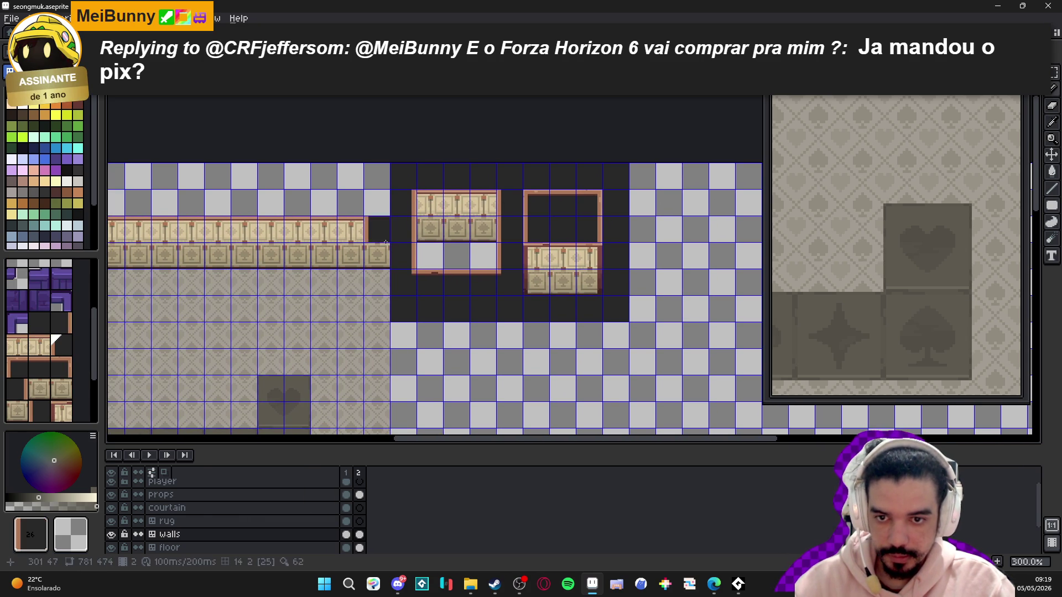
pyautogui.moveTo(401, 239); pyautogui.dragTo(440, 187)
pyautogui.press('ctrl')
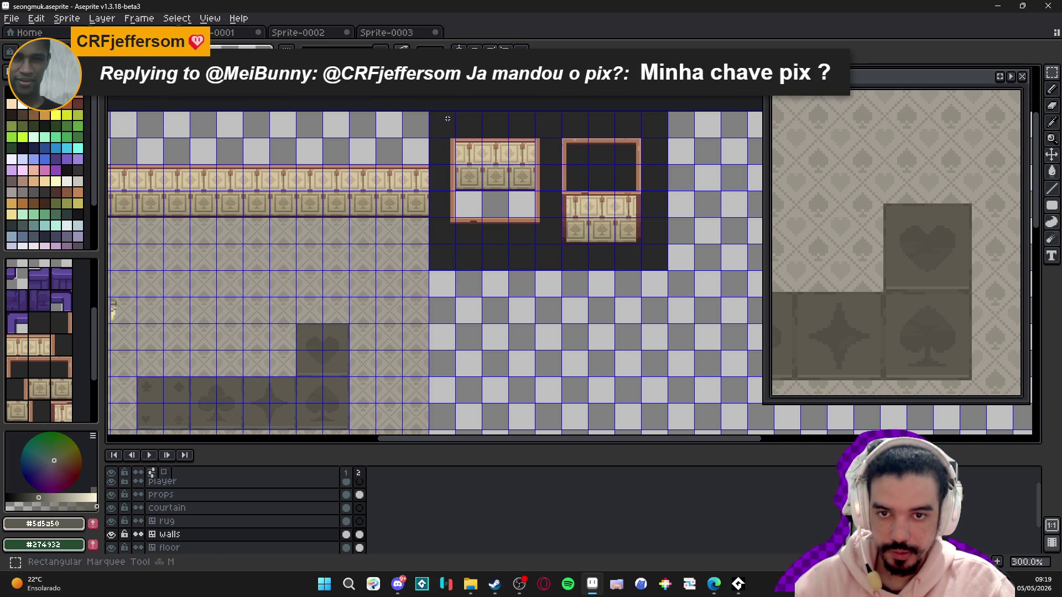
# - Shift the wall sample block four tiles right and deselect it
pyautogui.moveTo(441, 134); pyautogui.dragTo(610, 264)
pyautogui.press('Right')
pyautogui.press('Right')
pyautogui.press('Right')
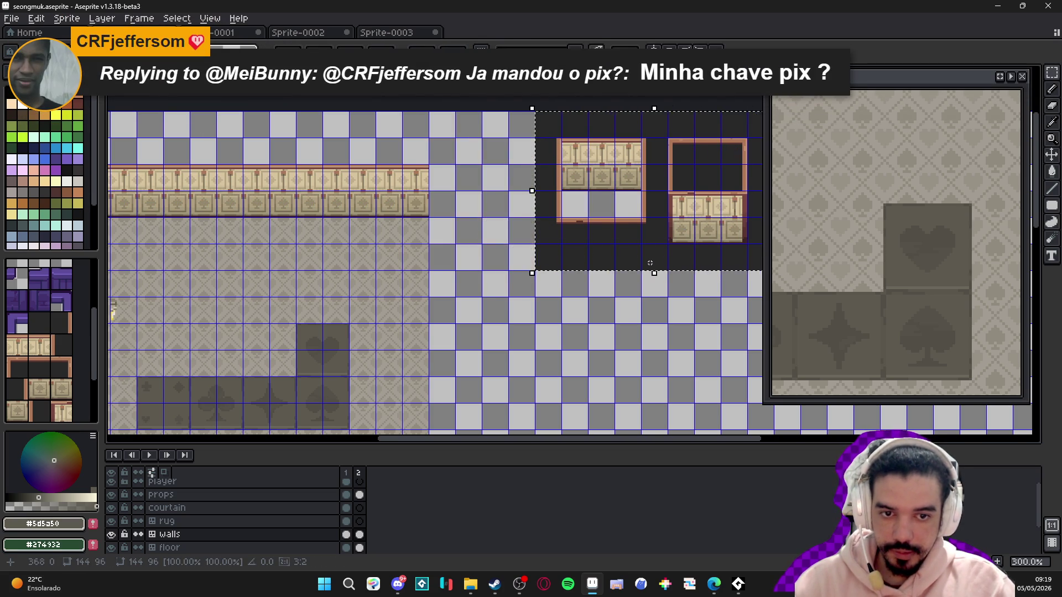
pyautogui.click(517, 248)
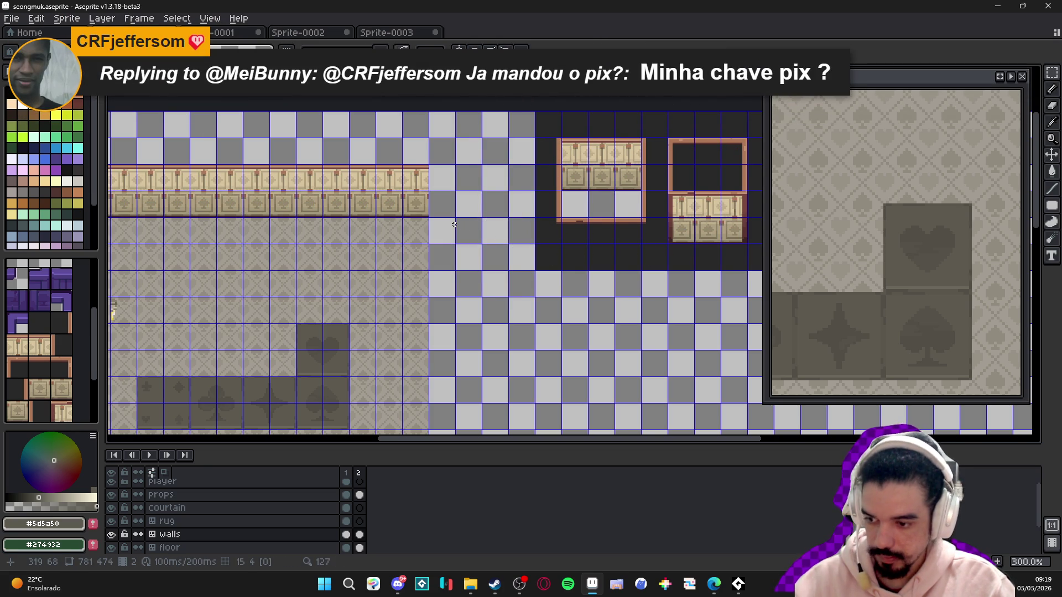
pyautogui.click(39, 346)
pyautogui.click(652, 161)
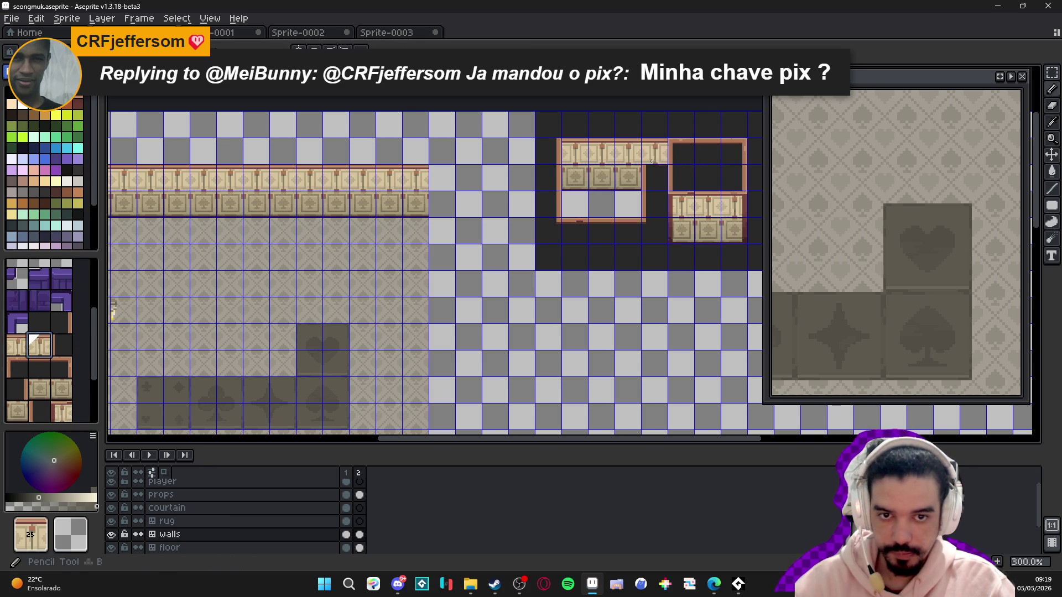
pyautogui.hotkey('ctrl', 'z')
# - Paint a dark edge-tile wall column down the room's right side
pyautogui.keyDown('alt'); pyautogui.click(650, 157); pyautogui.keyUp('alt')
pyautogui.moveTo(442, 204)
pyautogui.mouseDown()
pyautogui.moveTo(442, 177)
pyautogui.moveTo(446, 297)
pyautogui.mouseUp()
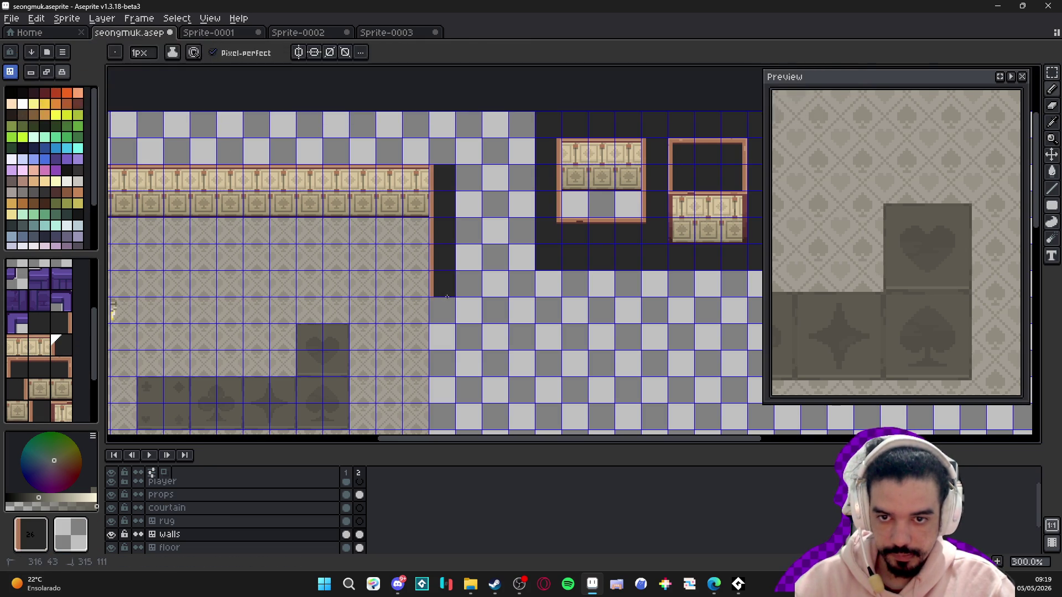
pyautogui.scroll(-1, 447, 297)
pyautogui.moveTo(456, 260); pyautogui.dragTo(456, 420)
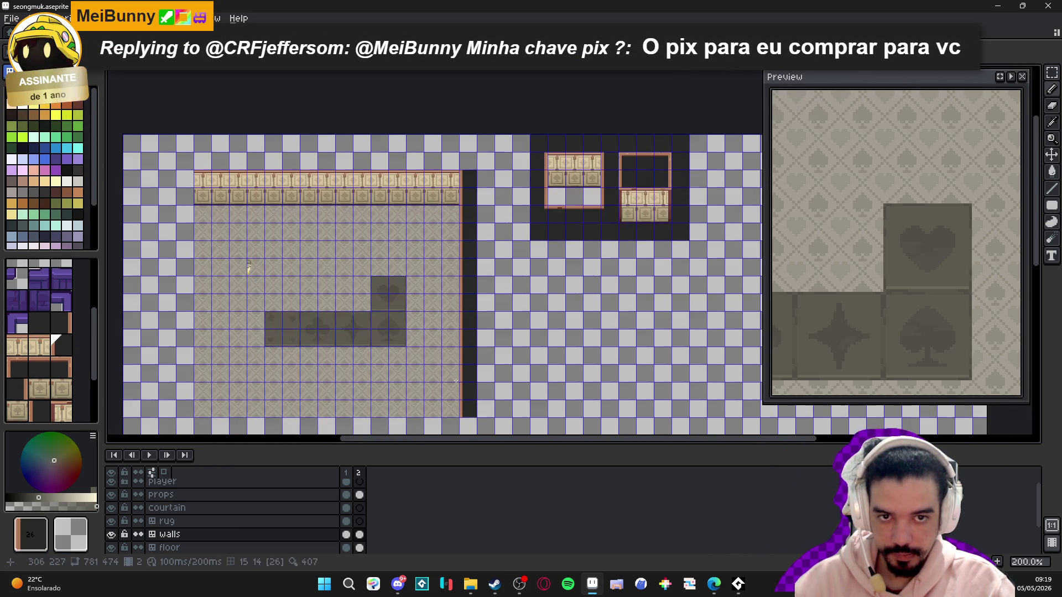
pyautogui.moveTo(456, 381); pyautogui.dragTo(497, 317)
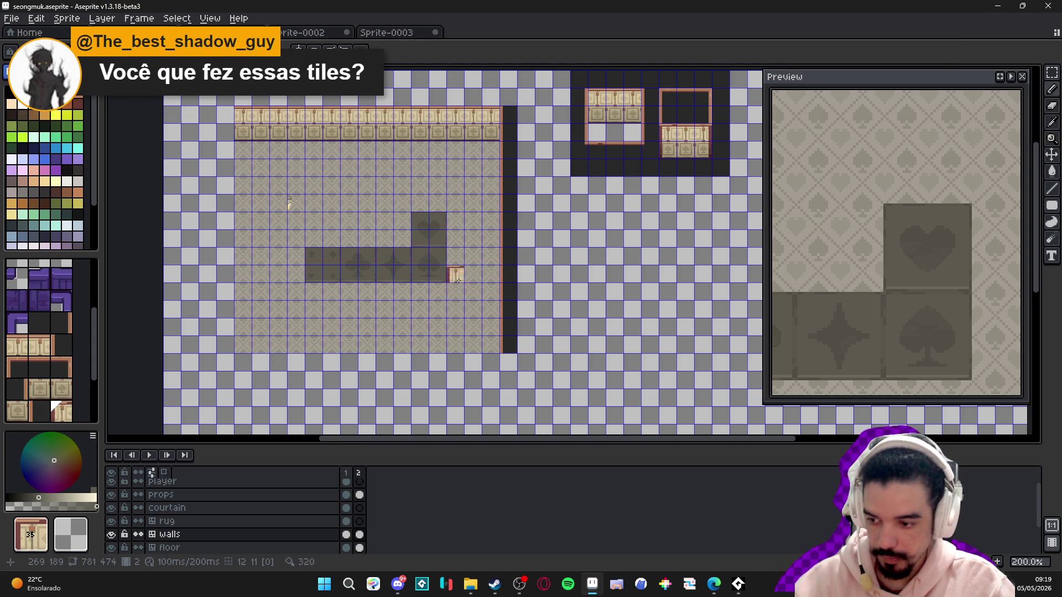
pyautogui.moveTo(457, 275); pyautogui.dragTo(464, 280)
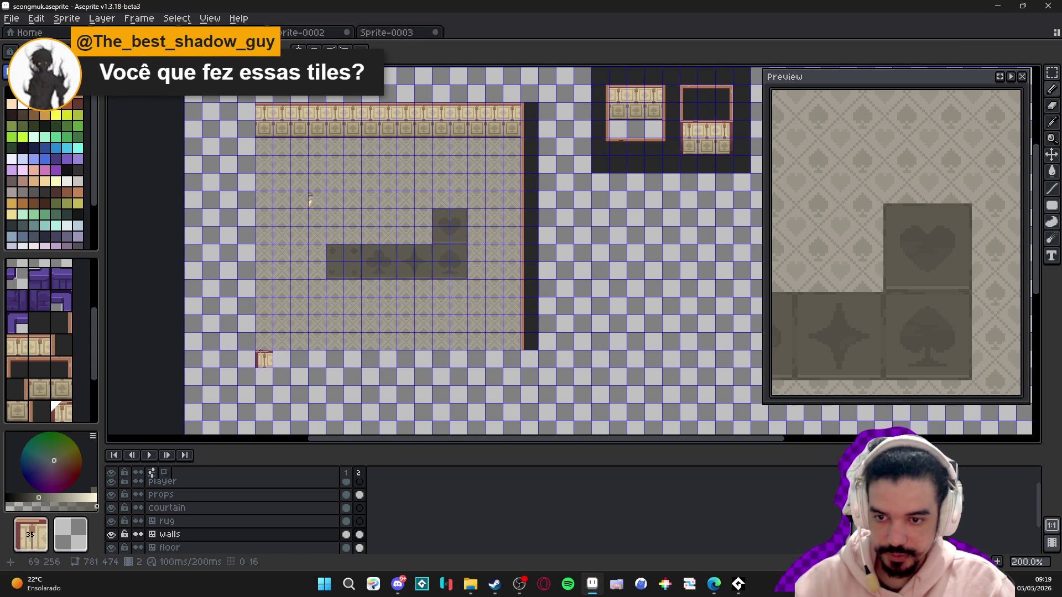
pyautogui.scroll(2, 459, 253)
pyautogui.scroll(-2, 596, 187)
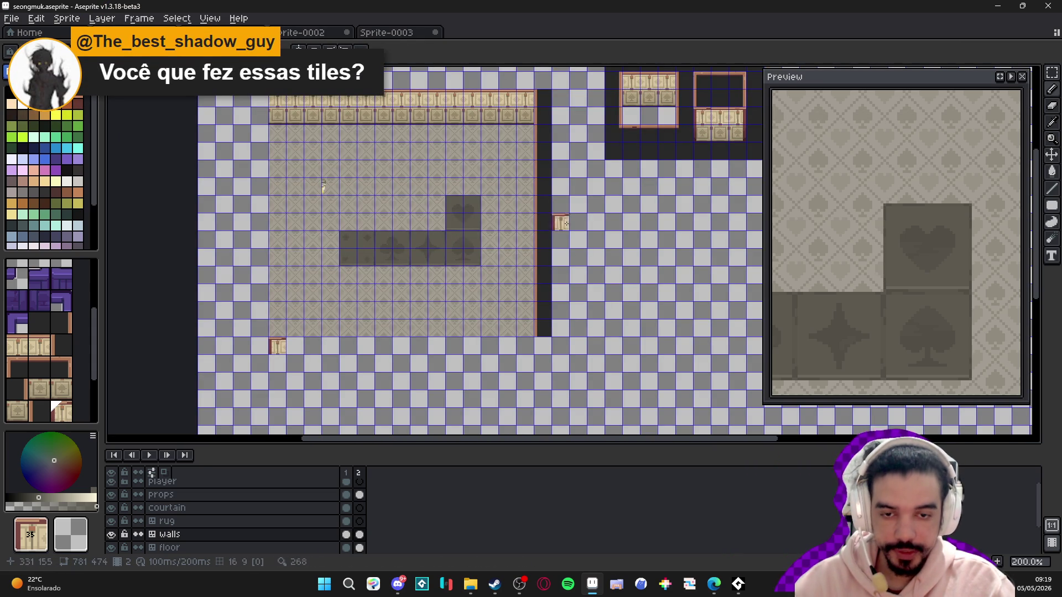
pyautogui.scroll(1, 654, 135)
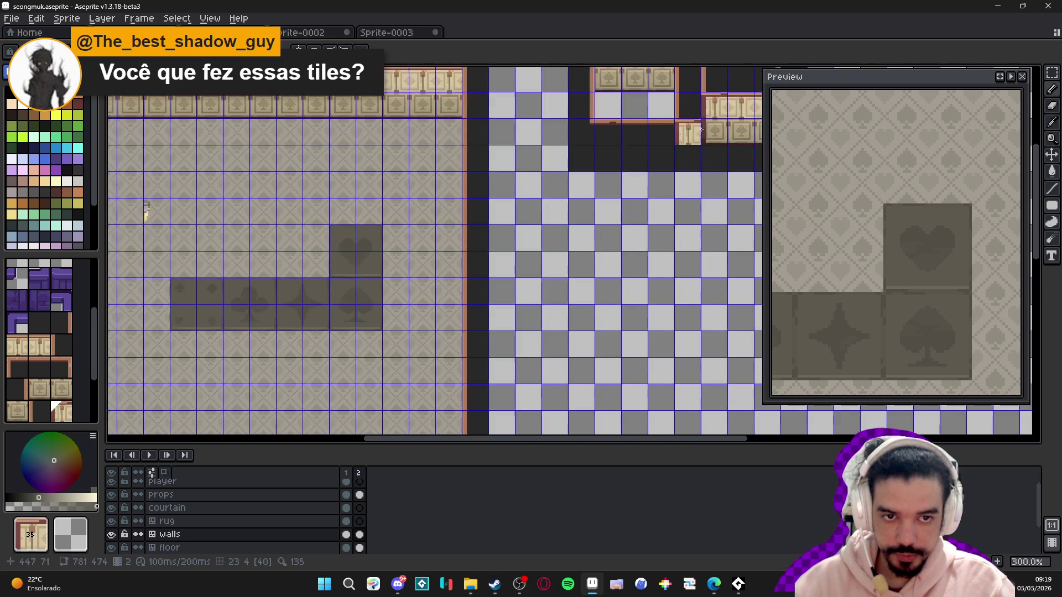
pyautogui.scroll(-1, 344, 304)
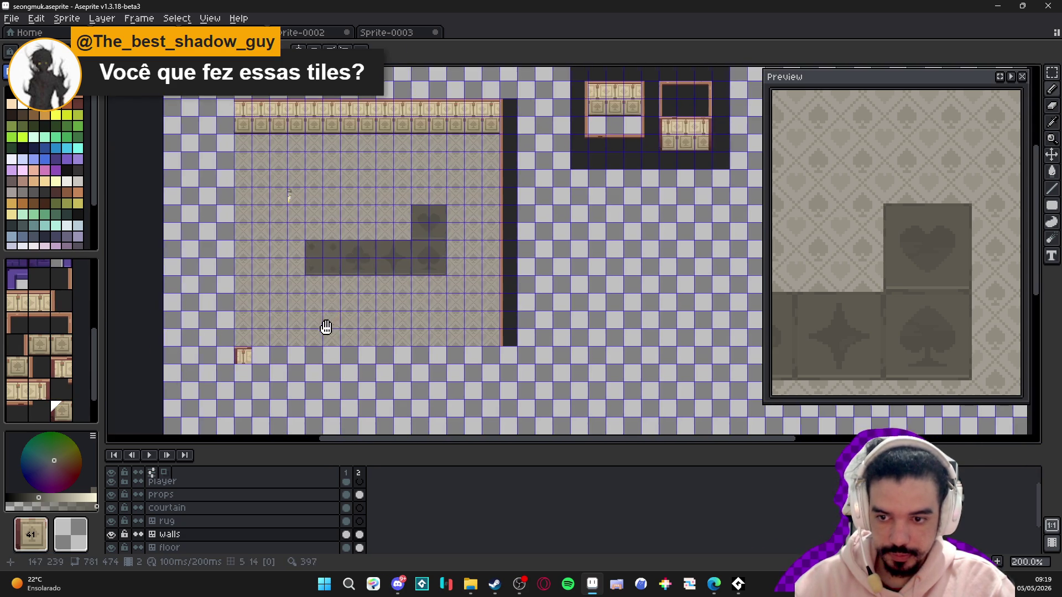
pyautogui.scroll(1, 323, 327)
pyautogui.scroll(-1, 238, 351)
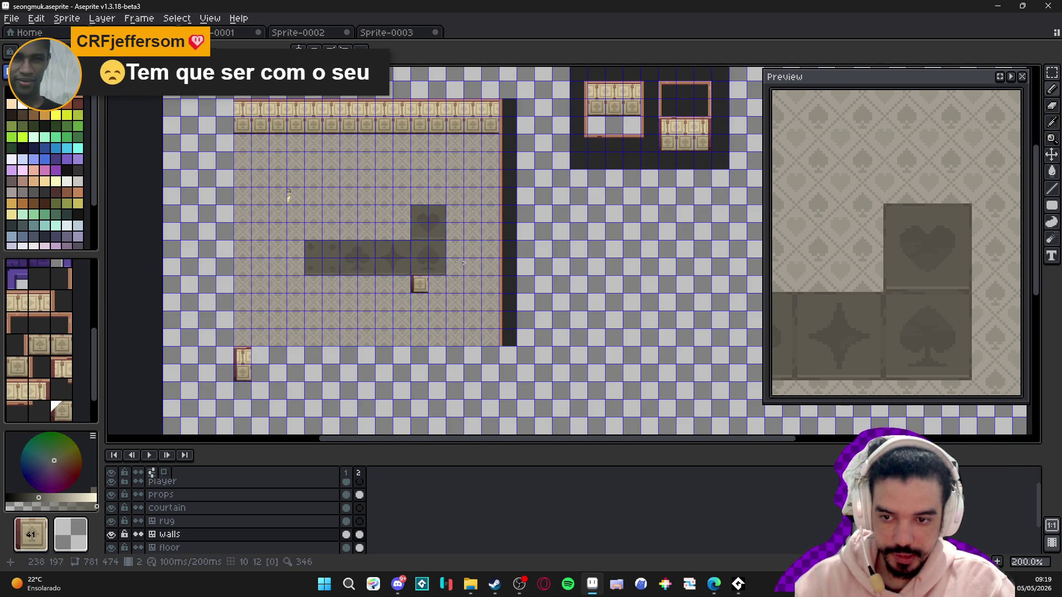
# - Paint a wall row along the room's bottom edge and repaint it with the dark tile
pyautogui.moveTo(463, 262); pyautogui.dragTo(309, 385)
pyautogui.moveTo(357, 293); pyautogui.dragTo(550, 188)
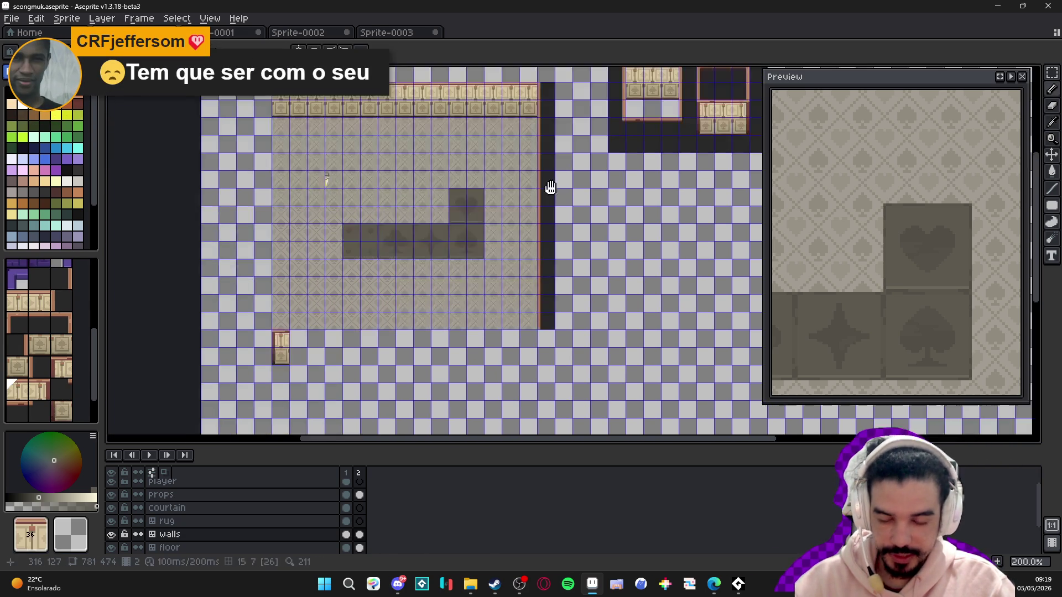
pyautogui.moveTo(328, 337); pyautogui.dragTo(536, 338)
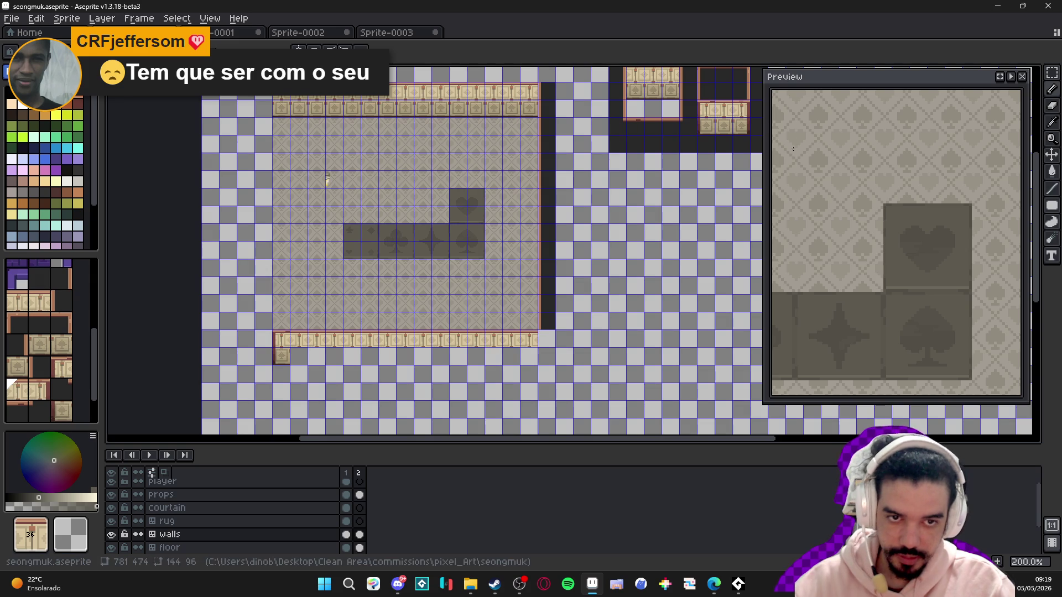
pyautogui.press(']')
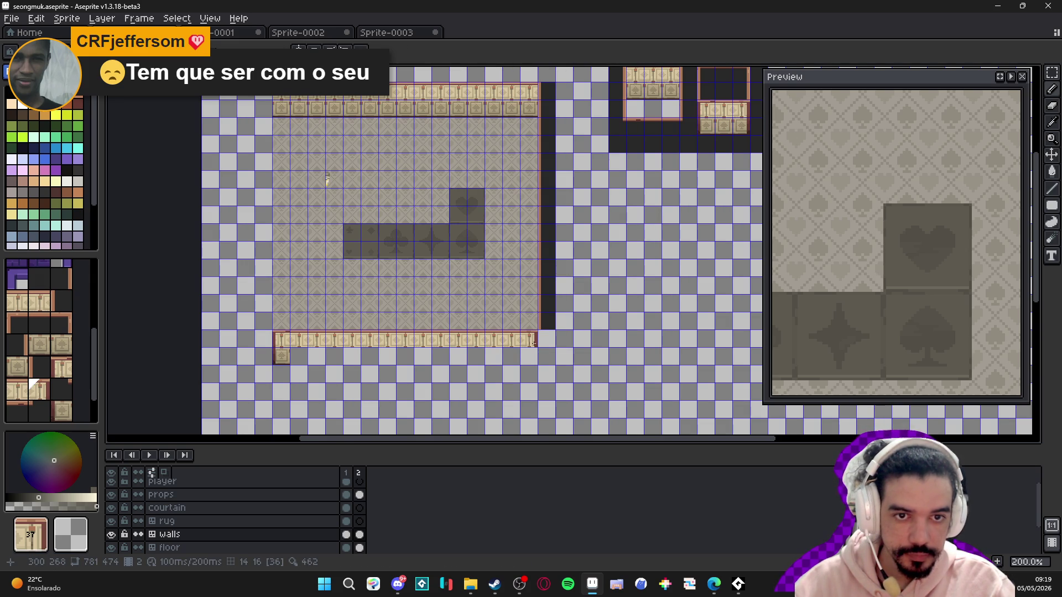
pyautogui.keyDown('alt'); pyautogui.click(692, 123); pyautogui.keyUp('alt')
pyautogui.moveTo(528, 339); pyautogui.dragTo(377, 348)
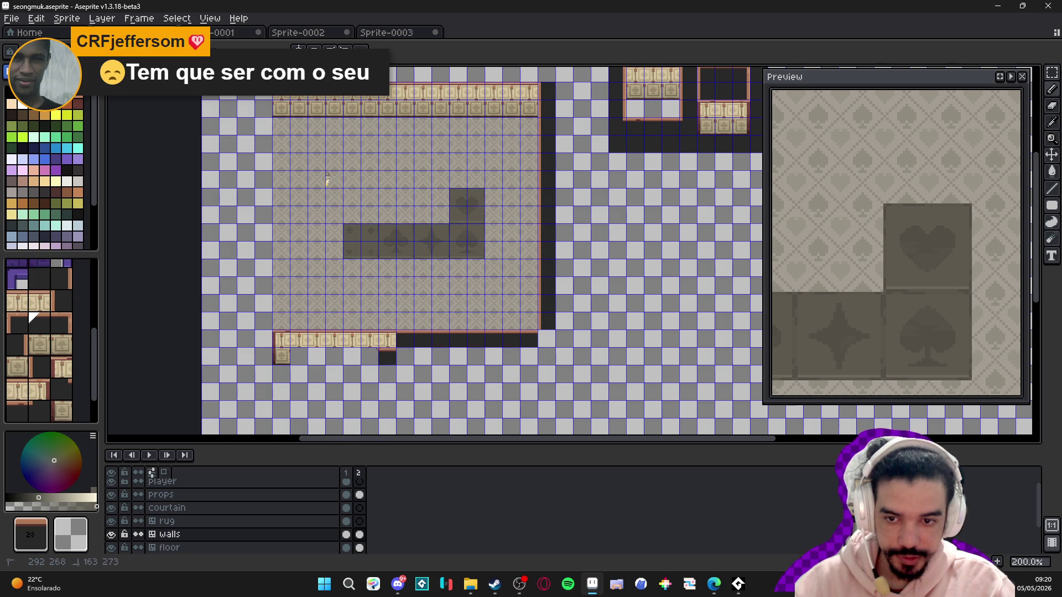
pyautogui.hotkey('ctrl', 'z')
pyautogui.moveTo(530, 335); pyautogui.dragTo(300, 337)
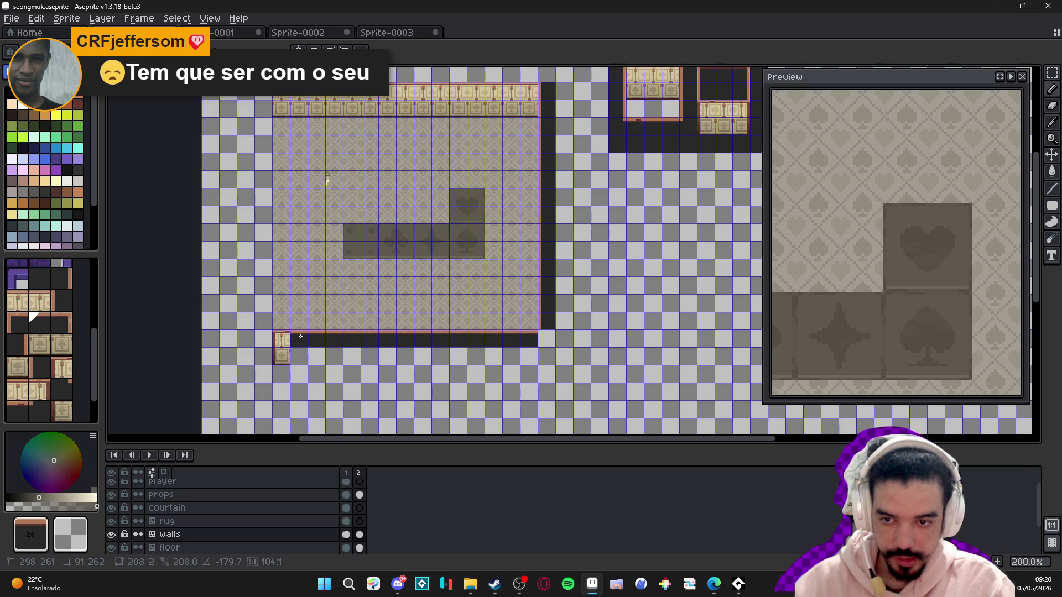
# - Hide the tile grid and place a wall tile below the room's bottom-left corner
pyautogui.scroll(2, 363, 258)
pyautogui.hotkey('ctrl', "'")
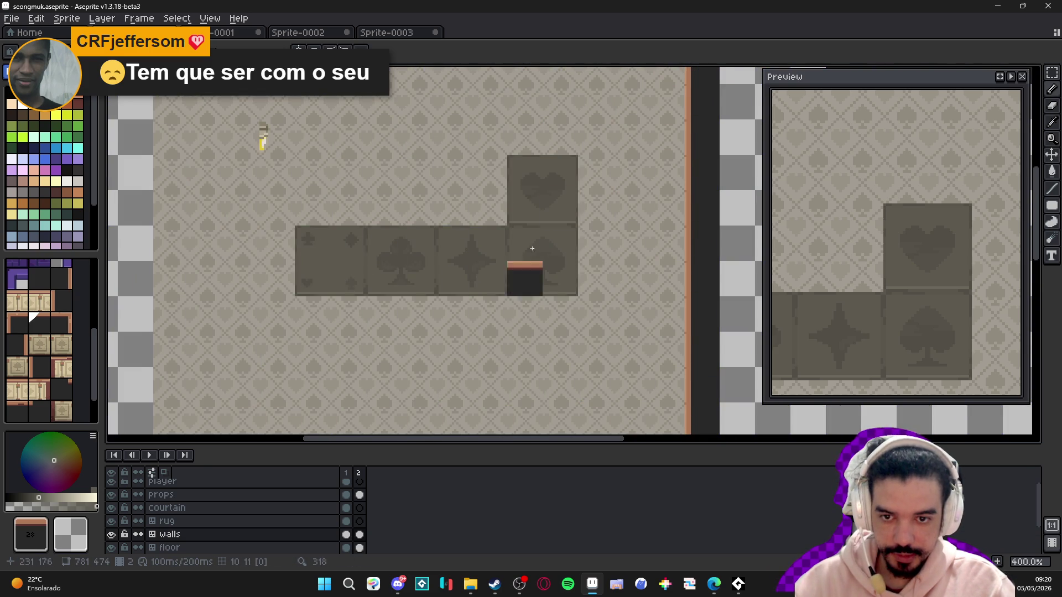
pyautogui.scroll(-1, 349, 265)
pyautogui.scroll(-3, 350, 265)
pyautogui.scroll(2, 426, 308)
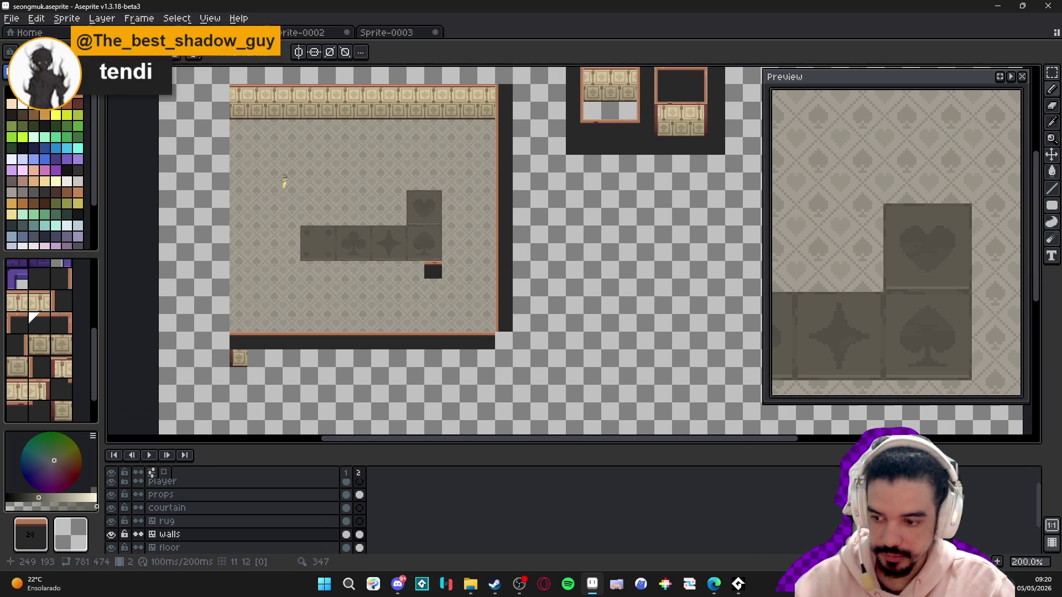
pyautogui.keyDown('alt'); pyautogui.click(666, 121); pyautogui.keyUp('alt')
pyautogui.click(274, 357)
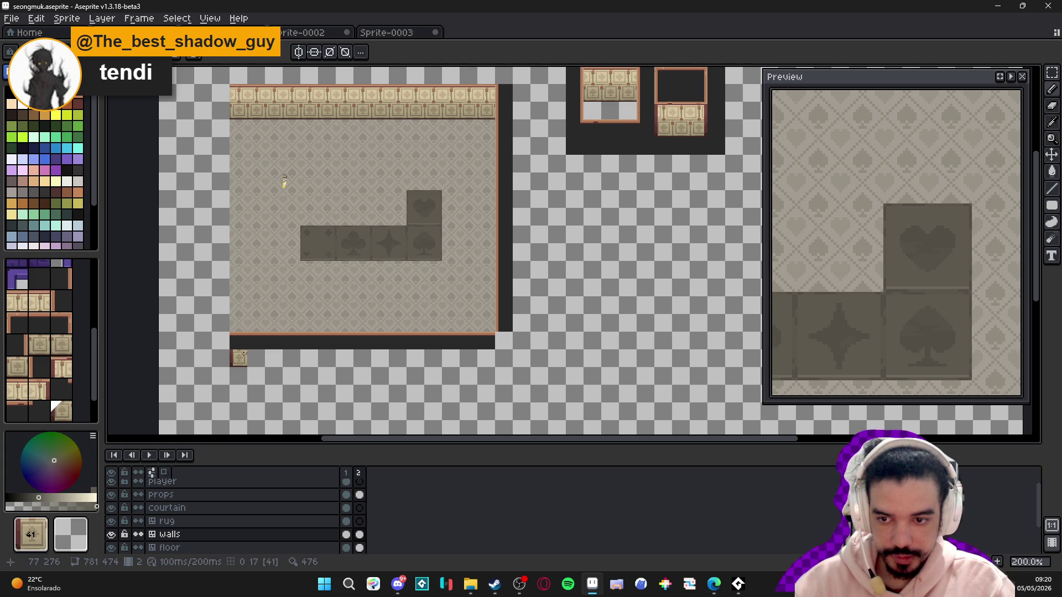
# - Sample border tiles 35, 38, 39, 22 and 40, then paint dark wall tiles with tile 40
pyautogui.keyDown('alt'); pyautogui.click(664, 115); pyautogui.keyUp('alt')
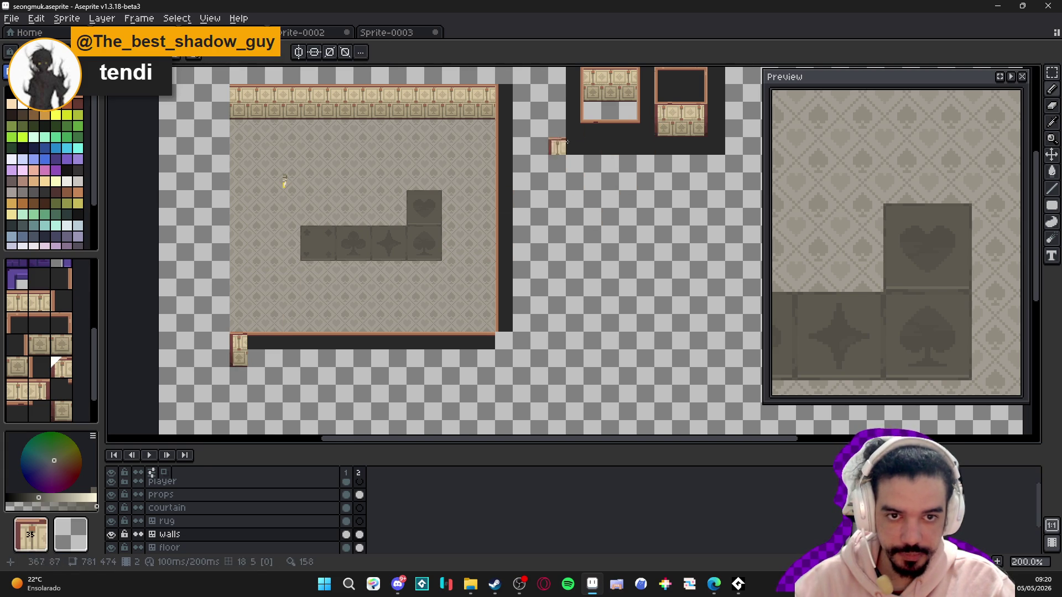
pyautogui.keyDown('alt'); pyautogui.click(588, 114); pyautogui.keyUp('alt')
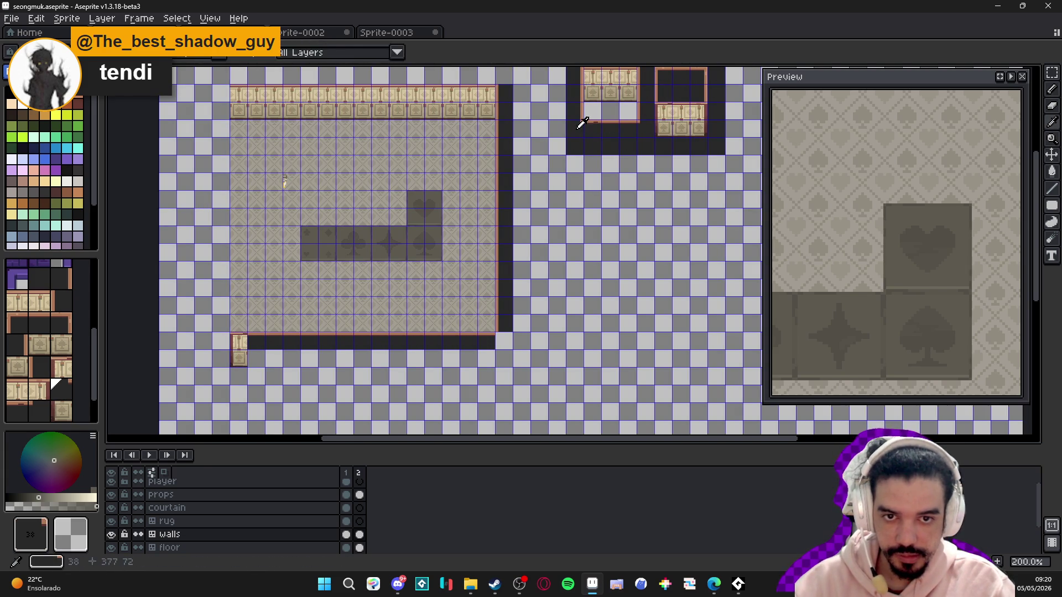
pyautogui.keyDown('alt'); pyautogui.click(601, 151); pyautogui.keyUp('alt')
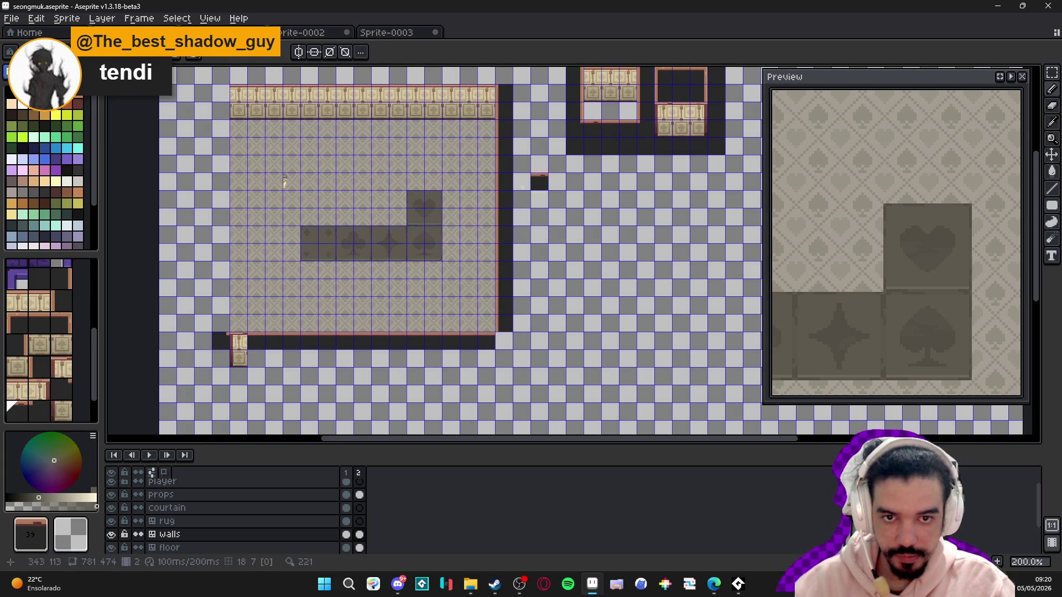
pyautogui.keyDown('alt'); pyautogui.click(598, 140); pyautogui.keyUp('alt')
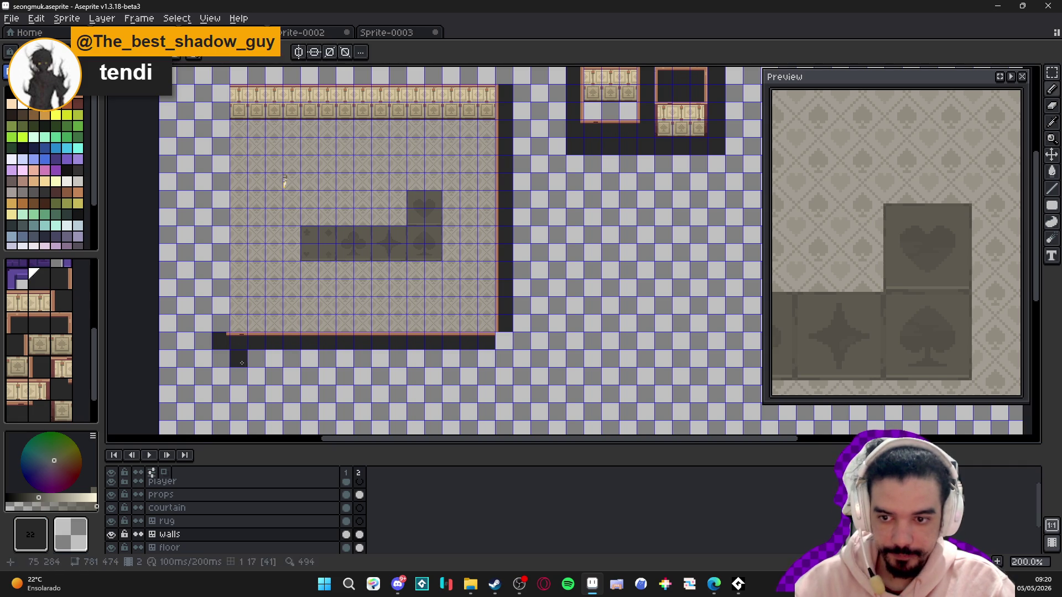
pyautogui.keyDown('alt'); pyautogui.click(656, 116); pyautogui.keyUp('alt')
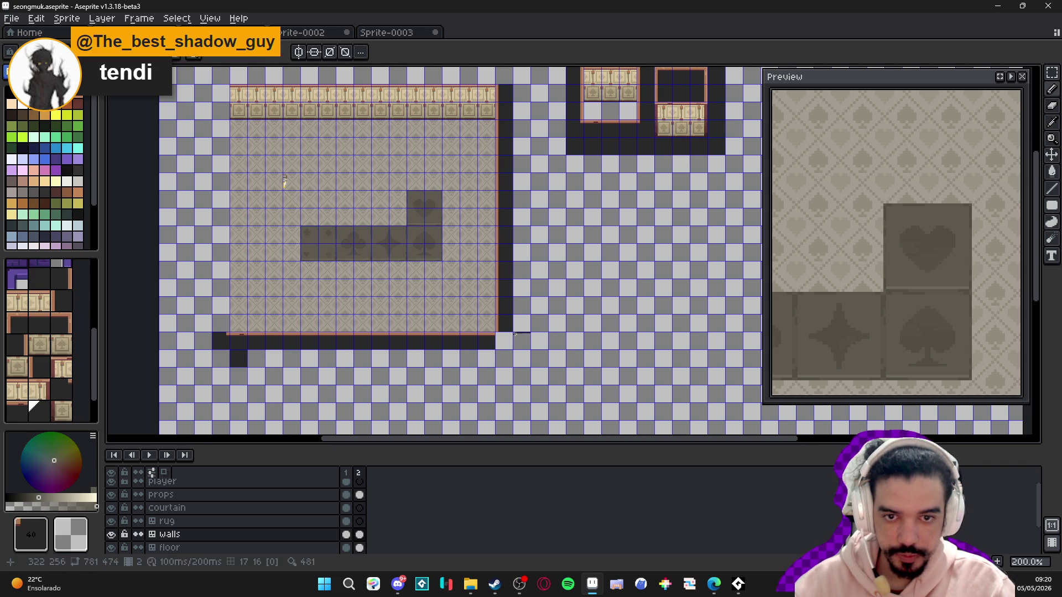
pyautogui.moveTo(504, 338); pyautogui.dragTo(543, 359)
# - Paint tile 30 down the room's left edge and fill the top-left corner with tile 23
pyautogui.keyDown('alt'); pyautogui.click(628, 113); pyautogui.keyUp('alt')
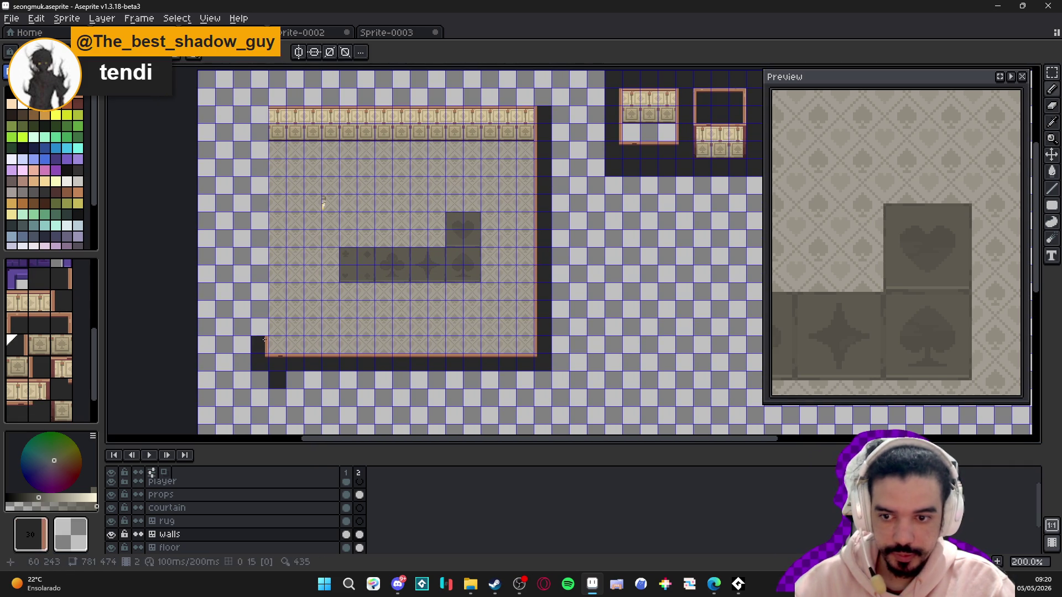
pyautogui.moveTo(259, 331)
pyautogui.mouseDown()
pyautogui.moveTo(269, 299)
pyautogui.moveTo(263, 331)
pyautogui.moveTo(263, 147)
pyautogui.moveTo(315, 229)
pyautogui.mouseUp()
pyautogui.click(335, 219)
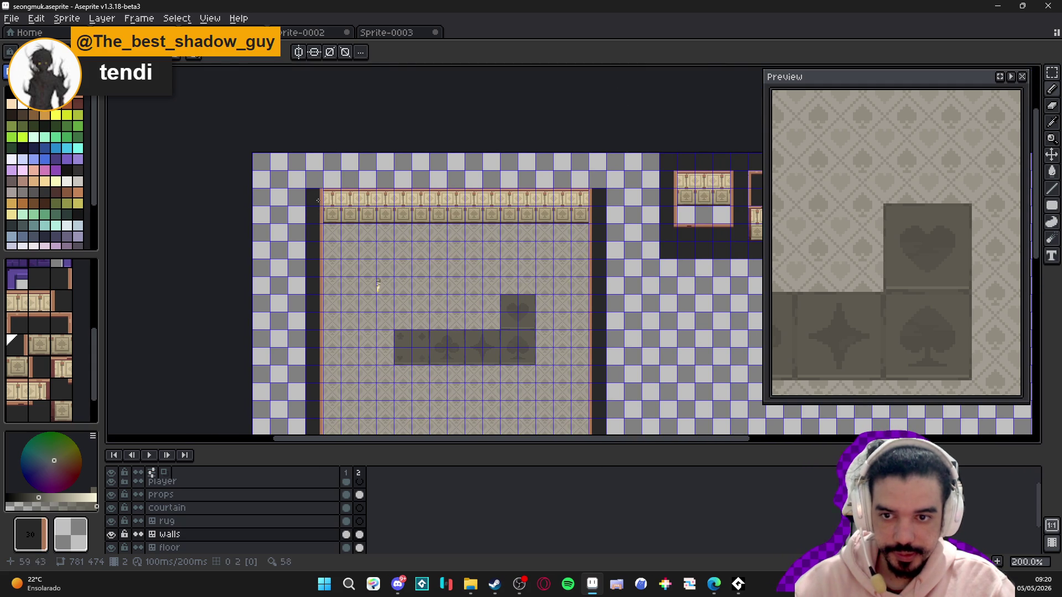
pyautogui.keyDown('alt'); pyautogui.click(675, 194); pyautogui.keyUp('alt')
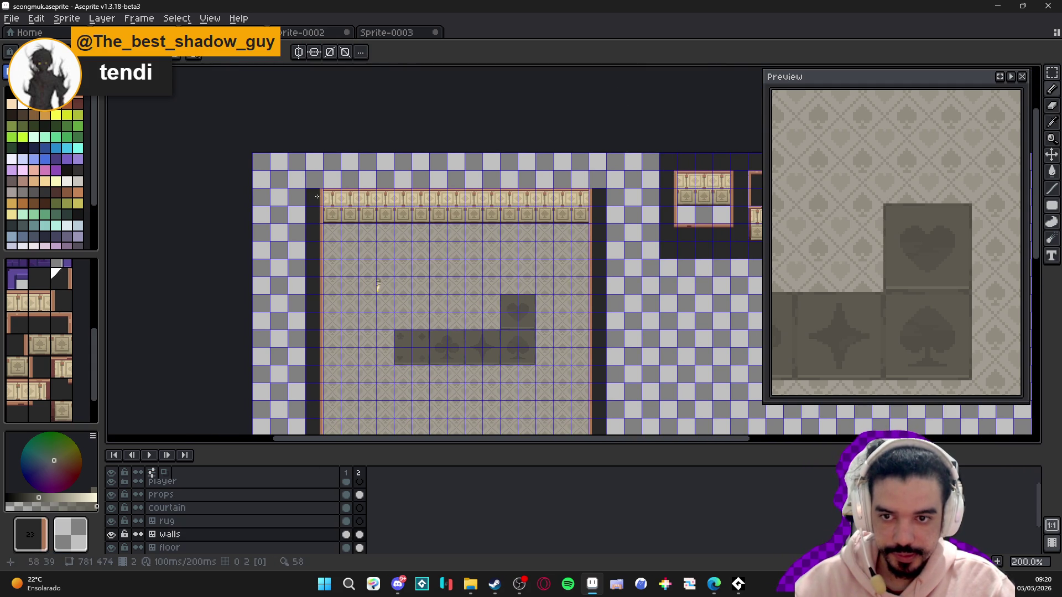
pyautogui.moveTo(442, 280); pyautogui.dragTo(434, 200)
pyautogui.press('ctrl')
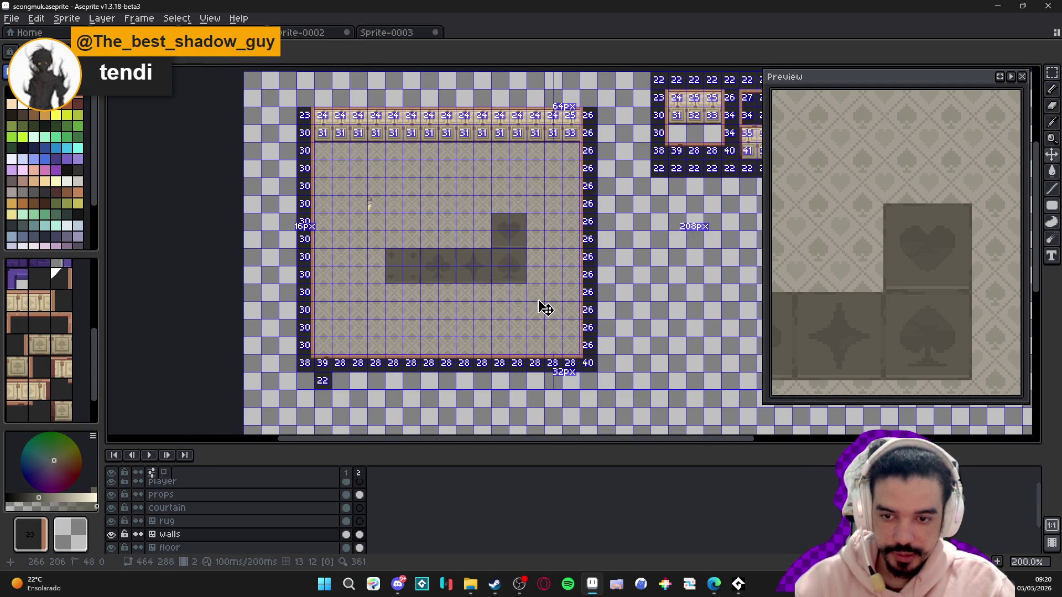
pyautogui.scroll(2, 368, 206)
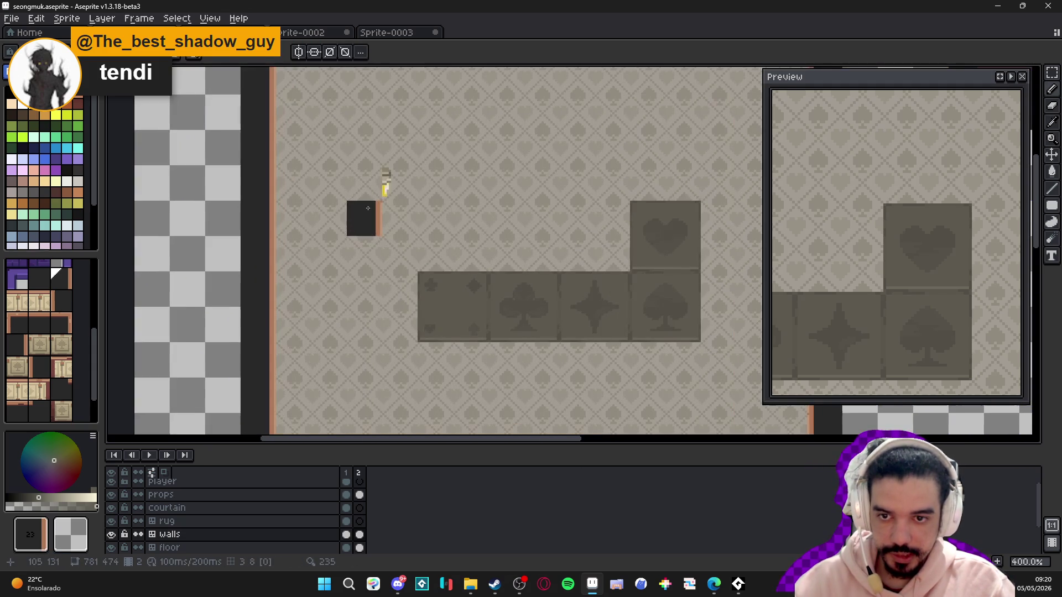
pyautogui.keyDown('ctrl'); pyautogui.click(390, 190); pyautogui.keyUp('ctrl')
# - Transform-move the small yellow prop against the room's left wall
pyautogui.hotkey('ctrl', 't')
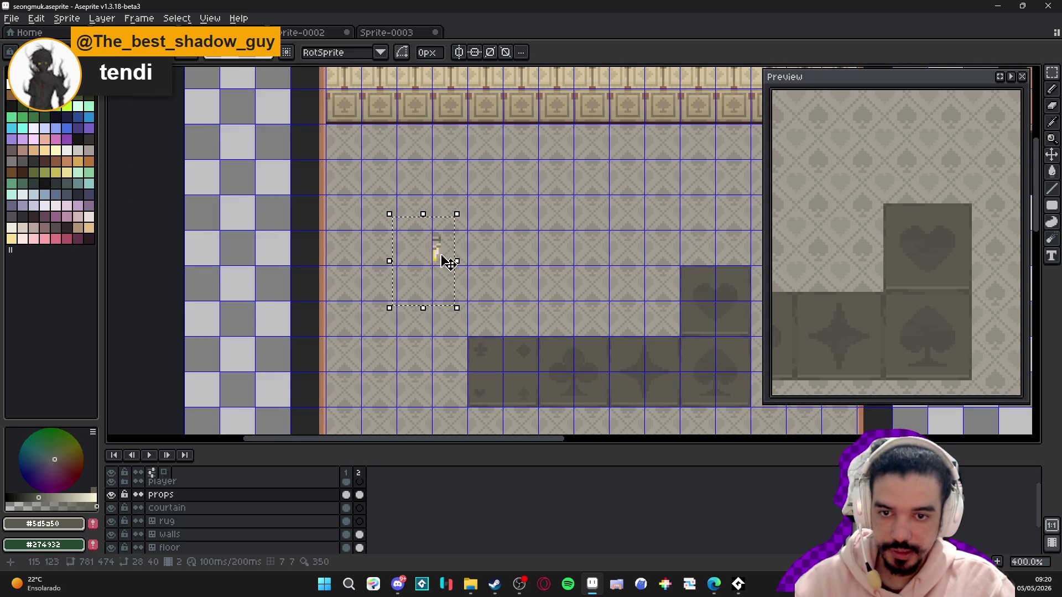
pyautogui.moveTo(443, 261); pyautogui.dragTo(346, 268)
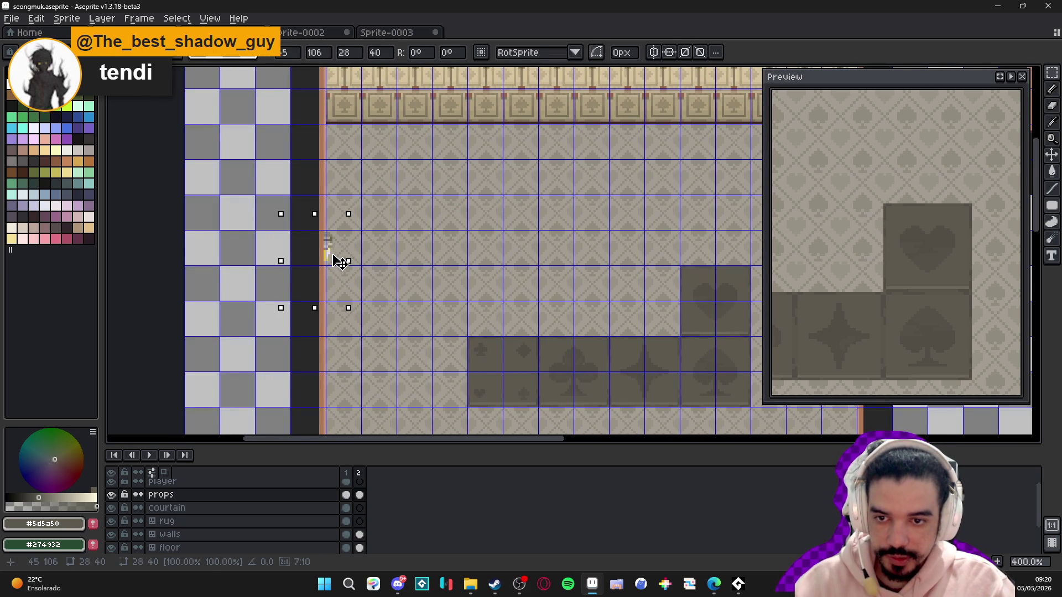
pyautogui.press('Return')
pyautogui.scroll(-2, 398, 276)
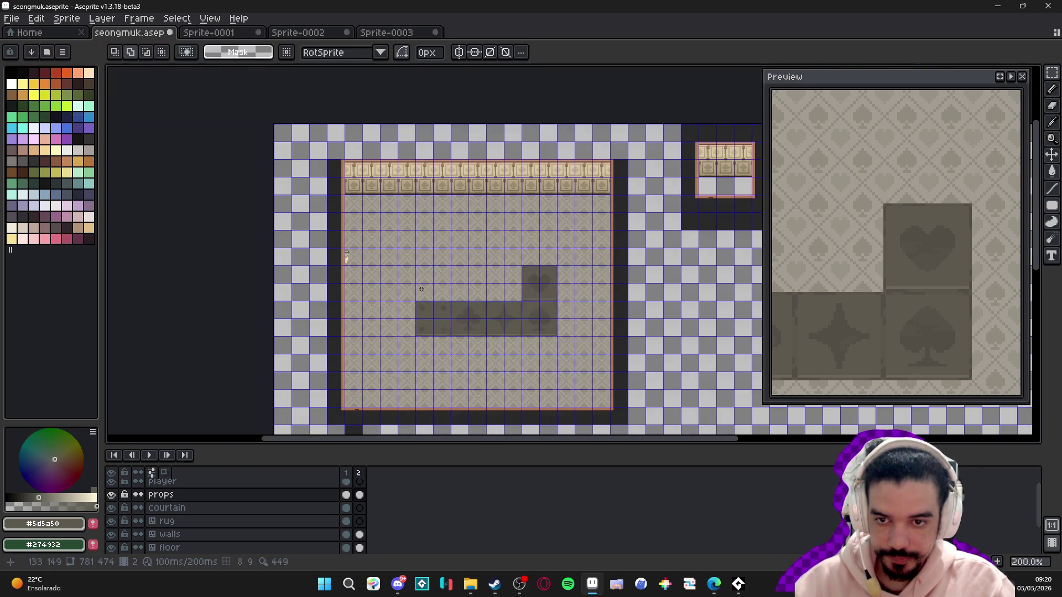
pyautogui.scroll(1, 388, 149)
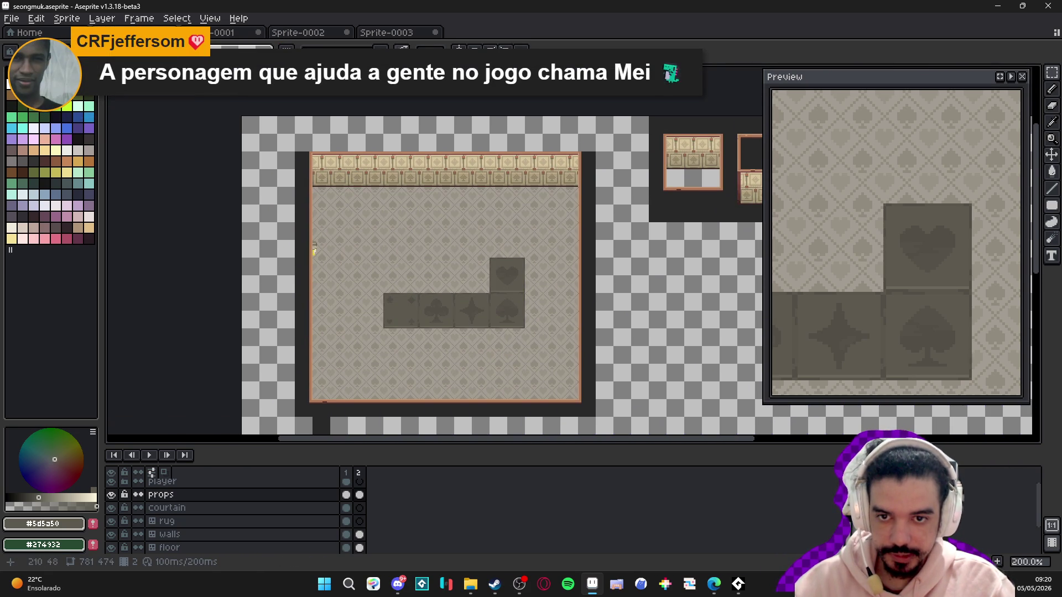
pyautogui.scroll(-1, 377, 193)
pyautogui.scroll(1, 376, 194)
pyautogui.moveTo(429, 227)
pyautogui.mouseDown()
pyautogui.moveTo(440, 226)
pyautogui.moveTo(374, 219)
pyautogui.mouseUp()
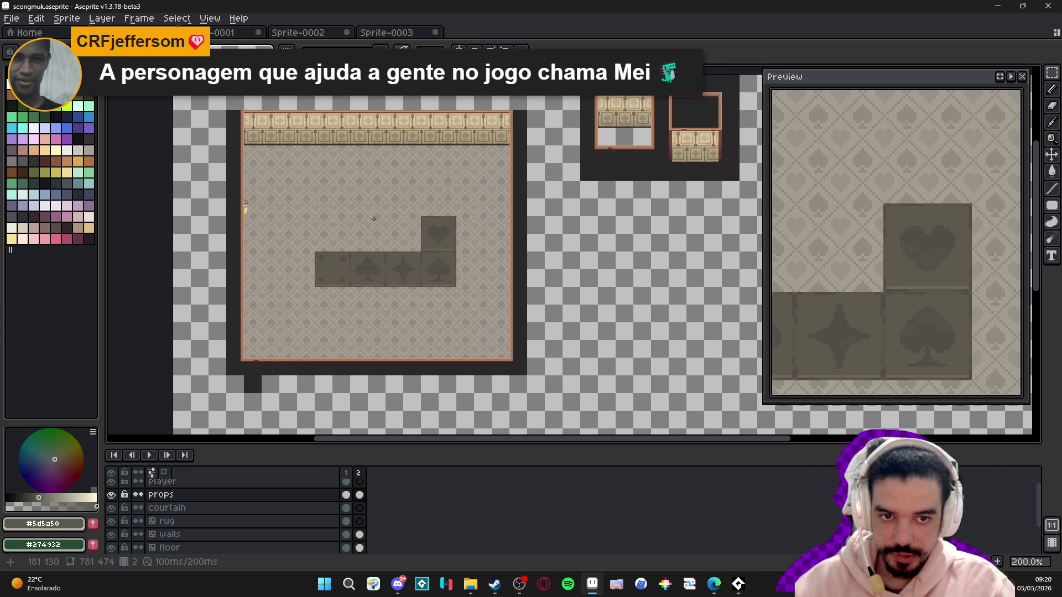
pyautogui.scroll(1, 364, 253)
pyautogui.moveTo(322, 252); pyautogui.dragTo(384, 249)
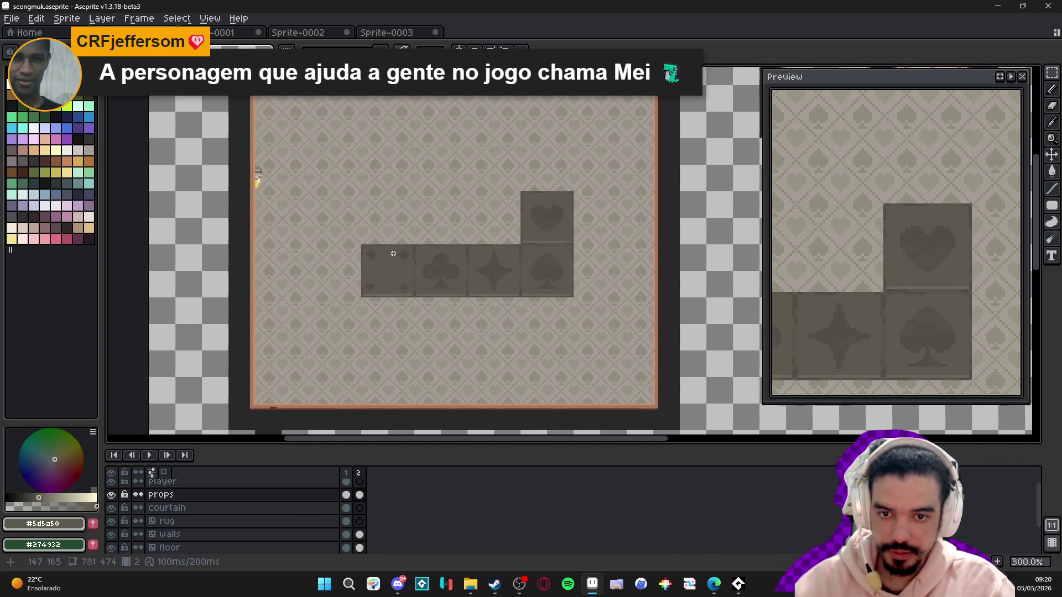
pyautogui.scroll(-1, 408, 249)
pyautogui.scroll(1, 408, 249)
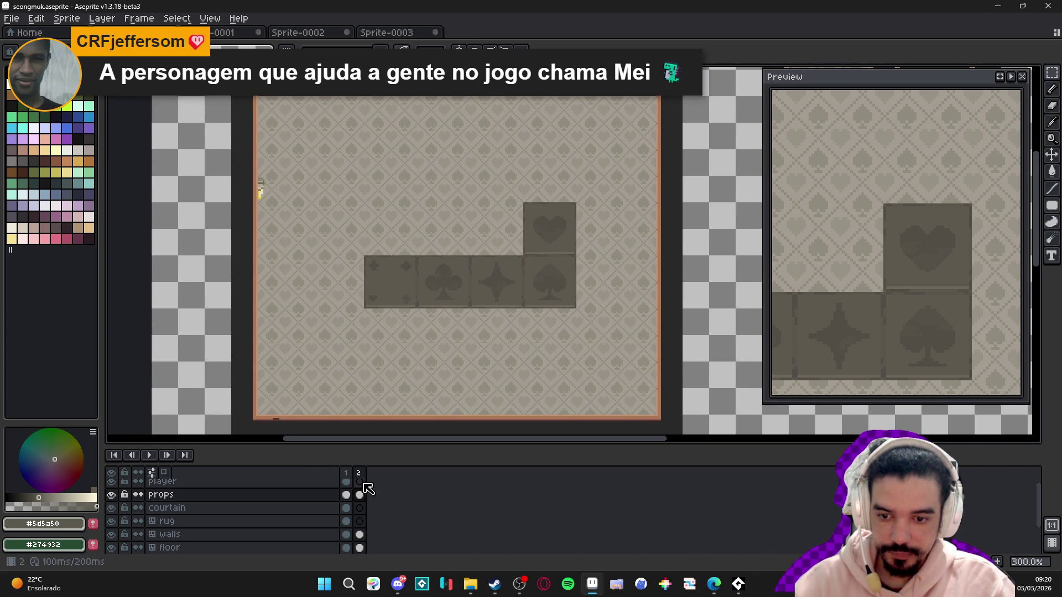
# - Switch to frame 1 and centre its purple room with the character
pyautogui.click(346, 474)
pyautogui.scroll(-1, 475, 286)
pyautogui.moveTo(713, 265); pyautogui.dragTo(483, 257)
pyautogui.scroll(1, 491, 259)
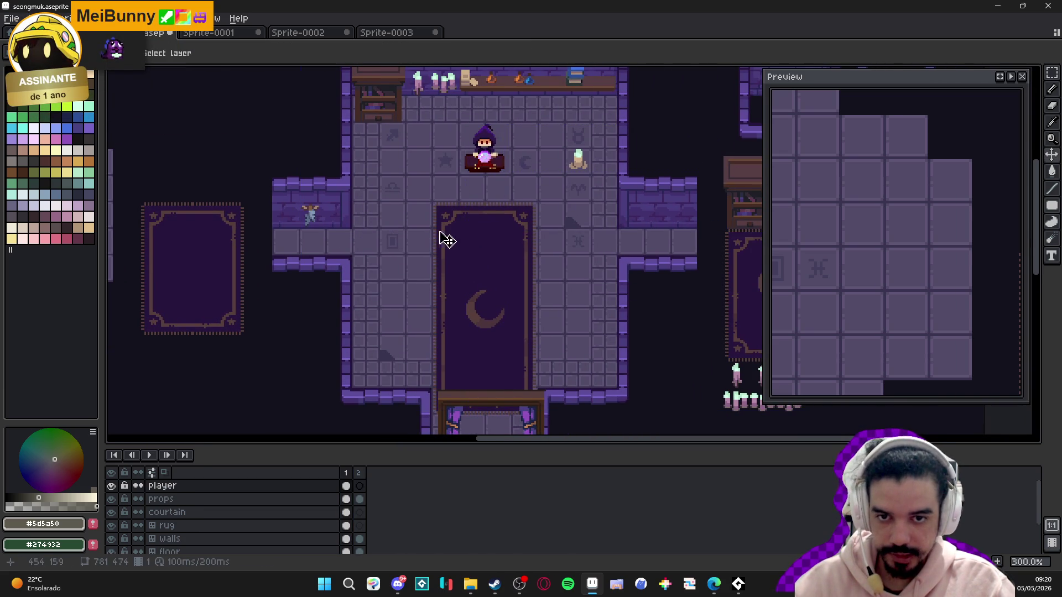
# - Look over frame 1's corridors and side props, then go back to frame 2
pyautogui.keyDown('ctrl'); pyautogui.click(421, 252); pyautogui.keyUp('ctrl')
pyautogui.moveTo(545, 297)
pyautogui.mouseDown()
pyautogui.moveTo(315, 256)
pyautogui.moveTo(494, 212)
pyautogui.moveTo(493, 297)
pyautogui.moveTo(504, 320)
pyautogui.mouseUp()
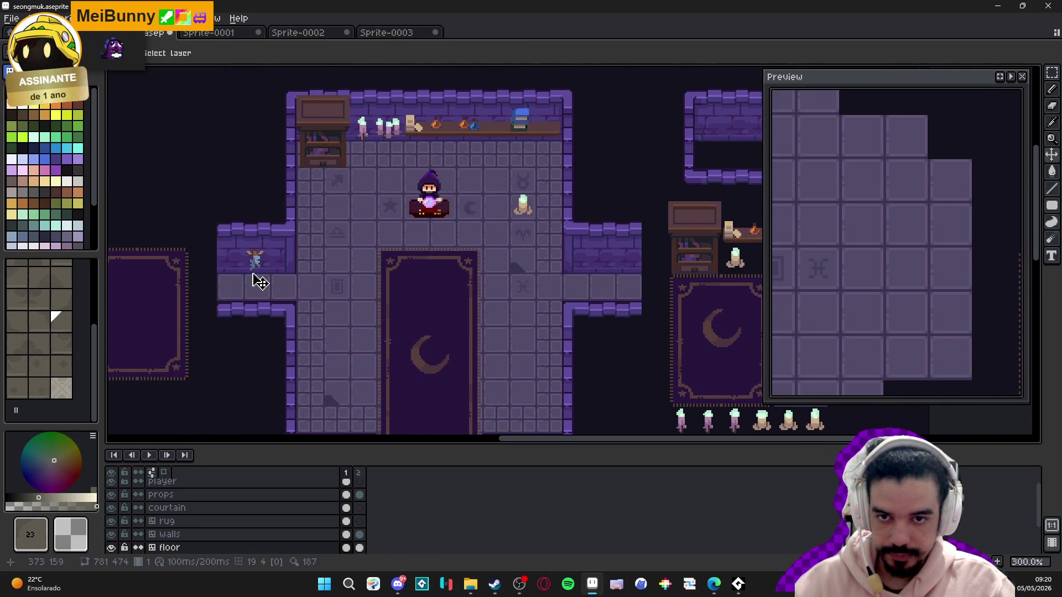
pyautogui.moveTo(266, 283)
pyautogui.mouseDown()
pyautogui.moveTo(317, 251)
pyautogui.moveTo(632, 283)
pyautogui.moveTo(517, 275)
pyautogui.moveTo(288, 227)
pyautogui.mouseUp()
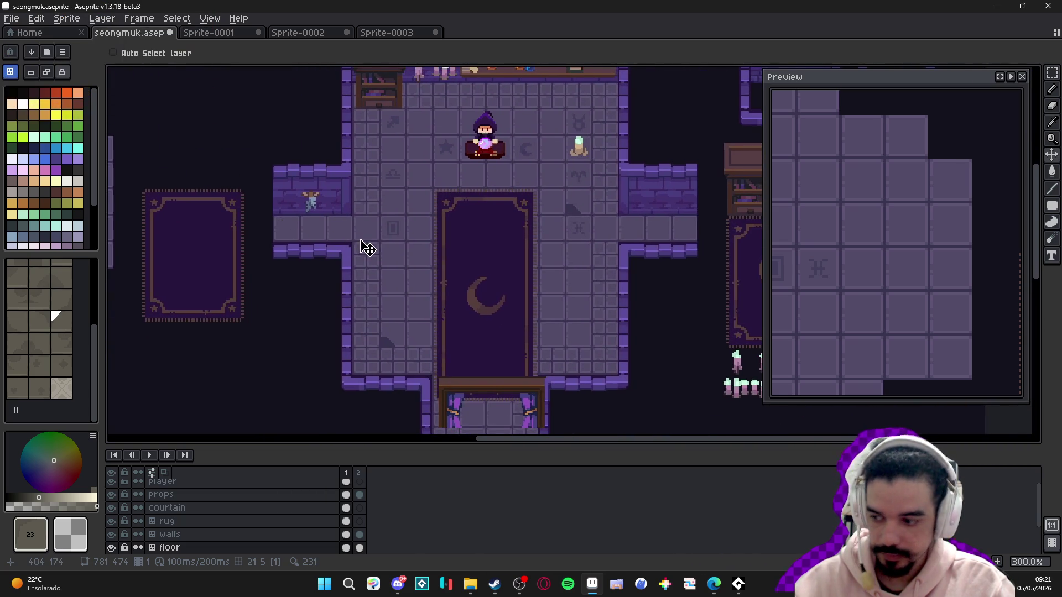
pyautogui.moveTo(365, 247)
pyautogui.mouseDown()
pyautogui.moveTo(247, 299)
pyautogui.moveTo(260, 280)
pyautogui.mouseUp()
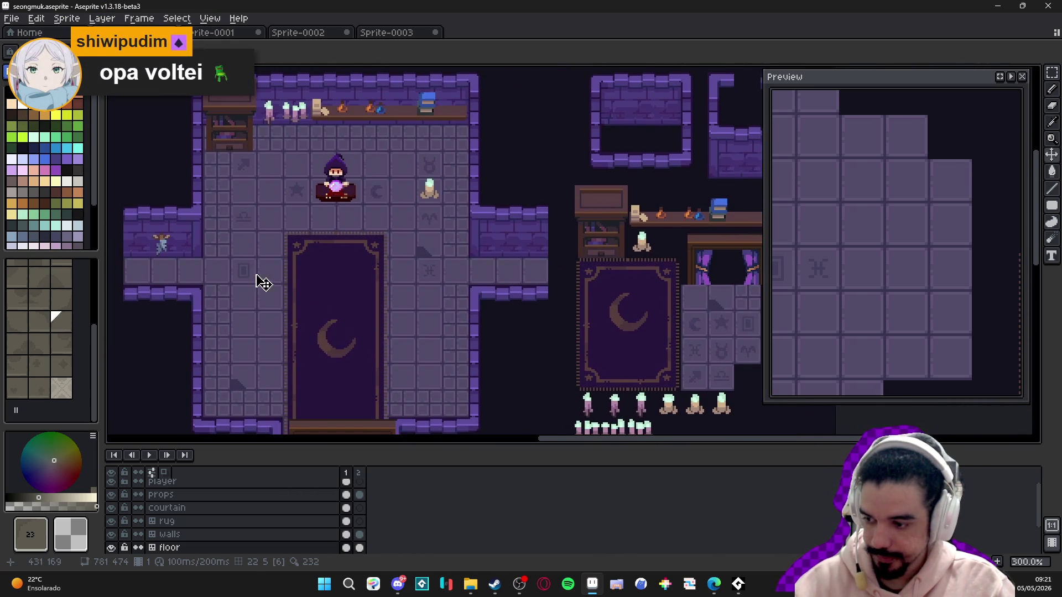
pyautogui.click(359, 473)
# - Show the tile grid over the floor and bring the upper-left floor into view
pyautogui.scroll(-2, 573, 339)
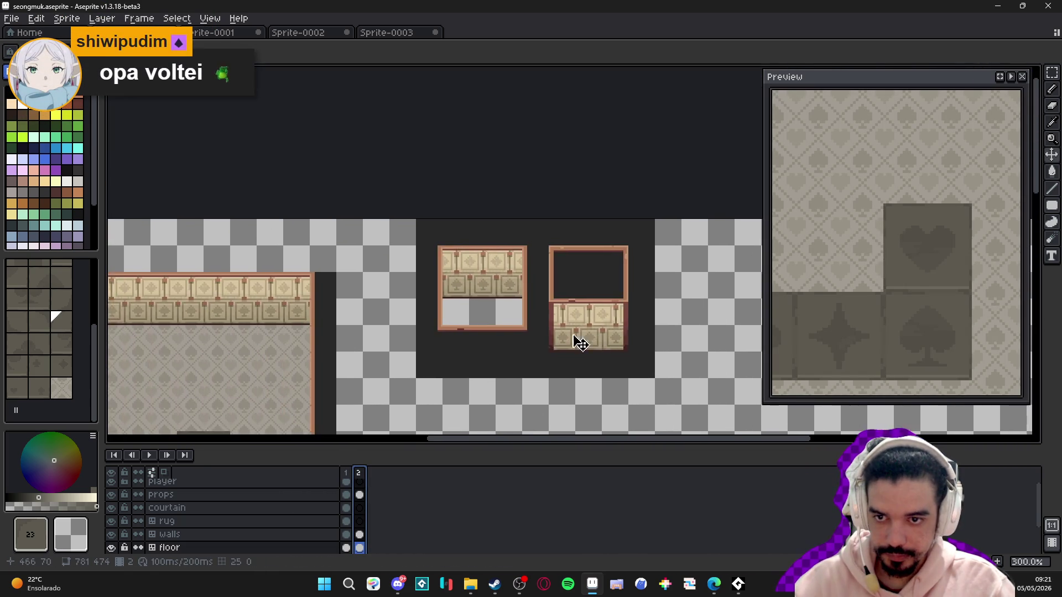
pyautogui.scroll(2, 564, 208)
pyautogui.scroll(1, 301, 290)
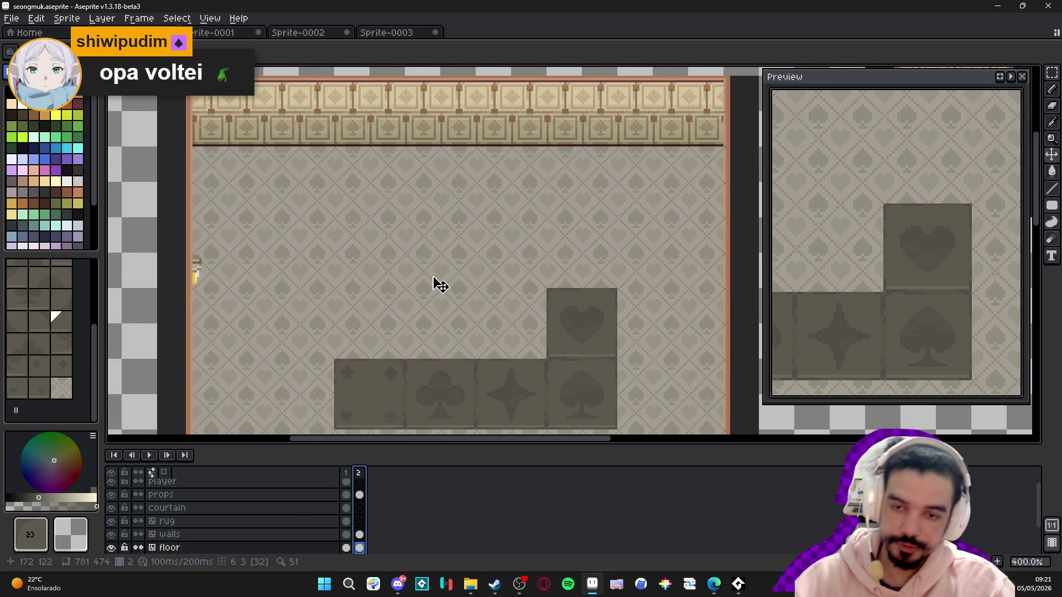
pyautogui.press('Tab')
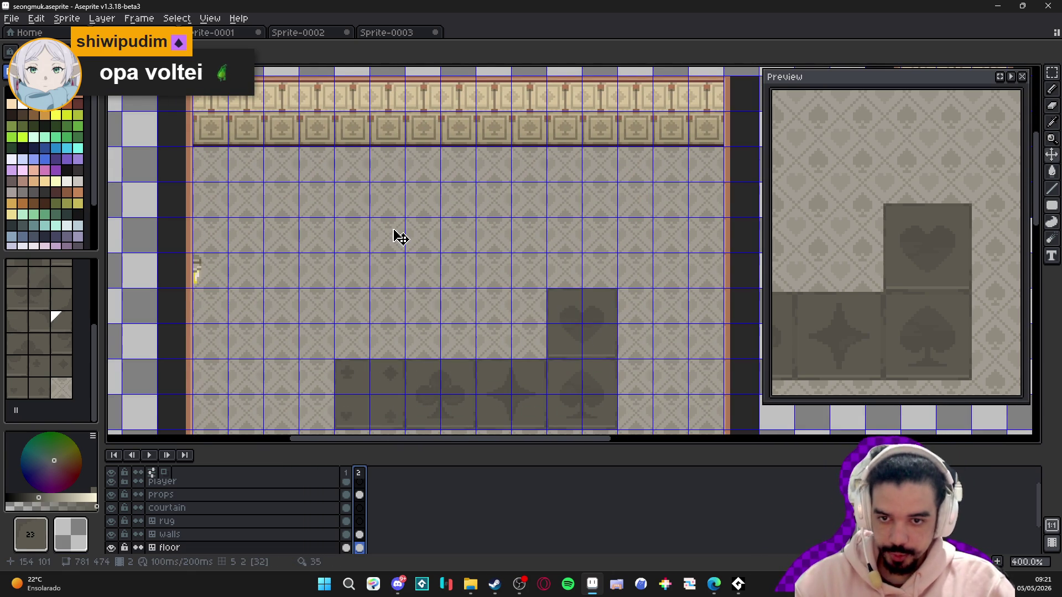
pyautogui.scroll(1, 399, 238)
pyautogui.moveTo(382, 256)
pyautogui.mouseDown()
pyautogui.moveTo(341, 250)
pyautogui.moveTo(387, 277)
pyautogui.mouseUp()
# - Mark a 2x2-tile area on the upper-left floor, then hide the tile grid
pyautogui.press('m')
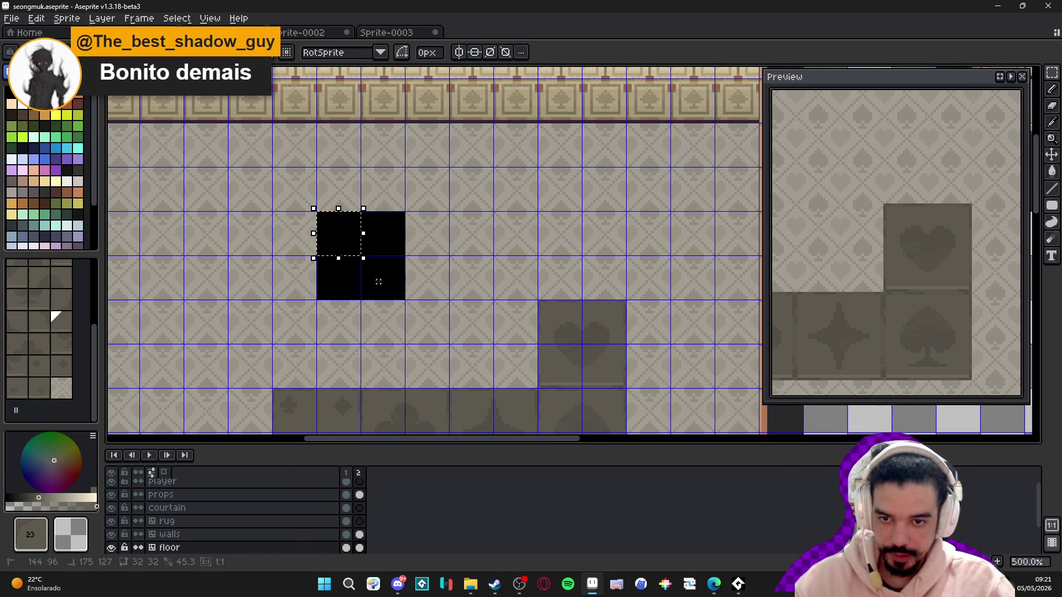
pyautogui.press('b')
pyautogui.click(382, 235)
pyautogui.scroll(4, 373, 232)
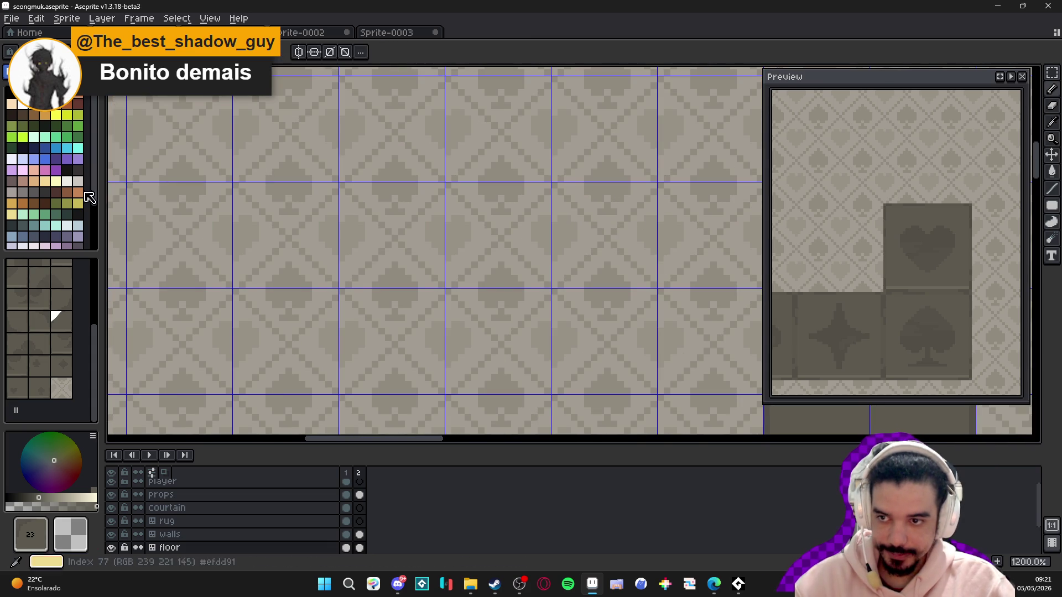
pyautogui.scroll(-6, 532, 260)
pyautogui.hotkey('ctrl', "'")
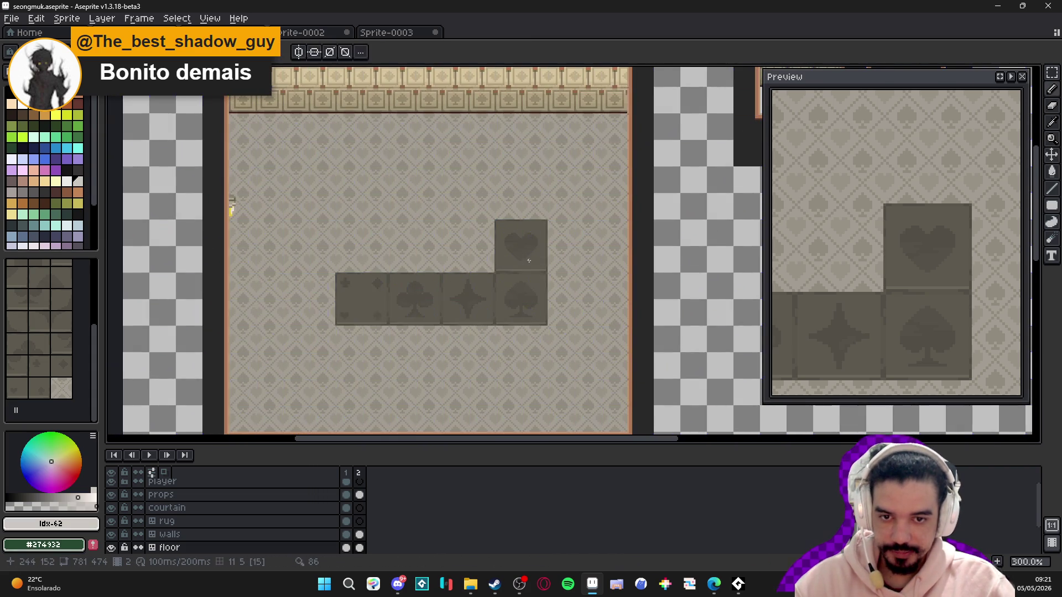
pyautogui.scroll(1, 532, 261)
pyautogui.scroll(-2, 517, 271)
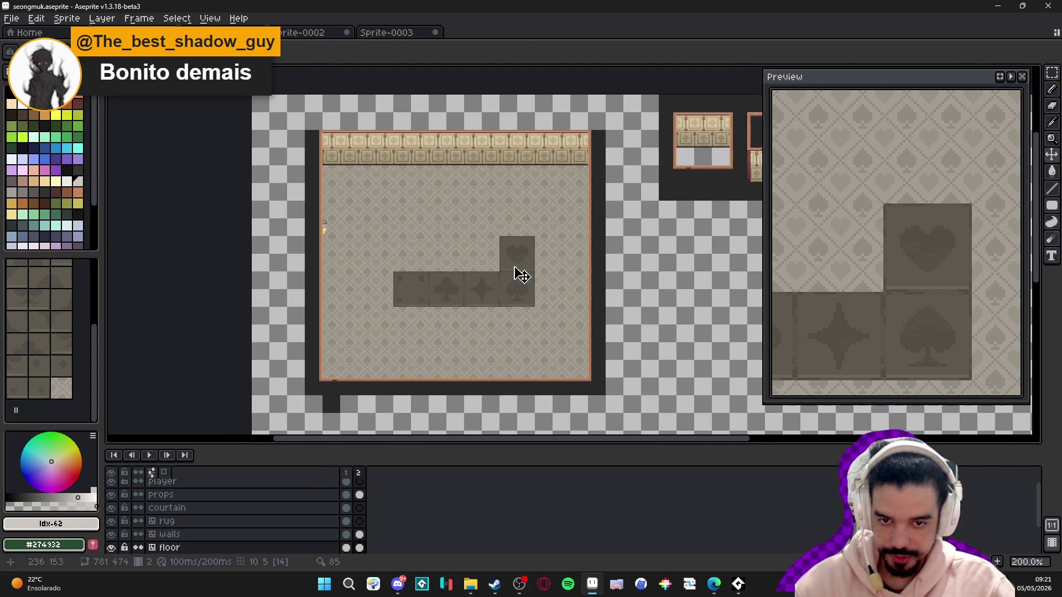
pyautogui.scroll(1, 520, 280)
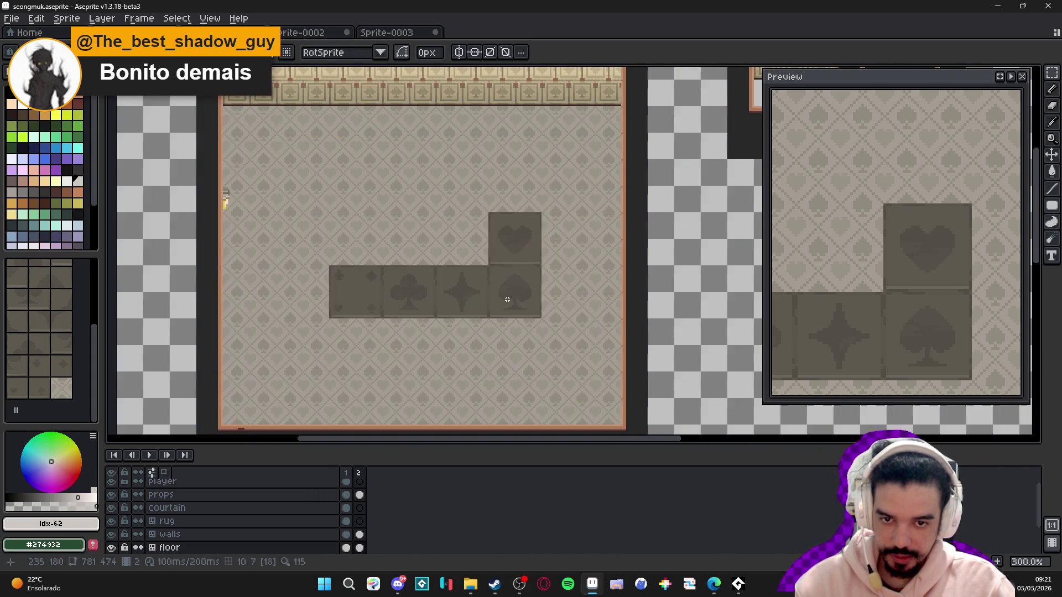
# - Test moving the spade tile into the bottom-right corner
pyautogui.click(506, 290)
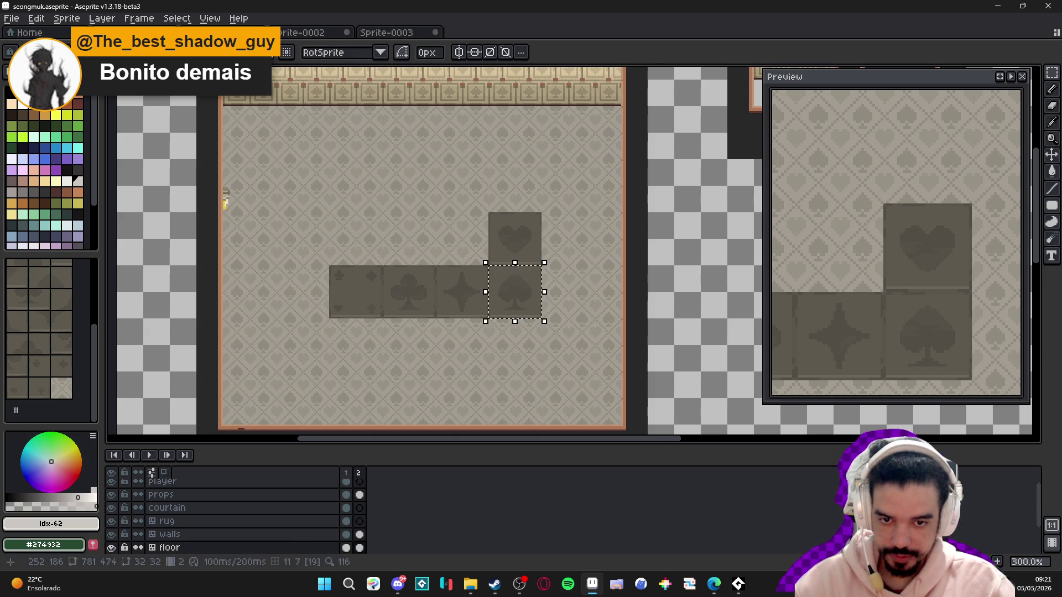
pyautogui.hotkey('shift', 'Right')
pyautogui.hotkey('shift', 'Down')
pyautogui.hotkey('shift', 'Down')
pyautogui.hotkey('shift', 'Right')
pyautogui.hotkey('shift', 'Right')
pyautogui.hotkey('shift', 'Down')
pyautogui.hotkey('shift', 'Down')
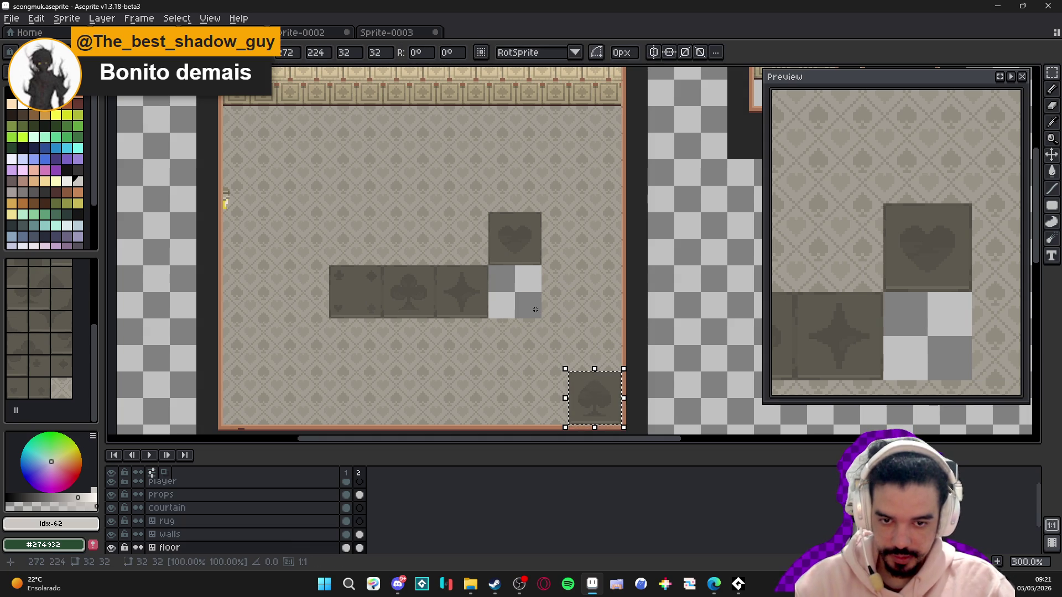
pyautogui.hotkey('ctrl', 'd')
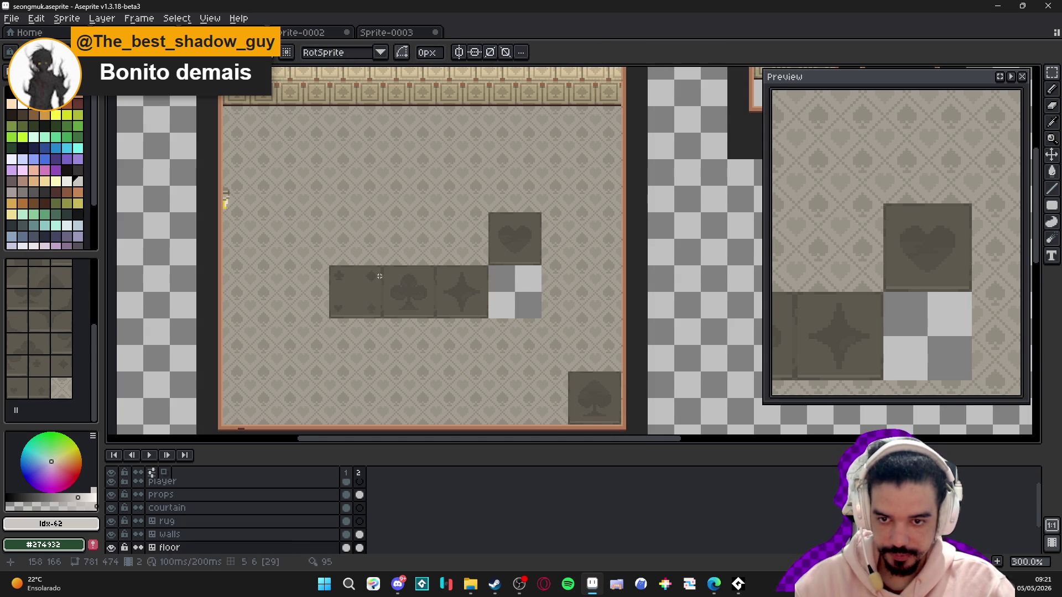
# - Test moving the leftmost dark tile into the bottom-left corner
pyautogui.click(352, 296)
pyautogui.hotkey('shift', 'Down')
pyautogui.hotkey('shift', 'Down')
pyautogui.hotkey('shift', 'Down')
pyautogui.hotkey('shift', 'Left')
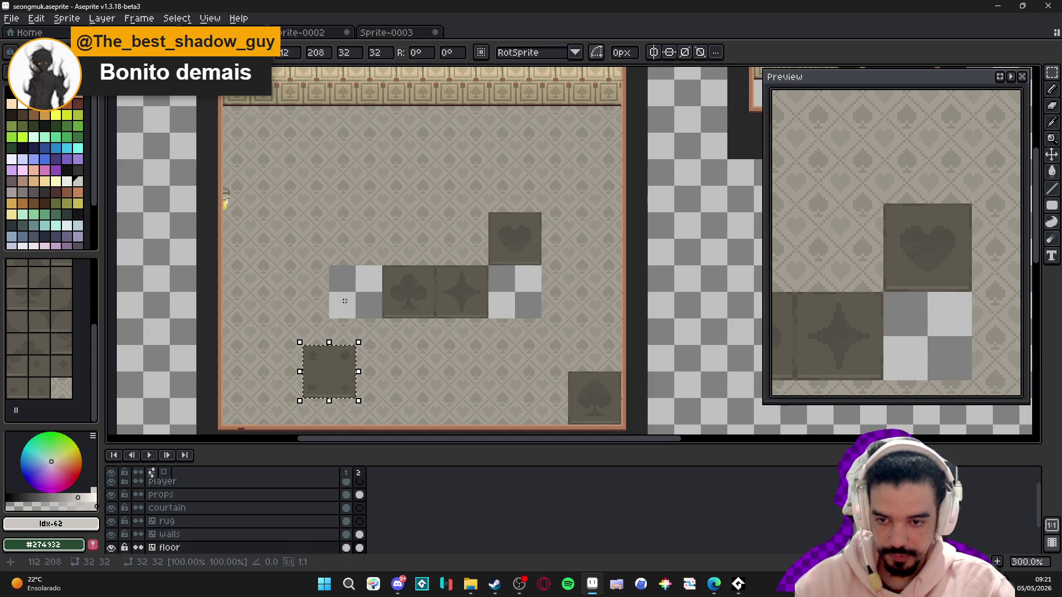
pyautogui.hotkey('shift', 'Down')
pyautogui.hotkey('shift', 'Left')
pyautogui.hotkey('shift', 'Left')
pyautogui.hotkey('shift', 'Left')
pyautogui.hotkey('ctrl', 'd')
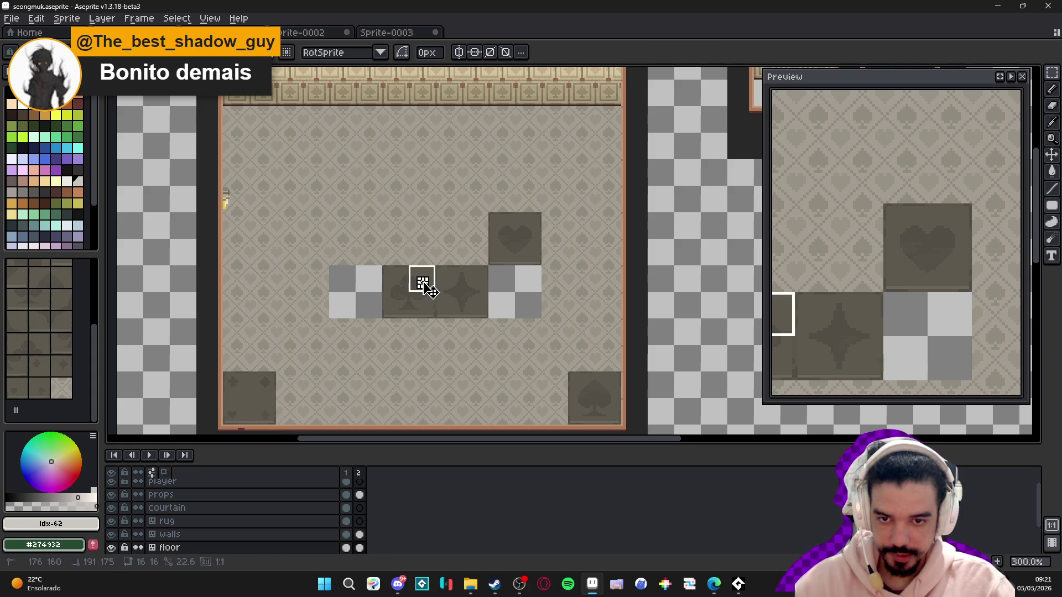
# - Test moving the club tile into the top-left corner
pyautogui.click(422, 284)
pyautogui.hotkey('ctrl', 'd')
pyautogui.click(401, 274)
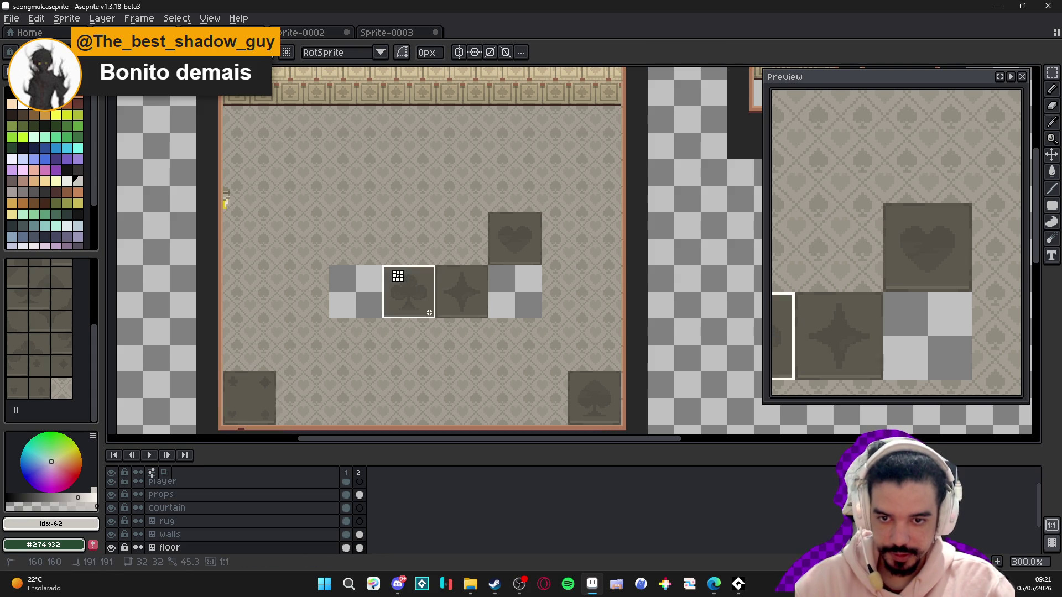
pyautogui.hotkey('shift', 'Up')
pyautogui.hotkey('shift', 'Up')
pyautogui.hotkey('shift', 'Up')
pyautogui.hotkey('shift', 'Left')
pyautogui.hotkey('shift', 'Left')
pyautogui.hotkey('shift', 'Left')
pyautogui.hotkey('shift', 'Left')
pyautogui.hotkey('shift', 'Left')
pyautogui.hotkey('shift', 'Up')
pyautogui.hotkey('shift', 'Left')
pyautogui.hotkey('shift', 'Up')
pyautogui.hotkey('shift', 'Up')
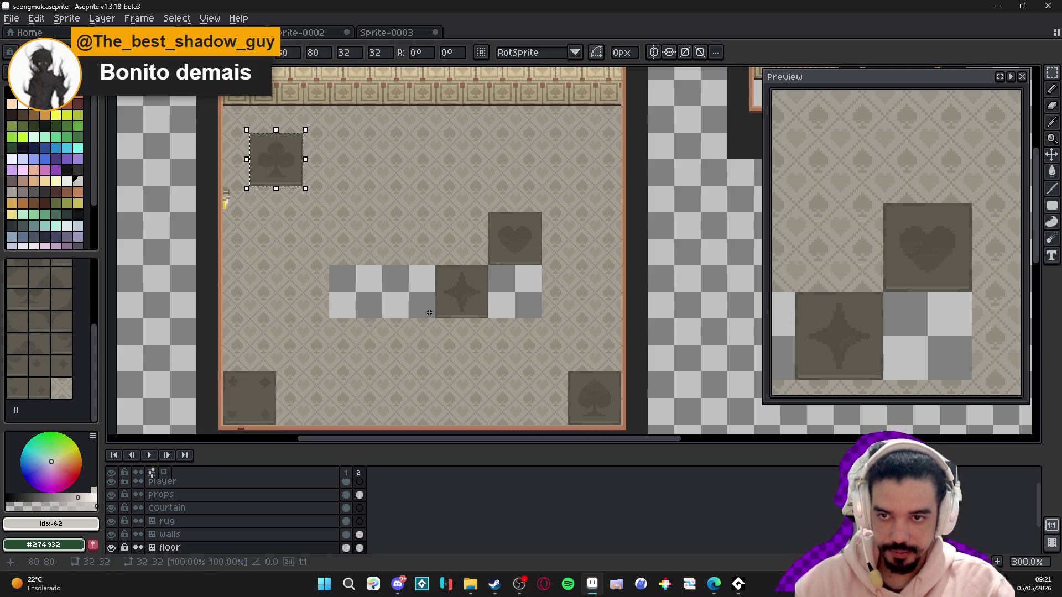
pyautogui.hotkey('ctrl', 'd')
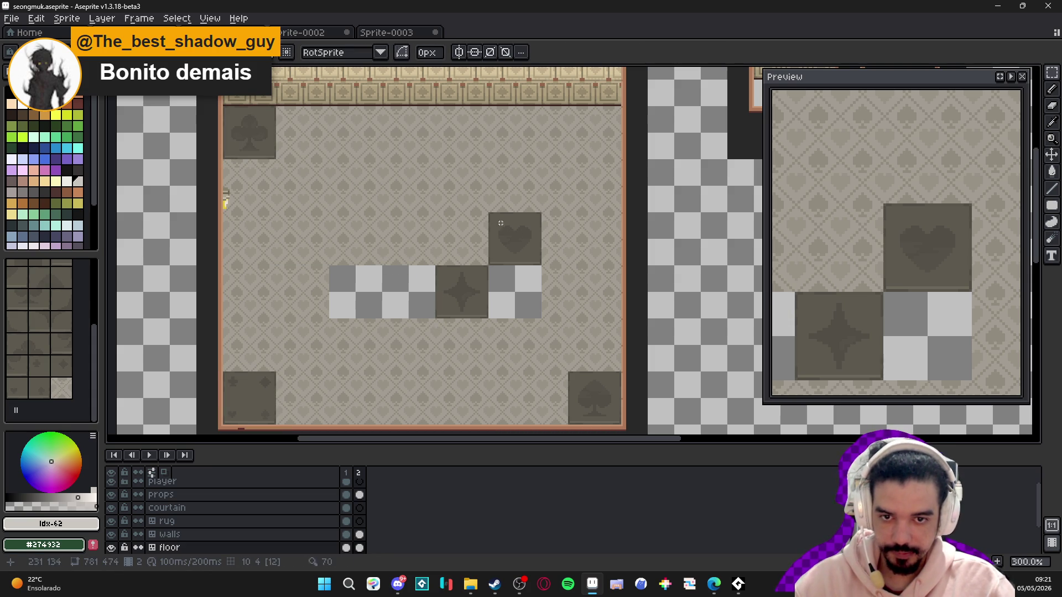
# - Try the heart tile in the top-right corner, then undo all corner moves and restore the spade tile
pyautogui.click(500, 223)
pyautogui.press('Up')
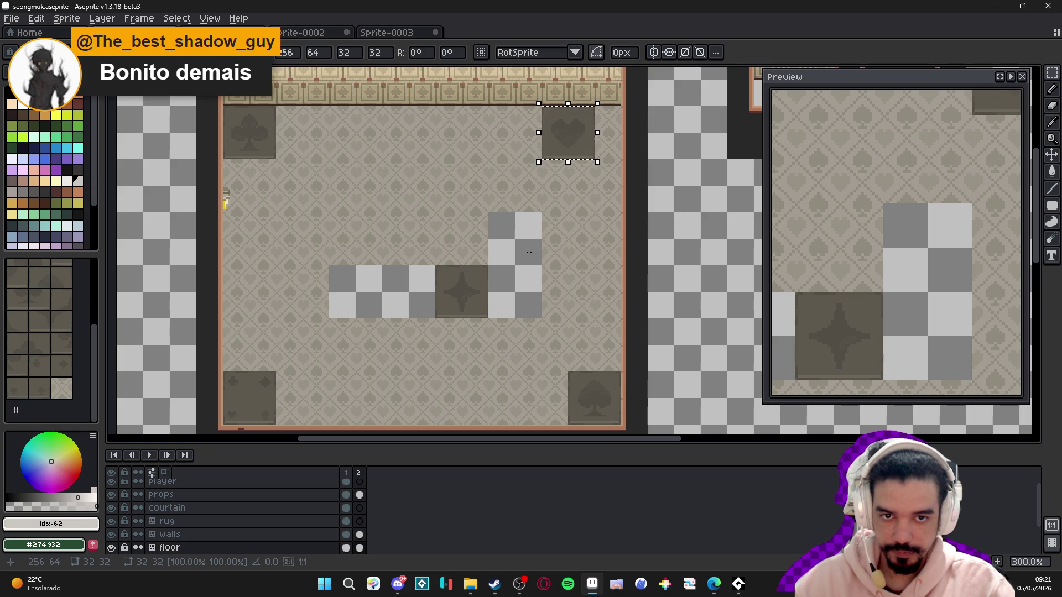
pyautogui.press('Right')
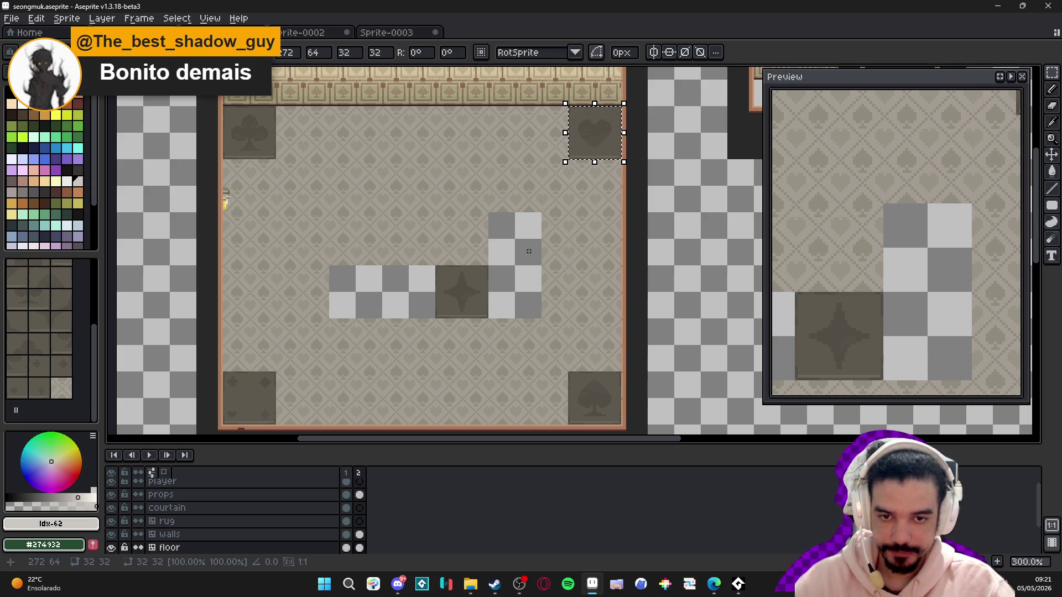
pyautogui.hotkey('ctrl', 'z')
pyautogui.hotkey('ctrl', 'z')
pyautogui.hotkey('ctrl', 'z')
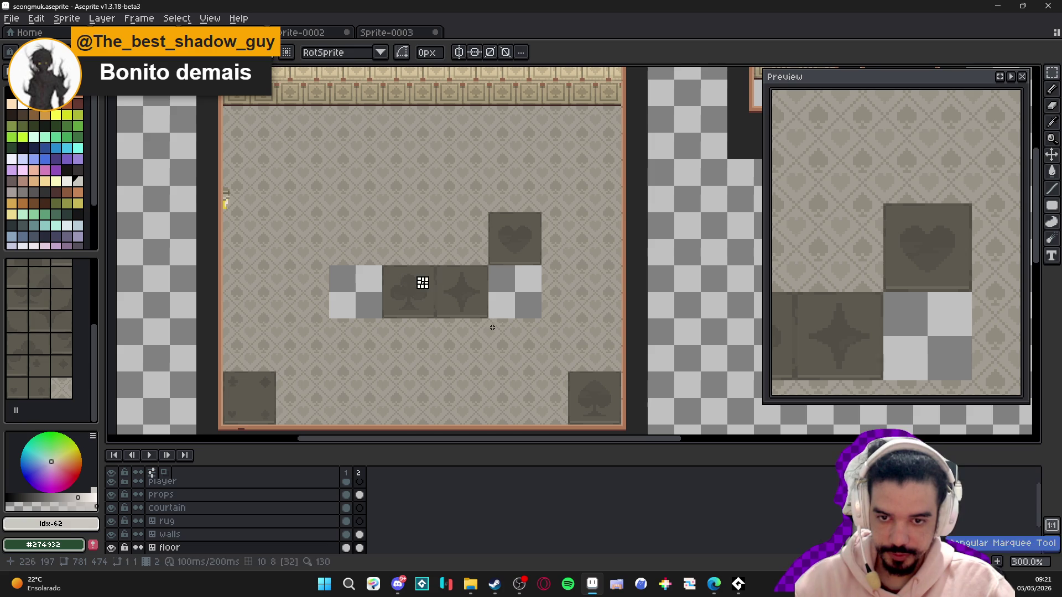
pyautogui.hotkey('ctrl', 'z')
pyautogui.hotkey('ctrl', 'z')
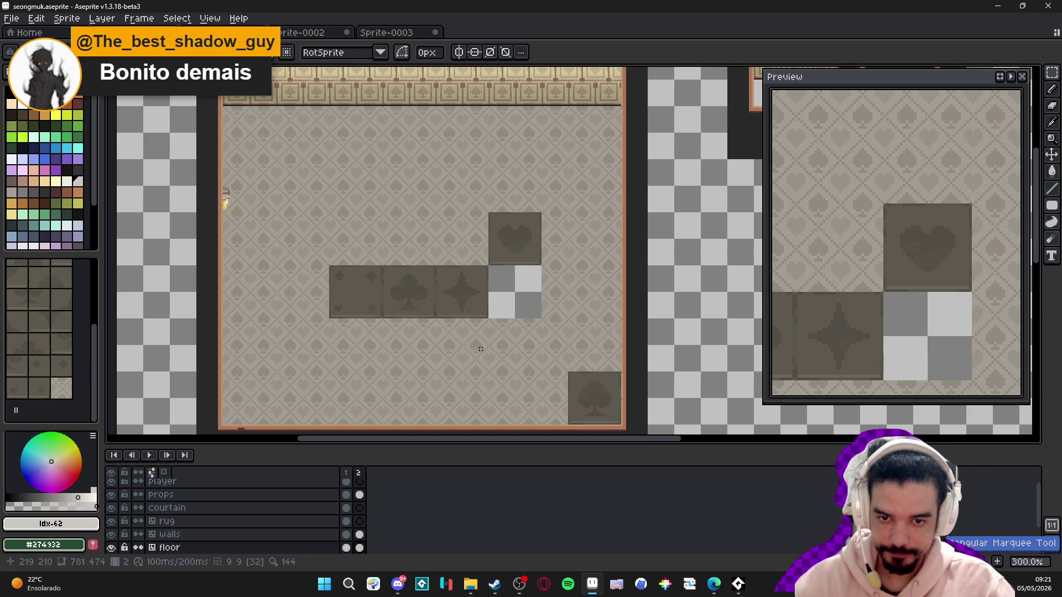
pyautogui.hotkey('ctrl', 'z')
pyautogui.moveTo(465, 351); pyautogui.dragTo(400, 335)
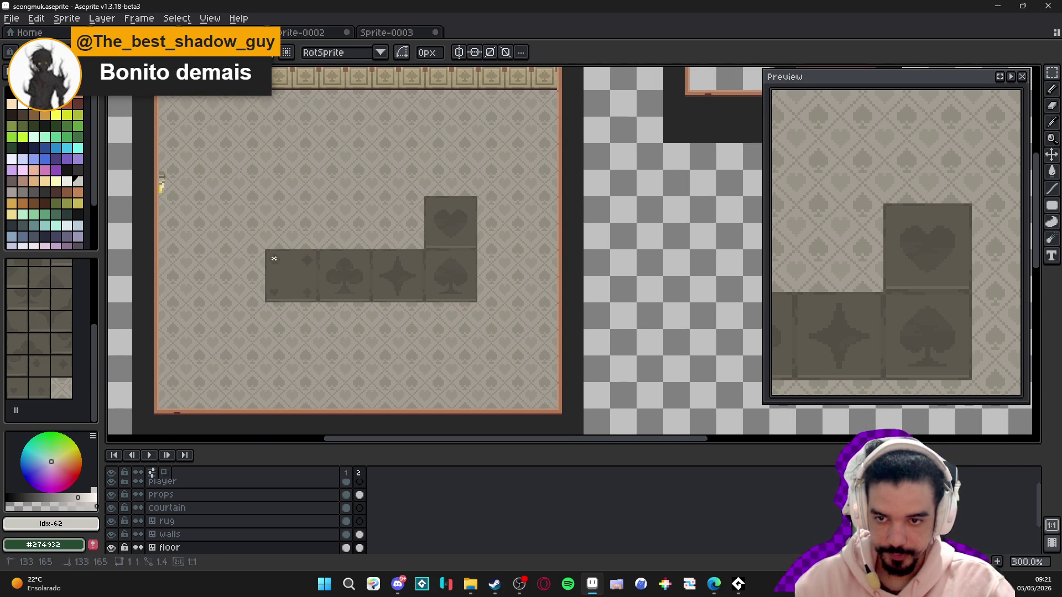
# - Move the four dark tiles plus the heart tile past the right edge, refilling the holes with floor
pyautogui.moveTo(271, 254)
pyautogui.mouseDown()
pyautogui.moveTo(451, 325)
pyautogui.moveTo(465, 296)
pyautogui.mouseUp()
pyautogui.moveTo(436, 204); pyautogui.dragTo(469, 246)
pyautogui.moveTo(380, 240); pyautogui.dragTo(459, 240)
pyautogui.hotkey('shift', 'Right')
pyautogui.hotkey('shift', 'Right')
pyautogui.hotkey('shift', 'Right')
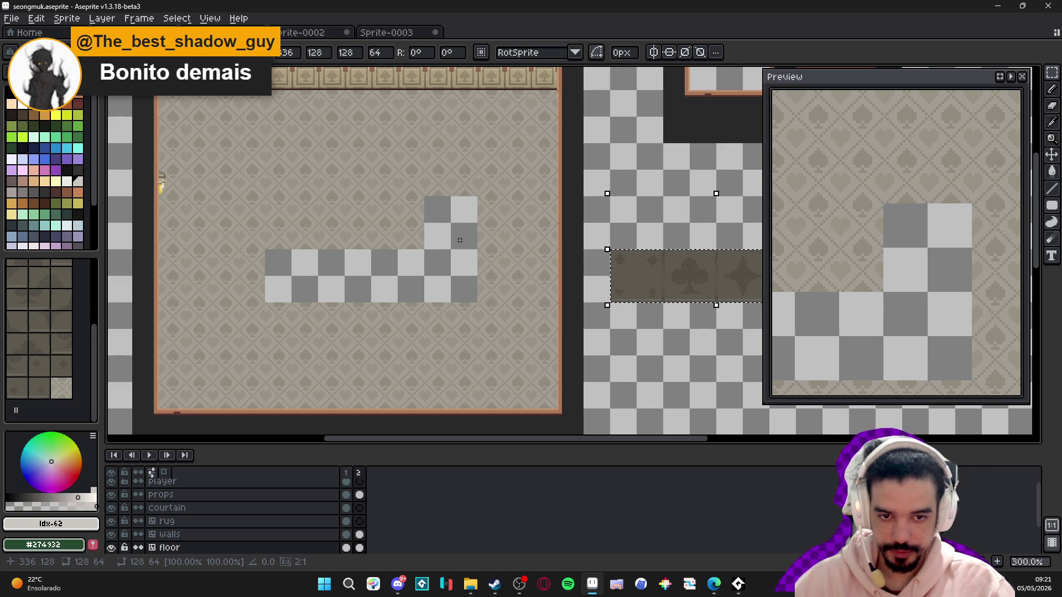
pyautogui.press('Return')
pyautogui.scroll(1, 315, 266)
pyautogui.hotkey('ctrl', 'z')
pyautogui.hotkey('ctrl', 'z')
pyautogui.hotkey('ctrl', 'z')
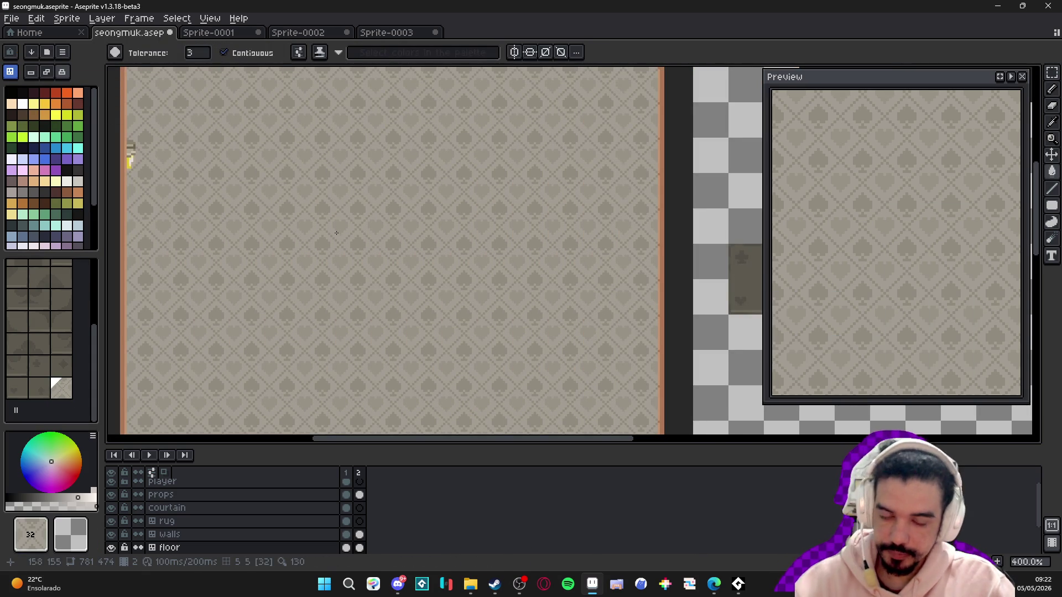
# - Switch to pixel drawing on the upper-left floor and eyedrop the base colour #a39d92
pyautogui.moveTo(336, 233); pyautogui.dragTo(417, 293)
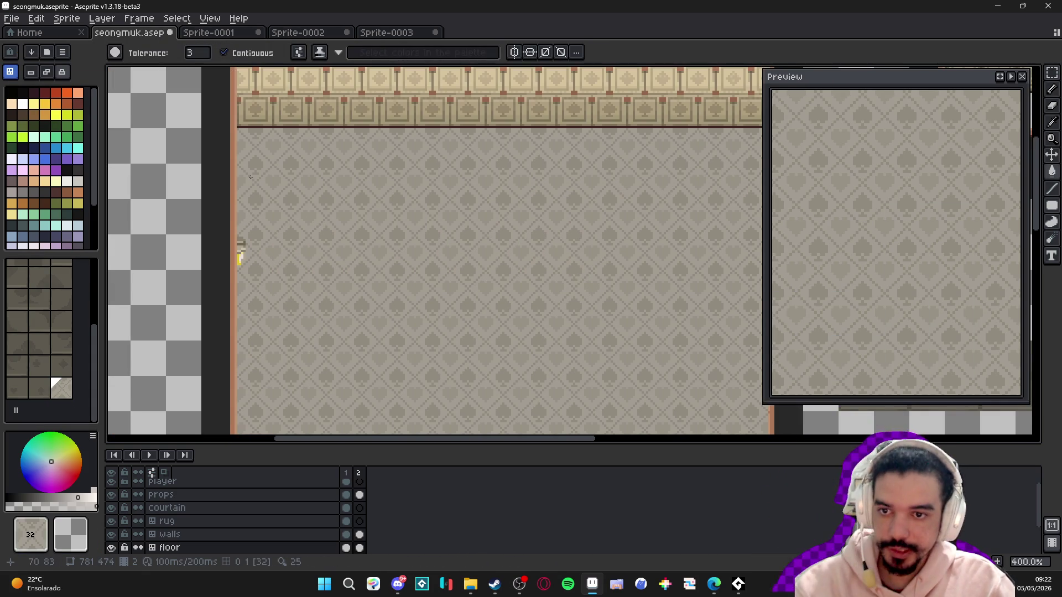
pyautogui.press('Tab')
pyautogui.press('b')
pyautogui.scroll(3, 276, 172)
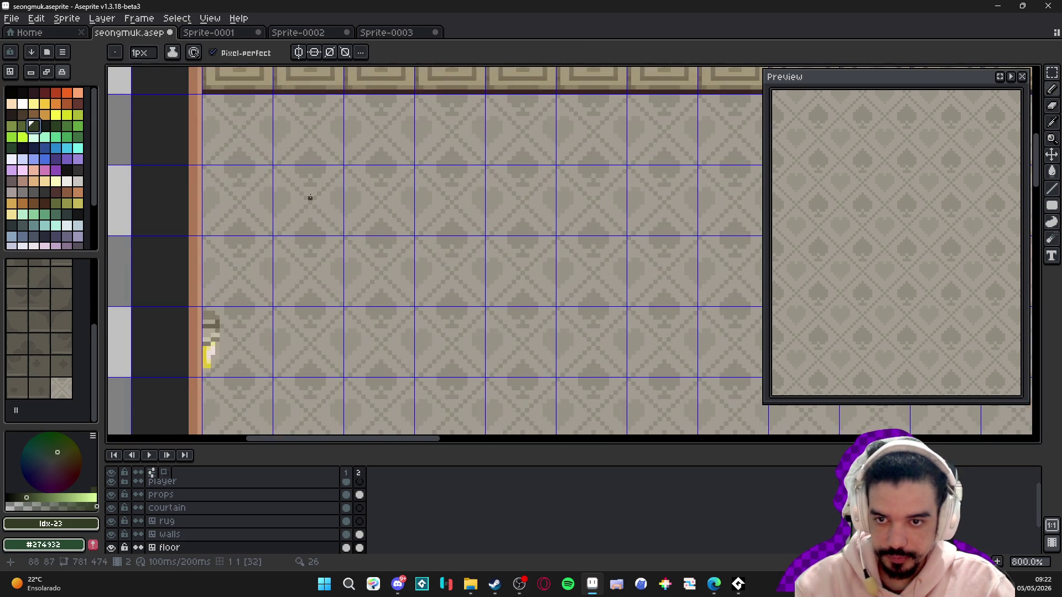
pyautogui.moveTo(332, 198); pyautogui.dragTo(301, 179)
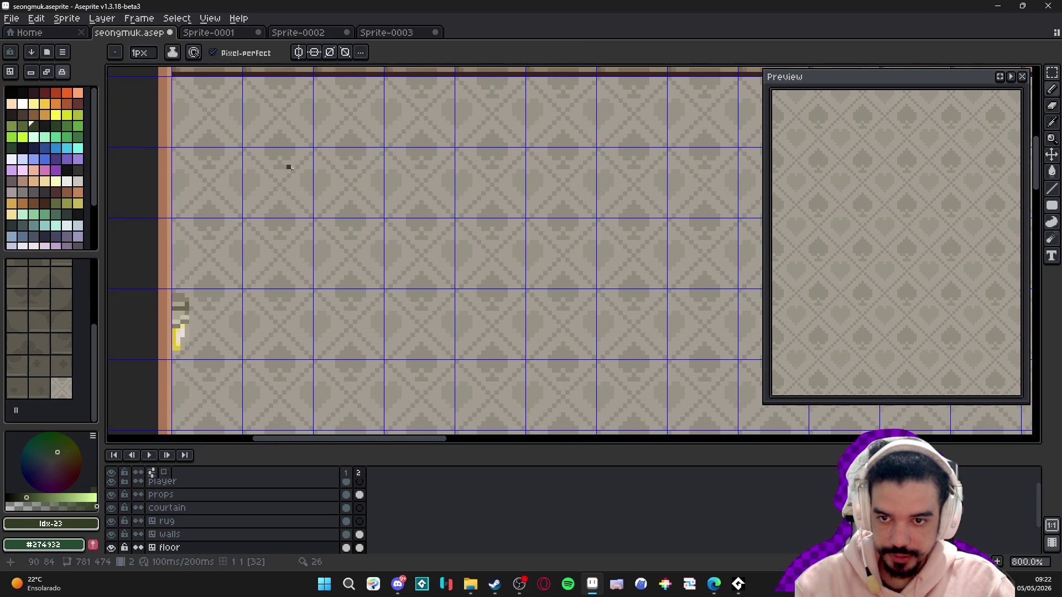
pyautogui.scroll(3, 271, 179)
pyautogui.keyDown('alt'); pyautogui.click(300, 194); pyautogui.keyUp('alt')
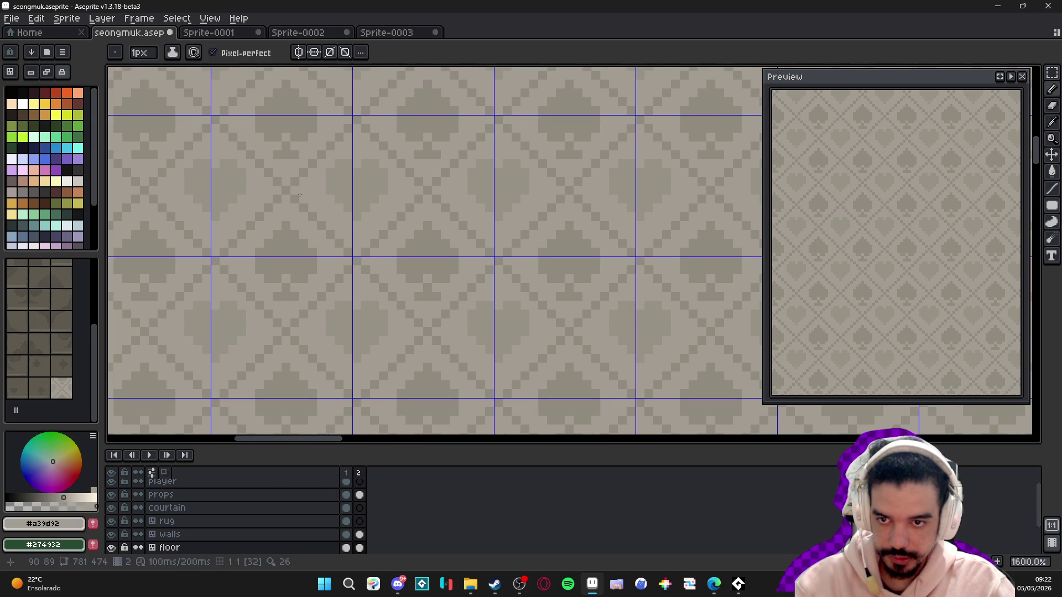
pyautogui.scroll(-3, 284, 190)
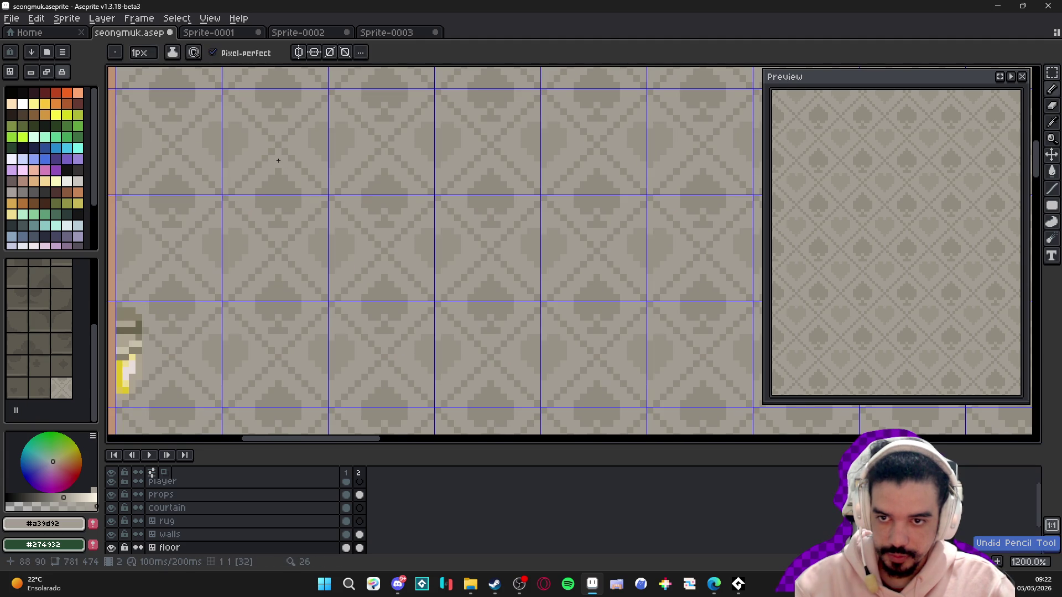
# - Paint 1px, then 2px straight #a39d92 lines over the spade pattern
pyautogui.moveTo(278, 153); pyautogui.dragTo(278, 253)
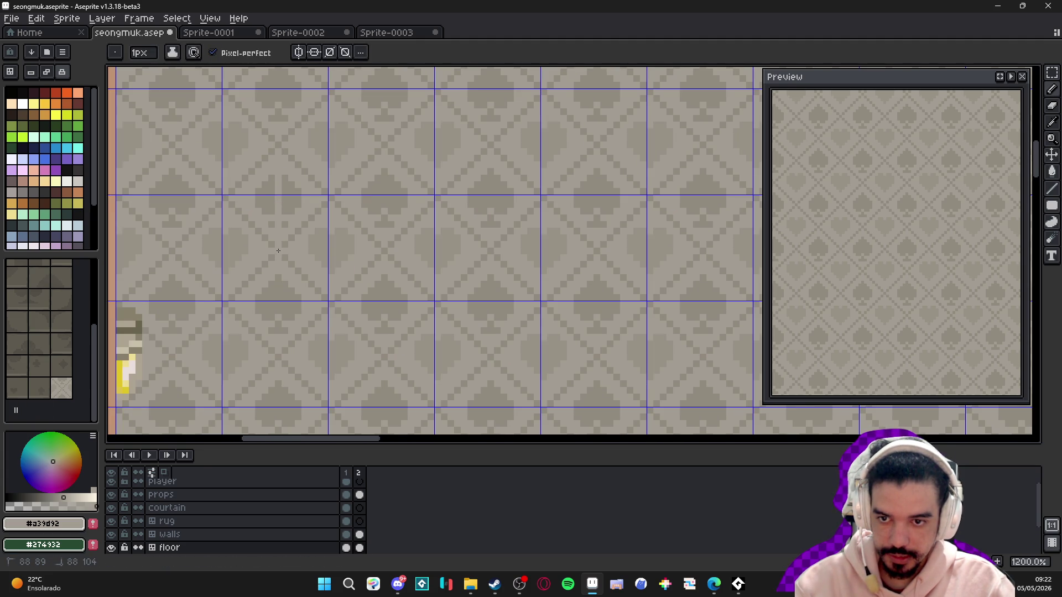
pyautogui.keyDown('shift'); pyautogui.click(356, 251); pyautogui.keyUp('shift')
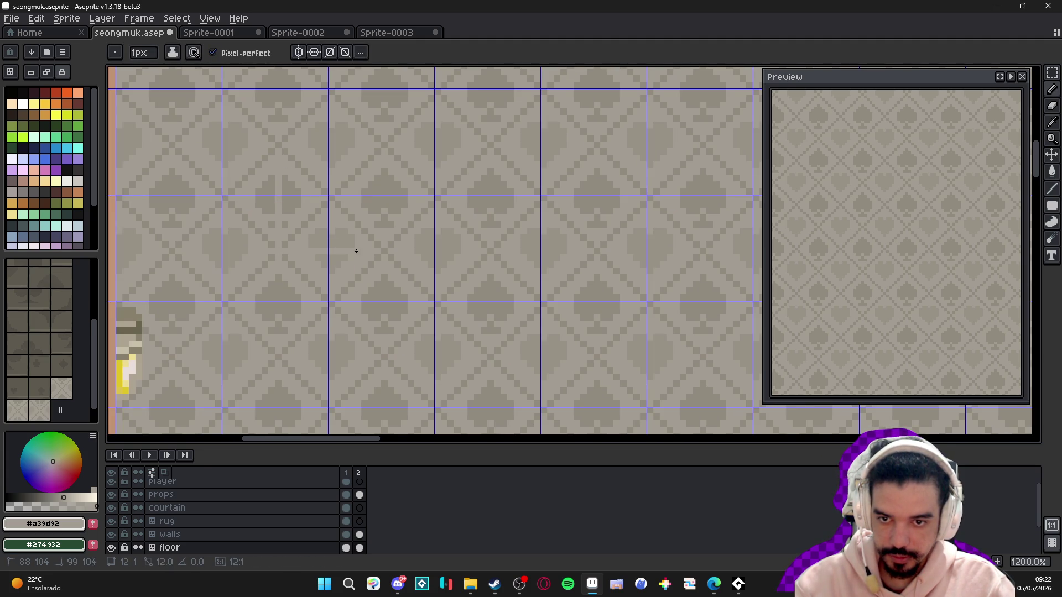
pyautogui.keyDown('shift'); pyautogui.click(384, 146); pyautogui.keyUp('shift')
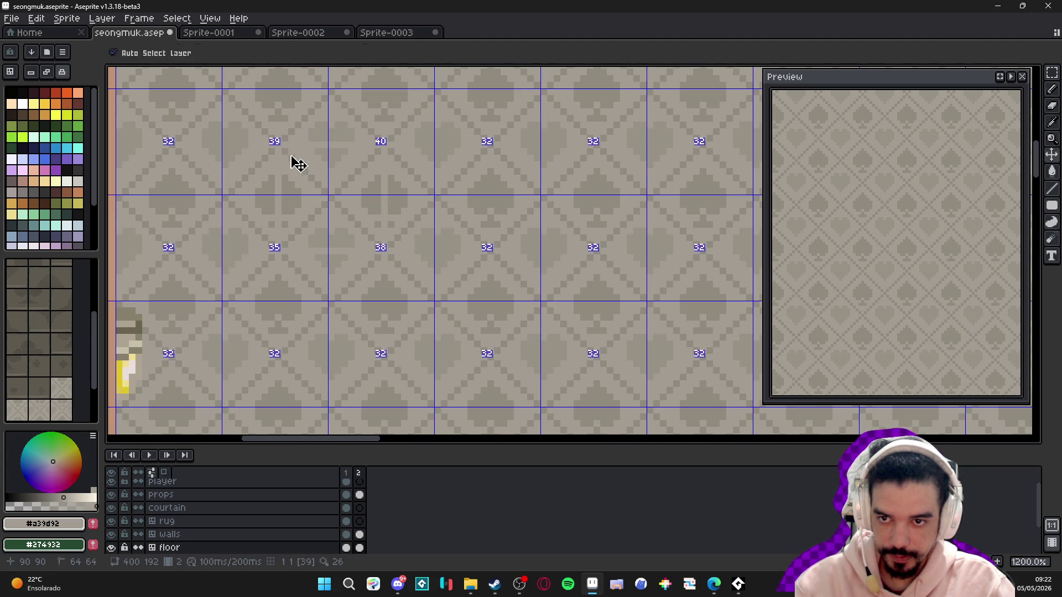
pyautogui.press('+')
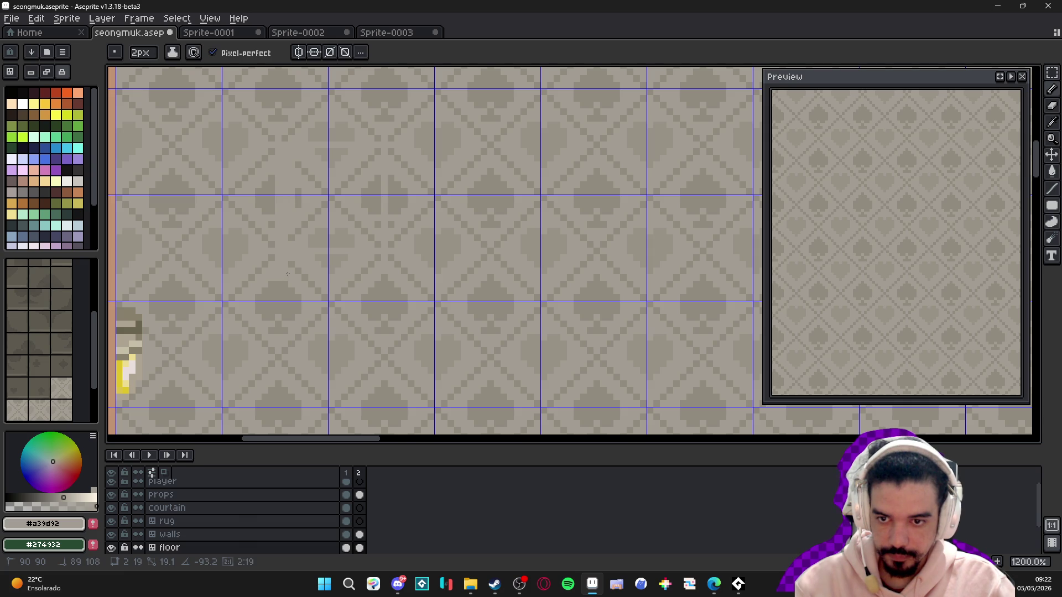
pyautogui.keyDown('shift'); pyautogui.click(287, 245); pyautogui.keyUp('shift')
pyautogui.keyDown('shift'); pyautogui.click(380, 245); pyautogui.keyUp('shift')
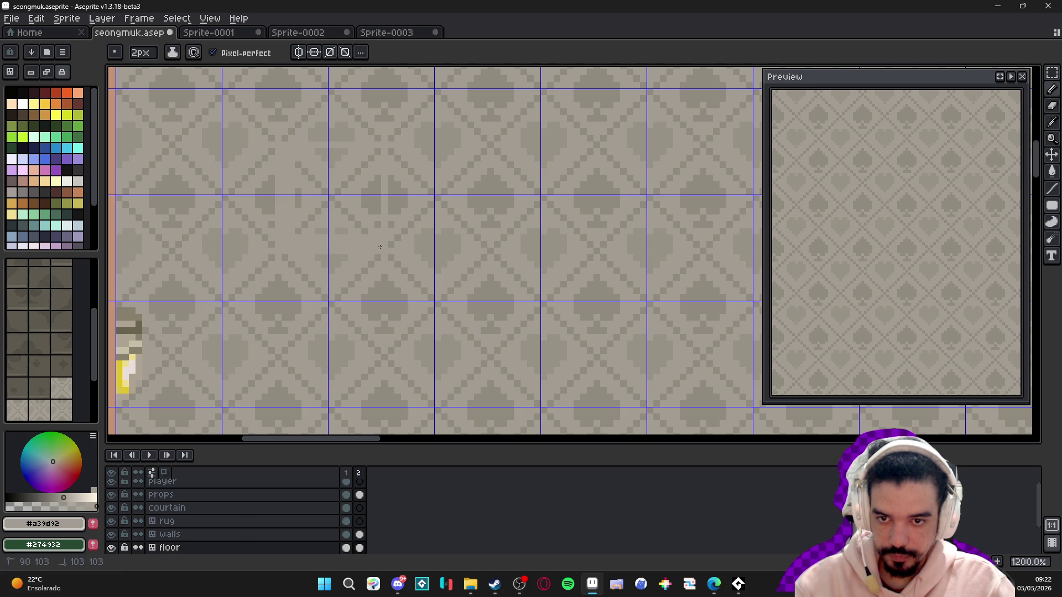
# - Change how edits apply to the floor tiles and get ready to pick colours from the canvas
pyautogui.click(47, 72)
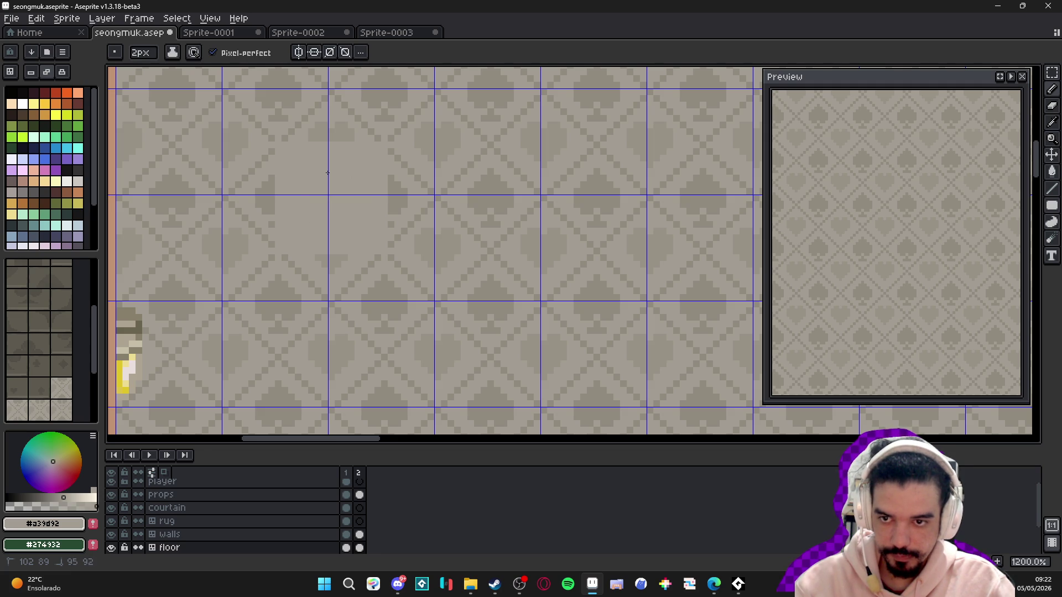
pyautogui.scroll(-2, 332, 183)
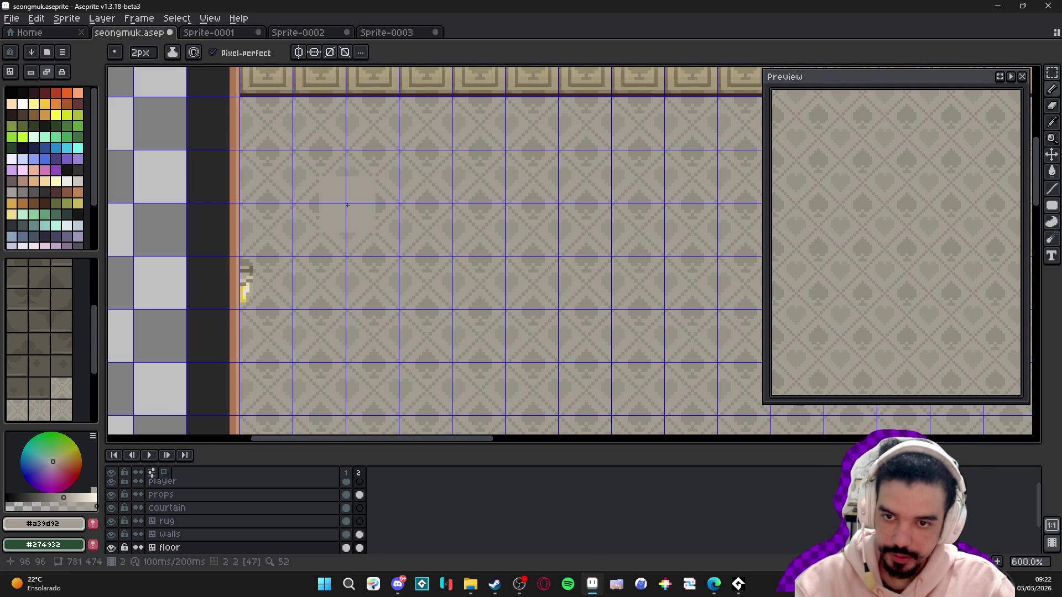
pyautogui.scroll(4, 347, 205)
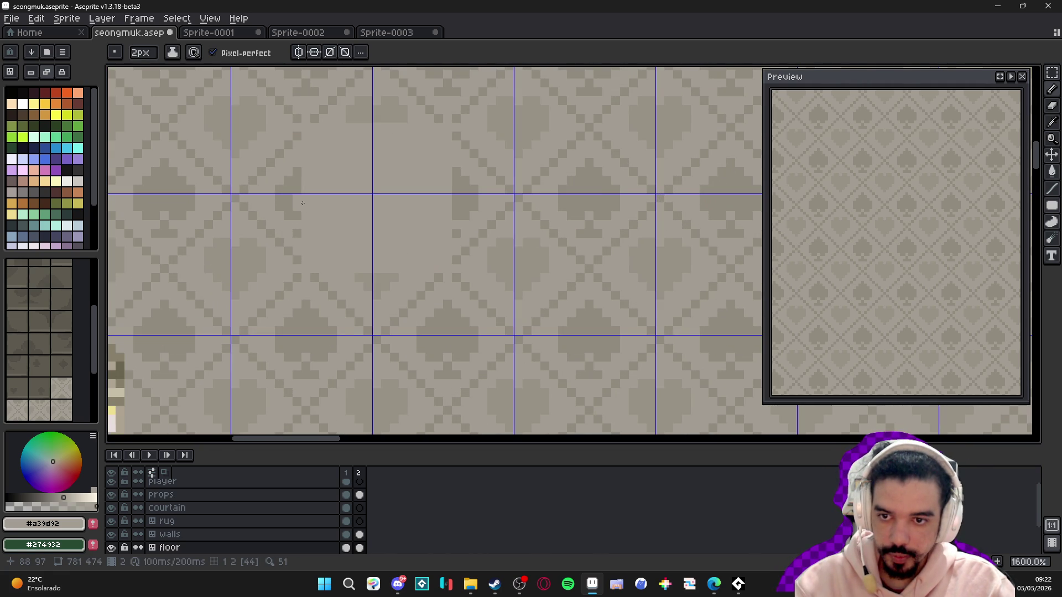
pyautogui.scroll(-3, 310, 208)
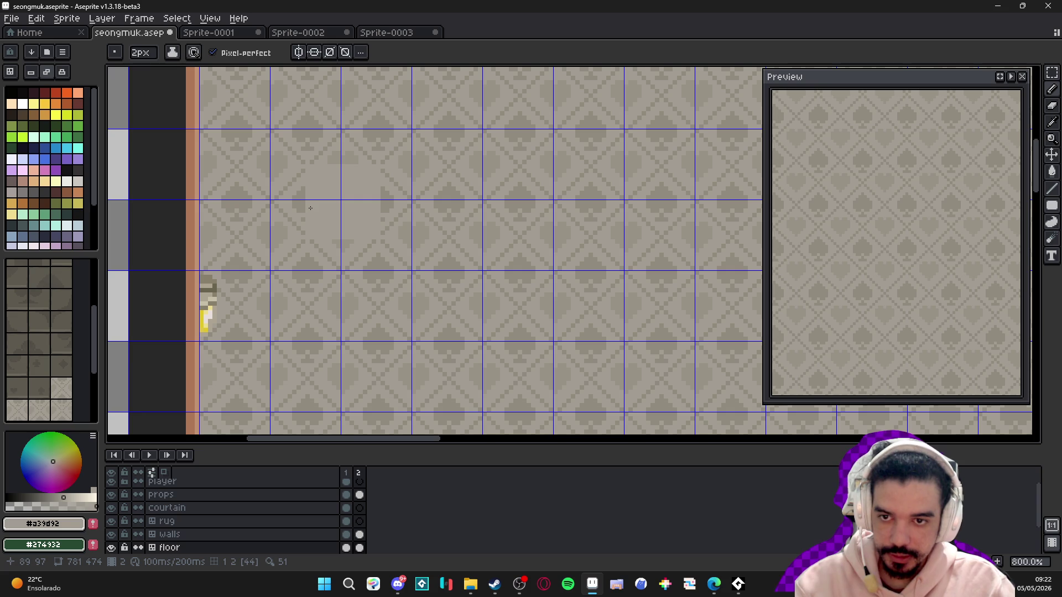
pyautogui.scroll(3, 289, 175)
pyautogui.press('alt')
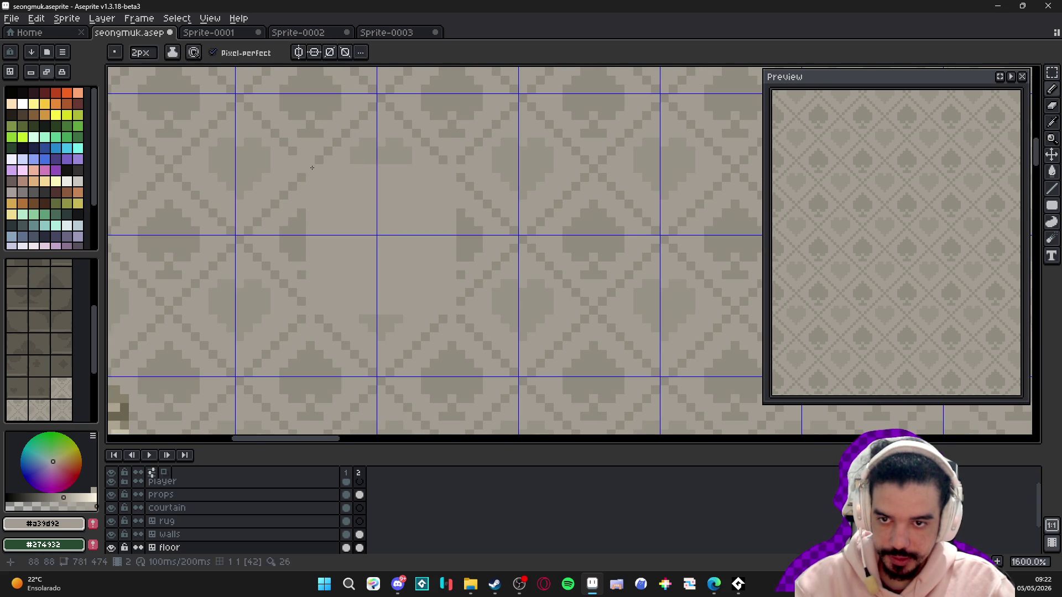
# - Draw the panel's rectangular outline with four straight lines in the darker floor shade
pyautogui.keyDown('alt'); pyautogui.click(301, 158); pyautogui.keyUp('alt')
pyautogui.moveTo(310, 172); pyautogui.dragTo(314, 304)
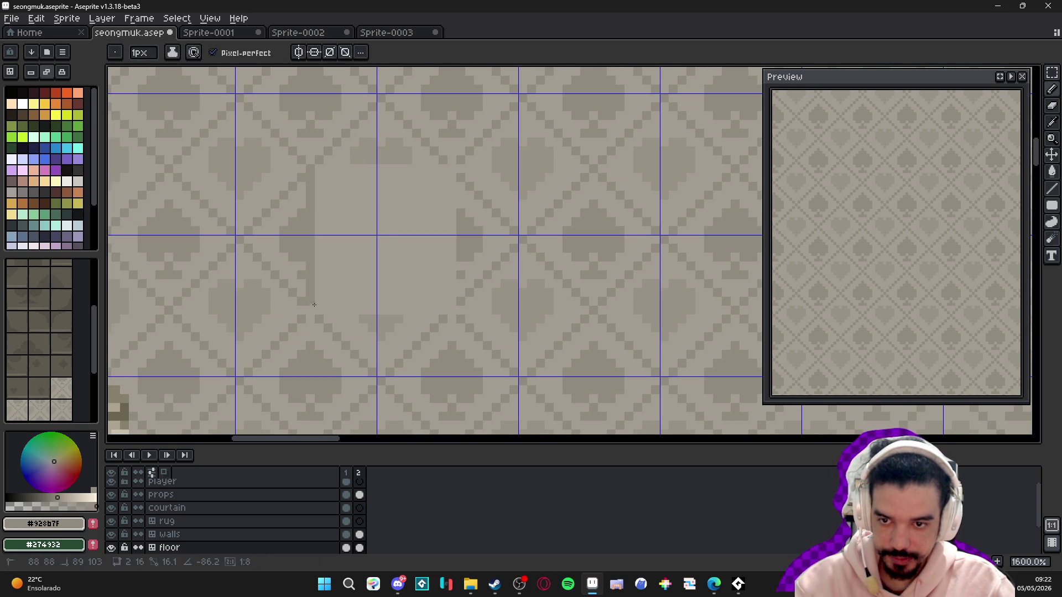
pyautogui.keyDown('shift'); pyautogui.click(311, 318); pyautogui.keyUp('shift')
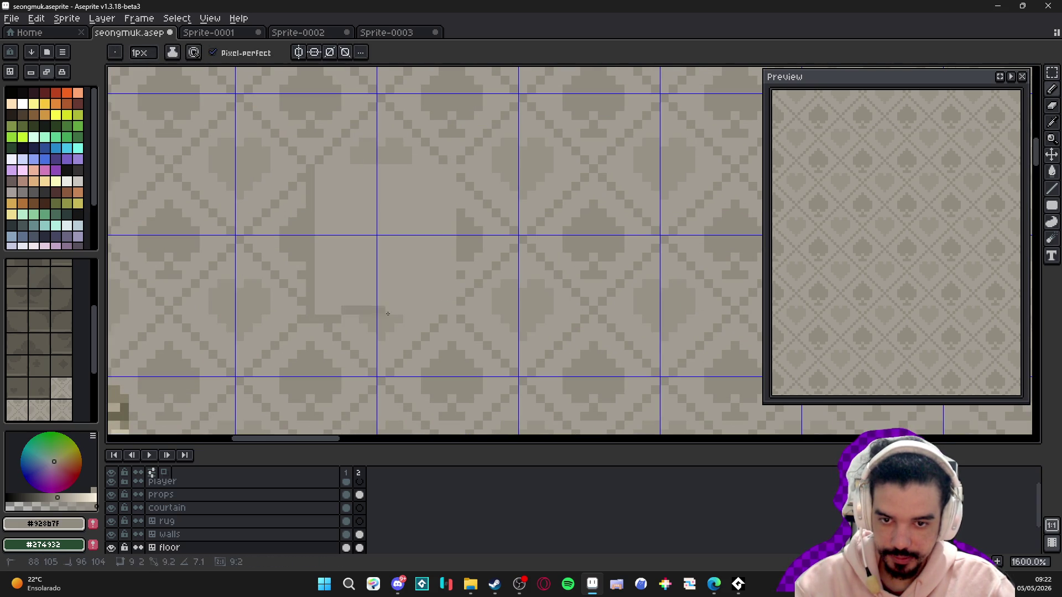
pyautogui.keyDown('shift'); pyautogui.click(448, 317); pyautogui.keyUp('shift')
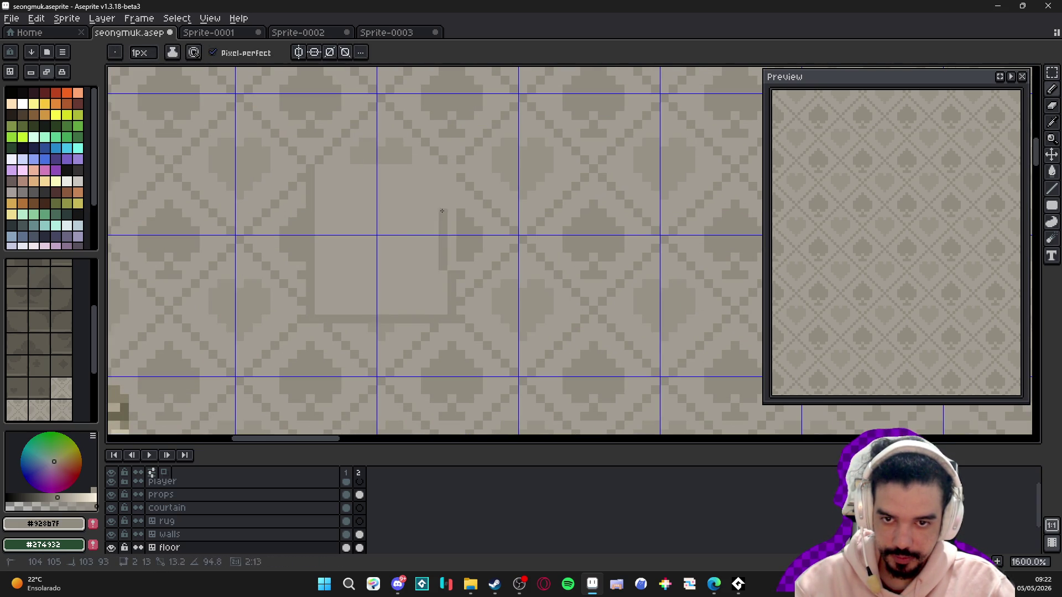
pyautogui.keyDown('shift'); pyautogui.click(449, 168); pyautogui.keyUp('shift')
pyautogui.keyDown('shift'); pyautogui.click(316, 170); pyautogui.keyUp('shift')
pyautogui.scroll(-5, 376, 234)
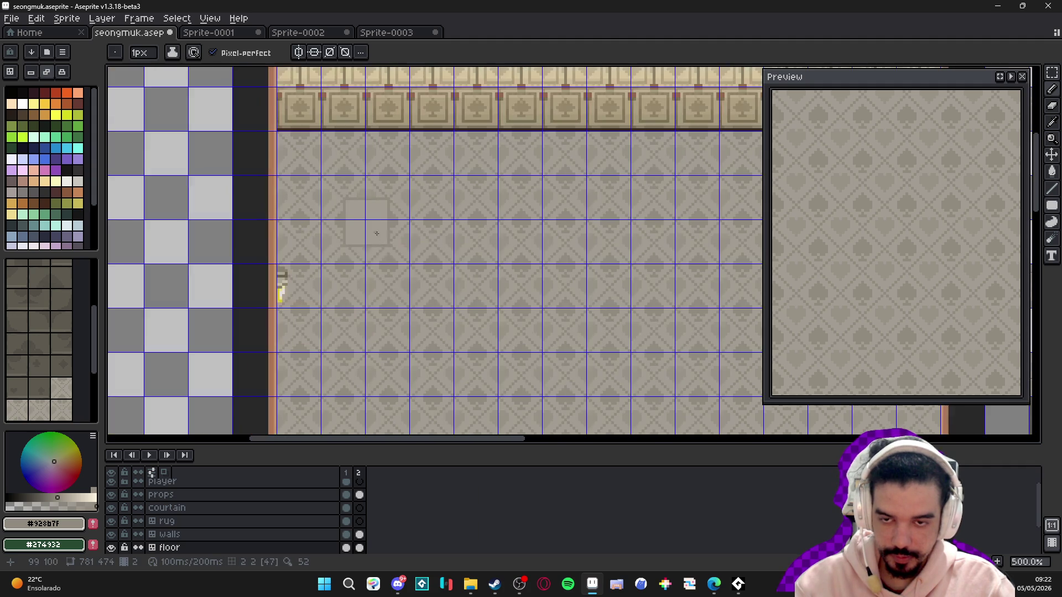
pyautogui.moveTo(377, 254); pyautogui.dragTo(381, 253)
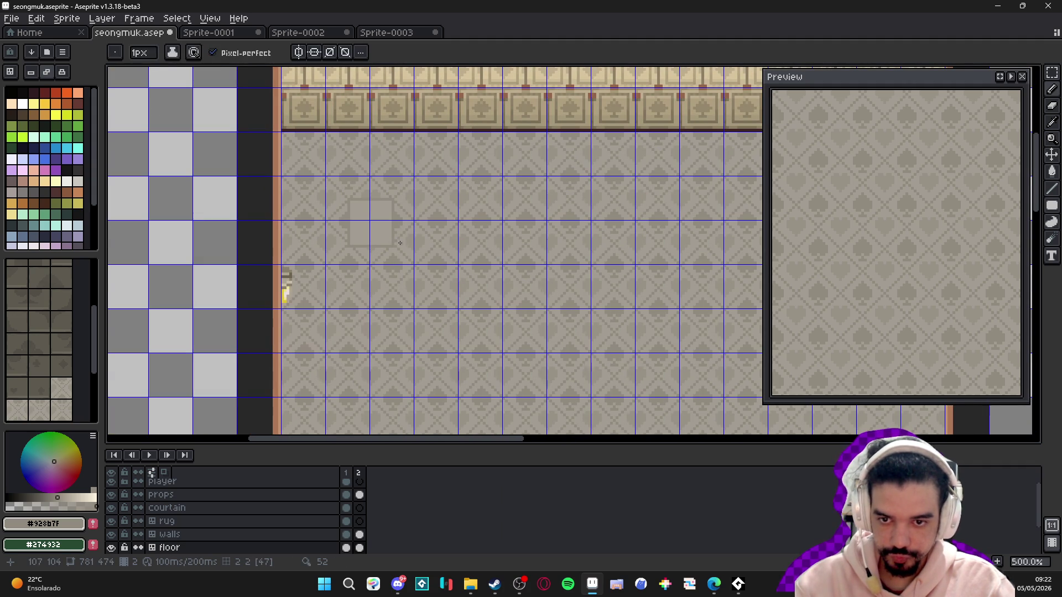
pyautogui.scroll(4, 371, 244)
# - Paint out the stray mark right of the panel using the lighter floor colour at 2px
pyautogui.keyDown('alt'); pyautogui.click(346, 237); pyautogui.keyUp('alt')
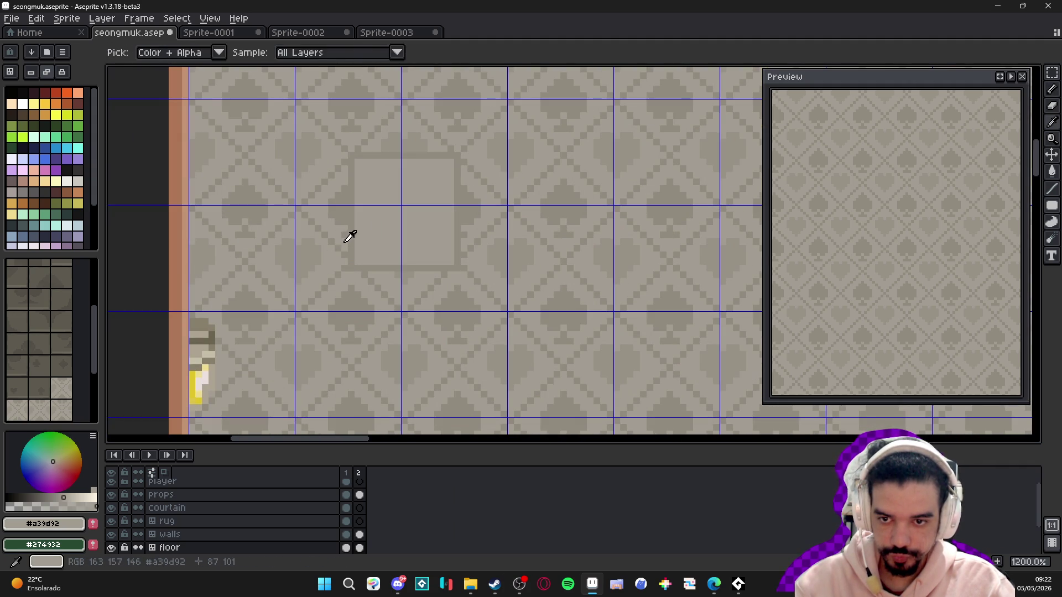
pyautogui.press('+')
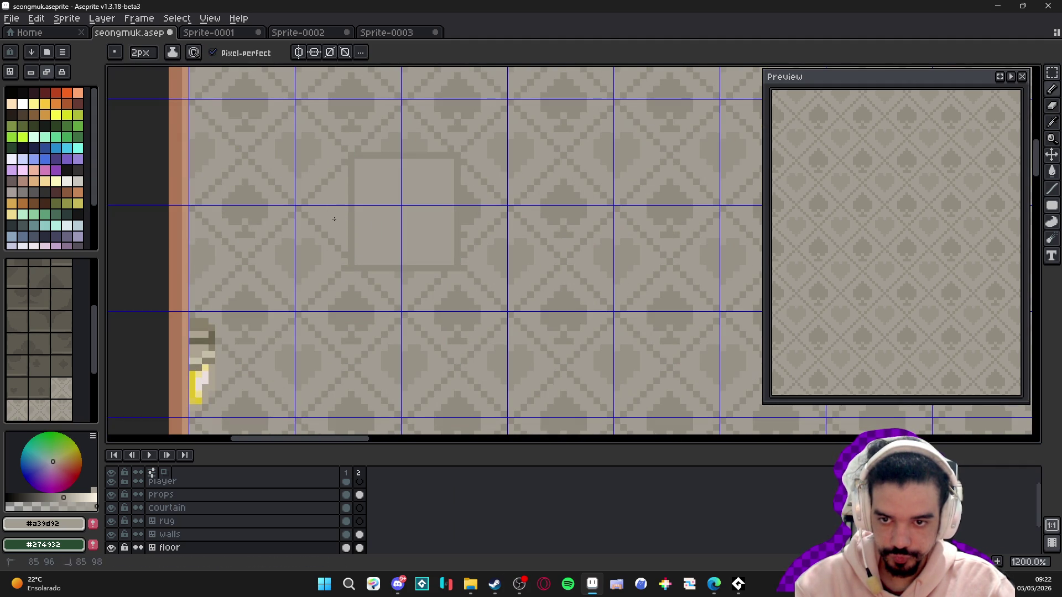
pyautogui.moveTo(469, 226); pyautogui.dragTo(468, 194)
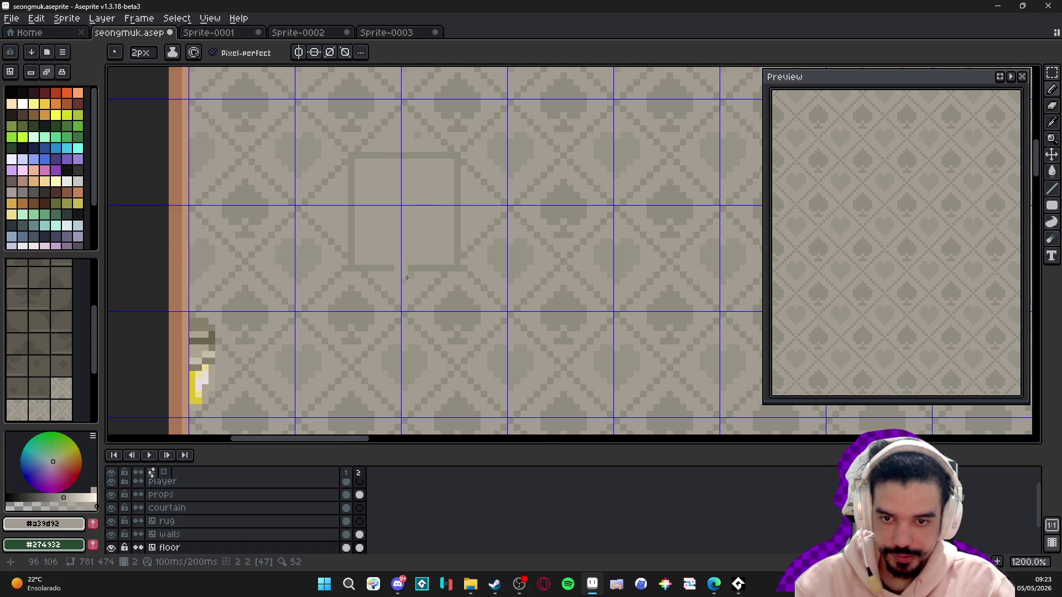
pyautogui.scroll(-6, 407, 278)
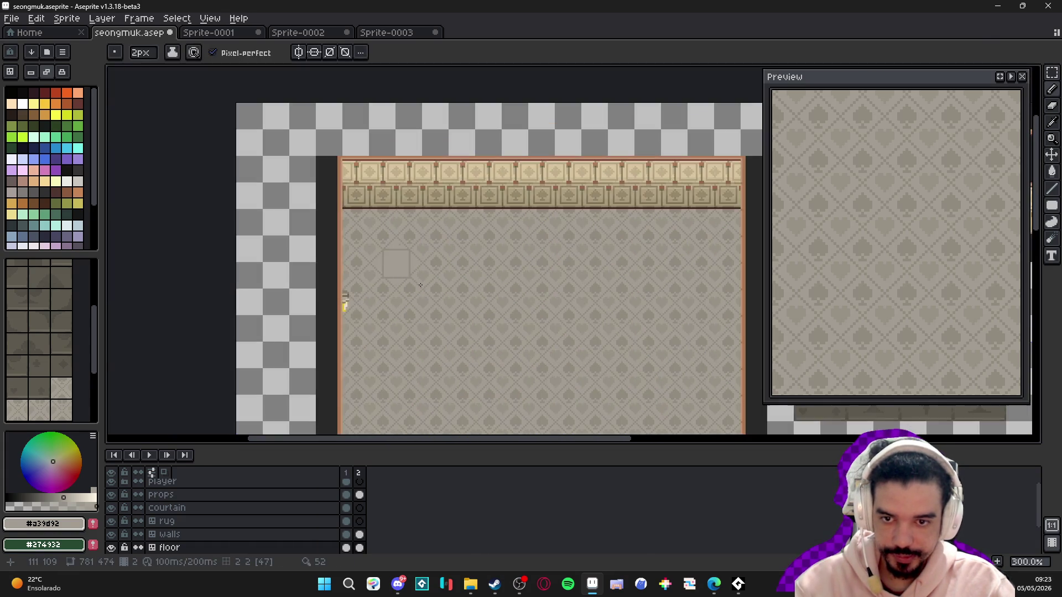
# - Redraw the panel's bottom edge as a 1px line in the darker border colour
pyautogui.scroll(6, 420, 285)
pyautogui.hotkey('ctrl', "'")
pyautogui.scroll(-3, 399, 274)
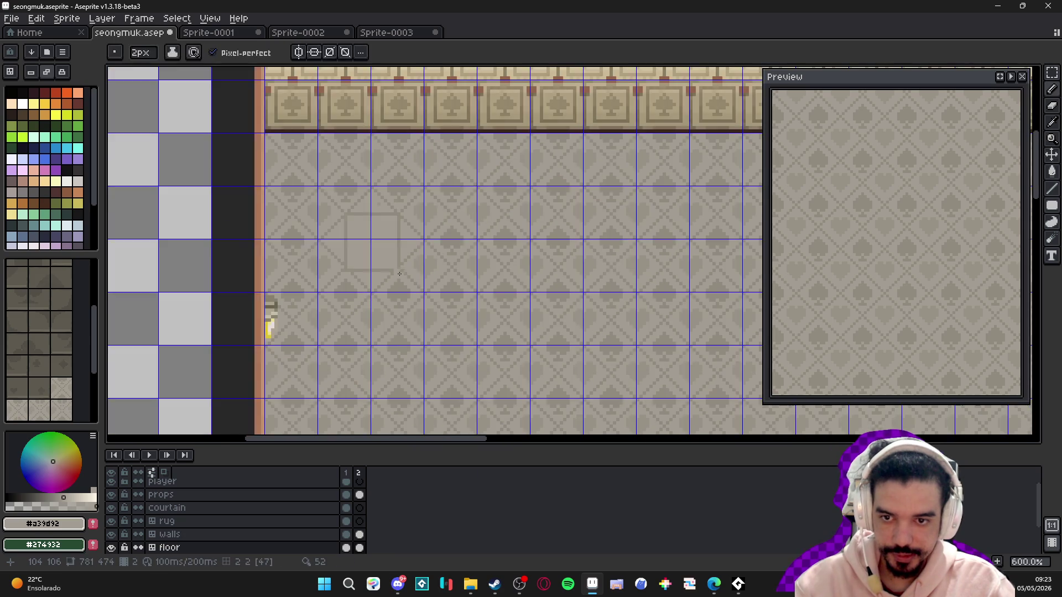
pyautogui.hotkey('ctrl', "'")
pyautogui.scroll(4, 399, 275)
pyautogui.press('-')
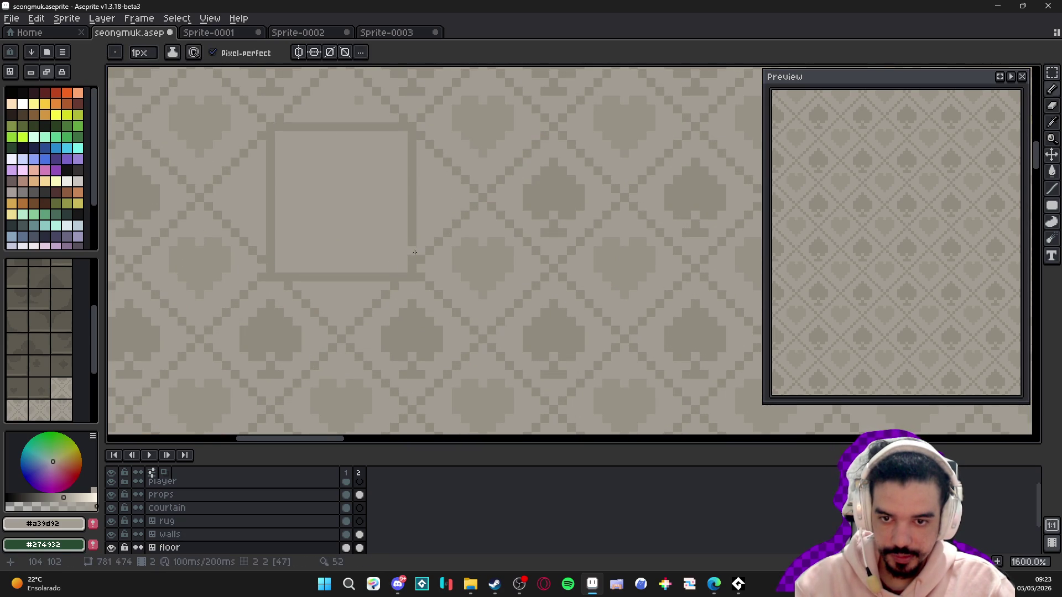
pyautogui.keyDown('alt'); pyautogui.click(415, 257); pyautogui.keyUp('alt')
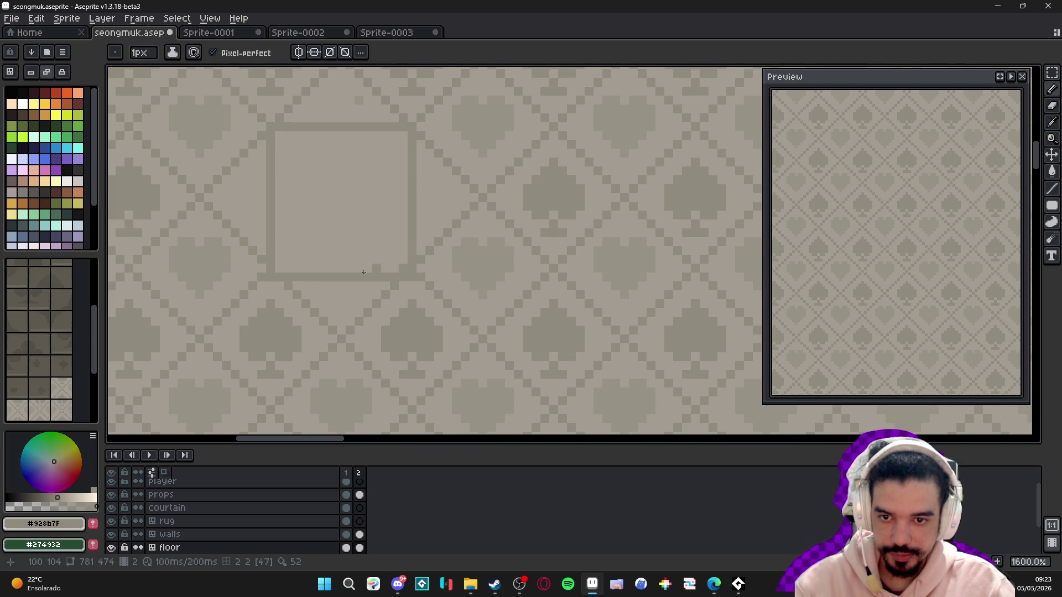
pyautogui.keyDown('shift'); pyautogui.click(268, 274); pyautogui.keyUp('shift')
pyautogui.keyDown('alt'); pyautogui.click(341, 282); pyautogui.keyUp('alt')
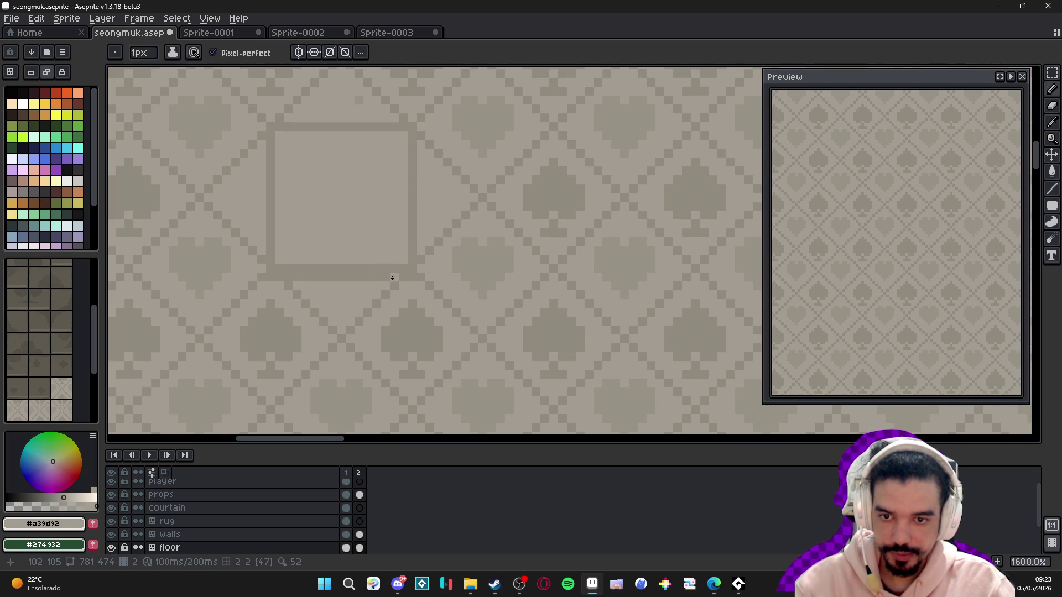
# - Draw a dark border line down the panel's inner left edge
pyautogui.scroll(-4, 343, 305)
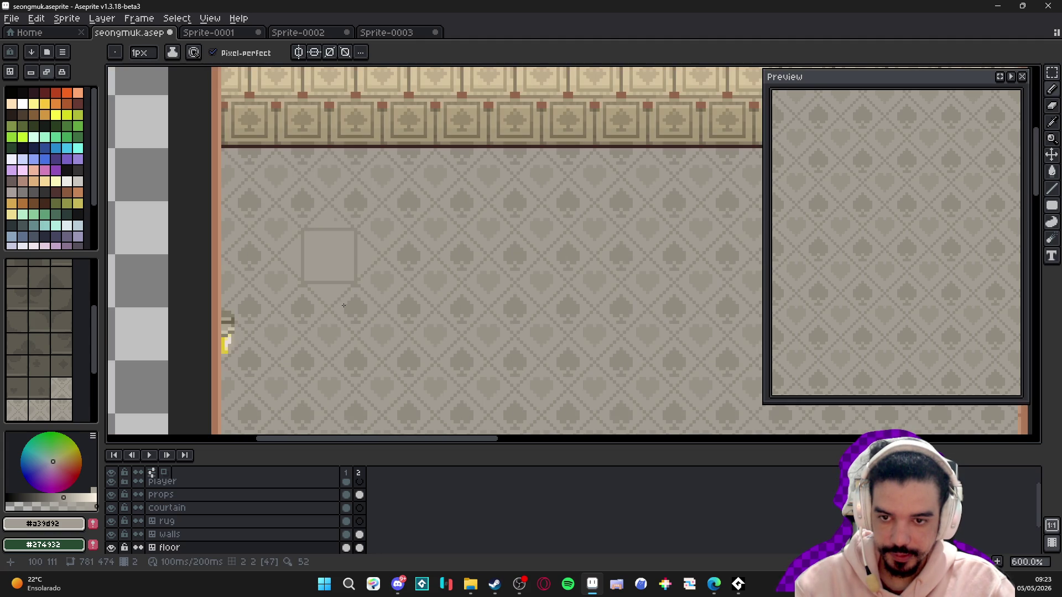
pyautogui.scroll(2, 326, 271)
pyautogui.scroll(-2, 339, 271)
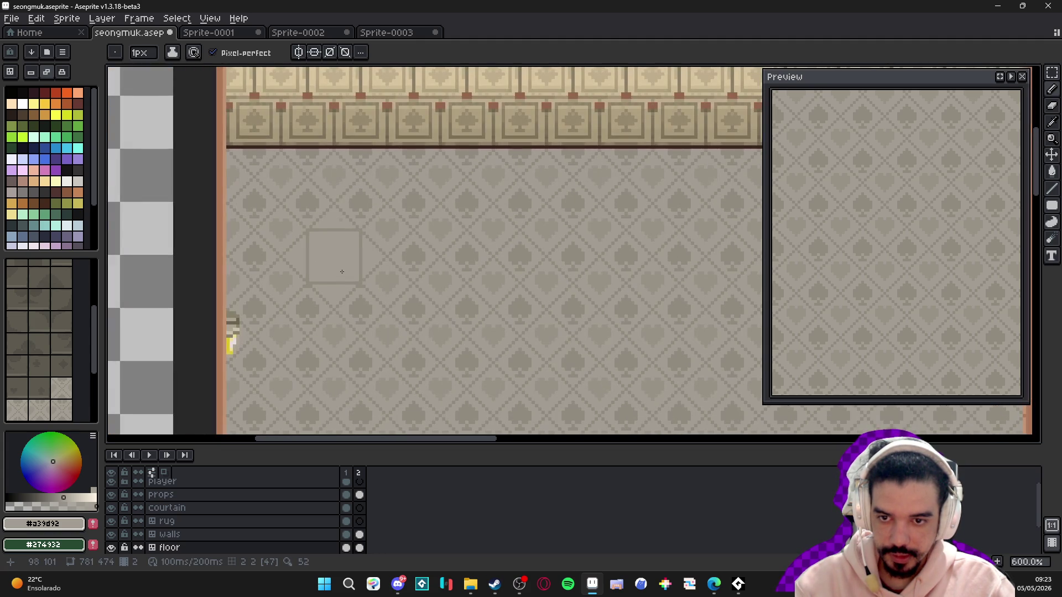
pyautogui.scroll(2, 363, 254)
pyautogui.keyDown('alt'); pyautogui.click(360, 254); pyautogui.keyUp('alt')
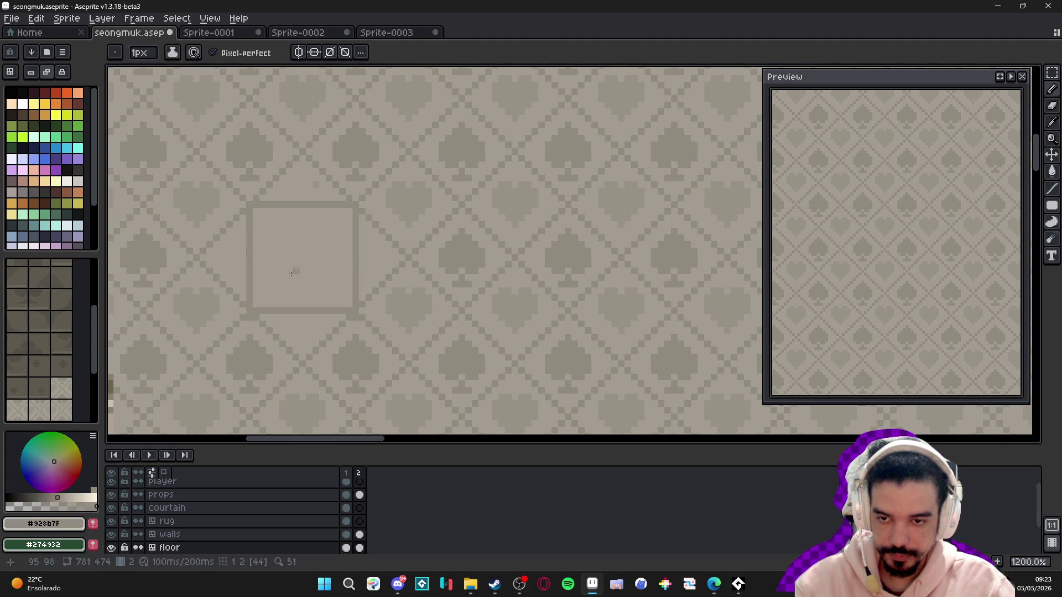
pyautogui.hscroll(-1, 302, 272)
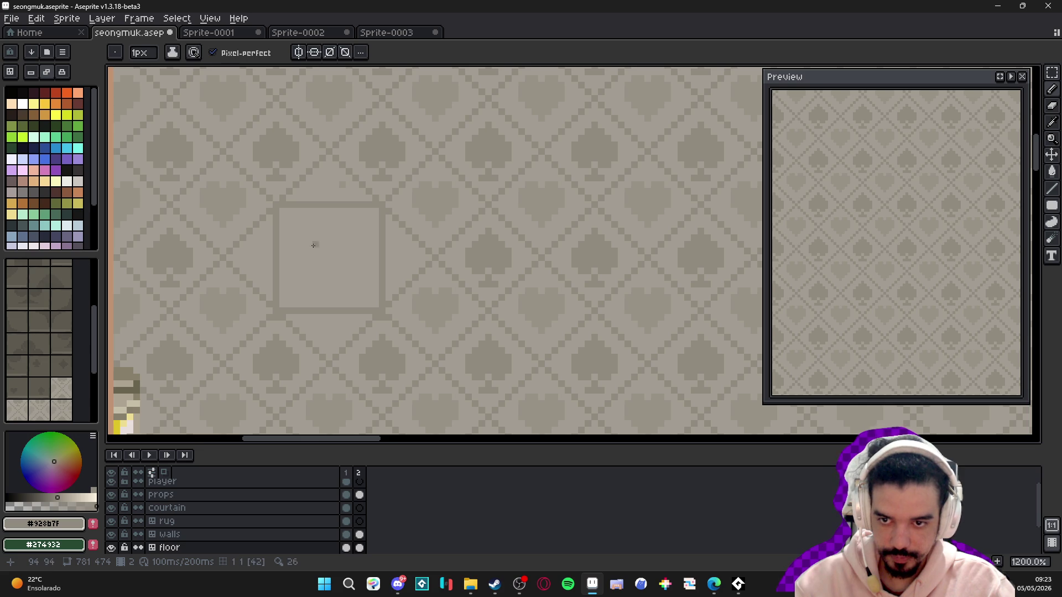
pyautogui.scroll(-2, 324, 238)
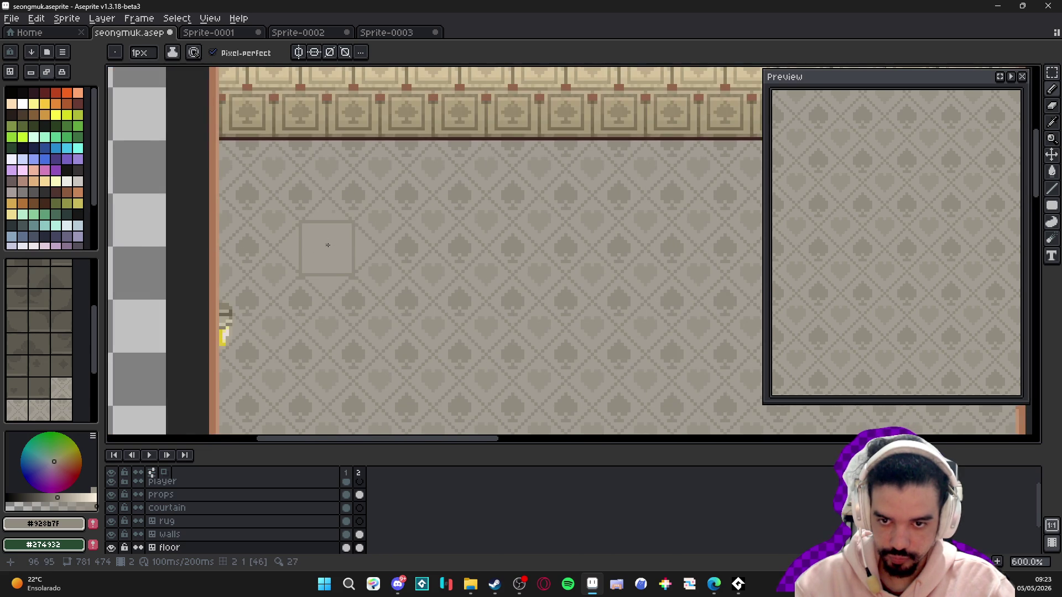
pyautogui.scroll(-1, 328, 245)
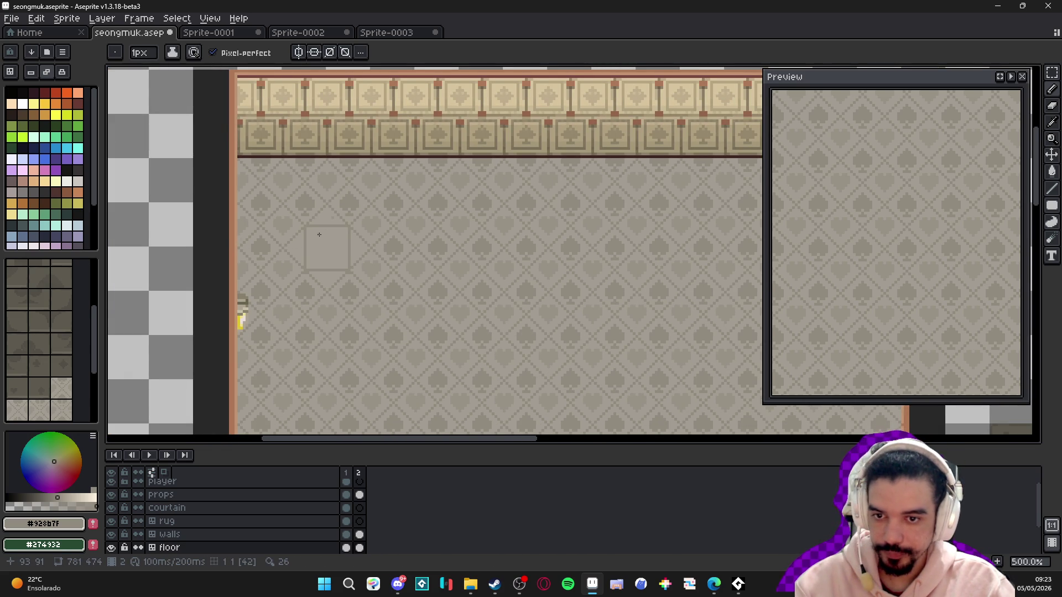
pyautogui.scroll(5, 333, 242)
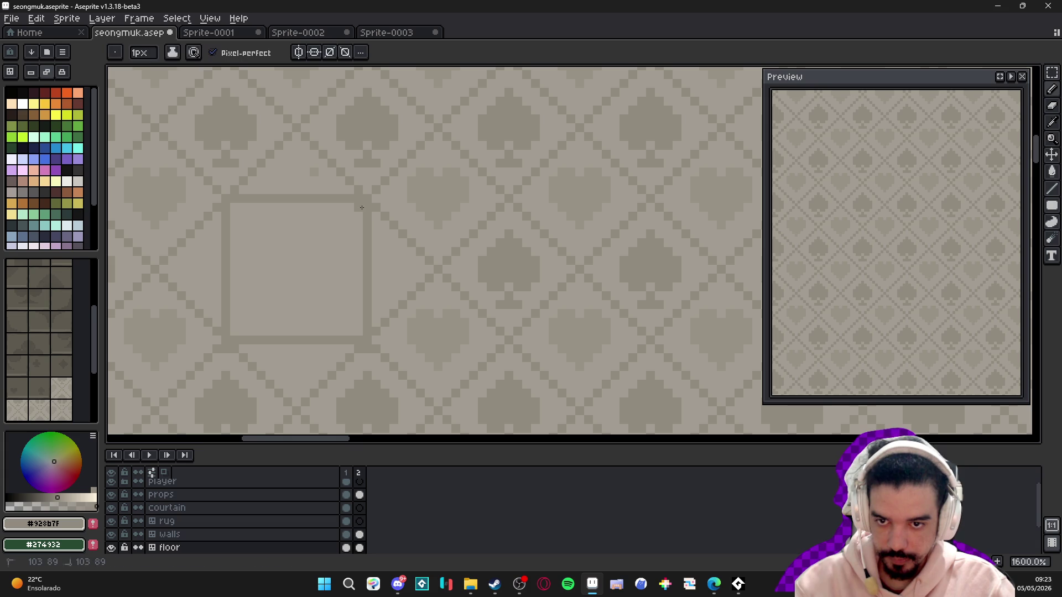
pyautogui.moveTo(222, 209)
pyautogui.mouseDown()
pyautogui.moveTo(224, 332)
pyautogui.moveTo(228, 211)
pyautogui.moveTo(328, 199)
pyautogui.moveTo(367, 341)
pyautogui.mouseUp()
pyautogui.keyDown('alt'); pyautogui.click(221, 305); pyautogui.keyUp('alt')
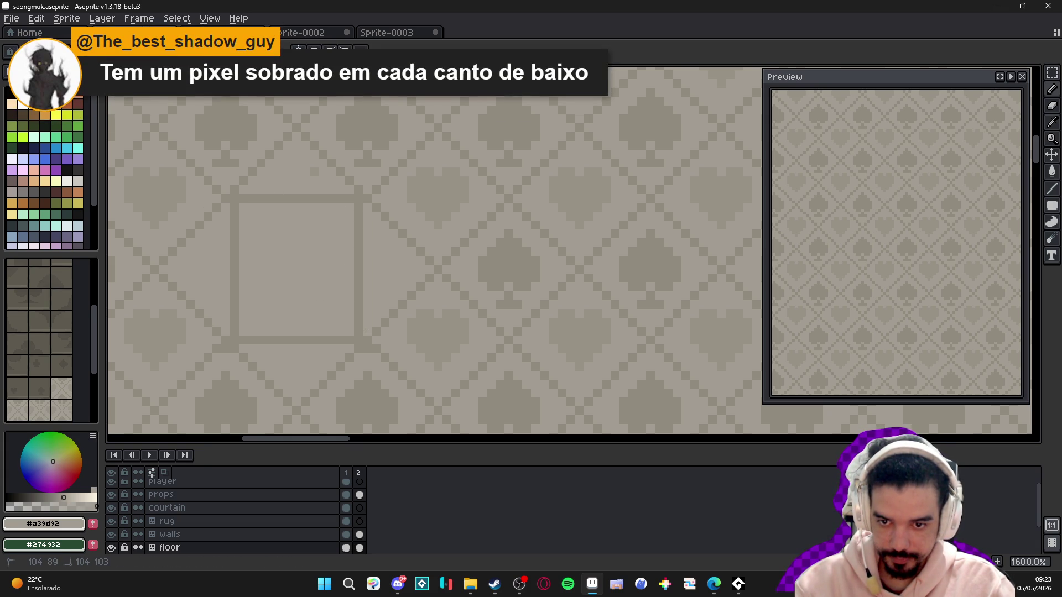
# - Check the square panel's alignment against the tile grid, then switch to Edge
pyautogui.hotkey('ctrl', "'")
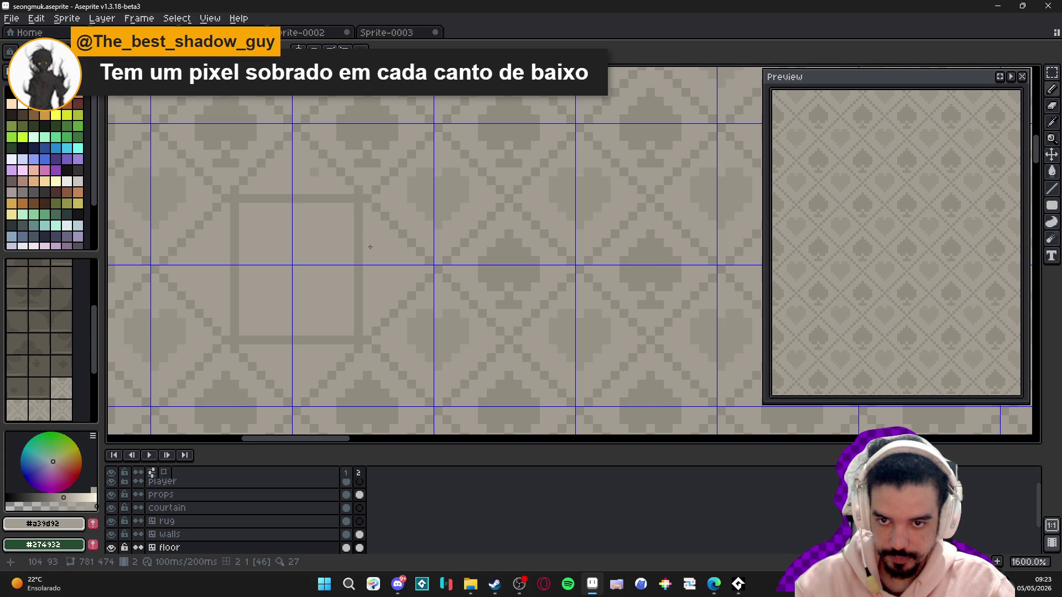
pyautogui.scroll(-2, 370, 246)
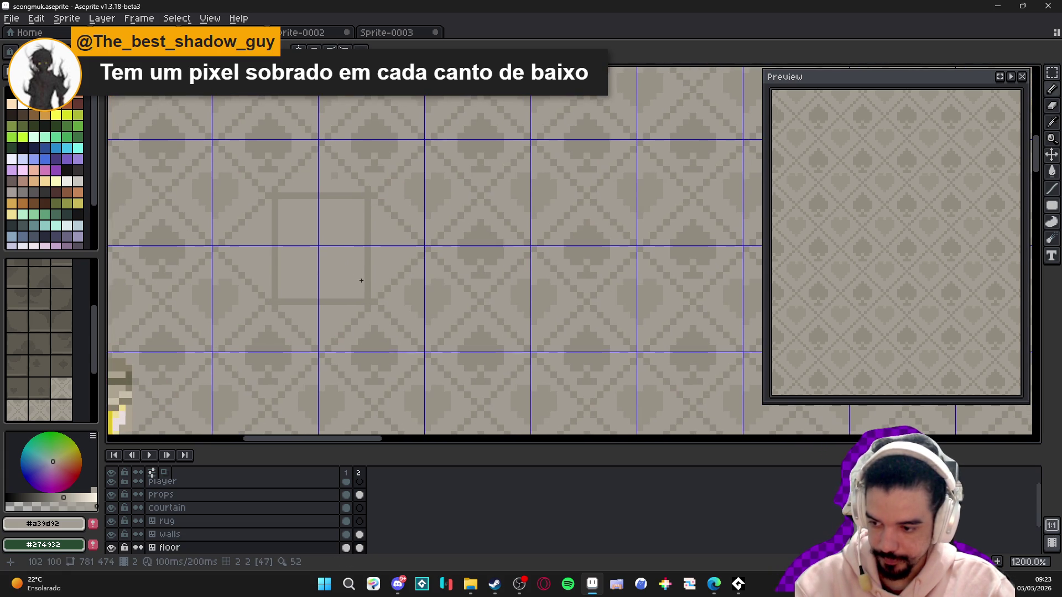
pyautogui.moveTo(361, 280)
pyautogui.mouseDown()
pyautogui.moveTo(350, 253)
pyautogui.moveTo(380, 260)
pyautogui.moveTo(378, 252)
pyautogui.mouseUp()
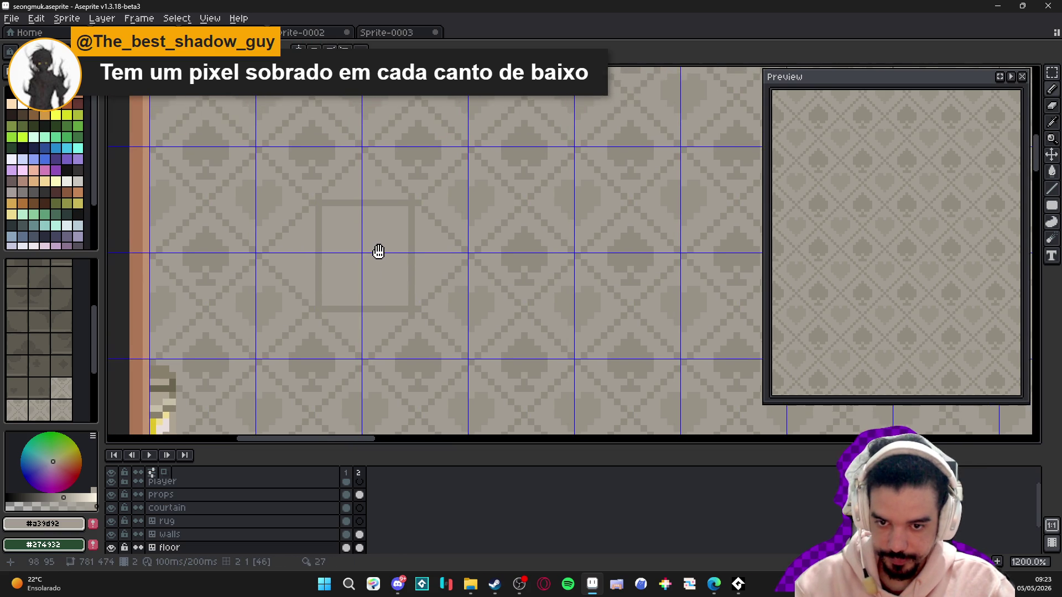
pyautogui.scroll(-2, 376, 252)
pyautogui.scroll(2, 372, 252)
pyautogui.scroll(1, 352, 239)
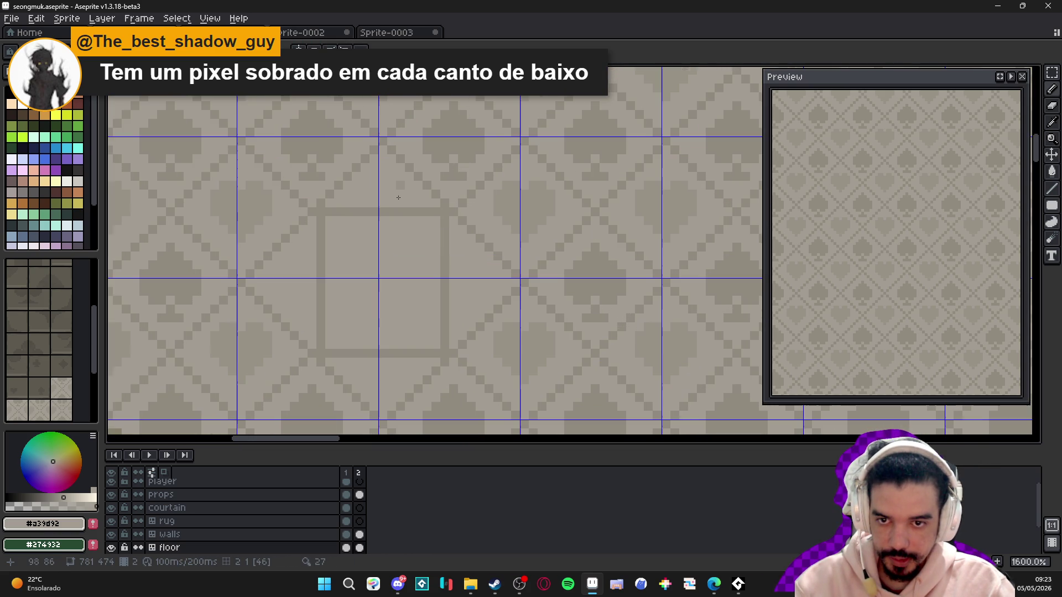
pyautogui.scroll(-2, 311, 247)
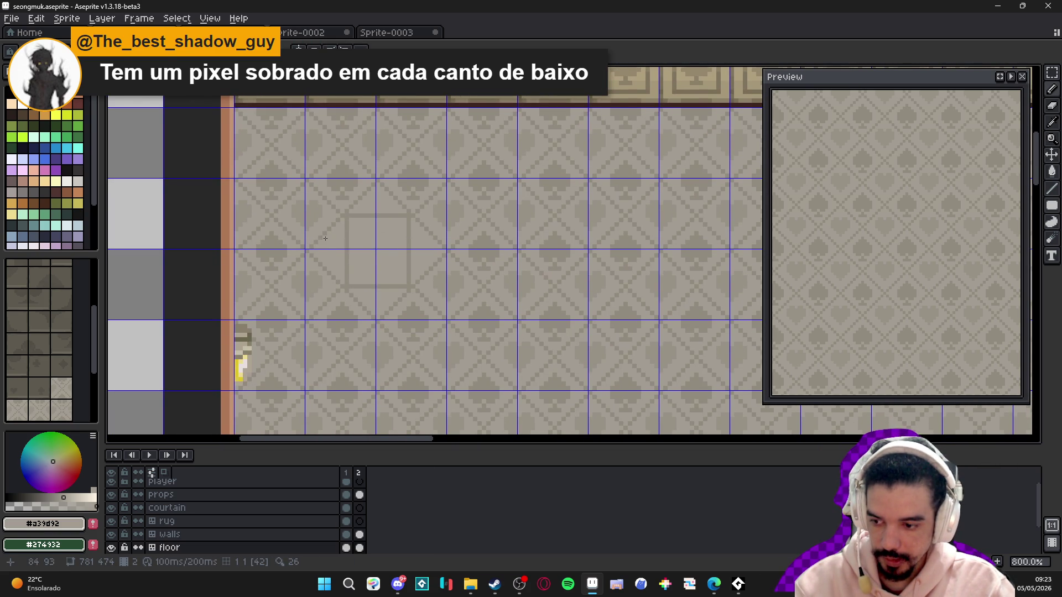
pyautogui.moveTo(310, 238); pyautogui.dragTo(297, 241)
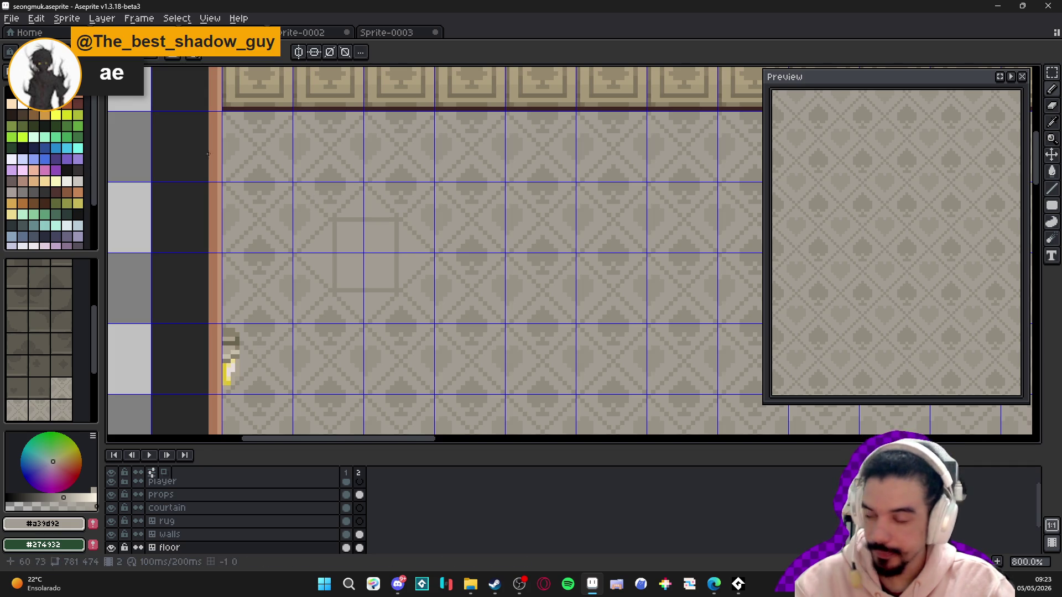
pyautogui.scroll(2, 355, 208)
pyautogui.hotkey('alt', 'Tab')
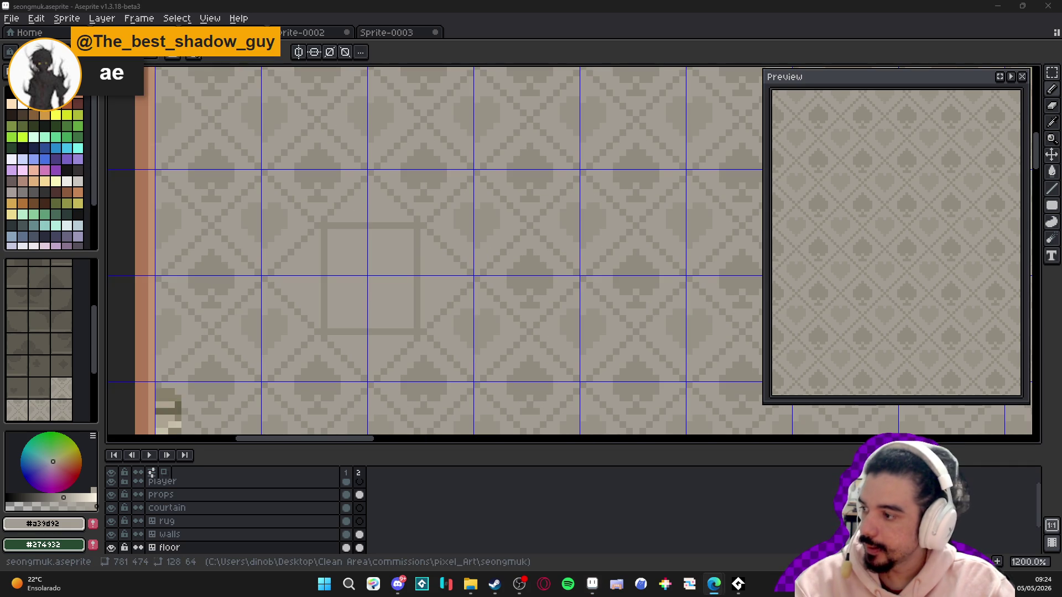
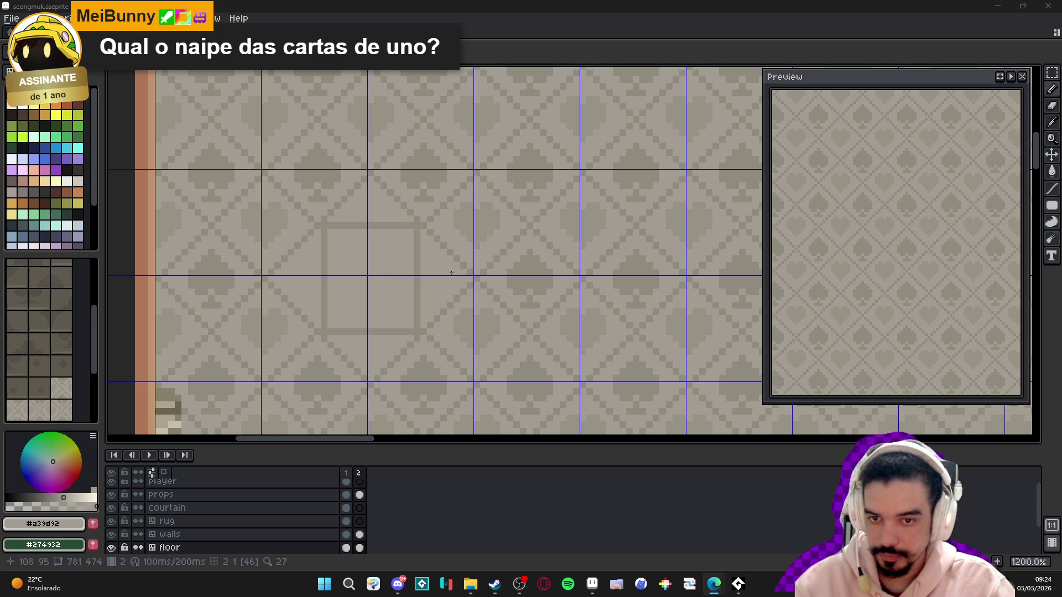
# - Sample the darker floor colour, hide the grid, and undo the stray pencil marks in the floor square
pyautogui.scroll(1, 374, 252)
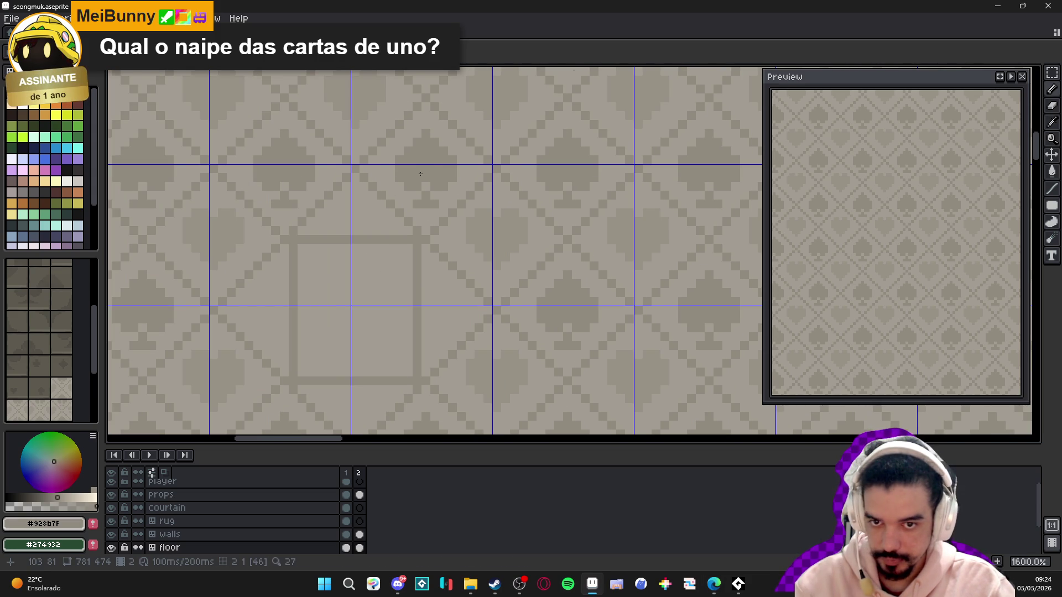
pyautogui.press('alt')
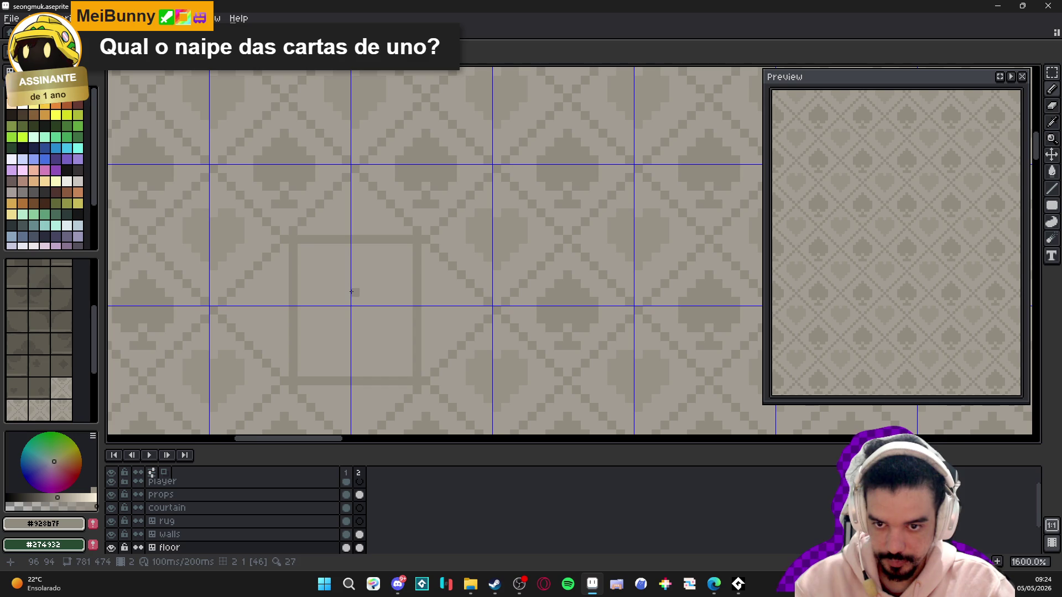
pyautogui.hotkey('ctrl', "'")
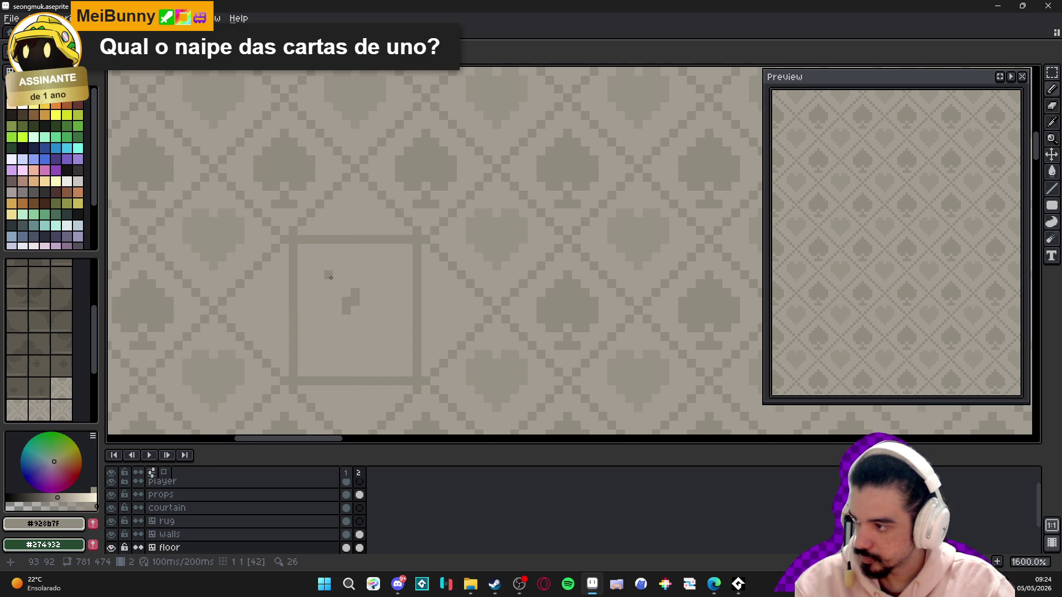
pyautogui.hotkey('ctrl', 'z')
pyautogui.hotkey('ctrl', 'z')
pyautogui.hotkey('ctrl', 'z')
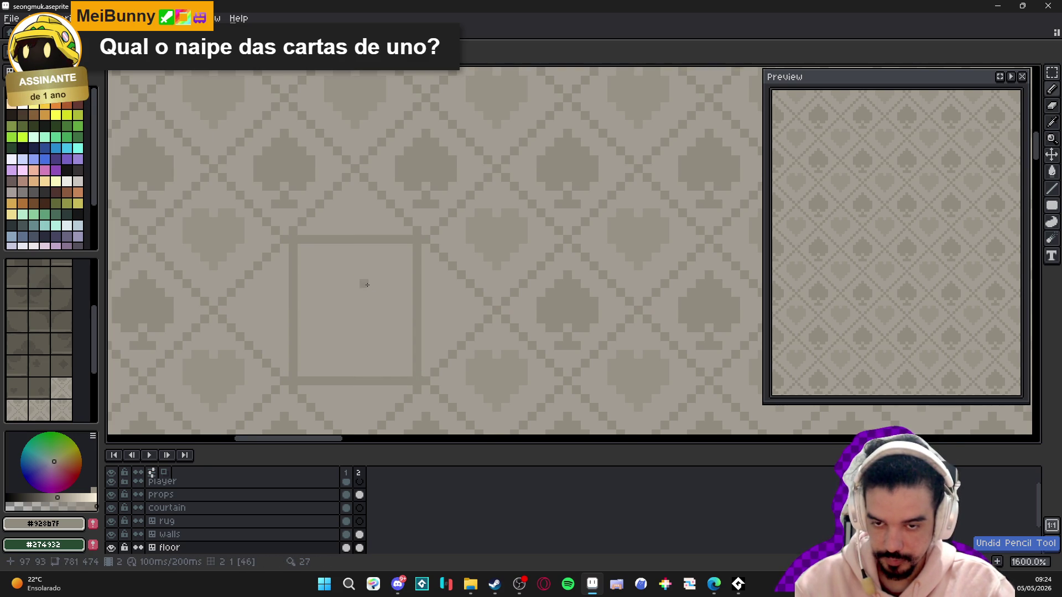
pyautogui.scroll(-4, 376, 299)
pyautogui.scroll(-2, 367, 274)
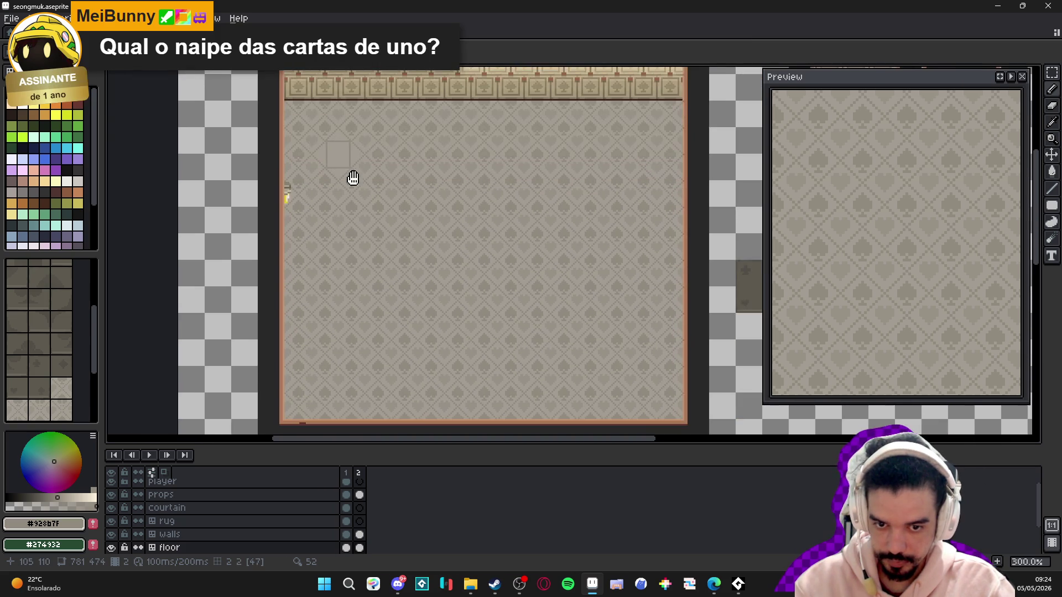
pyautogui.scroll(6, 358, 210)
pyautogui.scroll(1, 361, 204)
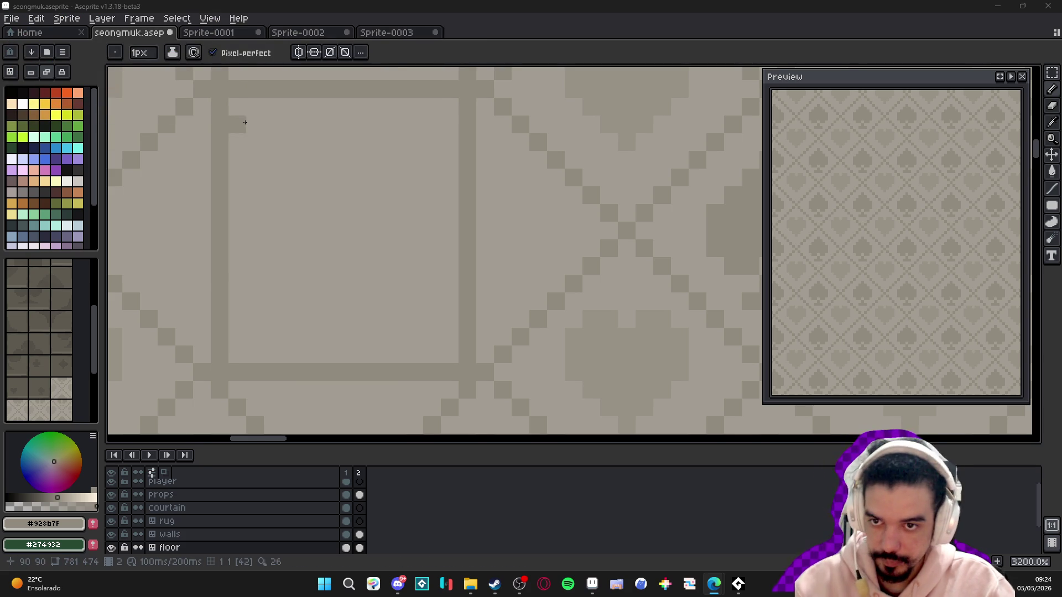
# - Draw the card's top-left corner mark and its top and left edges inside the floor square
pyautogui.moveTo(254, 124)
pyautogui.mouseDown()
pyautogui.moveTo(254, 160)
pyautogui.moveTo(274, 160)
pyautogui.moveTo(290, 135)
pyautogui.mouseUp()
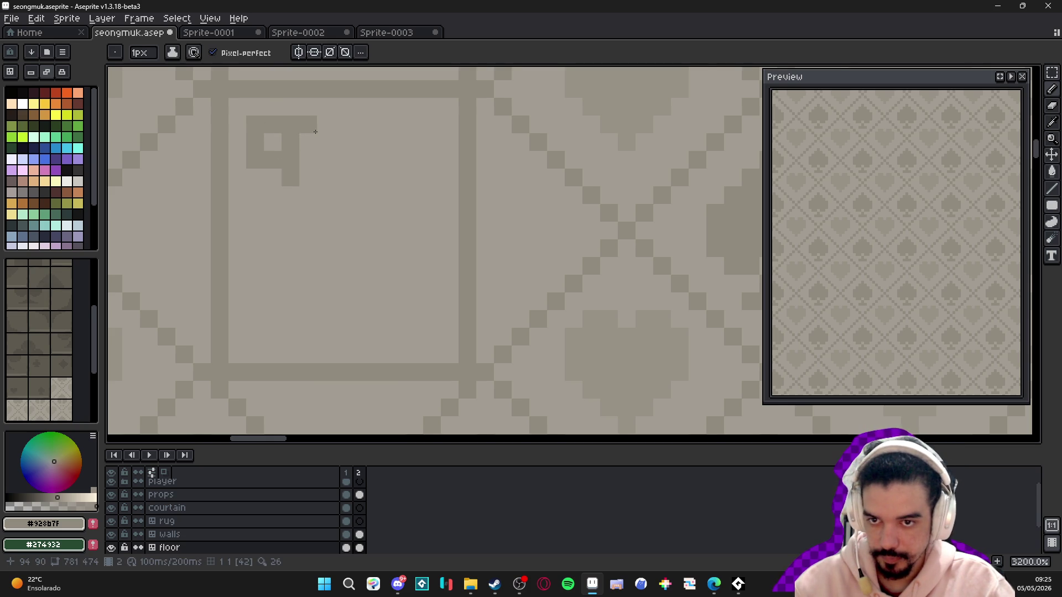
pyautogui.moveTo(325, 125)
pyautogui.mouseDown()
pyautogui.moveTo(429, 128)
pyautogui.moveTo(432, 319)
pyautogui.mouseUp()
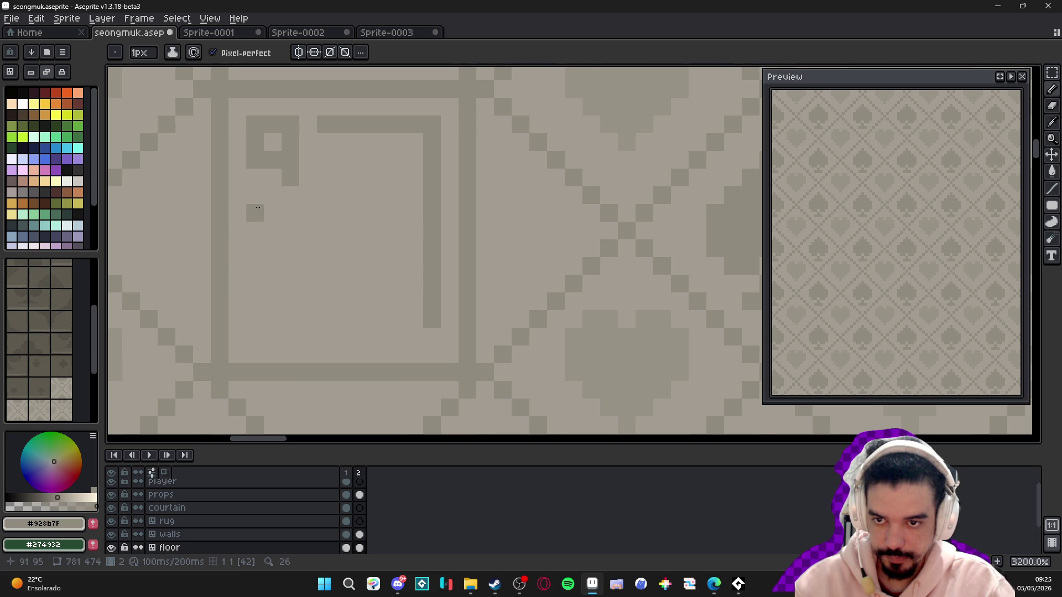
pyautogui.moveTo(255, 195)
pyautogui.mouseDown()
pyautogui.moveTo(256, 327)
pyautogui.moveTo(388, 336)
pyautogui.moveTo(426, 326)
pyautogui.mouseUp()
pyautogui.scroll(-3, 427, 326)
pyautogui.scroll(2, 427, 327)
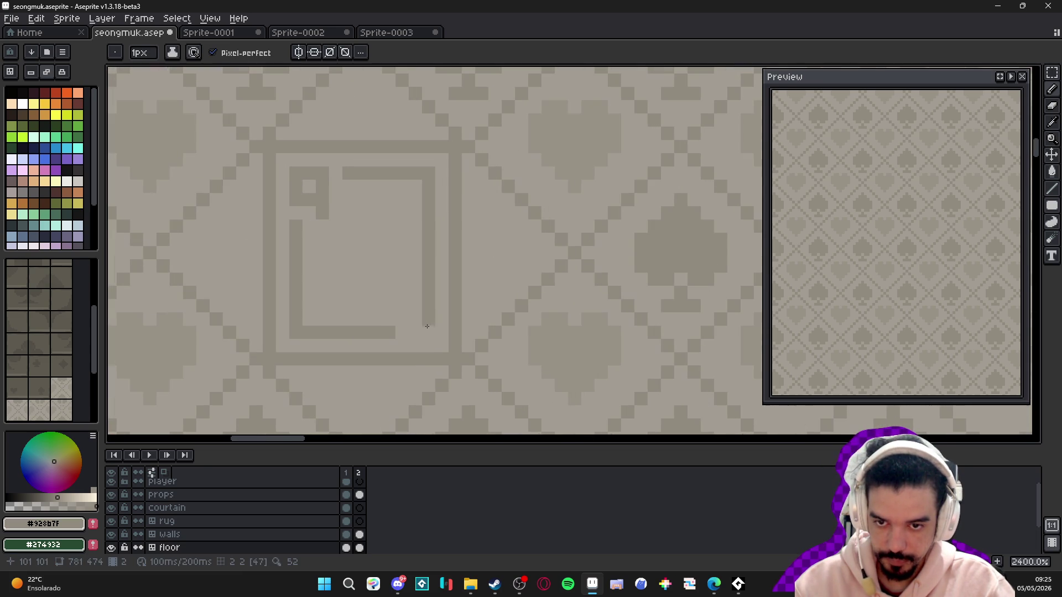
# - Copy the top-left corner mark into the bottom-right corner and repaint stray pixels in the light floor colour
pyautogui.press('m')
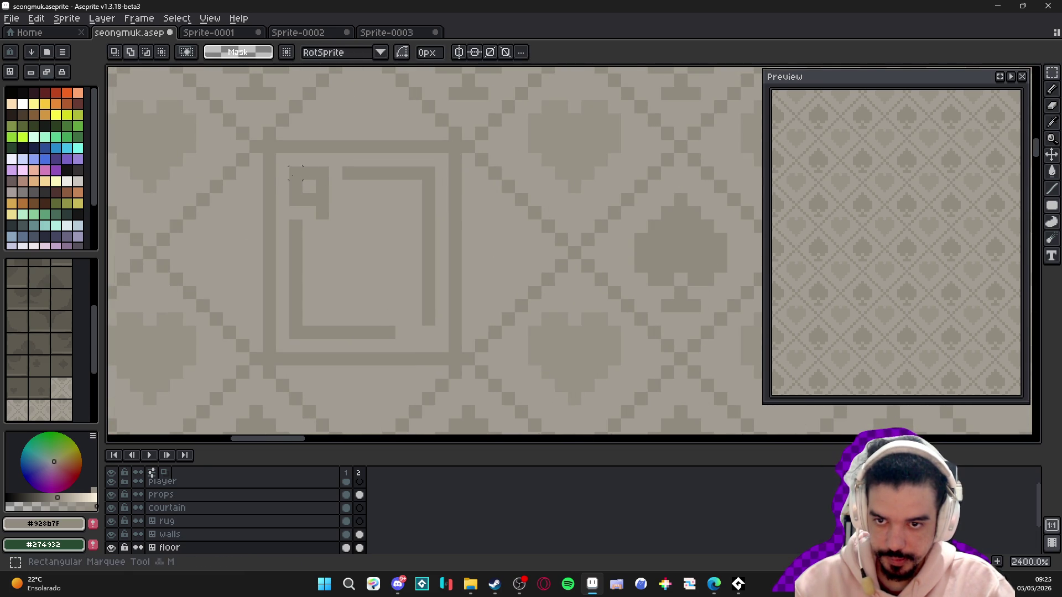
pyautogui.moveTo(289, 166)
pyautogui.mouseDown()
pyautogui.moveTo(443, 396)
pyautogui.moveTo(331, 396)
pyautogui.moveTo(332, 185)
pyautogui.moveTo(434, 327)
pyautogui.mouseUp()
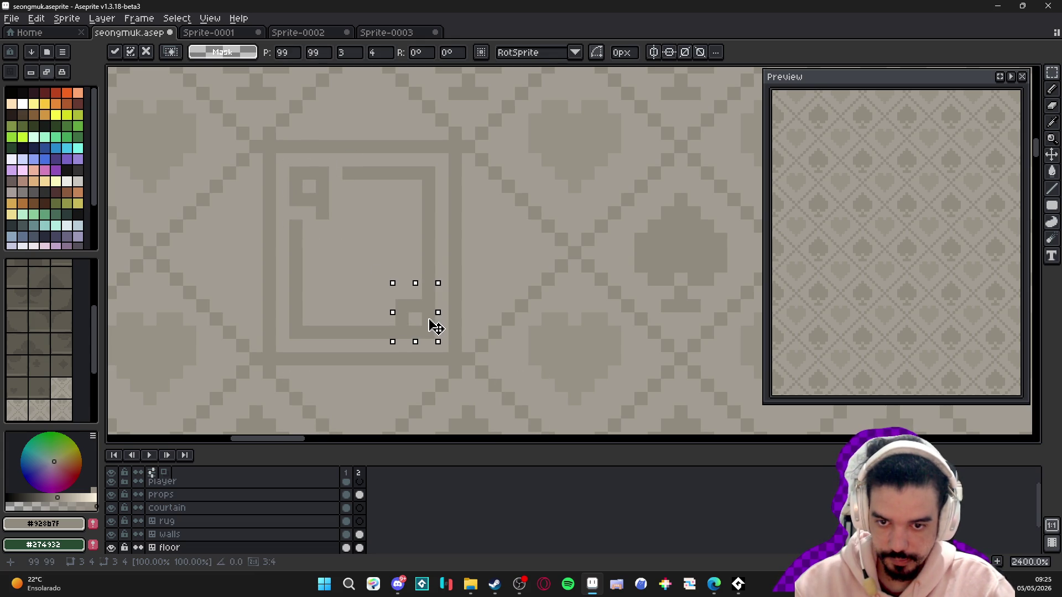
pyautogui.press('b')
pyautogui.keyDown('alt'); pyautogui.click(398, 277); pyautogui.keyUp('alt')
pyautogui.click(428, 292)
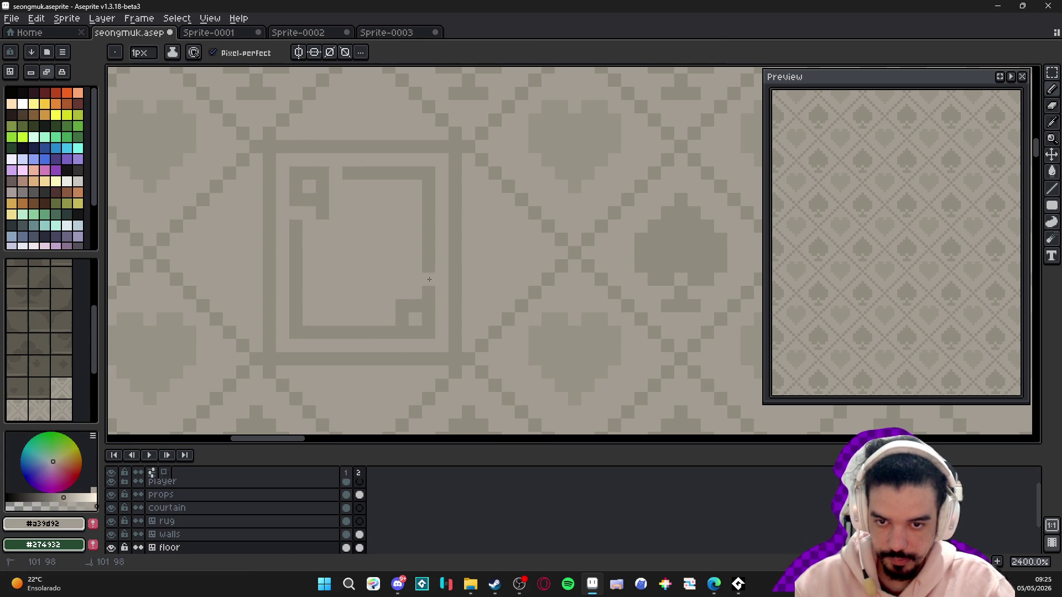
pyautogui.click(376, 332)
pyautogui.scroll(-6, 389, 328)
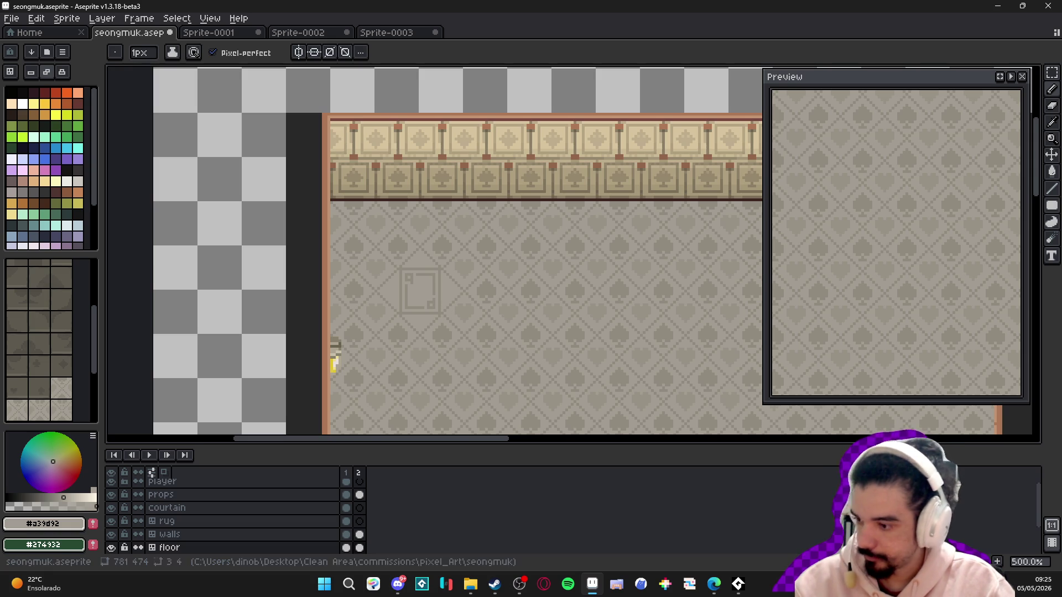
pyautogui.scroll(-1, 411, 288)
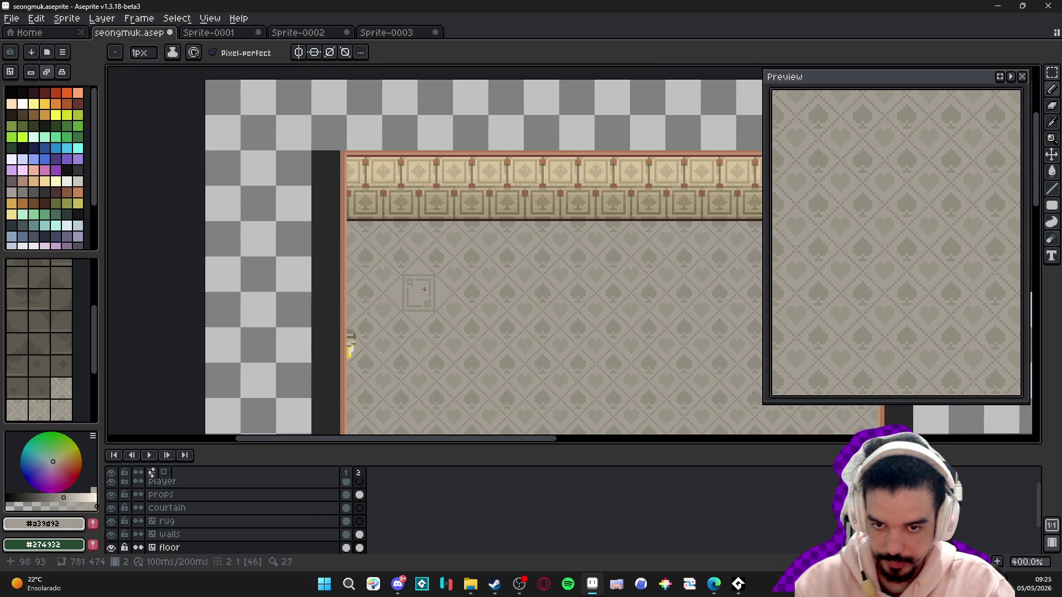
pyautogui.scroll(5, 431, 276)
pyautogui.scroll(1, 459, 333)
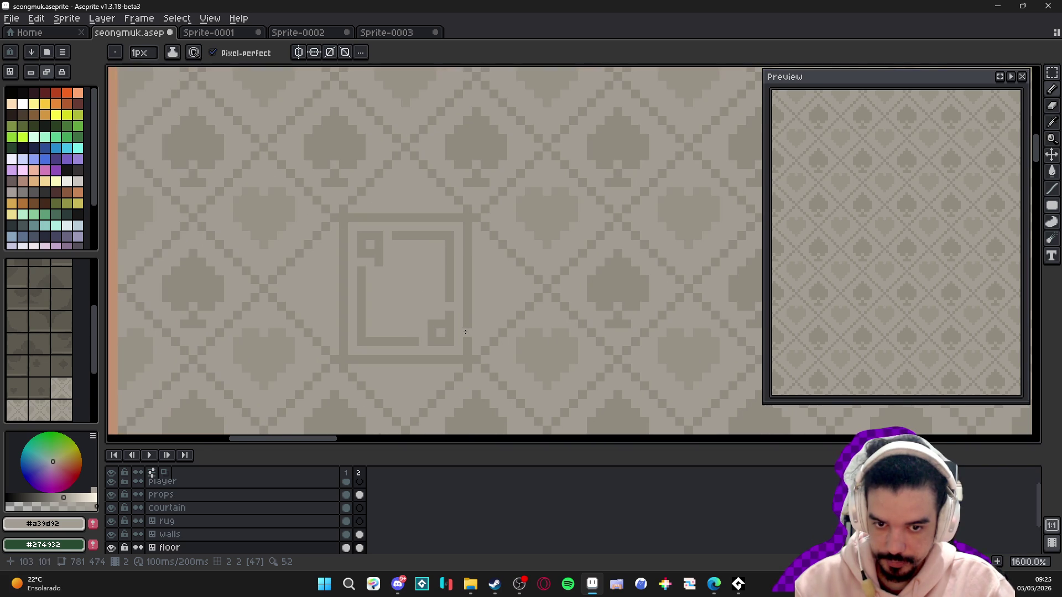
pyautogui.scroll(1, 487, 354)
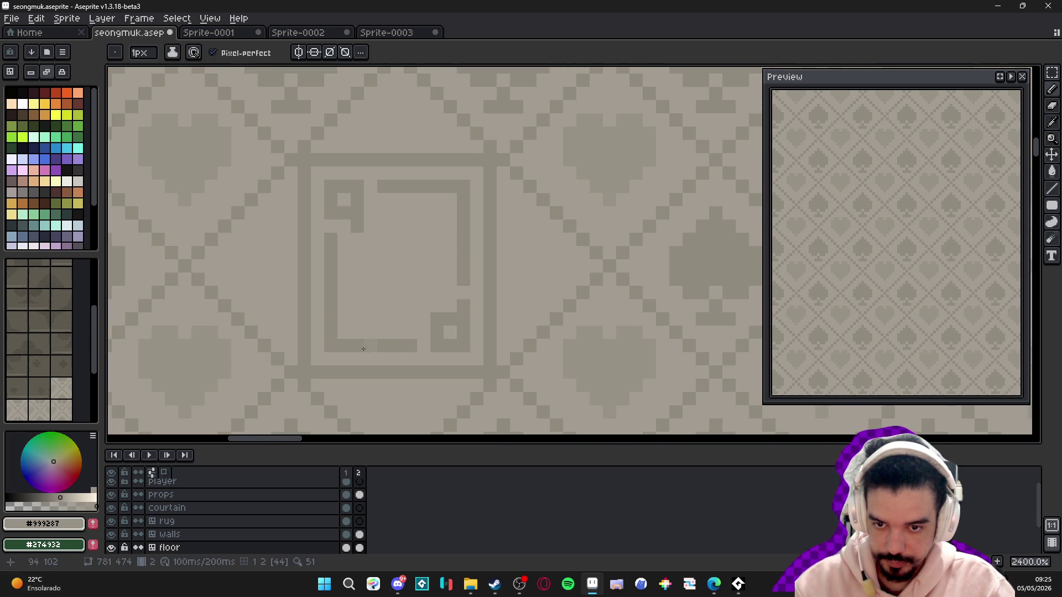
pyautogui.scroll(-1, 356, 348)
pyautogui.scroll(-1, 355, 348)
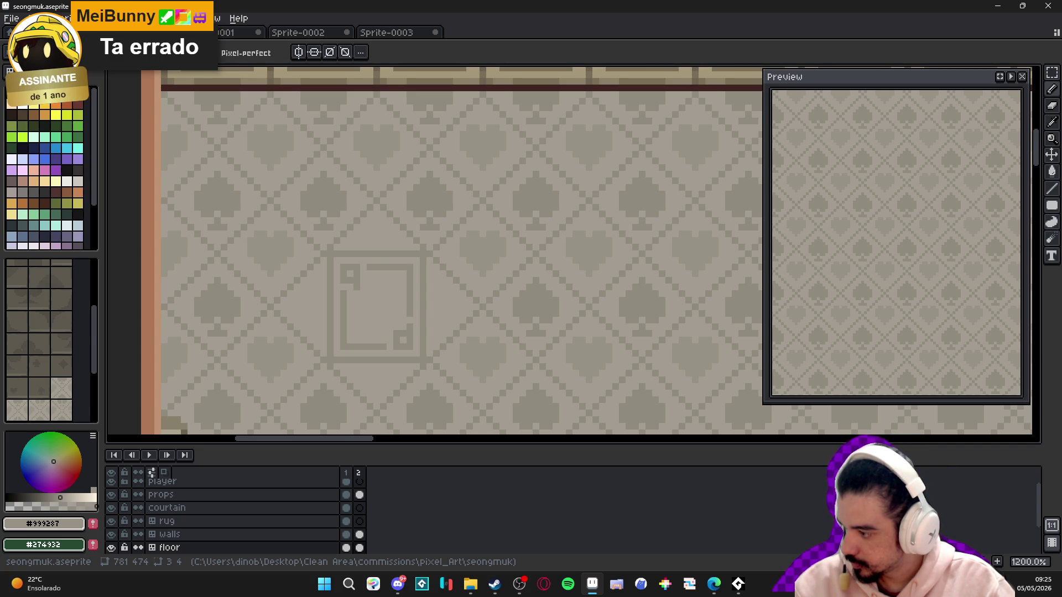
pyautogui.hotkey('alt', 'Tab')
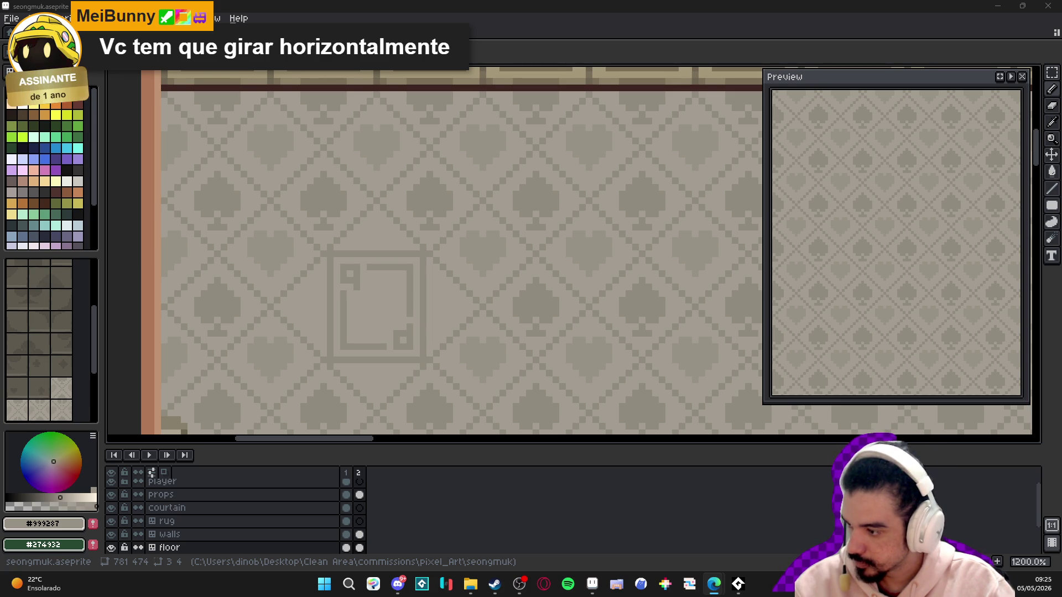
pyautogui.scroll(1, 397, 336)
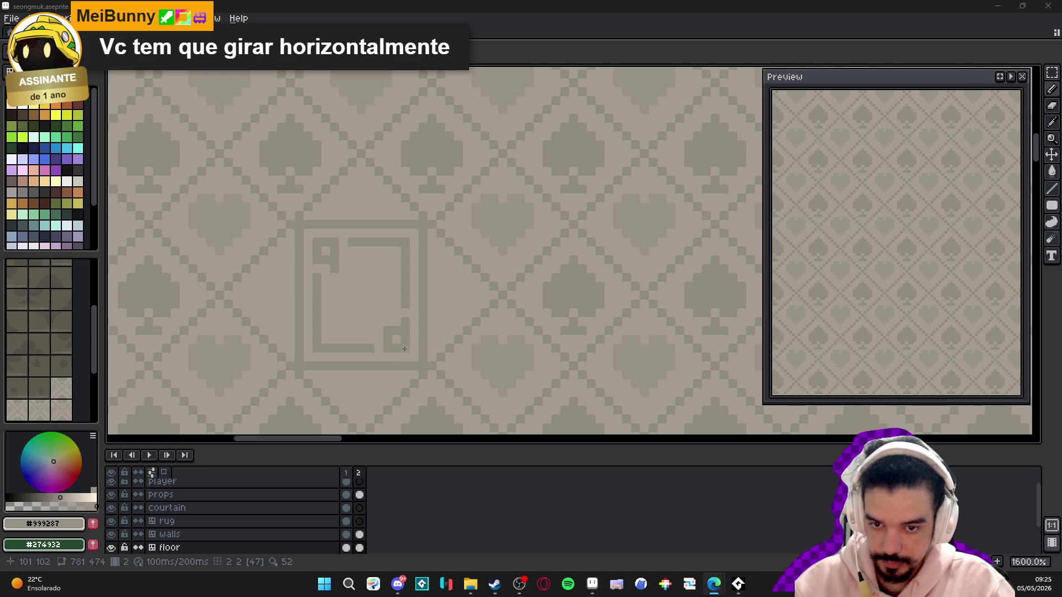
# - Flip the card's bottom-right corner mark horizontally into a b shape
pyautogui.moveTo(404, 349)
pyautogui.mouseDown()
pyautogui.moveTo(394, 317)
pyautogui.moveTo(384, 319)
pyautogui.mouseUp()
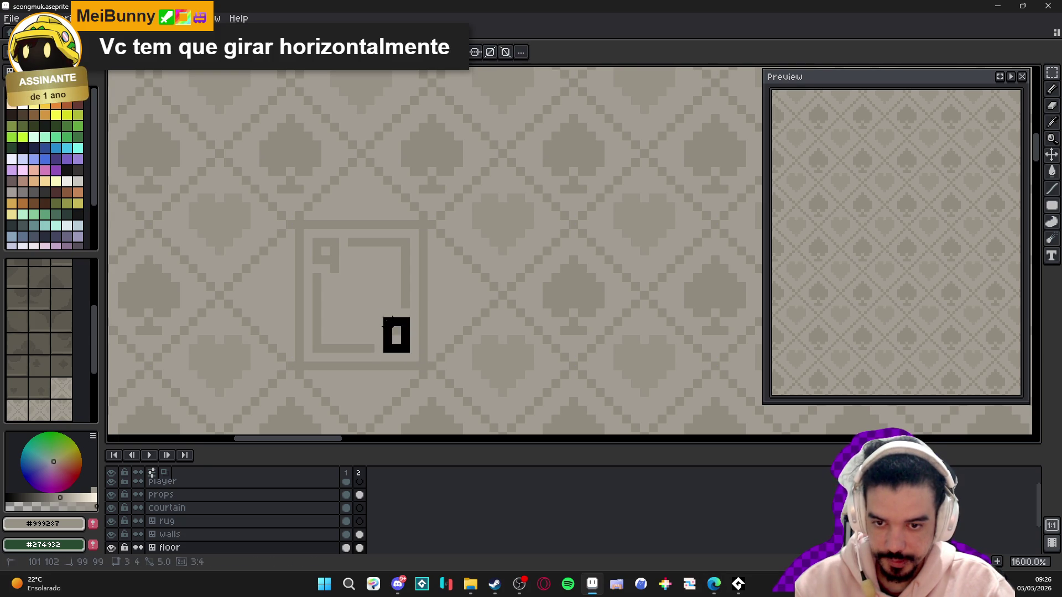
pyautogui.hotkey('shift', 'h')
pyautogui.hotkey('ctrl', 'd')
pyautogui.moveTo(324, 258); pyautogui.dragTo(338, 260)
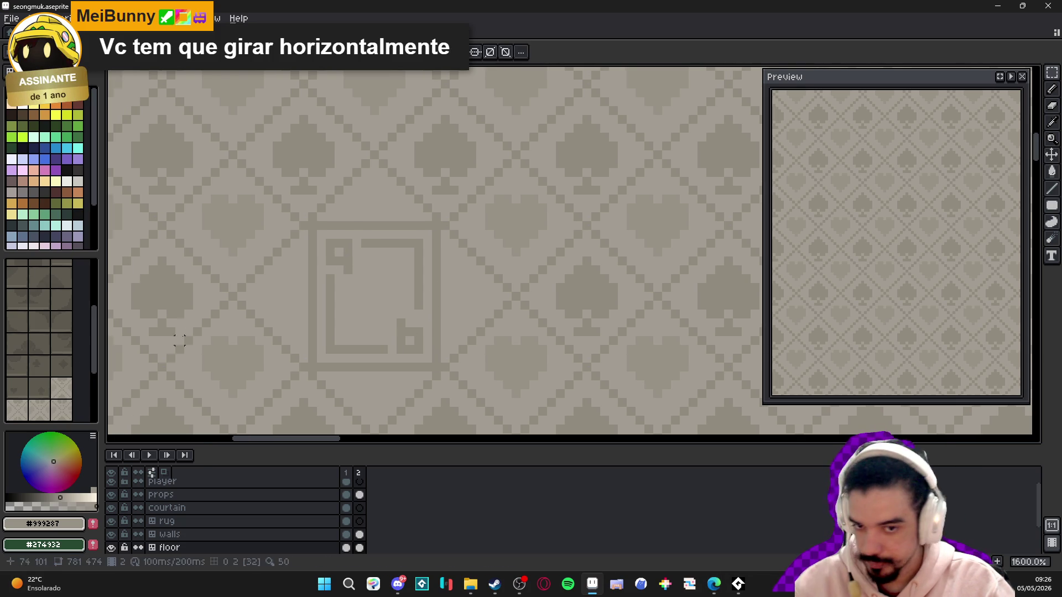
pyautogui.scroll(2, 372, 292)
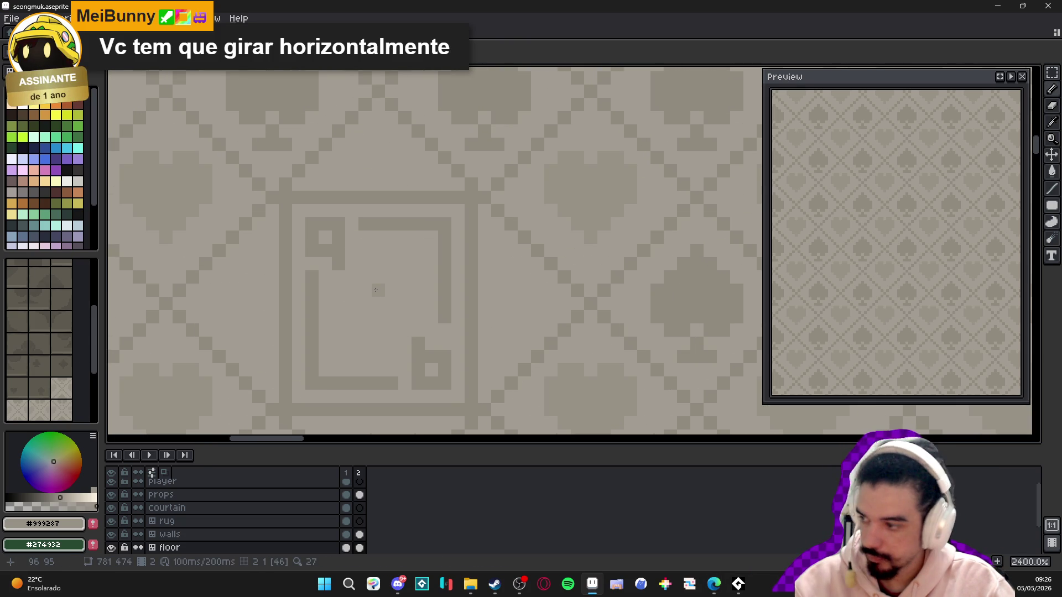
# - Draw a spade symbol in the card's centre from crossed strokes with rounded sides
pyautogui.moveTo(378, 264); pyautogui.dragTo(378, 356)
pyautogui.moveTo(352, 304); pyautogui.dragTo(412, 305)
pyautogui.click(345, 302)
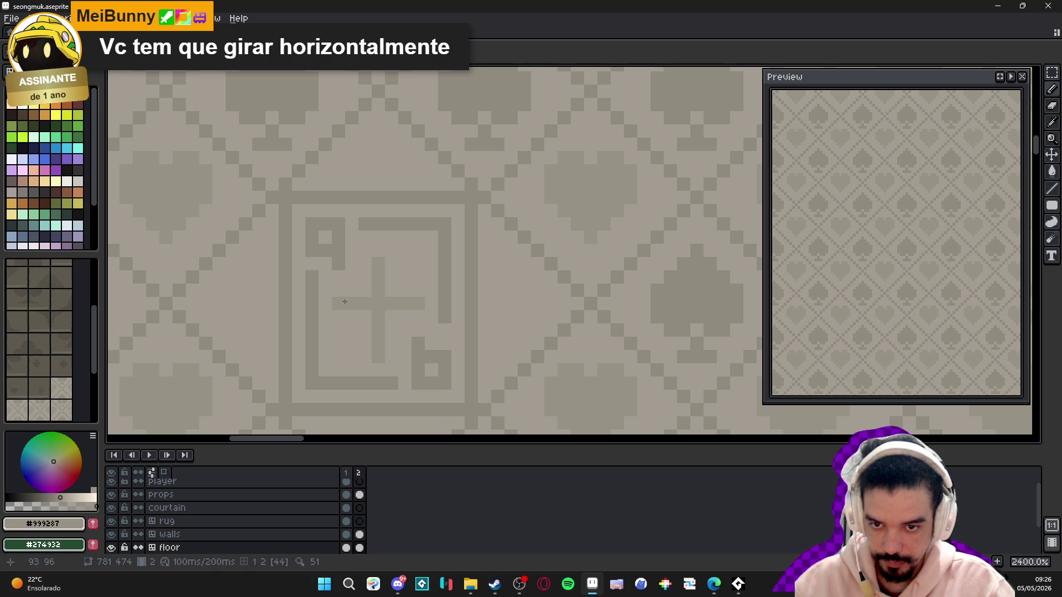
pyautogui.click(365, 290)
pyautogui.click(392, 317)
pyautogui.click(365, 330)
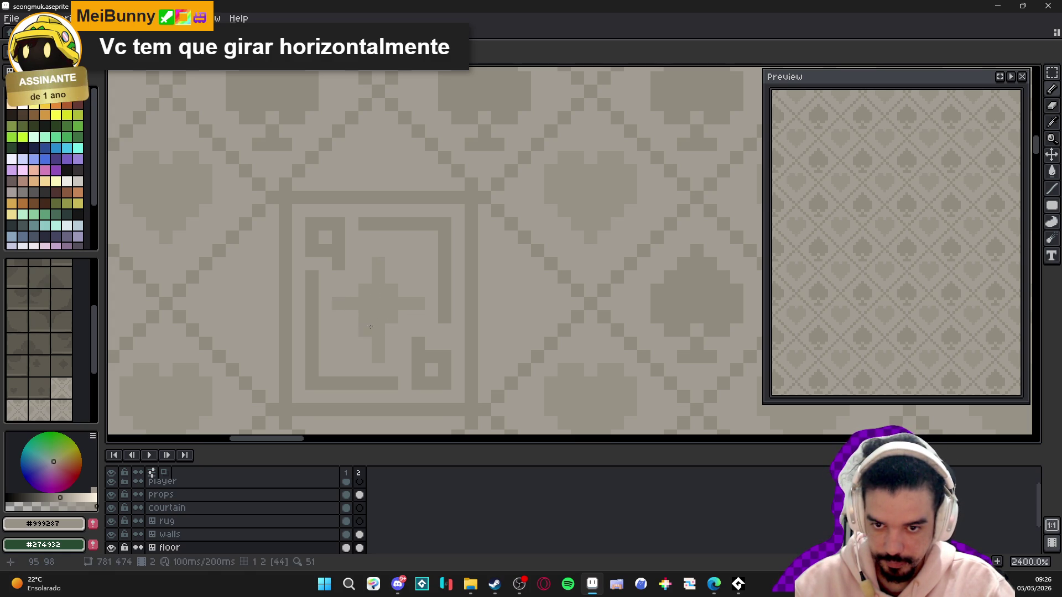
pyautogui.click(391, 278)
pyautogui.click(403, 291)
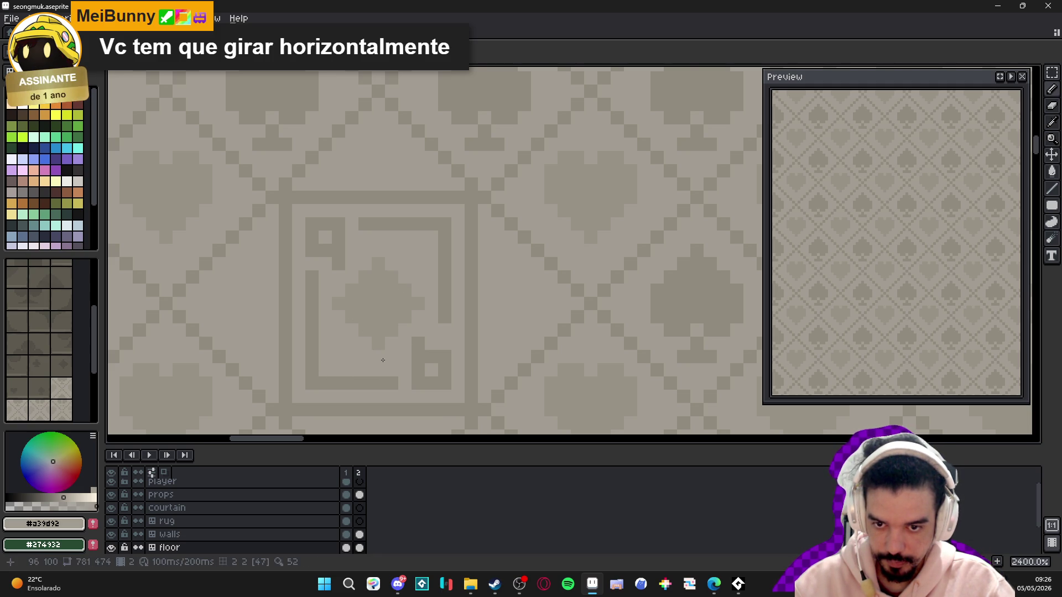
pyautogui.scroll(-6, 410, 385)
pyautogui.scroll(-2, 410, 385)
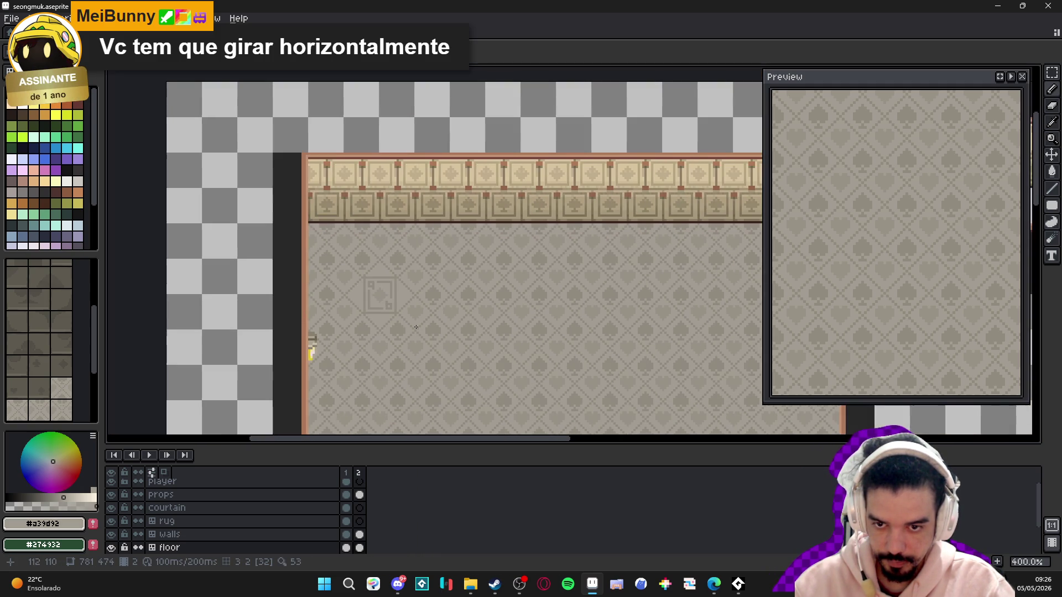
# - Sample the darker and lighter floor colours and turn the grid overlay back on
pyautogui.scroll(6, 392, 293)
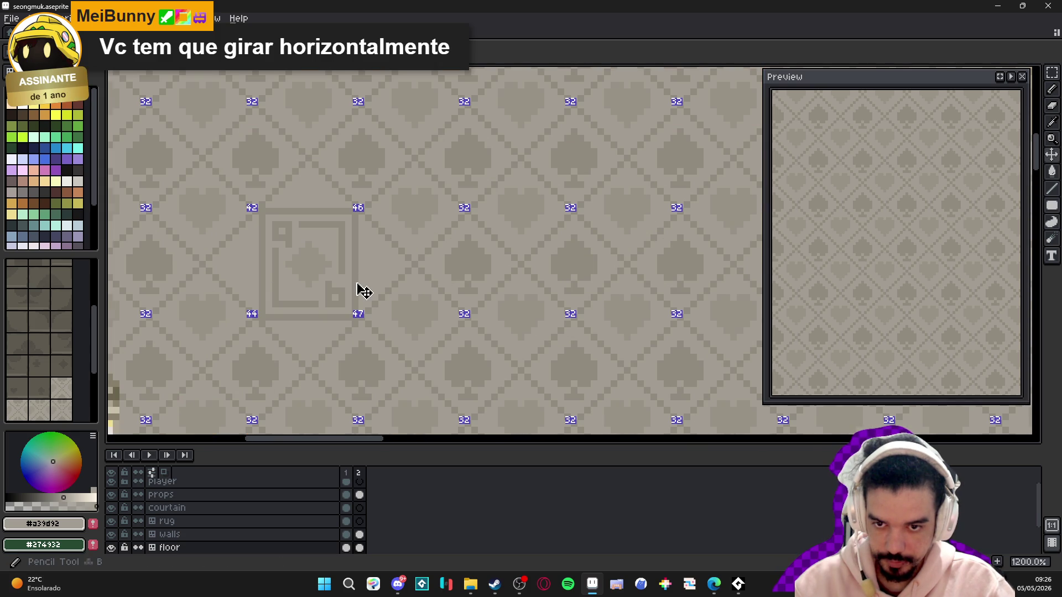
pyautogui.keyDown('alt'); pyautogui.click(357, 264); pyautogui.keyUp('alt')
pyautogui.hotkey('ctrl', "'")
pyautogui.scroll(2, 375, 275)
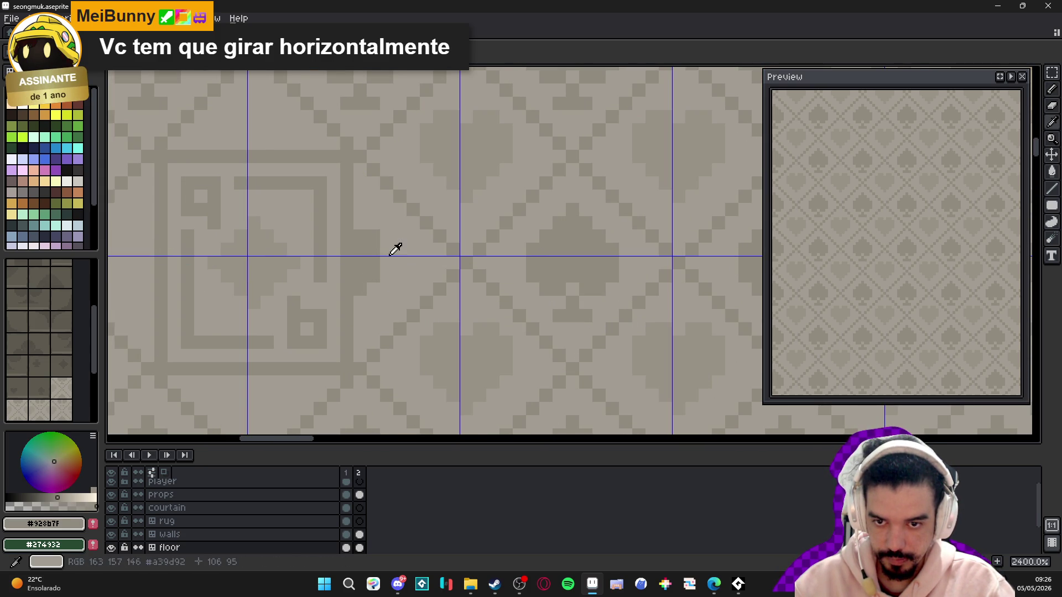
pyautogui.keyDown('alt'); pyautogui.click(377, 258); pyautogui.keyUp('alt')
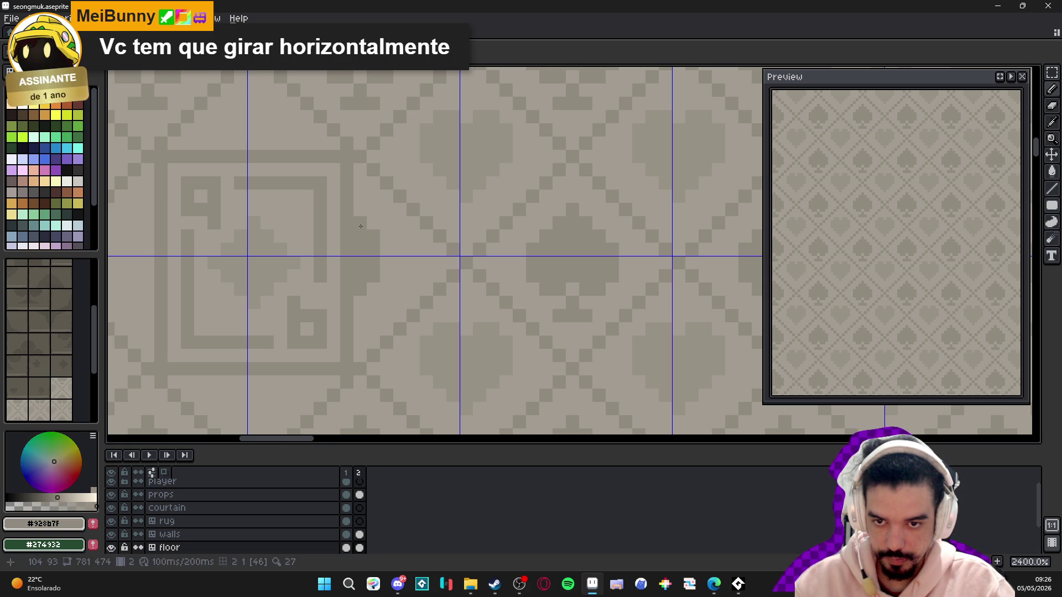
pyautogui.keyDown('alt'); pyautogui.click(373, 273); pyautogui.keyUp('alt')
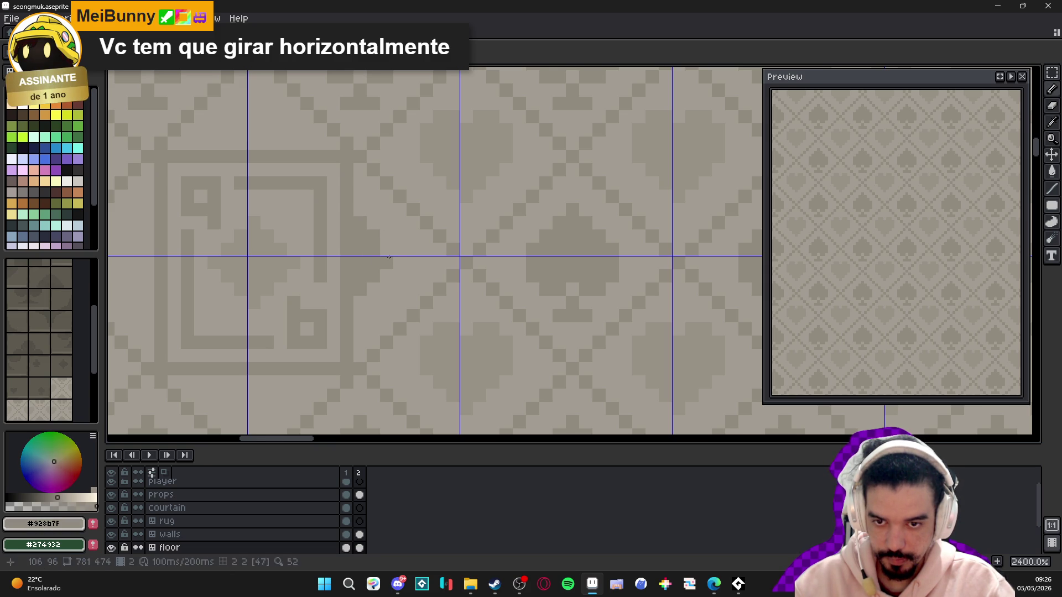
pyautogui.moveTo(267, 273); pyautogui.dragTo(380, 295)
pyautogui.scroll(-6, 465, 284)
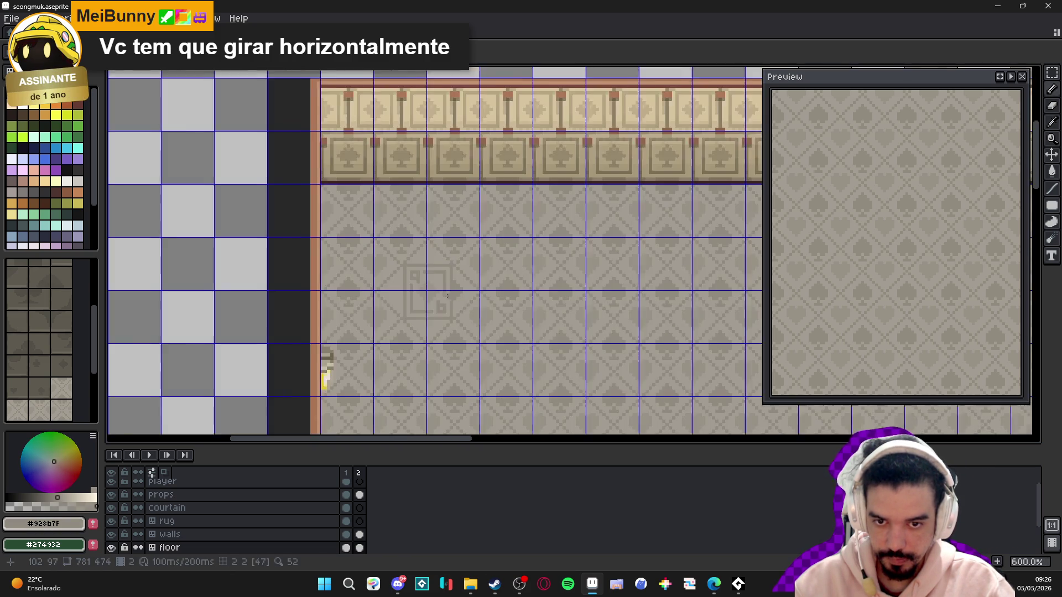
pyautogui.scroll(1, 454, 314)
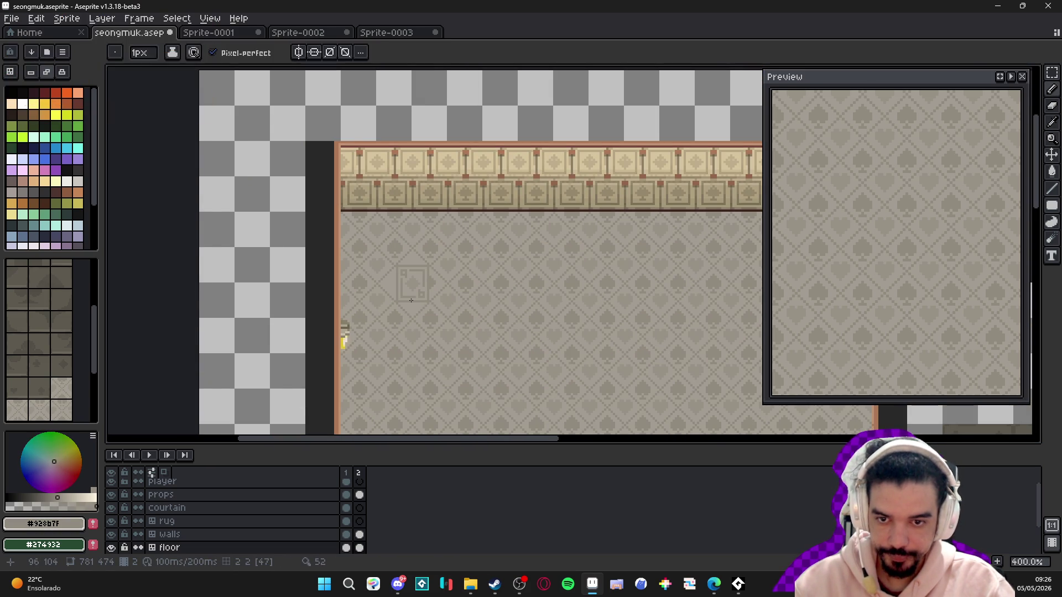
pyautogui.scroll(6, 453, 314)
pyautogui.scroll(-1, 603, 245)
# - Paste the copied pixels and place them 14 pixels right onto the card
pyautogui.hotkey('ctrl', 'v')
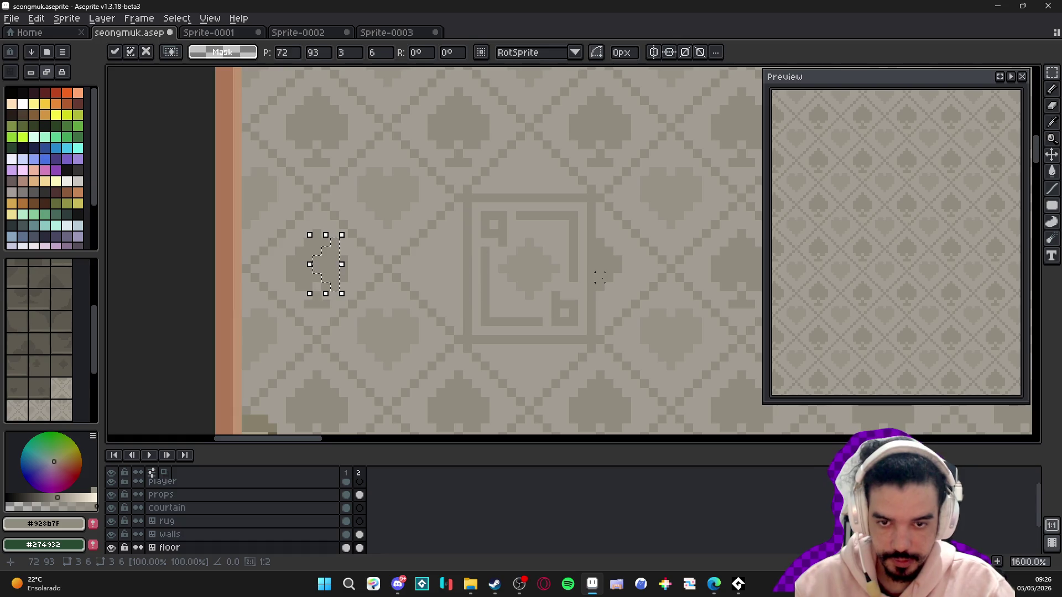
pyautogui.moveTo(352, 268)
pyautogui.mouseDown()
pyautogui.moveTo(365, 279)
pyautogui.moveTo(451, 270)
pyautogui.mouseUp()
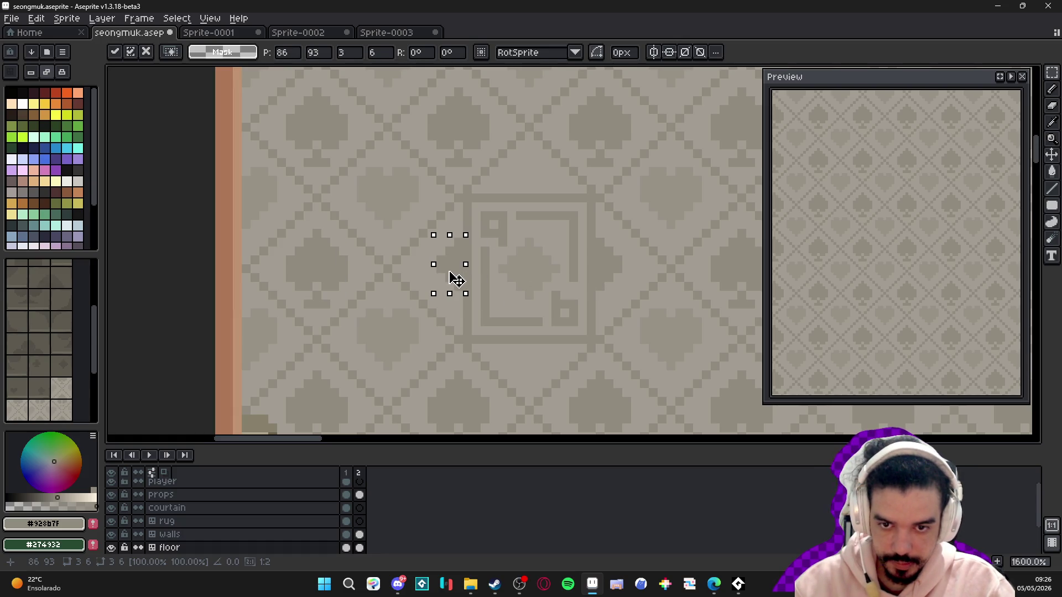
pyautogui.press('Return')
pyautogui.scroll(-3, 588, 298)
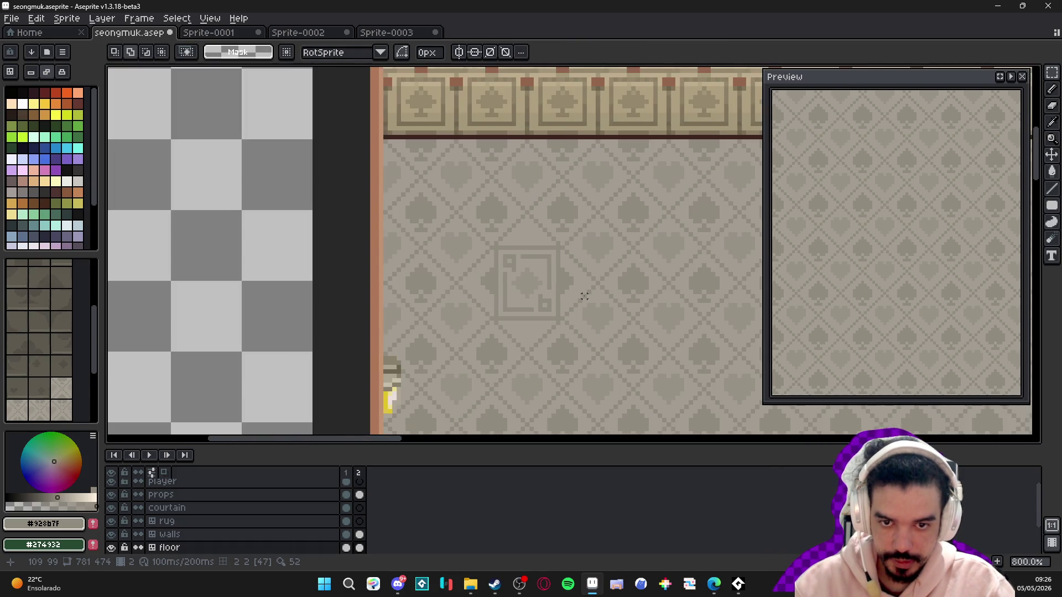
pyautogui.scroll(1, 528, 291)
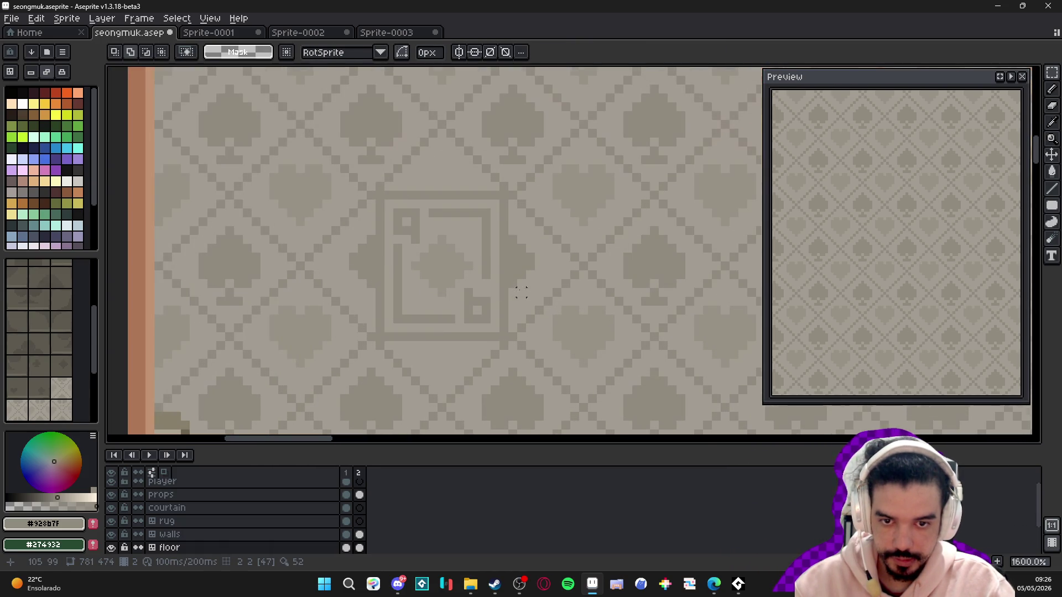
# - Retouch the card's centre pip in light and dark floor colours, adding a straight vertical pixel line
pyautogui.press('b')
pyautogui.scroll(-3, 439, 291)
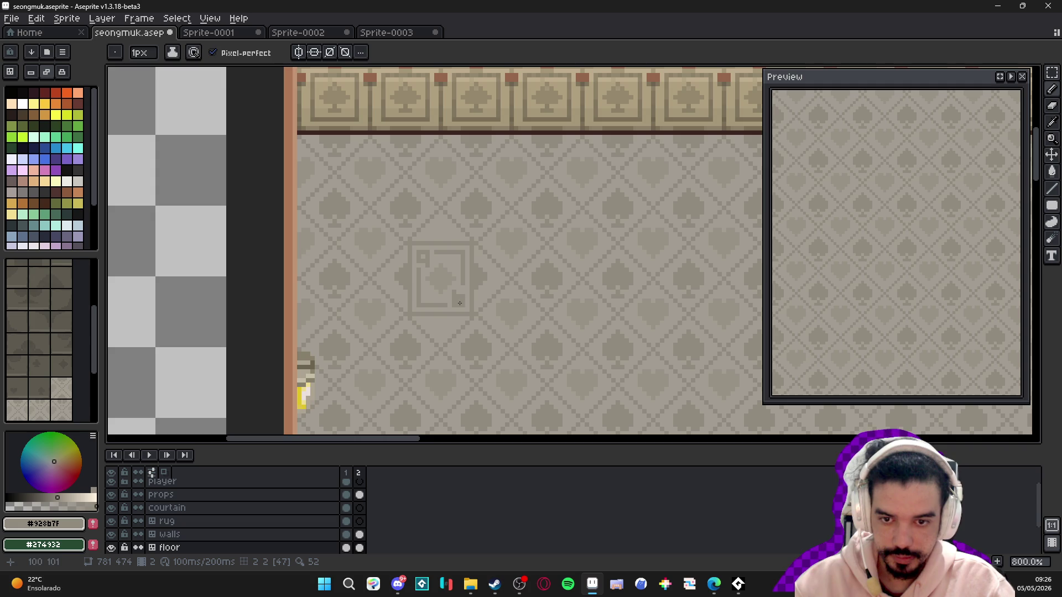
pyautogui.scroll(1, 460, 303)
pyautogui.keyDown('alt'); pyautogui.click(439, 273); pyautogui.keyUp('alt')
pyautogui.scroll(1, 439, 273)
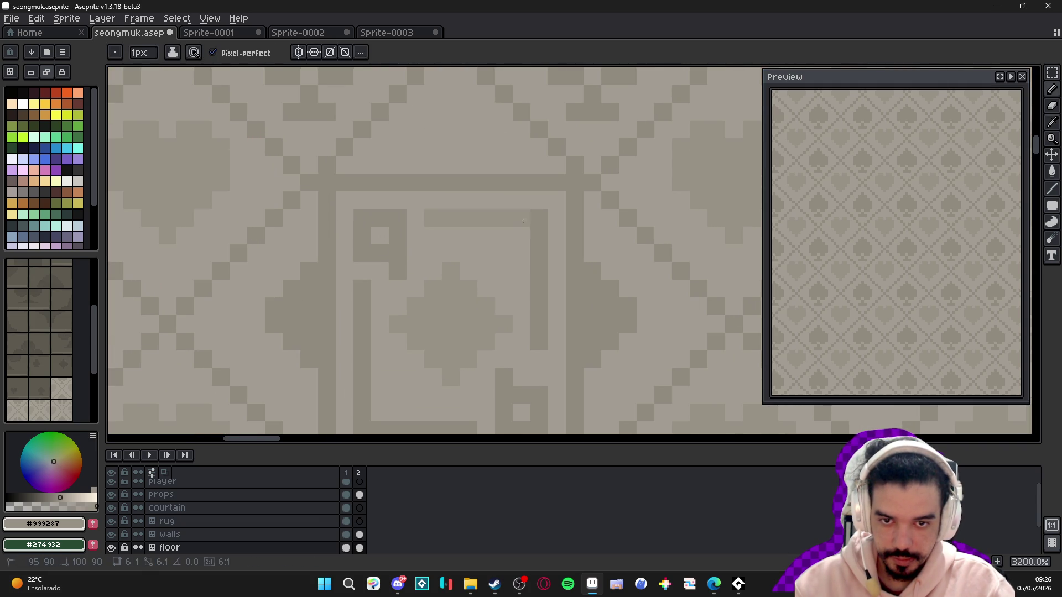
pyautogui.moveTo(480, 423); pyautogui.dragTo(534, 290)
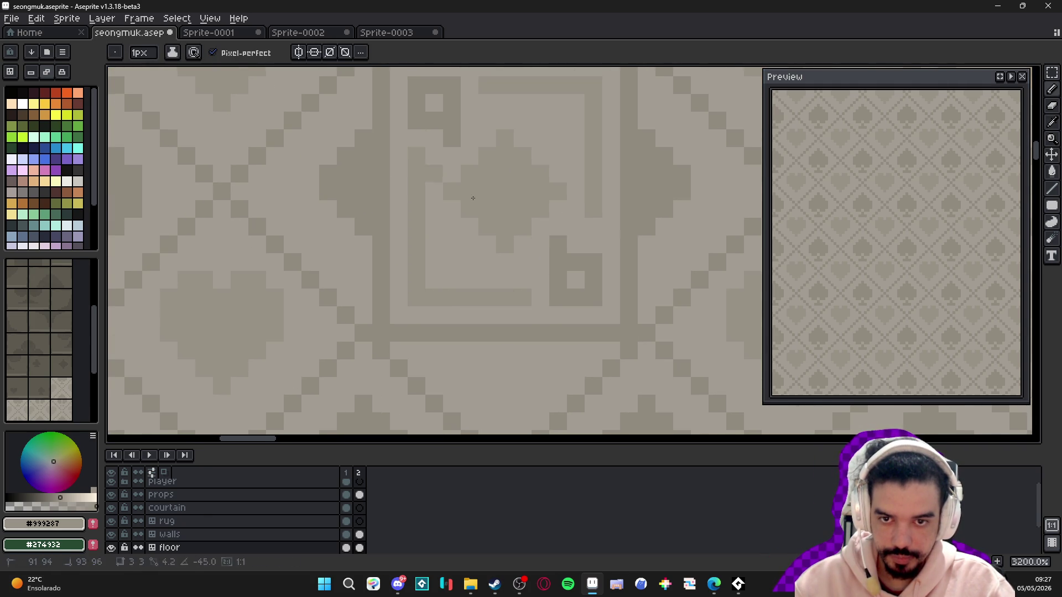
pyautogui.keyDown('alt'); pyautogui.click(562, 293); pyautogui.keyUp('alt')
pyautogui.press('g')
pyautogui.scroll(-1, 478, 280)
pyautogui.scroll(-3, 478, 281)
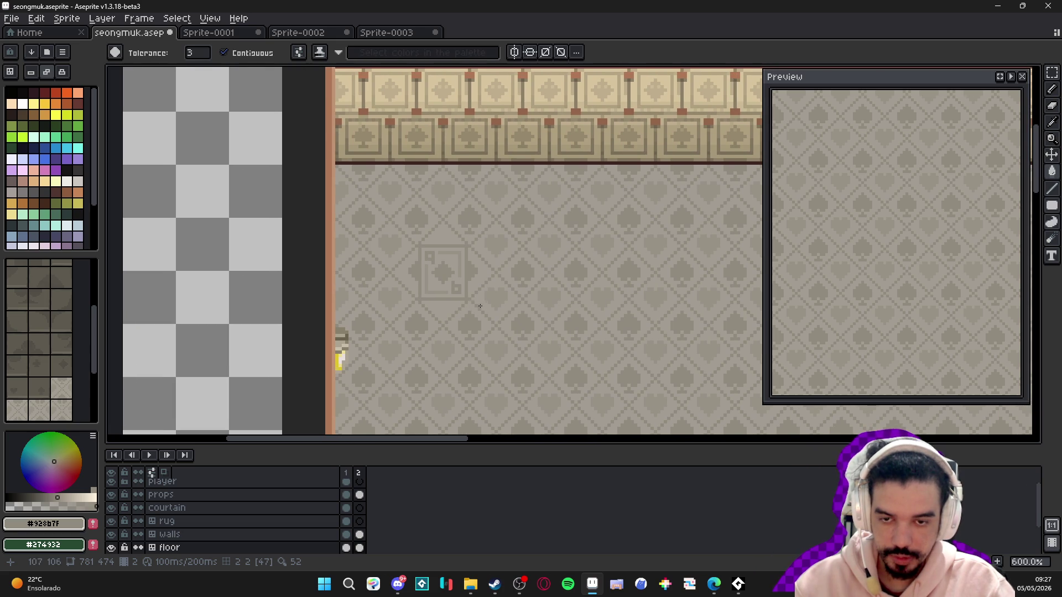
pyautogui.scroll(3, 452, 293)
pyautogui.keyDown('alt'); pyautogui.click(388, 272); pyautogui.keyUp('alt')
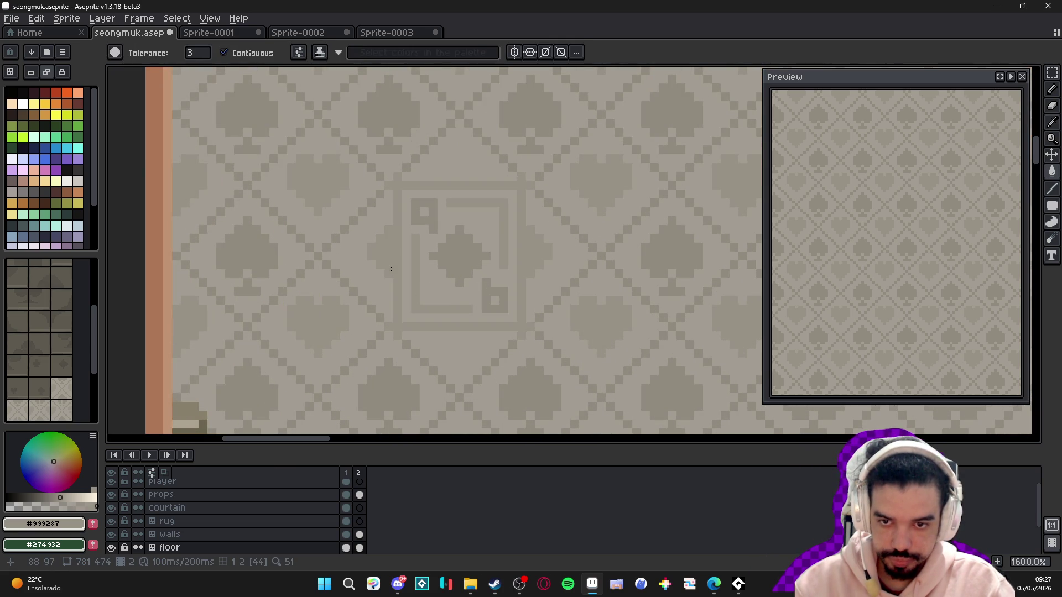
pyautogui.press('b')
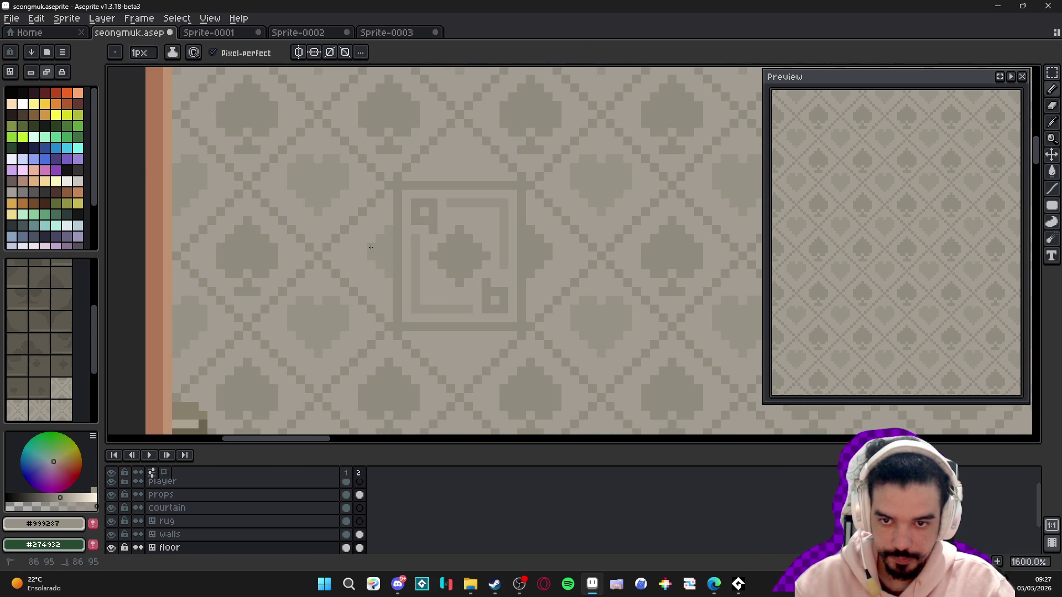
pyautogui.press('shift')
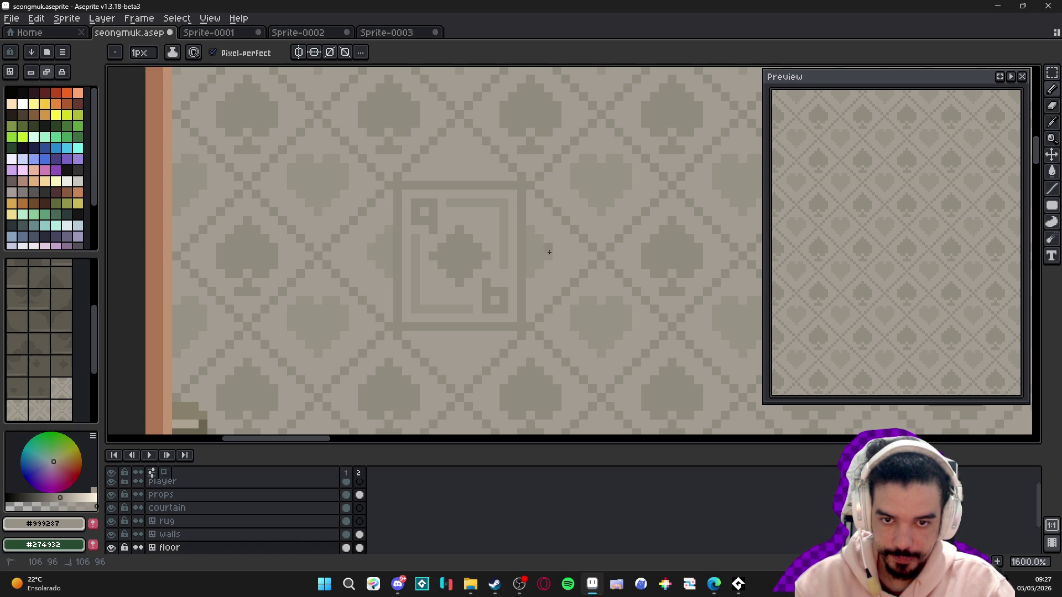
# - Show the tile grid over the upper floor below the top wall and sample a floor colour
pyautogui.scroll(-4, 550, 251)
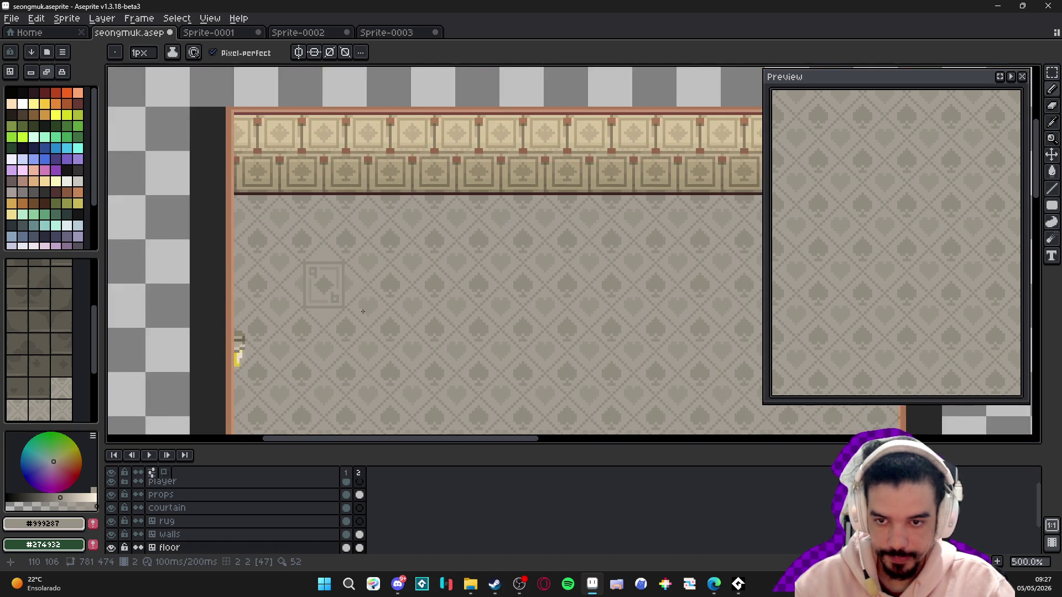
pyautogui.scroll(-1, 407, 315)
pyautogui.moveTo(421, 309); pyautogui.dragTo(433, 307)
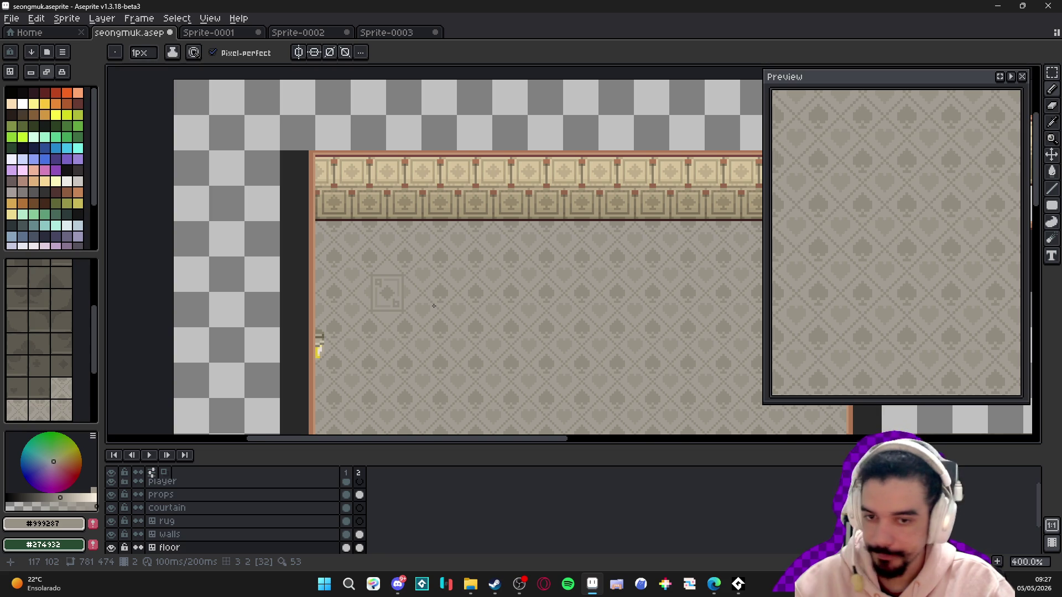
pyautogui.moveTo(412, 312); pyautogui.dragTo(421, 260)
pyautogui.scroll(-1, 467, 297)
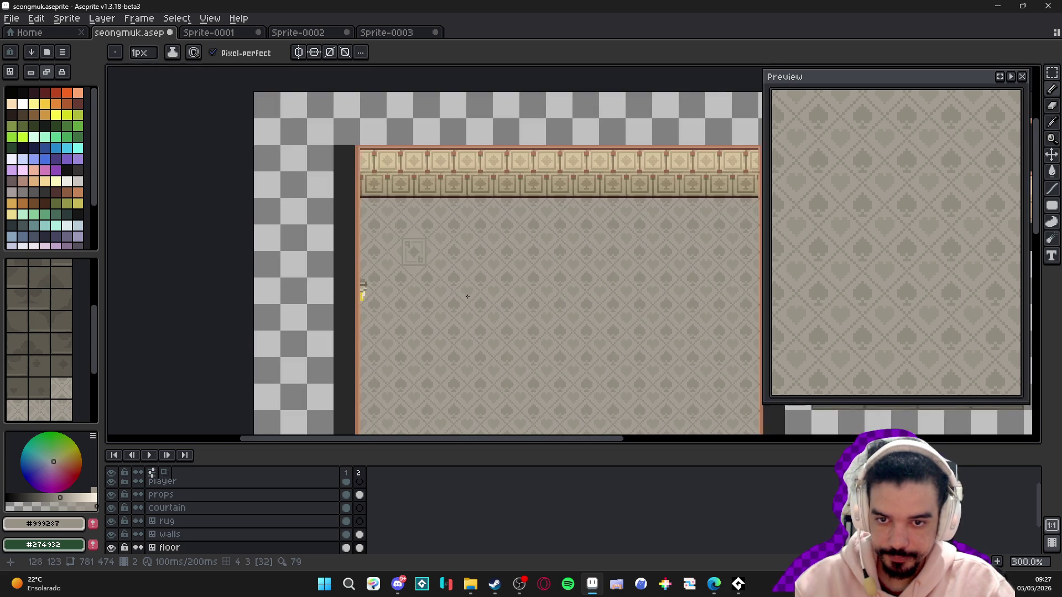
pyautogui.moveTo(467, 297); pyautogui.dragTo(407, 236)
pyautogui.hotkey('ctrl', "'")
pyautogui.scroll(7, 365, 213)
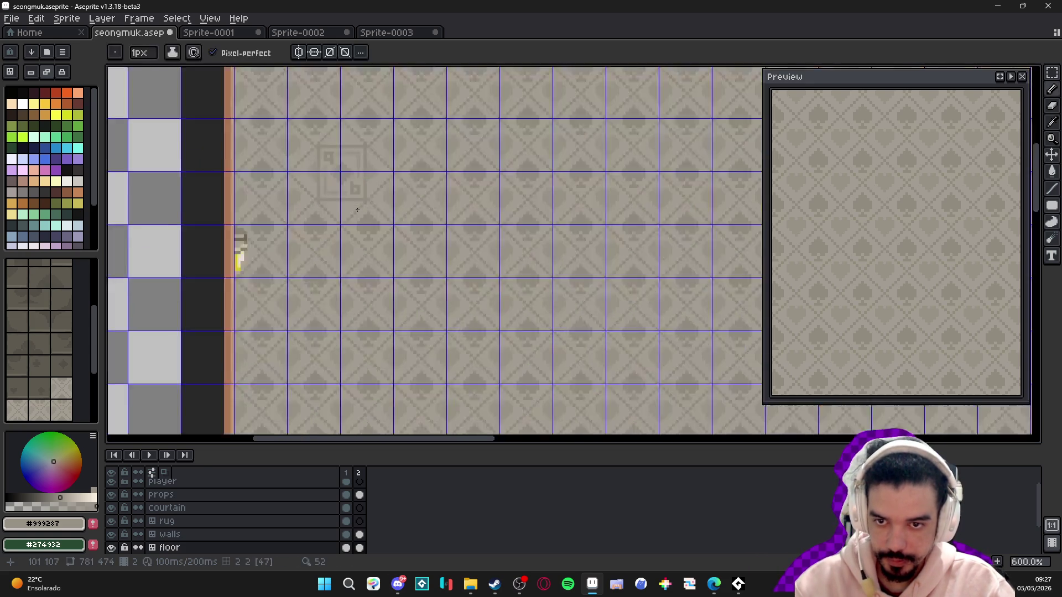
pyautogui.moveTo(301, 139); pyautogui.dragTo(321, 222)
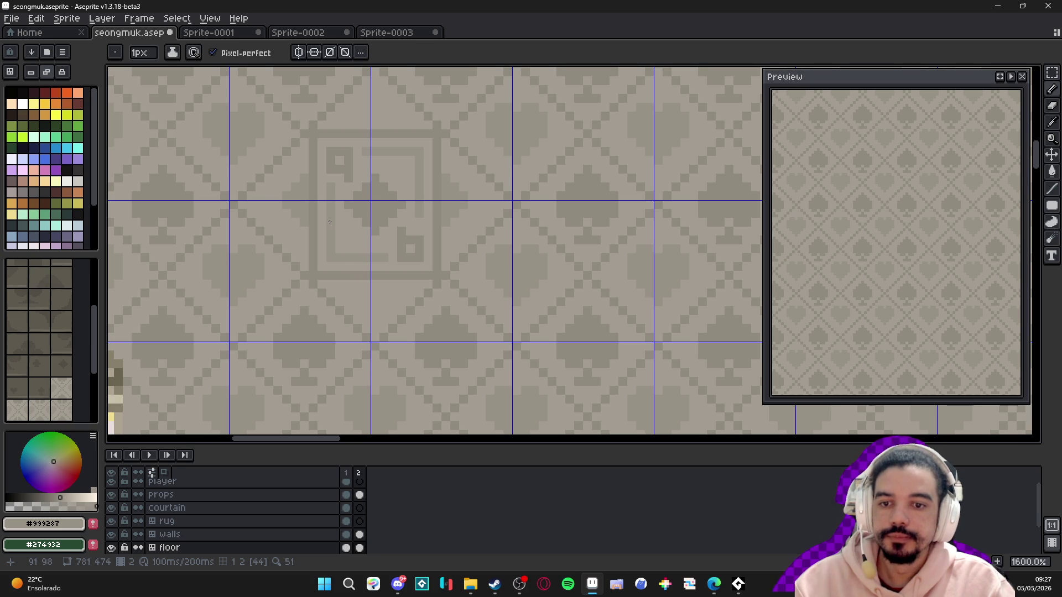
pyautogui.press('alt')
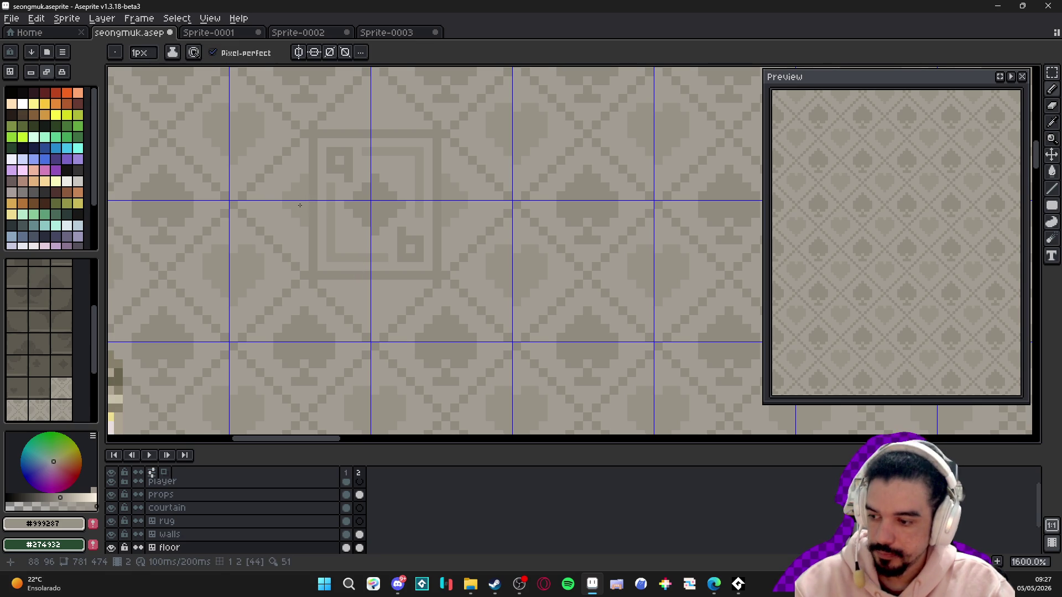
pyautogui.scroll(3, 304, 214)
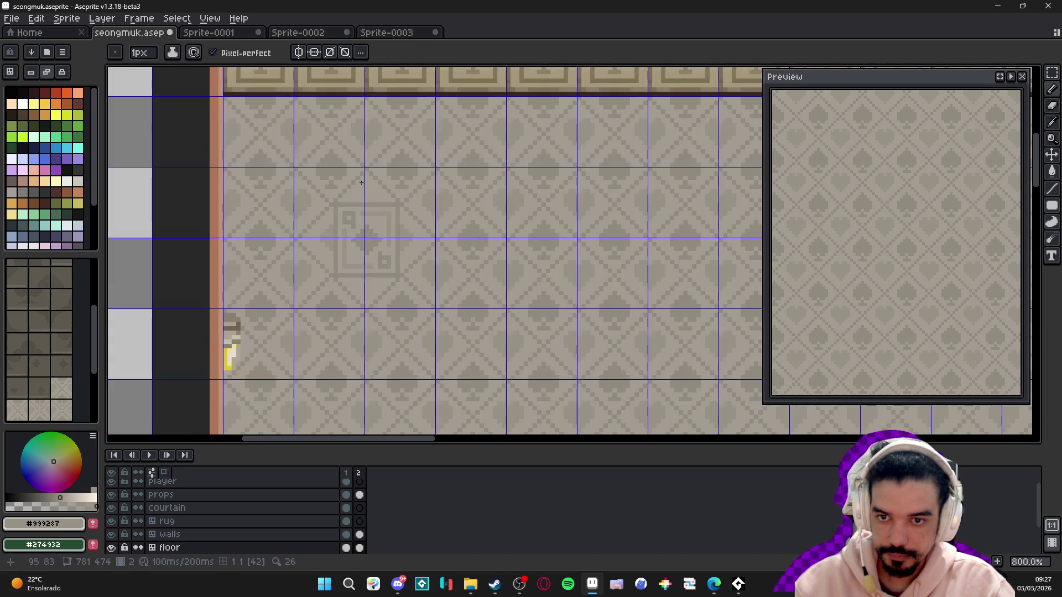
# - Select a thin vertical strip beside the card and retouch nearby pixels with the Pencil at high zoom
pyautogui.press('m')
pyautogui.moveTo(297, 254); pyautogui.dragTo(308, 308)
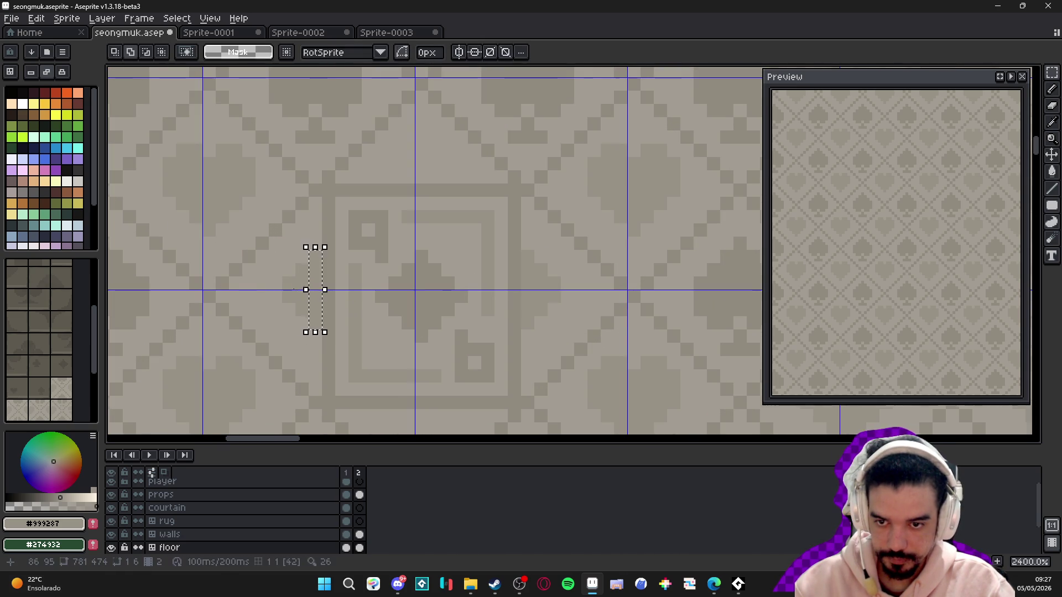
pyautogui.scroll(5, 285, 276)
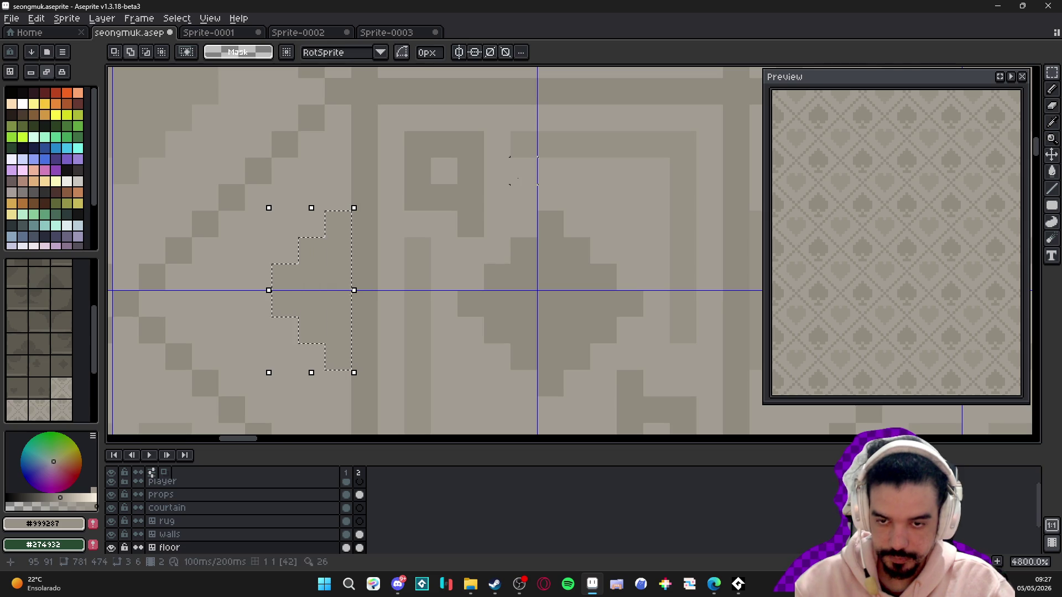
pyautogui.press('b')
pyautogui.scroll(-5, 501, 241)
pyautogui.moveTo(501, 241); pyautogui.dragTo(455, 245)
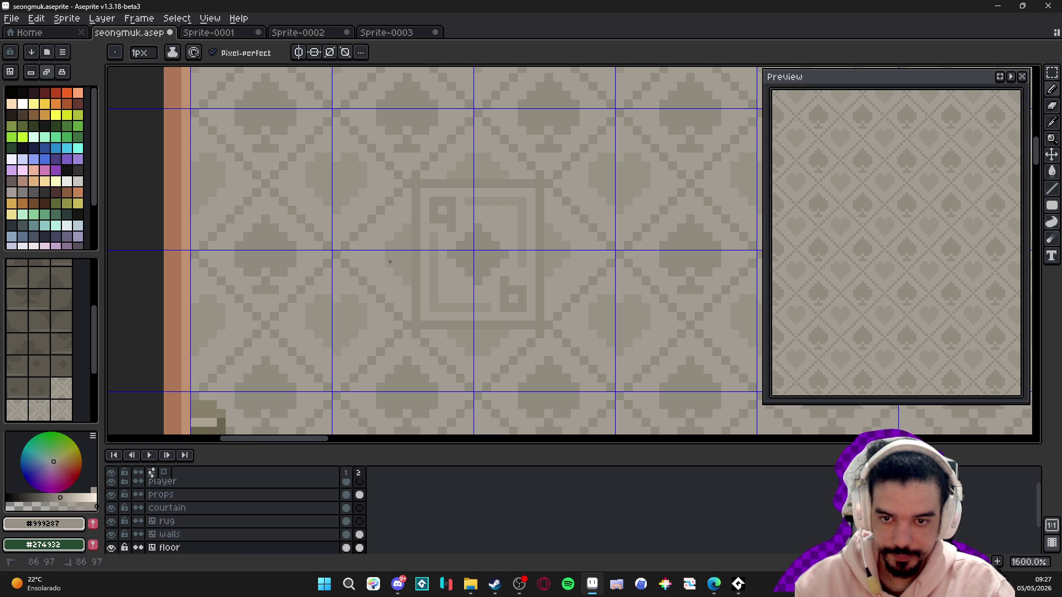
pyautogui.moveTo(565, 264); pyautogui.dragTo(548, 275)
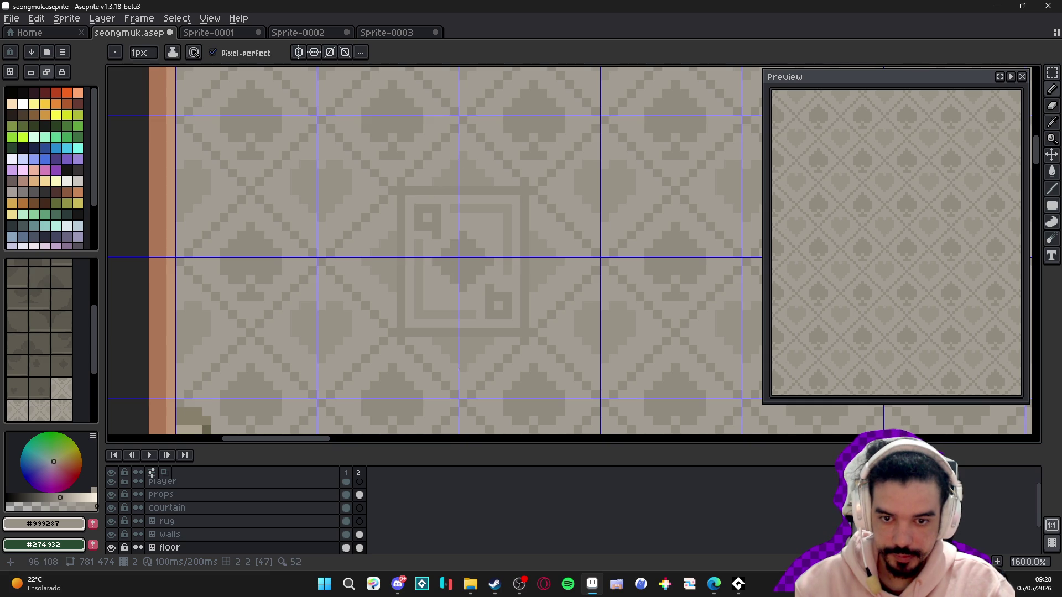
pyautogui.scroll(-4, 493, 332)
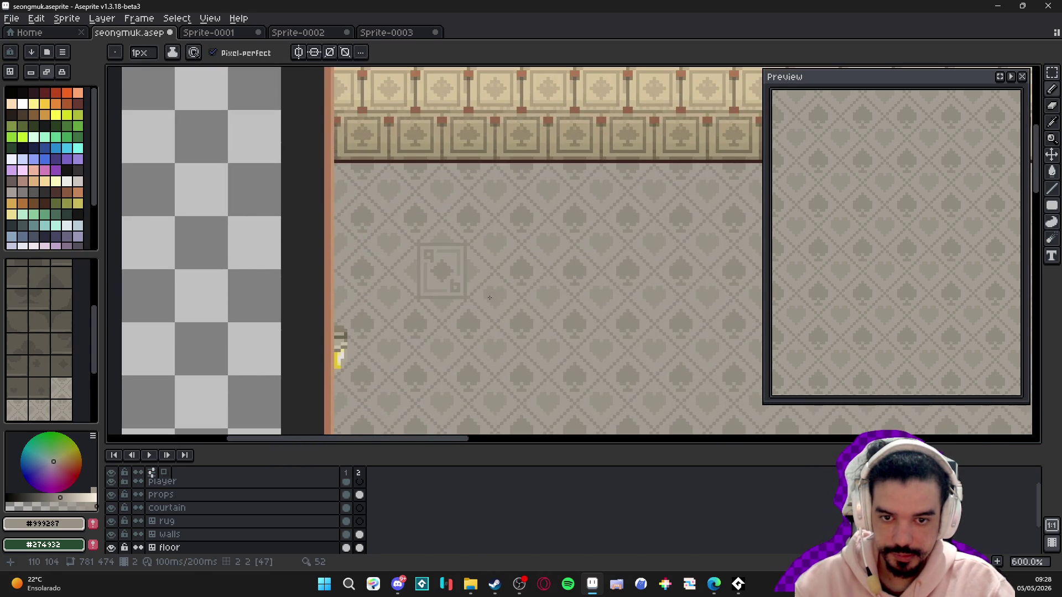
pyautogui.scroll(-1, 503, 286)
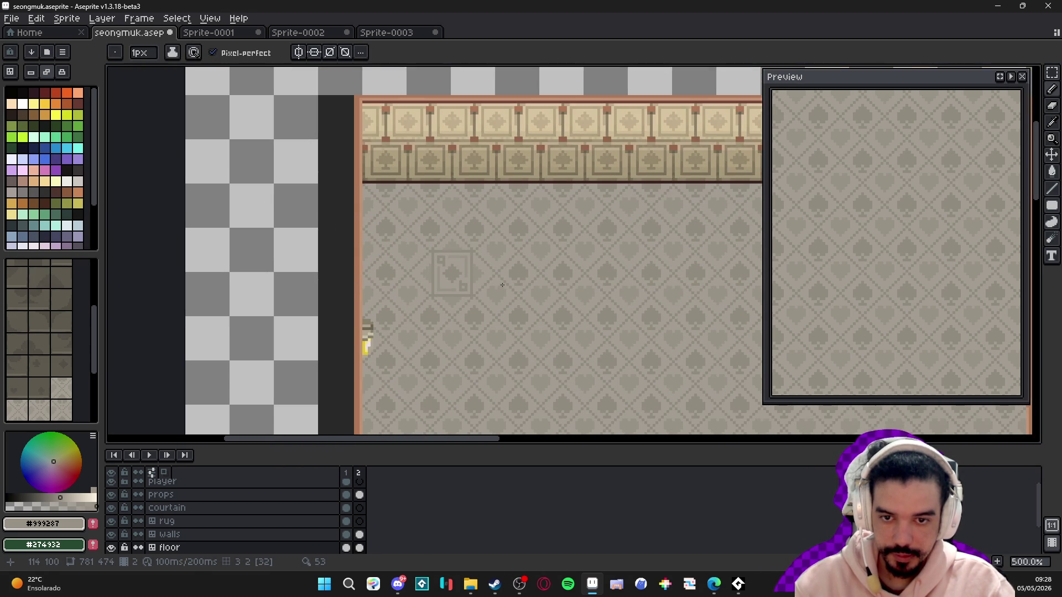
pyautogui.moveTo(502, 283)
pyautogui.mouseDown()
pyautogui.moveTo(418, 277)
pyautogui.moveTo(475, 279)
pyautogui.moveTo(438, 243)
pyautogui.mouseUp()
pyautogui.scroll(1, 382, 238)
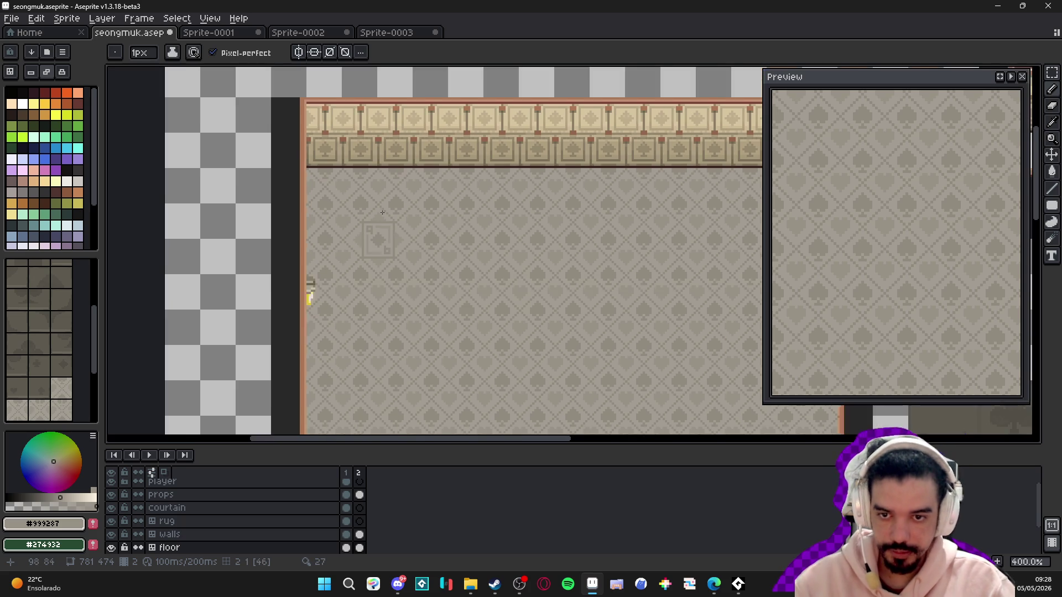
# - Duplicate the 32×32 card tile and place the copy 160 pixels right, at x=240
pyautogui.press('v')
pyautogui.moveTo(386, 242)
pyautogui.mouseDown()
pyautogui.moveTo(313, 232)
pyautogui.moveTo(275, 199)
pyautogui.mouseUp()
pyautogui.press('m')
pyautogui.scroll(-2, 332, 259)
pyautogui.moveTo(357, 246); pyautogui.dragTo(292, 223)
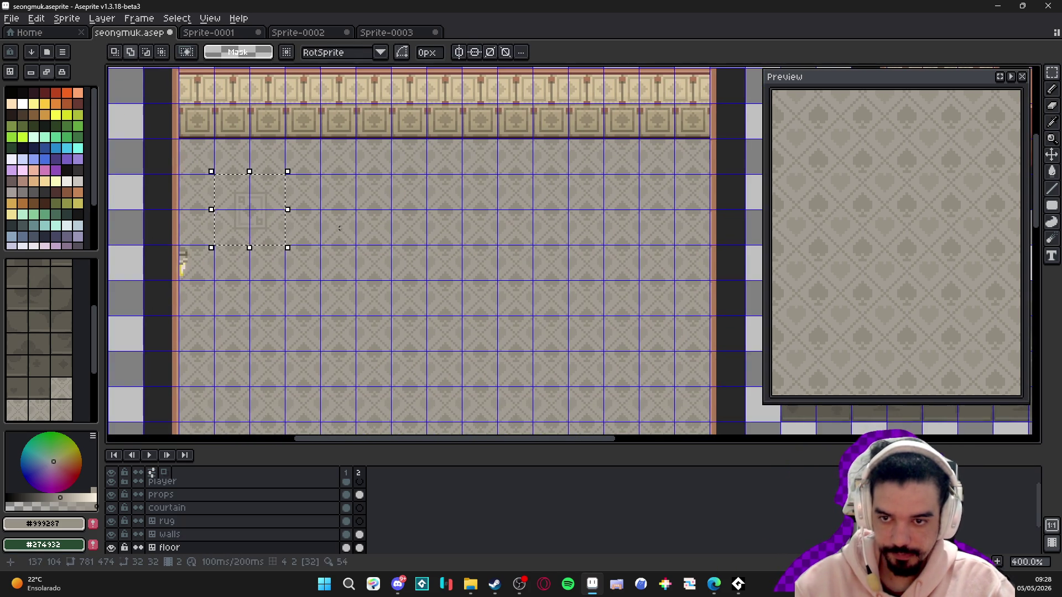
pyautogui.hotkey('ctrl', 't')
pyautogui.press('Right')
pyautogui.press('Right')
pyautogui.press('Right')
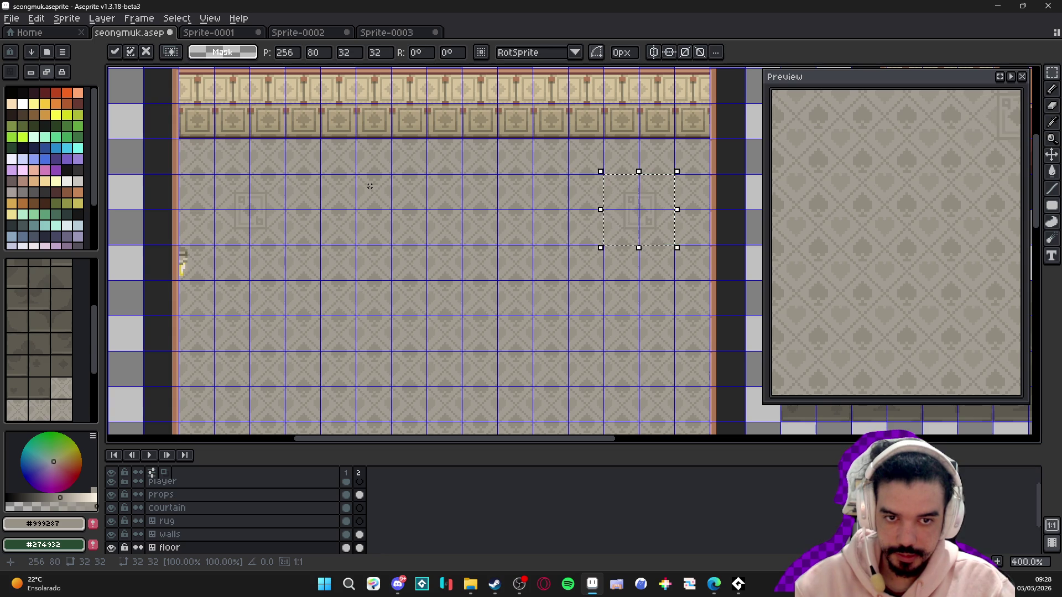
pyautogui.press('Return')
pyautogui.scroll(1, 549, 248)
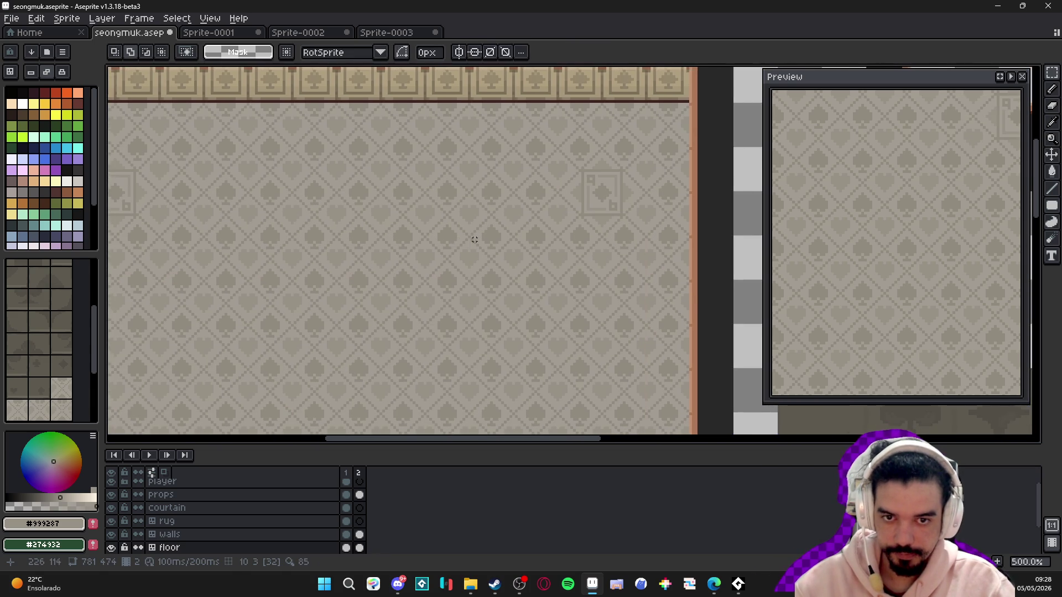
pyautogui.scroll(8, 579, 209)
pyautogui.press('b')
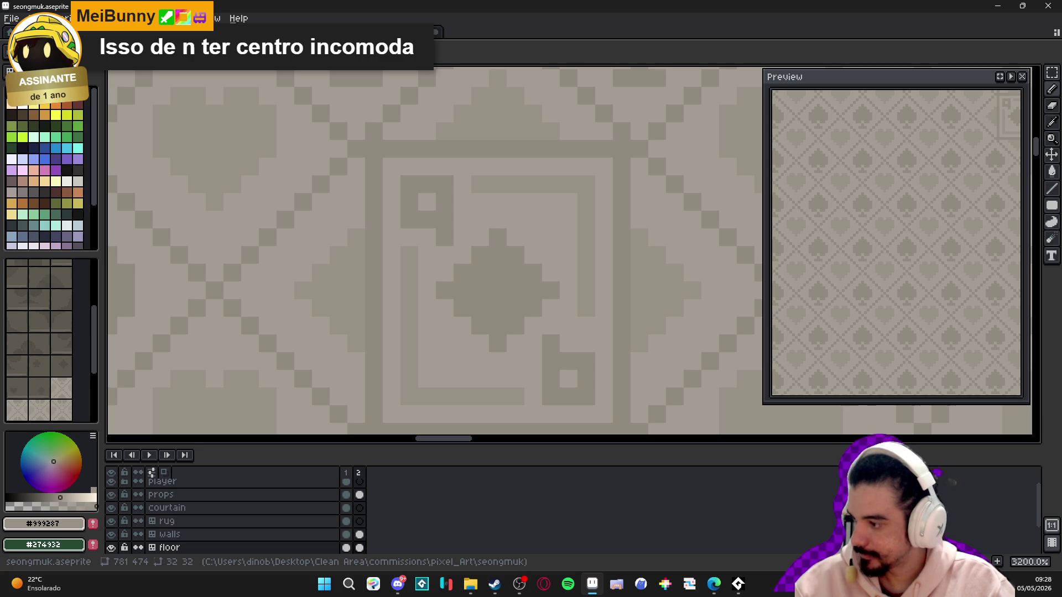
# - Reshape the copied card's corner glyph into an inverted U with a notch under its top bar
pyautogui.hotkey('alt', 'Tab')
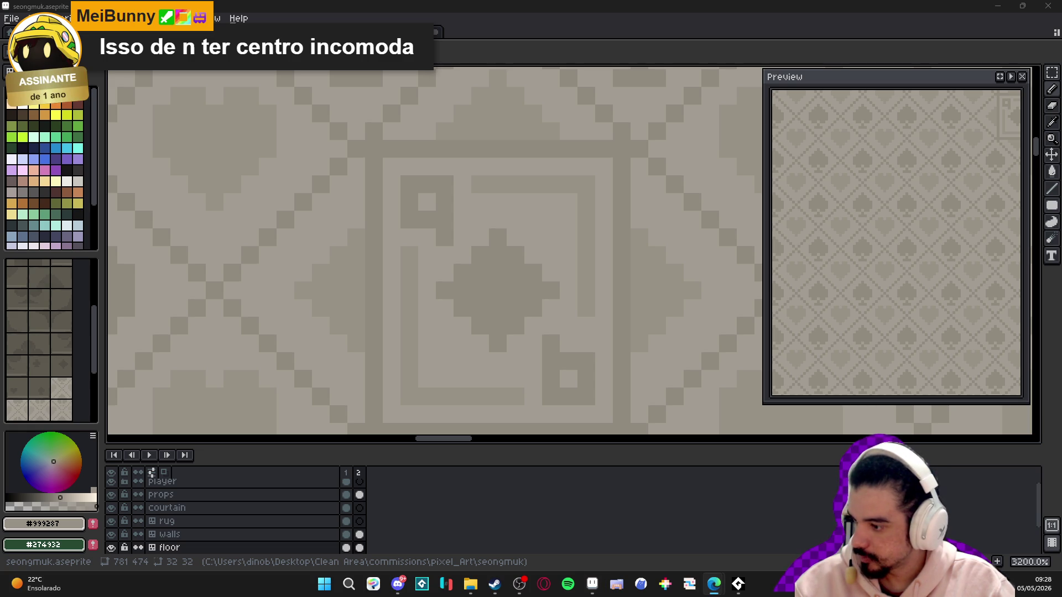
pyautogui.scroll(1, 409, 226)
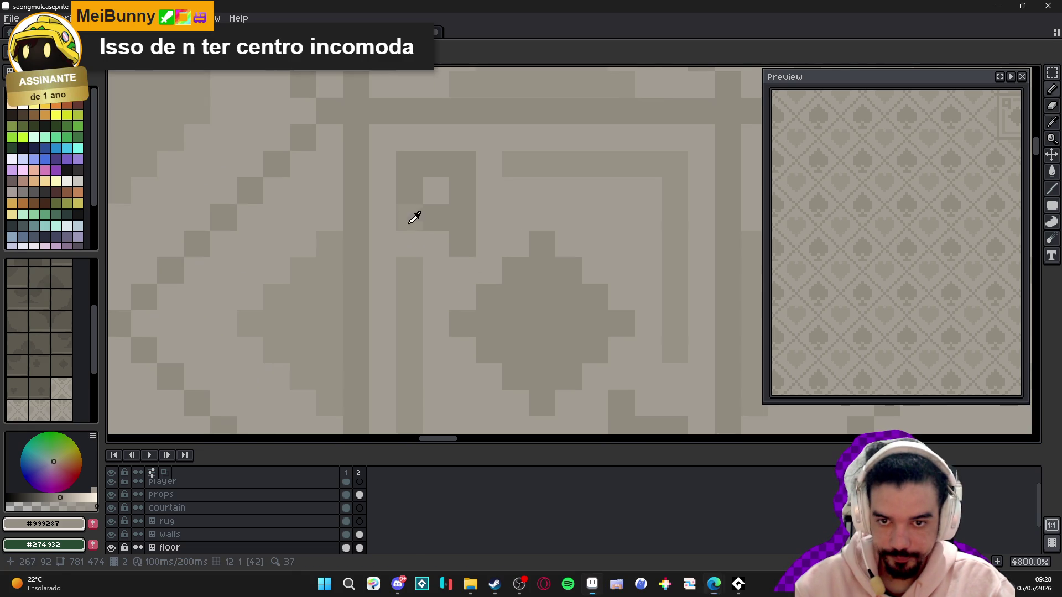
pyautogui.click(436, 244)
pyautogui.hotkey('ctrl', 'z')
pyautogui.keyDown('alt'); pyautogui.click(445, 242); pyautogui.keyUp('alt')
pyautogui.click(437, 217)
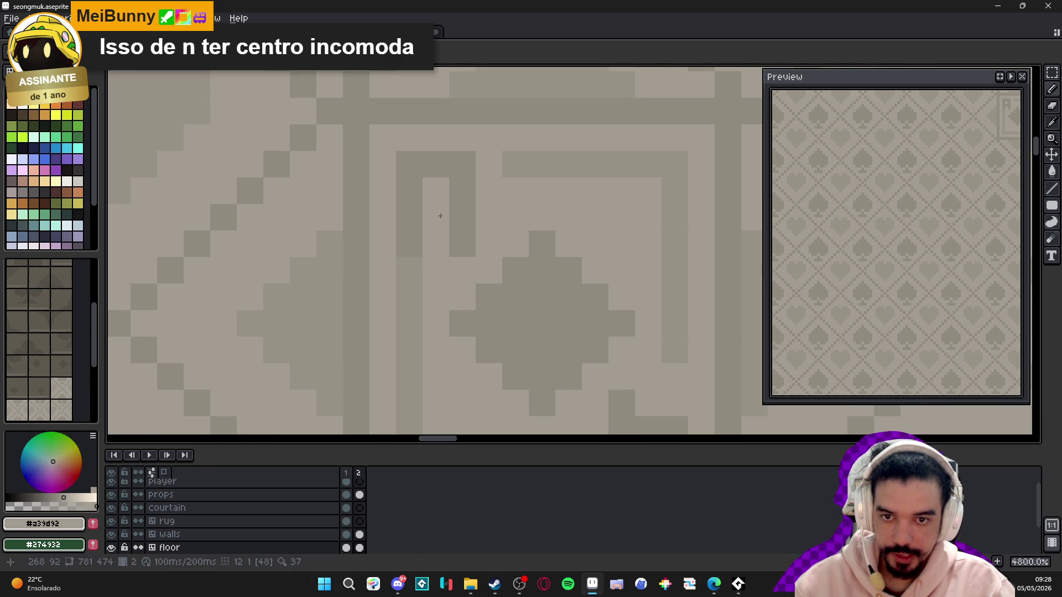
pyautogui.keyDown('alt'); pyautogui.click(423, 202); pyautogui.keyUp('alt')
pyautogui.click(422, 201)
pyautogui.keyDown('alt'); pyautogui.click(437, 244); pyautogui.keyUp('alt')
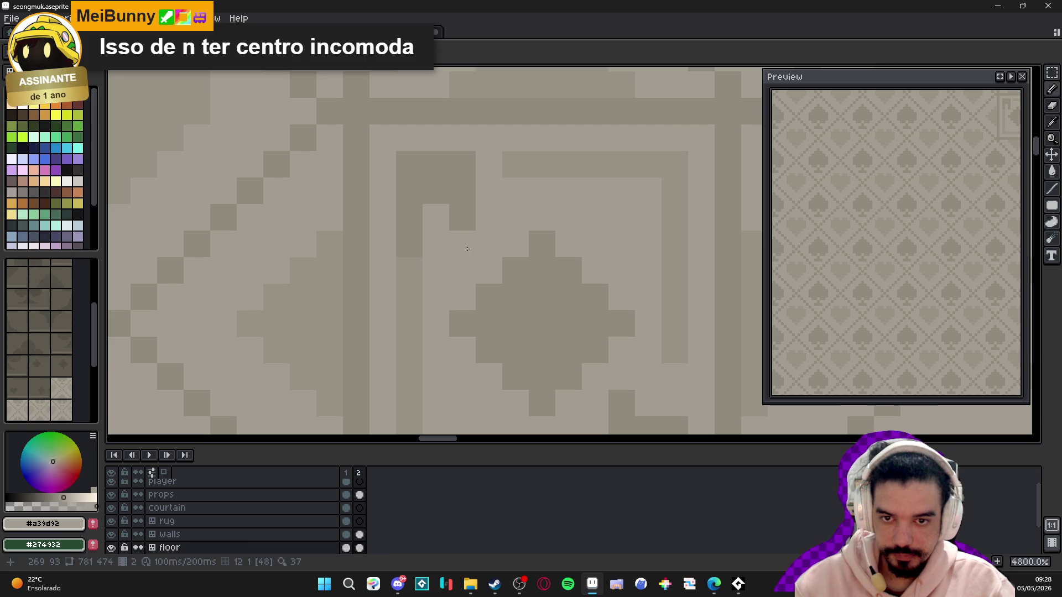
pyautogui.click(417, 239)
pyautogui.scroll(-2, 417, 239)
pyautogui.scroll(1, 475, 280)
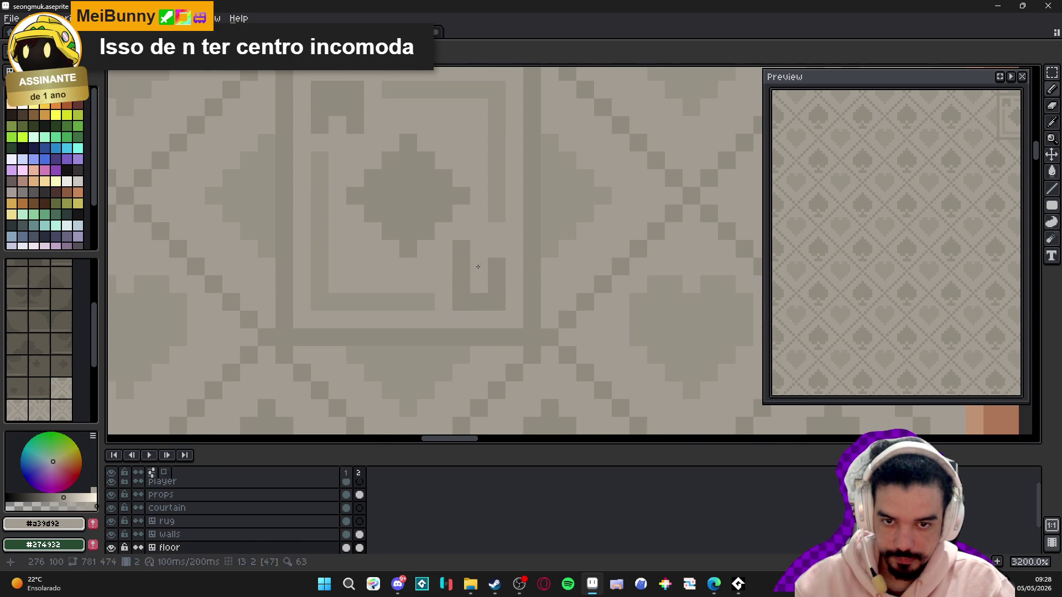
# - Using colours #928b7f, #a39d92 and #999287, fill the lower-right U and notch the centre diamond into a heart
pyautogui.keyDown('alt'); pyautogui.click(486, 286); pyautogui.keyUp('alt')
pyautogui.keyDown('alt'); pyautogui.click(481, 236); pyautogui.keyUp('alt')
pyautogui.scroll(-4, 481, 237)
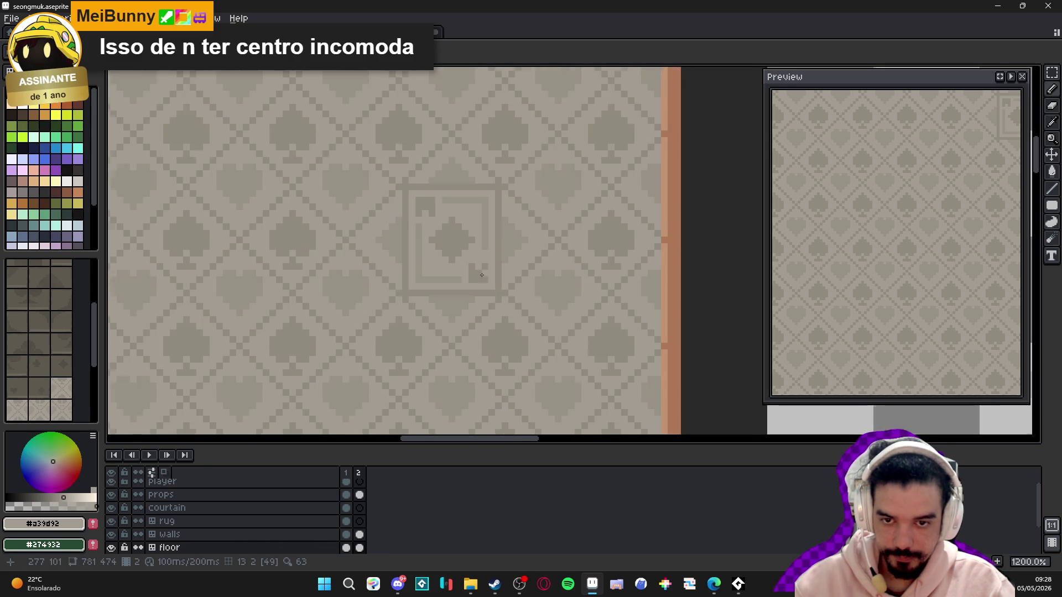
pyautogui.scroll(3, 490, 199)
pyautogui.keyDown('alt'); pyautogui.click(490, 200); pyautogui.keyUp('alt')
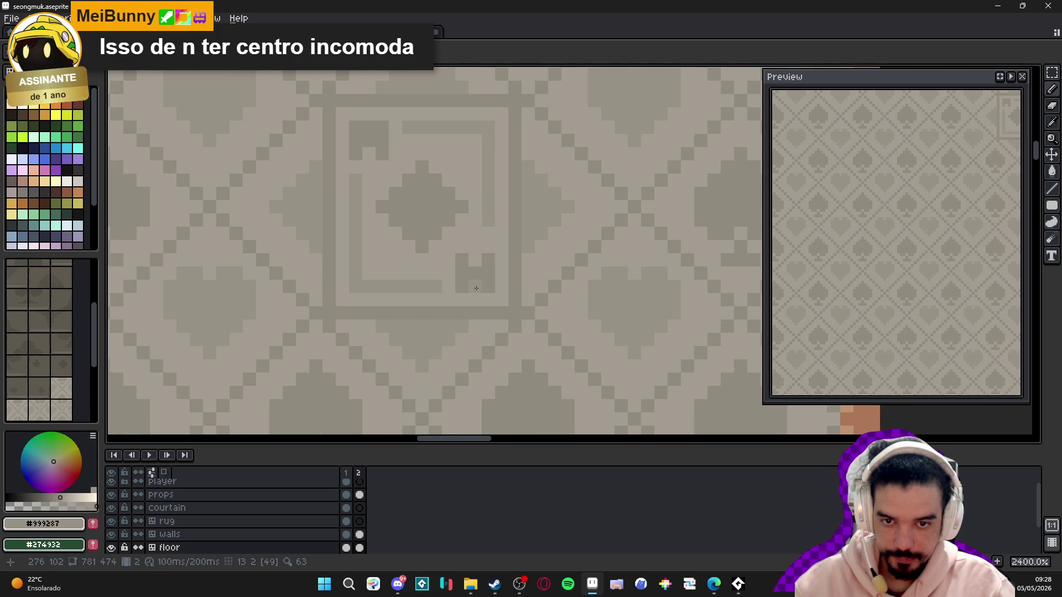
pyautogui.click(477, 277)
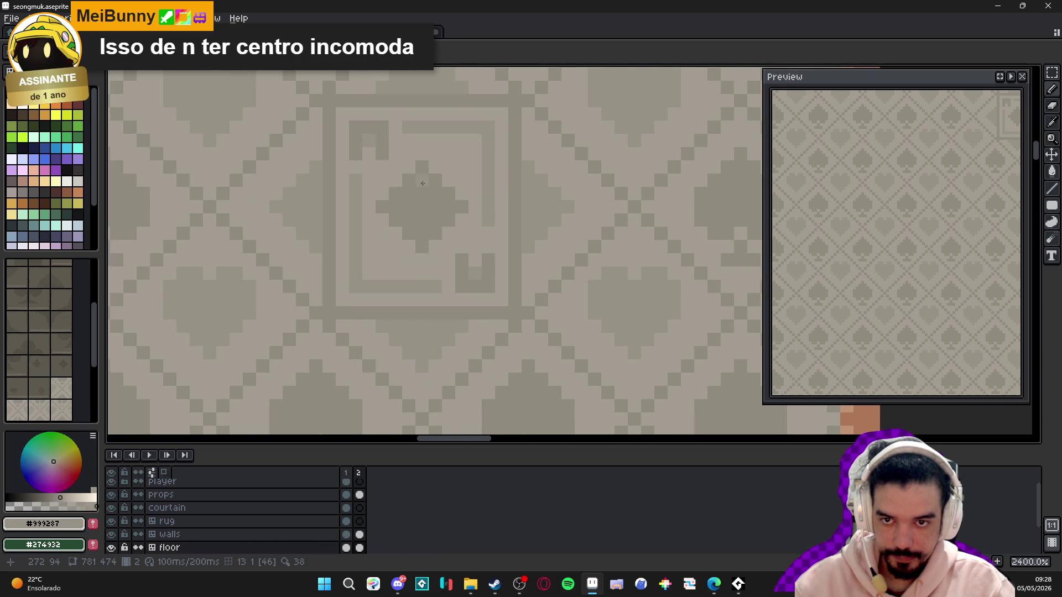
pyautogui.scroll(-3, 423, 183)
pyautogui.scroll(3, 437, 234)
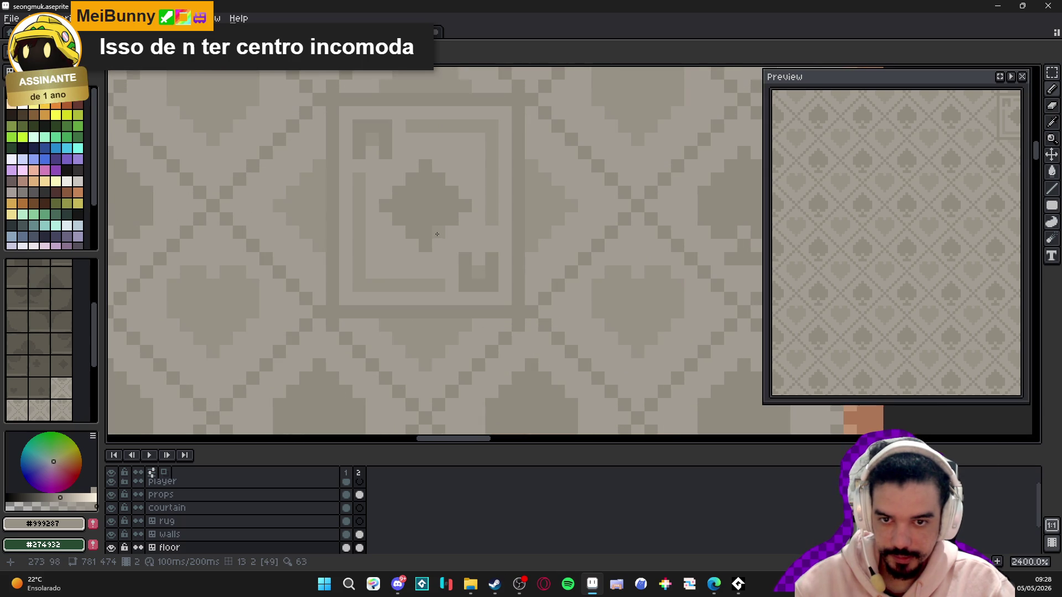
pyautogui.keyDown('alt'); pyautogui.click(426, 141); pyautogui.keyUp('alt')
pyautogui.click(425, 166)
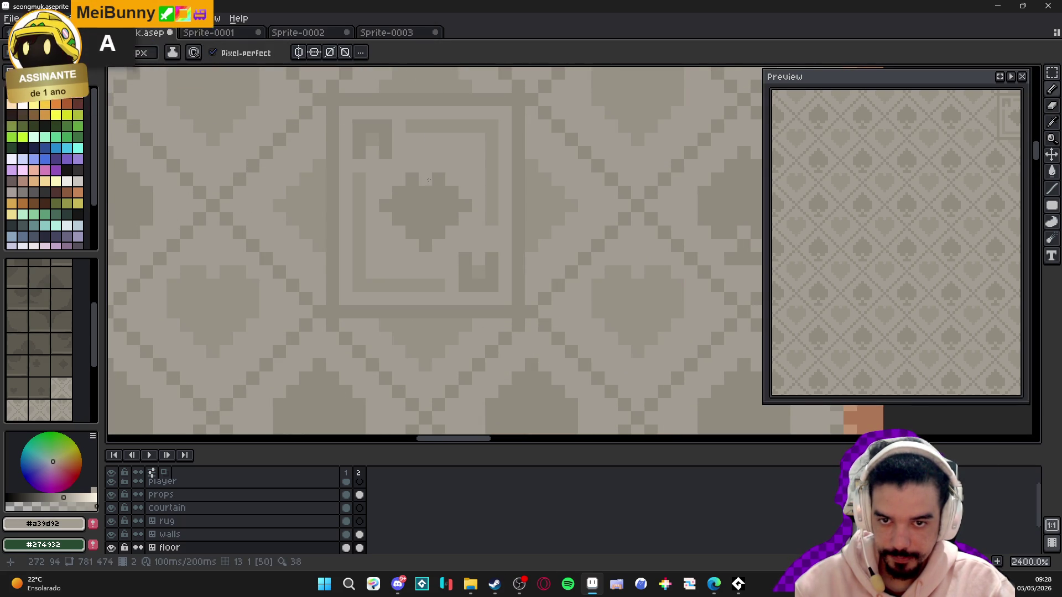
pyautogui.keyDown('alt'); pyautogui.click(414, 196); pyautogui.keyUp('alt')
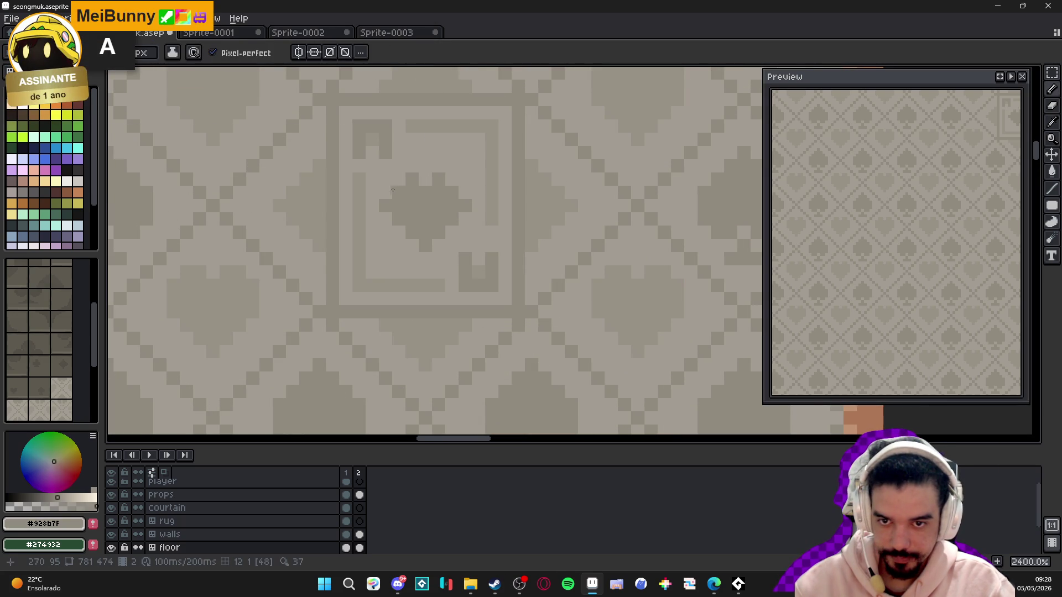
# - Zoom out over the room's floor, turn on the tile grid, and switch to Rectangular Marquee
pyautogui.scroll(-6, 454, 246)
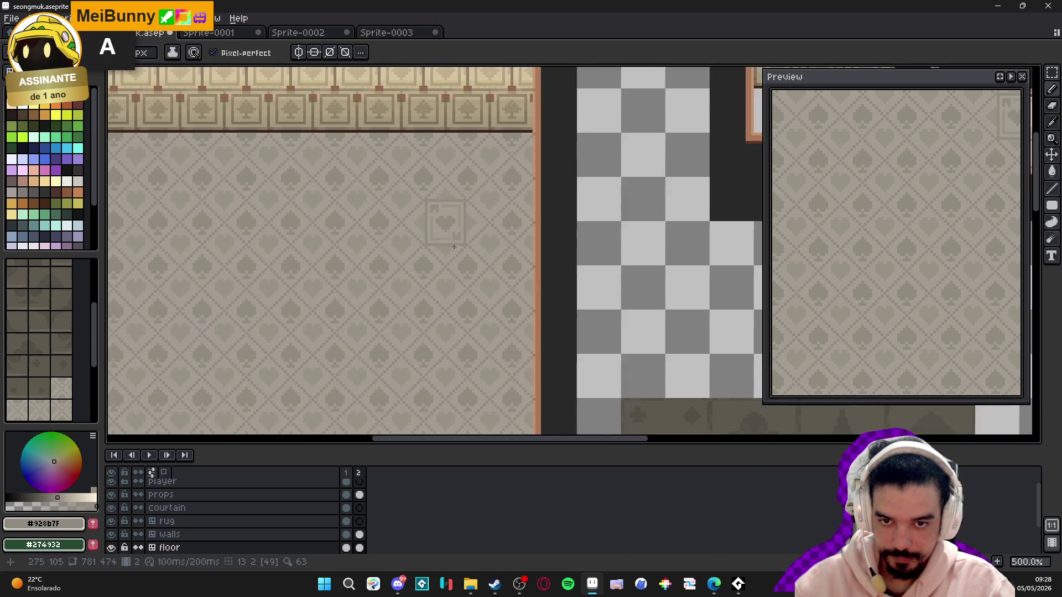
pyautogui.scroll(-2, 454, 247)
pyautogui.moveTo(401, 225); pyautogui.dragTo(488, 261)
pyautogui.scroll(1, 487, 260)
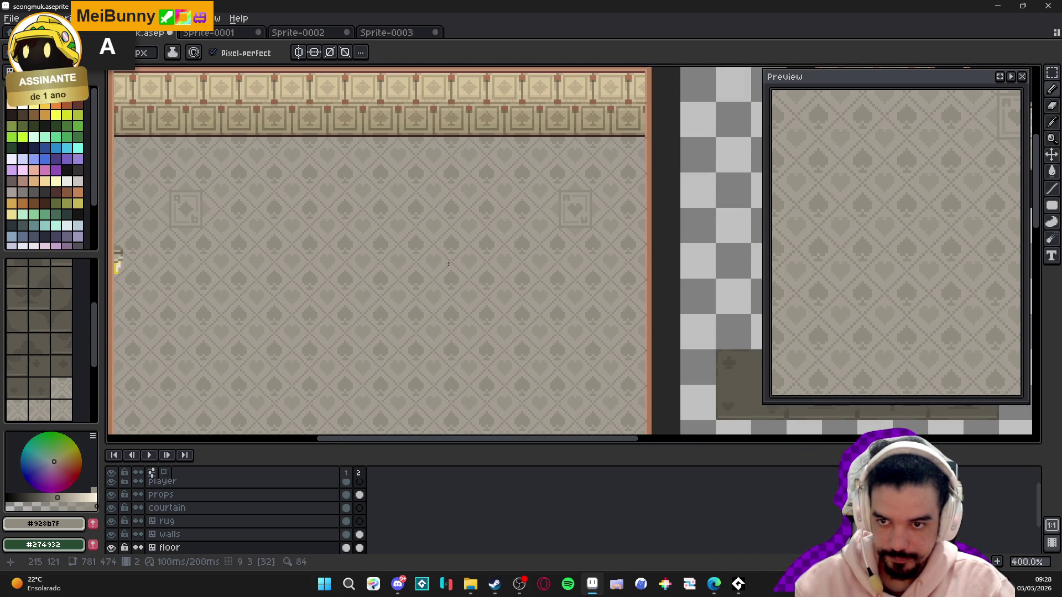
pyautogui.moveTo(486, 235); pyautogui.dragTo(538, 173)
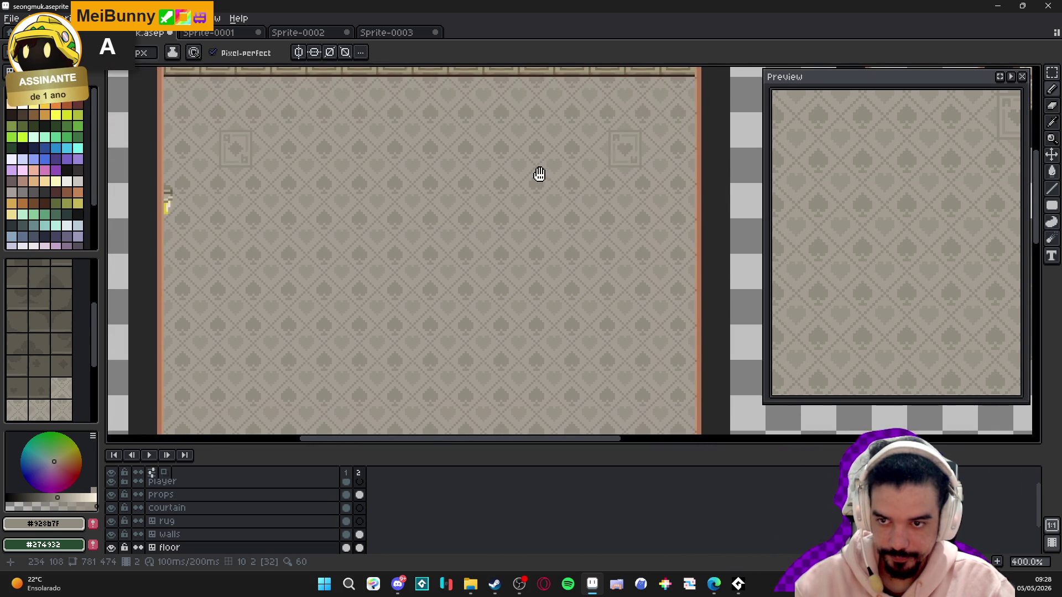
pyautogui.press('v')
pyautogui.press('Tab')
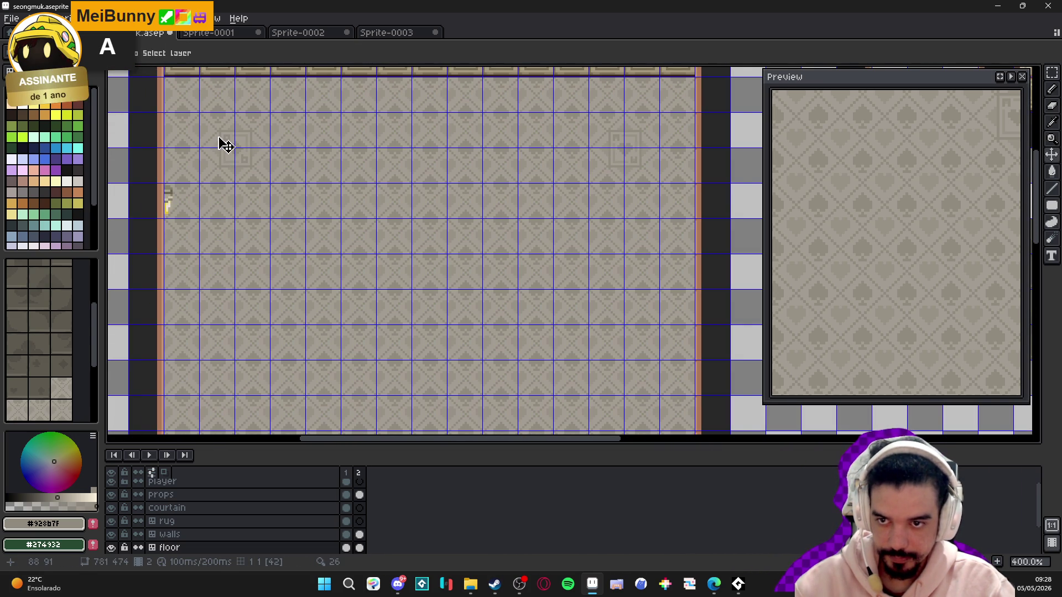
pyautogui.press('m')
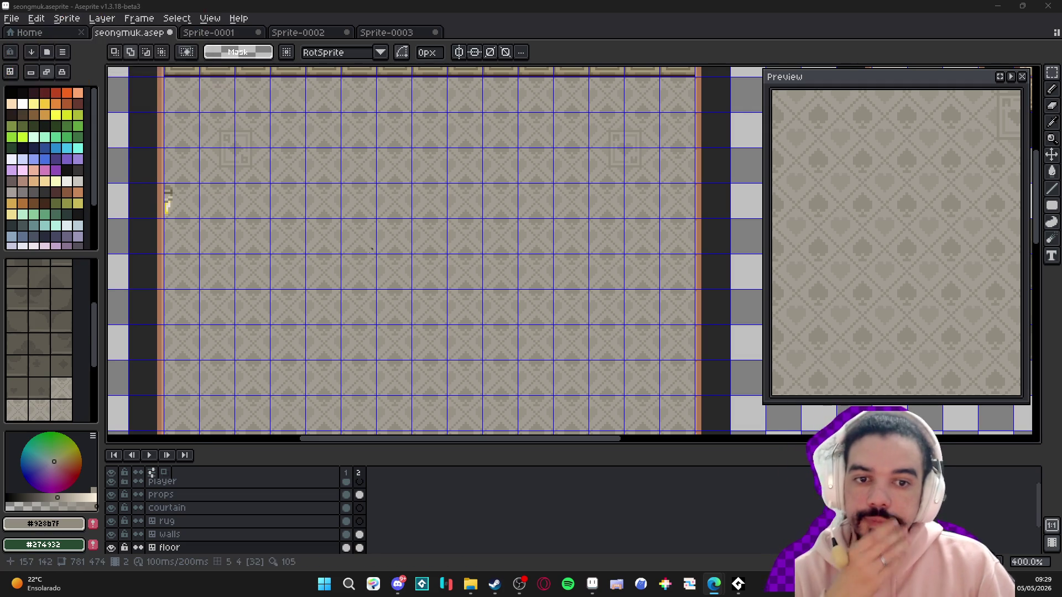
# - Copy the top-left card ornament tile into the floor's bottom-right corner, snapped to the grid
pyautogui.hotkey('ctrl', "'")
pyautogui.scroll(-1, 330, 252)
pyautogui.moveTo(330, 251); pyautogui.dragTo(374, 218)
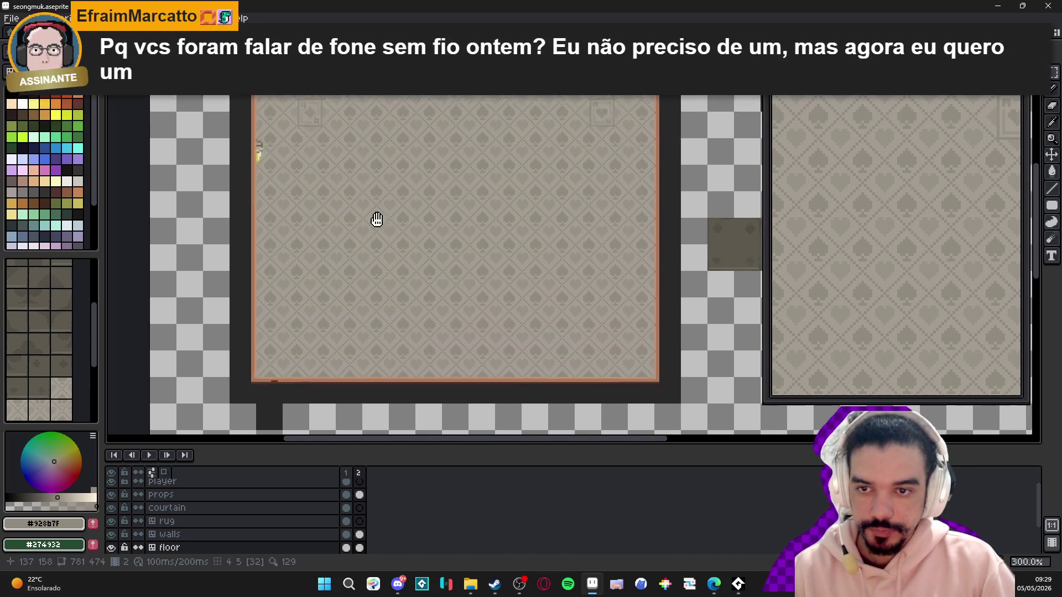
pyautogui.press('v')
pyautogui.hotkey('ctrl', "'")
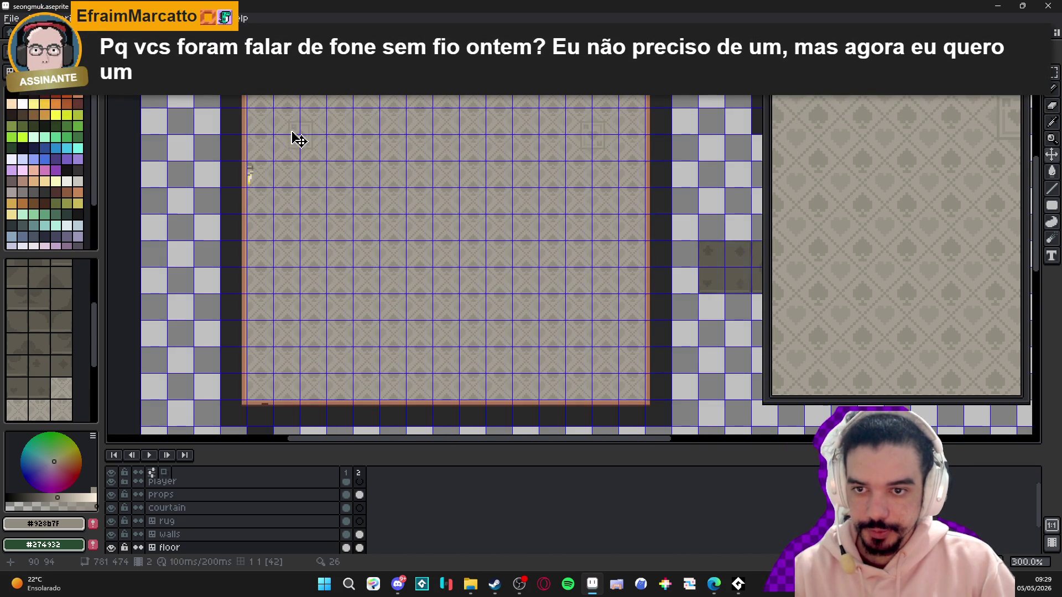
pyautogui.press('m')
pyautogui.click(307, 143)
pyautogui.press('Down')
pyautogui.press('Down')
pyautogui.press('Down')
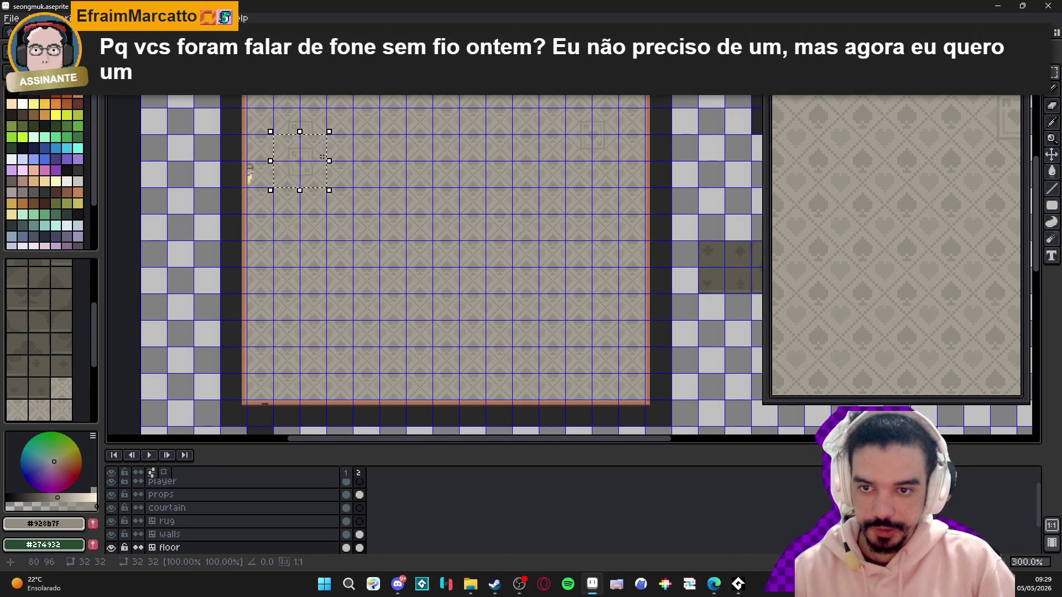
pyautogui.press('Right')
pyautogui.press('Right')
pyautogui.press('Right')
pyautogui.press('Right')
pyautogui.press('Right')
pyautogui.press('Right')
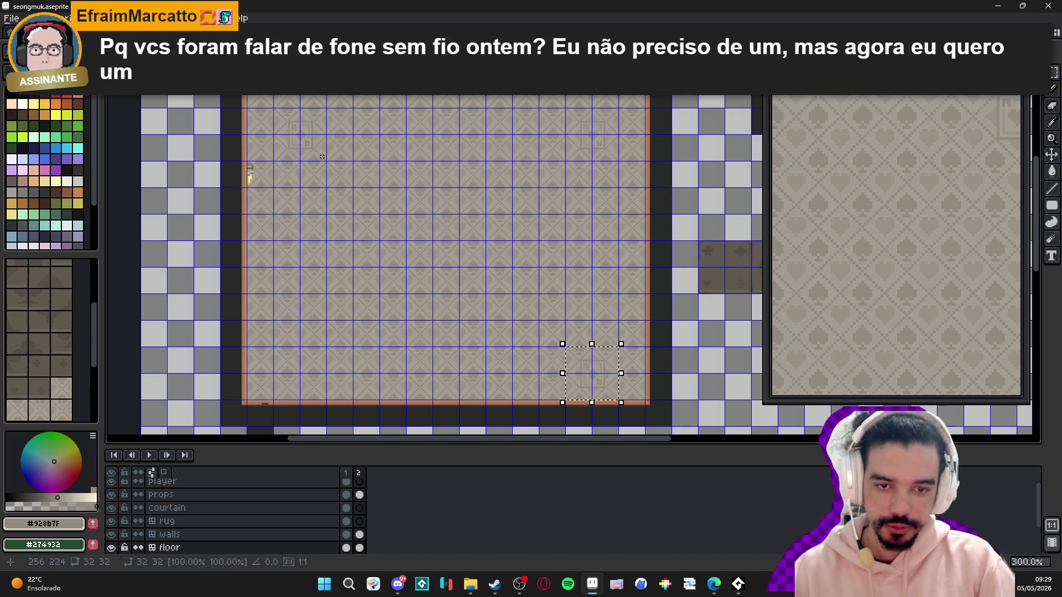
pyautogui.press('Up')
pyautogui.press('Down')
pyautogui.press('Return')
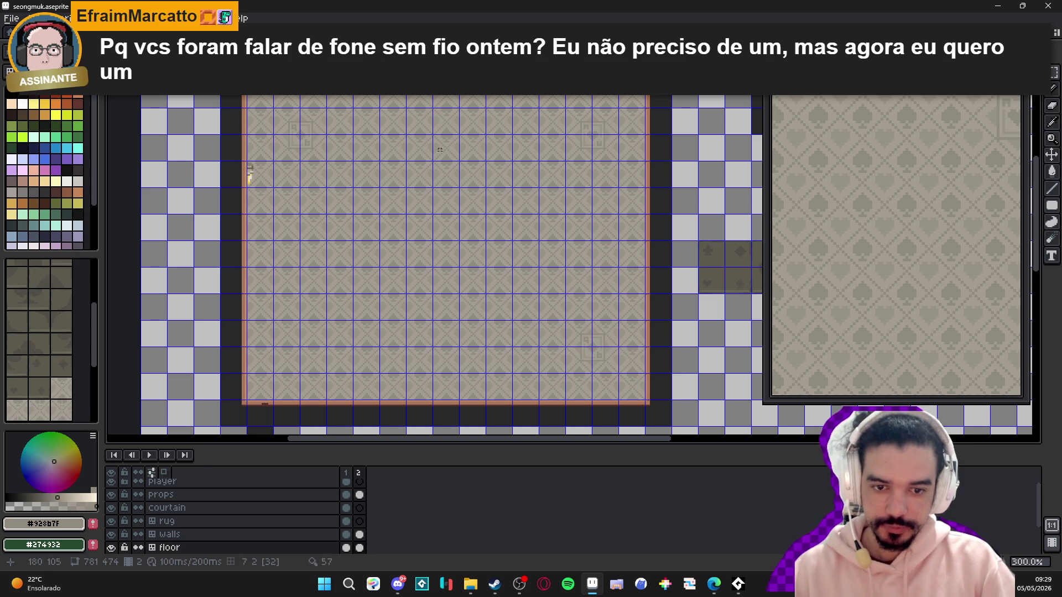
# - Copy the top-right card ornament tile into the floor's bottom-left corner
pyautogui.click(606, 145)
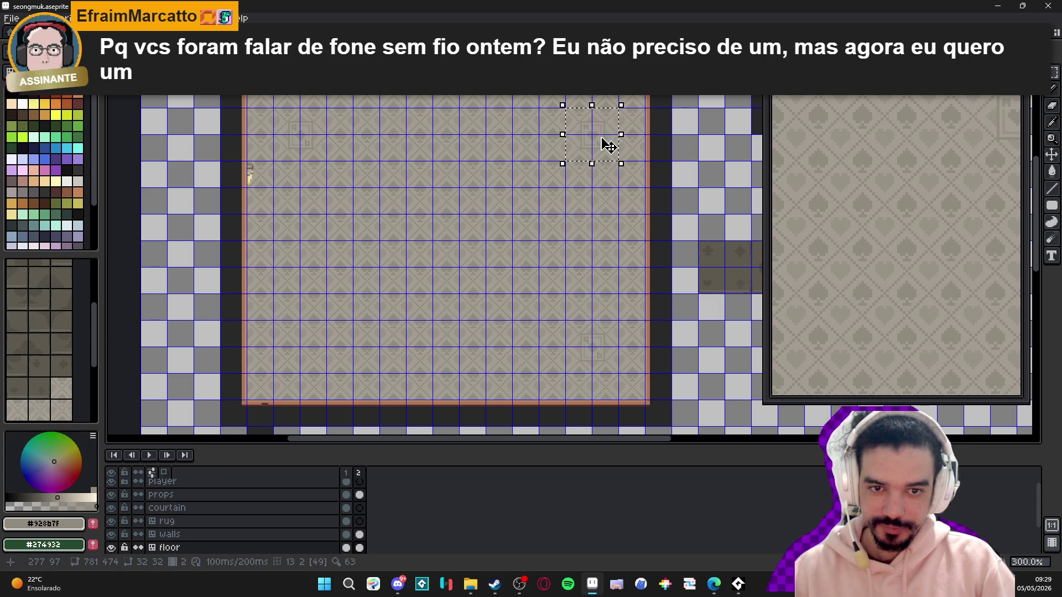
pyautogui.press('Left')
pyautogui.press('Left')
pyautogui.press('Down')
pyautogui.press('Down')
pyautogui.press('Left')
pyautogui.press('Left')
pyautogui.press('Left')
pyautogui.press('Down')
pyautogui.press('Down')
pyautogui.press('Down')
pyautogui.press('Left')
pyautogui.press('Left')
pyautogui.press('Left')
pyautogui.press('Down')
pyautogui.press('Down')
pyautogui.press('Down')
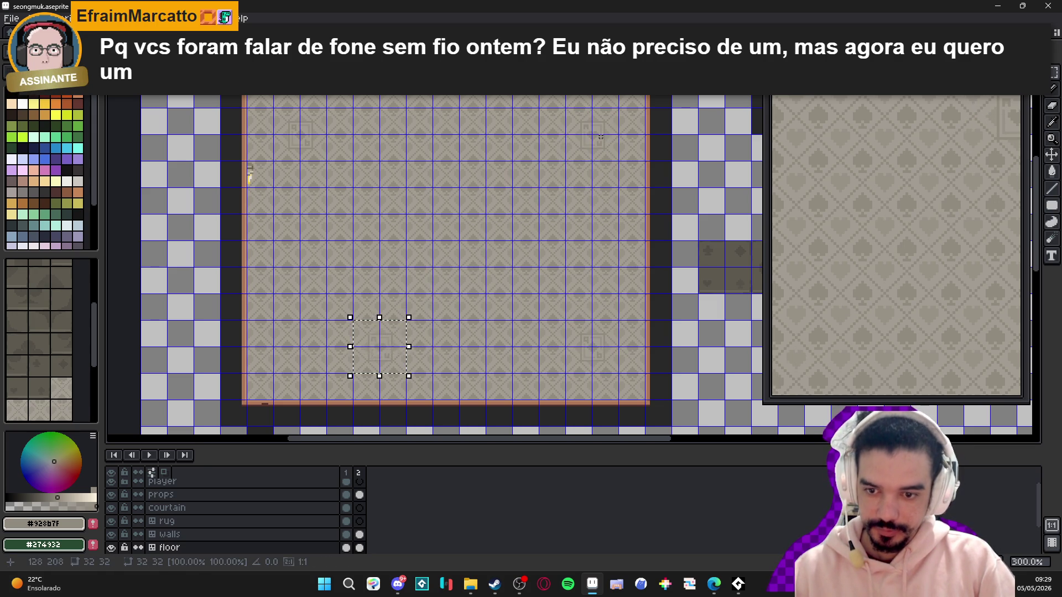
pyautogui.press('Left')
pyautogui.press('Left')
pyautogui.press('Left')
pyautogui.press('Return')
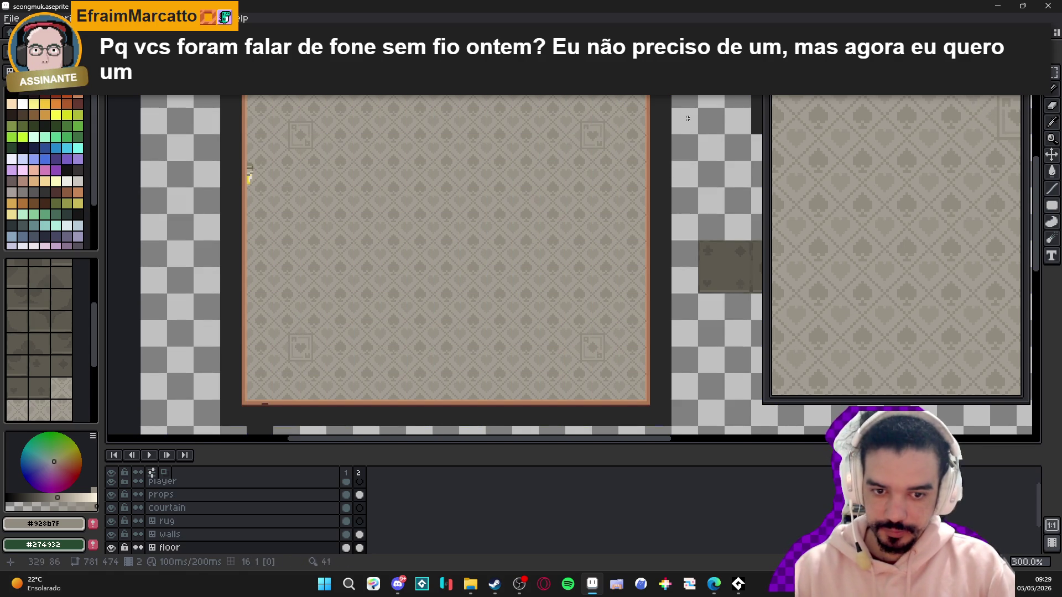
pyautogui.scroll(2, 541, 161)
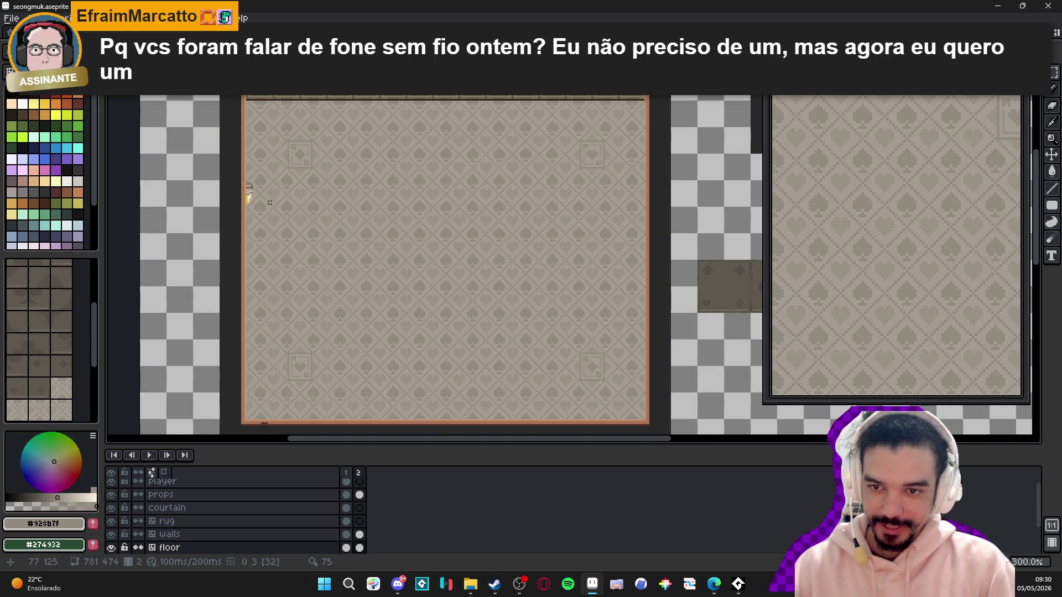
# - Pan from the top of the room to its bottom border, then zoom out to check all four corner cards
pyautogui.moveTo(373, 202); pyautogui.dragTo(365, 236)
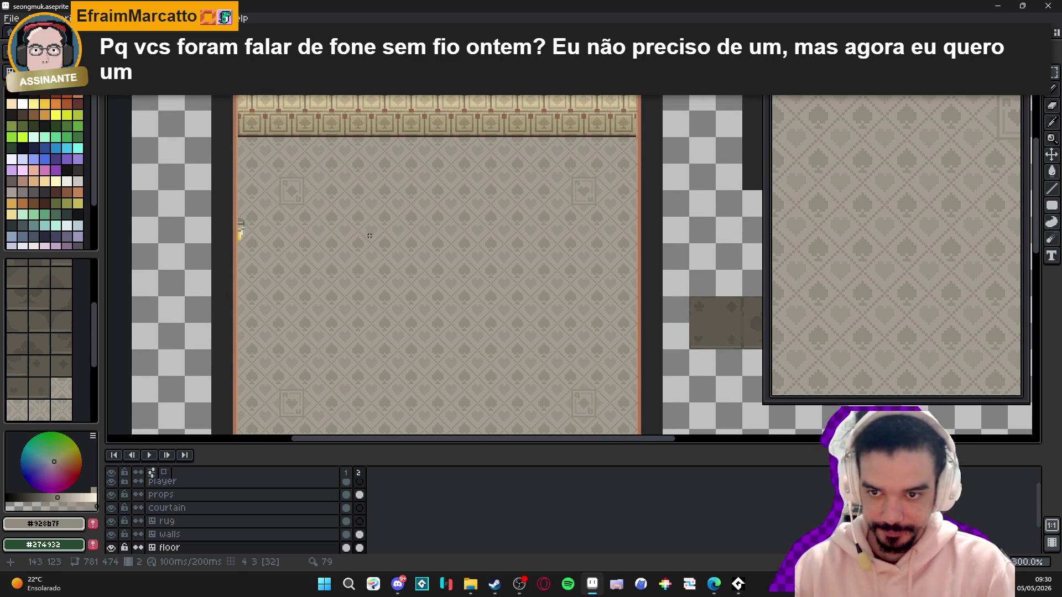
pyautogui.moveTo(369, 235)
pyautogui.mouseDown()
pyautogui.moveTo(348, 208)
pyautogui.moveTo(349, 187)
pyautogui.mouseUp()
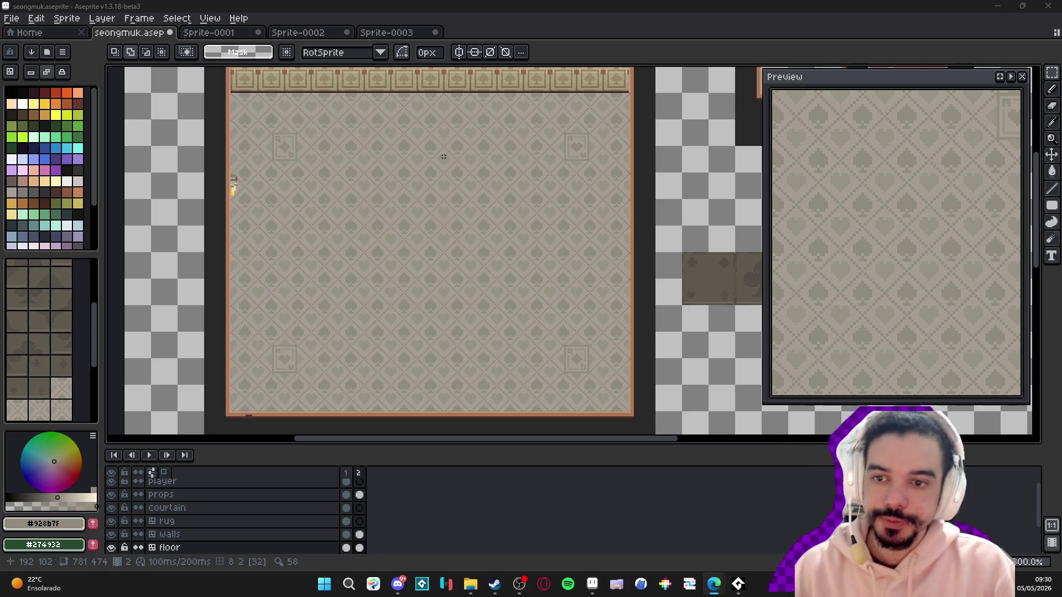
pyautogui.scroll(-1, 444, 157)
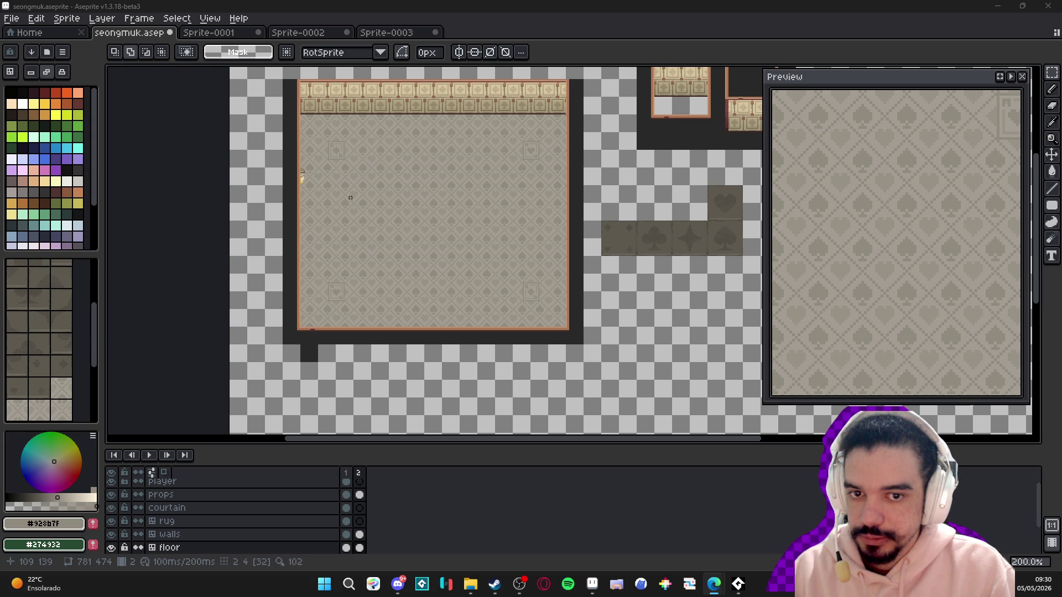
# - Make the props layer's frame 2 cel active, zoom in, and show the tile grid
pyautogui.click(360, 497)
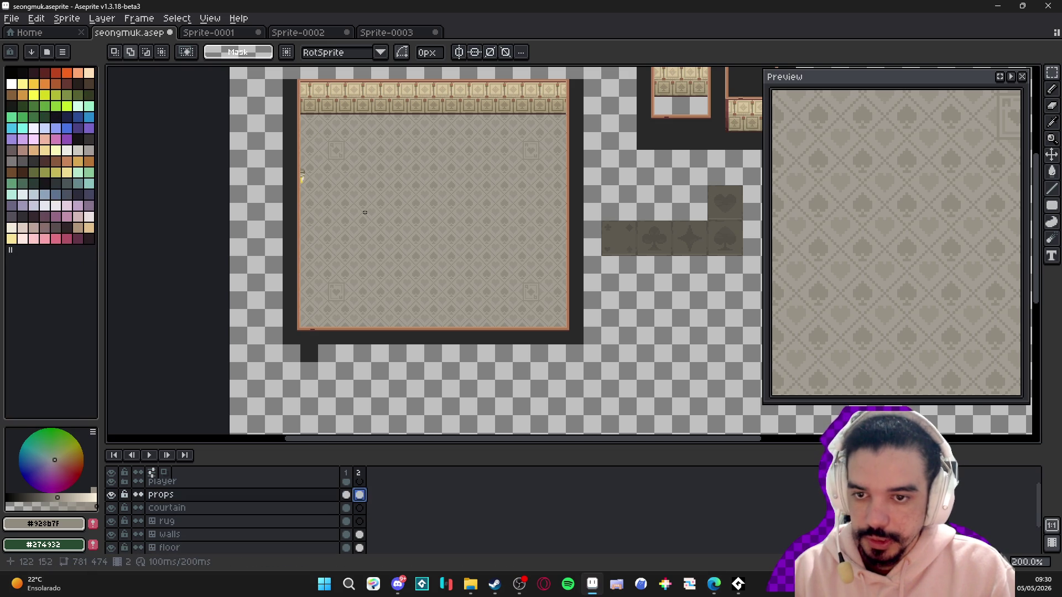
pyautogui.scroll(1, 357, 178)
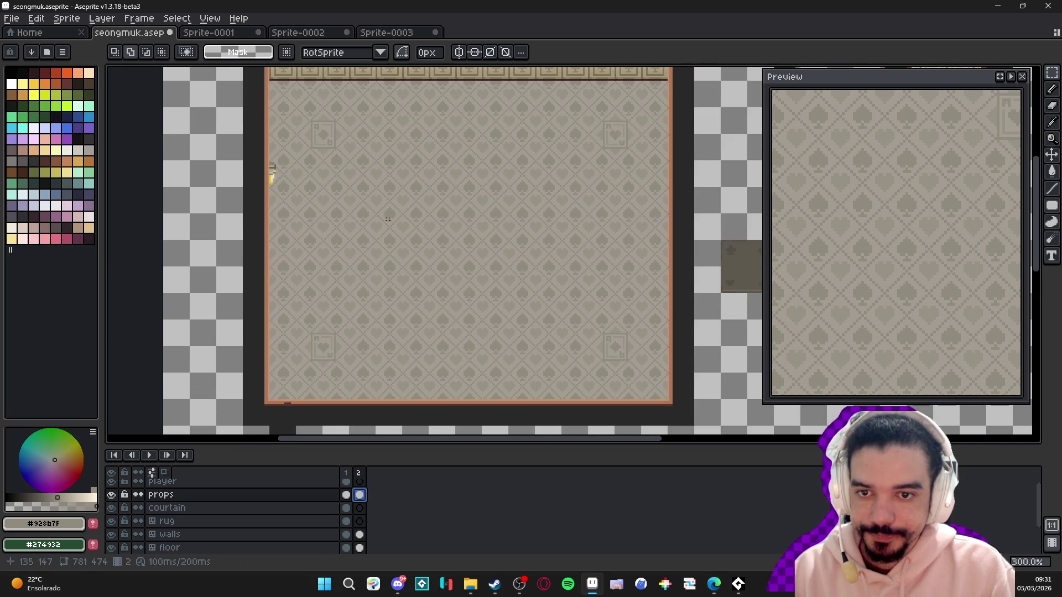
pyautogui.scroll(1, 387, 218)
pyautogui.scroll(1, 388, 247)
pyautogui.hotkey('ctrl', "'")
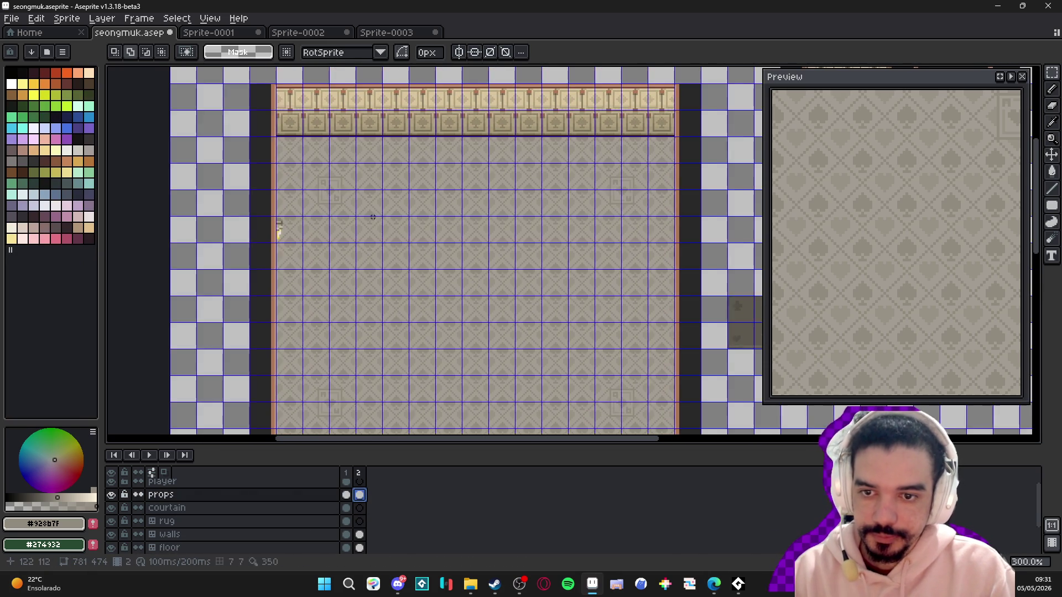
pyautogui.scroll(6, 373, 217)
# - Take the Pencil with the pale blue-white swatch over a clear patch of floor
pyautogui.press('b')
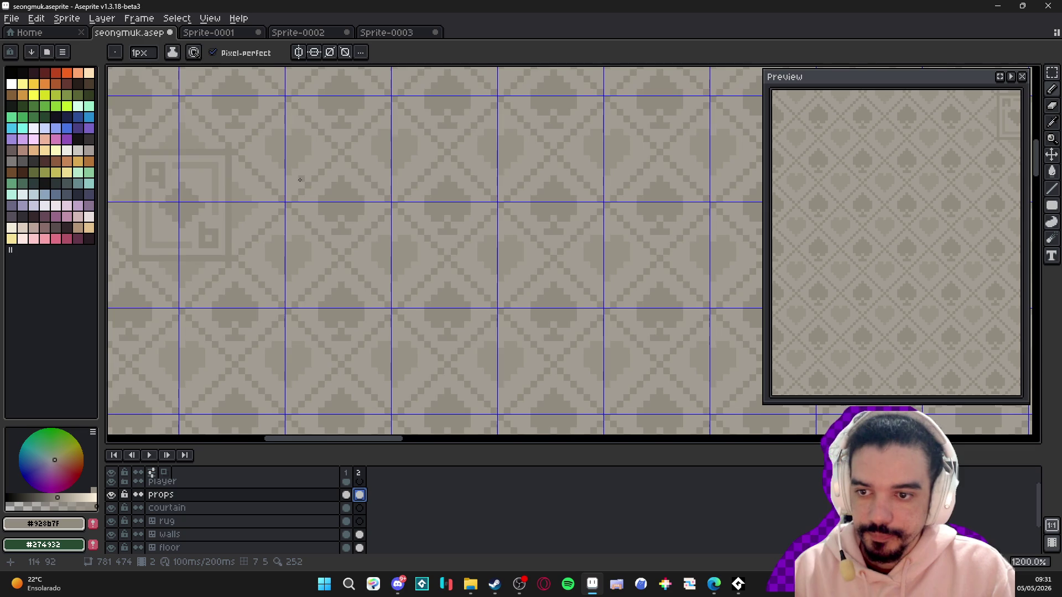
pyautogui.scroll(-2, 300, 180)
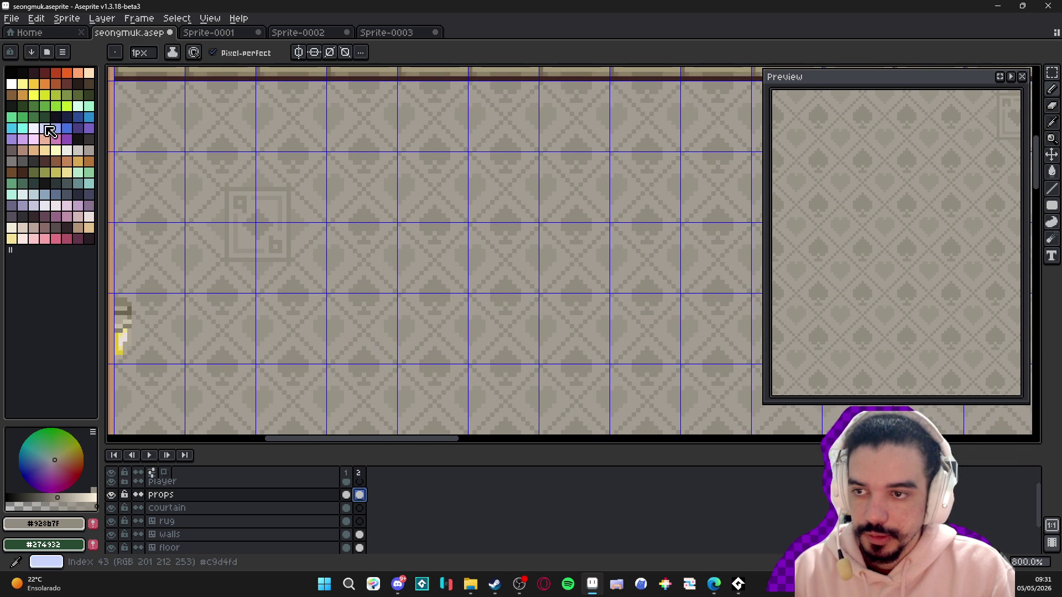
pyautogui.click(34, 128)
pyautogui.scroll(3, 396, 216)
pyautogui.press('v')
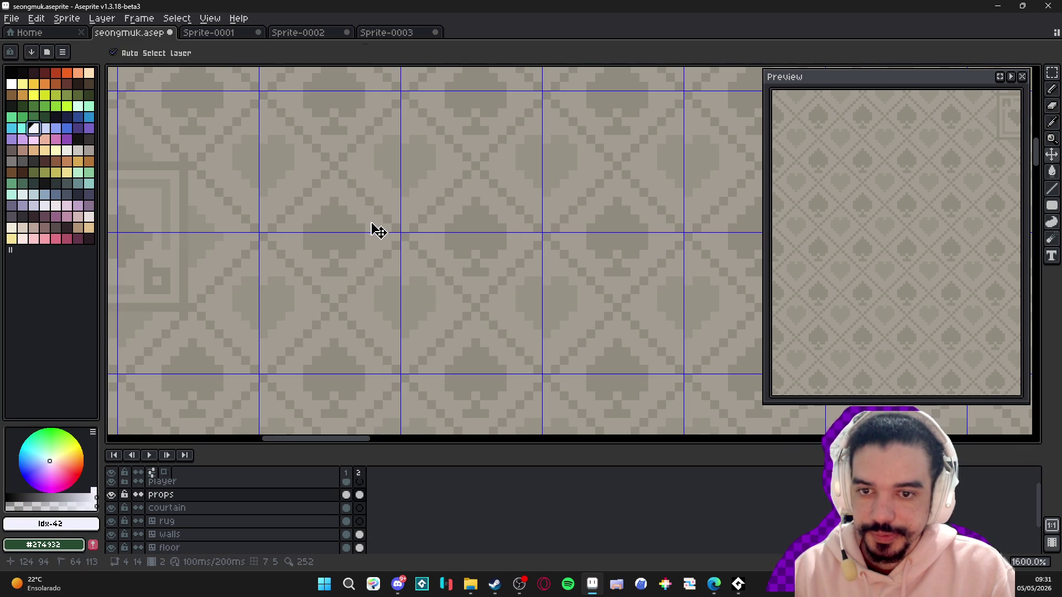
pyautogui.press('b')
pyautogui.moveTo(347, 161)
pyautogui.mouseDown()
pyautogui.moveTo(400, 227)
pyautogui.moveTo(399, 251)
pyautogui.moveTo(362, 246)
pyautogui.moveTo(363, 261)
pyautogui.moveTo(394, 264)
pyautogui.moveTo(364, 251)
pyautogui.moveTo(394, 250)
pyautogui.moveTo(389, 206)
pyautogui.moveTo(365, 191)
pyautogui.moveTo(360, 209)
pyautogui.moveTo(374, 223)
pyautogui.moveTo(363, 189)
pyautogui.moveTo(397, 189)
pyautogui.mouseUp()
# - Extend the white card up one row and paint a lavender band along its bottom
pyautogui.moveTo(378, 232); pyautogui.dragTo(375, 225)
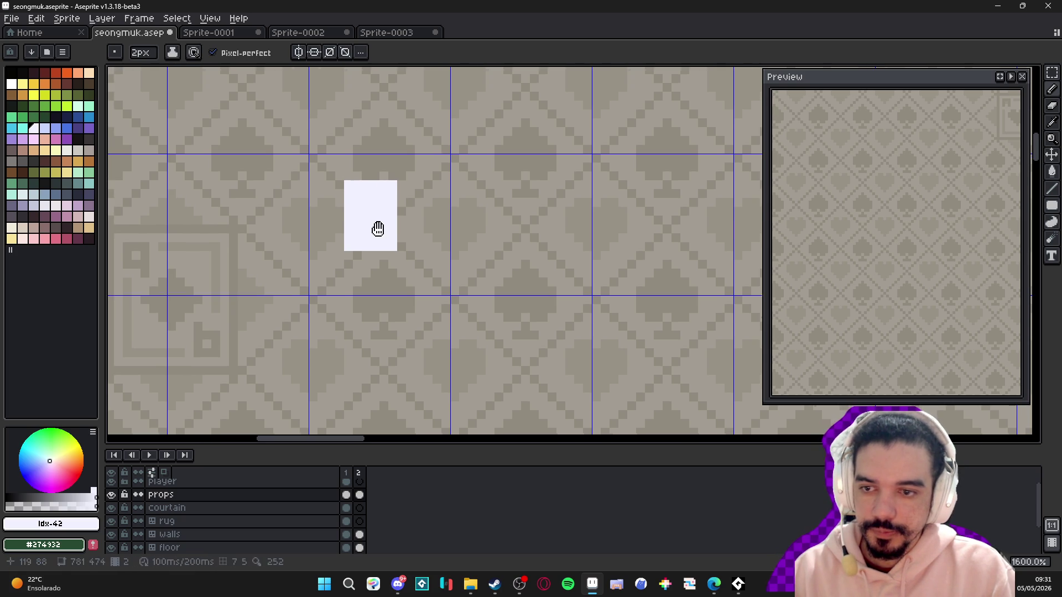
pyautogui.click(45, 205)
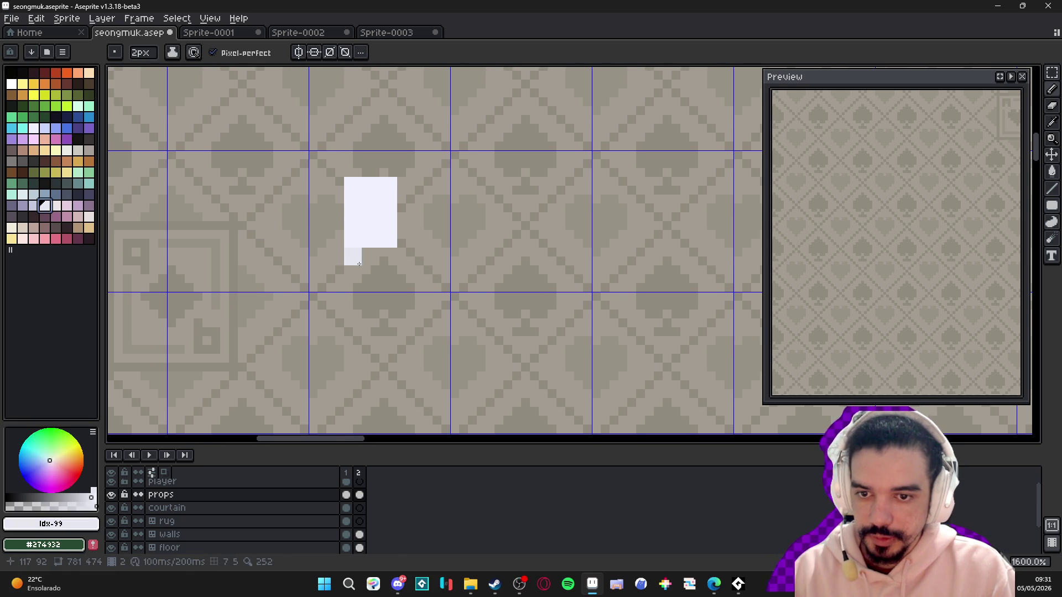
pyautogui.click(22, 206)
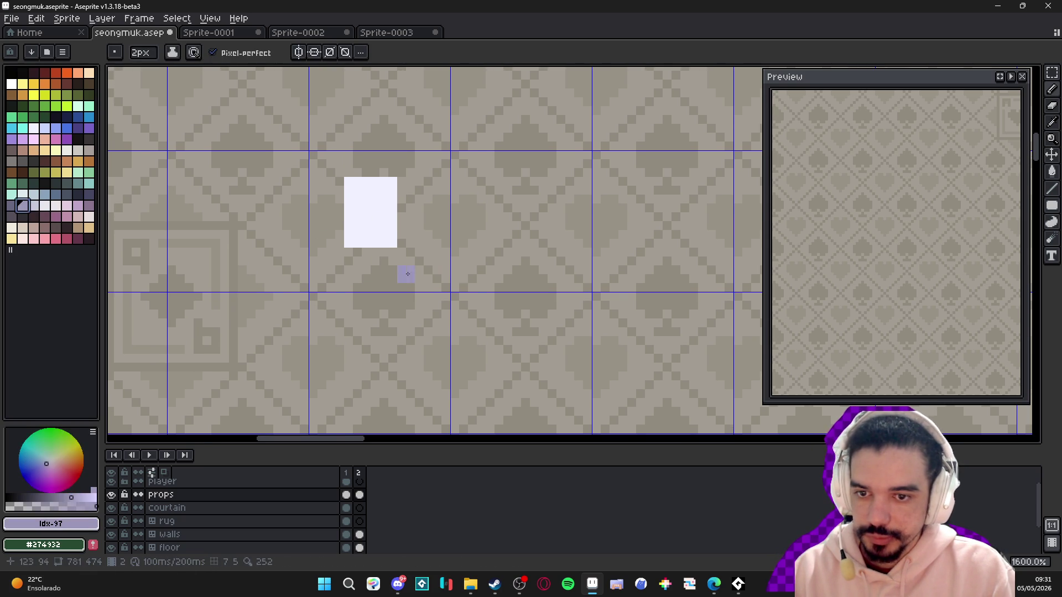
pyautogui.moveTo(359, 259)
pyautogui.mouseDown()
pyautogui.moveTo(388, 259)
pyautogui.moveTo(392, 269)
pyautogui.mouseUp()
# - Shrink the brush to 1px and sample the card's lavender
pyautogui.press('-')
pyautogui.scroll(-3, 387, 250)
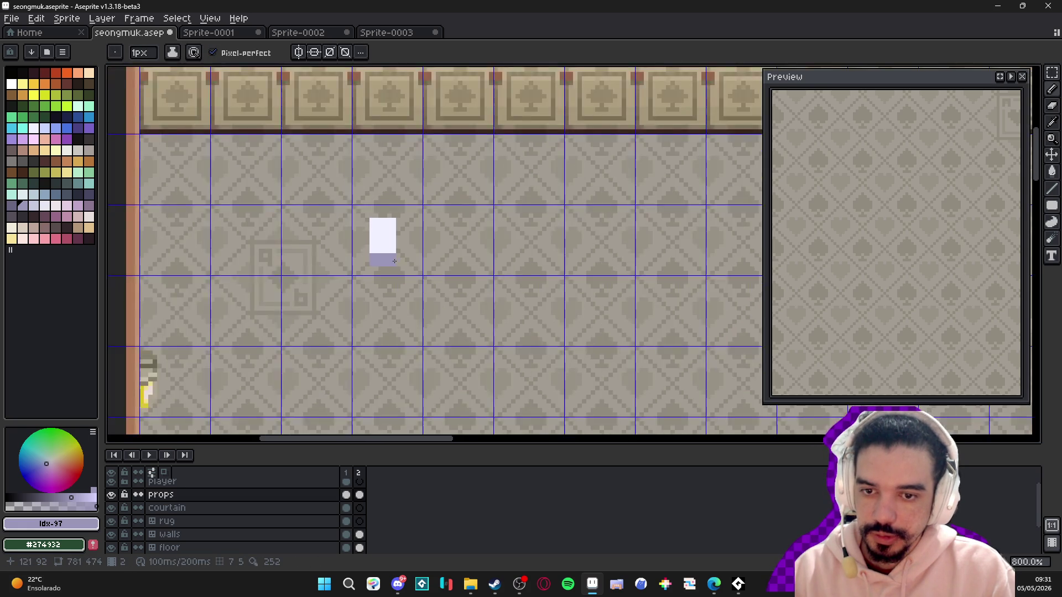
pyautogui.scroll(3, 387, 249)
pyautogui.scroll(-3, 387, 248)
pyautogui.scroll(3, 365, 232)
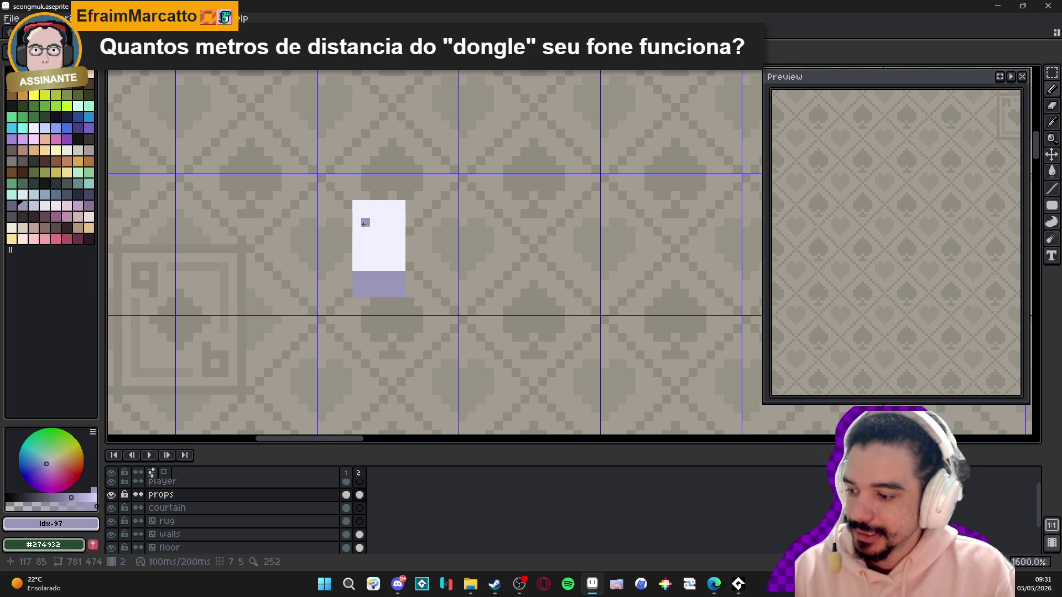
pyautogui.keyDown('alt'); pyautogui.click(364, 272); pyautogui.keyUp('alt')
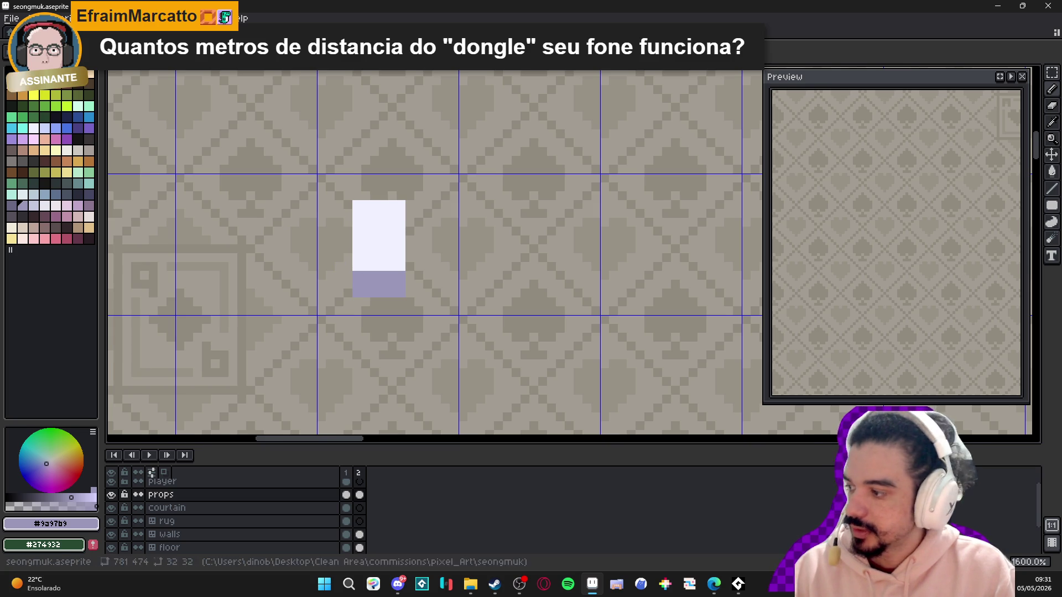
# - Draw grey-blue inner border lines down the card's left and right sides
pyautogui.keyDown('alt'); pyautogui.click(379, 237); pyautogui.keyUp('alt')
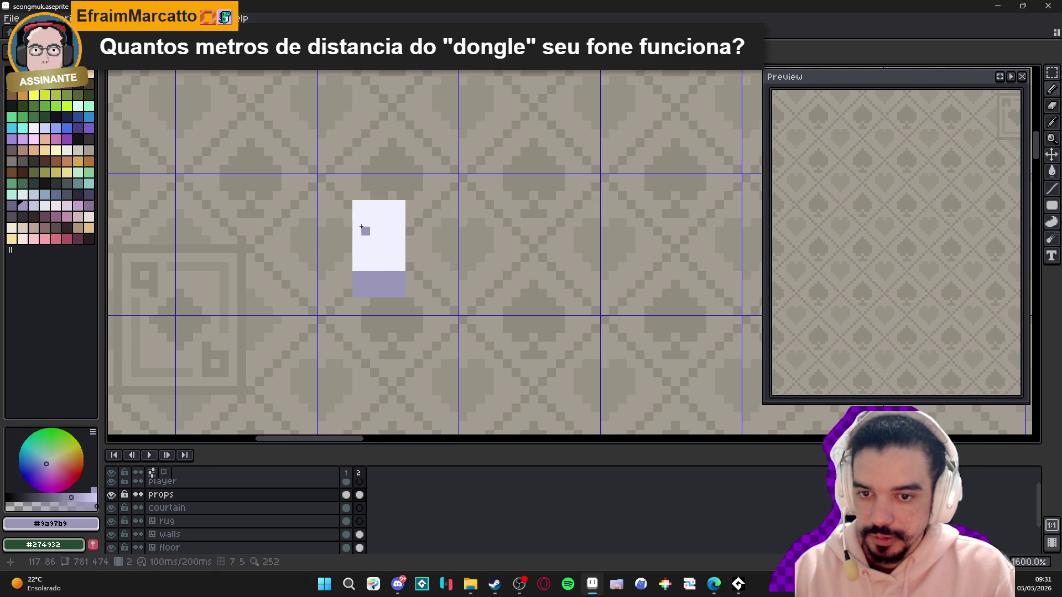
pyautogui.click(34, 194)
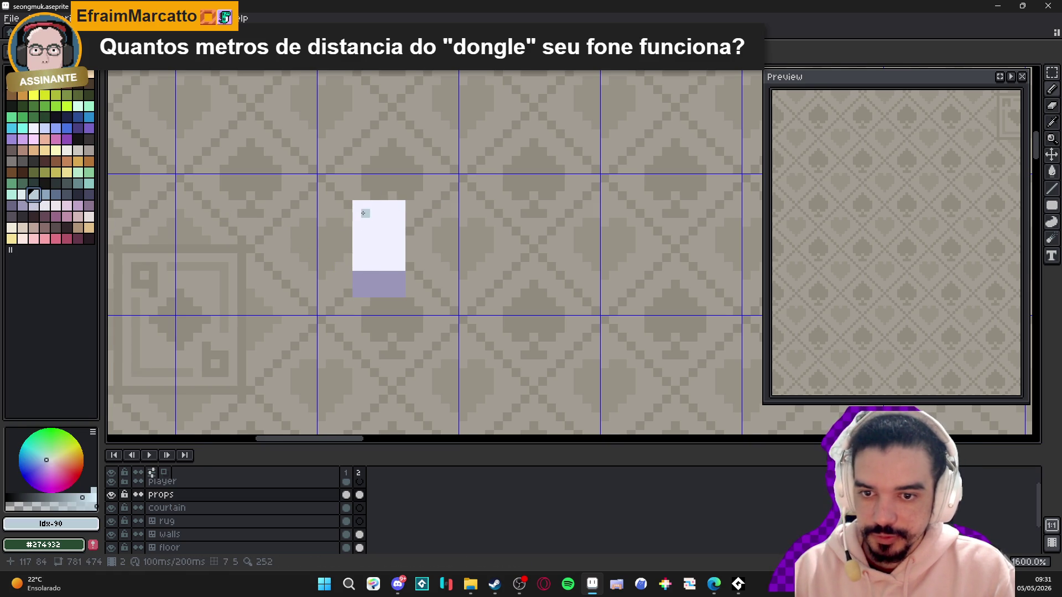
pyautogui.moveTo(364, 213); pyautogui.dragTo(368, 256)
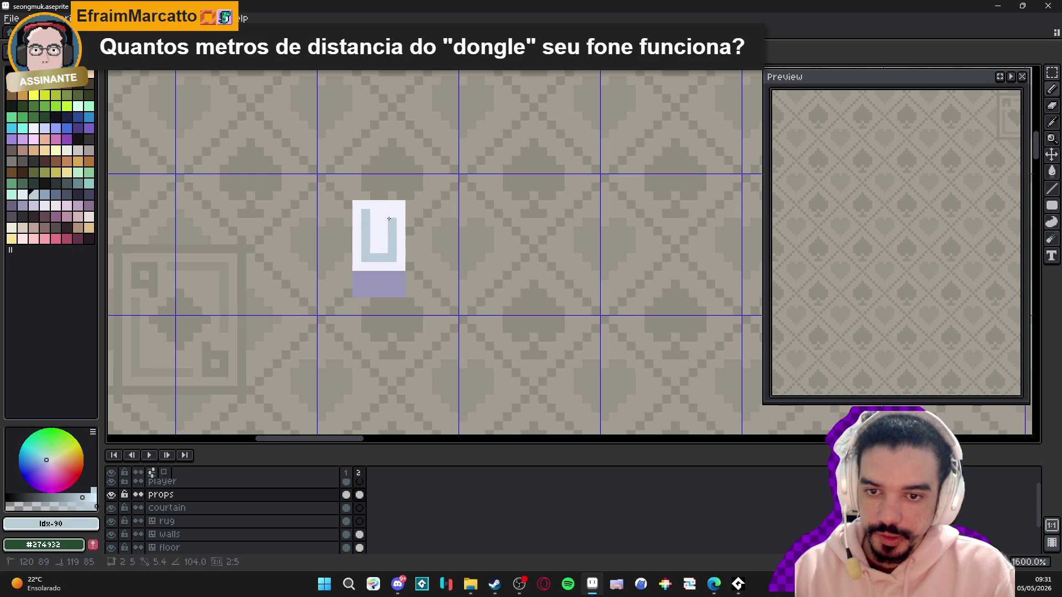
pyautogui.moveTo(389, 219); pyautogui.dragTo(376, 209)
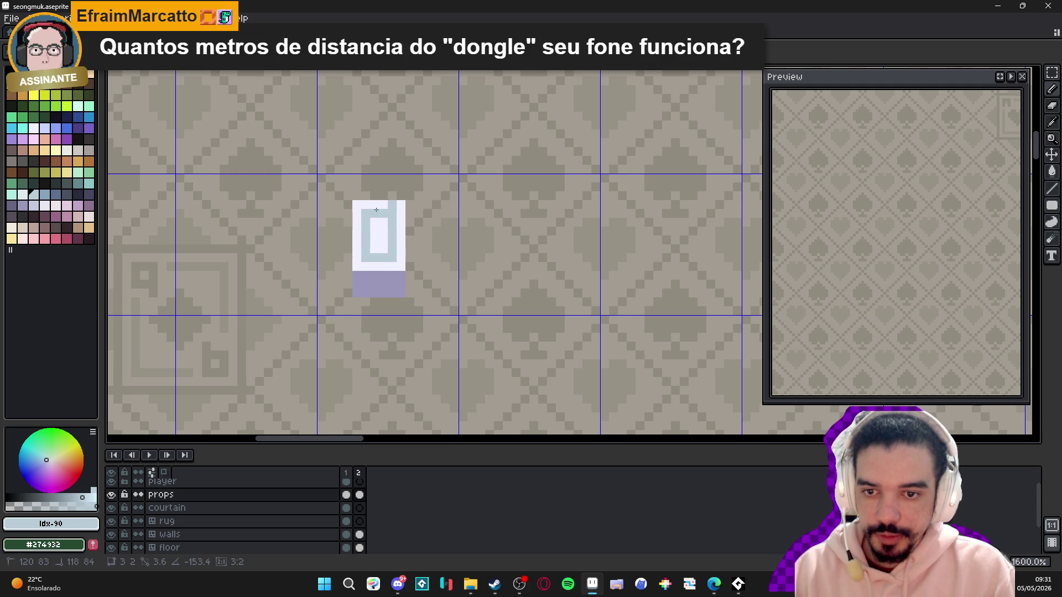
# - Repaint the border's left, bottom and right pixels in a lighter grey-blue shade
pyautogui.keyDown('alt'); pyautogui.click(379, 212); pyautogui.keyUp('alt')
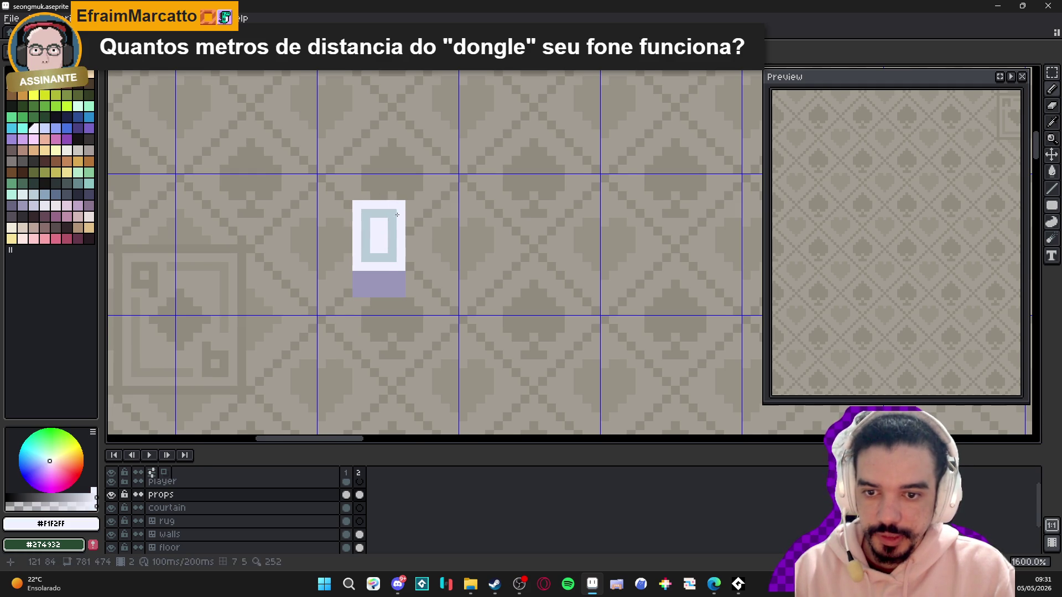
pyautogui.scroll(-1, 396, 216)
pyautogui.click(1001, 78)
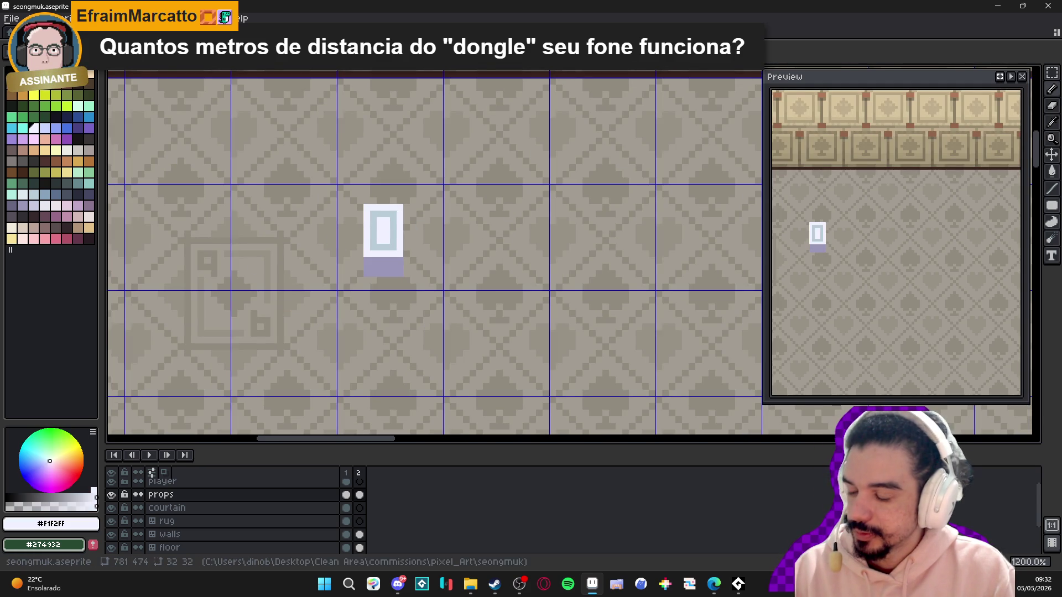
pyautogui.scroll(4, 380, 241)
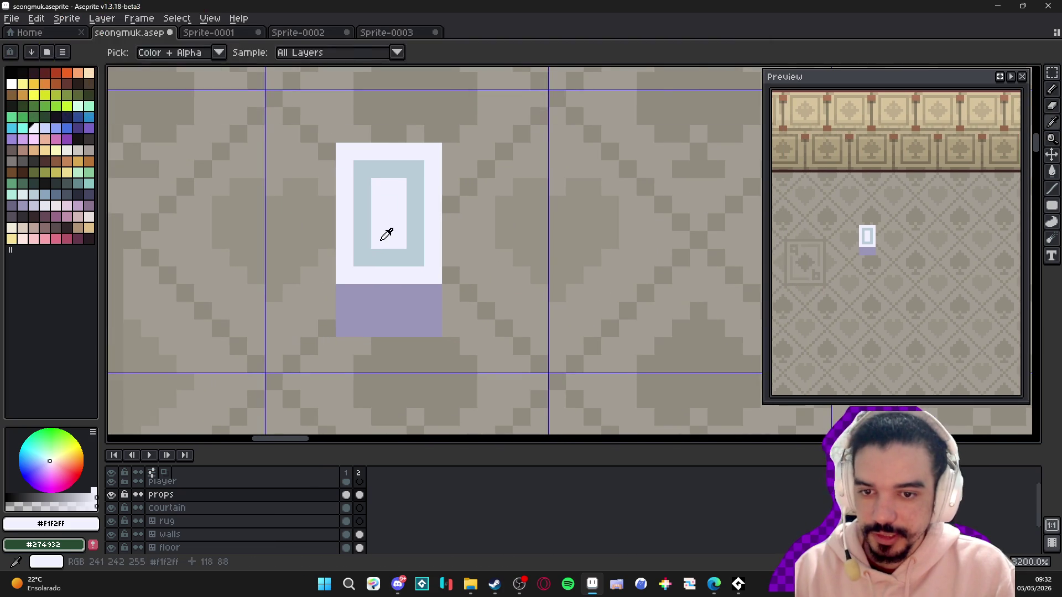
pyautogui.click(88, 498)
pyautogui.click(362, 240)
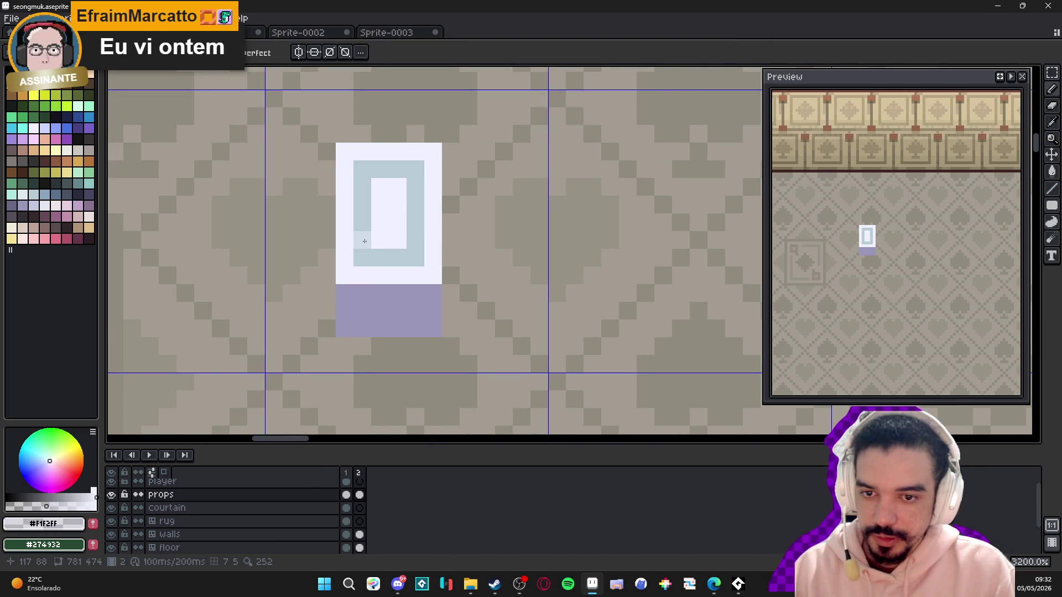
pyautogui.click(362, 257)
pyautogui.moveTo(362, 257)
pyautogui.mouseDown()
pyautogui.moveTo(416, 258)
pyautogui.moveTo(422, 169)
pyautogui.moveTo(358, 230)
pyautogui.mouseUp()
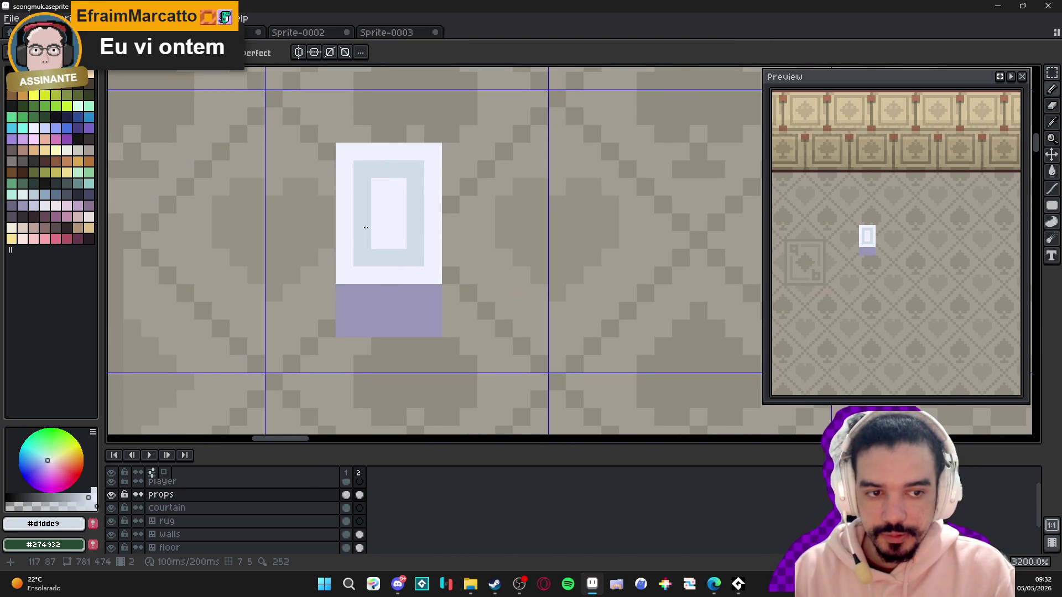
# - Paint a stray pixel and three border gaps (top-left, top, right) back to white
pyautogui.keyDown('alt'); pyautogui.click(379, 207); pyautogui.keyUp('alt')
pyautogui.click(380, 216)
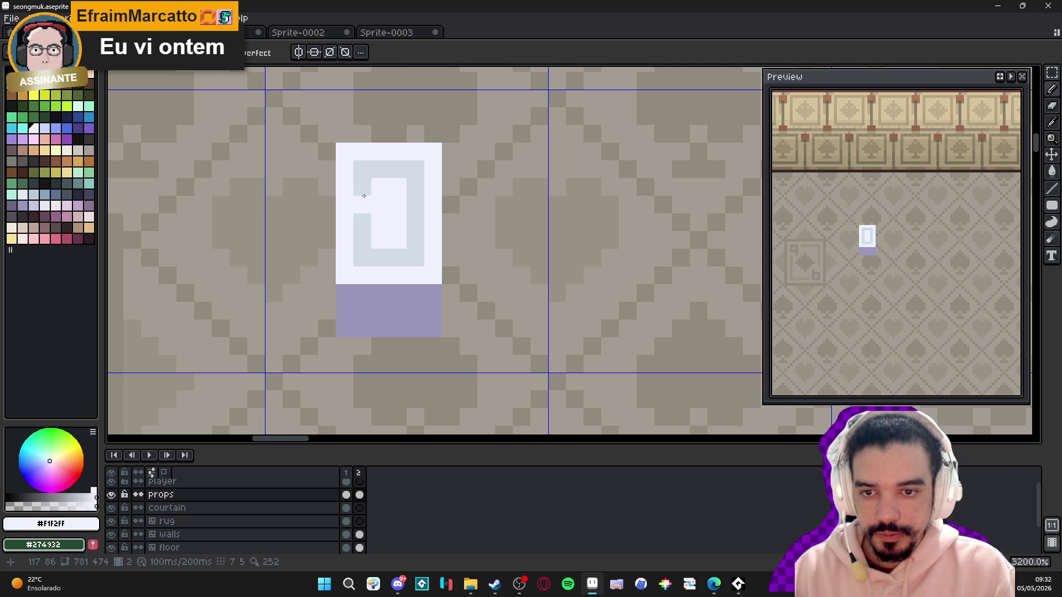
pyautogui.click(362, 187)
pyautogui.click(380, 169)
pyautogui.click(408, 244)
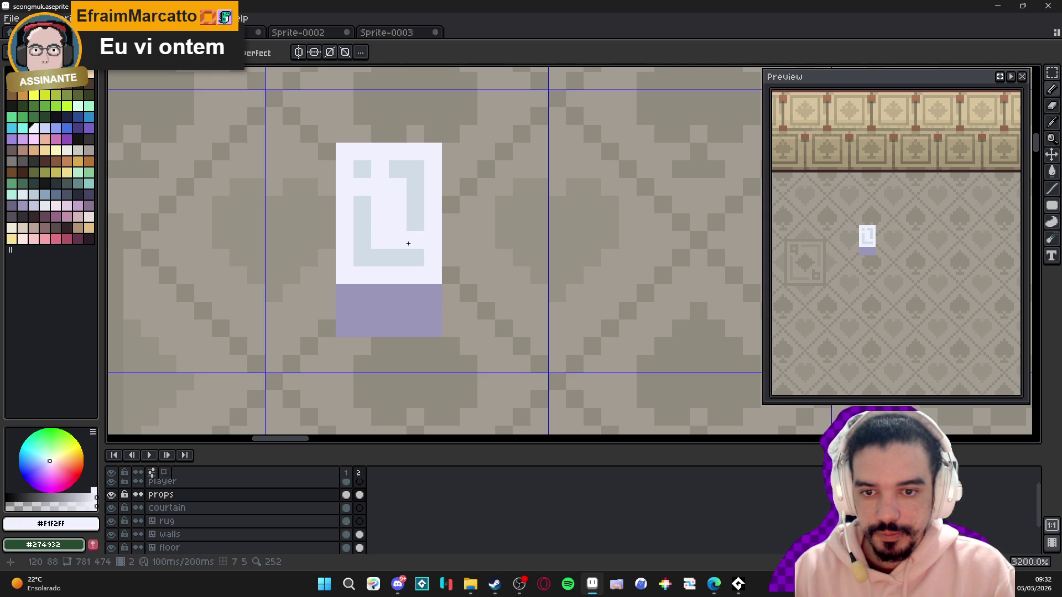
pyautogui.scroll(-4, 391, 261)
pyautogui.scroll(3, 393, 241)
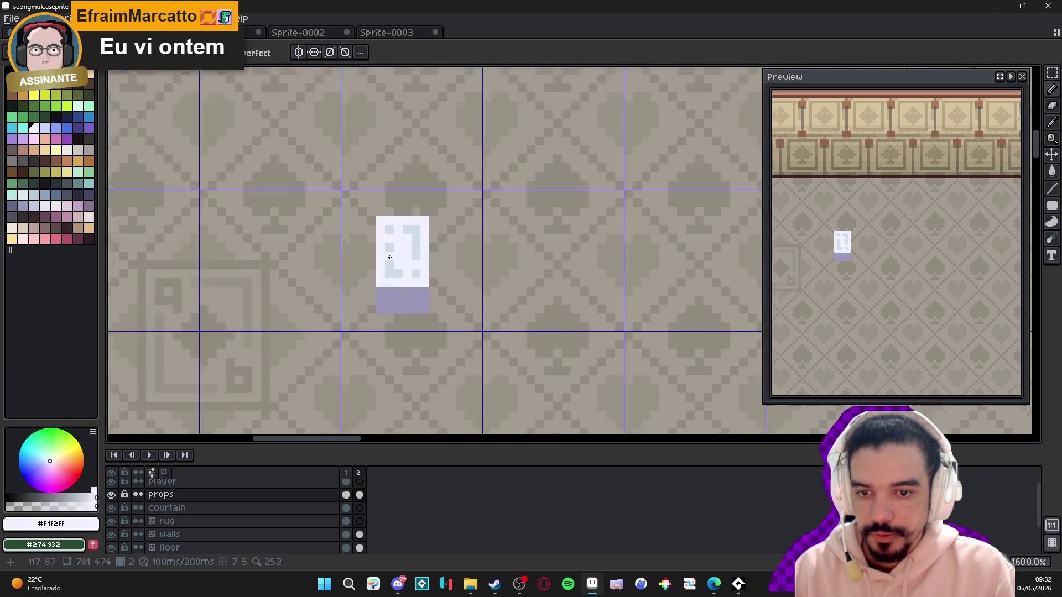
# - Whiten the border's left column and paint a pale pink block in the card's centre
pyautogui.moveTo(393, 242)
pyautogui.mouseDown()
pyautogui.moveTo(394, 276)
pyautogui.moveTo(408, 212)
pyautogui.mouseUp()
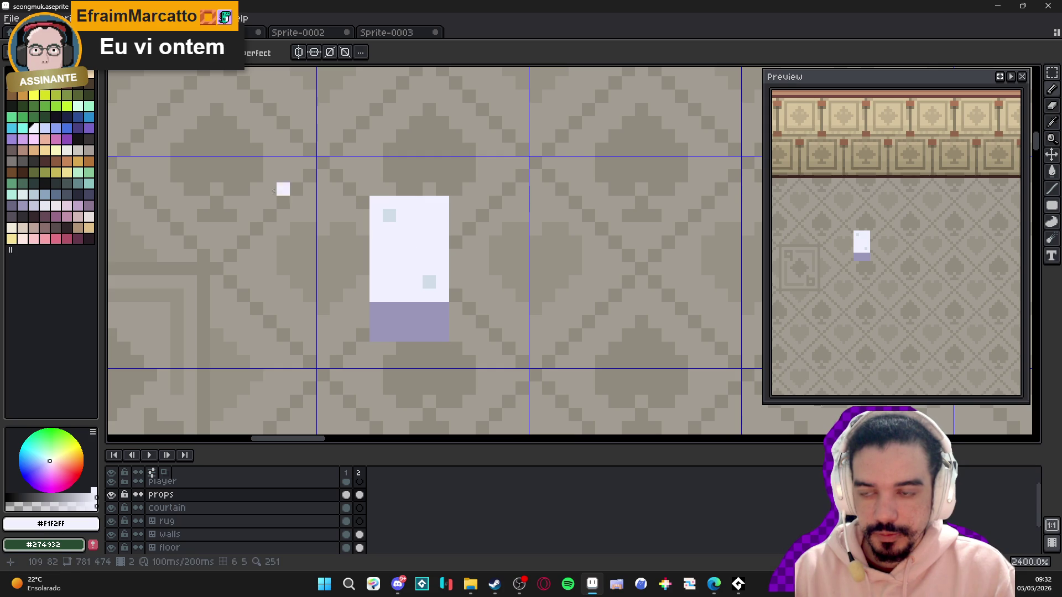
pyautogui.click(56, 84)
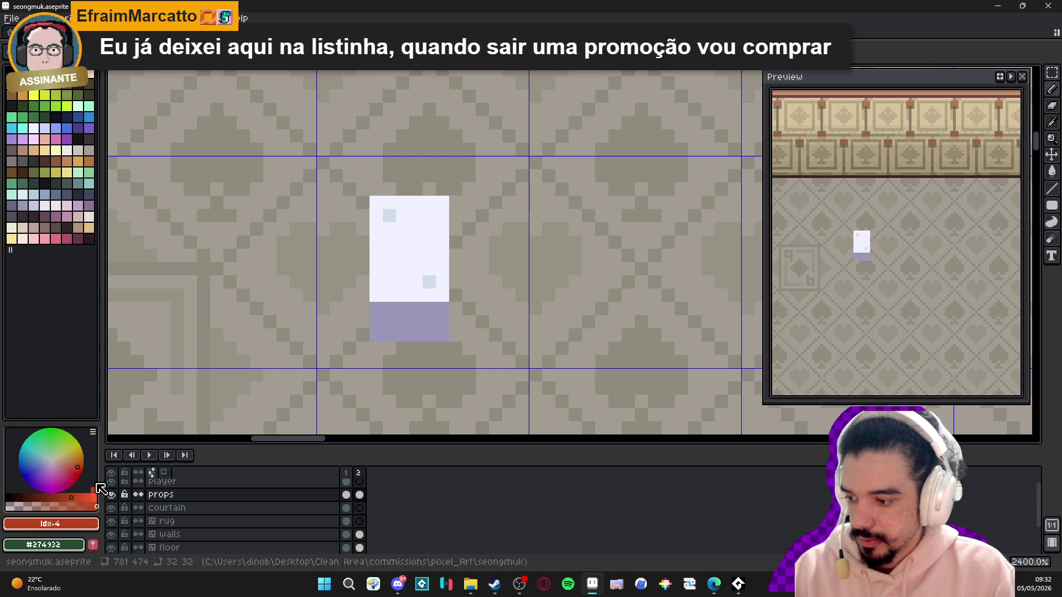
pyautogui.click(25, 507)
pyautogui.scroll(1, 409, 249)
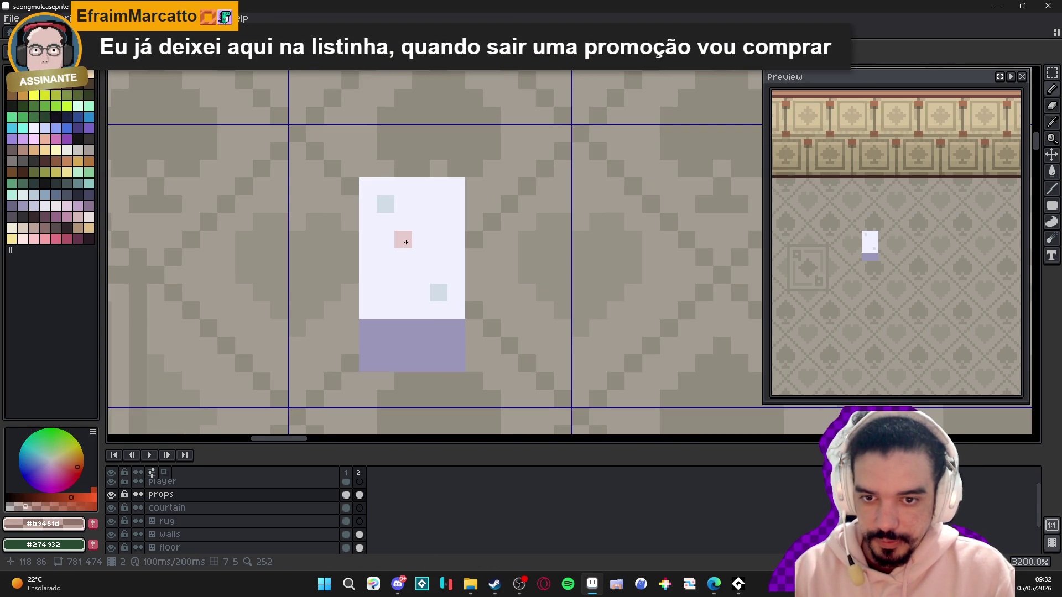
pyautogui.moveTo(403, 239)
pyautogui.mouseDown()
pyautogui.moveTo(403, 257)
pyautogui.moveTo(421, 239)
pyautogui.moveTo(420, 261)
pyautogui.mouseUp()
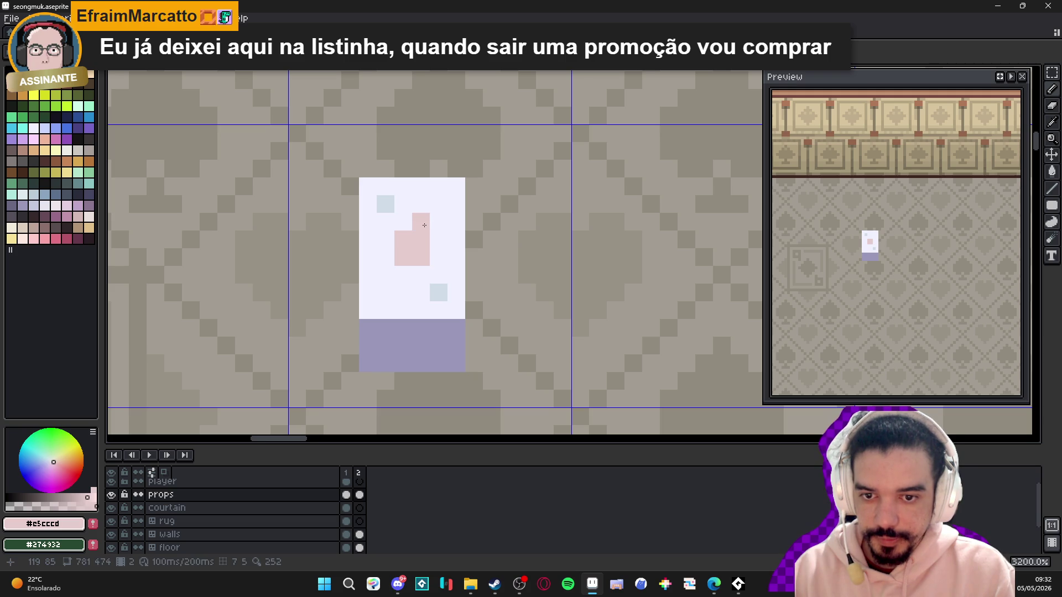
# - Try extending the pink shape, undo it, and paint the stray pink pixels white again
pyautogui.moveTo(420, 221); pyautogui.dragTo(439, 239)
pyautogui.hotkey('ctrl', 'z')
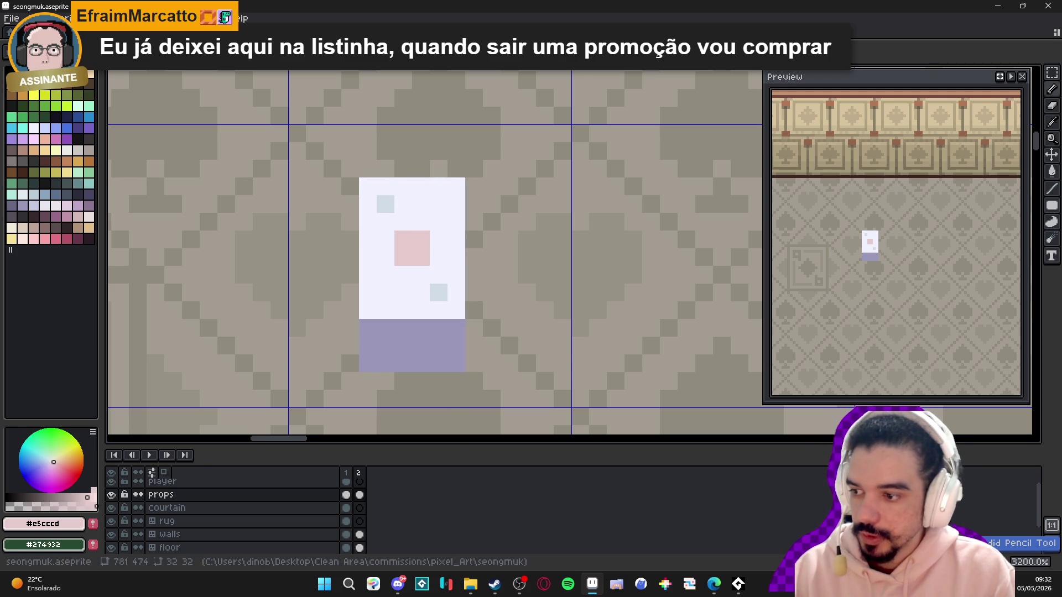
pyautogui.click(433, 223)
pyautogui.click(438, 239)
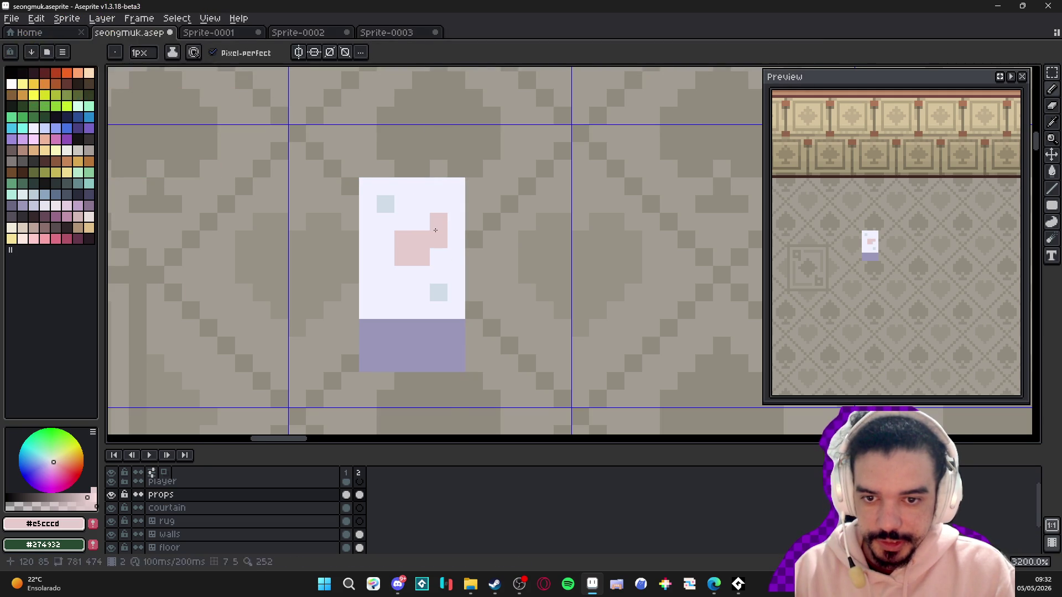
pyautogui.click(402, 221)
pyautogui.keyDown('alt'); pyautogui.click(387, 257); pyautogui.keyUp('alt')
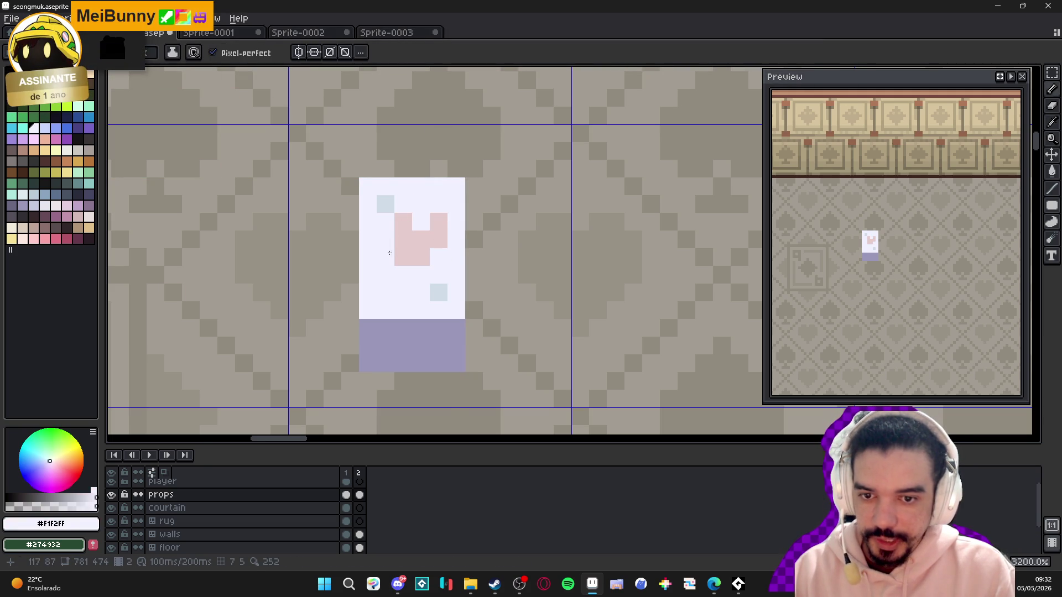
pyautogui.click(404, 222)
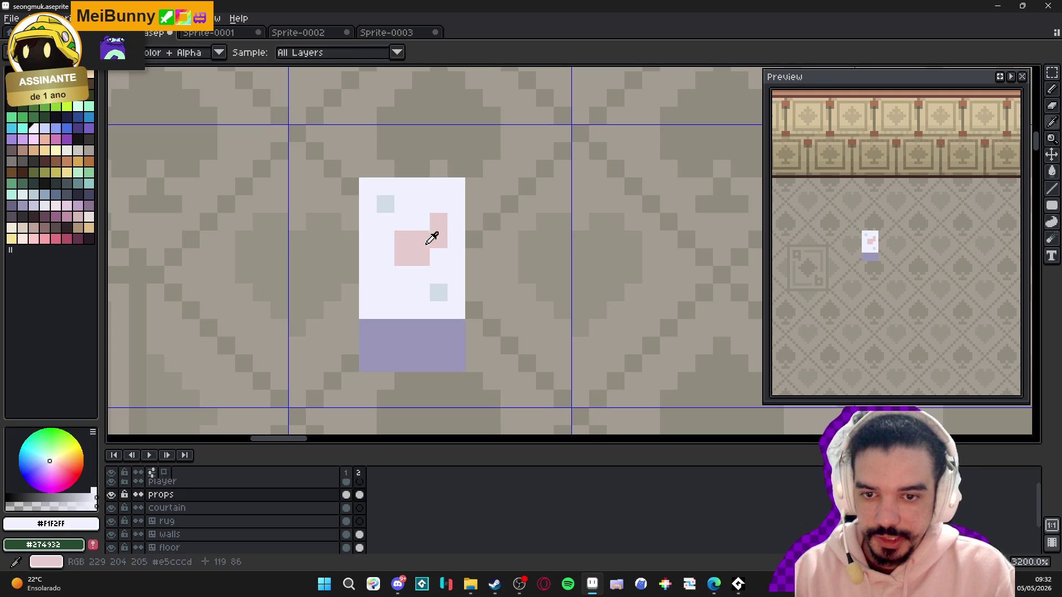
pyautogui.click(439, 240)
pyautogui.click(438, 221)
# - Add pink pixels around the central symbol to reshape it
pyautogui.keyDown('alt'); pyautogui.click(412, 242); pyautogui.keyUp('alt')
pyautogui.click(439, 221)
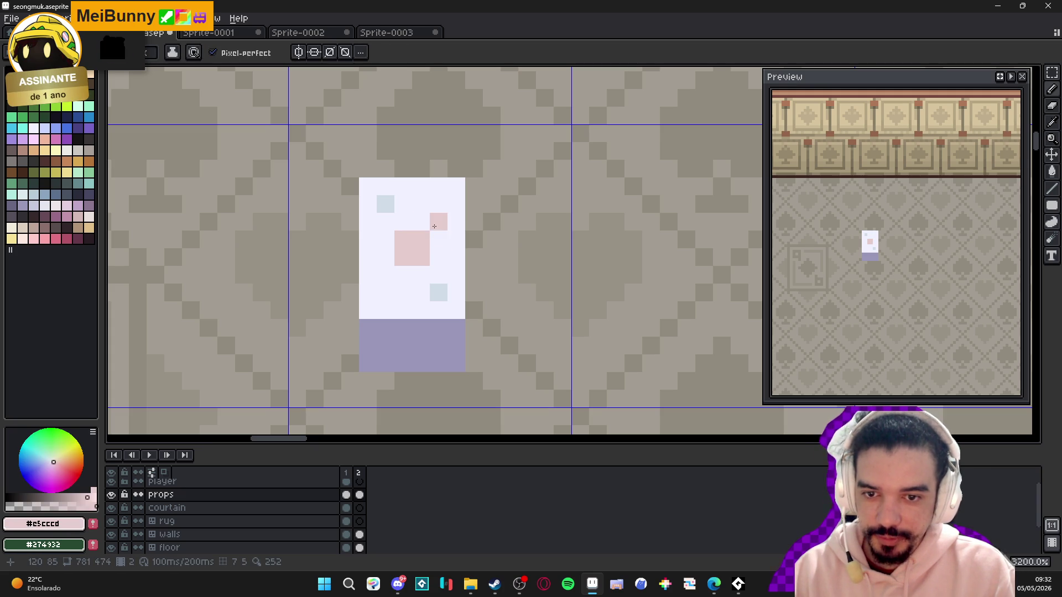
pyautogui.click(438, 239)
pyautogui.click(386, 239)
pyautogui.click(386, 239)
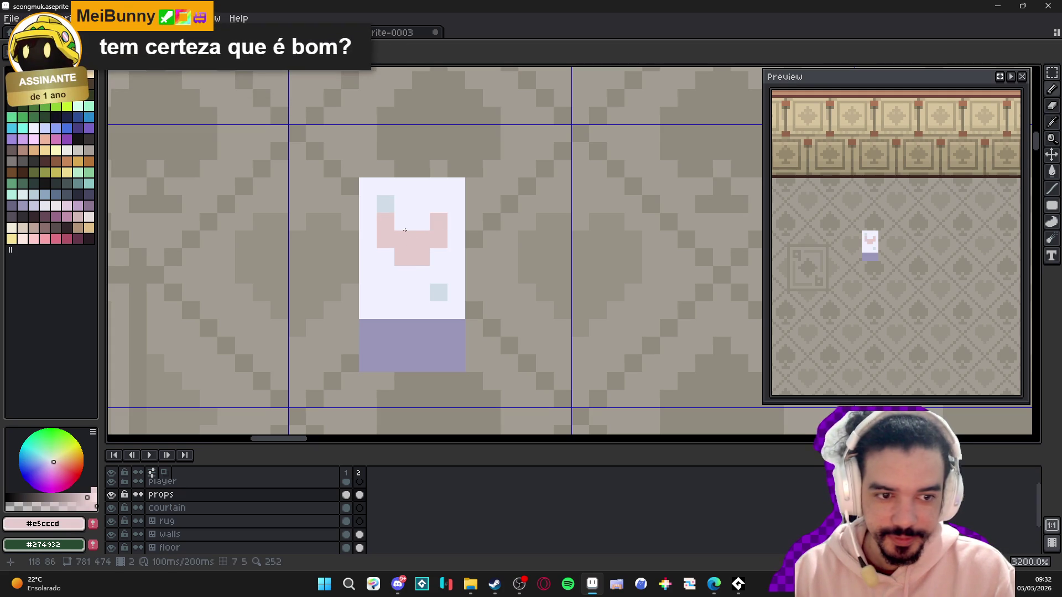
pyautogui.keyDown('alt'); pyautogui.click(412, 204); pyautogui.keyUp('alt')
pyautogui.click(438, 222)
pyautogui.click(385, 222)
pyautogui.keyDown('alt'); pyautogui.click(412, 257); pyautogui.keyUp('alt')
pyautogui.click(404, 275)
# - Touch up individual cells to refine the pink symbol's outline
pyautogui.click(421, 275)
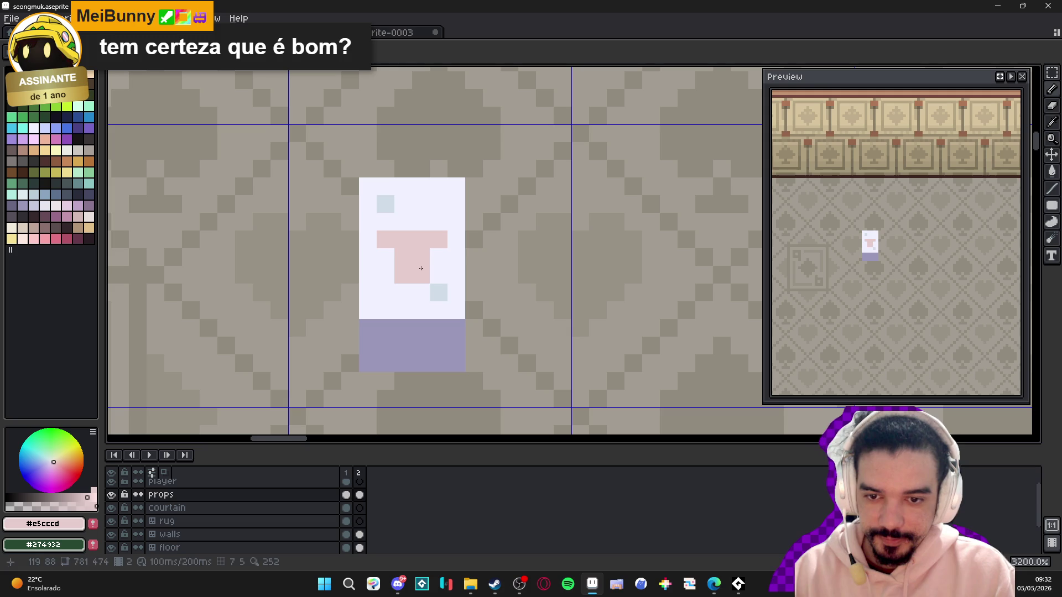
pyautogui.click(439, 257)
pyautogui.click(385, 257)
pyautogui.keyDown('alt'); pyautogui.click(412, 224); pyautogui.keyUp('alt')
pyautogui.click(412, 232)
pyautogui.click(403, 240)
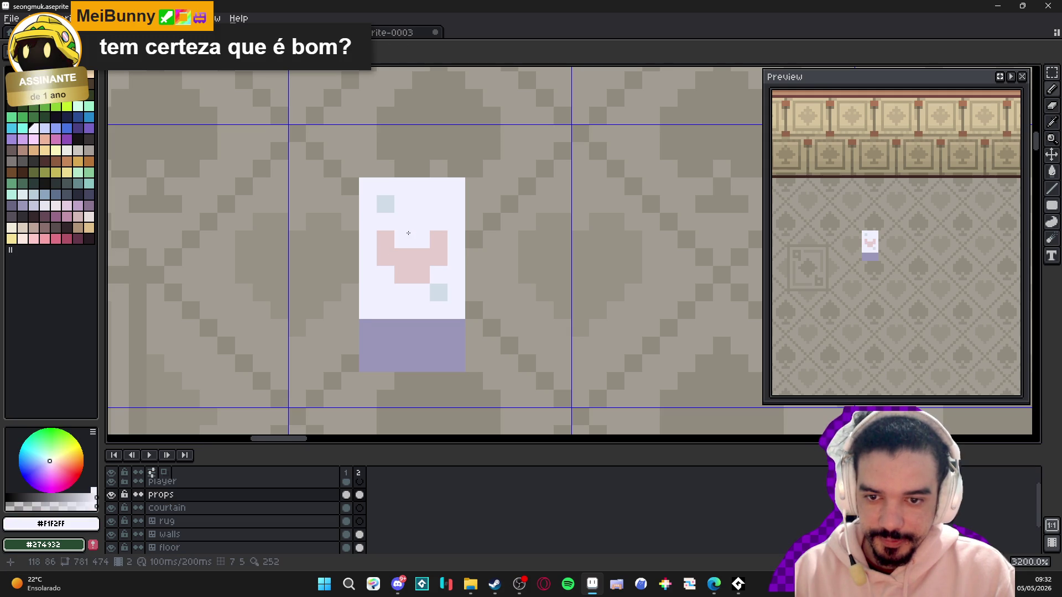
pyautogui.click(421, 275)
pyautogui.keyDown('alt'); pyautogui.click(408, 258); pyautogui.keyUp('alt')
pyautogui.click(421, 275)
pyautogui.click(399, 240)
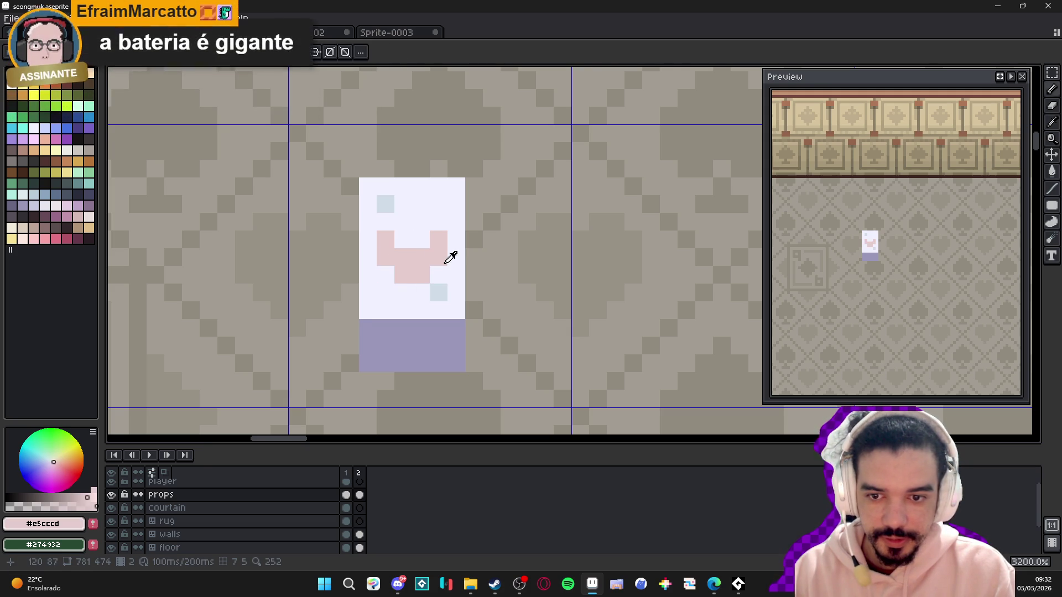
# - Trim the pink symbol's outer pixels back to card white
pyautogui.keyDown('alt'); pyautogui.click(457, 263); pyautogui.keyUp('alt')
pyautogui.click(439, 257)
pyautogui.click(438, 239)
pyautogui.click(385, 240)
pyautogui.click(386, 258)
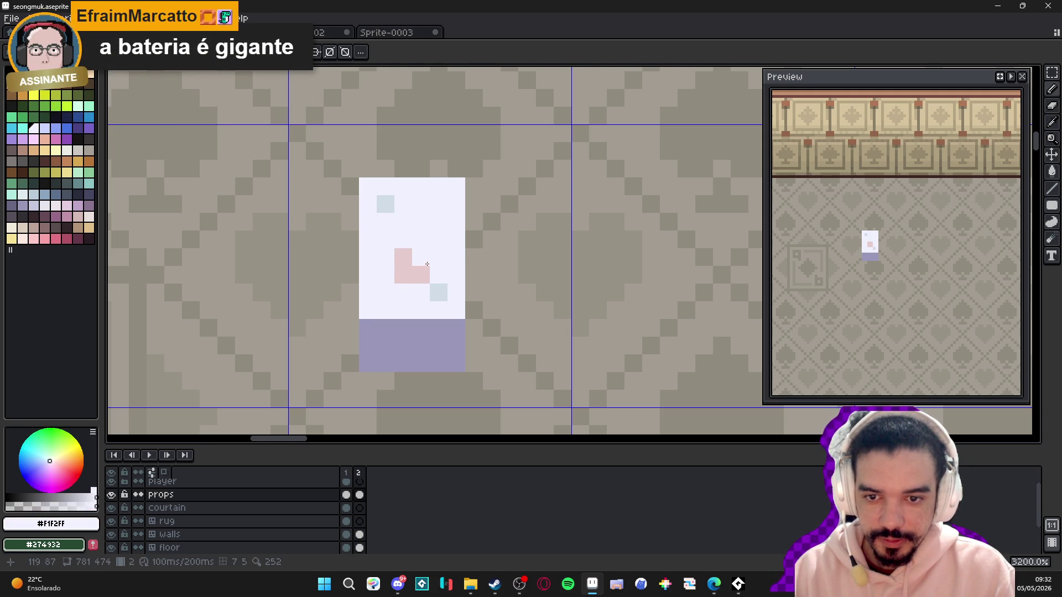
pyautogui.keyDown('alt'); pyautogui.click(412, 266); pyautogui.keyUp('alt')
pyautogui.click(408, 245)
# - Extend the pink mark, clear its lower corner, and add a pixel above its top-right
pyautogui.click(421, 240)
pyautogui.keyDown('alt'); pyautogui.click(445, 260); pyautogui.keyUp('alt')
pyautogui.click(426, 274)
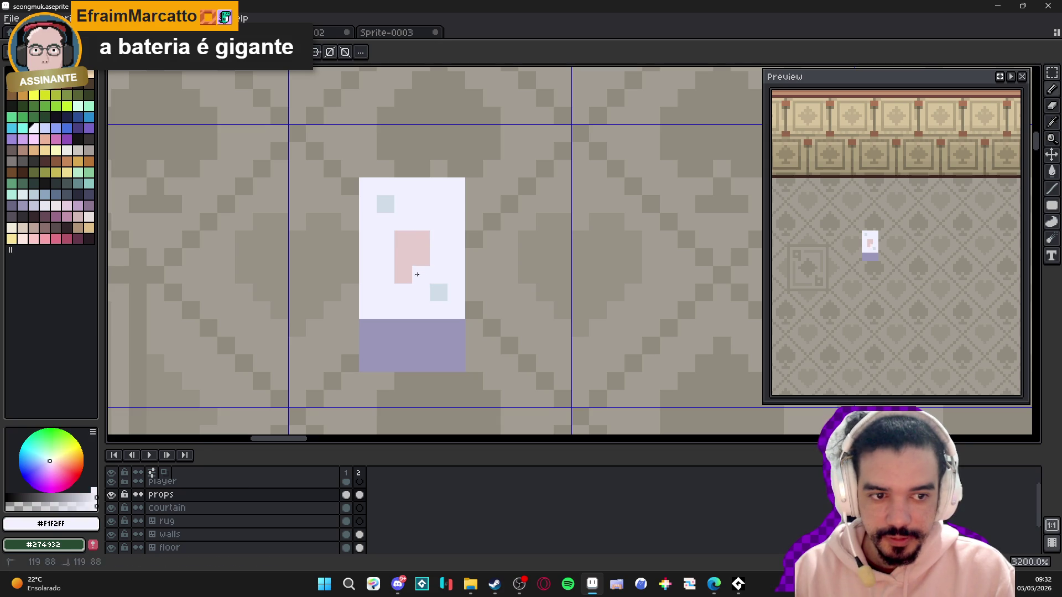
pyautogui.click(403, 275)
pyautogui.keyDown('alt'); pyautogui.click(422, 246); pyautogui.keyUp('alt')
pyautogui.click(403, 275)
pyautogui.click(413, 226)
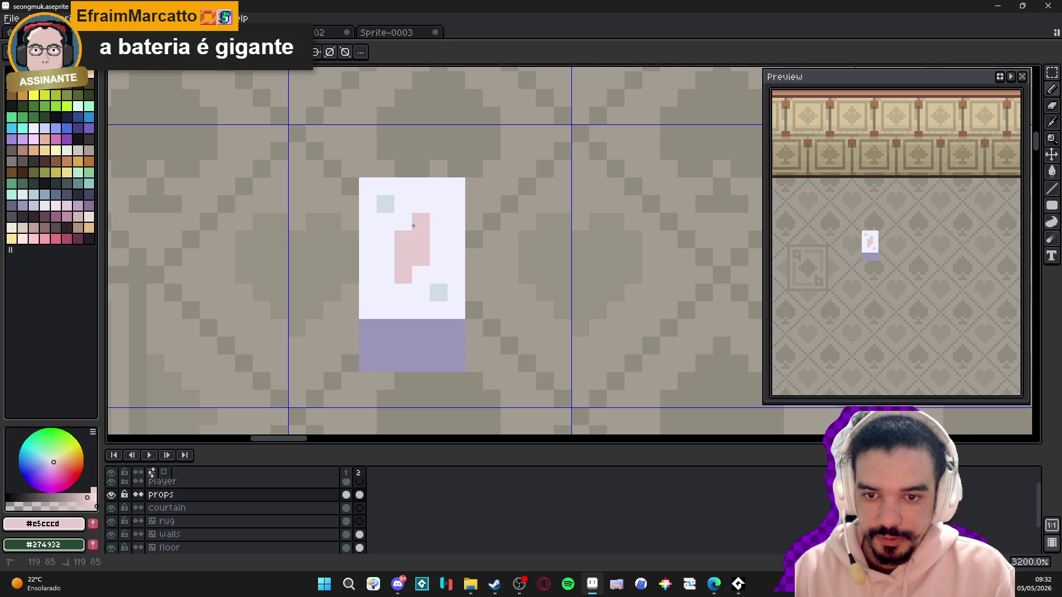
# - Try reworking the pink mark into a cross, then undo that stroke
pyautogui.click(439, 240)
pyautogui.keyDown('alt'); pyautogui.click(447, 222); pyautogui.keyUp('alt')
pyautogui.click(420, 222)
pyautogui.click(403, 275)
pyautogui.keyDown('alt'); pyautogui.click(394, 258); pyautogui.keyUp('alt')
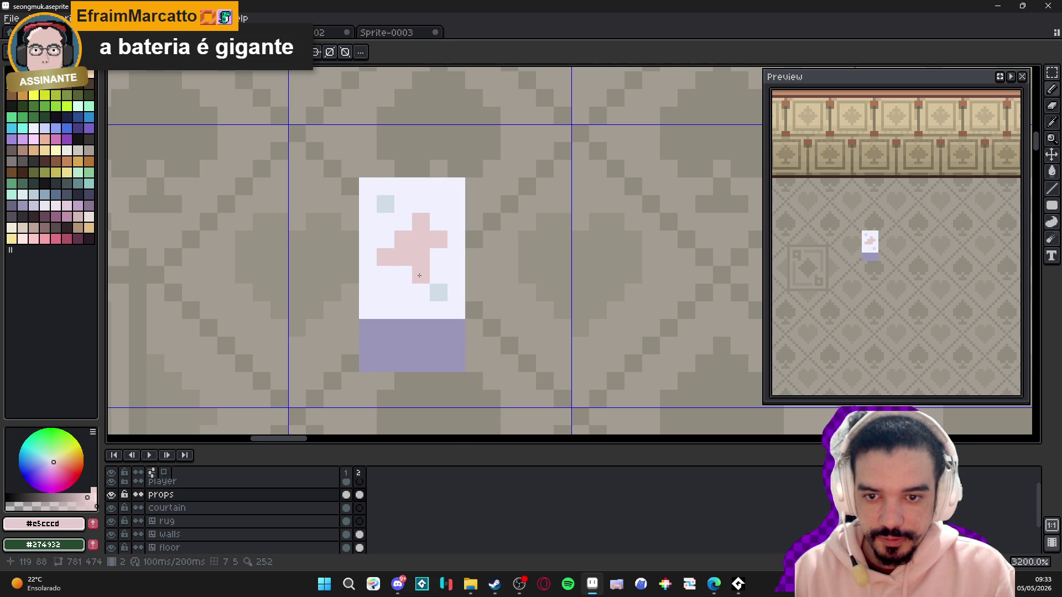
pyautogui.hotkey('ctrl', 'z')
pyautogui.hotkey('ctrl', 'z')
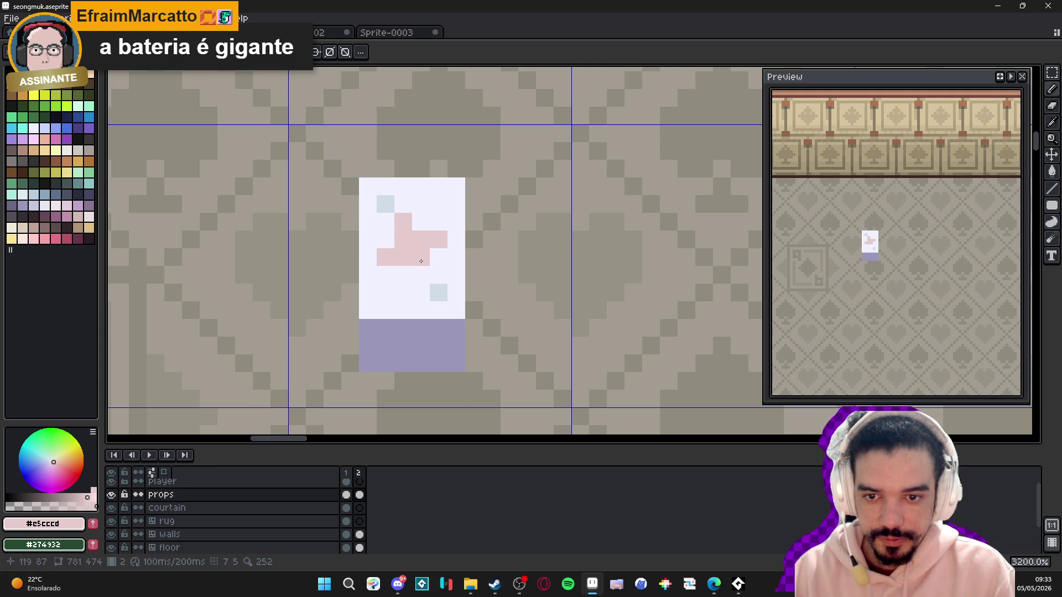
# - Test pink pixels at the card's bottom and lower-left, undoing both to keep the square
pyautogui.click(398, 313)
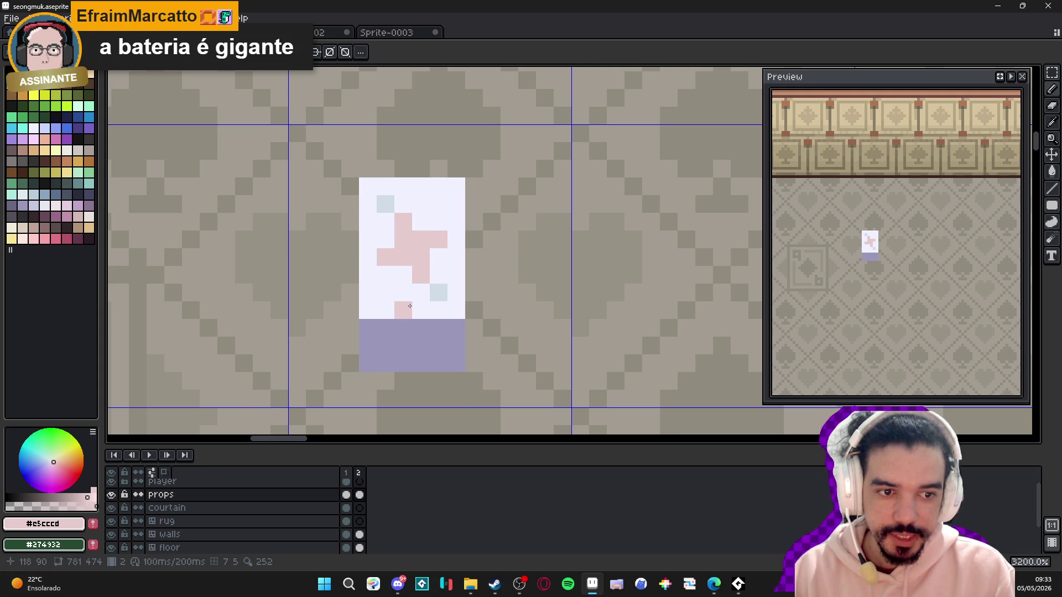
pyautogui.hotkey('ctrl', 'z')
pyautogui.hotkey('ctrl', 'z')
pyautogui.hotkey('ctrl', 'z')
pyautogui.scroll(-4, 410, 305)
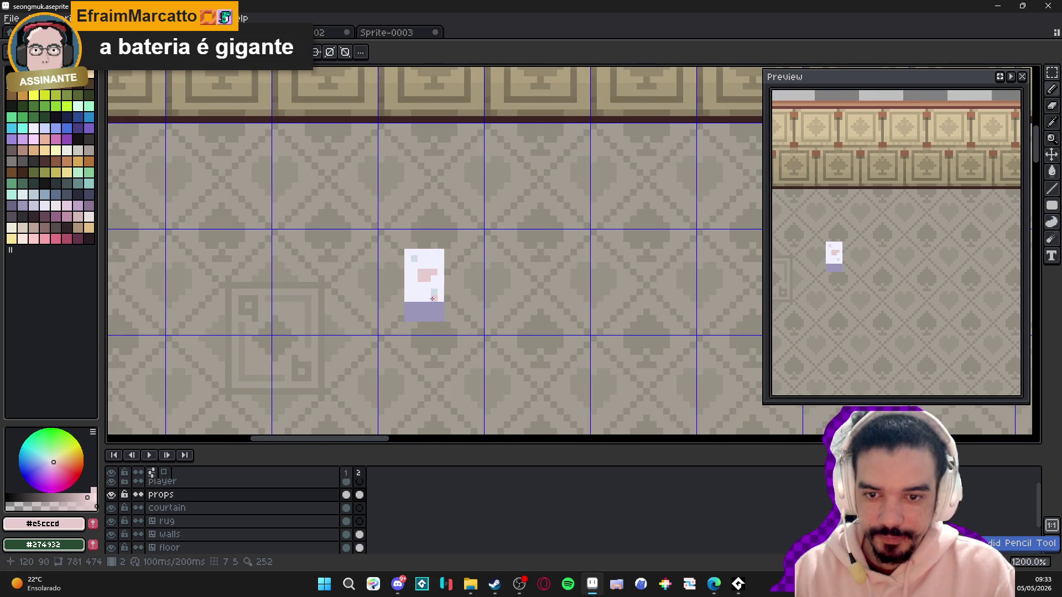
pyautogui.scroll(-2, 430, 298)
pyautogui.scroll(3, 428, 296)
pyautogui.click(425, 290)
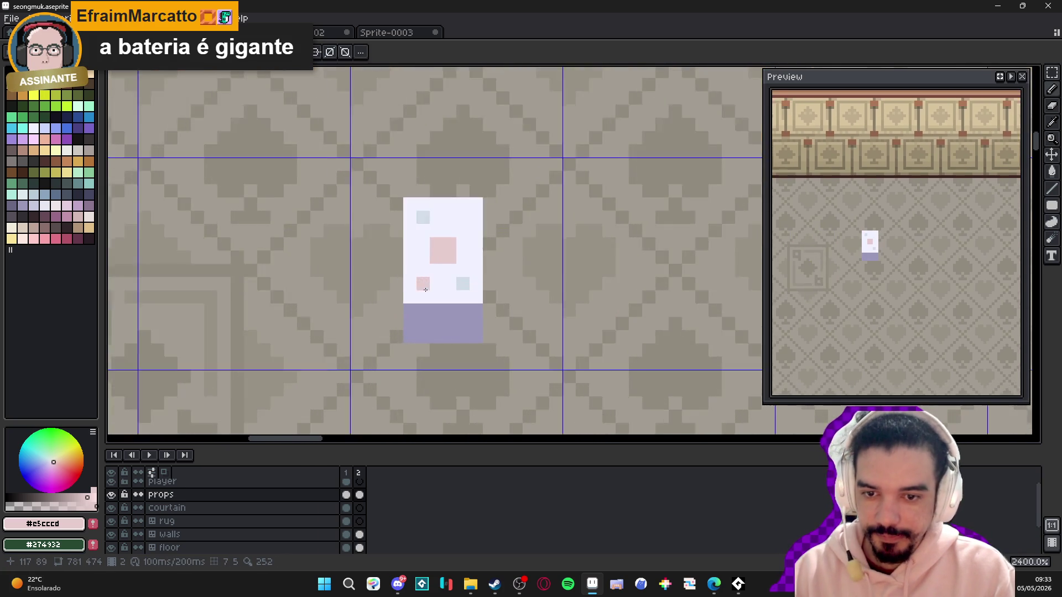
pyautogui.scroll(1, 426, 290)
pyautogui.hotkey('ctrl', 'z')
# - Try pale pip dots on the card's lower-left, then undo the stray pixels
pyautogui.keyDown('alt'); pyautogui.click(473, 280); pyautogui.keyUp('alt')
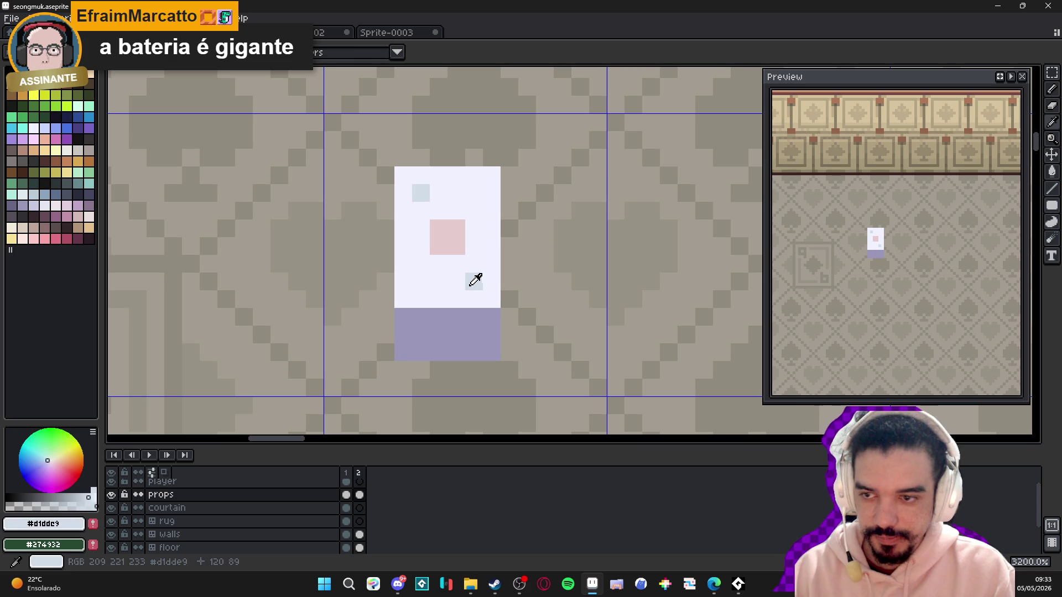
pyautogui.click(22, 197)
pyautogui.click(434, 286)
pyautogui.click(420, 285)
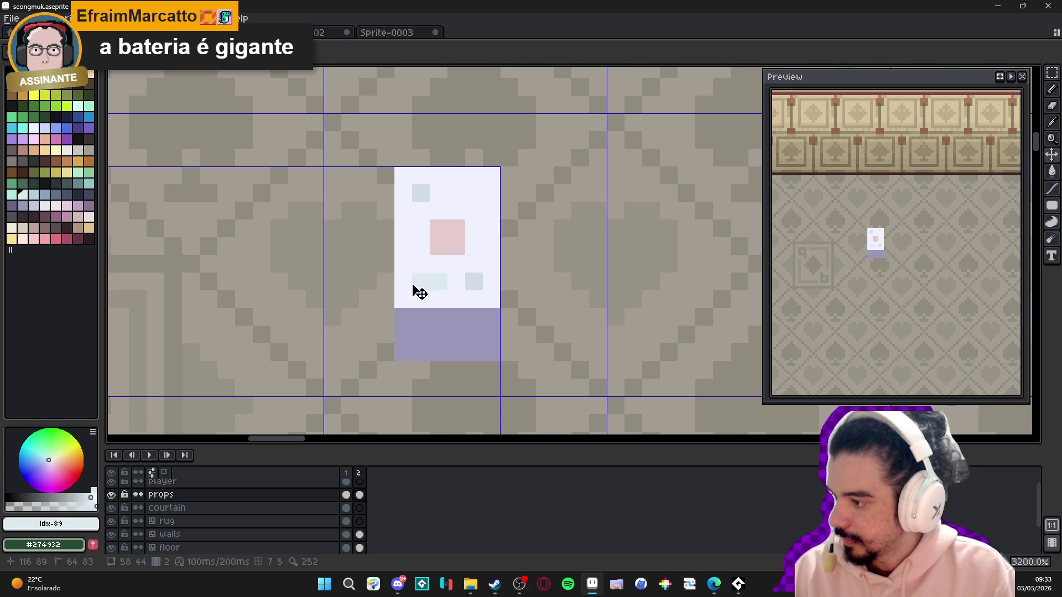
pyautogui.hotkey('ctrl', 'z')
pyautogui.hotkey('ctrl', 'z')
pyautogui.click(411, 283)
pyautogui.hotkey('ctrl', 'z')
pyautogui.click(408, 296)
pyautogui.hotkey('ctrl', 'z')
pyautogui.click(413, 294)
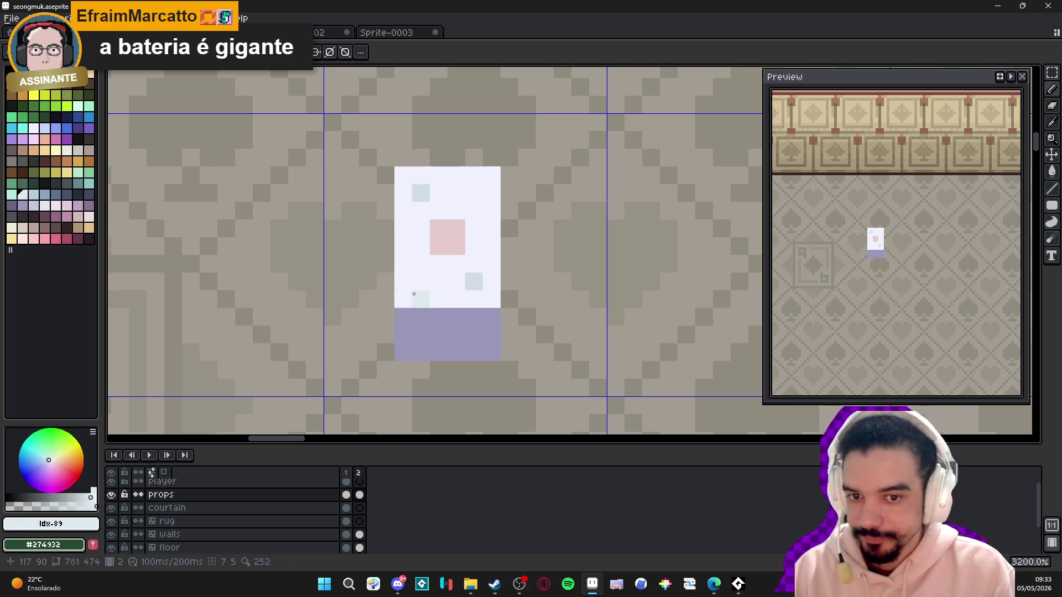
pyautogui.hotkey('ctrl', 'z')
# - Sample the card's pink, add a pink pixel on its base, then sample the lavender
pyautogui.press('i')
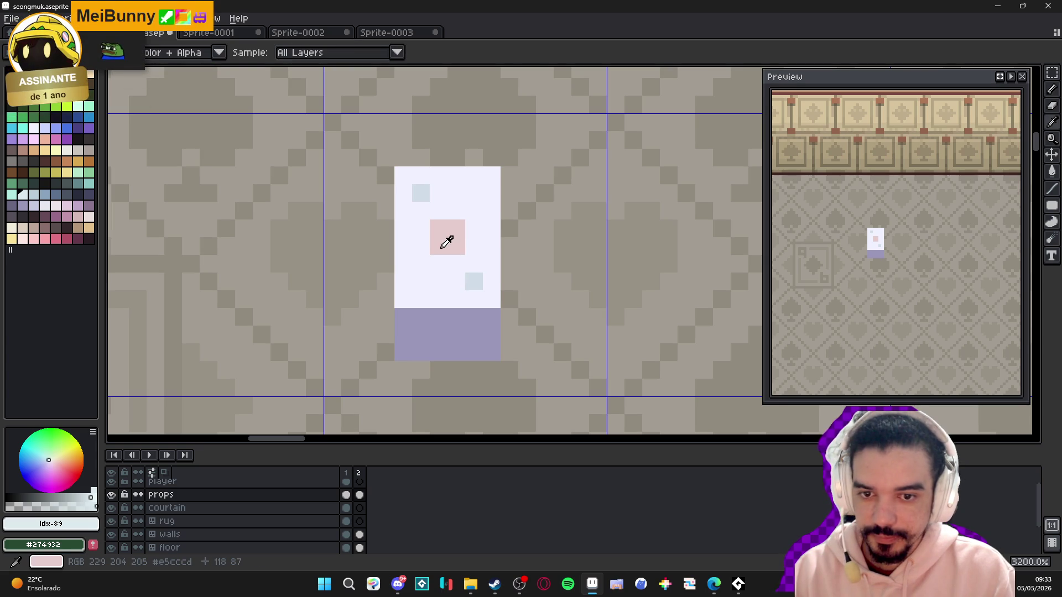
pyautogui.click(447, 242)
pyautogui.press('b')
pyautogui.scroll(-4, 448, 238)
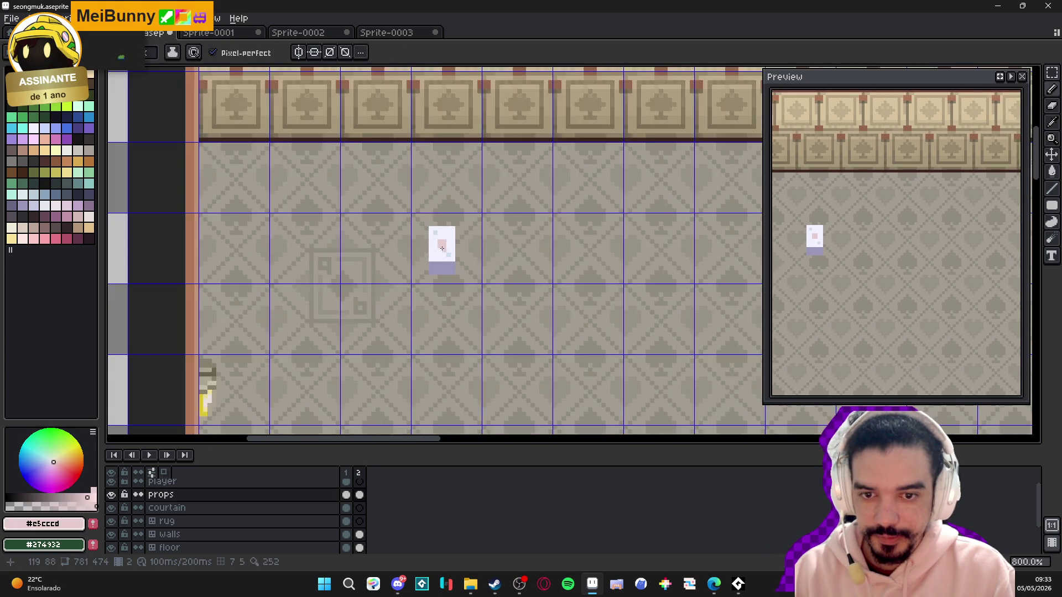
pyautogui.scroll(3, 449, 232)
pyautogui.click(449, 231)
pyautogui.scroll(-4, 449, 235)
pyautogui.scroll(4, 443, 249)
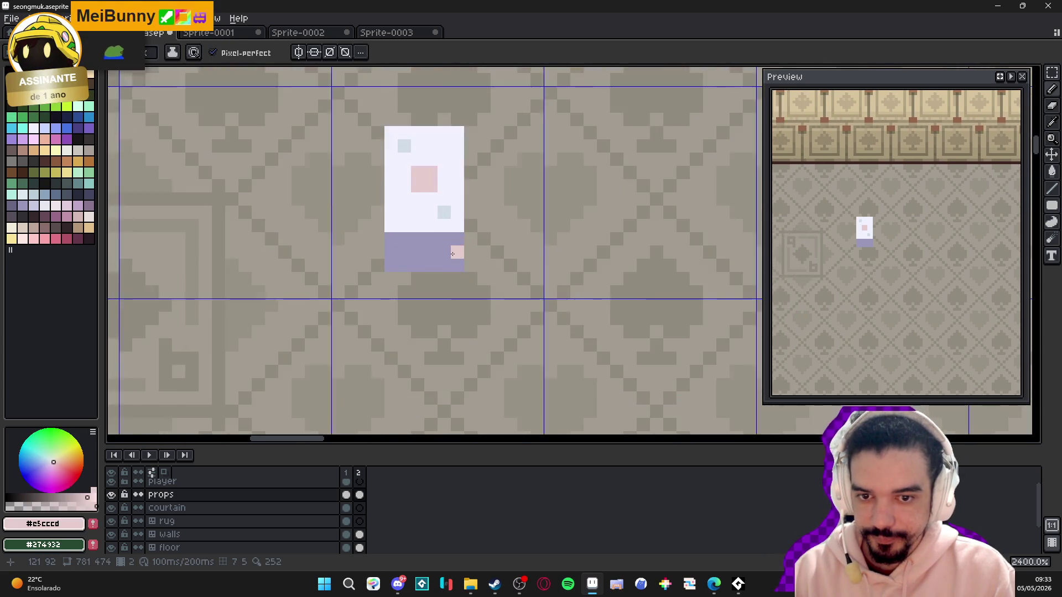
pyautogui.keyDown('alt'); pyautogui.click(443, 252); pyautogui.keyUp('alt')
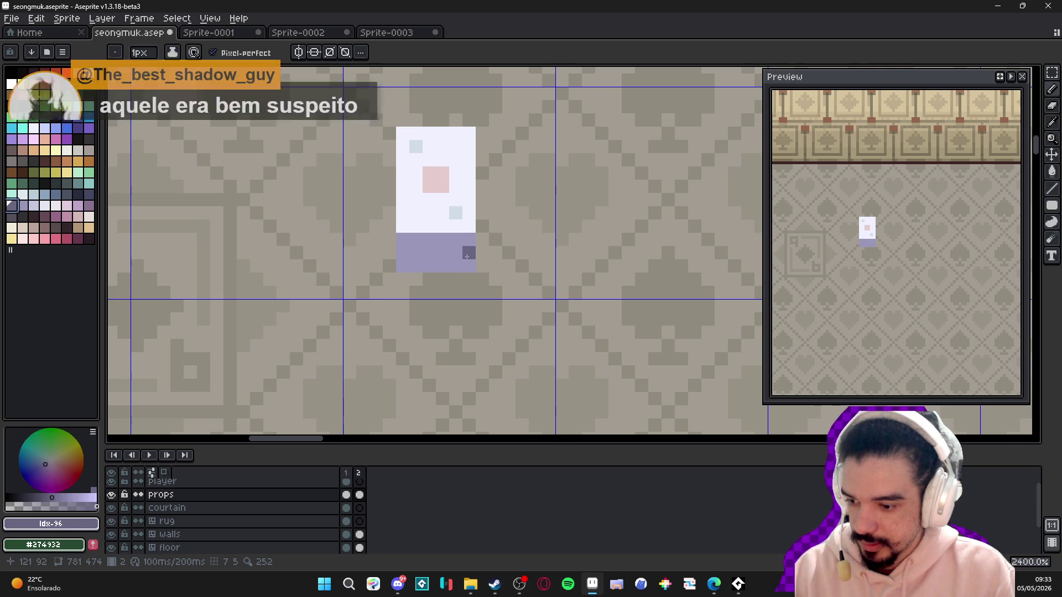
# - Paint a dark row across the lavender base, lighten its right end and darken the lower band
pyautogui.scroll(1, 459, 244)
pyautogui.moveTo(389, 258); pyautogui.dragTo(472, 257)
pyautogui.keyDown('alt'); pyautogui.click(471, 239); pyautogui.keyUp('alt')
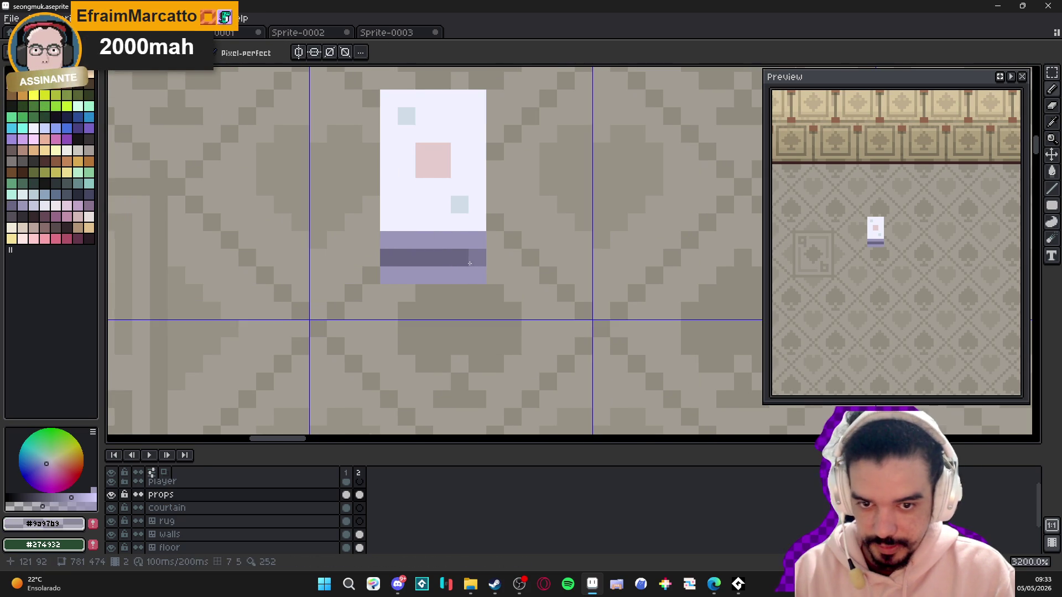
pyautogui.moveTo(475, 258)
pyautogui.mouseDown()
pyautogui.moveTo(401, 260)
pyautogui.moveTo(478, 263)
pyautogui.mouseUp()
pyautogui.keyDown('alt'); pyautogui.click(463, 256); pyautogui.keyUp('alt')
pyautogui.click(476, 290)
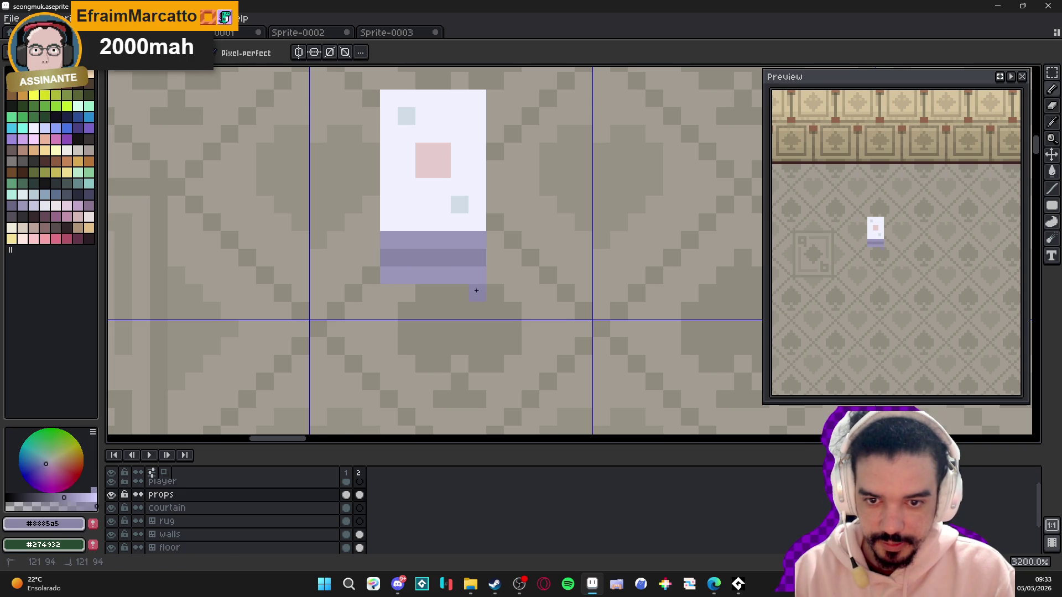
pyautogui.moveTo(397, 291)
pyautogui.mouseDown()
pyautogui.moveTo(395, 278)
pyautogui.moveTo(485, 284)
pyautogui.moveTo(476, 279)
pyautogui.mouseUp()
# - Select the top purple band row and shift it one pixel right
pyautogui.press('m')
pyautogui.hotkey('ctrl', 'd')
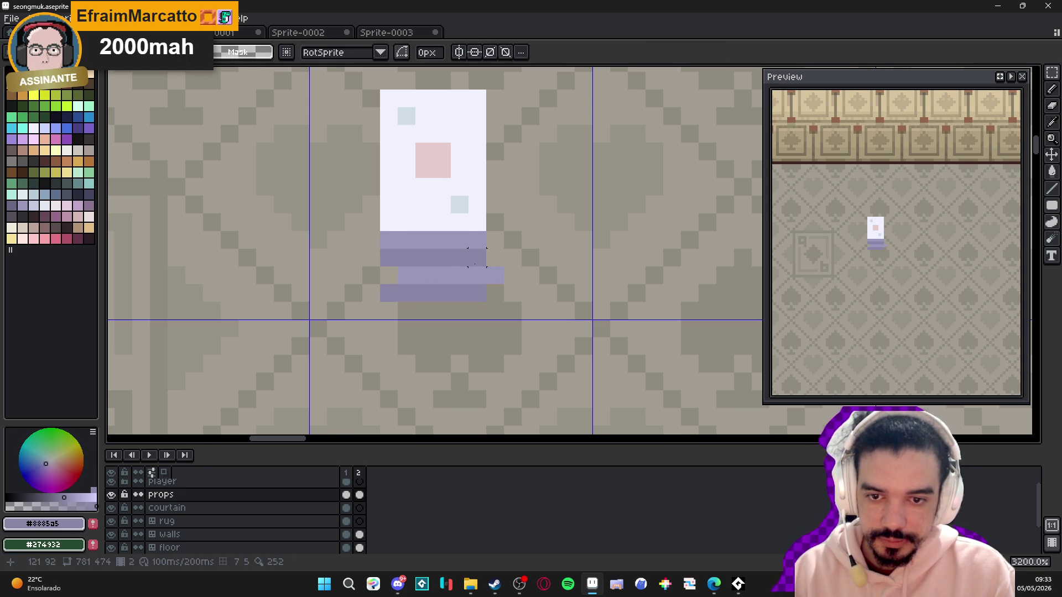
pyautogui.moveTo(475, 237); pyautogui.dragTo(387, 243)
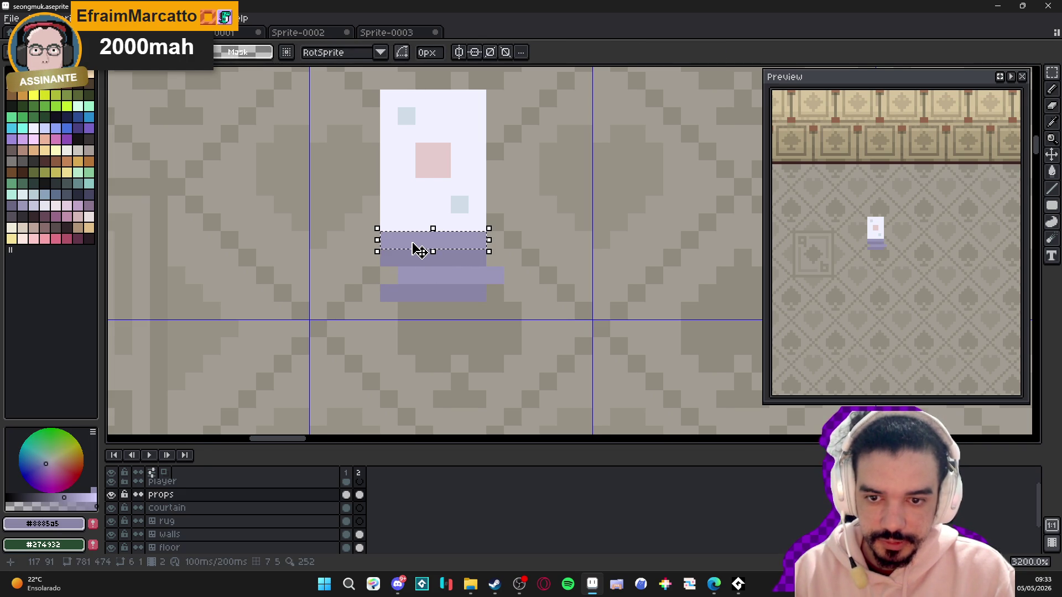
pyautogui.hotkey('ctrl', 'd')
pyautogui.scroll(-2, 420, 249)
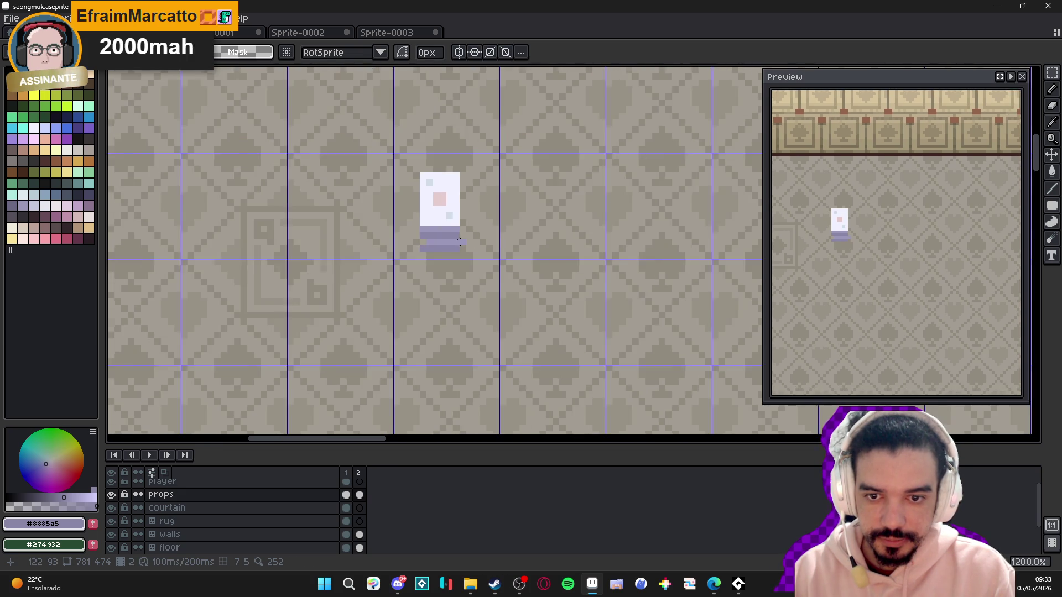
pyautogui.scroll(1, 464, 243)
# - Draw a pale lavender edge down the card's right side
pyautogui.press('b')
pyautogui.press(']')
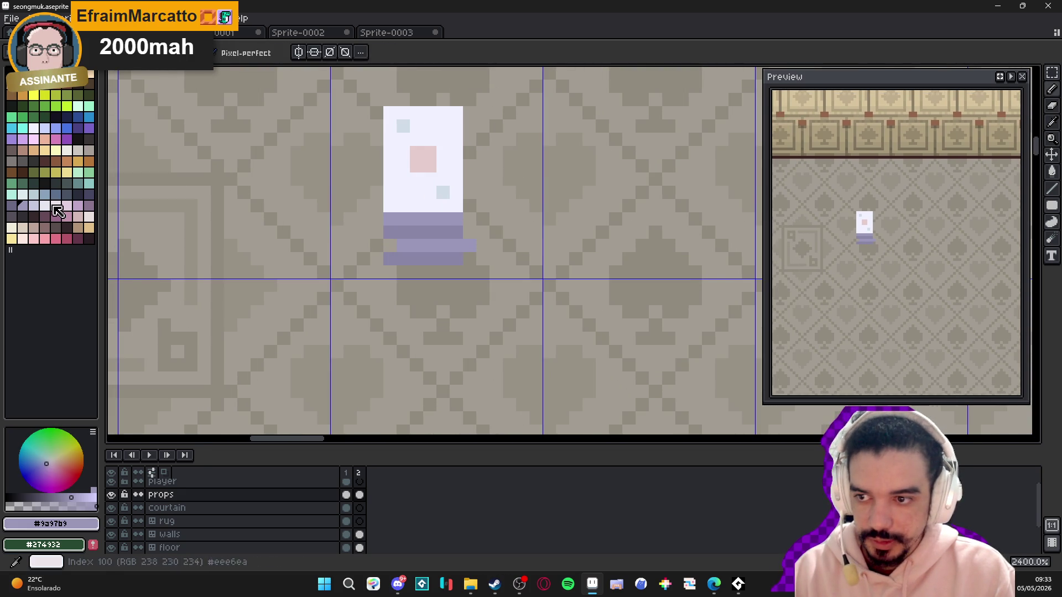
pyautogui.moveTo(472, 234); pyautogui.dragTo(468, 208)
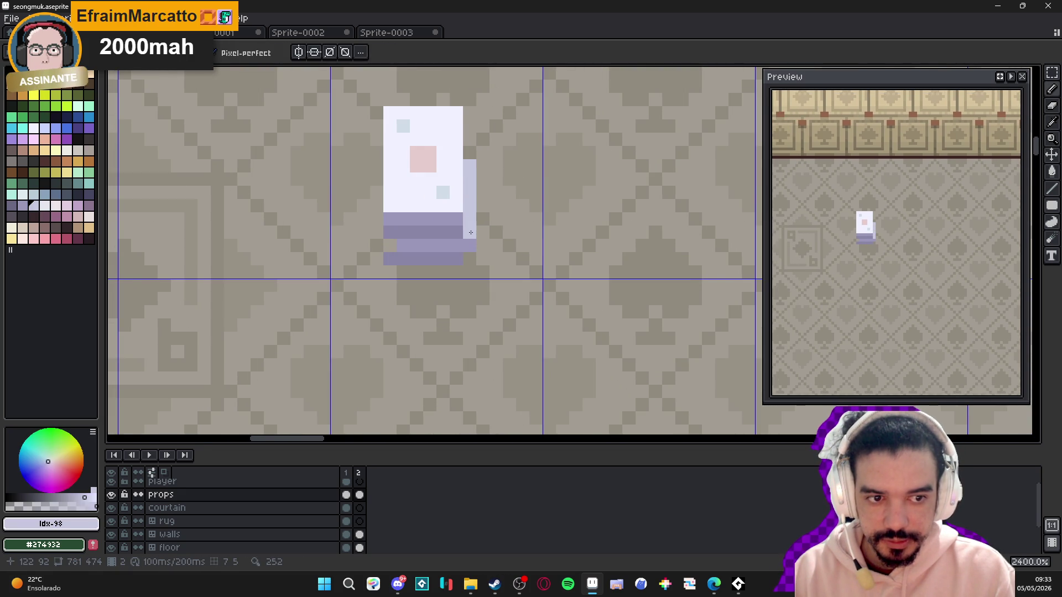
pyautogui.scroll(-4, 471, 238)
pyautogui.scroll(-1, 472, 252)
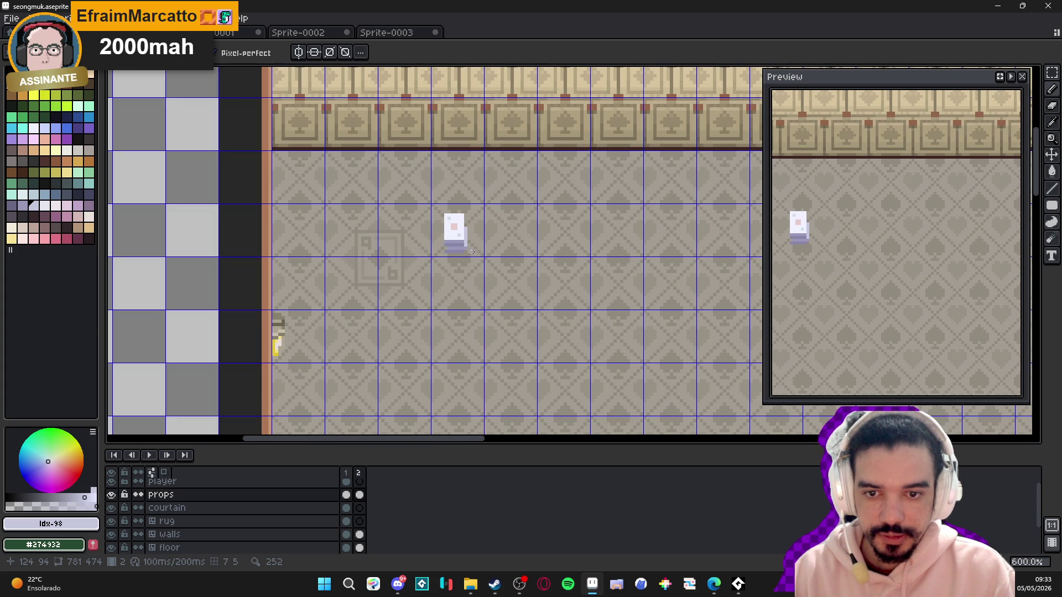
pyautogui.scroll(2, 468, 240)
# - Select the whole card-deck prop and nudge it up and left
pyautogui.press('m')
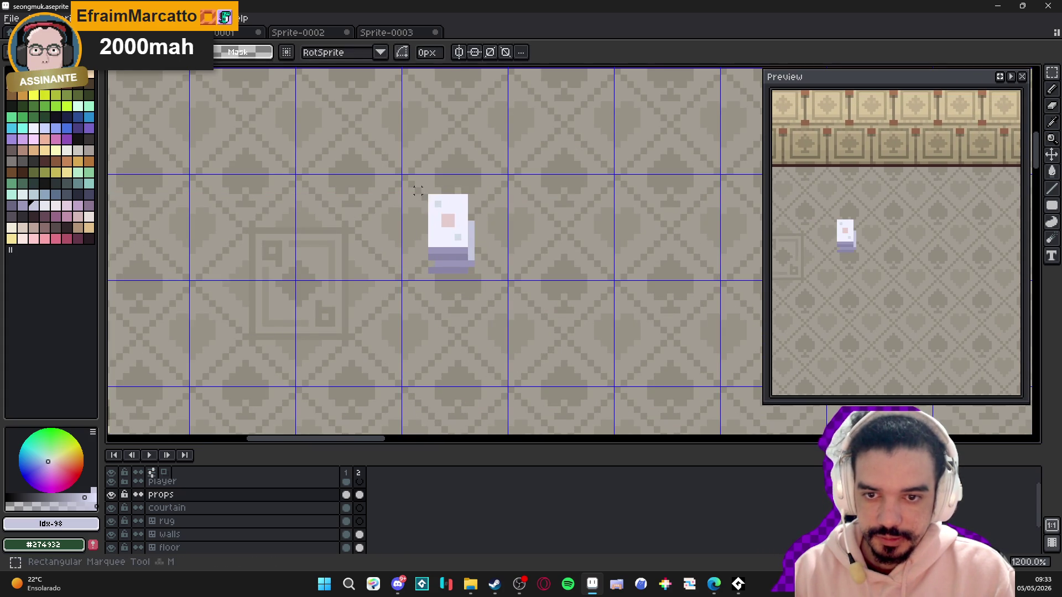
pyautogui.moveTo(413, 179)
pyautogui.mouseDown()
pyautogui.moveTo(502, 287)
pyautogui.moveTo(445, 232)
pyautogui.mouseUp()
pyautogui.press('Return')
pyautogui.press('i')
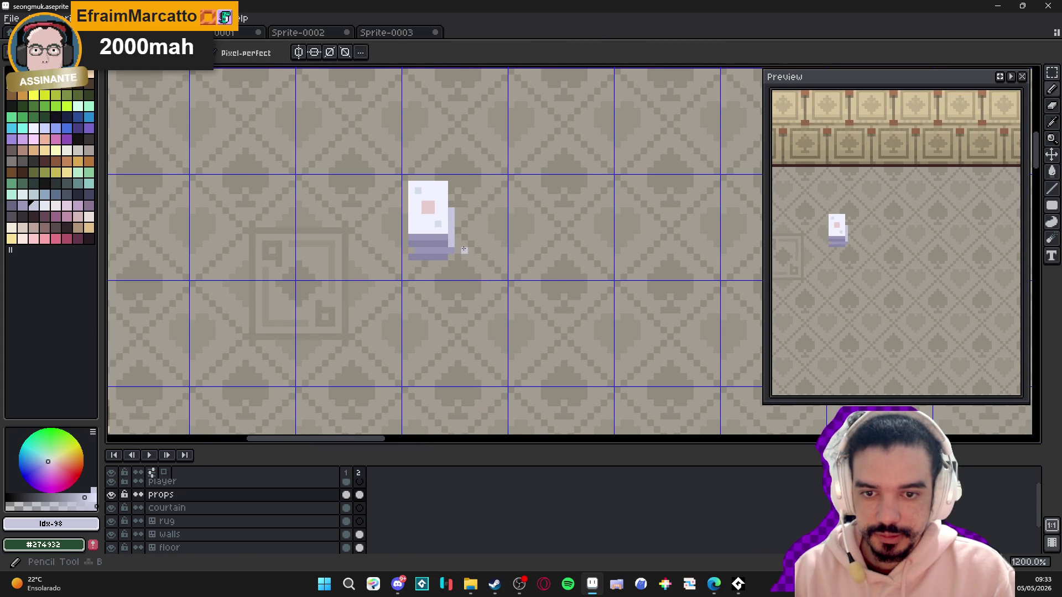
pyautogui.scroll(1, 452, 229)
# - Draw a white diagonal card shape to the right of the card in the card's white
pyautogui.click(441, 218)
pyautogui.press('b')
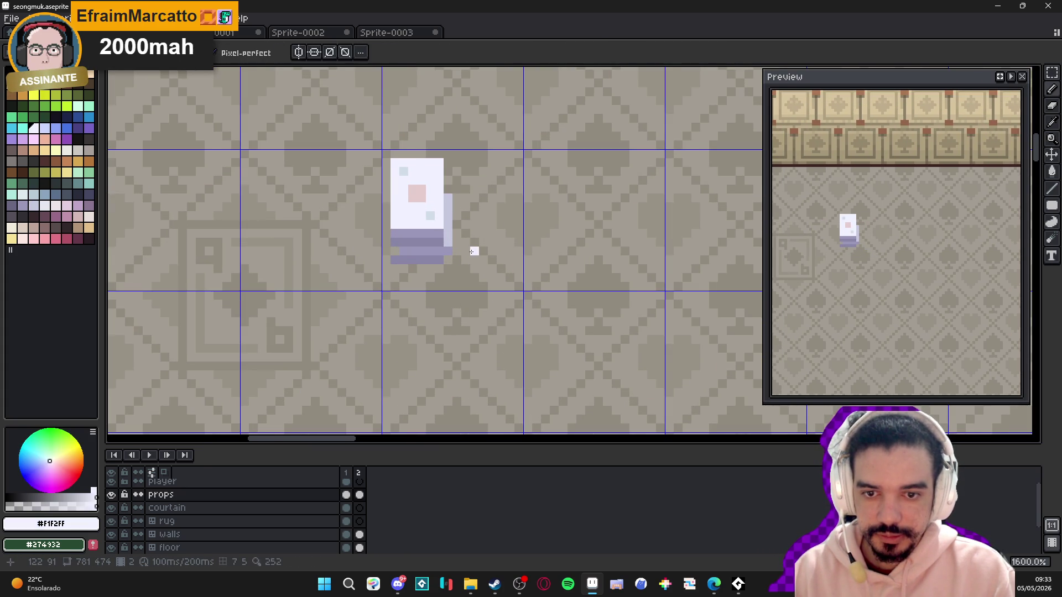
pyautogui.moveTo(470, 220)
pyautogui.mouseDown()
pyautogui.moveTo(500, 252)
pyautogui.moveTo(483, 268)
pyautogui.moveTo(457, 248)
pyautogui.moveTo(463, 228)
pyautogui.mouseUp()
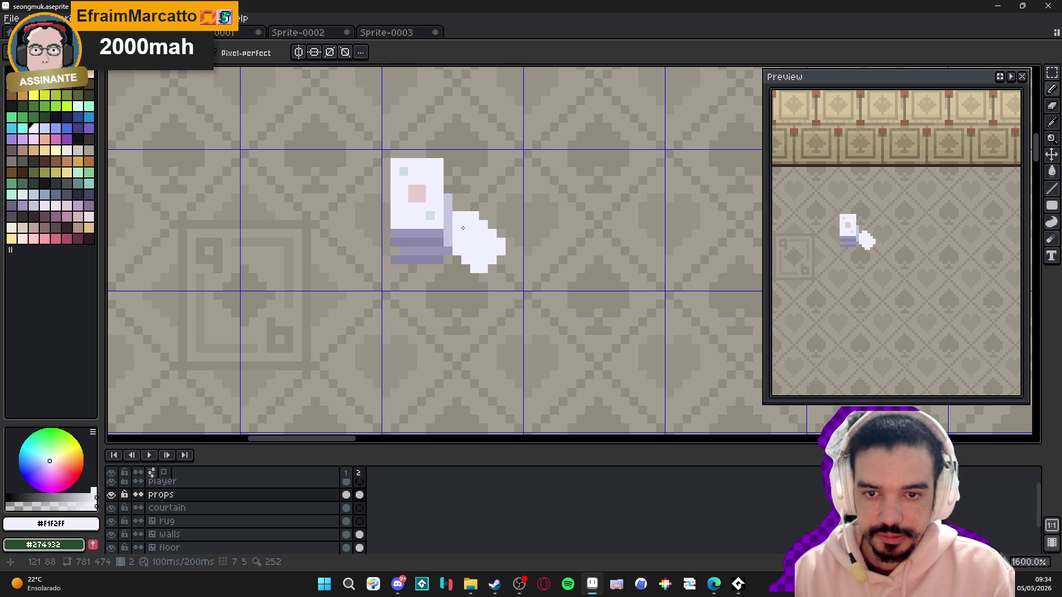
pyautogui.scroll(-7, 464, 226)
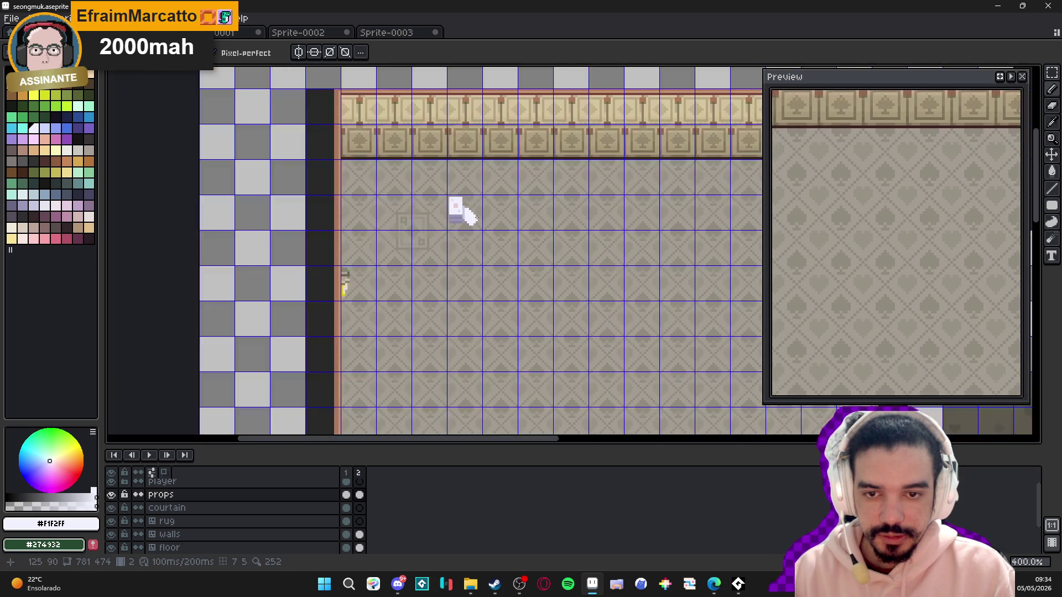
pyautogui.scroll(2, 485, 228)
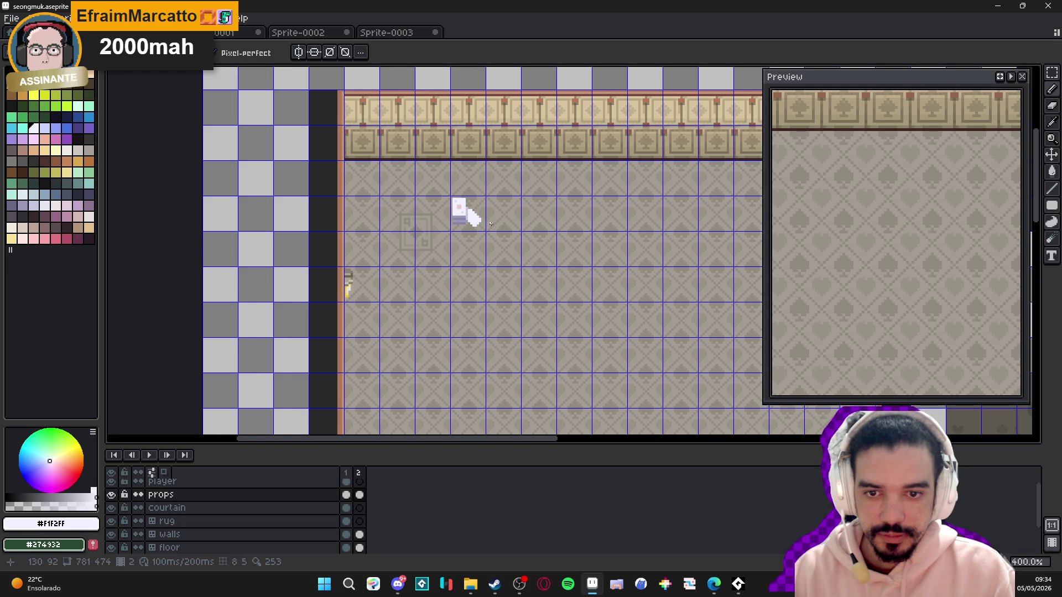
pyautogui.scroll(1, 468, 211)
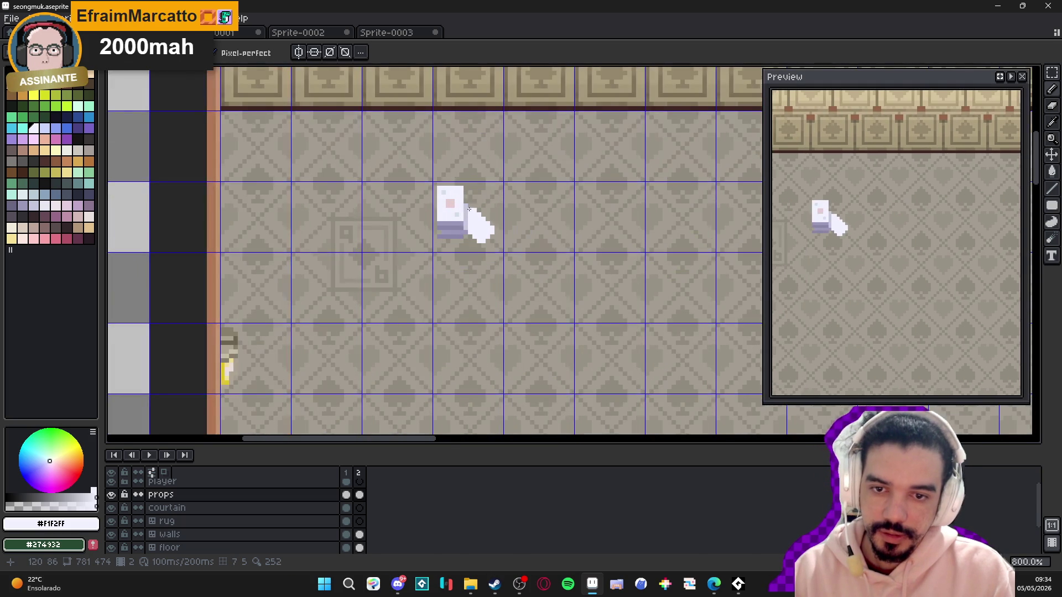
pyautogui.scroll(1, 495, 223)
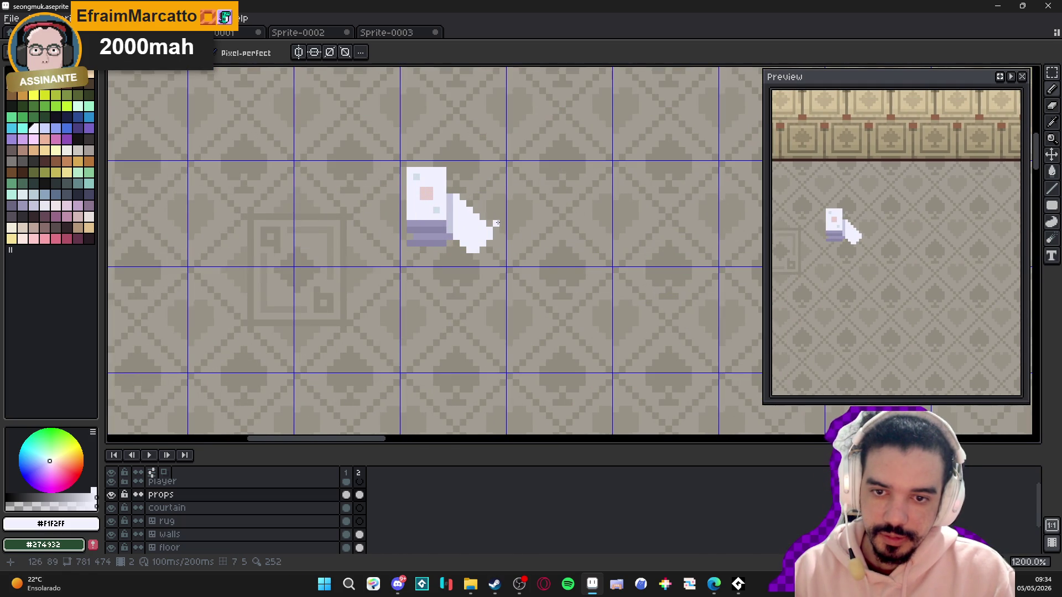
pyautogui.scroll(-3, 496, 223)
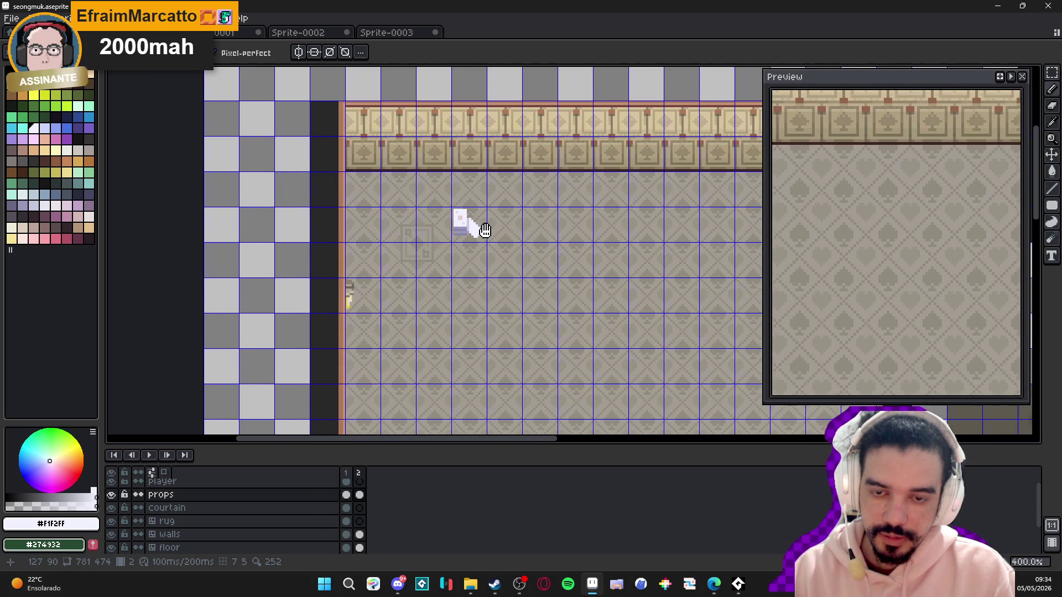
pyautogui.scroll(1, 463, 216)
pyautogui.scroll(3, 464, 216)
# - Shift the top part of the white shape one pixel left
pyautogui.press('m')
pyautogui.moveTo(393, 188); pyautogui.dragTo(471, 249)
pyautogui.press('Left')
pyautogui.click(472, 238)
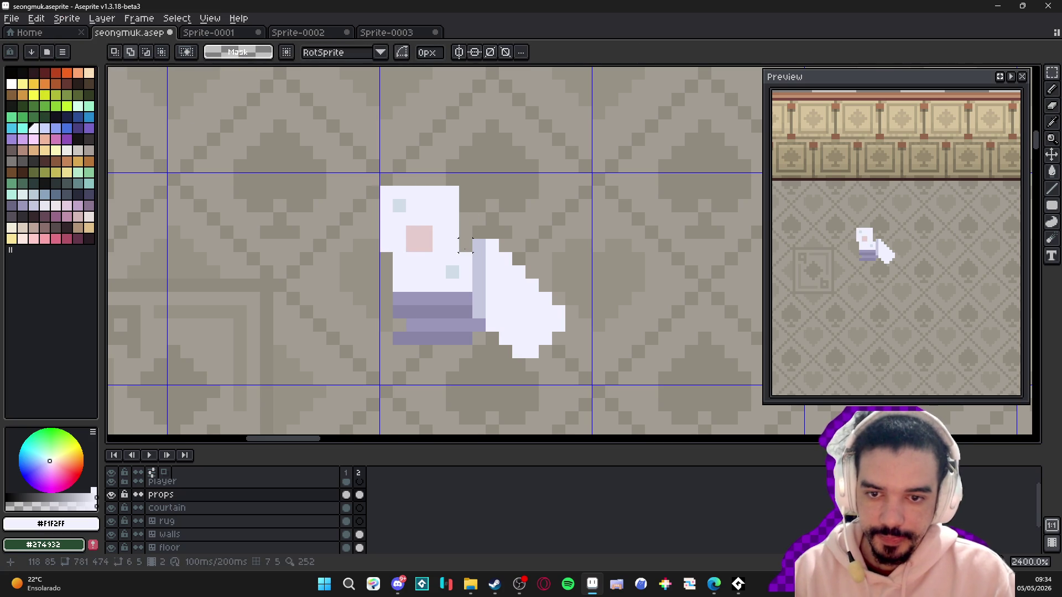
pyautogui.scroll(-6, 514, 303)
pyautogui.scroll(6, 493, 291)
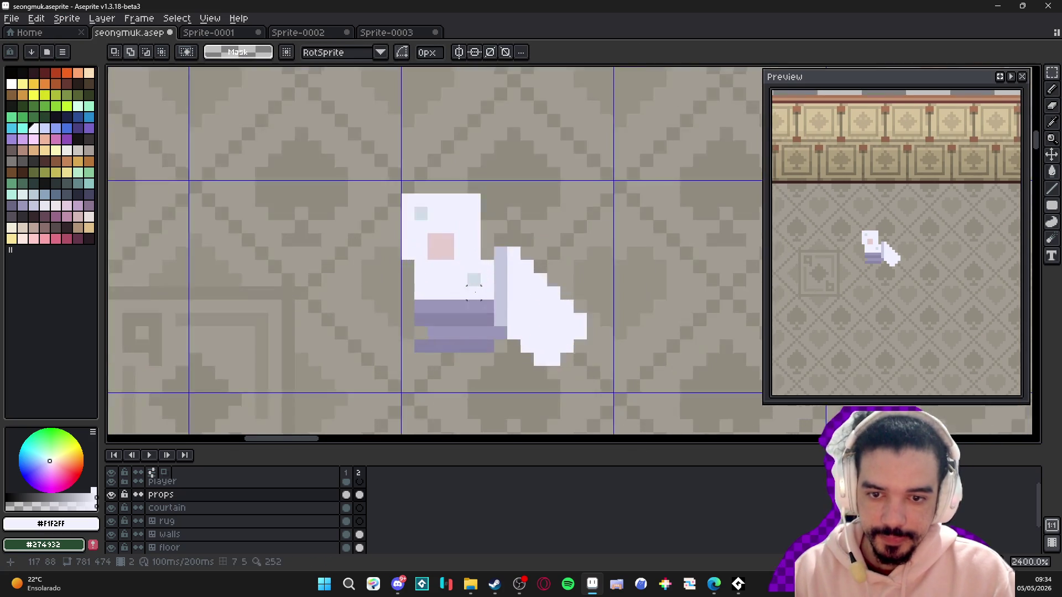
# - Paint lavender down the prop's left column, recolouring part in a lighter lavender
pyautogui.press('b')
pyautogui.keyDown('alt'); pyautogui.click(441, 316); pyautogui.keyUp('alt')
pyautogui.moveTo(408, 267); pyautogui.dragTo(407, 293)
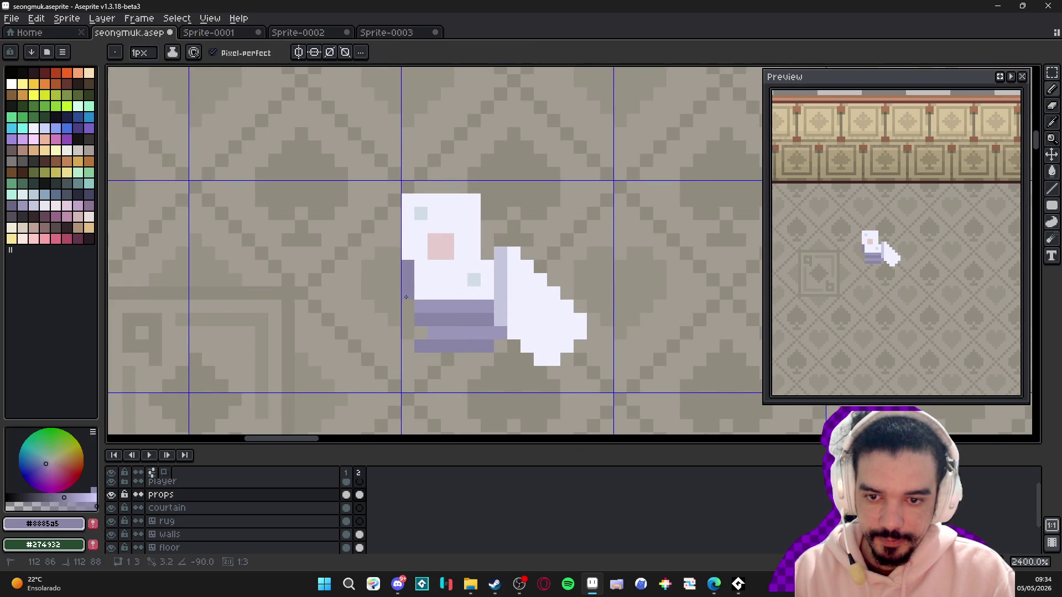
pyautogui.keyDown('alt'); pyautogui.click(429, 302); pyautogui.keyUp('alt')
pyautogui.click(408, 277)
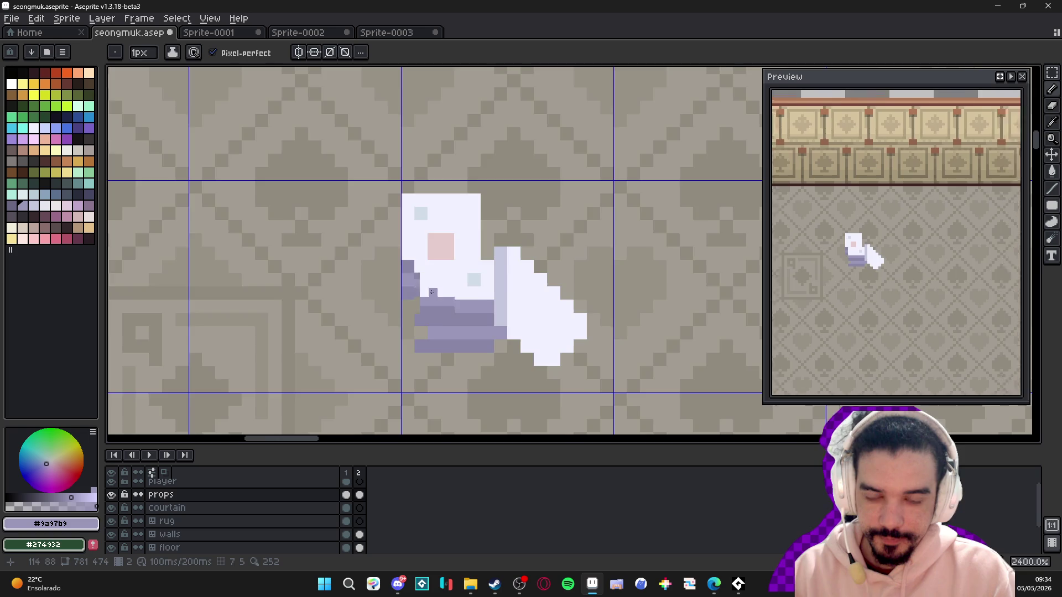
pyautogui.scroll(-3, 442, 298)
pyautogui.press('v')
pyautogui.press('b')
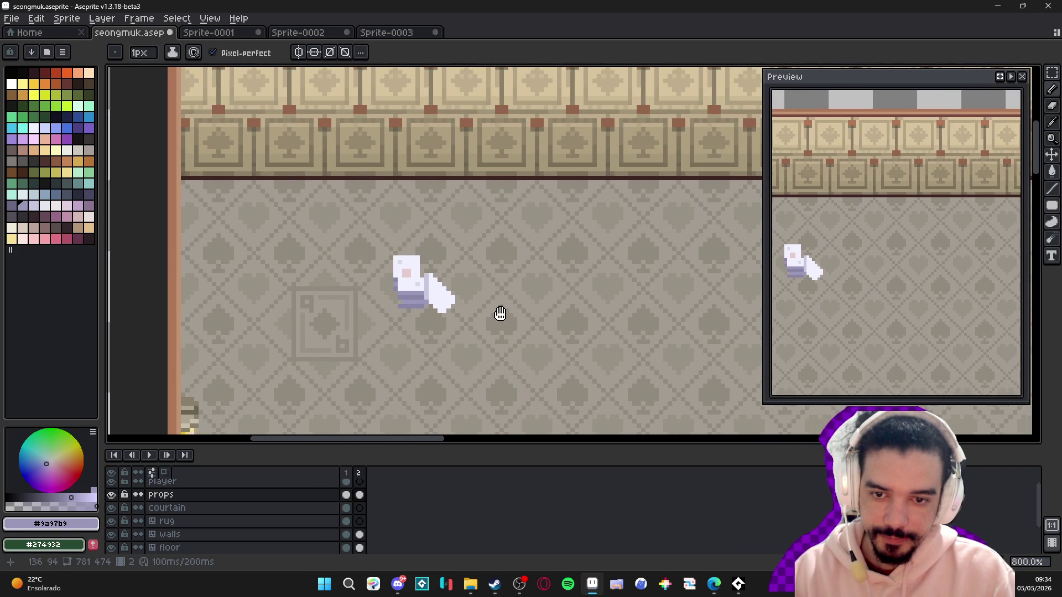
pyautogui.scroll(2, 455, 300)
pyautogui.scroll(1, 453, 307)
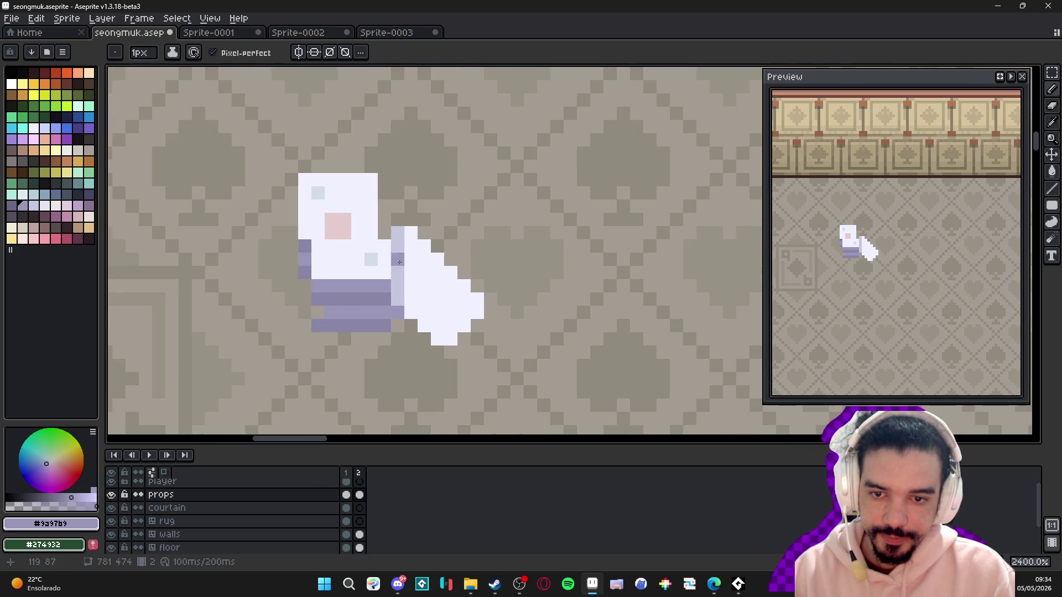
# - Add pink cheek-colour pixels to the right white piece; try and undo a pale grey-blue pixel
pyautogui.keyDown('alt'); pyautogui.click(351, 219); pyautogui.keyUp('alt')
pyautogui.click(418, 286)
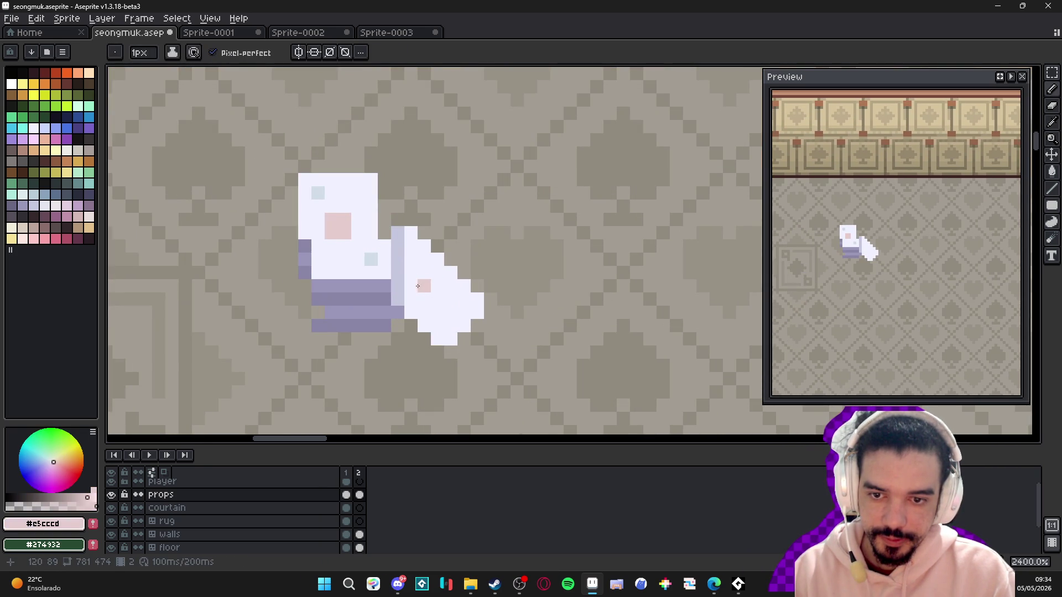
pyautogui.click(437, 286)
pyautogui.click(437, 300)
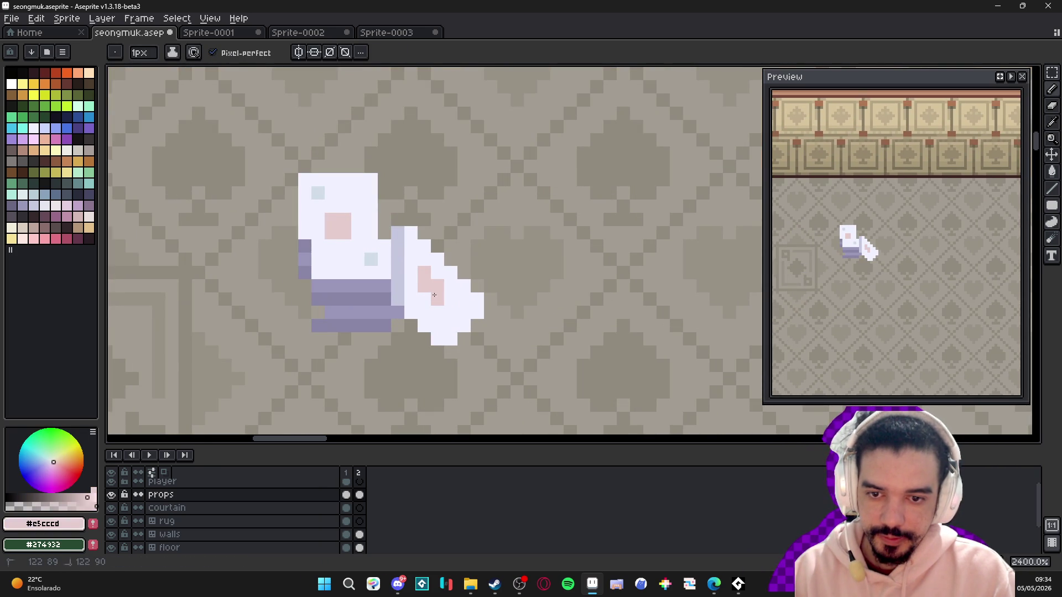
pyautogui.click(443, 329)
pyautogui.keyDown('alt'); pyautogui.click(342, 235); pyautogui.keyUp('alt')
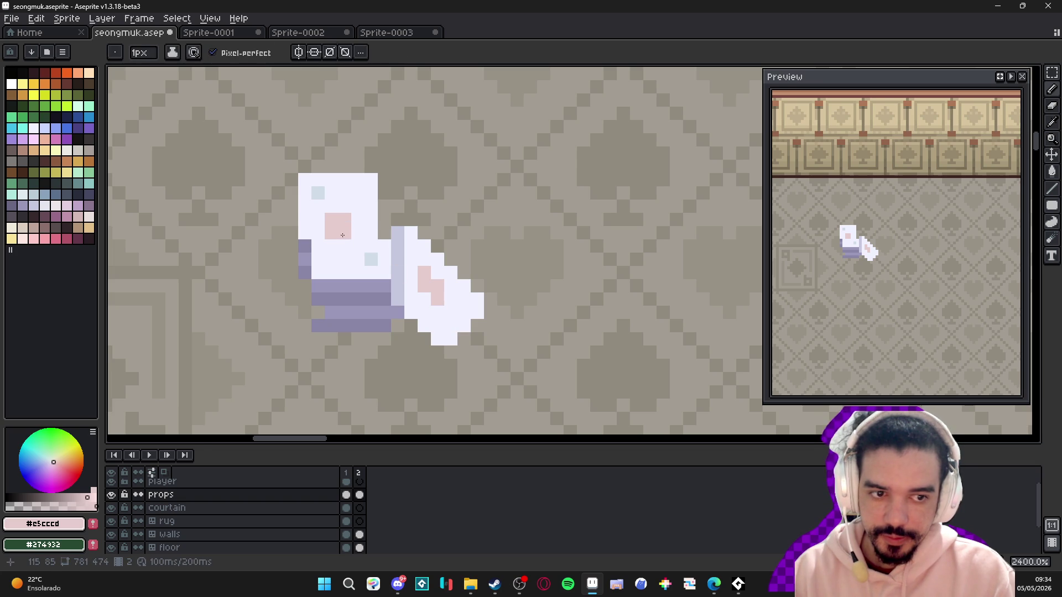
pyautogui.keyDown('alt'); pyautogui.click(371, 260); pyautogui.keyUp('alt')
pyautogui.click(411, 273)
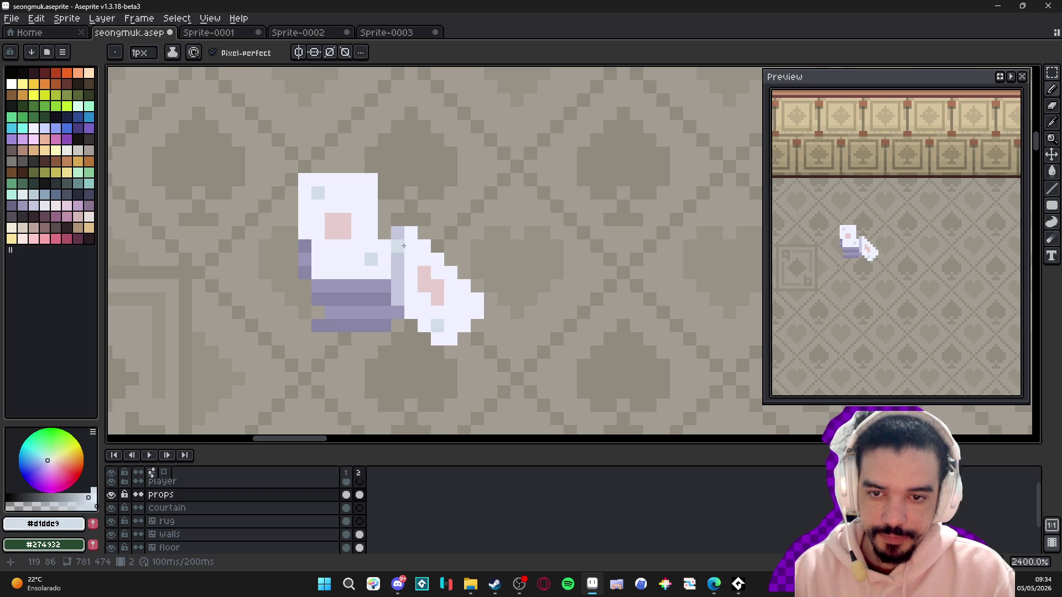
pyautogui.hotkey('ctrl', 'z')
# - Zoom out over the card room and sample the near-white #F1F2FF from the sprite
pyautogui.scroll(-4, 407, 299)
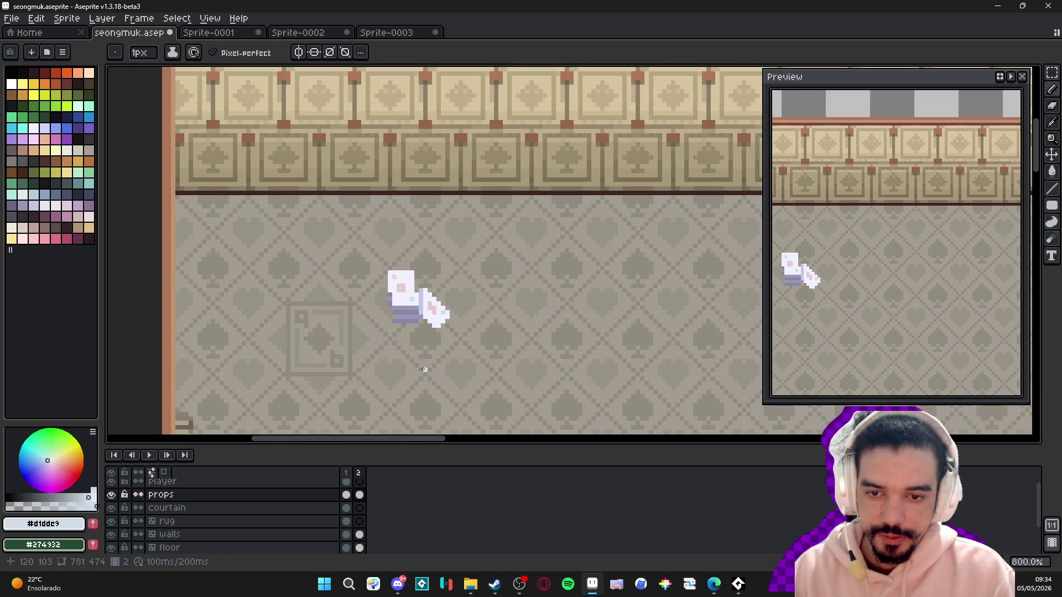
pyautogui.scroll(-3, 408, 351)
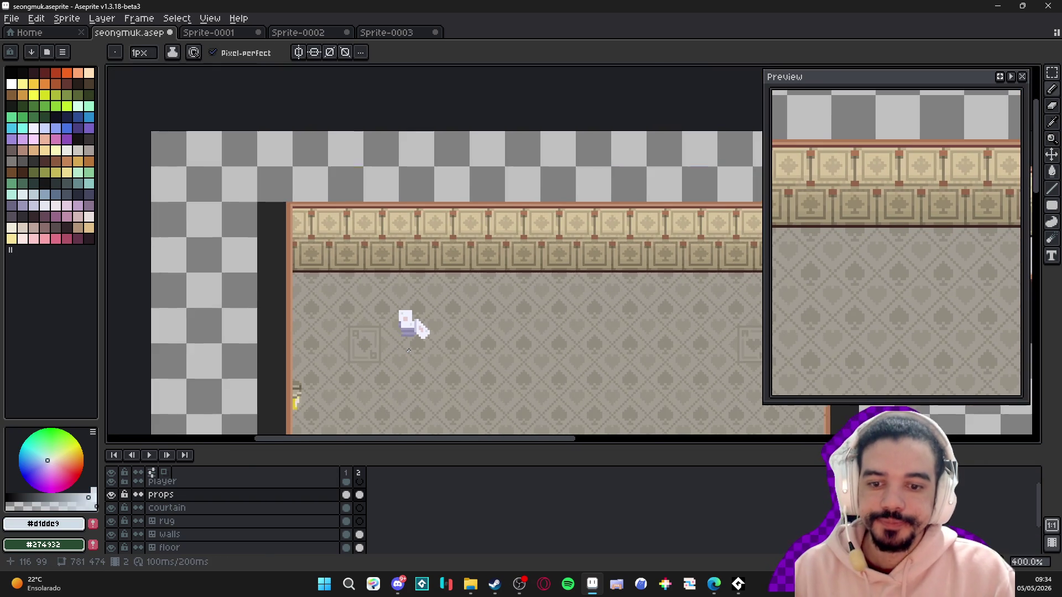
pyautogui.scroll(-1, 409, 350)
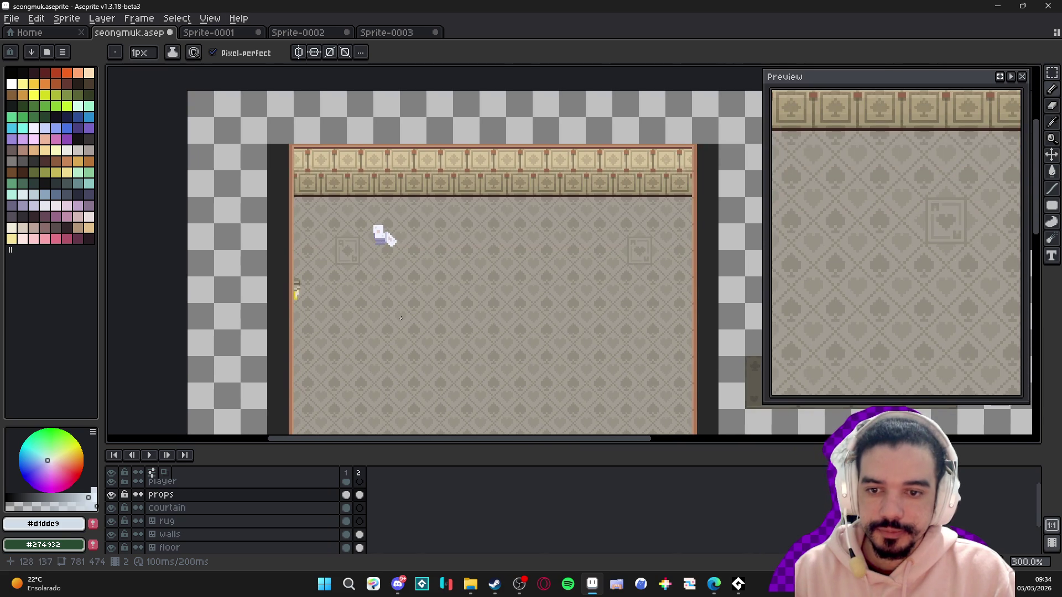
pyautogui.scroll(-1, 390, 306)
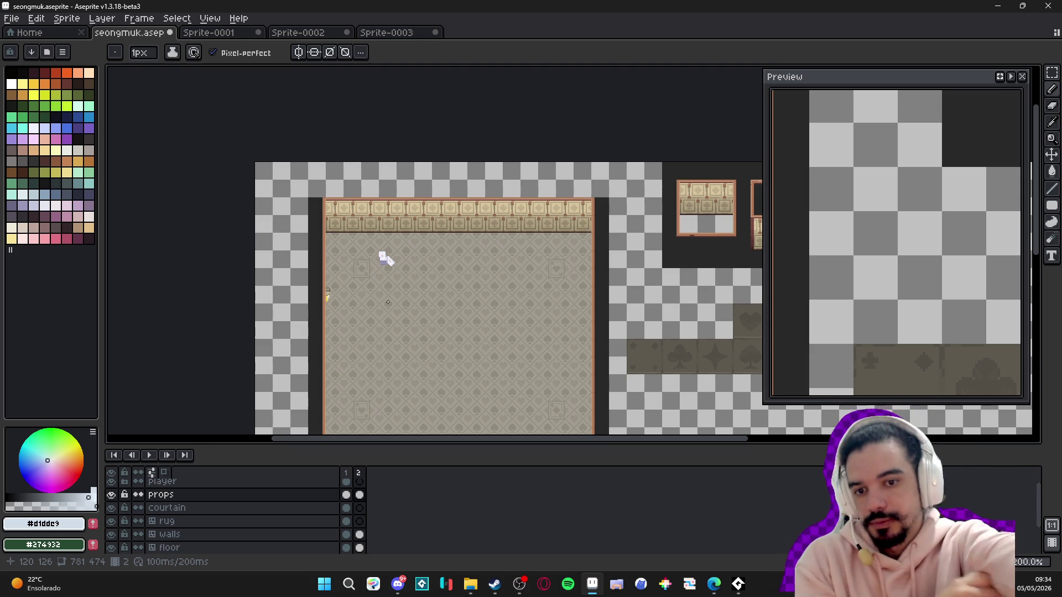
pyautogui.scroll(1, 470, 254)
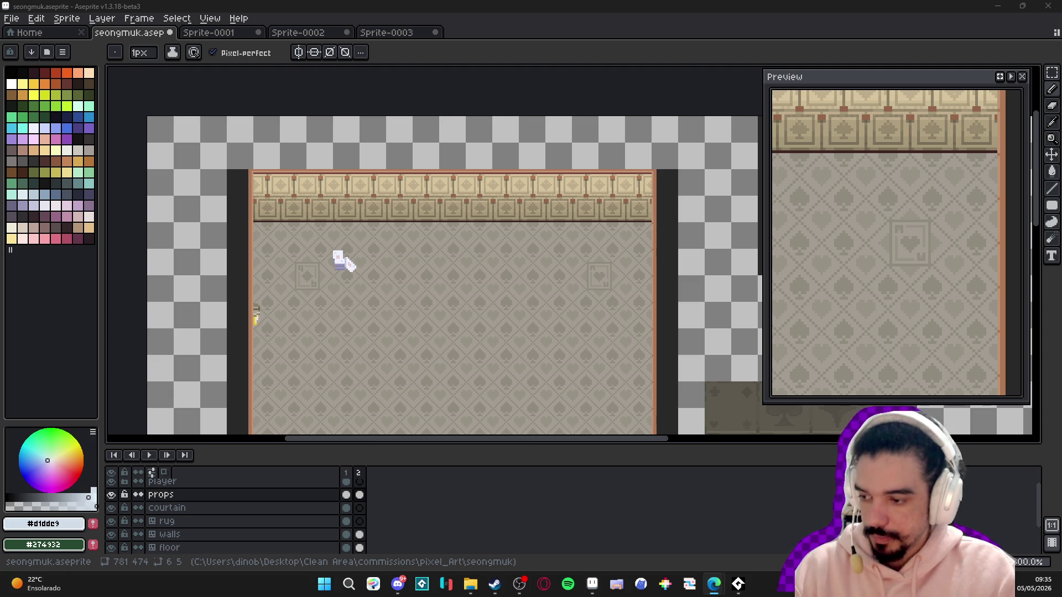
pyautogui.press('v')
pyautogui.scroll(-1, 358, 233)
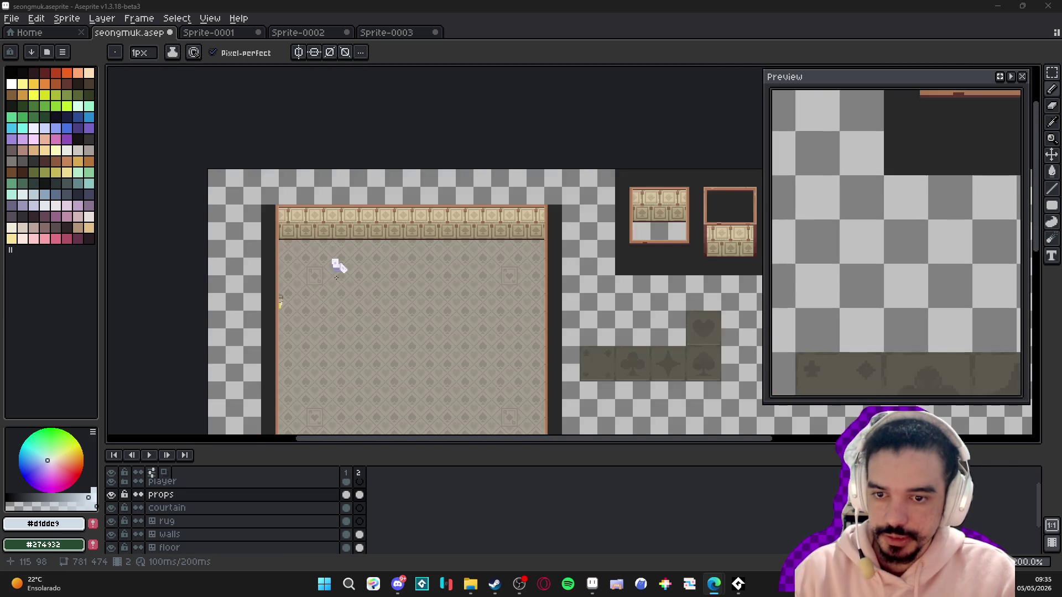
pyautogui.scroll(4, 354, 217)
pyautogui.hotkey('ctrl', "'")
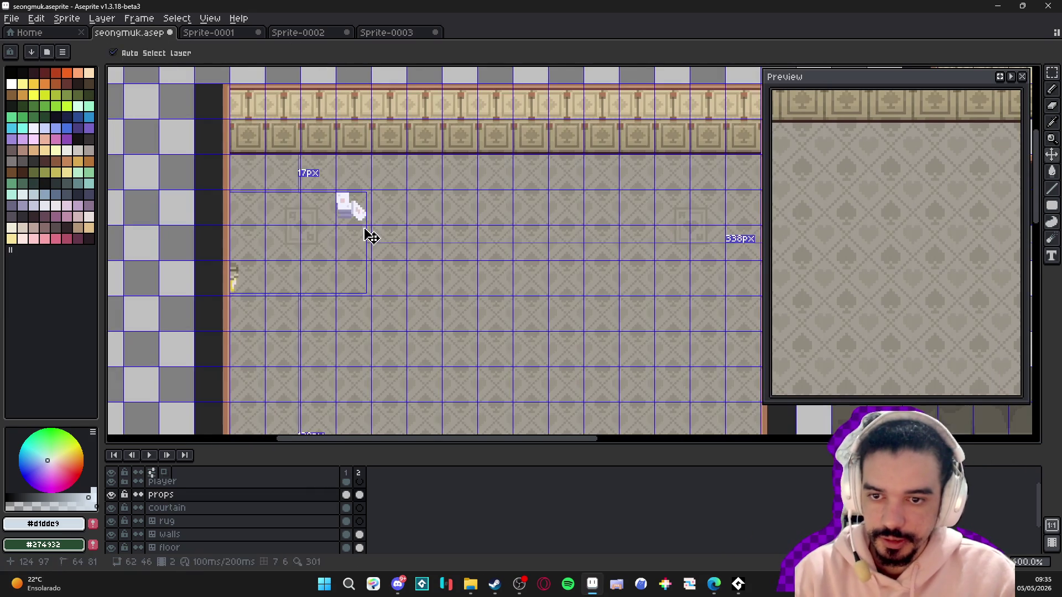
pyautogui.keyDown('alt'); pyautogui.click(344, 202); pyautogui.keyUp('alt')
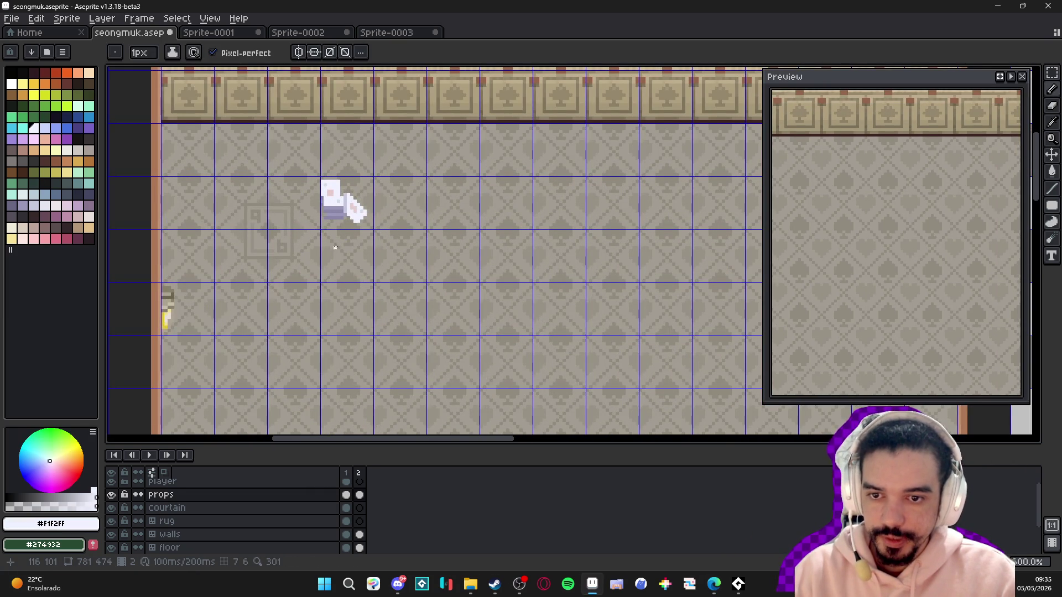
# - Bring up the Sprite-0001 dungeon document
pyautogui.scroll(-4, 344, 237)
pyautogui.scroll(1, 343, 230)
pyautogui.scroll(-1, 343, 221)
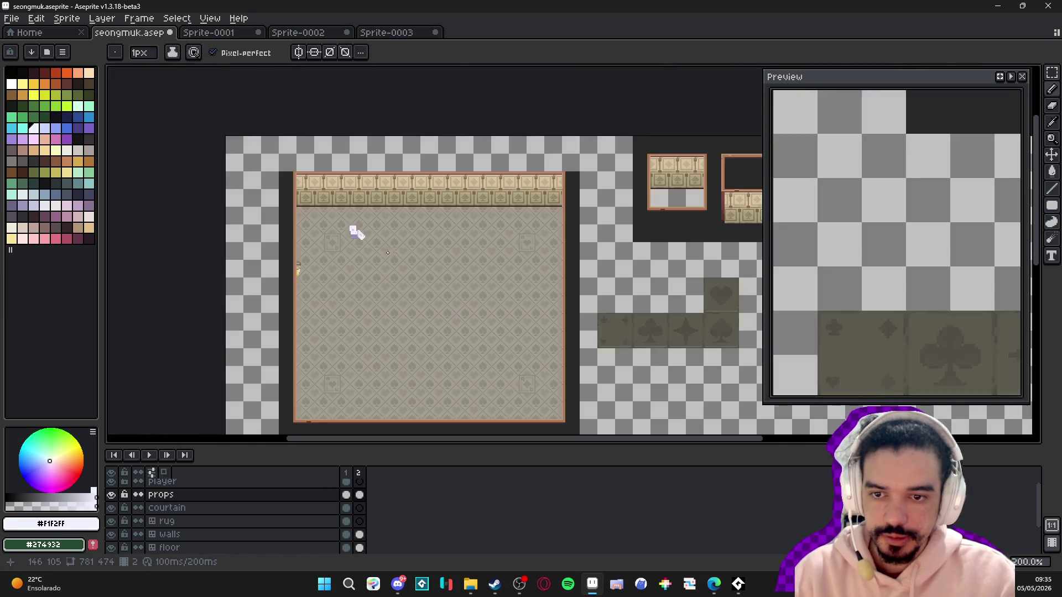
pyautogui.scroll(1, 323, 492)
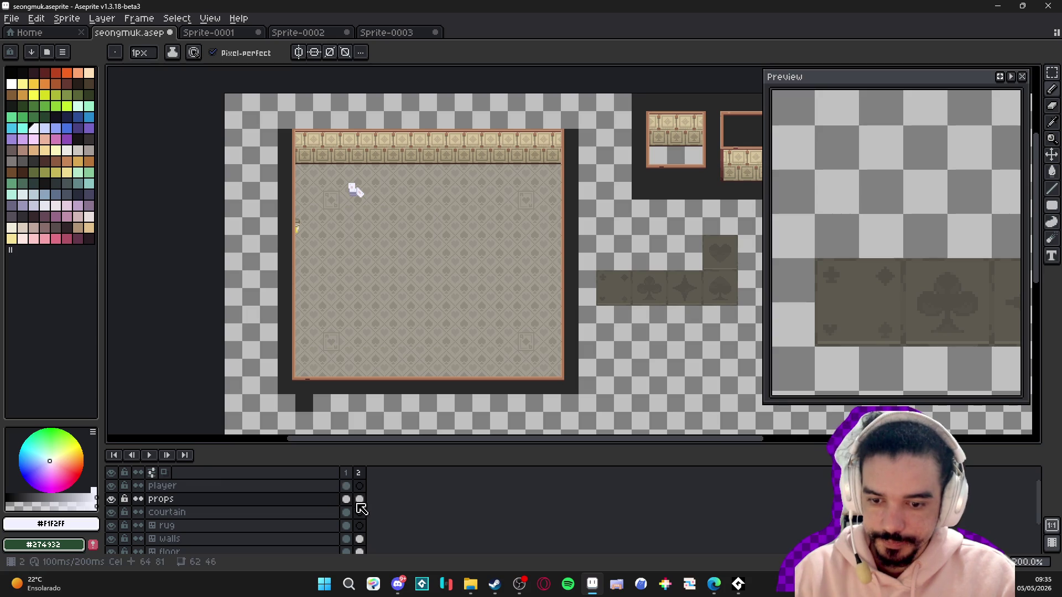
pyautogui.click(209, 32)
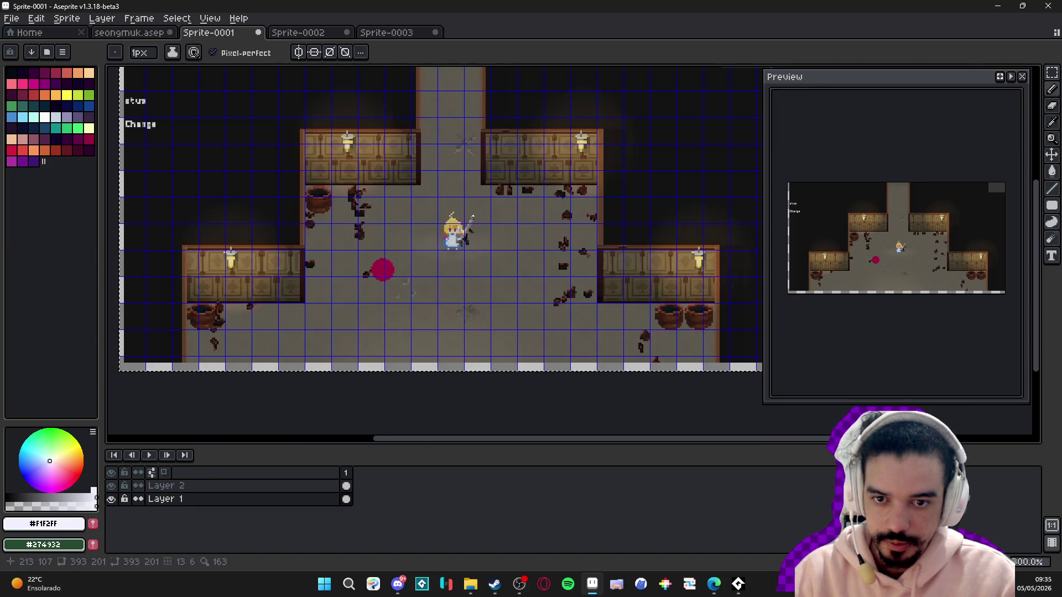
# - Rectangle-select the character's hair tip pixel by pixel
pyautogui.press('v')
pyautogui.press('b')
pyautogui.scroll(3, 453, 261)
pyautogui.scroll(-3, 442, 221)
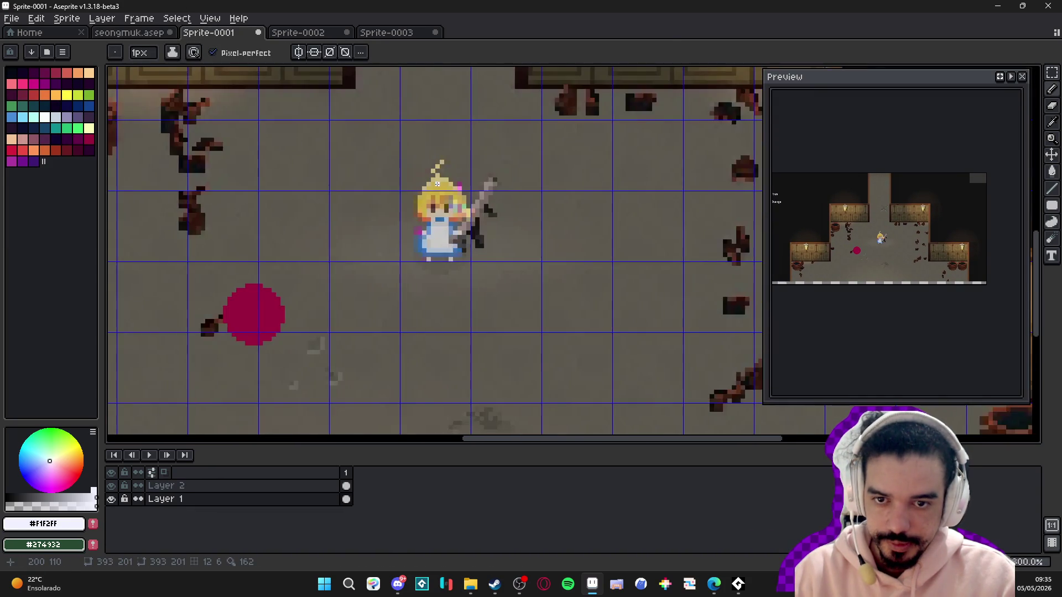
pyautogui.scroll(4, 437, 184)
pyautogui.press('m')
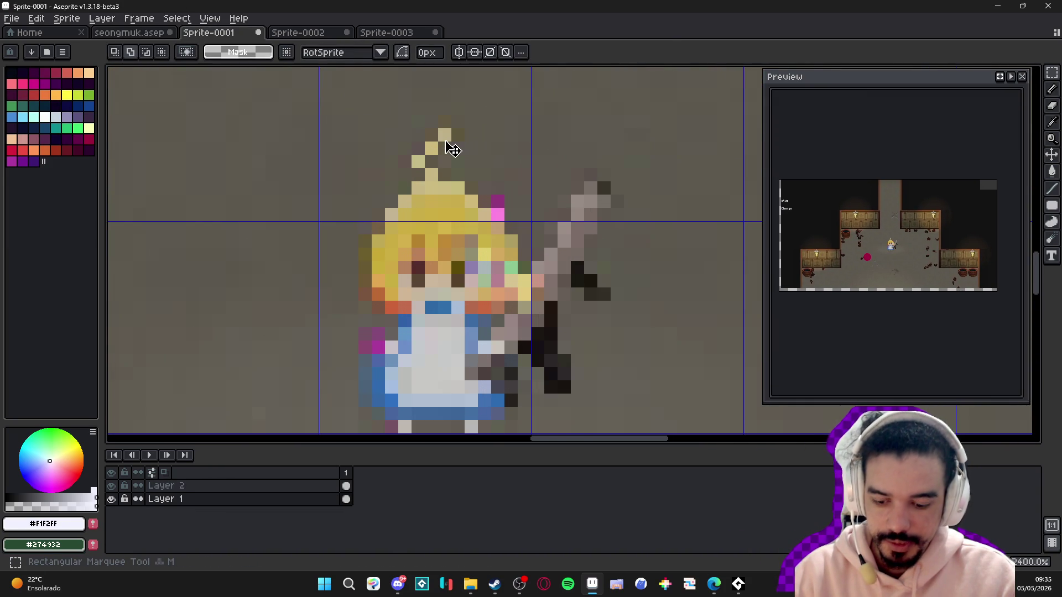
pyautogui.scroll(5, 443, 142)
pyautogui.moveTo(437, 100); pyautogui.dragTo(476, 138)
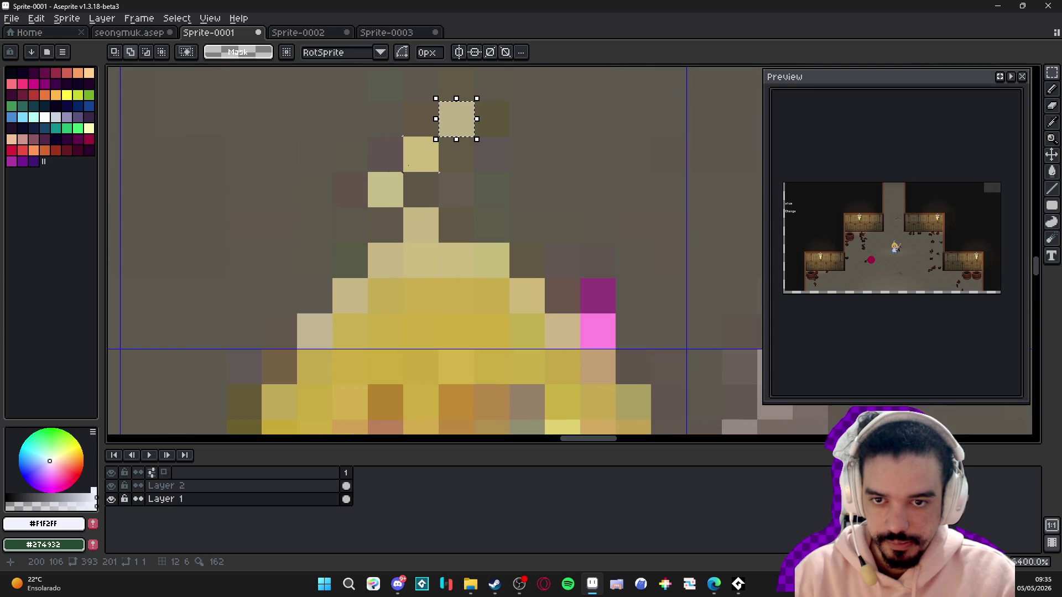
pyautogui.keyDown('shift'); pyautogui.click(408, 164); pyautogui.keyUp('shift')
pyautogui.keyDown('shift'); pyautogui.click(386, 190); pyautogui.keyUp('shift')
pyautogui.keyDown('shift'); pyautogui.click(421, 226); pyautogui.keyUp('shift')
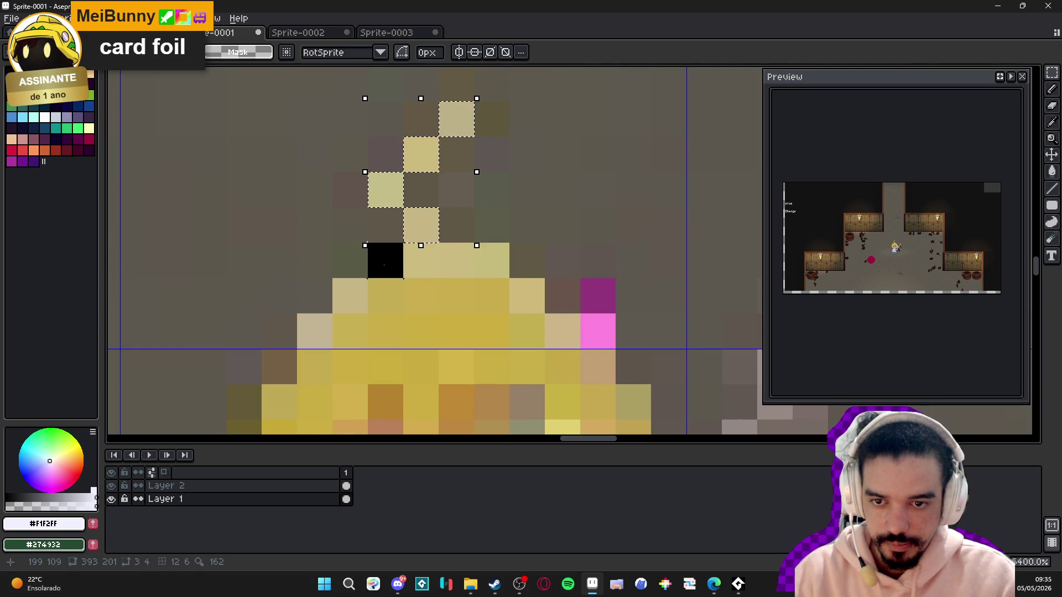
# - Add the upper hair and the face and eye band to the selection
pyautogui.scroll(-4, 451, 165)
pyautogui.scroll(-3, 448, 111)
pyautogui.scroll(3, 397, 156)
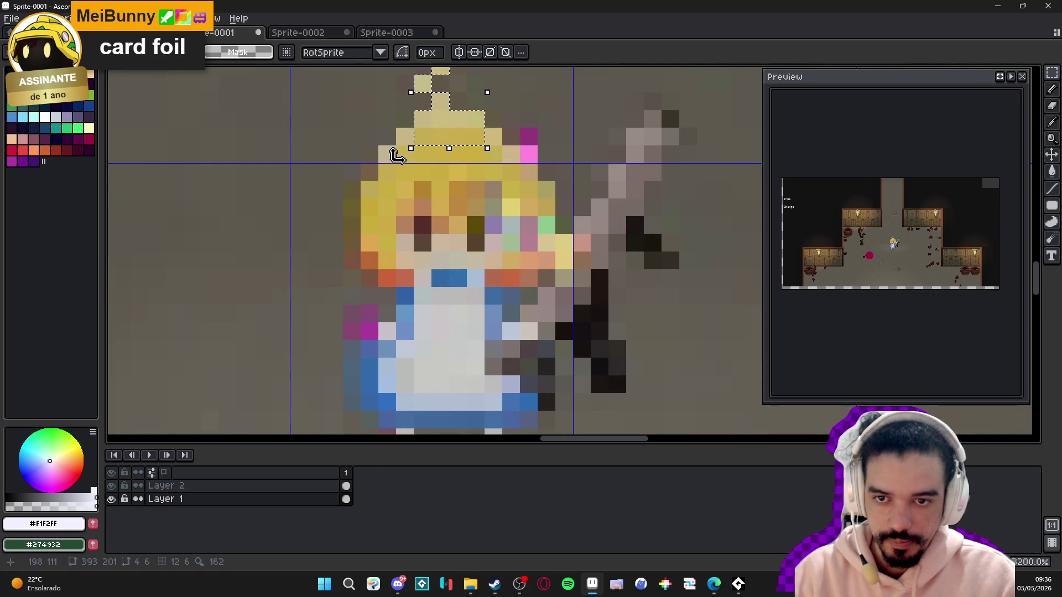
pyautogui.moveTo(387, 156); pyautogui.dragTo(531, 263)
pyautogui.moveTo(387, 261)
pyautogui.mouseDown()
pyautogui.moveTo(546, 190)
pyautogui.moveTo(368, 268)
pyautogui.moveTo(352, 261)
pyautogui.moveTo(573, 279)
pyautogui.moveTo(582, 244)
pyautogui.mouseUp()
pyautogui.scroll(-1, 582, 244)
# - Add the sword's tip, blade, lower sections and hilt to the selection
pyautogui.moveTo(647, 111); pyautogui.dragTo(675, 141)
pyautogui.scroll(2, 675, 141)
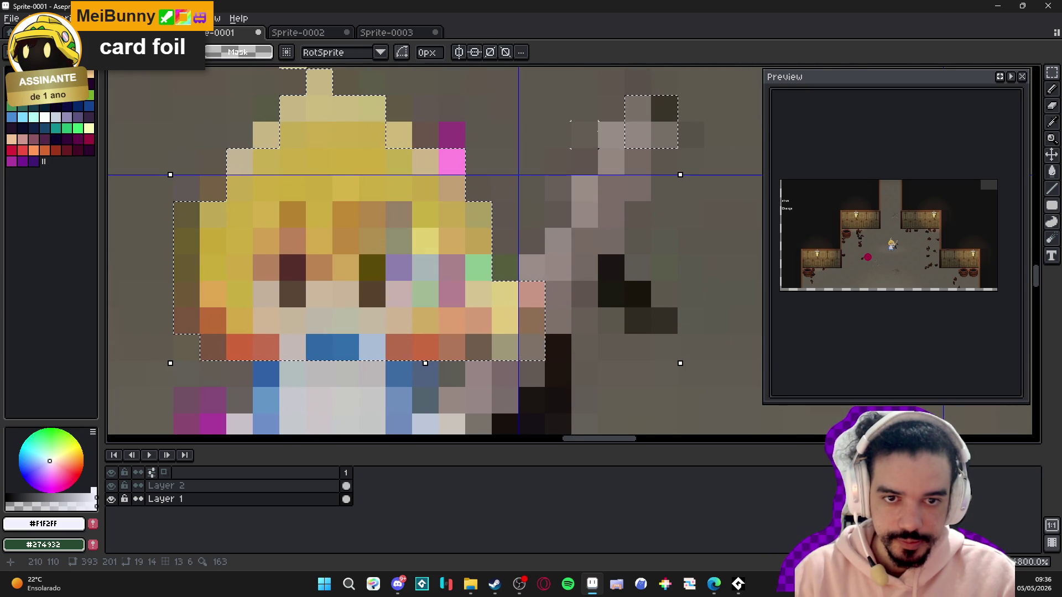
pyautogui.moveTo(611, 135)
pyautogui.mouseDown()
pyautogui.moveTo(637, 188)
pyautogui.moveTo(610, 241)
pyautogui.mouseUp()
pyautogui.moveTo(639, 293); pyautogui.dragTo(664, 323)
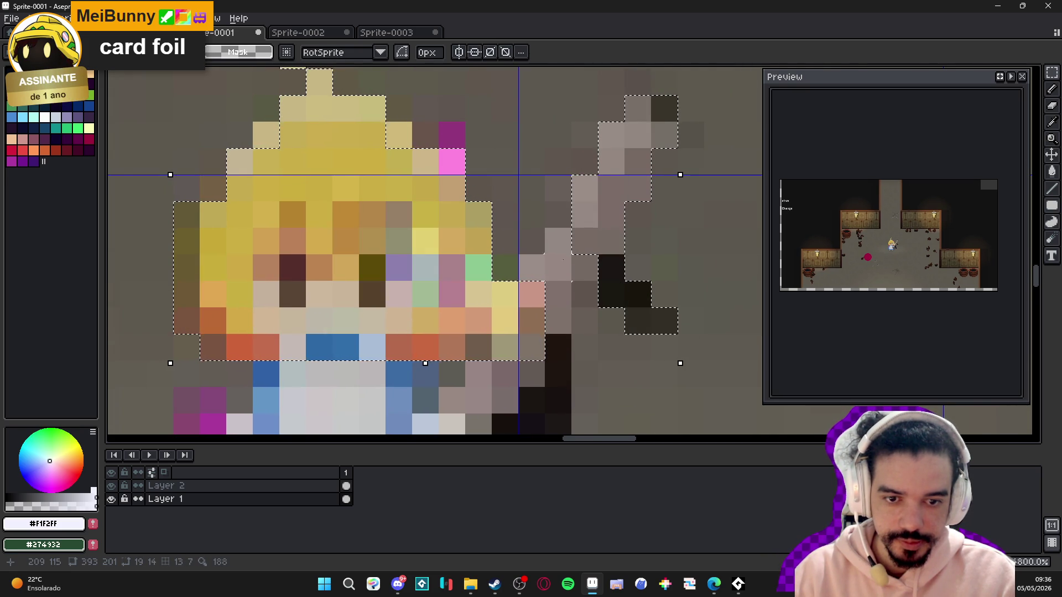
pyautogui.moveTo(531, 268)
pyautogui.mouseDown()
pyautogui.moveTo(559, 293)
pyautogui.moveTo(559, 320)
pyautogui.mouseUp()
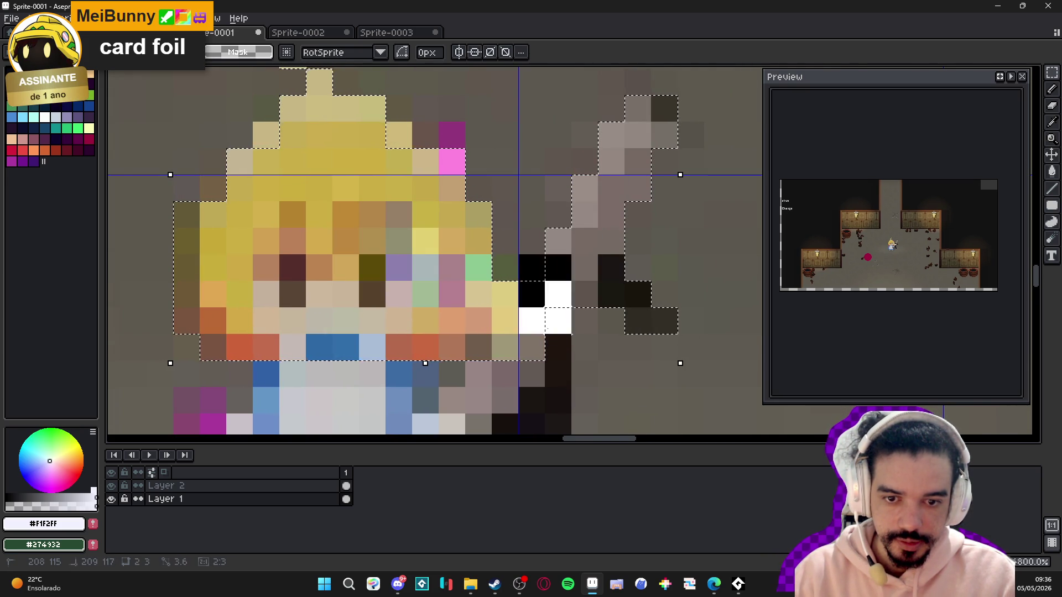
pyautogui.scroll(-3, 558, 320)
pyautogui.moveTo(564, 247)
pyautogui.mouseDown()
pyautogui.moveTo(505, 166)
pyautogui.moveTo(506, 188)
pyautogui.mouseUp()
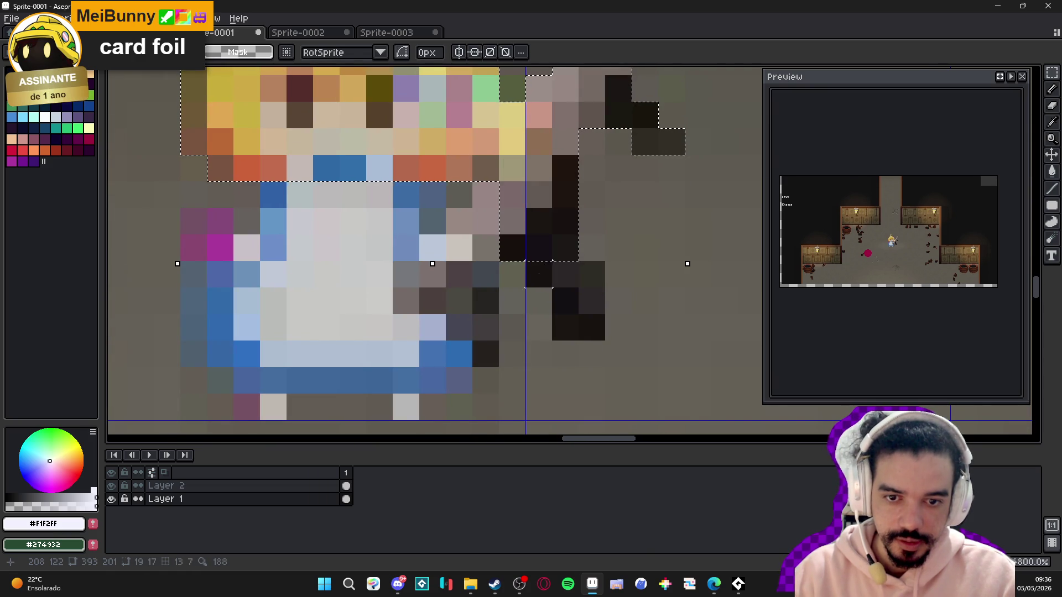
pyautogui.moveTo(554, 290); pyautogui.dragTo(603, 339)
# - Add the dress, its left edge and a single light pixel to the selection
pyautogui.moveTo(497, 205); pyautogui.dragTo(263, 390)
pyautogui.moveTo(191, 215); pyautogui.dragTo(217, 344)
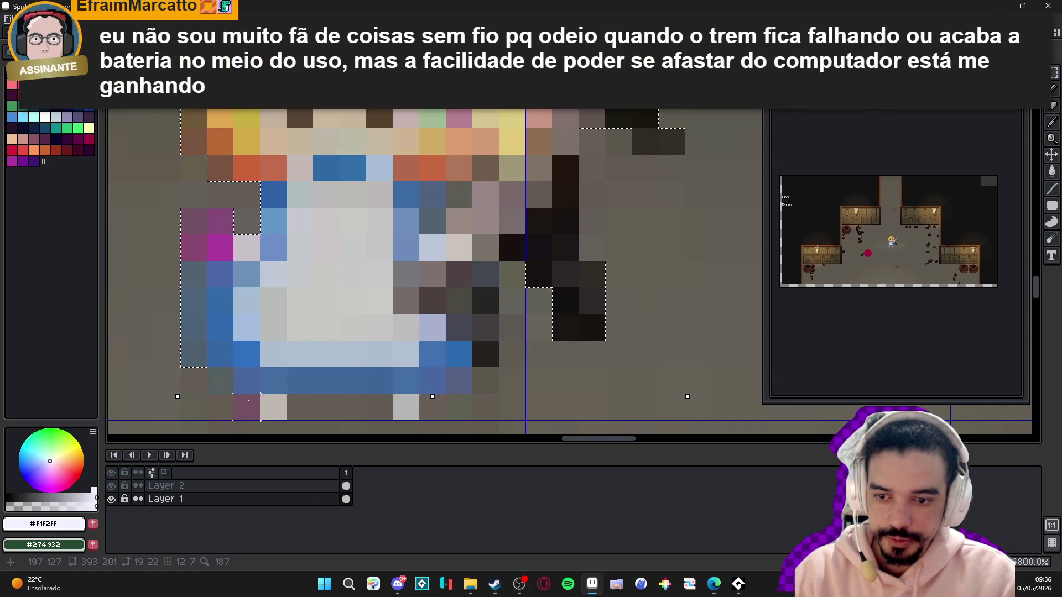
pyautogui.moveTo(414, 407); pyautogui.dragTo(418, 406)
pyautogui.scroll(-5, 418, 406)
pyautogui.scroll(4, 419, 303)
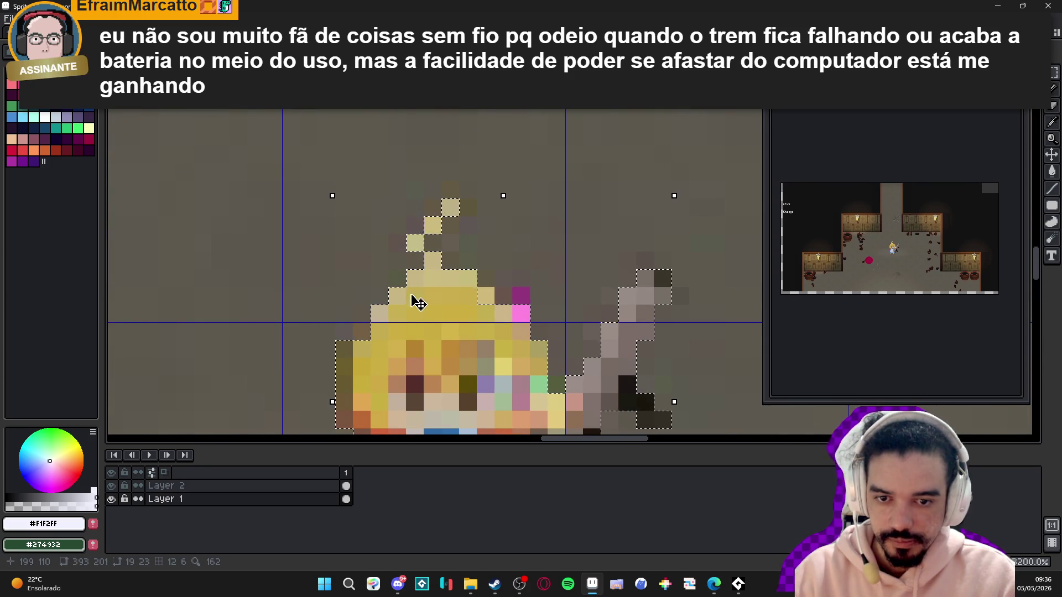
pyautogui.scroll(-5, 419, 303)
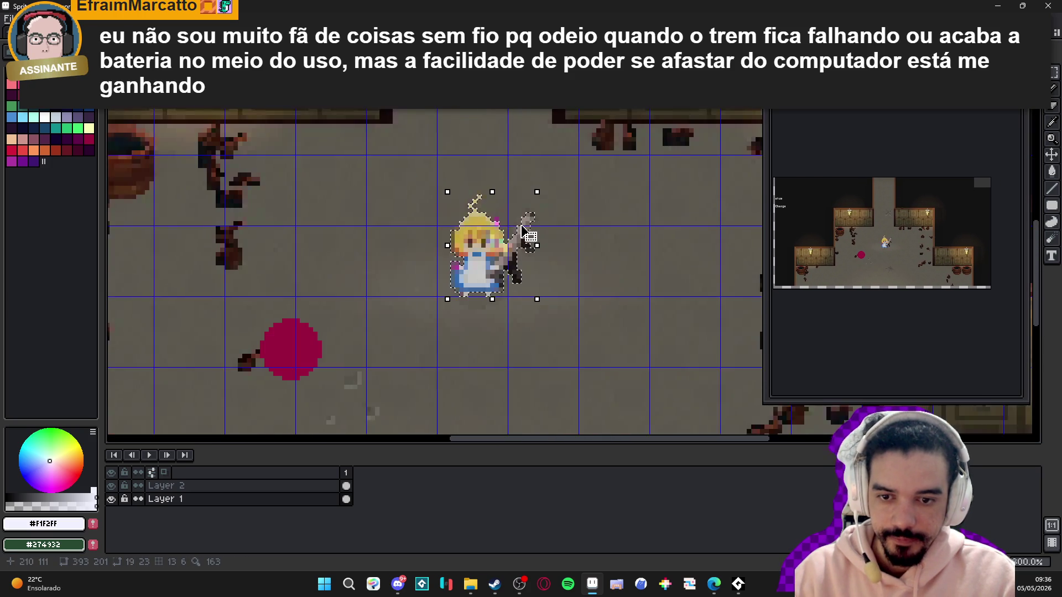
# - Return to the room map's second frame and undo the accidental character move
pyautogui.hotkey('ctrl', 'Tab')
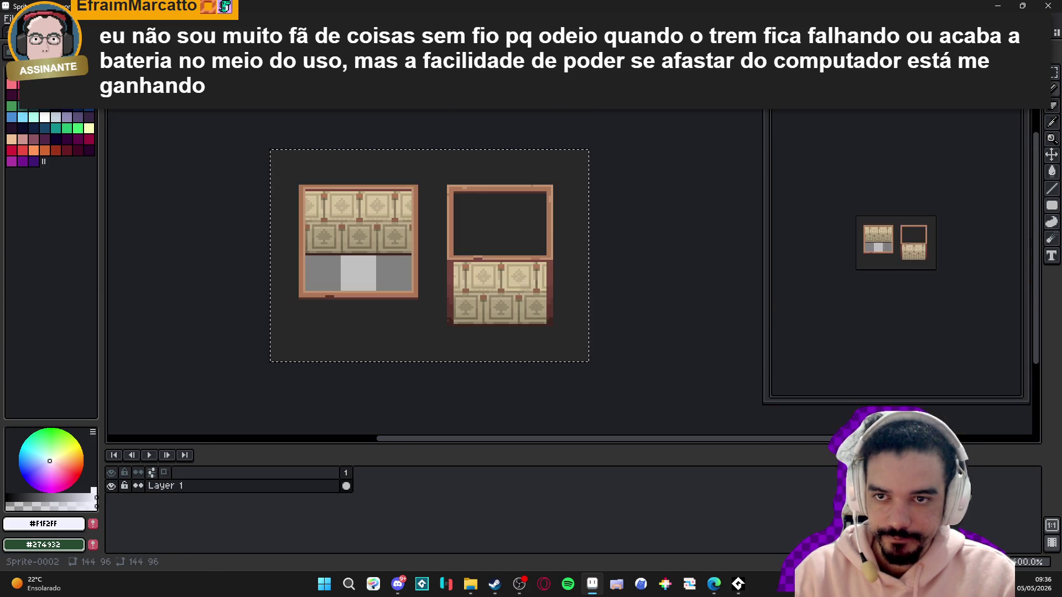
pyautogui.hotkey('ctrl', 'Tab')
pyautogui.hotkey('ctrl', 'Tab')
pyautogui.scroll(2, 408, 280)
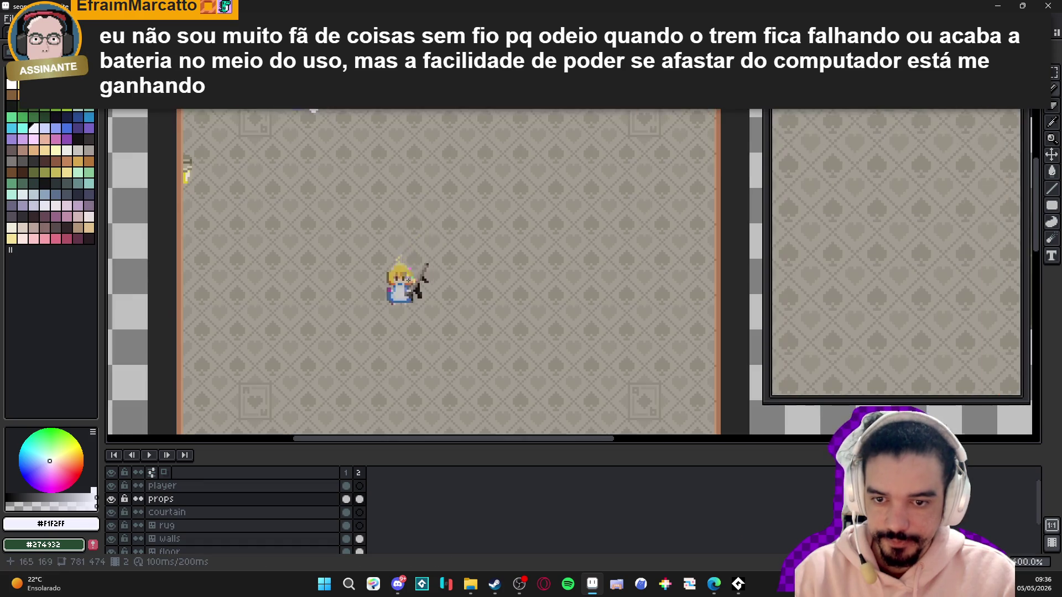
pyautogui.press('.')
pyautogui.moveTo(408, 332)
pyautogui.mouseDown()
pyautogui.moveTo(434, 219)
pyautogui.moveTo(410, 284)
pyautogui.moveTo(528, 285)
pyautogui.mouseUp()
pyautogui.hotkey('ctrl', 'z')
# - Pick the near-black swatch and the Ellipse shape tool for the shadow
pyautogui.scroll(-1, 457, 206)
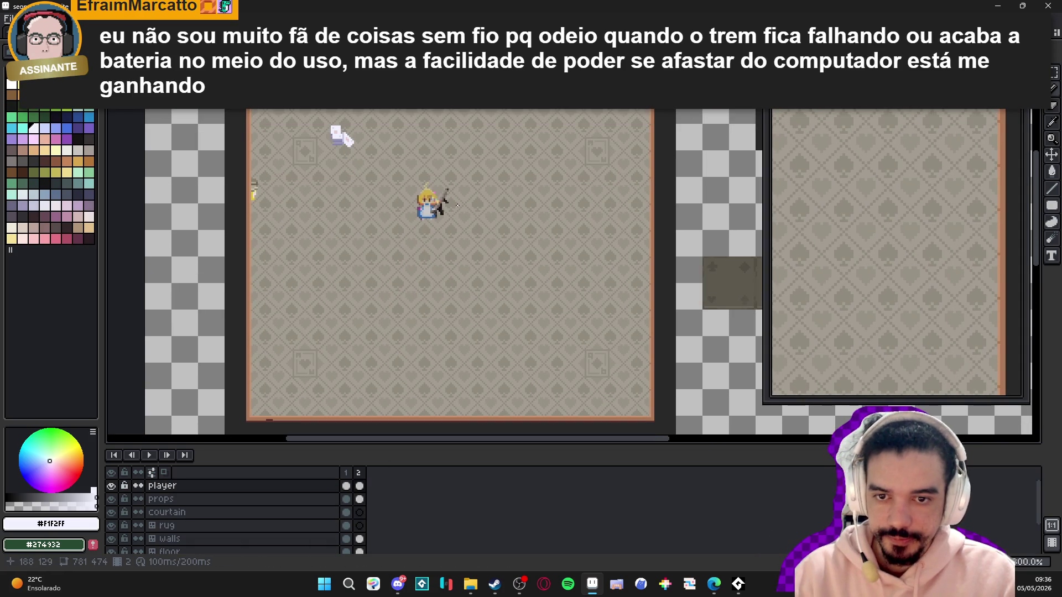
pyautogui.scroll(1, 457, 206)
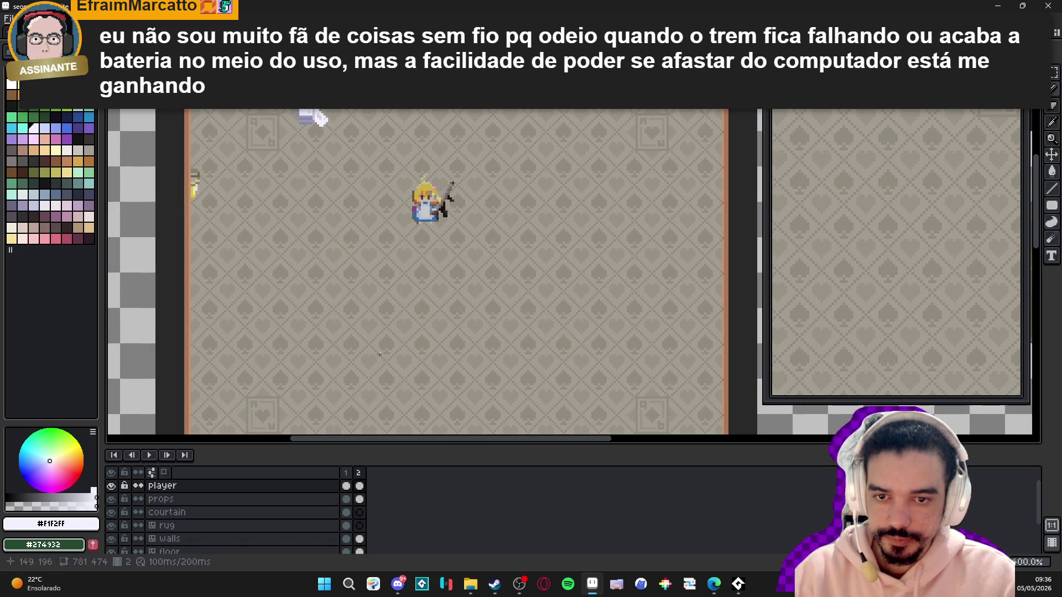
pyautogui.scroll(1, 457, 216)
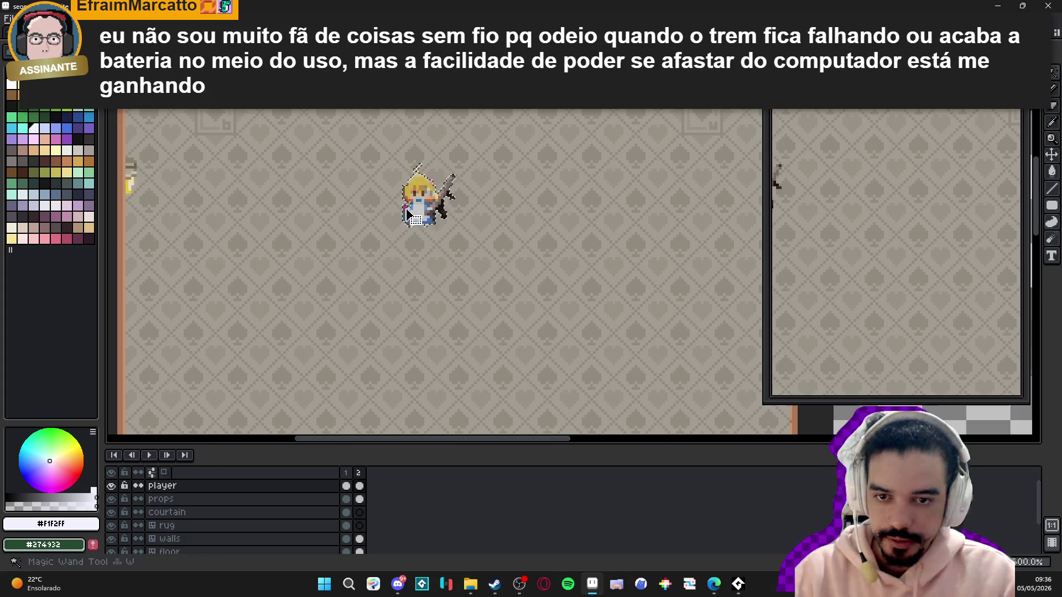
pyautogui.click(46, 184)
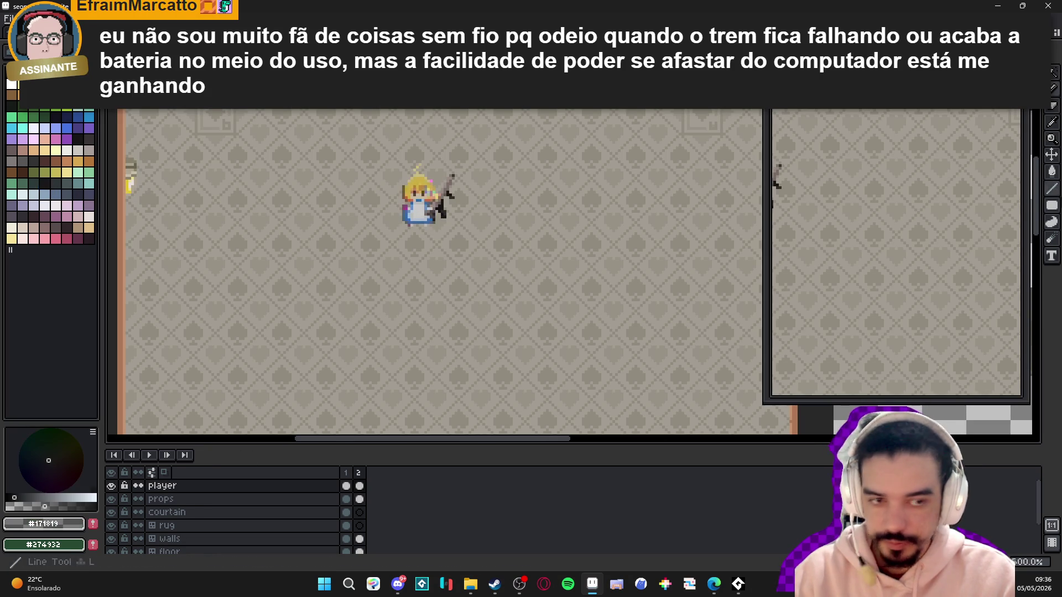
pyautogui.moveTo(1042, 209)
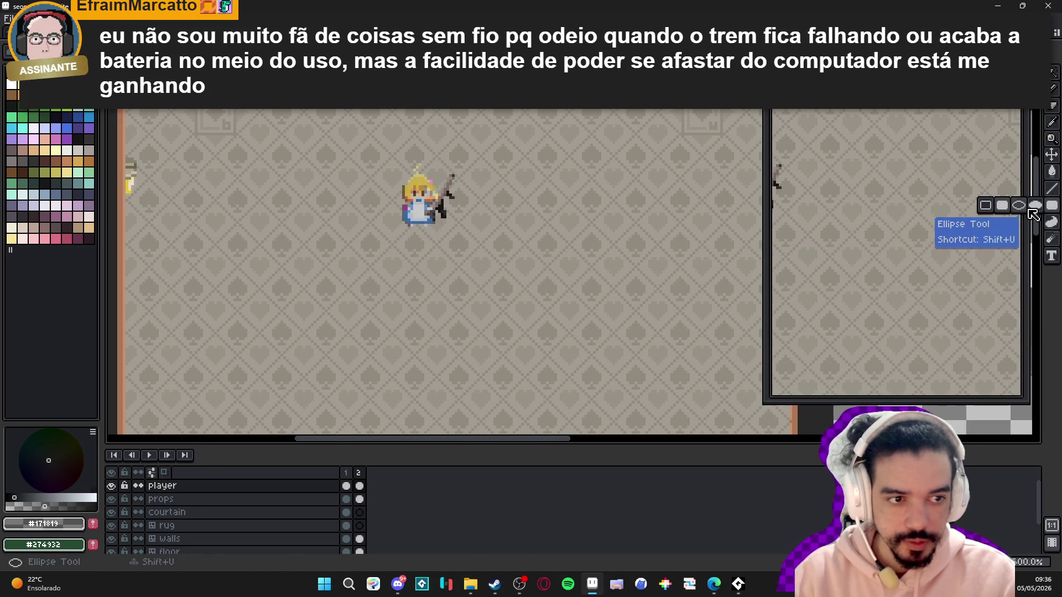
# - Draw a grey oval shadow under the character's feet with the Ellipse tool, then view the whole room
pyautogui.click(1042, 207)
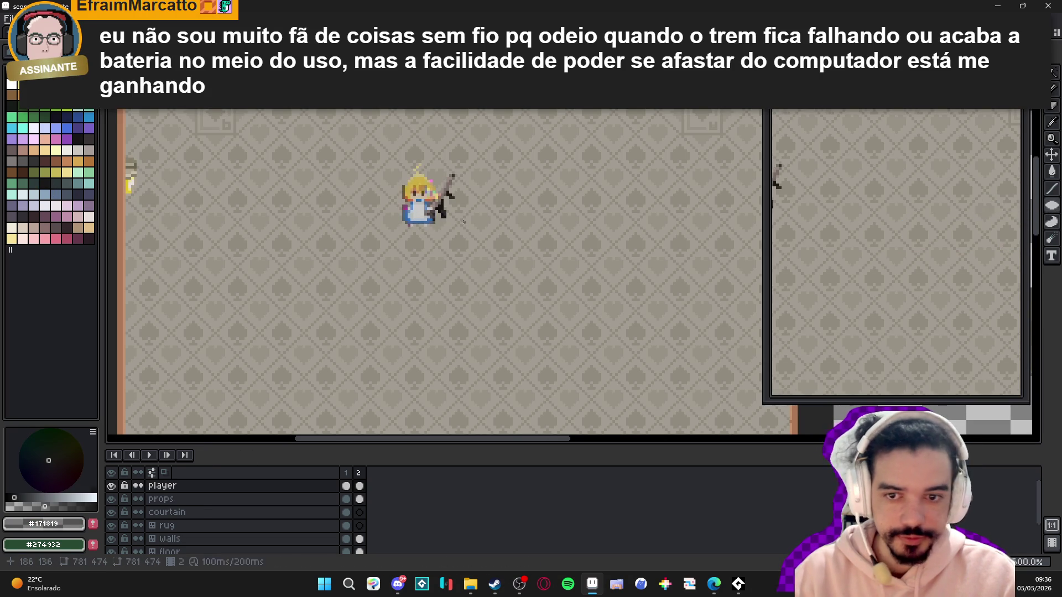
pyautogui.scroll(2, 436, 219)
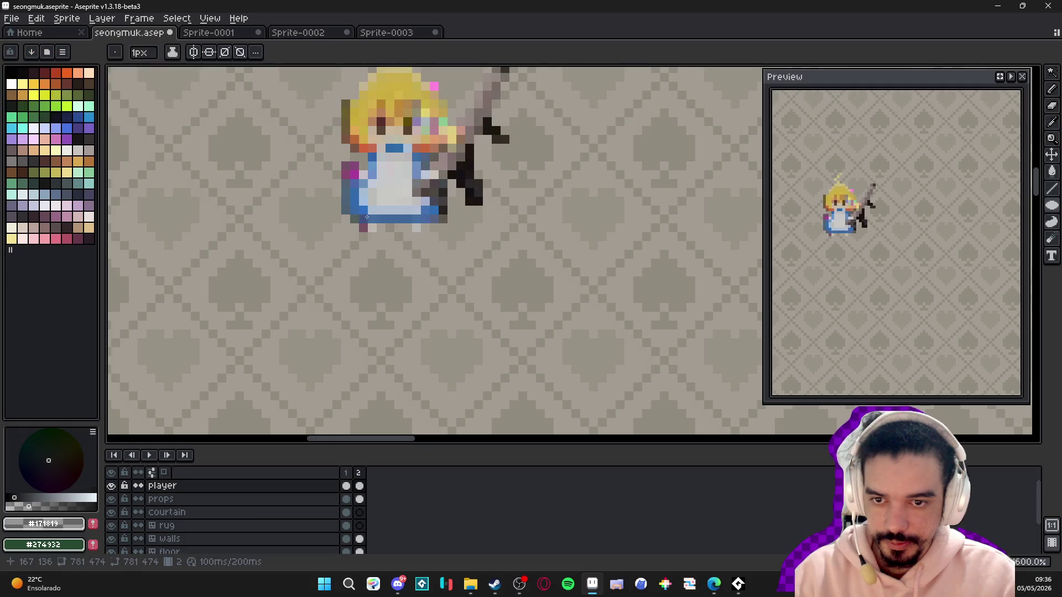
pyautogui.moveTo(344, 206); pyautogui.dragTo(451, 256)
pyautogui.scroll(-2, 450, 260)
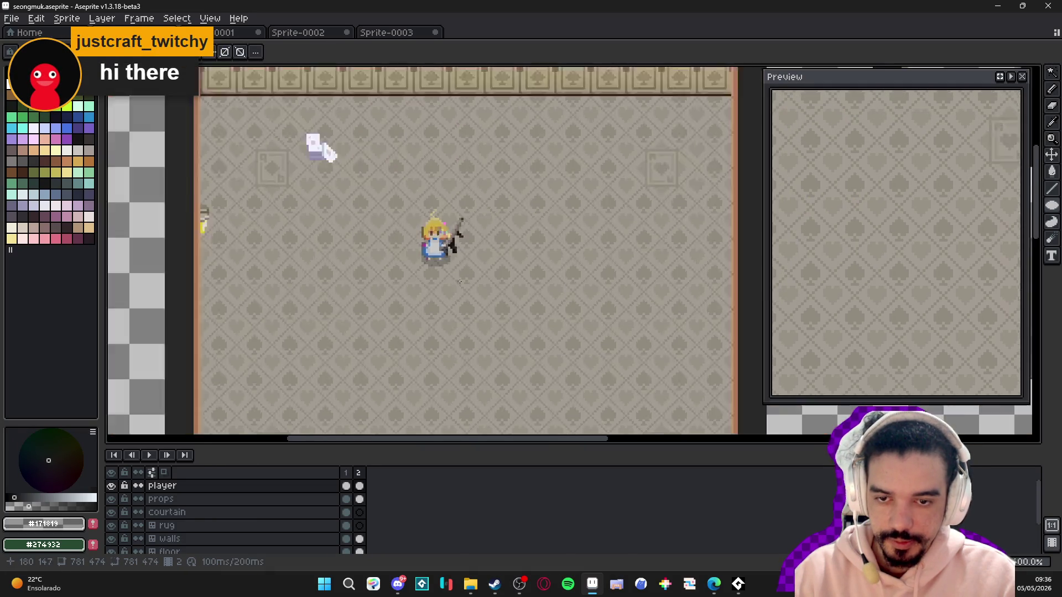
pyautogui.press('ctrl')
pyautogui.scroll(6, 445, 275)
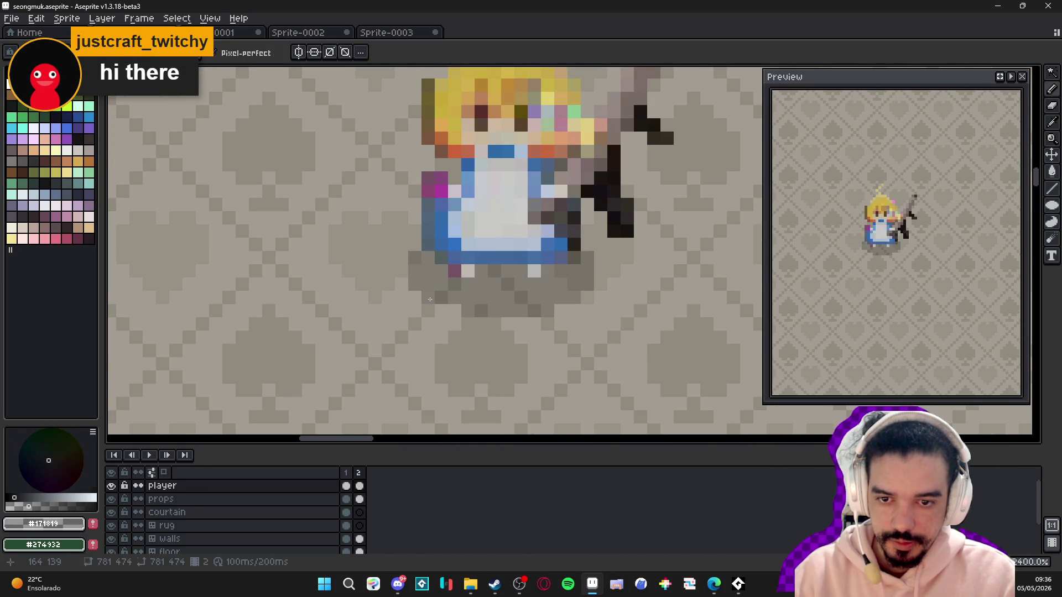
pyautogui.scroll(-5, 464, 301)
pyautogui.scroll(-3, 462, 226)
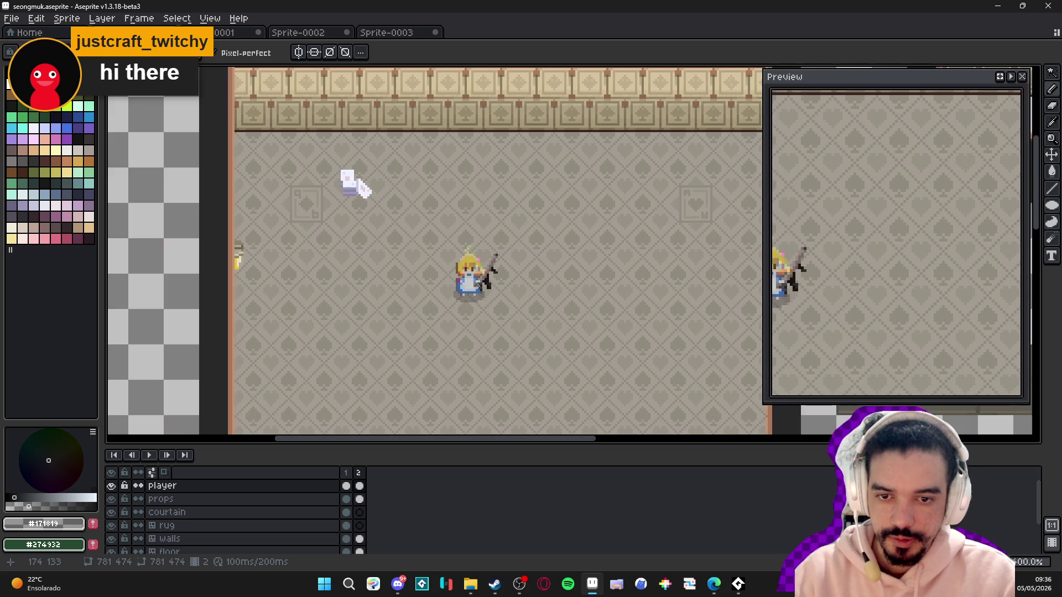
pyautogui.moveTo(462, 225); pyautogui.dragTo(442, 248)
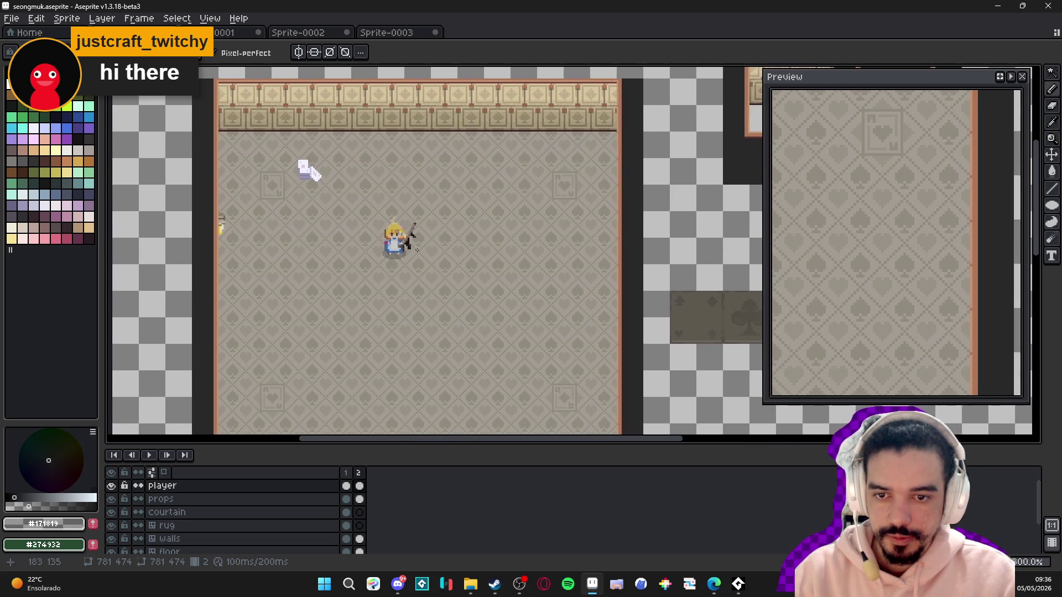
pyautogui.hotkey('alt', 'Tab')
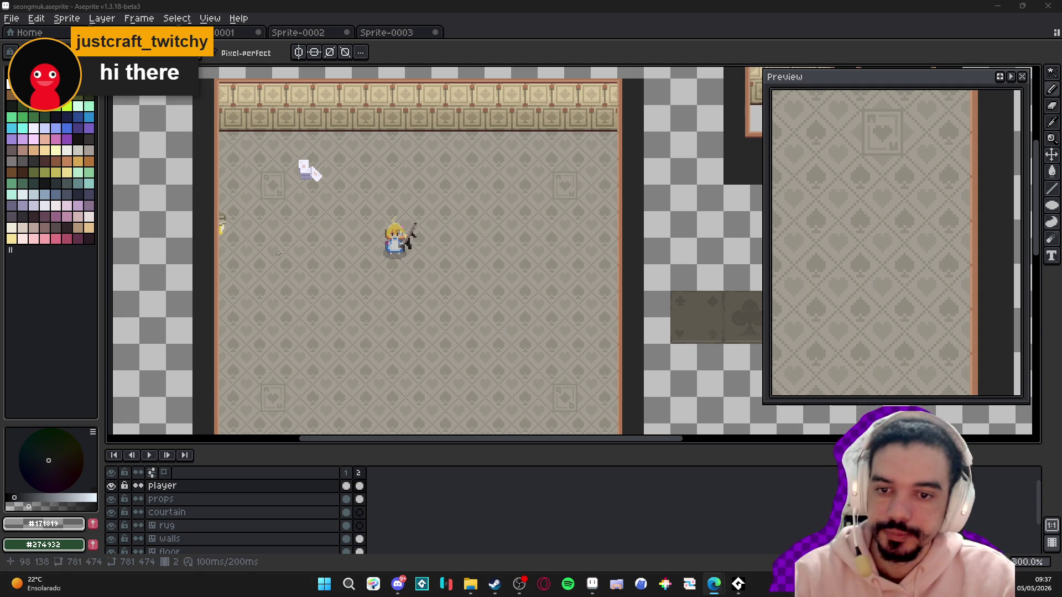
pyautogui.moveTo(308, 193); pyautogui.dragTo(365, 202)
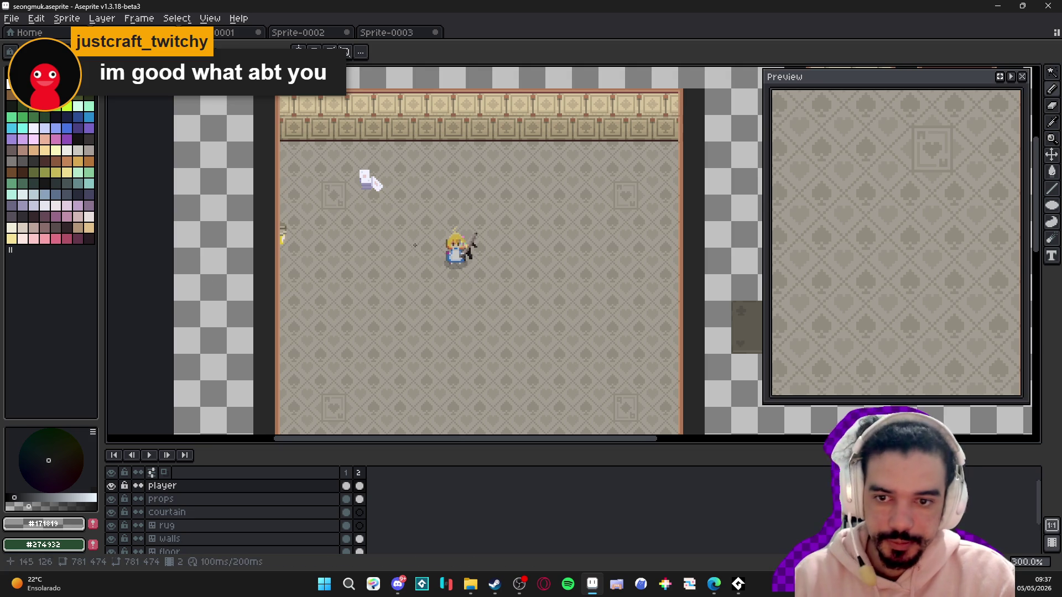
pyautogui.moveTo(343, 218); pyautogui.dragTo(353, 228)
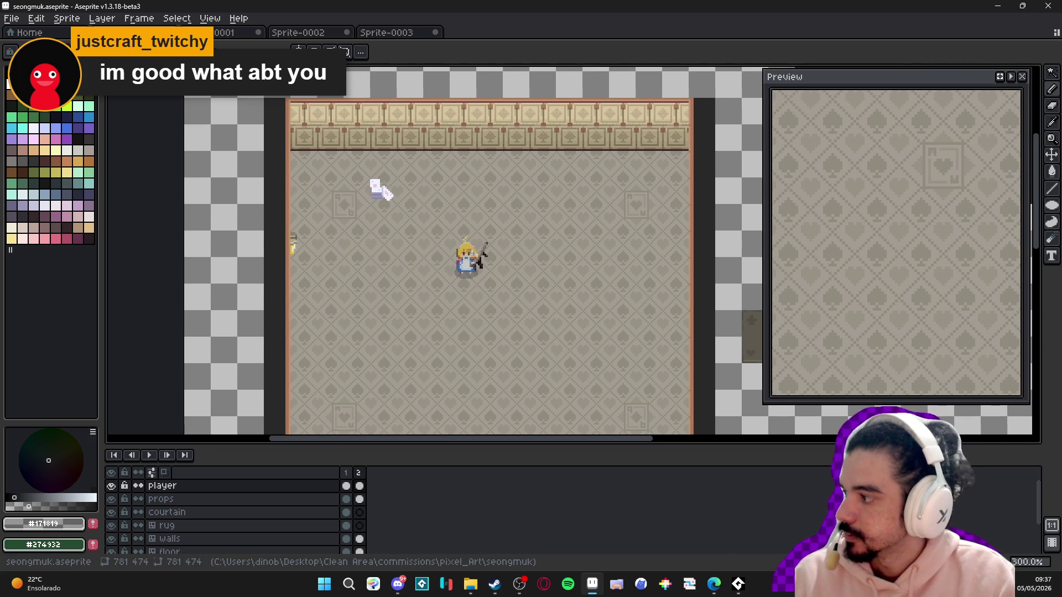
pyautogui.hotkey('alt', 'Tab')
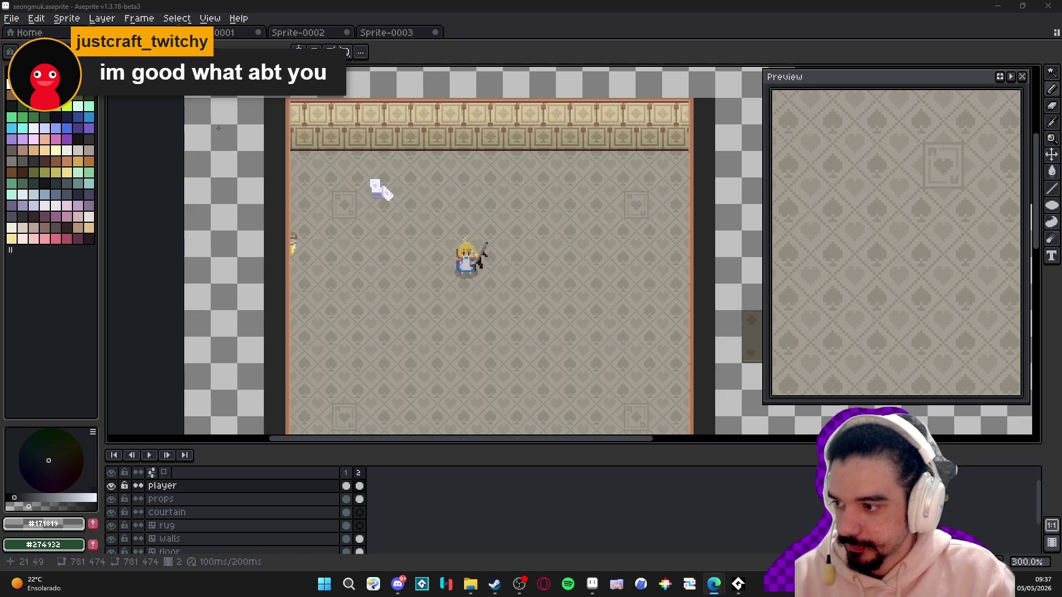
pyautogui.moveTo(422, 246); pyautogui.dragTo(398, 227)
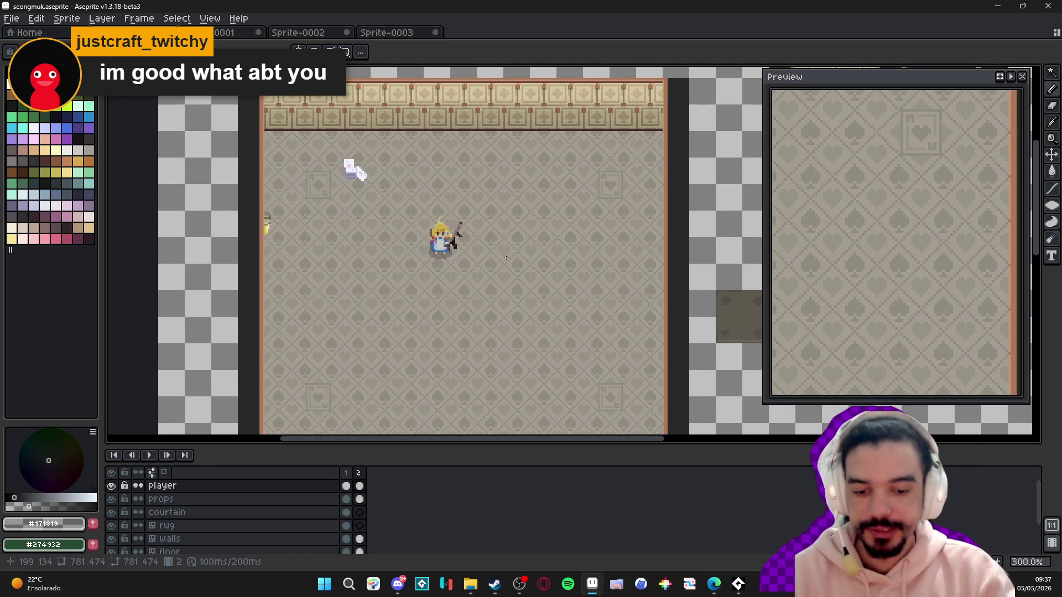
pyautogui.click(518, 587)
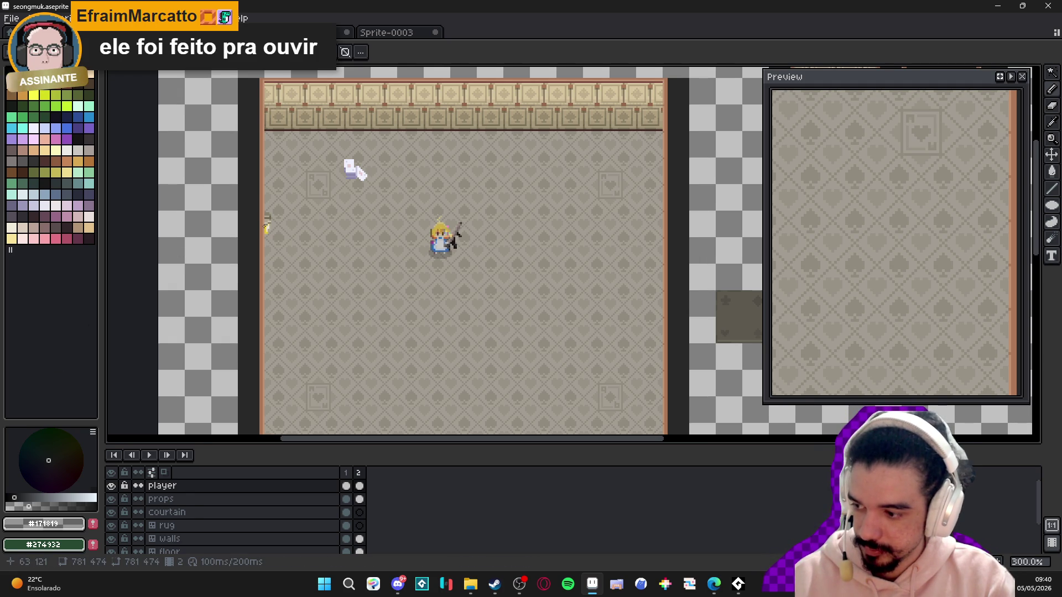
pyautogui.hotkey('alt', 'Tab')
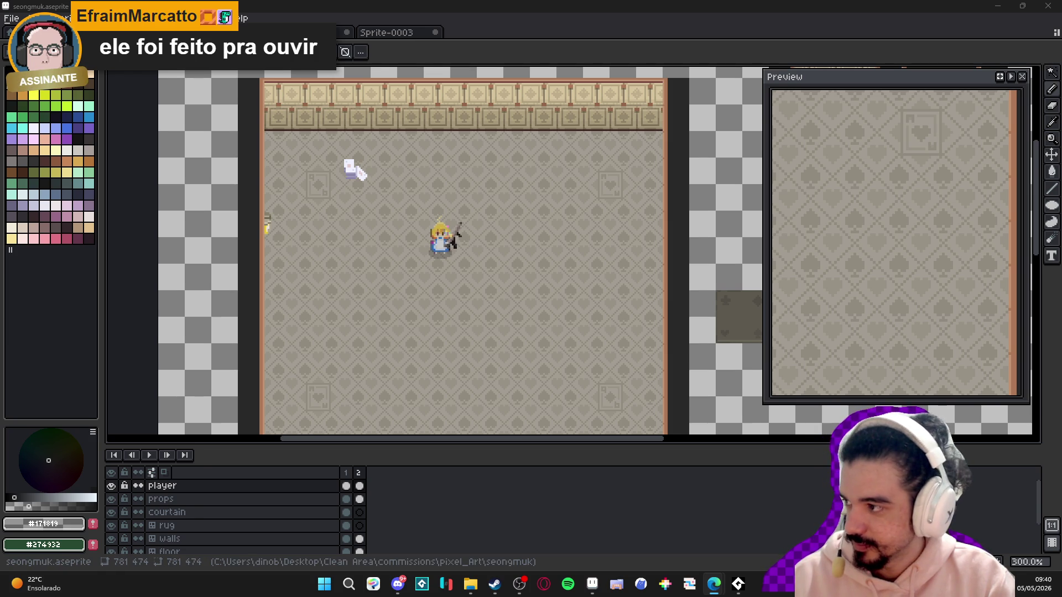
pyautogui.scroll(-2, 474, 249)
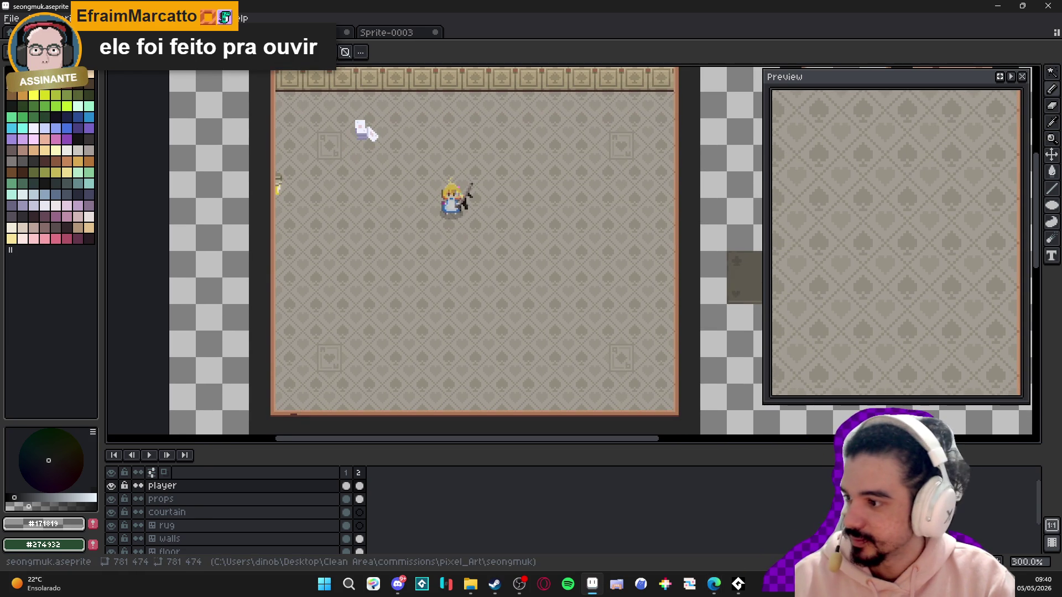
pyautogui.hotkey('alt', 'Tab')
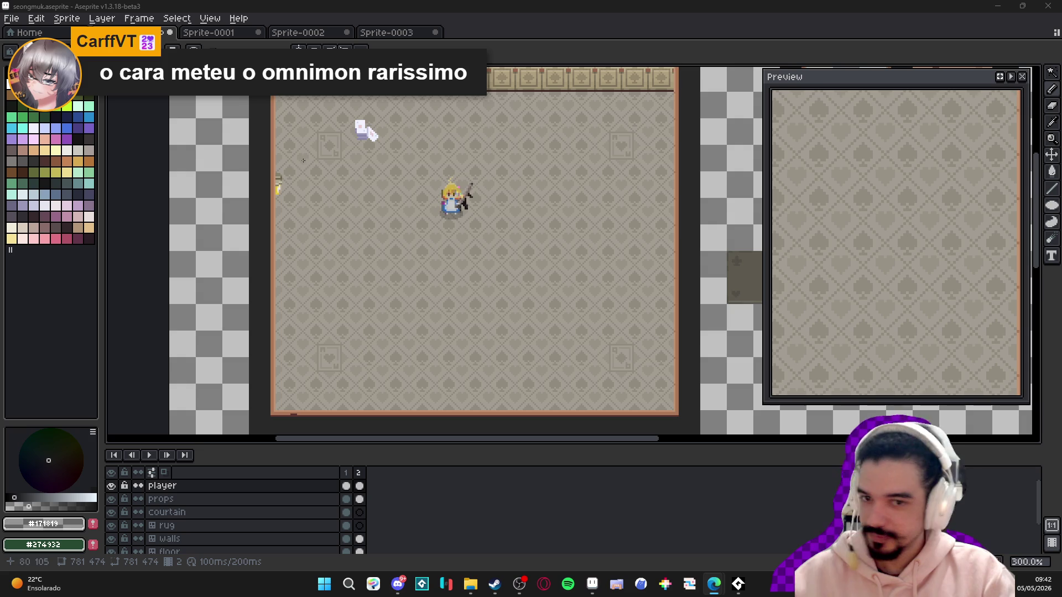
# - Pick grey #605C57 and paint shadow pixels beside the prop's base
pyautogui.scroll(10, 354, 136)
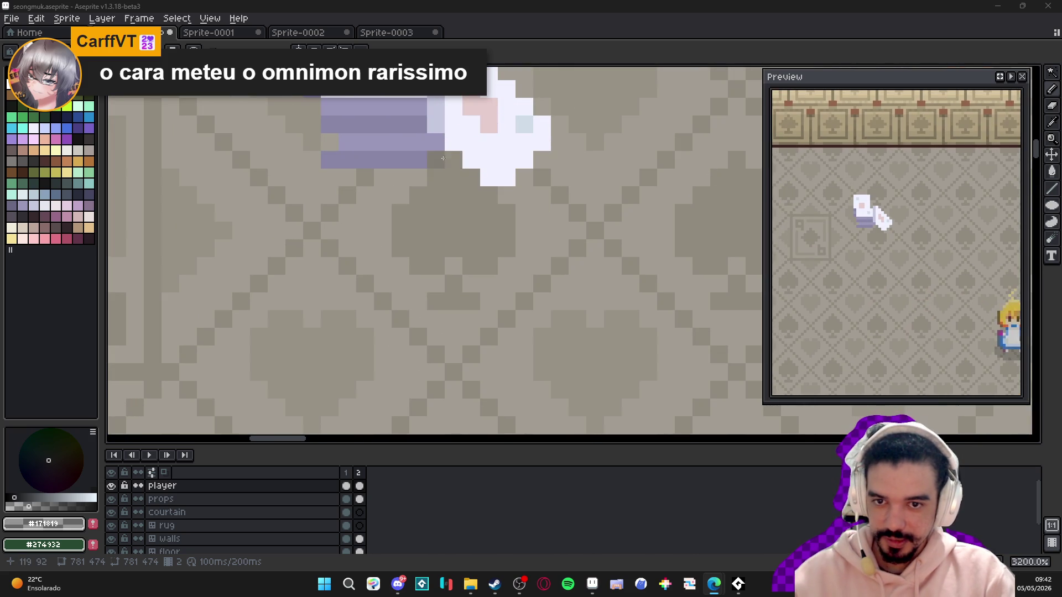
pyautogui.click(311, 141)
pyautogui.moveTo(311, 124); pyautogui.dragTo(311, 107)
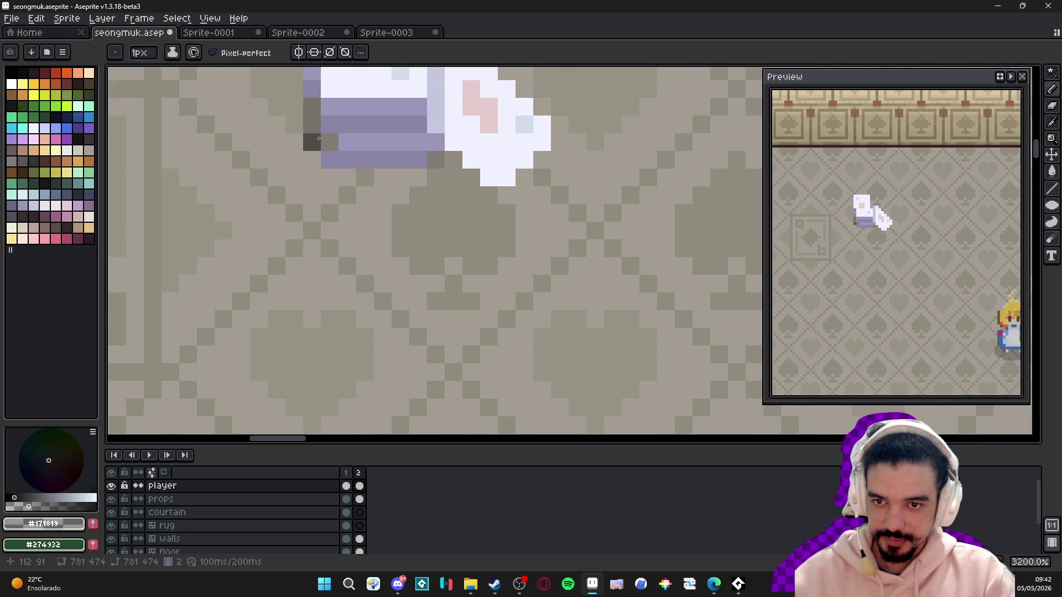
pyautogui.keyDown('alt'); pyautogui.click(309, 131); pyautogui.keyUp('alt')
# - Add dark pixels beside the prop's white bottom, undo one stray pixel, and zoom back out
pyautogui.scroll(-3, 354, 144)
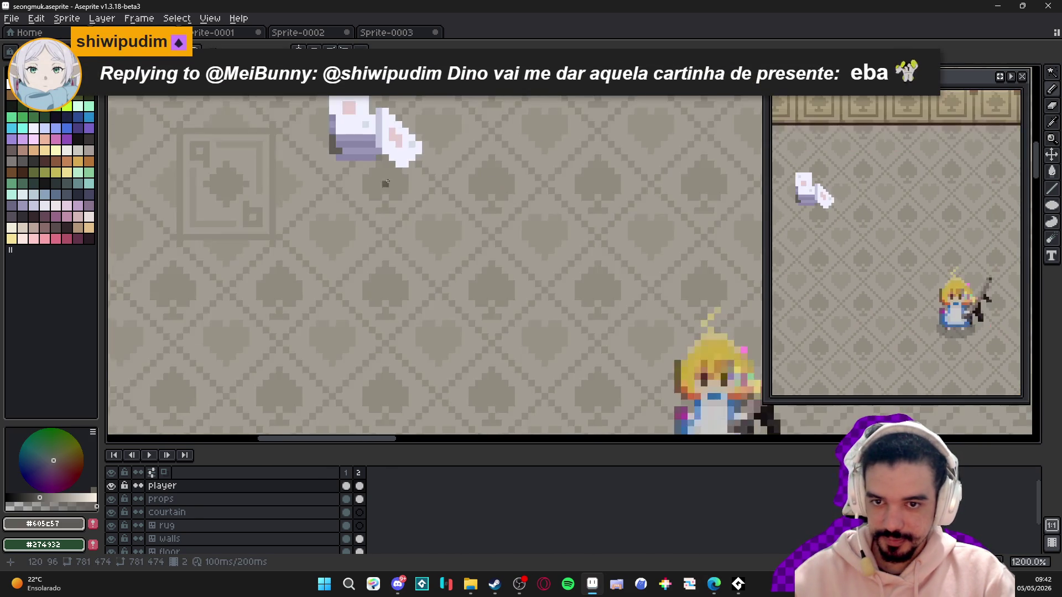
pyautogui.scroll(3, 381, 166)
pyautogui.click(373, 138)
pyautogui.click(379, 127)
pyautogui.hotkey('ctrl', 'z')
pyautogui.scroll(-3, 420, 271)
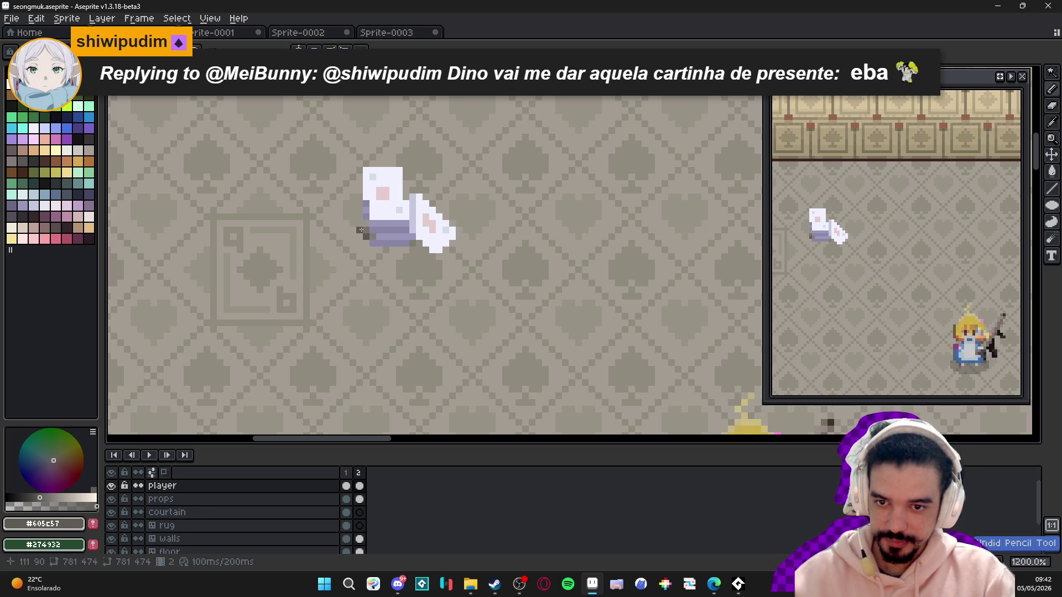
pyautogui.scroll(-5, 418, 256)
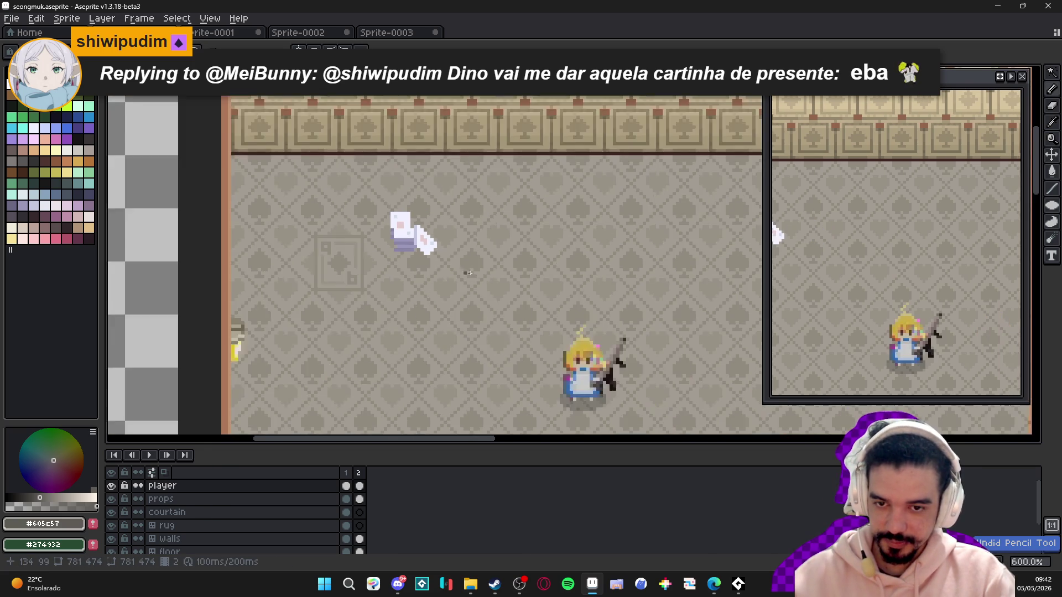
pyautogui.scroll(4, 395, 166)
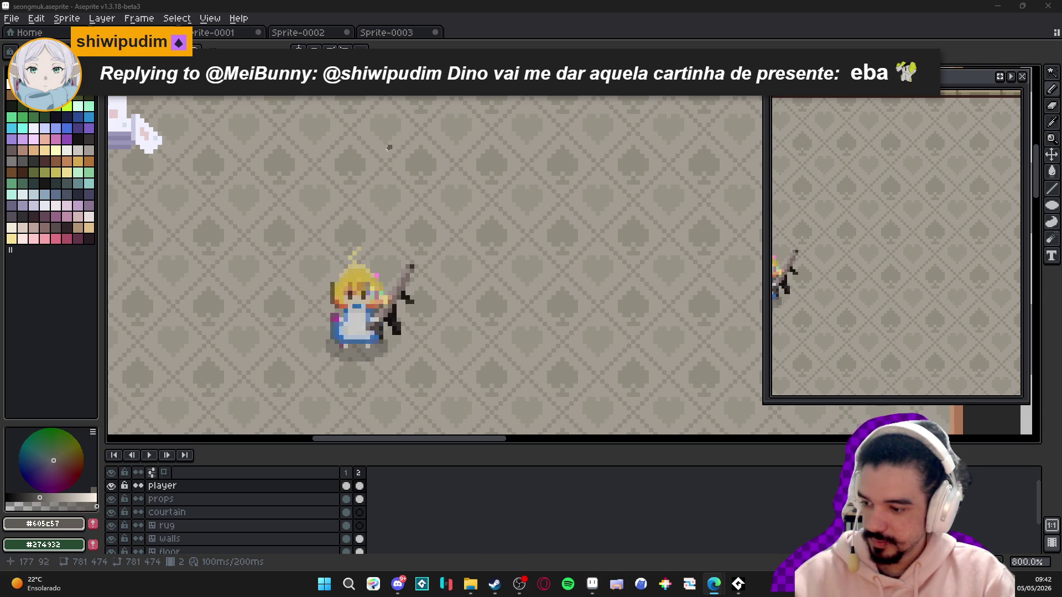
pyautogui.scroll(-4, 389, 148)
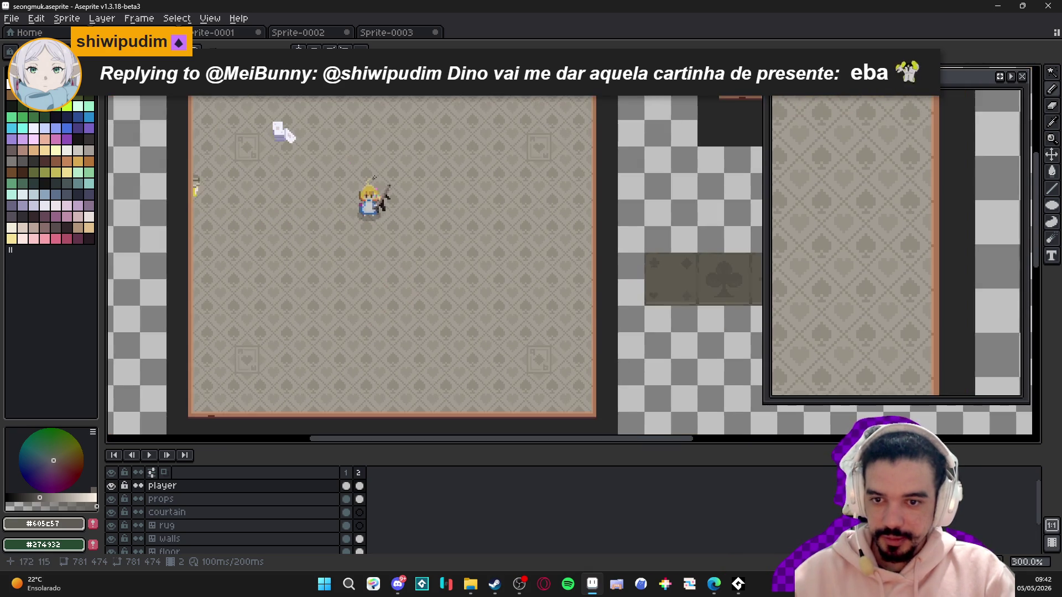
# - Select the white prop's layer and shade its left edge dark grey, undoing the last stroke
pyautogui.scroll(3, 332, 179)
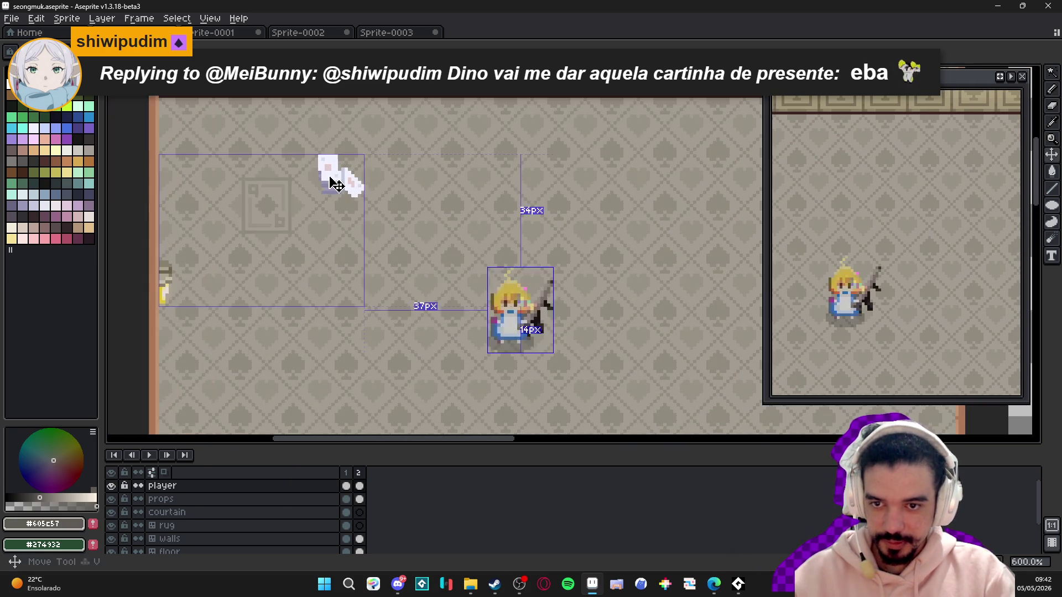
pyautogui.keyDown('ctrl'); pyautogui.click(330, 178); pyautogui.keyUp('ctrl')
pyautogui.press('m')
pyautogui.scroll(2, 334, 182)
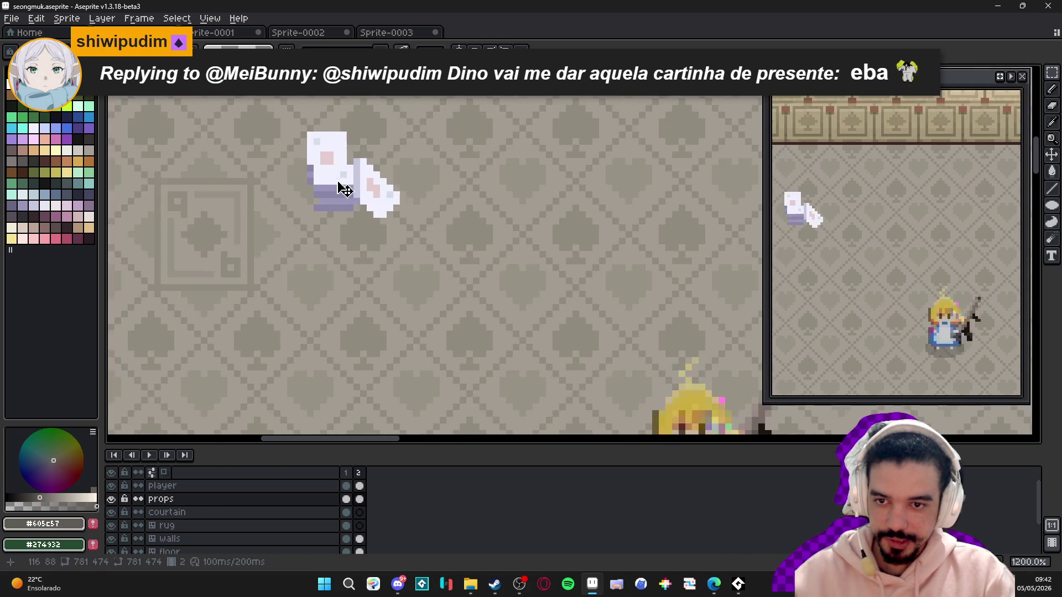
pyautogui.scroll(-2, 337, 191)
pyautogui.scroll(6, 331, 197)
pyautogui.moveTo(279, 210); pyautogui.dragTo(275, 168)
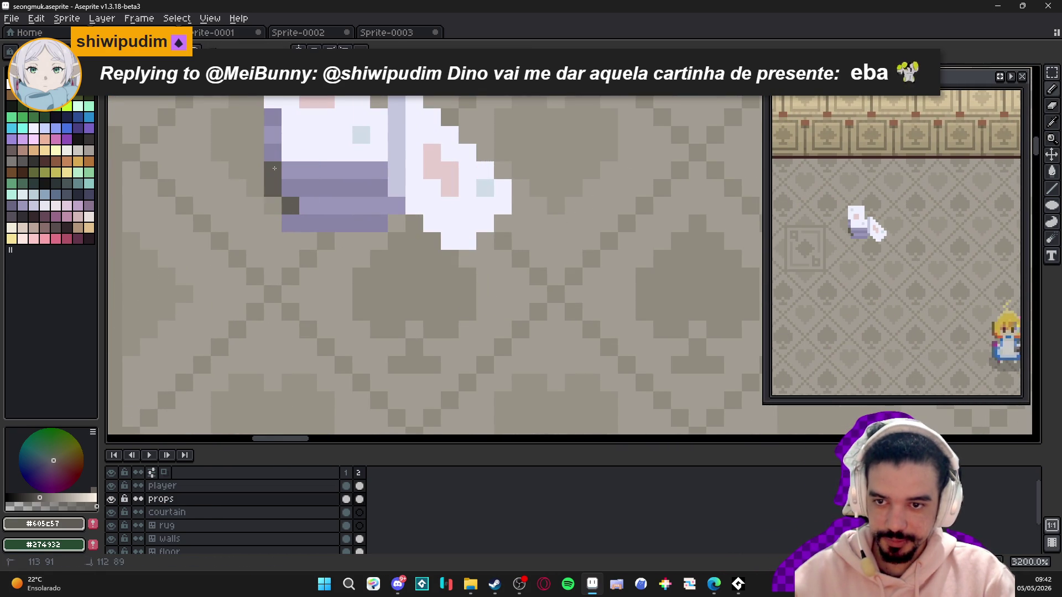
pyautogui.click(279, 204)
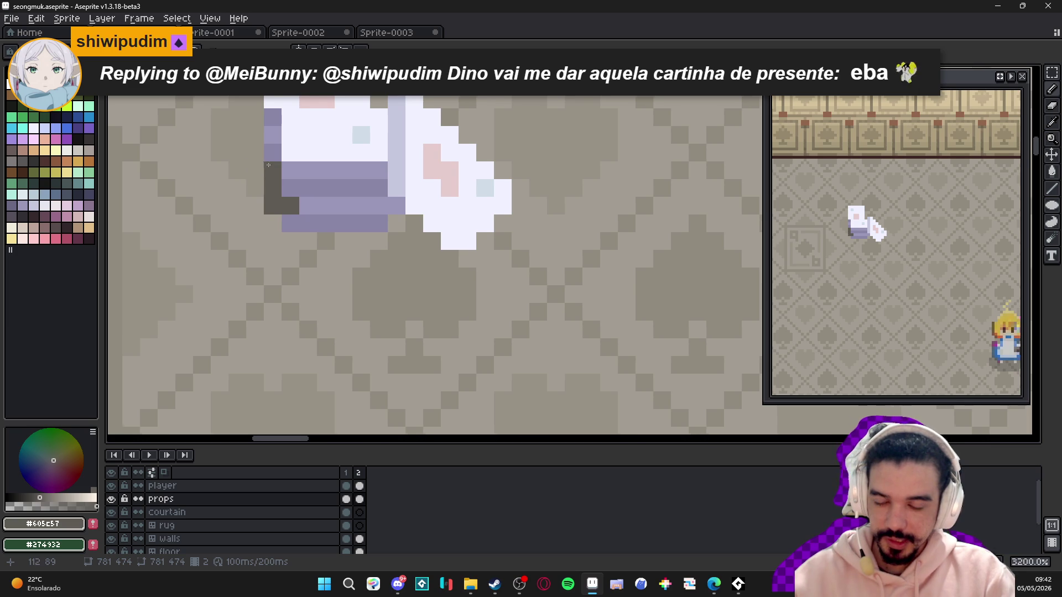
pyautogui.hscroll(-2, 268, 165)
pyautogui.hotkey('ctrl', 'z')
# - Paint dark shadow pixels under the card deck and down its right edge
pyautogui.scroll(-4, 313, 254)
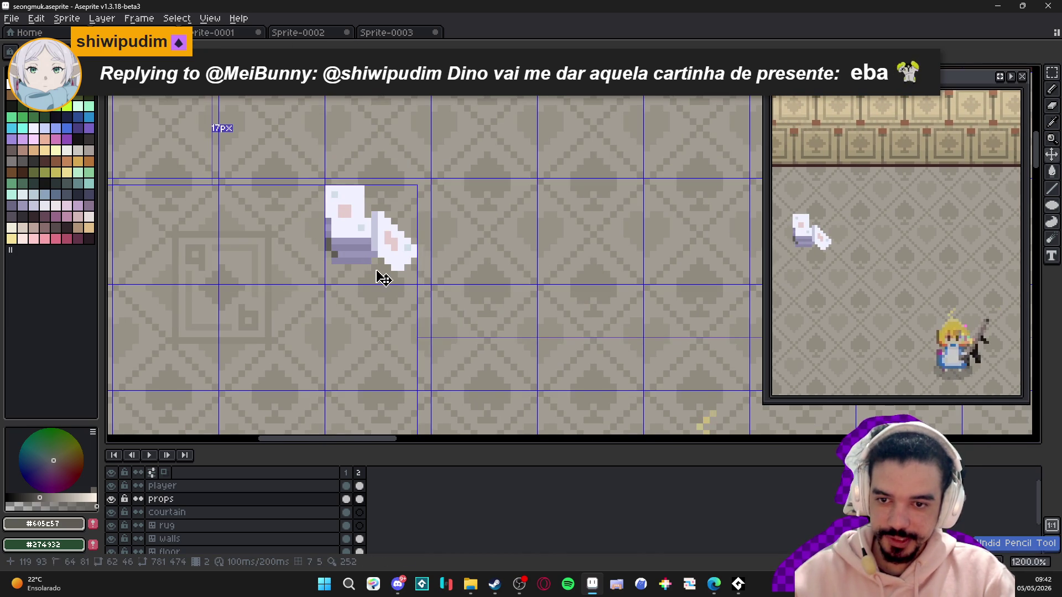
pyautogui.scroll(3, 387, 267)
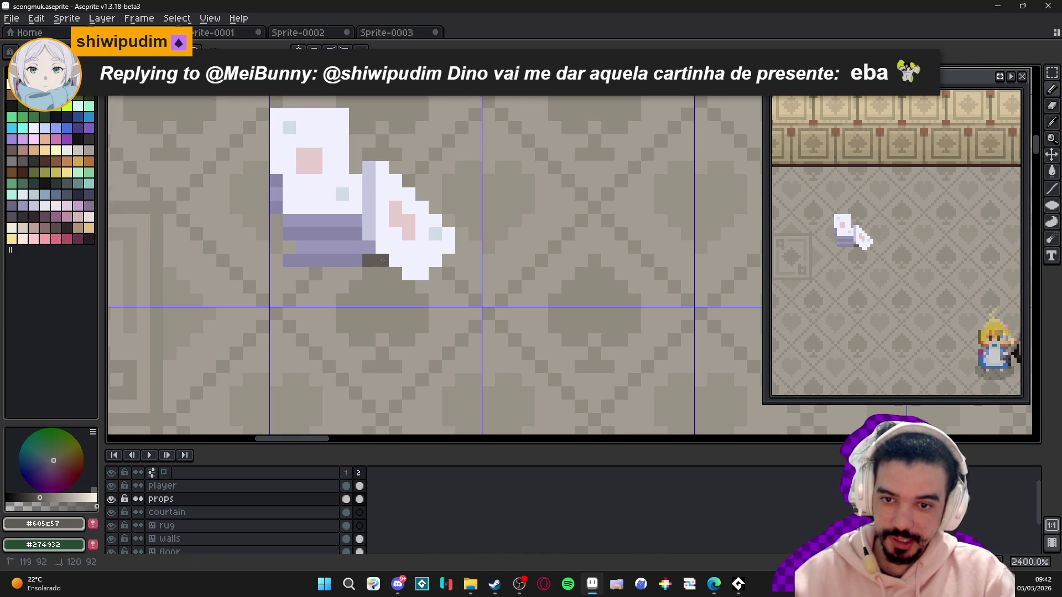
pyautogui.scroll(-4, 403, 285)
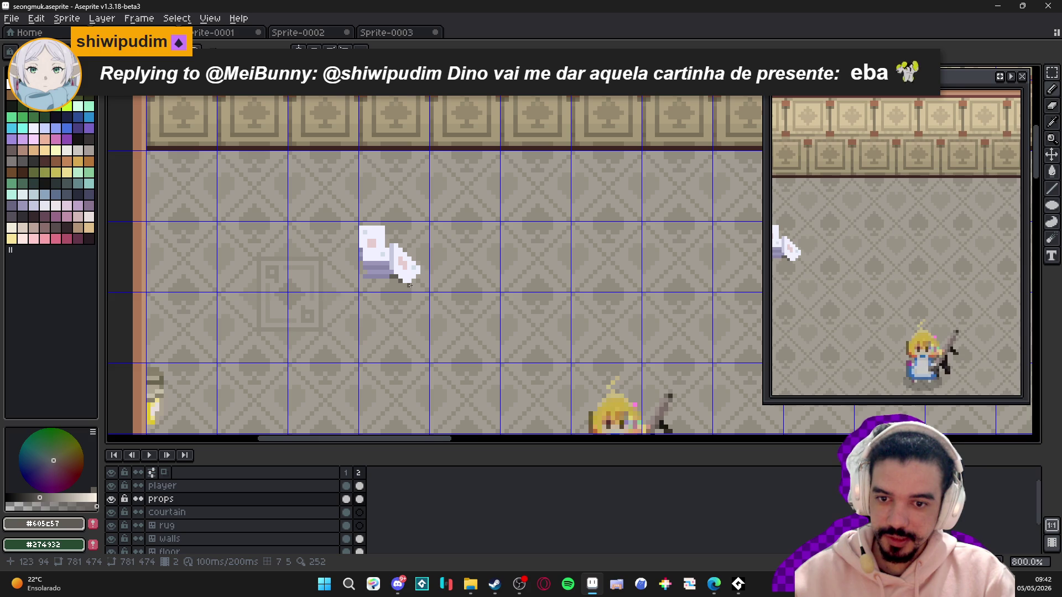
pyautogui.scroll(2, 409, 284)
pyautogui.hotkey('ctrl', 'z')
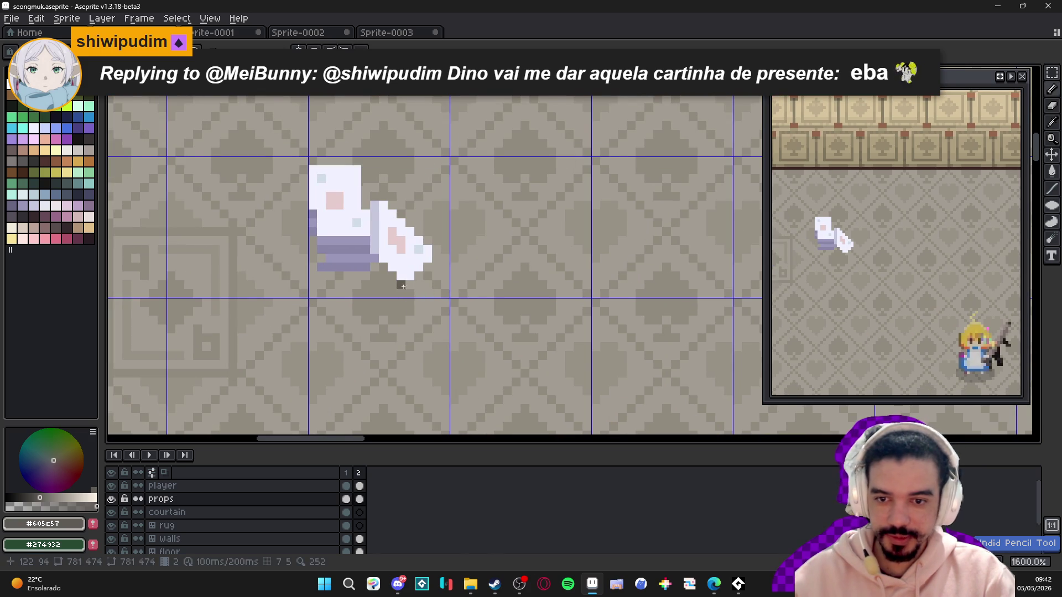
pyautogui.scroll(1, 403, 286)
pyautogui.moveTo(366, 264)
pyautogui.mouseDown()
pyautogui.moveTo(420, 292)
pyautogui.moveTo(431, 281)
pyautogui.moveTo(265, 282)
pyautogui.moveTo(278, 264)
pyautogui.moveTo(272, 240)
pyautogui.mouseUp()
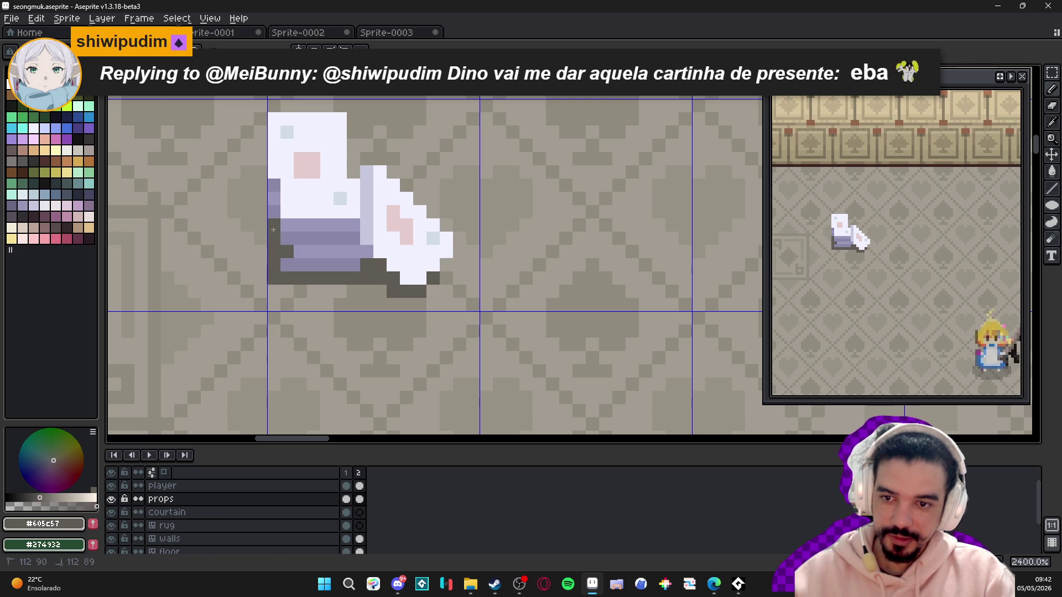
pyautogui.moveTo(354, 176); pyautogui.dragTo(352, 114)
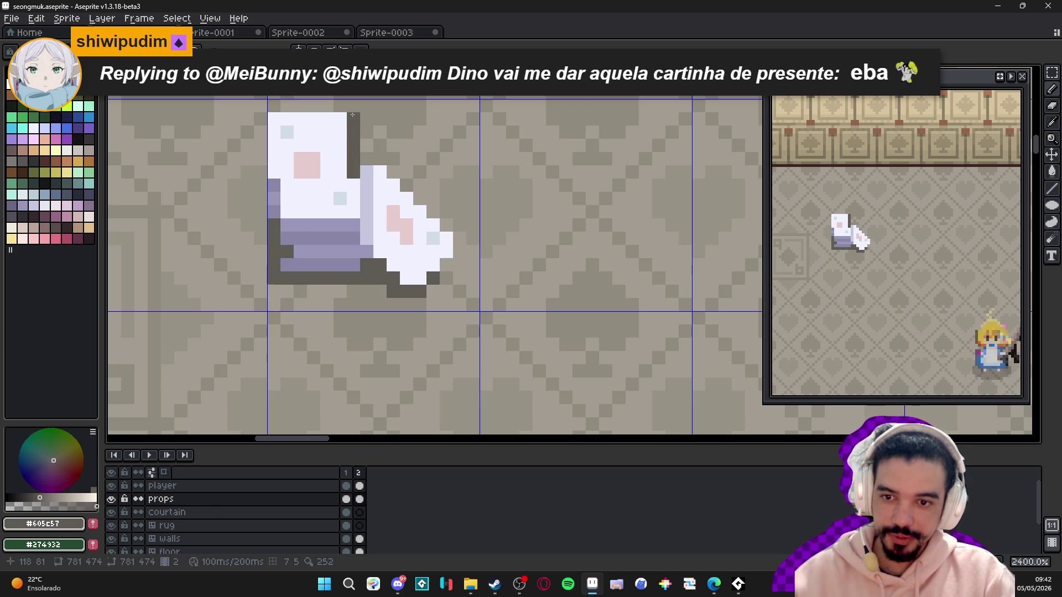
pyautogui.hotkey('ctrl', 'z')
pyautogui.scroll(-6, 463, 269)
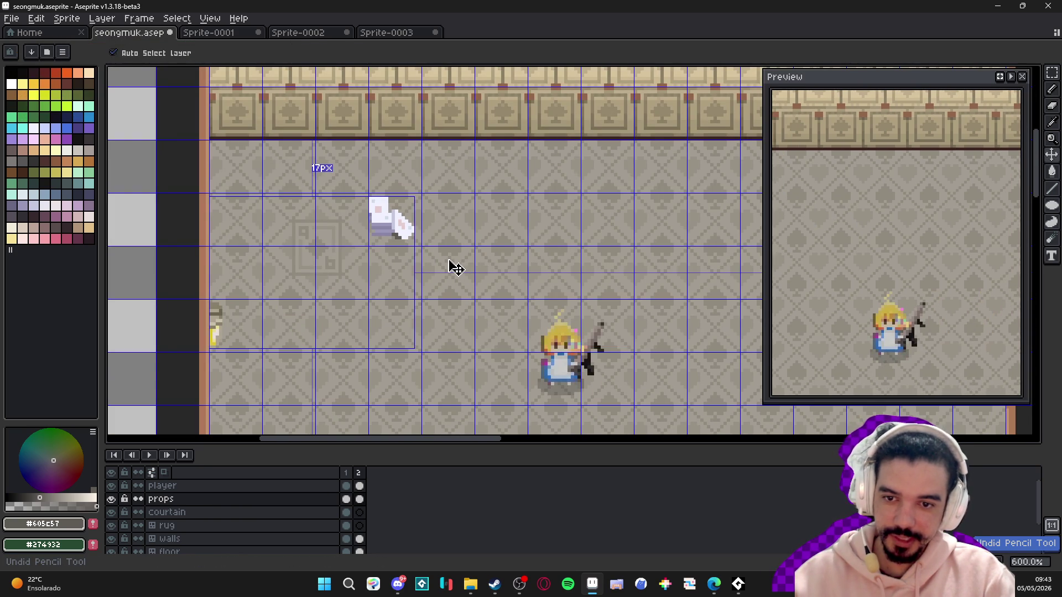
# - Switch back to the pencil and zoom out to inspect the shaded card room
pyautogui.press('b')
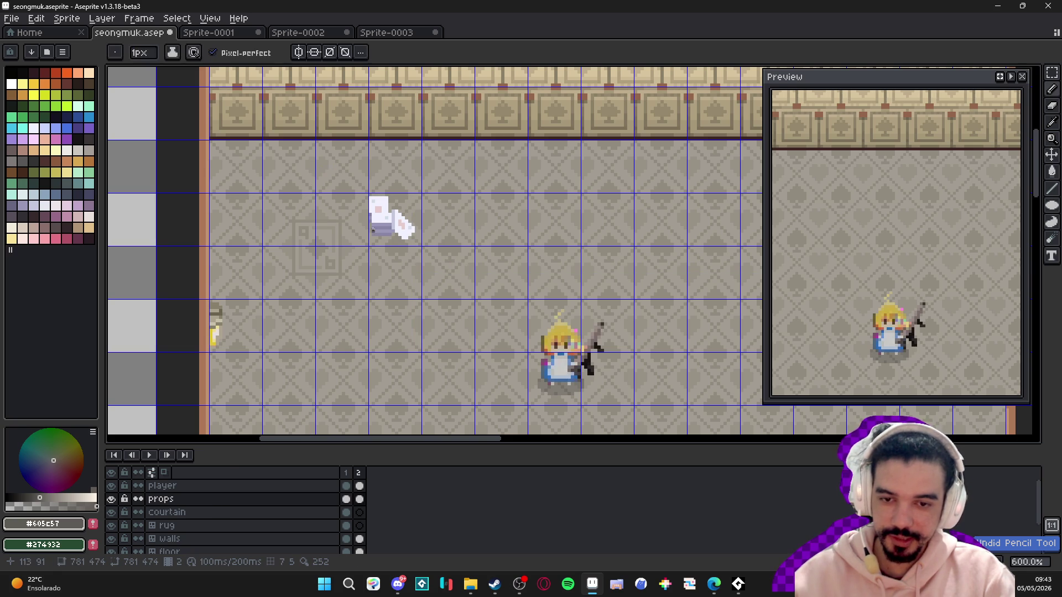
pyautogui.scroll(5, 396, 237)
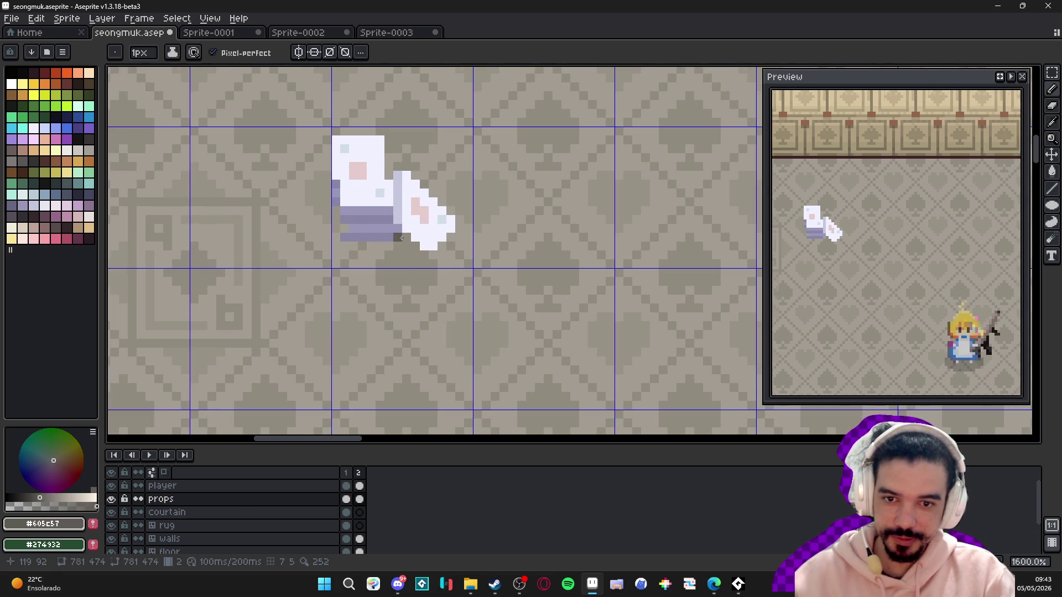
pyautogui.scroll(-3, 401, 238)
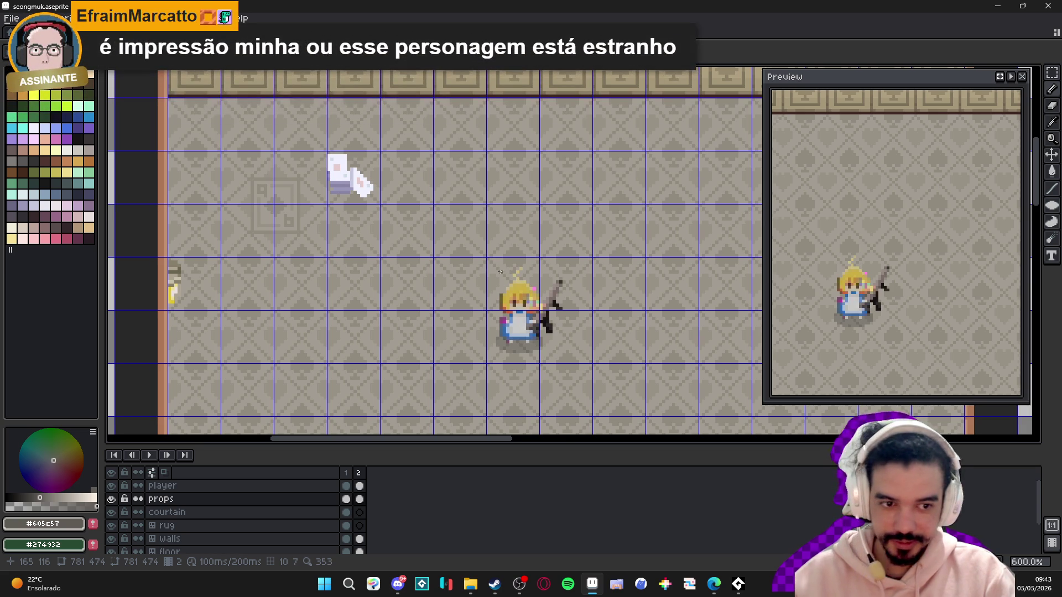
pyautogui.scroll(-1, 382, 248)
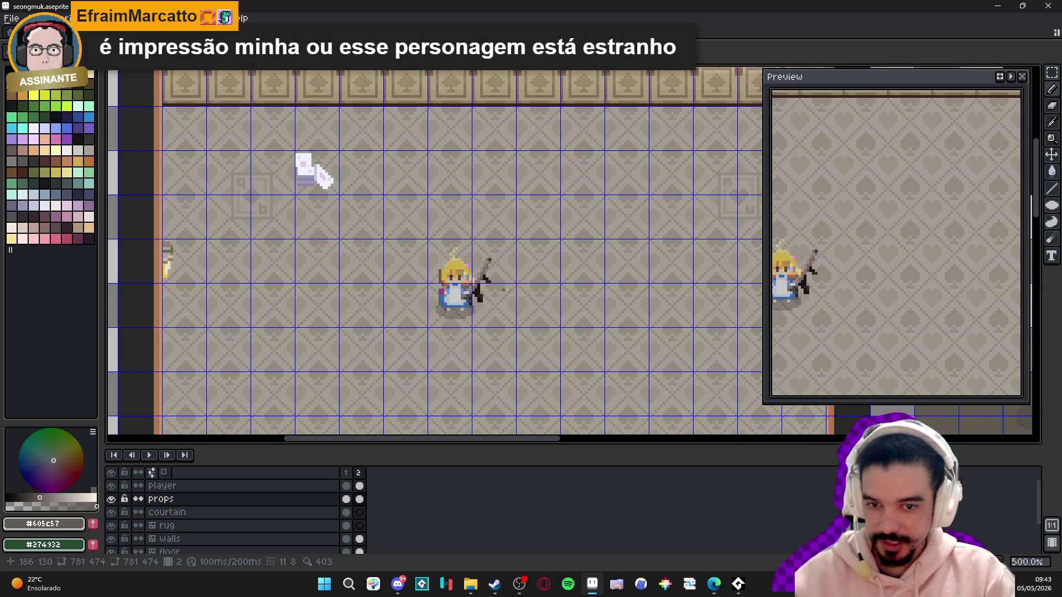
pyautogui.scroll(4, 507, 290)
pyautogui.scroll(-2, 383, 277)
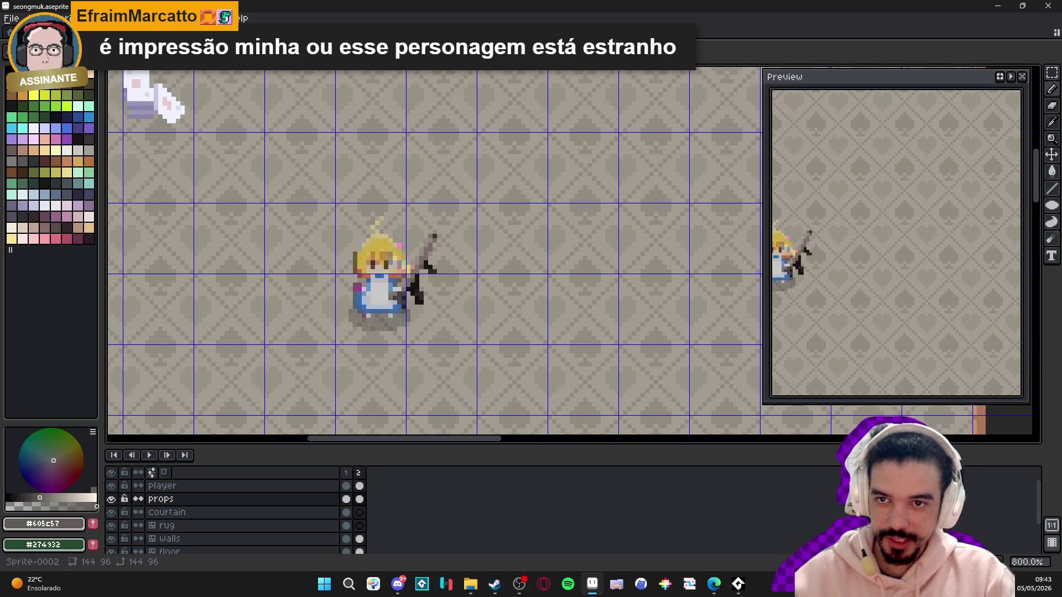
# - Switch to the Sprite-0001 document and zoom around its dungeon room
pyautogui.hotkey('ctrl', 'Tab')
pyautogui.hotkey('ctrl', 'Tab')
pyautogui.hotkey('ctrl', 'Tab')
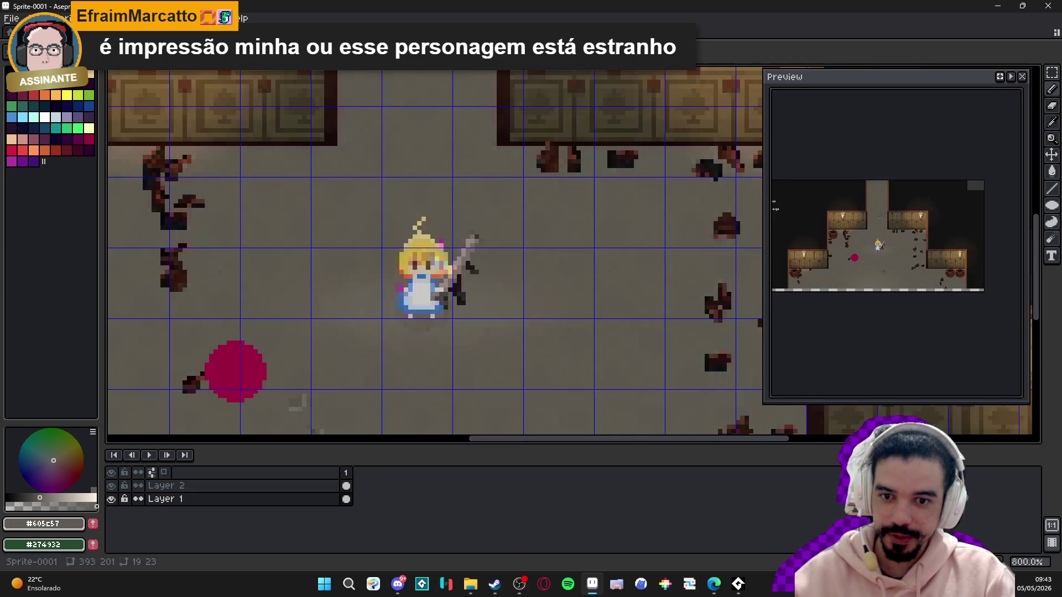
pyautogui.scroll(-3, 433, 267)
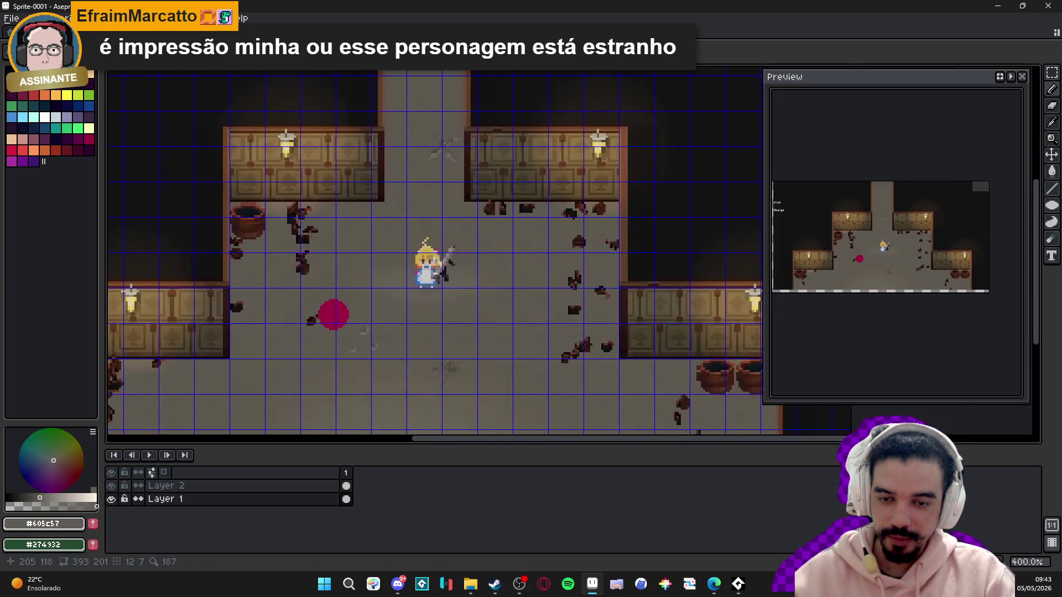
pyautogui.scroll(1, 442, 260)
pyautogui.scroll(-1, 442, 260)
pyautogui.scroll(3, 443, 260)
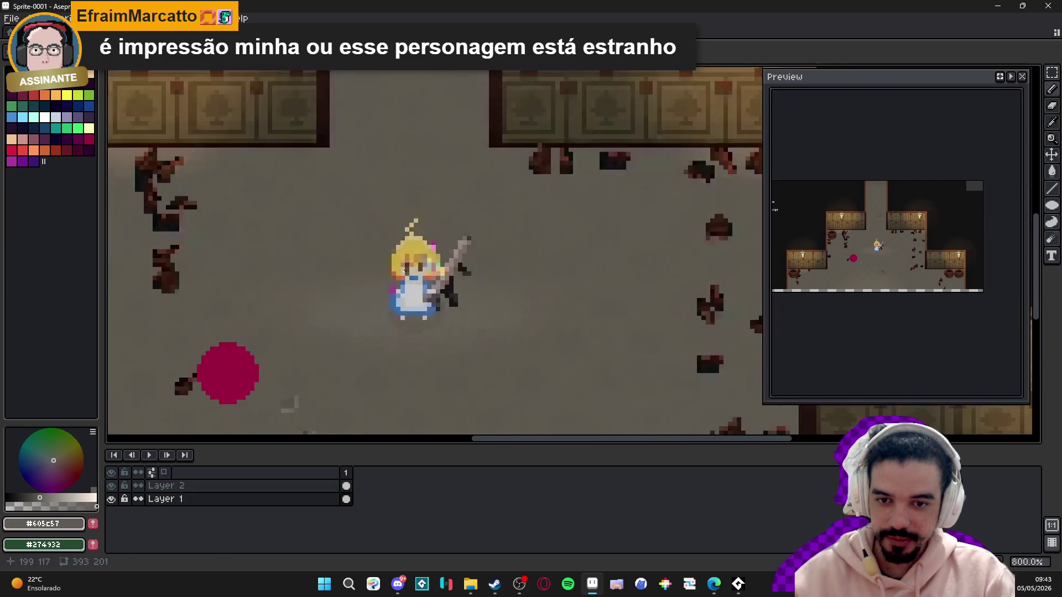
pyautogui.scroll(-2, 536, 267)
# - Return to the seongmuk.aseprite card room and adjust the view
pyautogui.hotkey('ctrl', 'Tab')
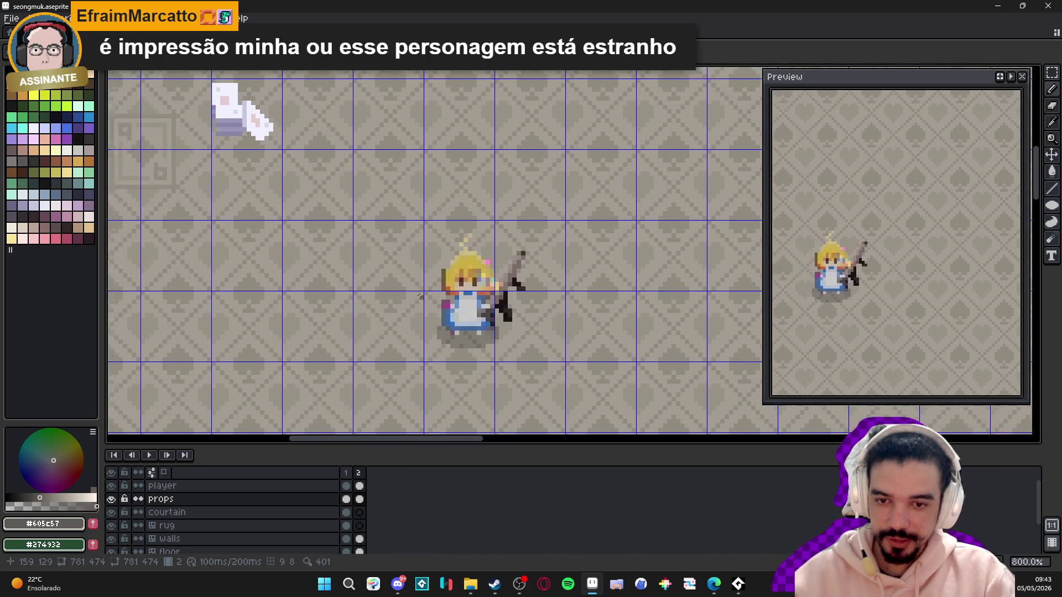
pyautogui.scroll(-3, 419, 296)
pyautogui.scroll(2, 303, 268)
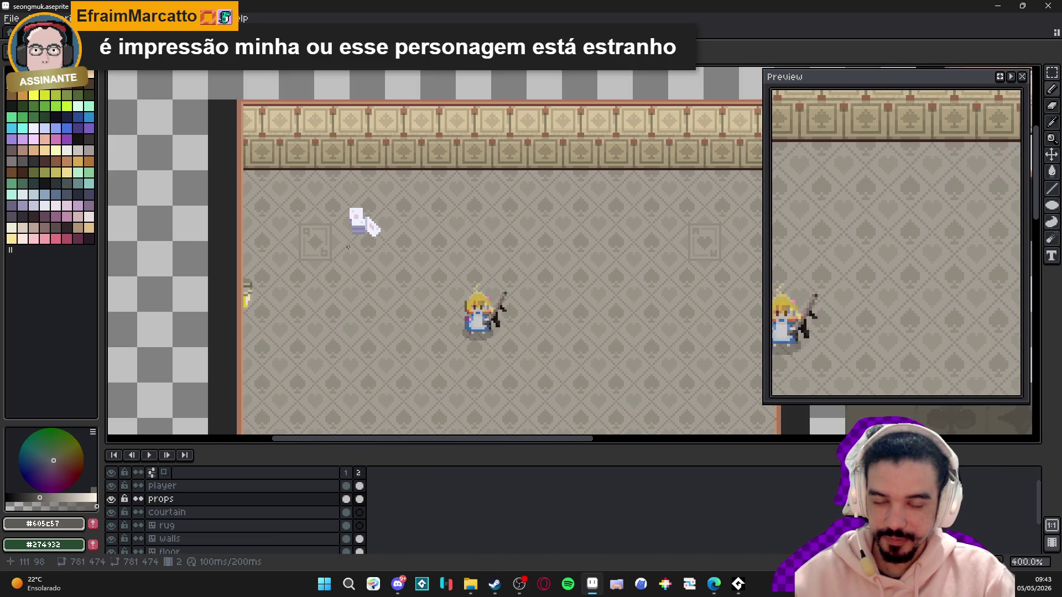
pyautogui.scroll(-5, 349, 237)
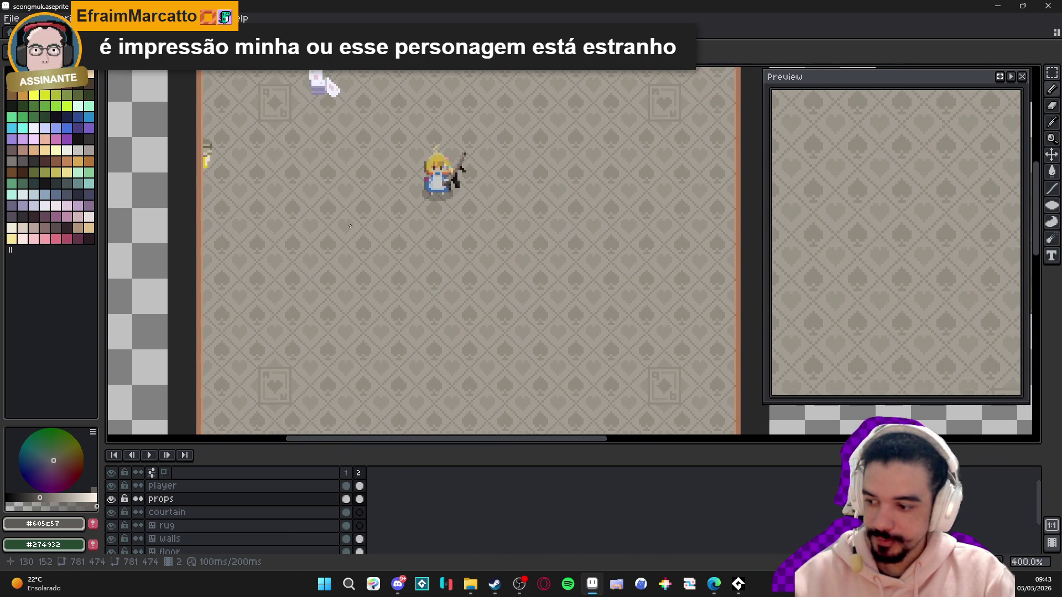
pyautogui.scroll(3, 350, 225)
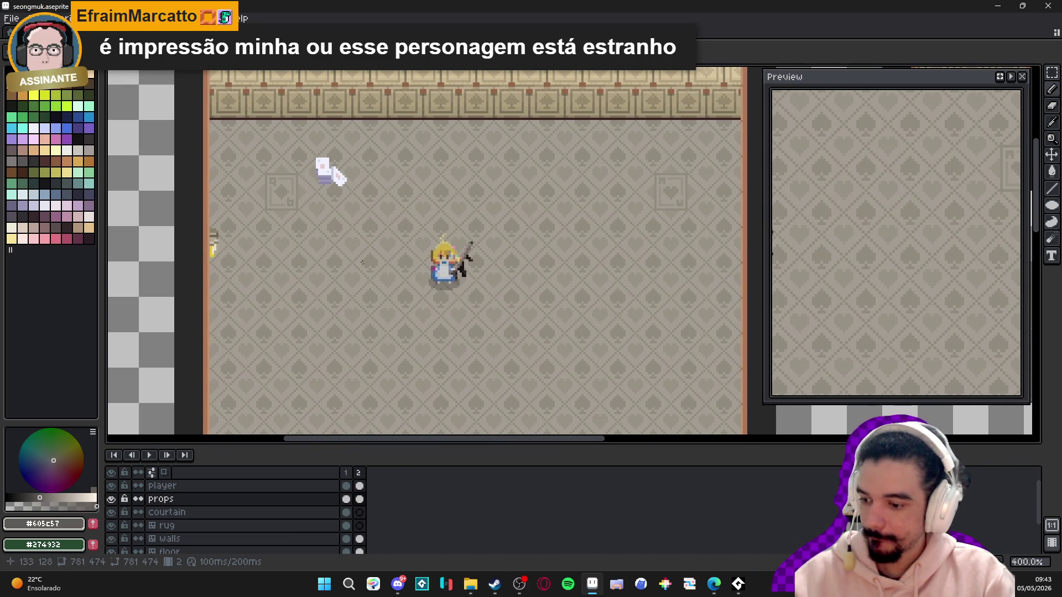
pyautogui.scroll(-1, 451, 237)
pyautogui.scroll(1, 427, 236)
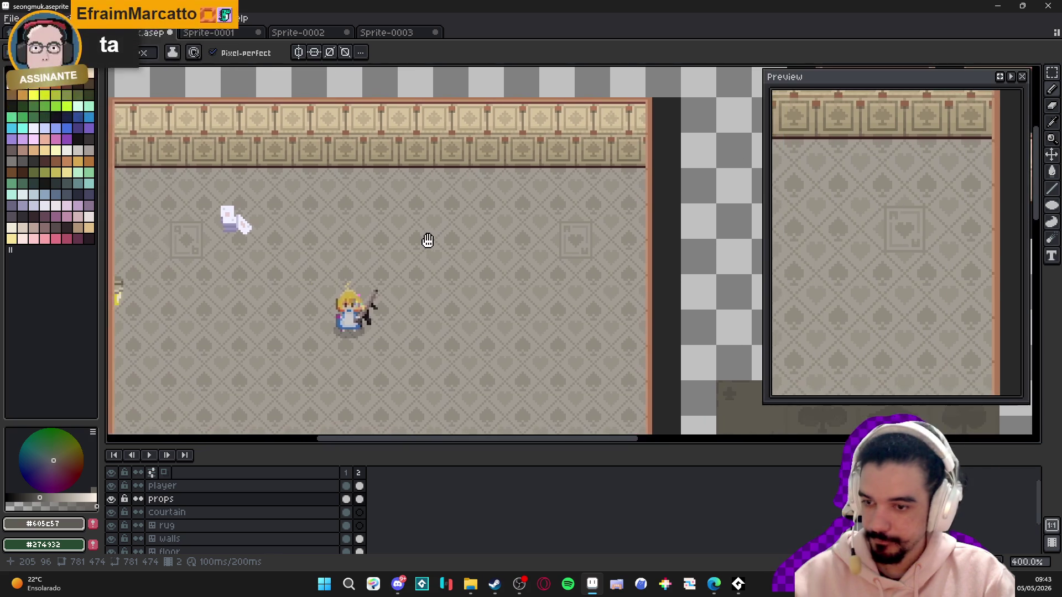
pyautogui.moveTo(361, 197); pyautogui.dragTo(363, 195)
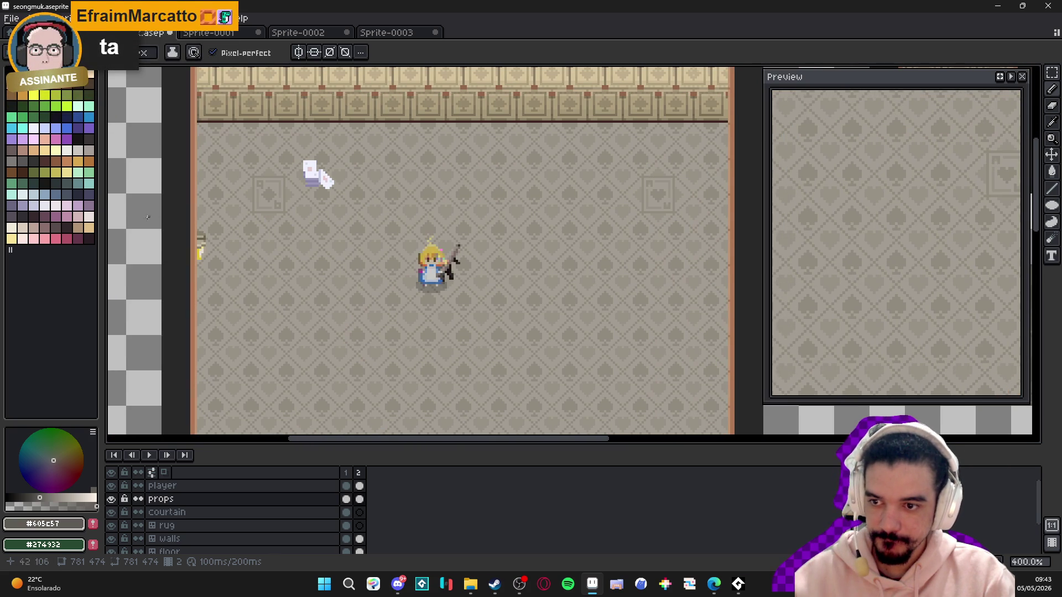
# - Pick muted pink palette index 115 and show the 16px grid over an empty floor area
pyautogui.click(45, 228)
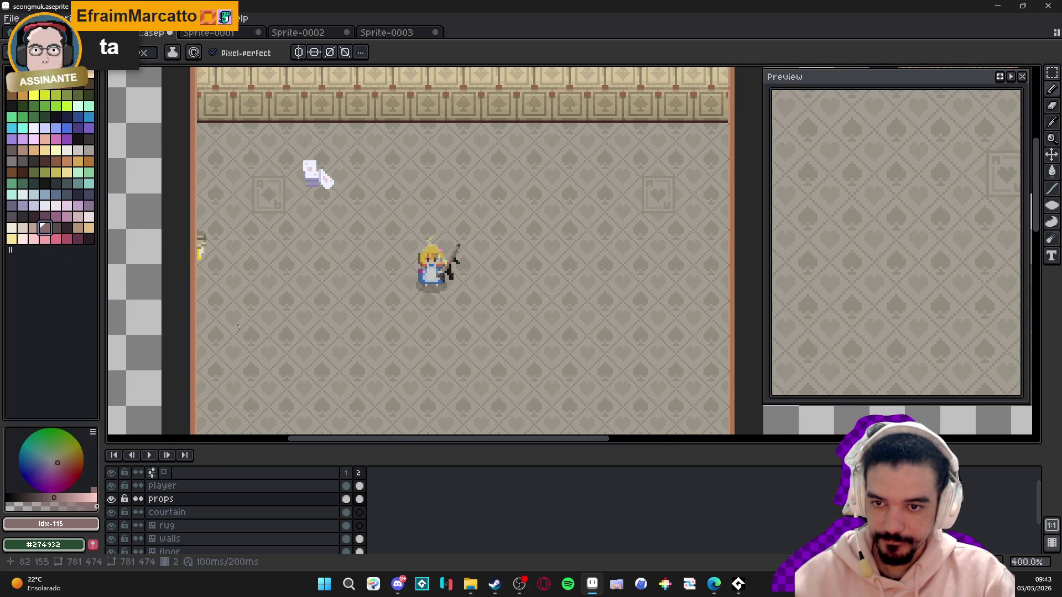
pyautogui.scroll(1, 240, 342)
pyautogui.scroll(2, 241, 342)
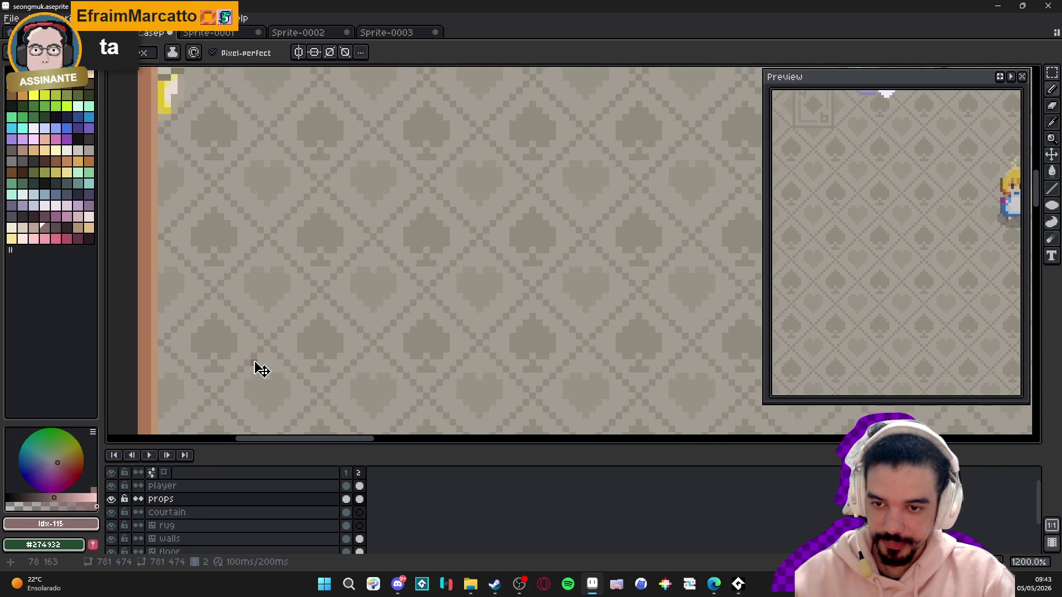
pyautogui.hotkey('ctrl', "'")
pyautogui.moveTo(291, 337); pyautogui.dragTo(294, 360)
pyautogui.scroll(2, 296, 364)
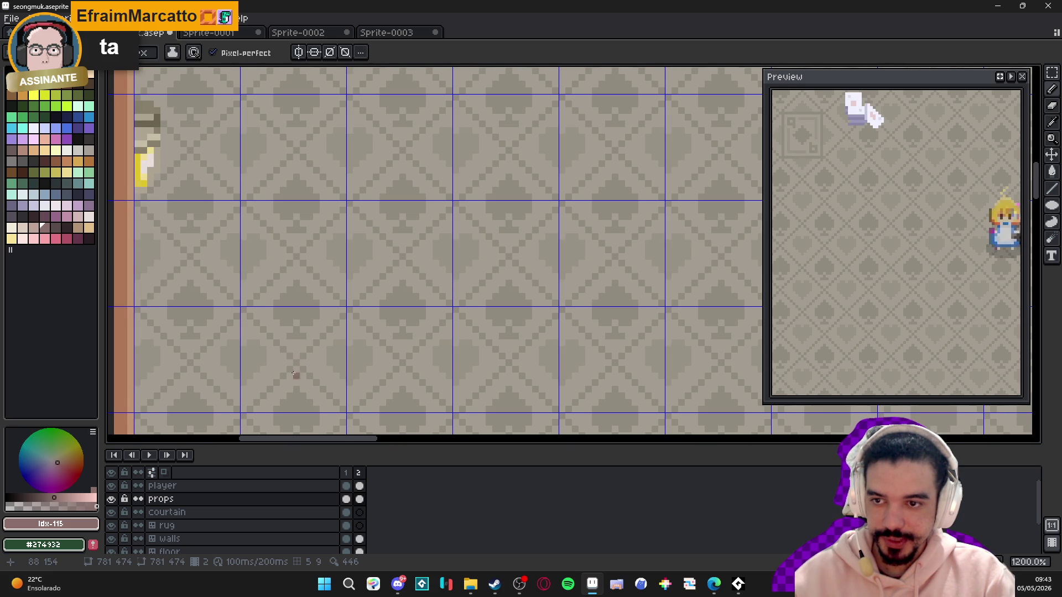
# - Turn on vertical symmetry, move its axis onto the floor, and draw the stand's vertical stem
pyautogui.click(298, 52)
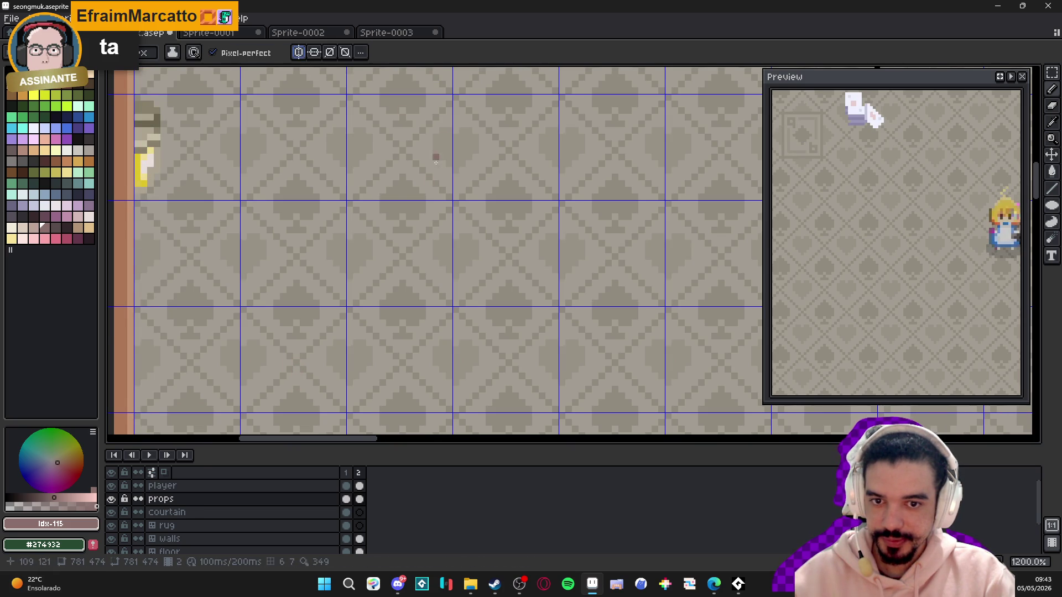
pyautogui.scroll(-3, 391, 233)
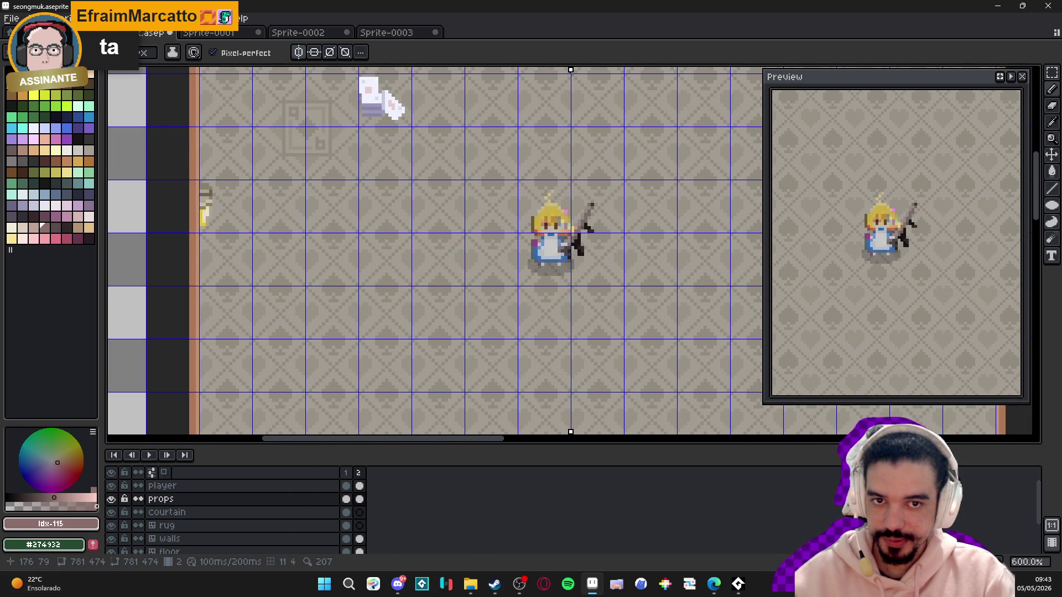
pyautogui.moveTo(572, 72)
pyautogui.mouseDown()
pyautogui.moveTo(275, 71)
pyautogui.moveTo(279, 155)
pyautogui.mouseUp()
pyautogui.scroll(4, 280, 299)
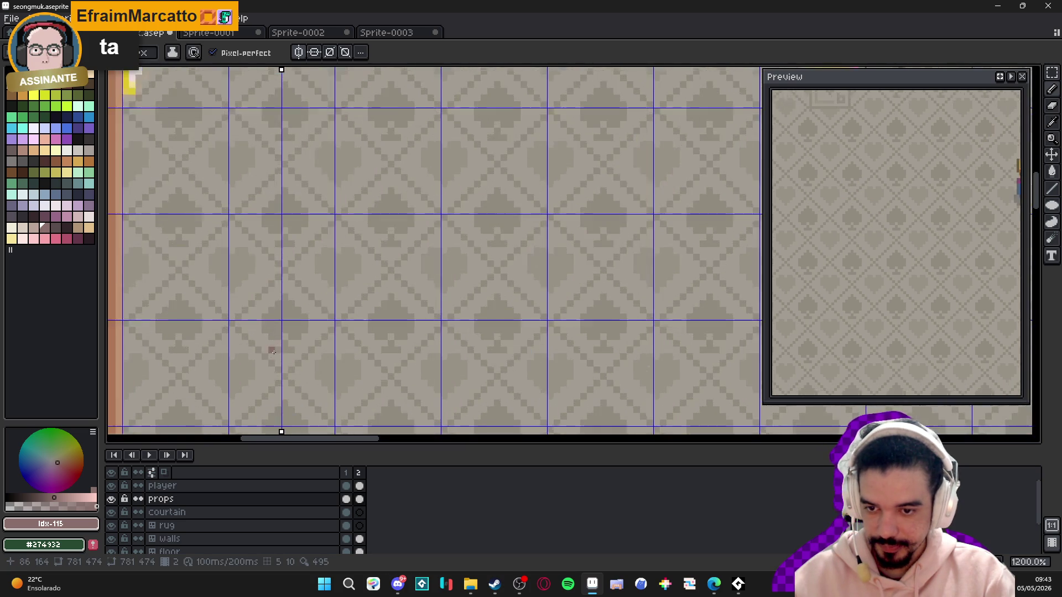
pyautogui.moveTo(288, 306)
pyautogui.mouseDown()
pyautogui.moveTo(289, 380)
pyautogui.moveTo(280, 370)
pyautogui.mouseUp()
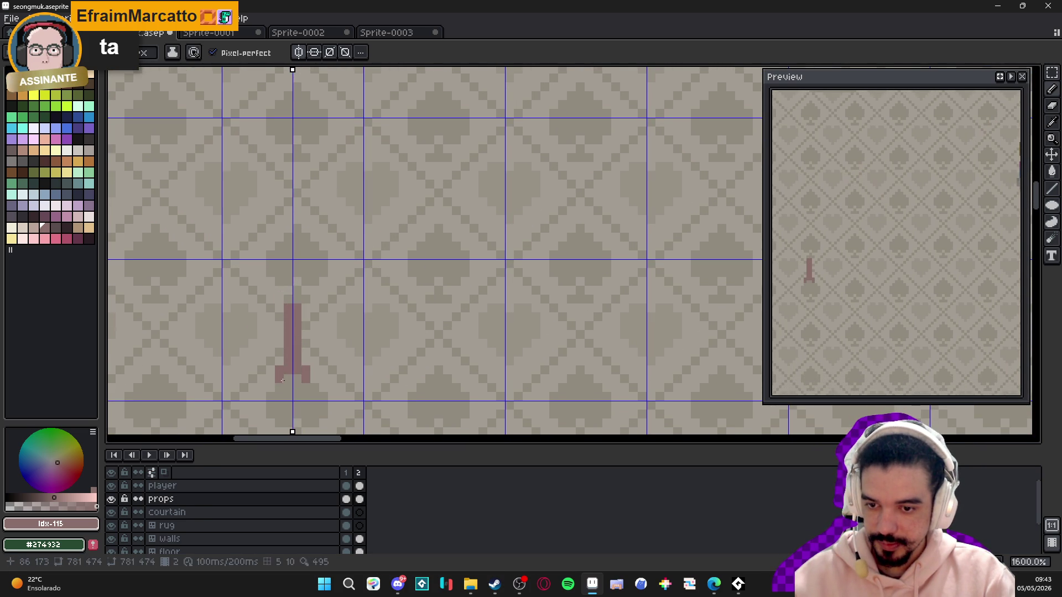
# - Add a base row under the stem and widen the mirrored crossbar at its top
pyautogui.click(297, 388)
pyautogui.scroll(1, 293, 374)
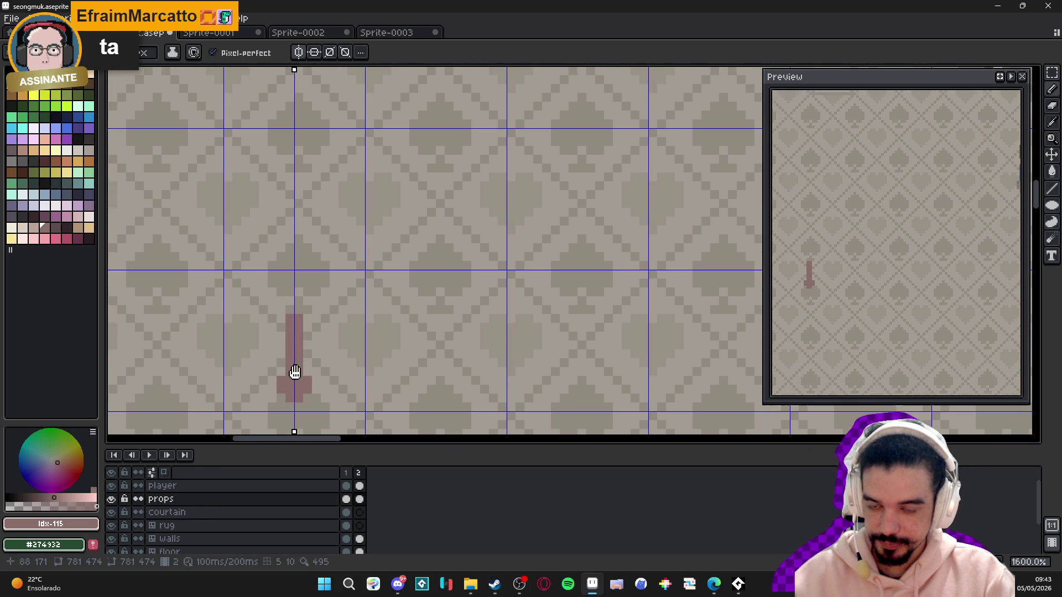
pyautogui.click(304, 350)
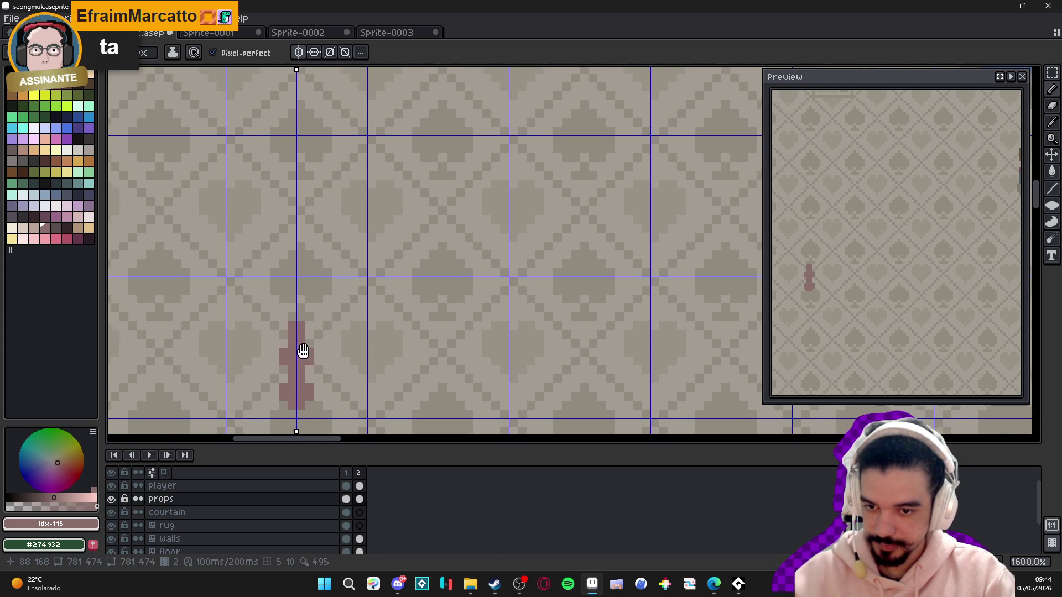
pyautogui.hotkey('ctrl', 'z')
pyautogui.moveTo(308, 329); pyautogui.dragTo(316, 339)
pyautogui.click(318, 338)
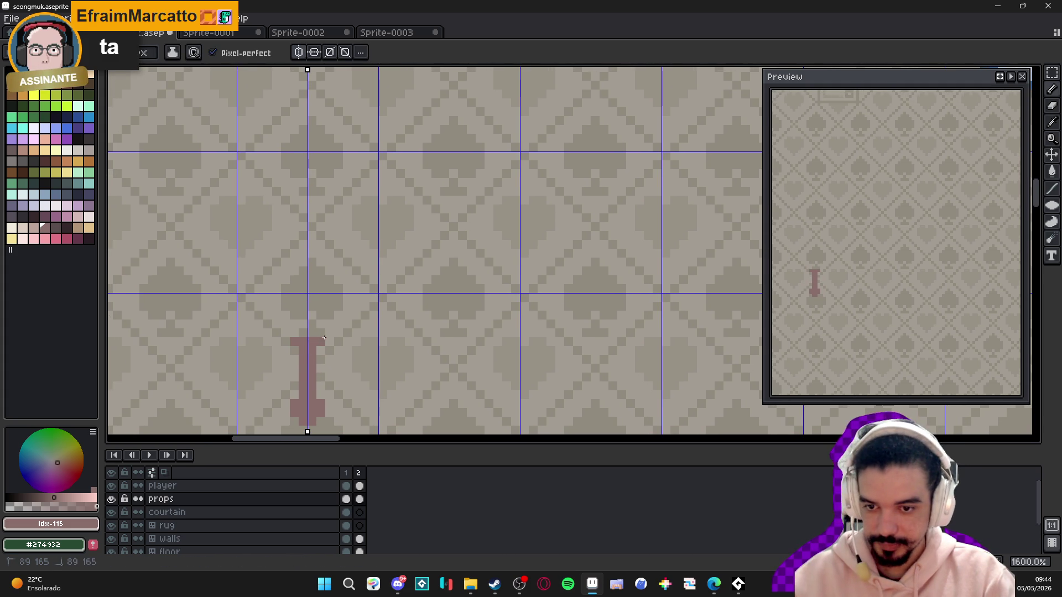
pyautogui.click(325, 334)
pyautogui.click(326, 342)
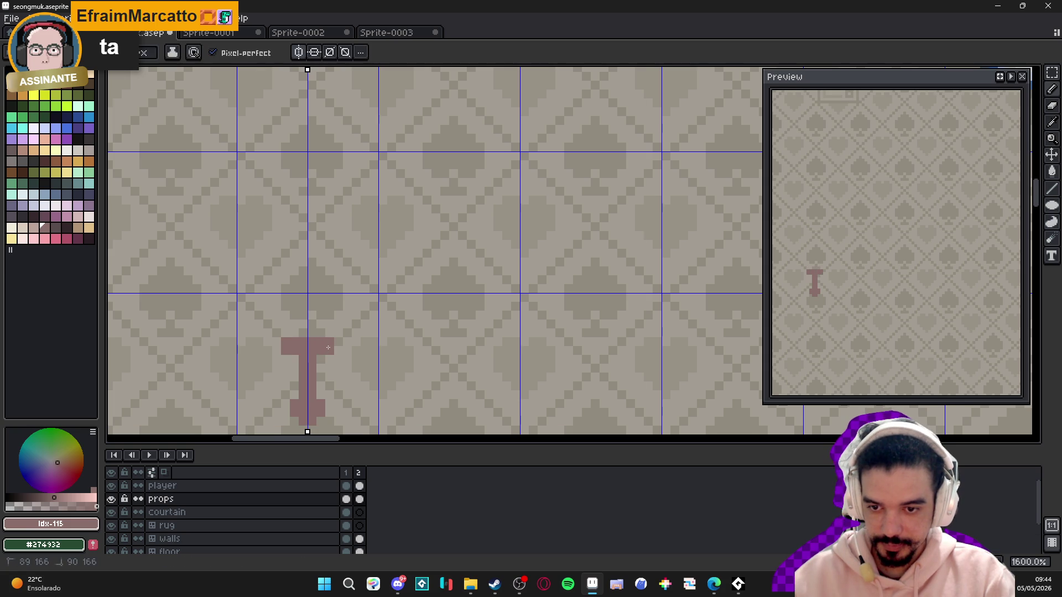
# - Paint a darker palette-shade band across the crossbar with a pink top row
pyautogui.press('alt')
pyautogui.press(']')
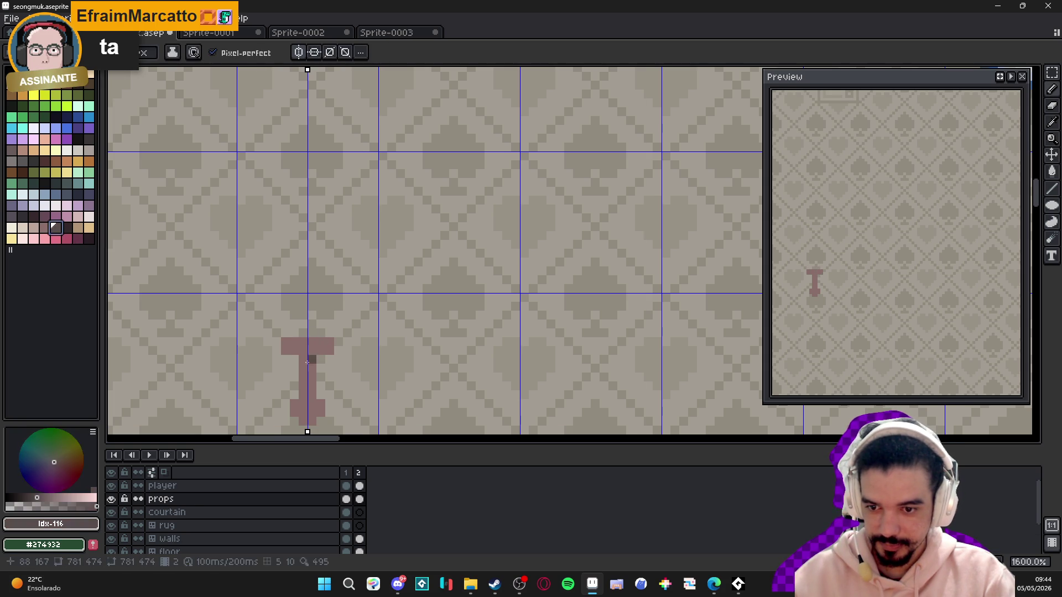
pyautogui.moveTo(332, 350)
pyautogui.mouseDown()
pyautogui.moveTo(318, 355)
pyautogui.moveTo(326, 334)
pyautogui.moveTo(307, 334)
pyautogui.mouseUp()
pyautogui.keyDown('alt'); pyautogui.click(326, 336); pyautogui.keyUp('alt')
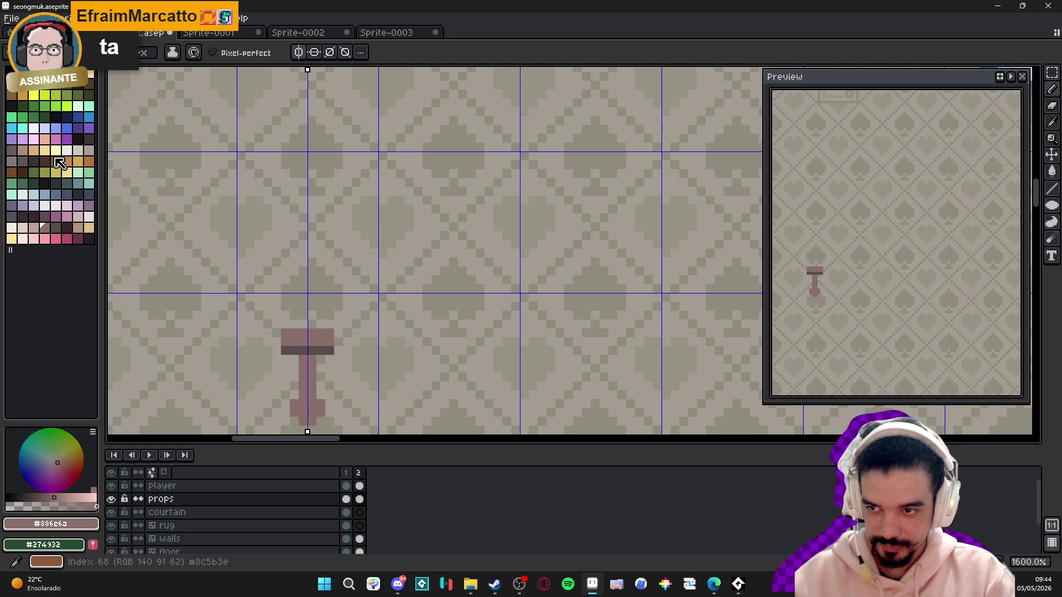
# - Paint a tan candle block on top of the stand, extending it upward two rows
pyautogui.click(34, 150)
pyautogui.click(88, 227)
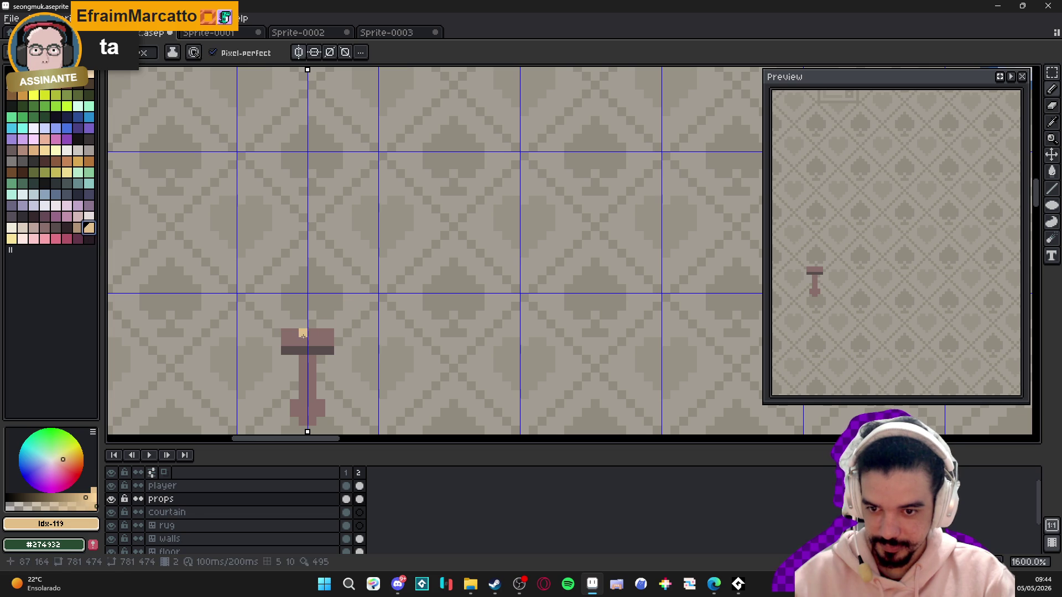
pyautogui.moveTo(303, 333)
pyautogui.mouseDown()
pyautogui.moveTo(299, 306)
pyautogui.moveTo(304, 321)
pyautogui.mouseUp()
pyautogui.click(294, 315)
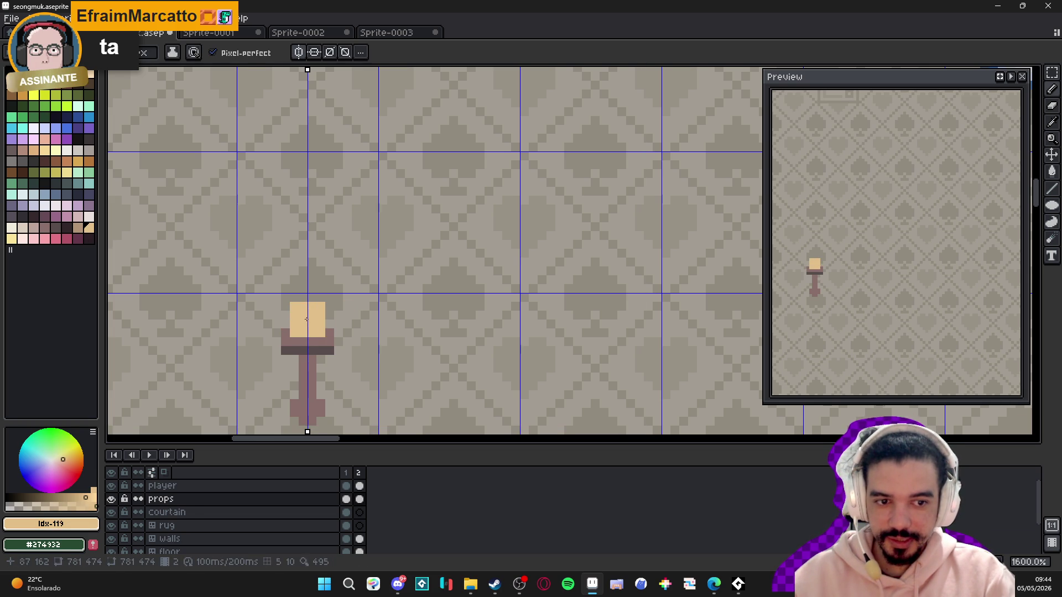
pyautogui.scroll(2, 304, 327)
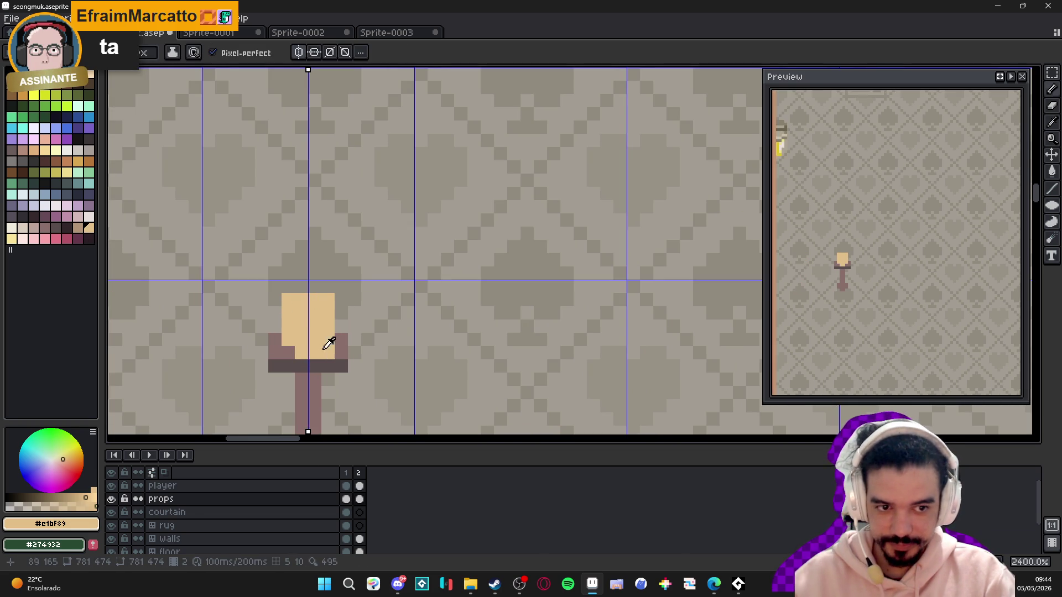
# - Recolour the cup's bottom row brown and add dark pixels under its corners, undoing a stray one
pyautogui.keyDown('alt'); pyautogui.click(329, 344); pyautogui.keyUp('alt')
pyautogui.moveTo(315, 366); pyautogui.dragTo(302, 366)
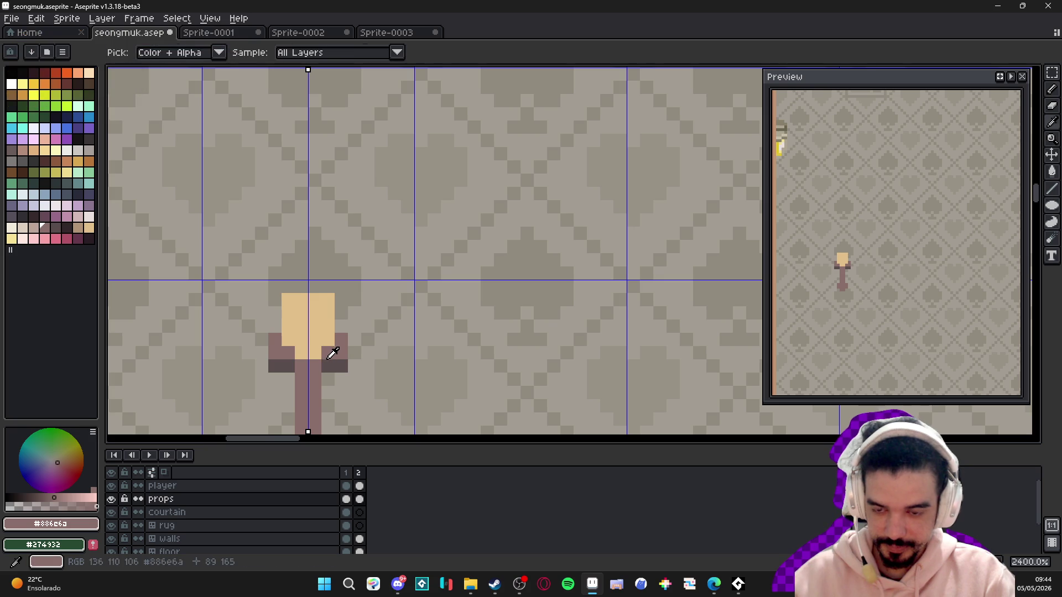
pyautogui.keyDown('alt'); pyautogui.click(332, 366); pyautogui.keyUp('alt')
pyautogui.click(288, 380)
pyautogui.click(324, 377)
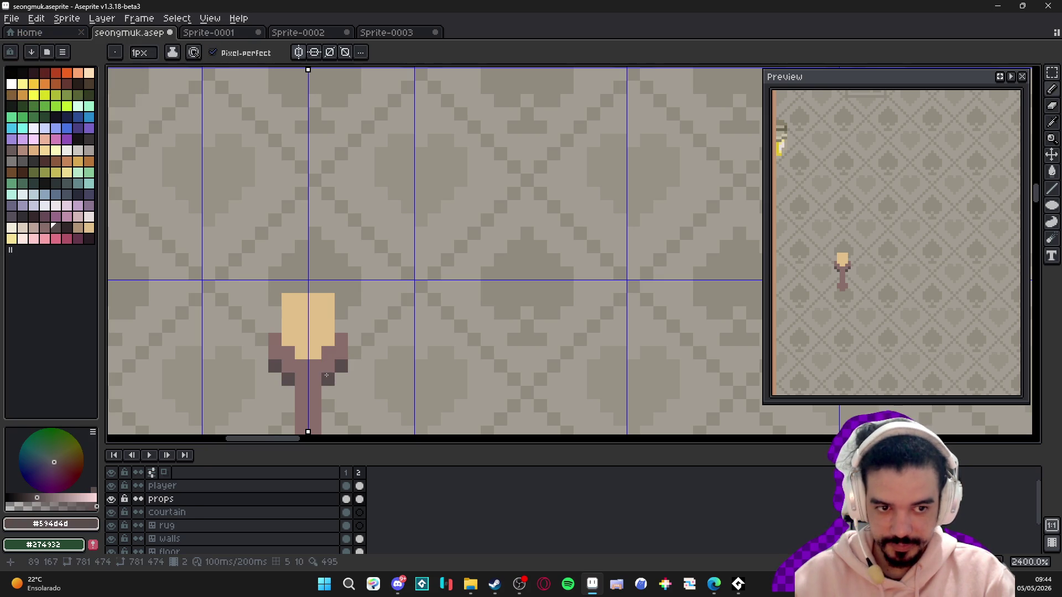
pyautogui.hotkey('ctrl', 'z')
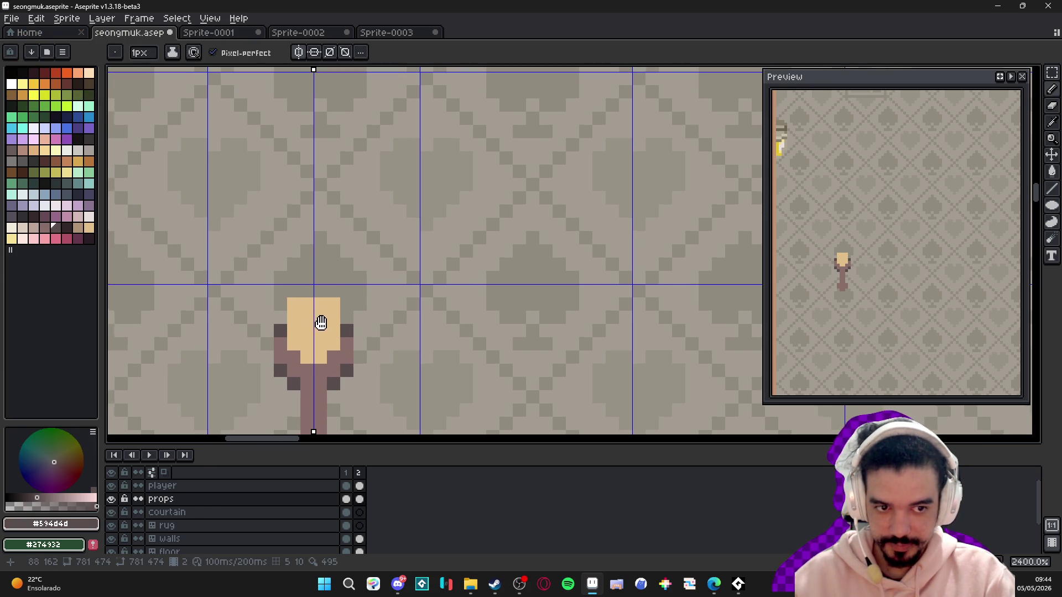
# - Sample the candle's tan and add two tan pixels to round off its top
pyautogui.keyDown('alt'); pyautogui.click(318, 310); pyautogui.keyUp('alt')
pyautogui.scroll(1, 310, 293)
pyautogui.moveTo(323, 290); pyautogui.dragTo(306, 292)
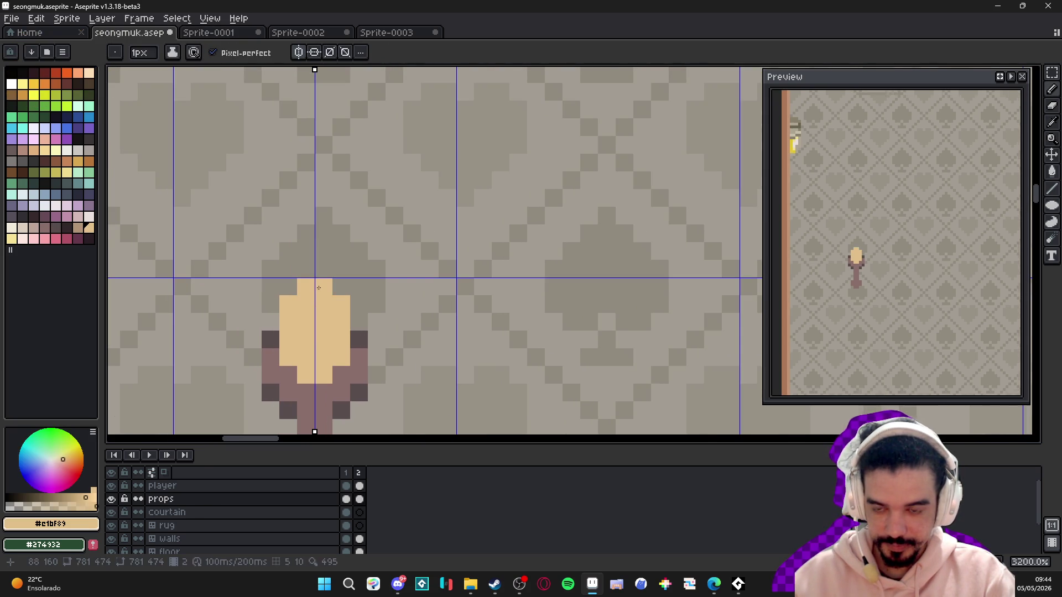
pyautogui.scroll(-1, 305, 292)
pyautogui.scroll(1, 305, 292)
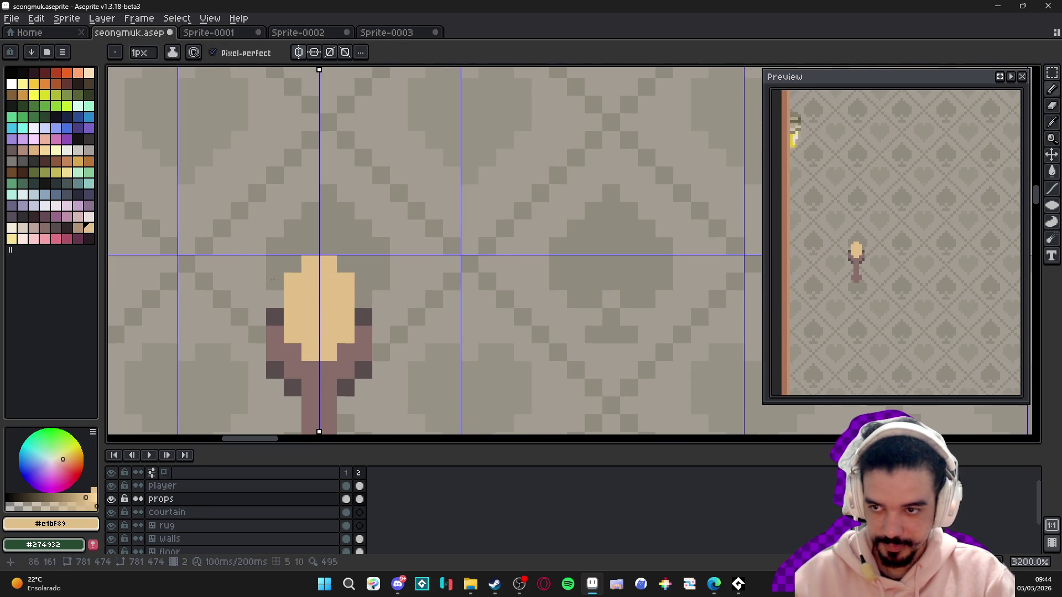
# - Paint the candle's top pixels light cream
pyautogui.click(12, 230)
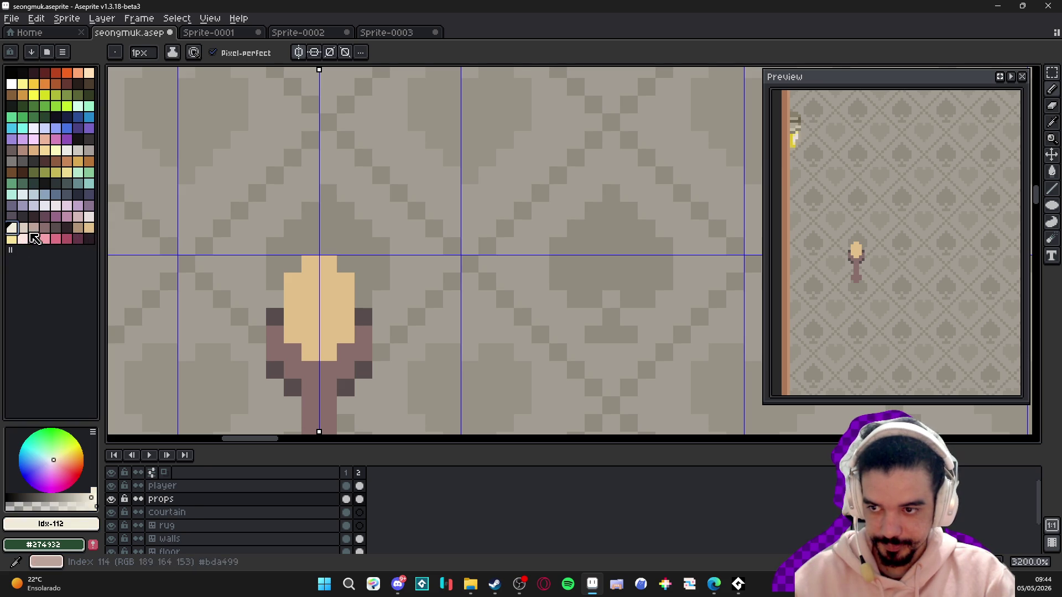
pyautogui.click(23, 227)
pyautogui.moveTo(310, 264); pyautogui.dragTo(322, 275)
pyautogui.click(346, 281)
pyautogui.click(298, 284)
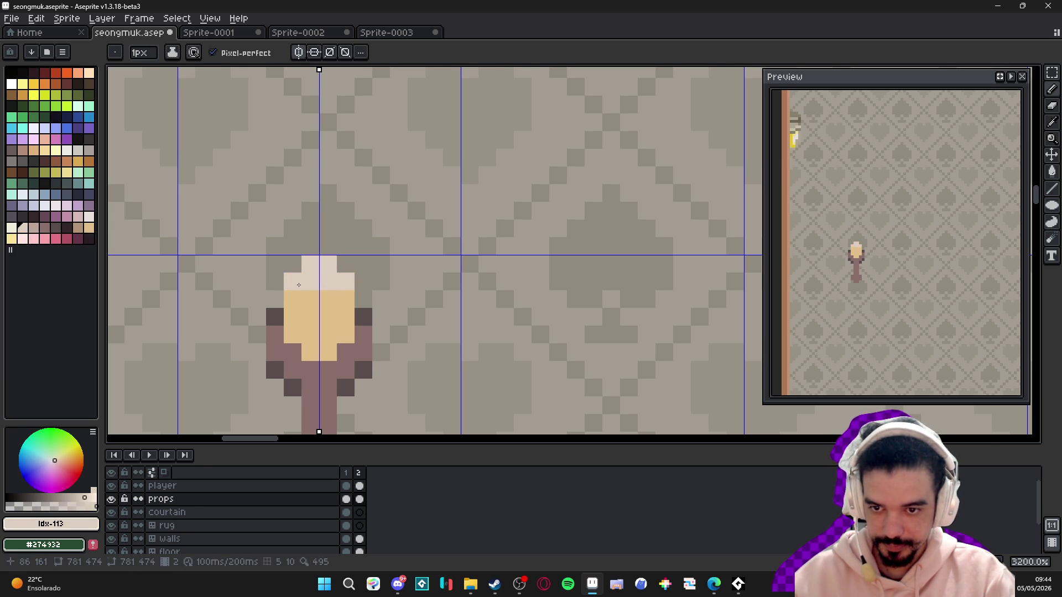
pyautogui.click(325, 297)
pyautogui.scroll(-4, 328, 300)
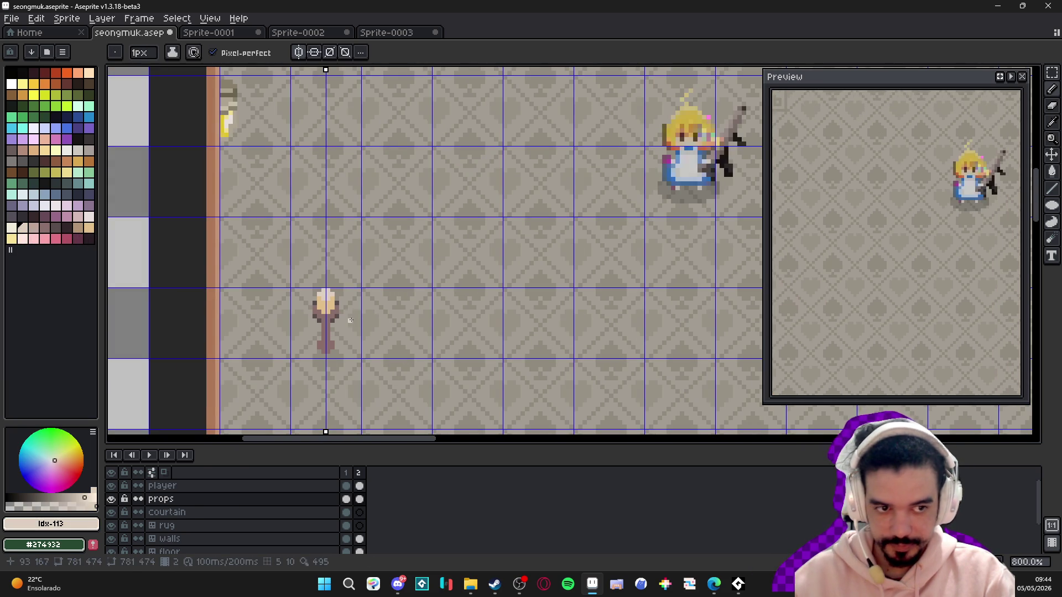
# - Recentre the Preview window on the candle stand and sample the stand's dark shade
pyautogui.click(1000, 78)
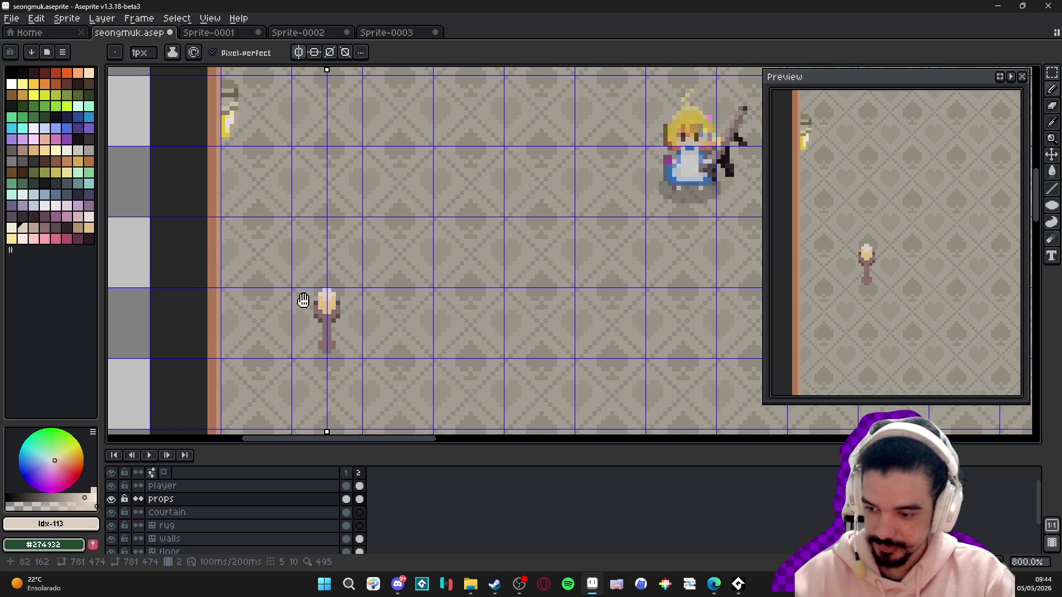
pyautogui.scroll(5, 359, 293)
pyautogui.press('i')
pyautogui.keyDown('alt'); pyautogui.click(371, 287); pyautogui.keyUp('alt')
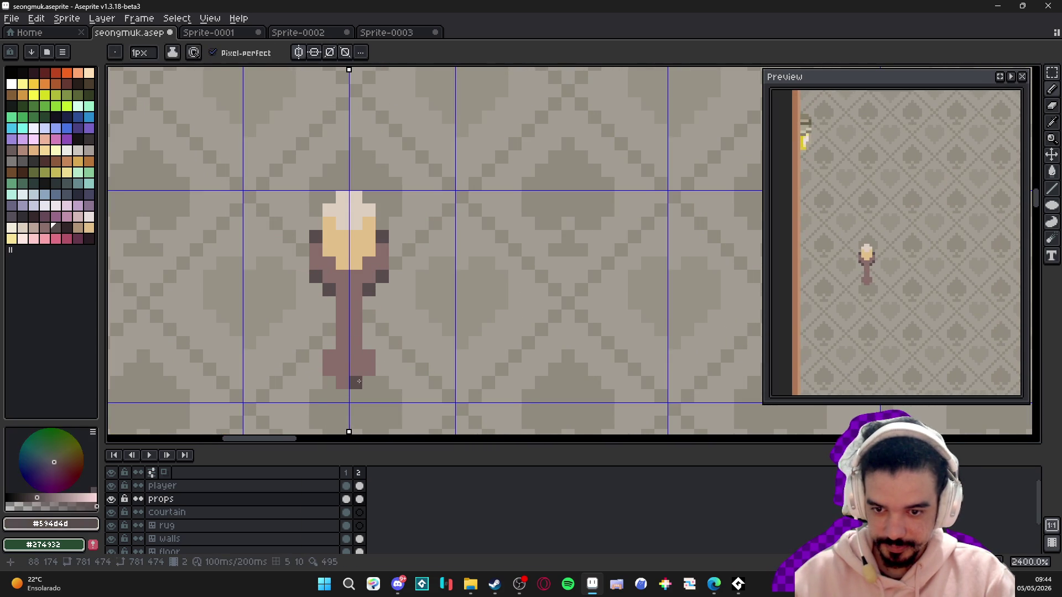
pyautogui.scroll(-8, 367, 382)
pyautogui.scroll(1, 381, 362)
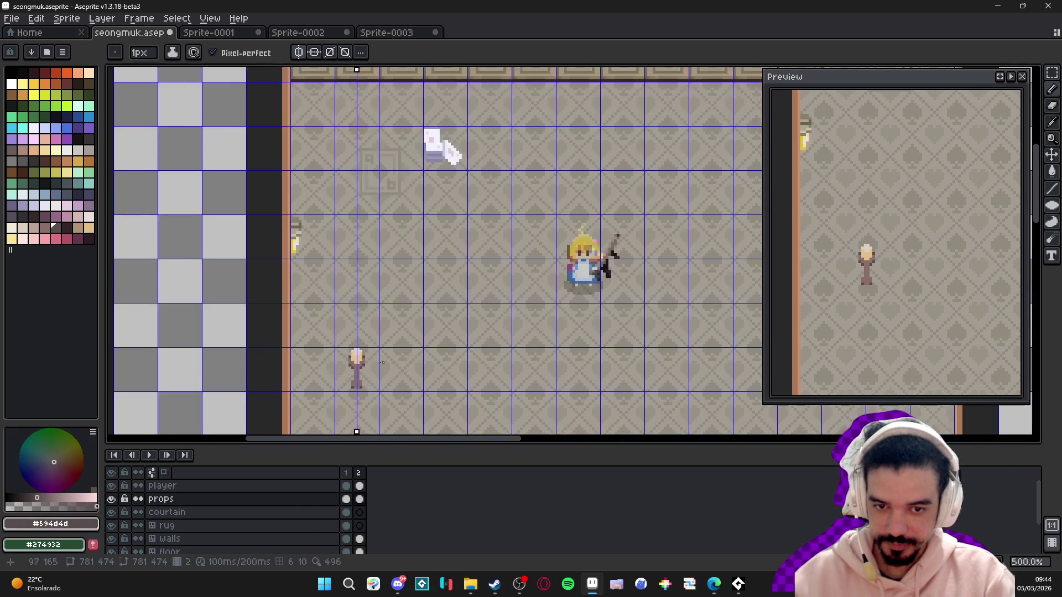
pyautogui.scroll(5, 332, 337)
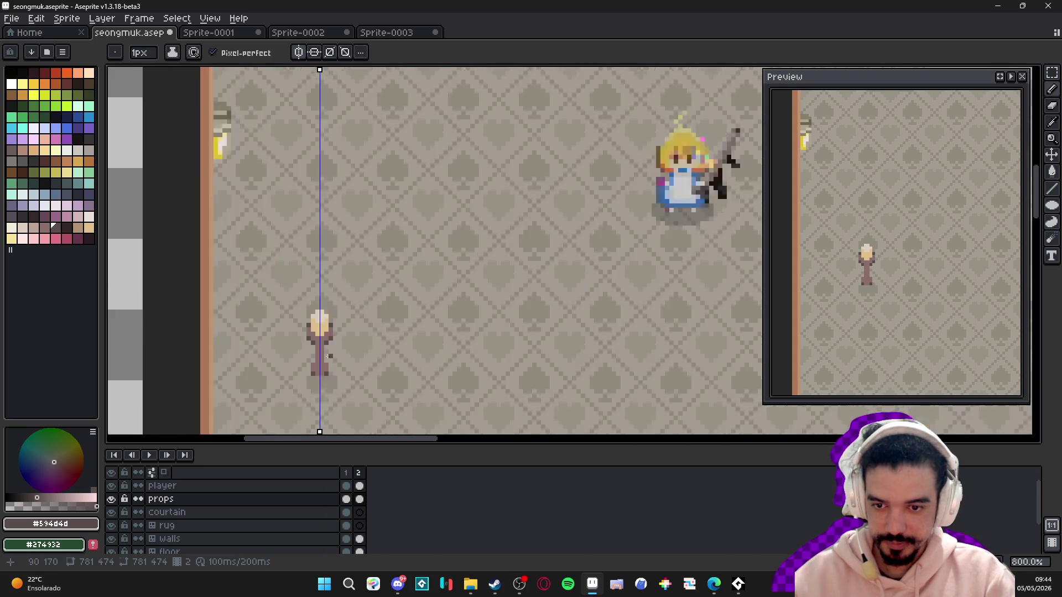
# - Sample the stand's brown, try another palette shade, and shift the view to the room
pyautogui.keyDown('alt'); pyautogui.click(327, 321); pyautogui.keyUp('alt')
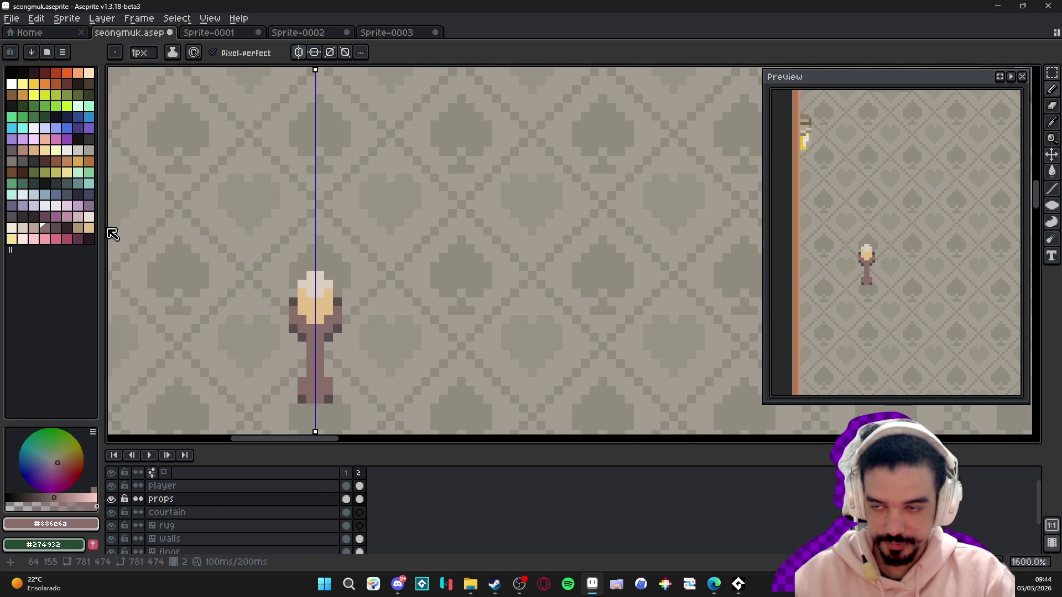
pyautogui.click(11, 161)
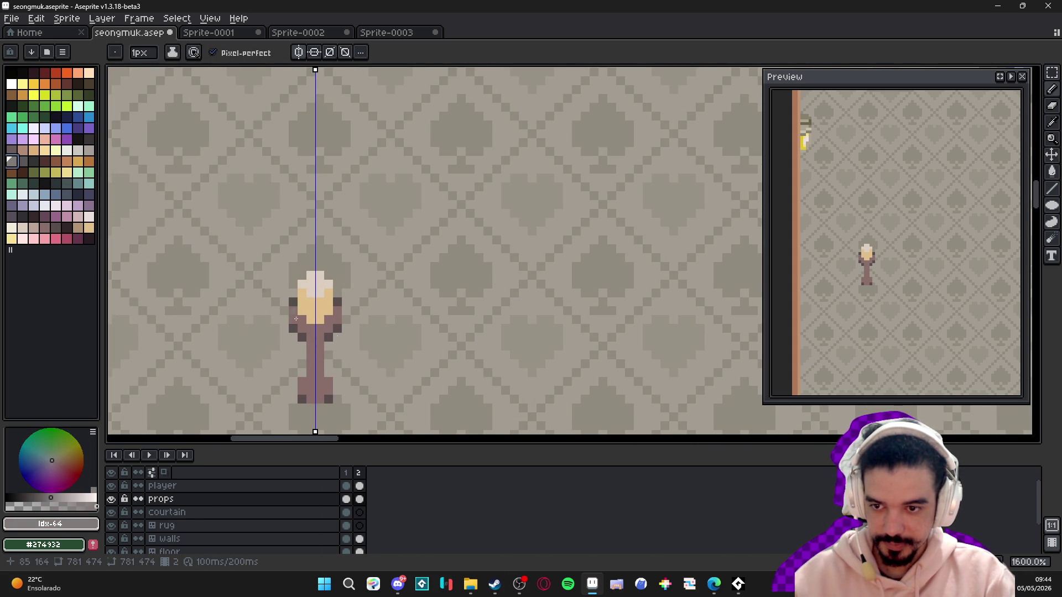
pyautogui.scroll(-1, 334, 346)
pyautogui.scroll(1, 335, 346)
pyautogui.keyDown('alt'); pyautogui.click(334, 344); pyautogui.keyUp('alt')
pyautogui.scroll(-5, 337, 338)
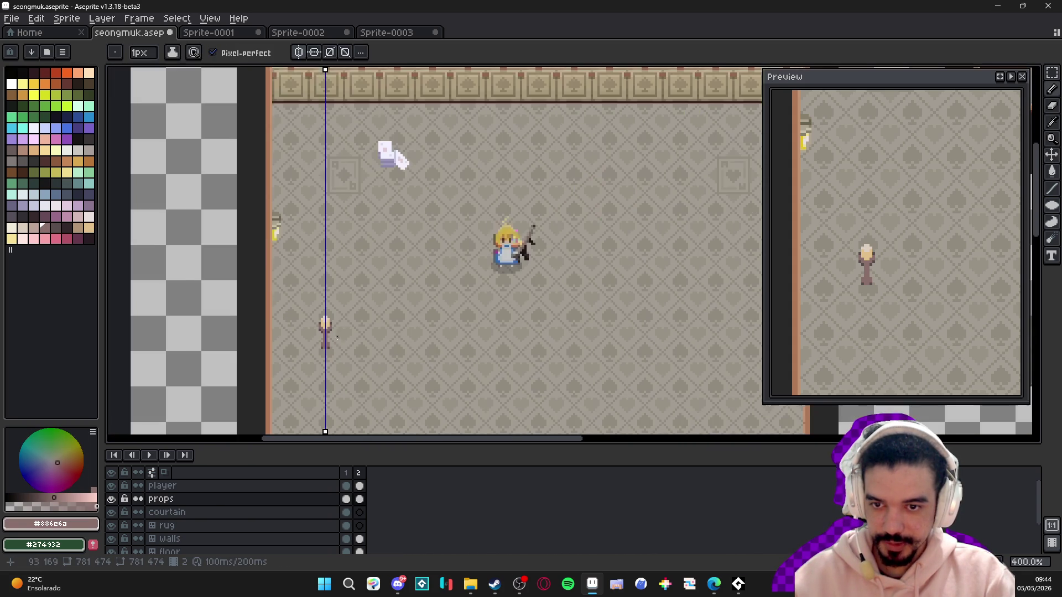
pyautogui.moveTo(337, 299)
pyautogui.mouseDown()
pyautogui.moveTo(345, 338)
pyautogui.moveTo(321, 250)
pyautogui.mouseUp()
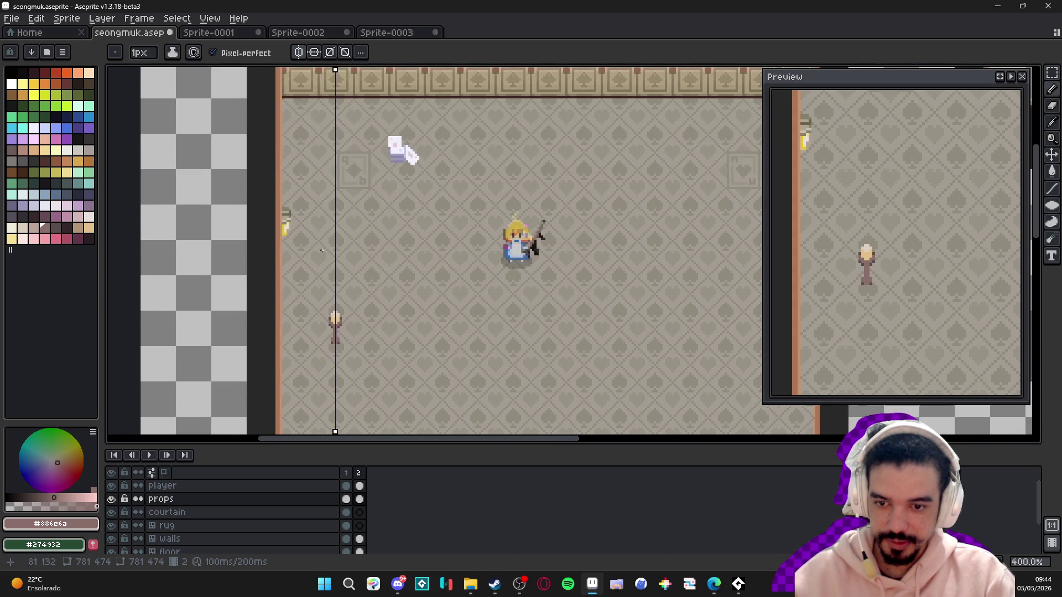
pyautogui.scroll(6, 347, 331)
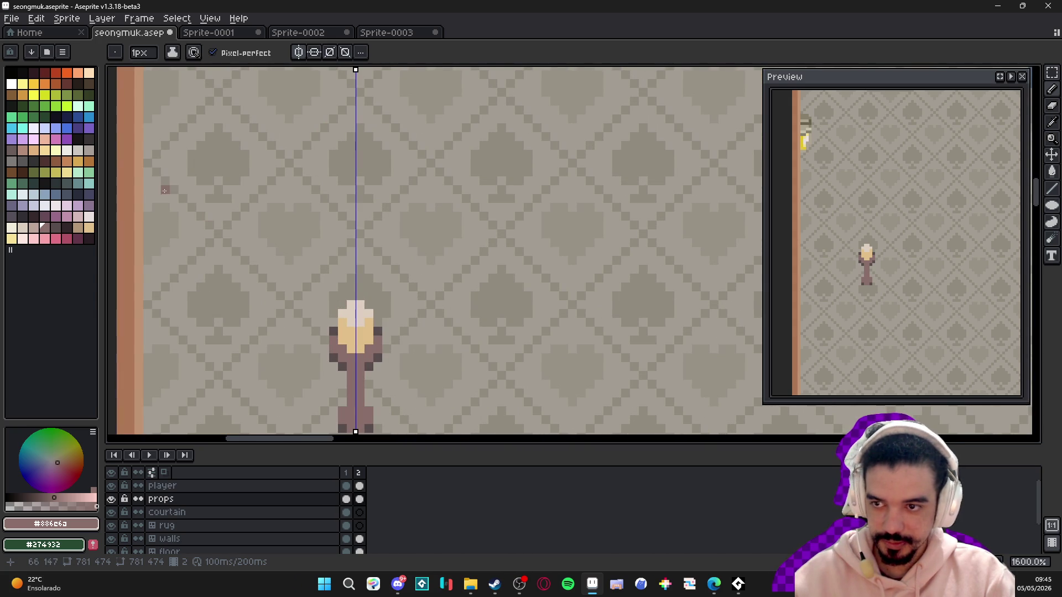
pyautogui.scroll(-3, 352, 259)
# - Sample the wall candle's yellow and paint a two-pixel flame atop the stand's candle
pyautogui.scroll(1, 228, 126)
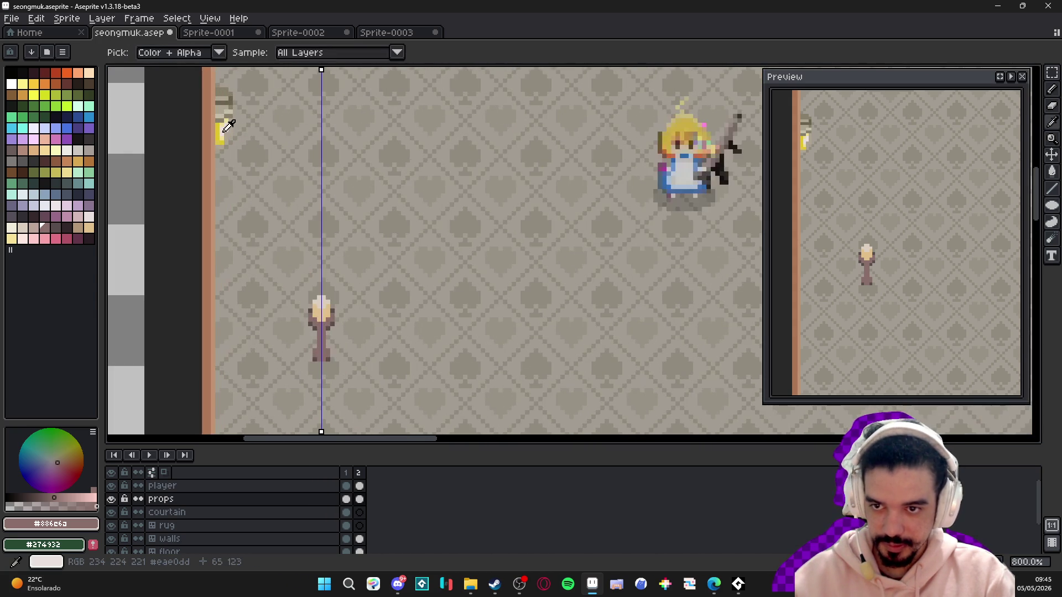
pyautogui.click(225, 128)
pyautogui.scroll(4, 325, 303)
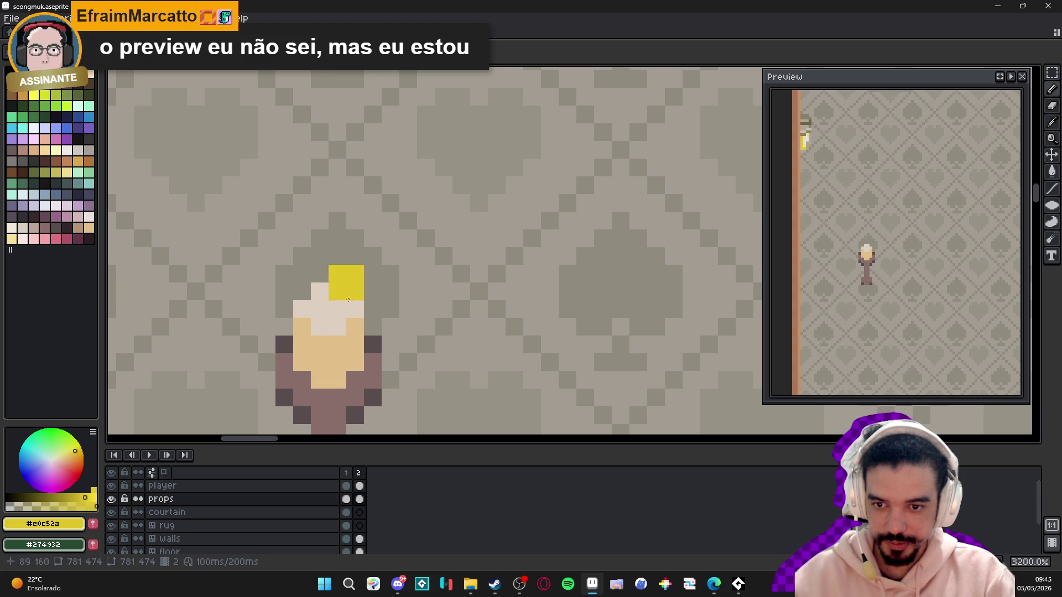
pyautogui.click(335, 297)
pyautogui.click(333, 305)
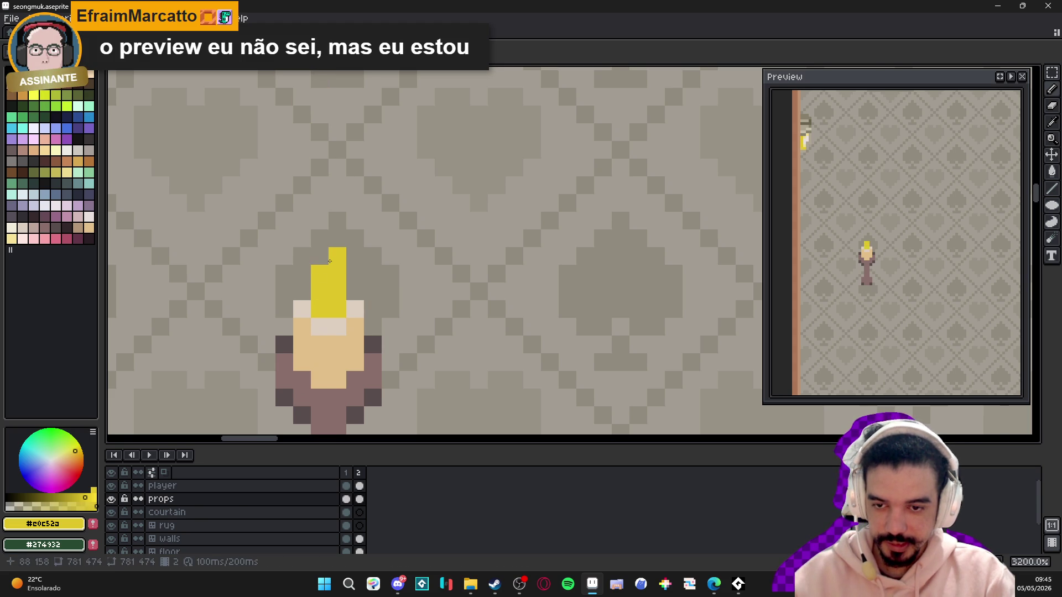
pyautogui.scroll(-3, 331, 260)
pyautogui.scroll(-3, 349, 272)
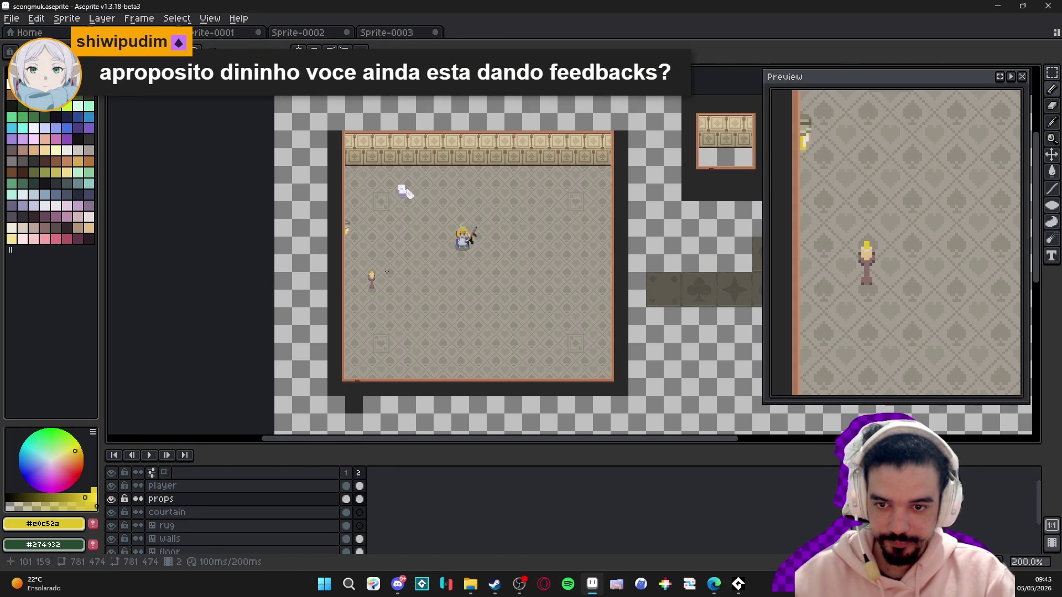
pyautogui.scroll(3, 386, 272)
pyautogui.scroll(-1, 384, 275)
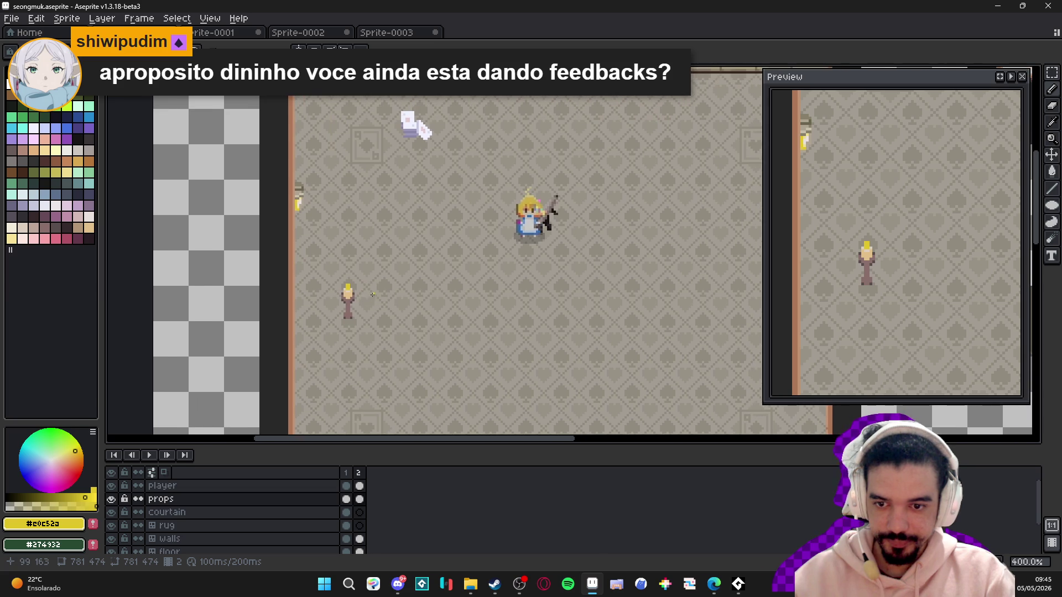
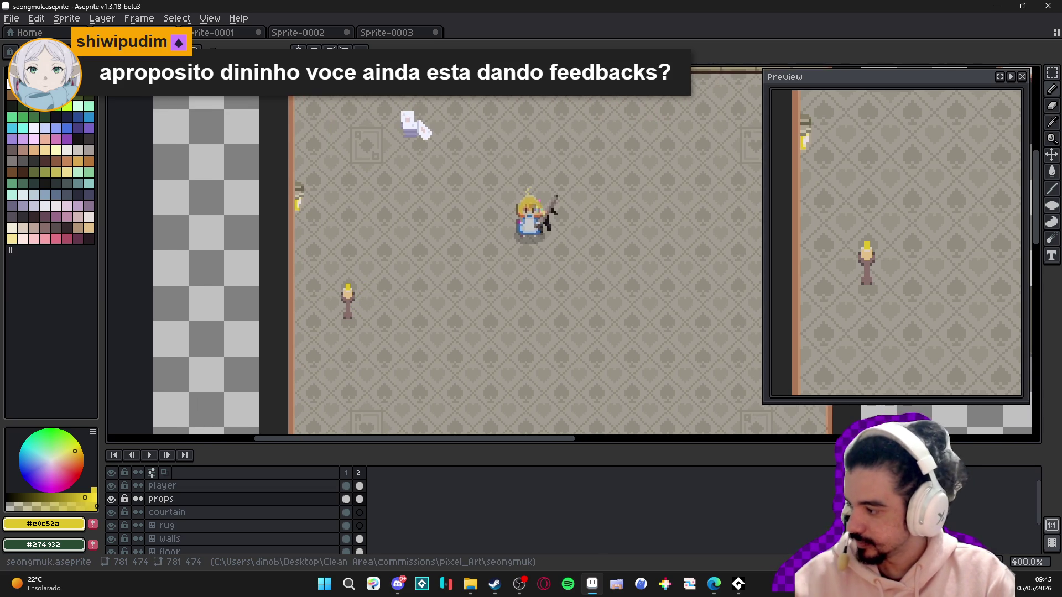
# - Sample the lamp's base browns and pencil a dark brown row beneath the floor lamp's base
pyautogui.scroll(8, 365, 271)
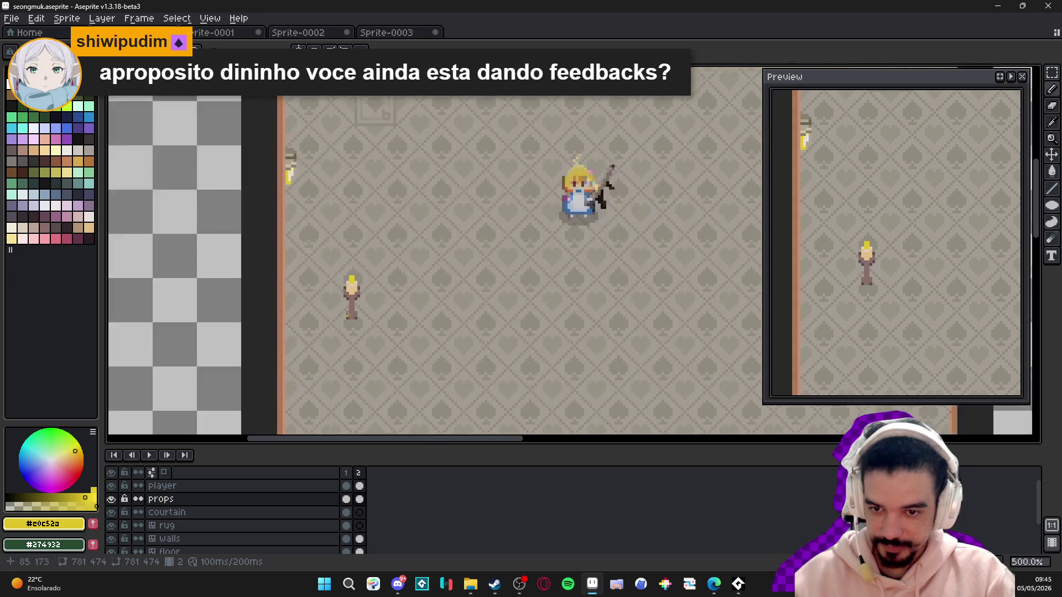
pyautogui.keyDown('alt'); pyautogui.click(364, 252); pyautogui.keyUp('alt')
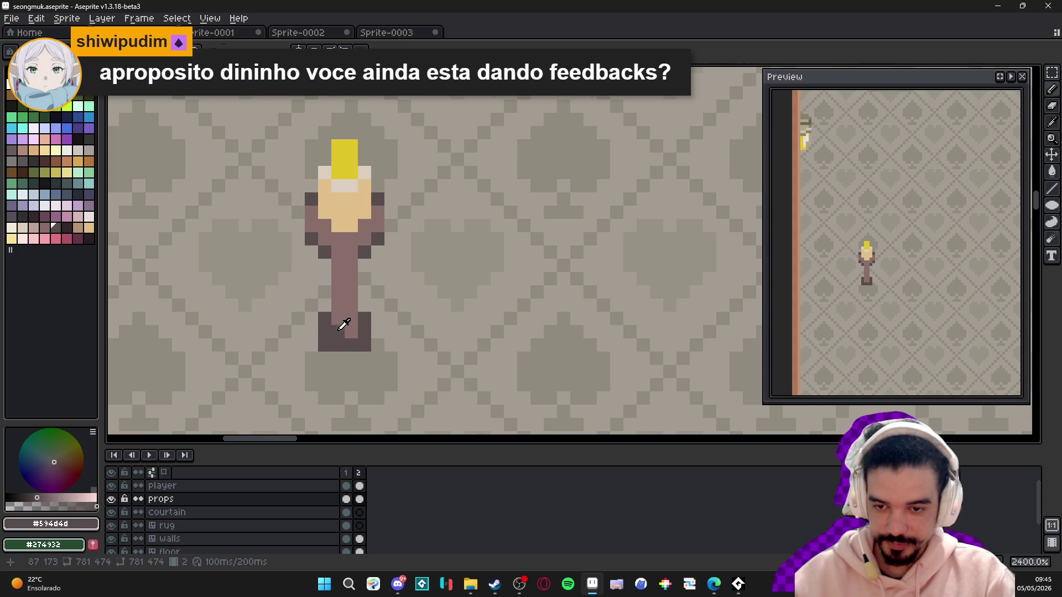
pyautogui.keyDown('alt'); pyautogui.click(344, 330); pyautogui.keyUp('alt')
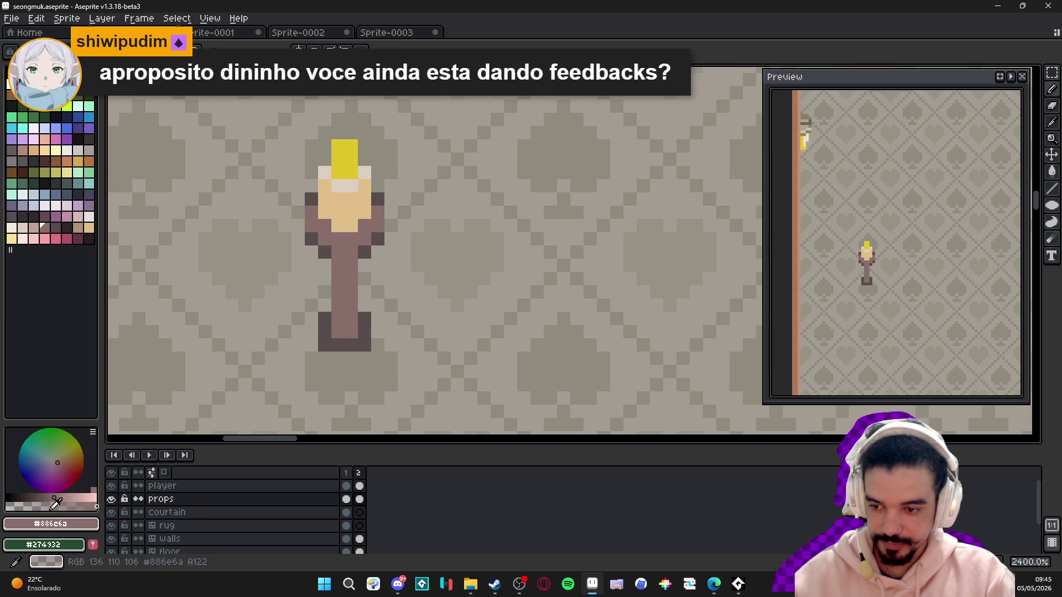
pyautogui.keyDown('alt'); pyautogui.click(349, 318); pyautogui.keyUp('alt')
pyautogui.keyDown('alt'); pyautogui.click(330, 317); pyautogui.keyUp('alt')
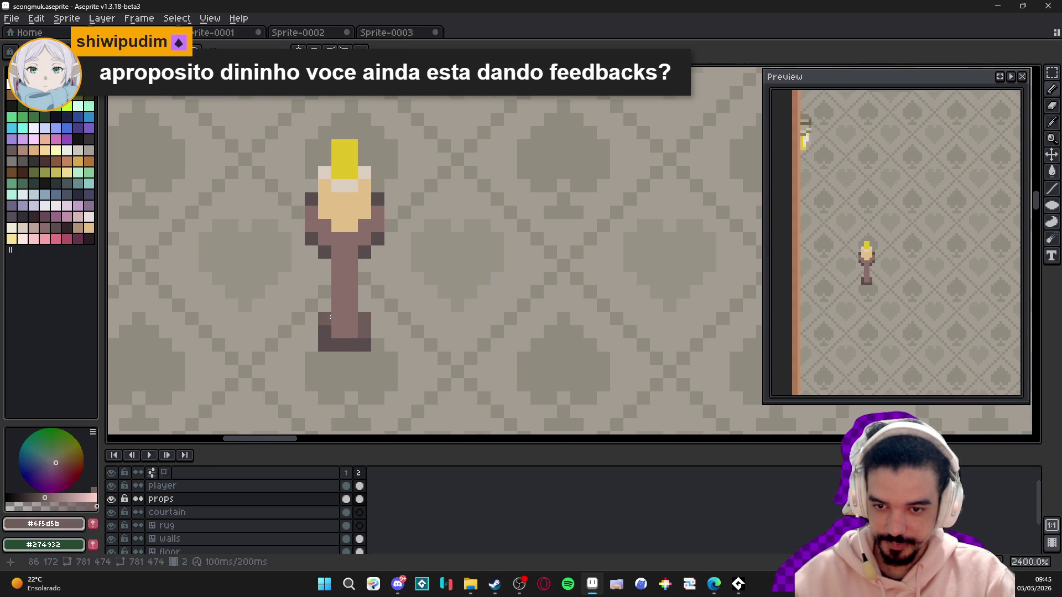
pyautogui.scroll(-4, 332, 337)
pyautogui.scroll(4, 357, 339)
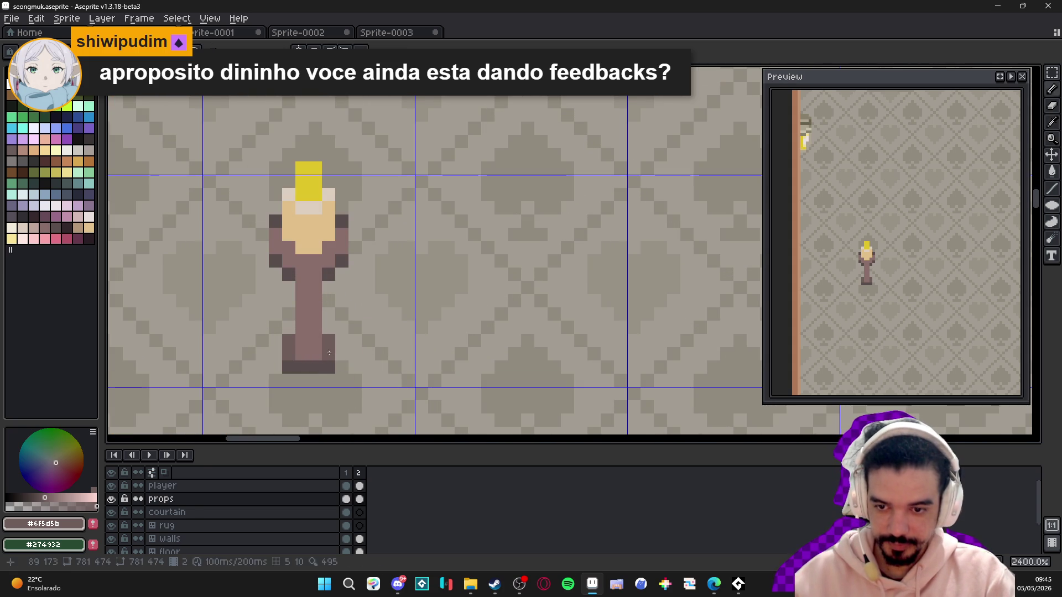
pyautogui.moveTo(326, 368)
pyautogui.mouseDown()
pyautogui.moveTo(291, 368)
pyautogui.moveTo(308, 363)
pyautogui.mouseUp()
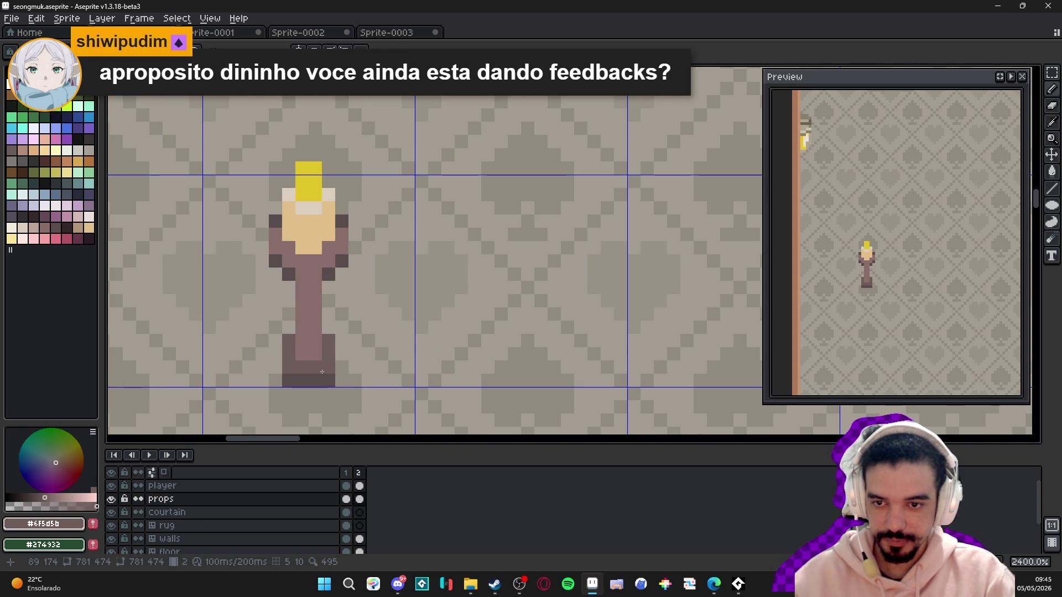
pyautogui.scroll(-2, 320, 372)
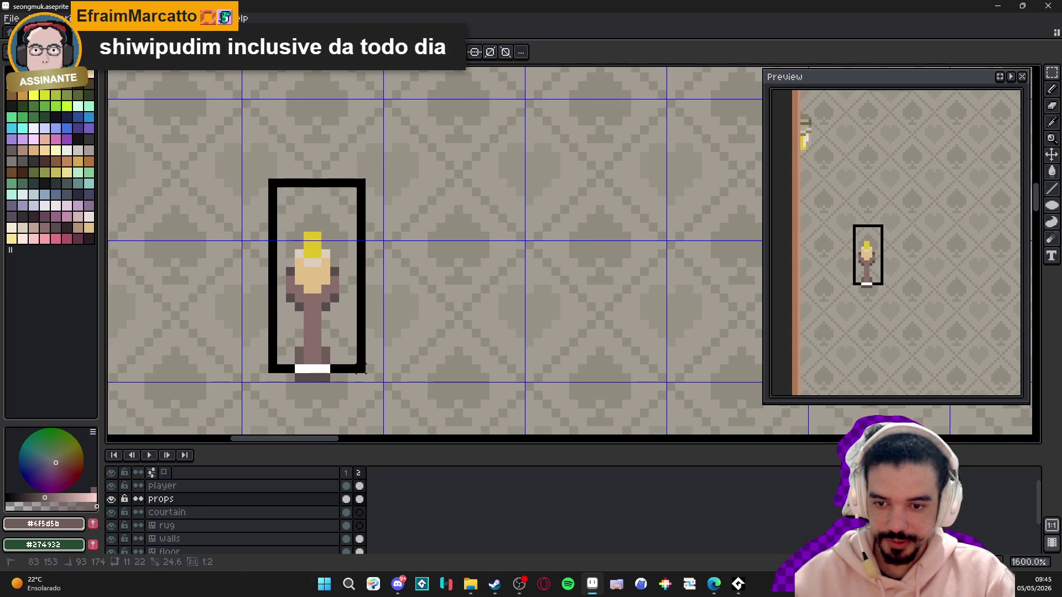
# - Select the whole floor lamp and move it up and to the left
pyautogui.keyDown('ctrl'); pyautogui.click(332, 356); pyautogui.keyUp('ctrl')
pyautogui.moveTo(253, 153)
pyautogui.mouseDown()
pyautogui.moveTo(292, 199)
pyautogui.moveTo(363, 380)
pyautogui.moveTo(385, 381)
pyautogui.mouseUp()
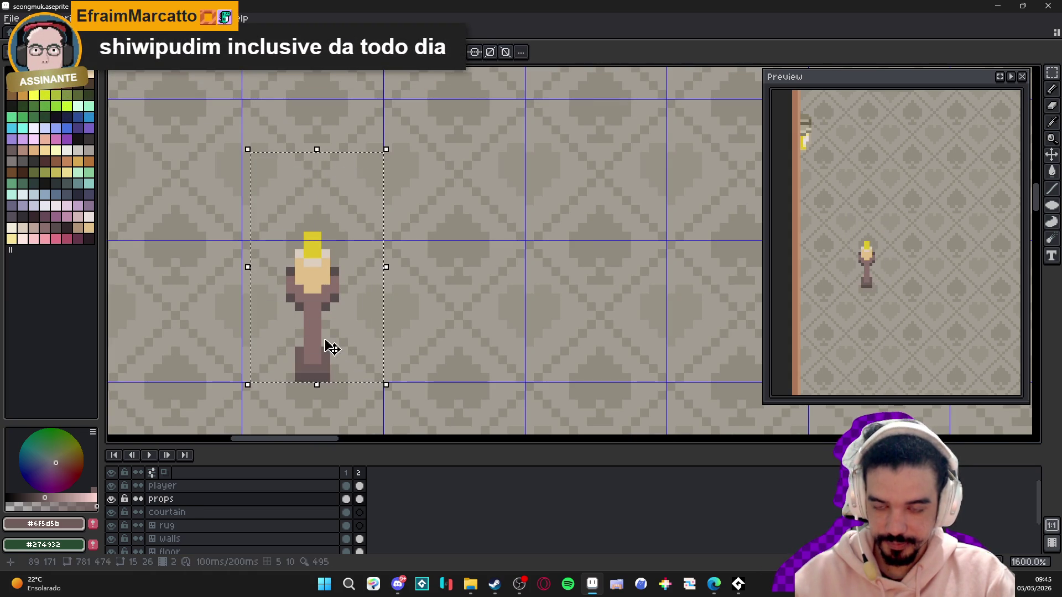
pyautogui.moveTo(325, 348)
pyautogui.mouseDown()
pyautogui.moveTo(331, 241)
pyautogui.moveTo(338, 282)
pyautogui.moveTo(328, 281)
pyautogui.moveTo(344, 308)
pyautogui.mouseUp()
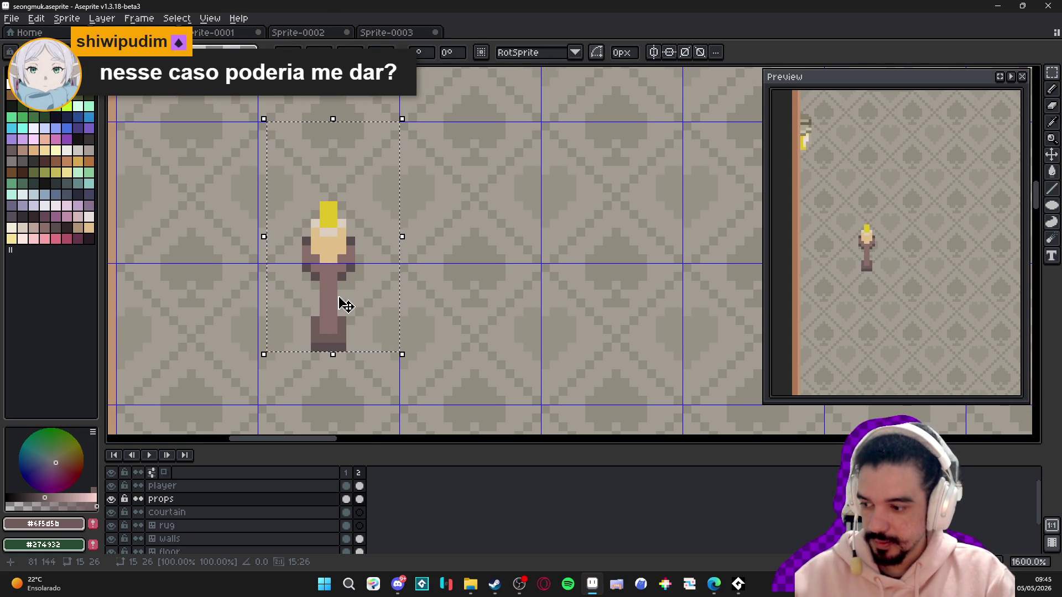
pyautogui.hotkey('ctrl', 'd')
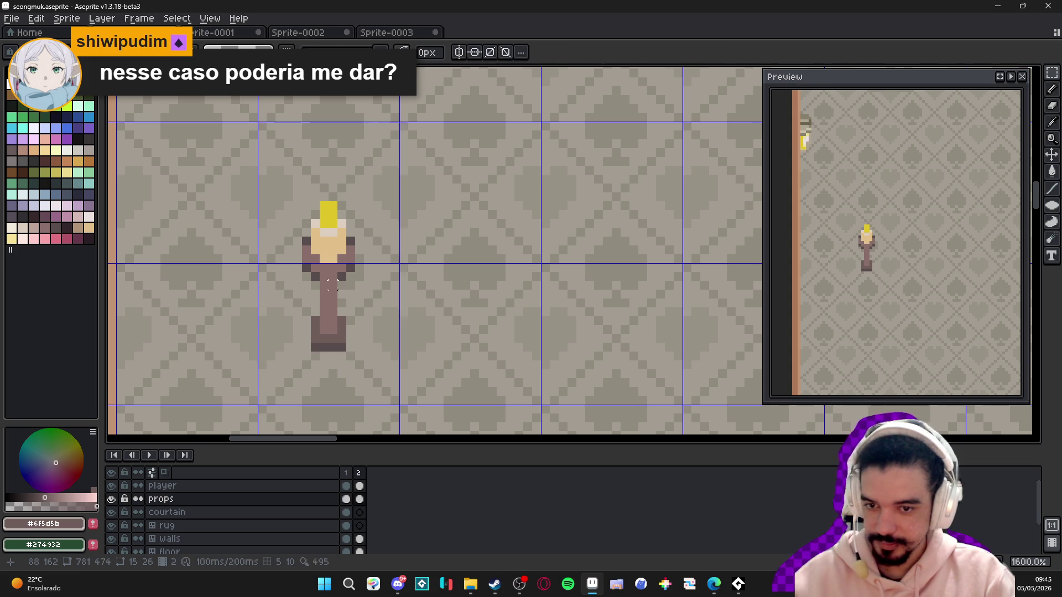
# - Raise the lamp's top one pixel and fill the stem gap with brown
pyautogui.scroll(-3, 339, 293)
pyautogui.scroll(3, 326, 271)
pyautogui.hotkey('ctrl', 'shift', 'd')
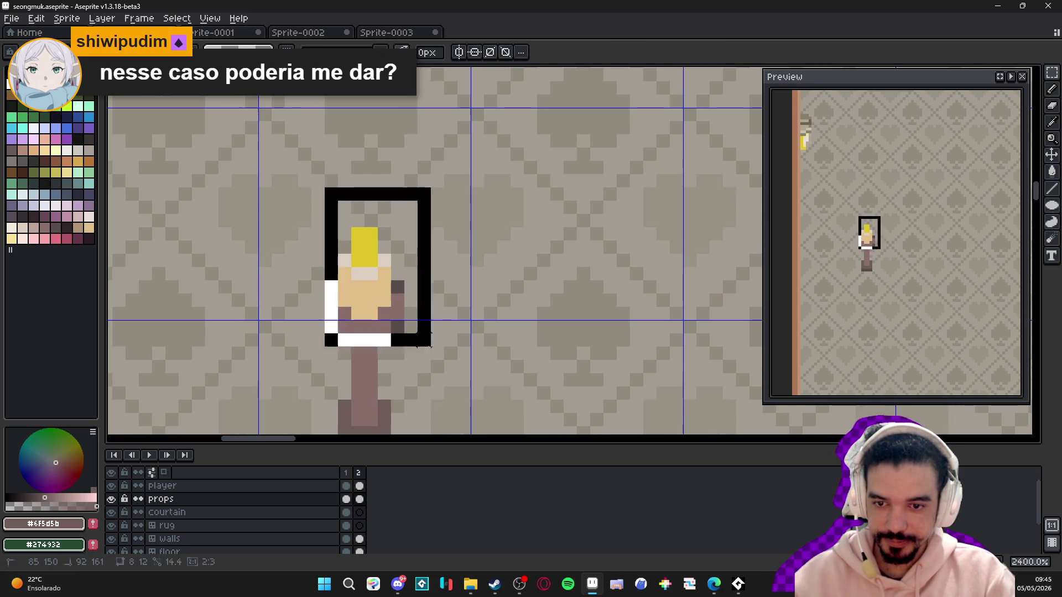
pyautogui.moveTo(387, 299); pyautogui.dragTo(390, 280)
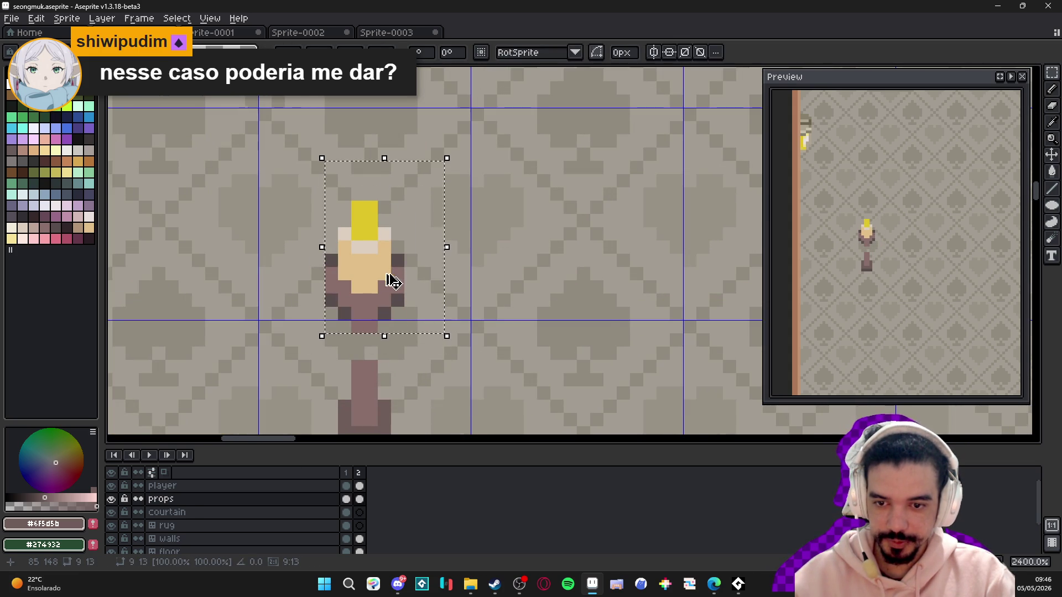
pyautogui.hotkey('ctrl', 'd')
pyautogui.press('b')
pyautogui.keyDown('alt'); pyautogui.click(365, 382); pyautogui.keyUp('alt')
pyautogui.click(366, 351)
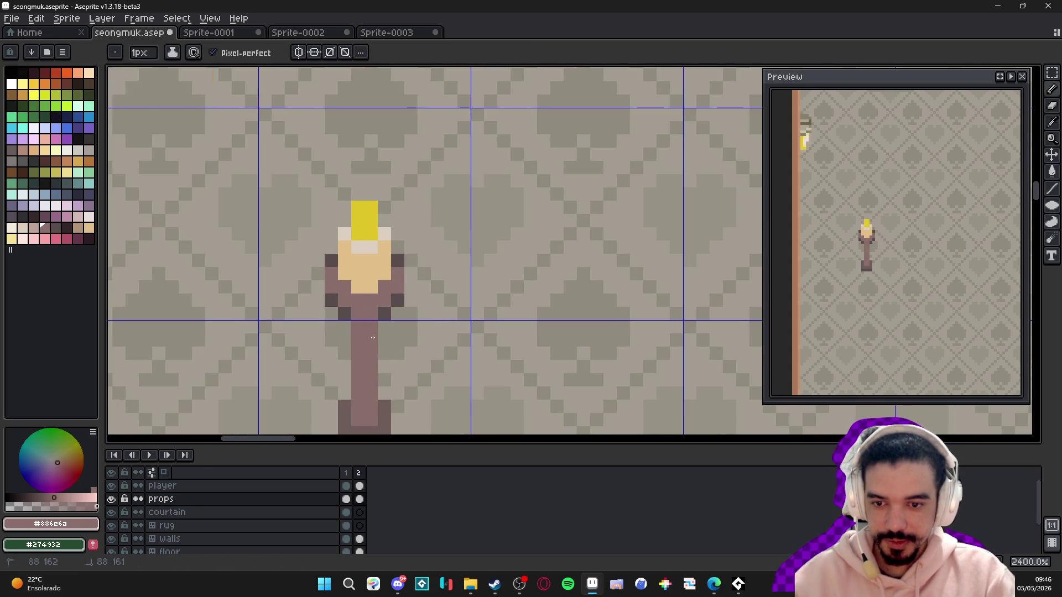
# - Sample the wall lamp's cream highlight and paint two floor-lamp flame pixels cream
pyautogui.scroll(-5, 372, 337)
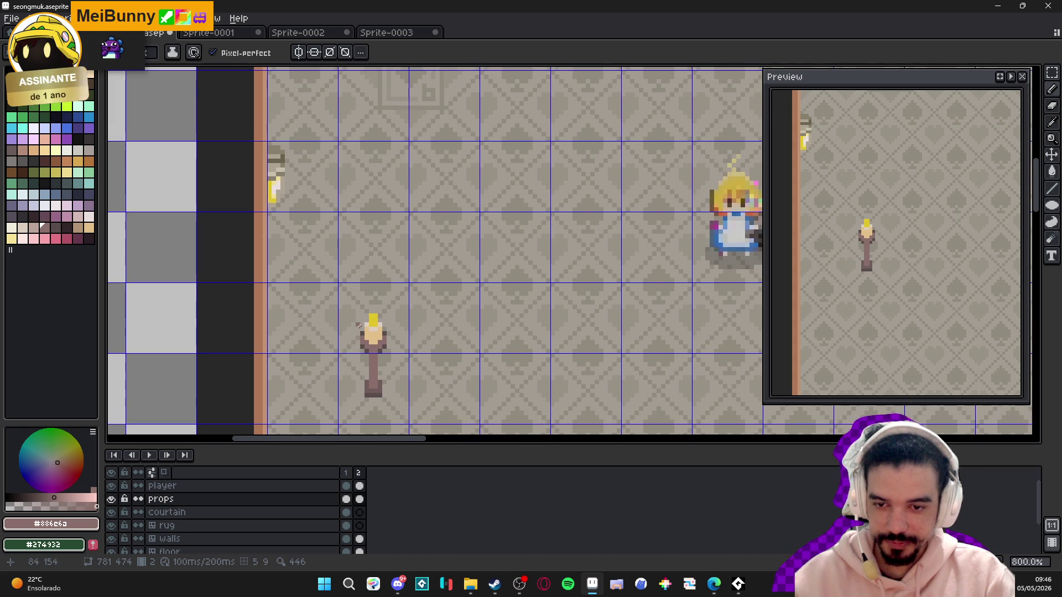
pyautogui.scroll(5, 359, 310)
pyautogui.click(406, 305)
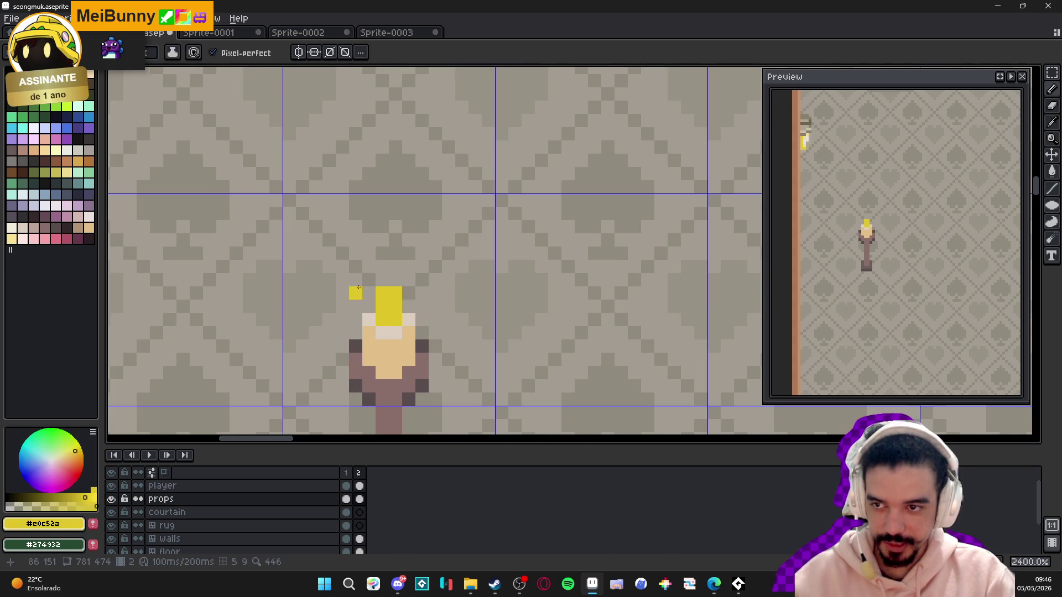
pyautogui.scroll(-5, 387, 310)
pyautogui.scroll(3, 248, 145)
pyautogui.click(251, 144)
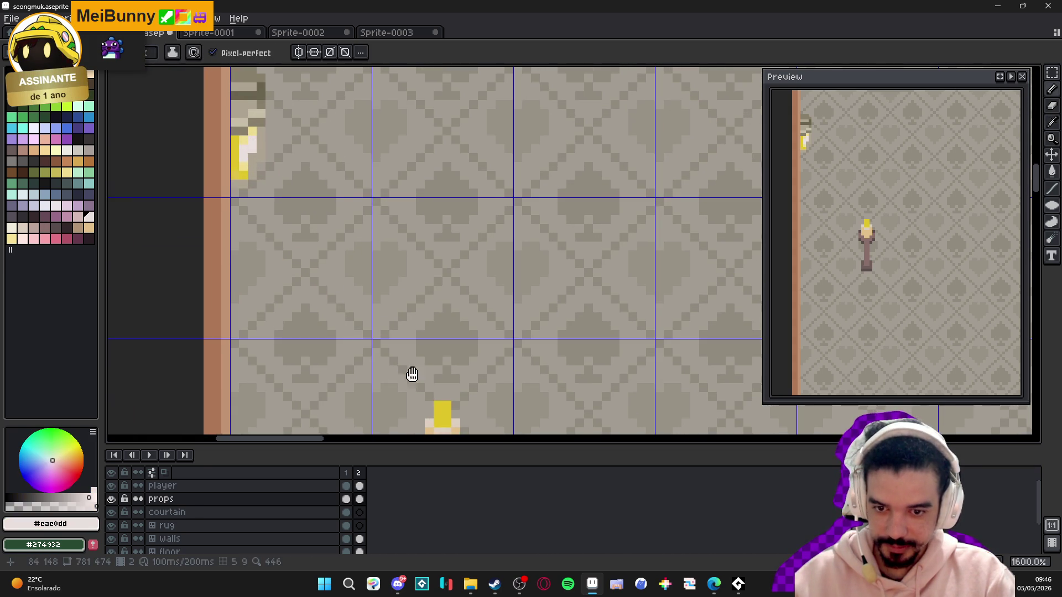
pyautogui.scroll(3, 409, 360)
pyautogui.click(403, 325)
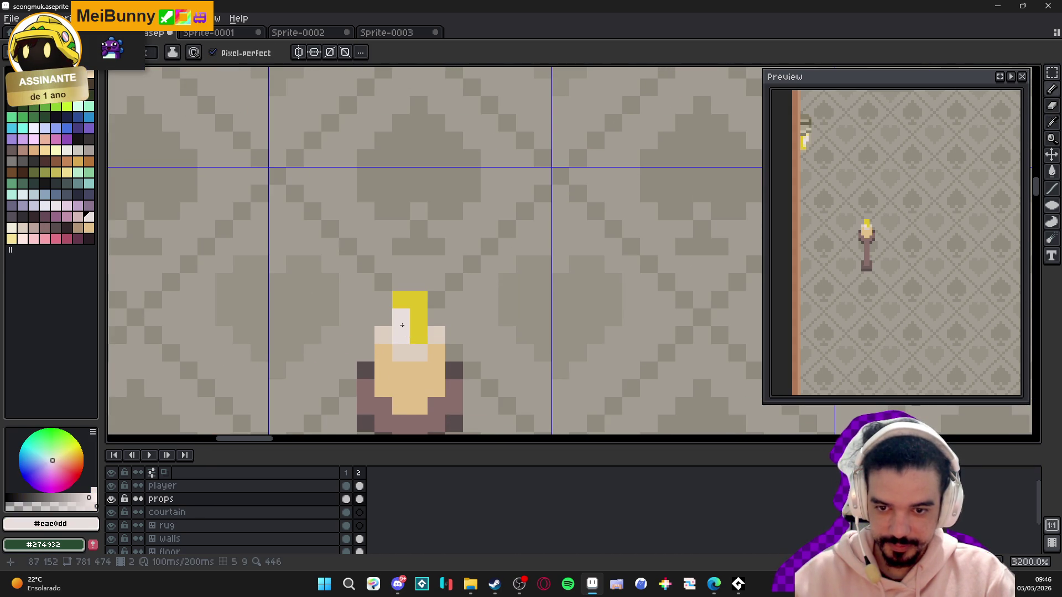
pyautogui.click(418, 335)
# - Repaint the surrounding flame pixels in the wall lamp's pale yellow
pyautogui.scroll(-2, 440, 377)
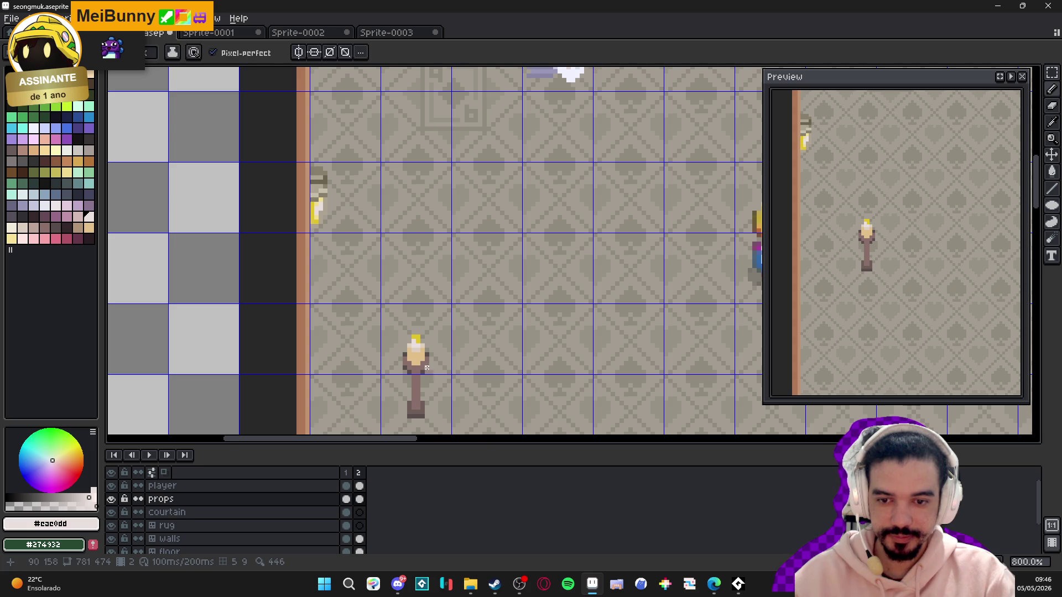
pyautogui.scroll(4, 322, 190)
pyautogui.keyDown('alt'); pyautogui.click(321, 193); pyautogui.keyUp('alt')
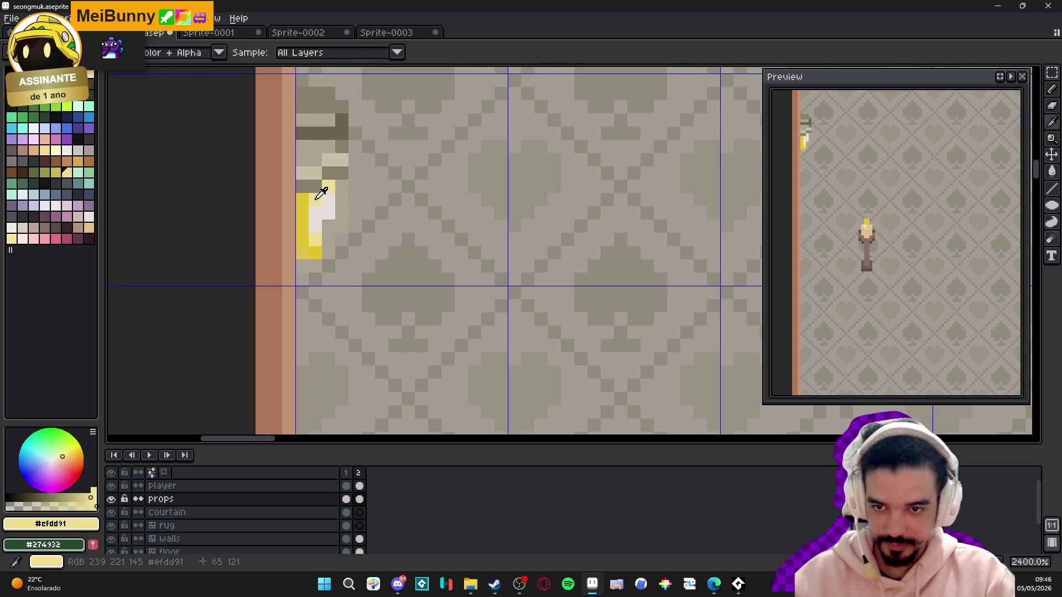
pyautogui.scroll(-10, 450, 237)
pyautogui.hscroll(3, 457, 341)
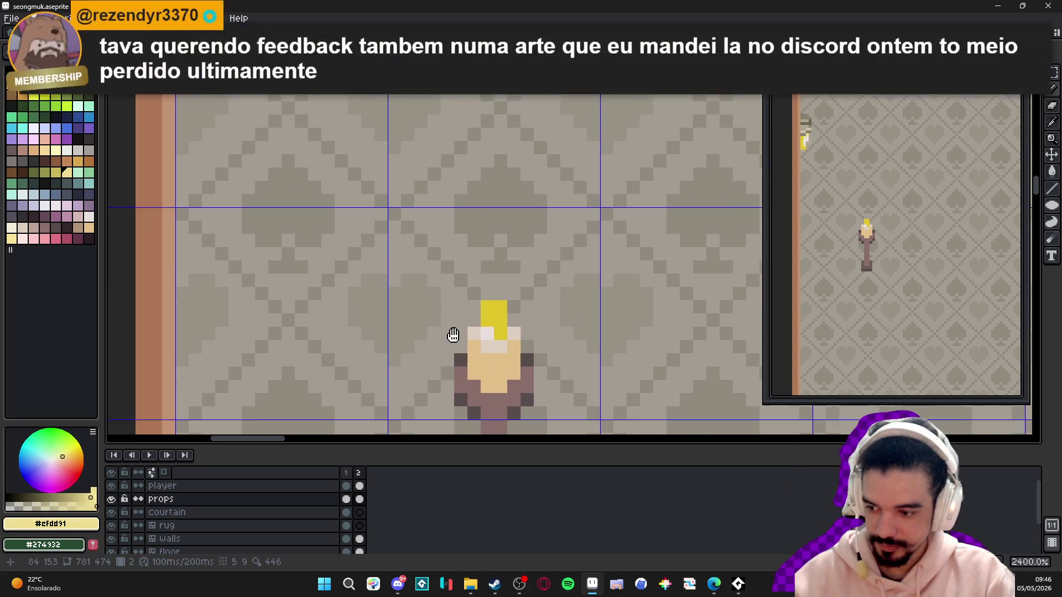
pyautogui.click(478, 335)
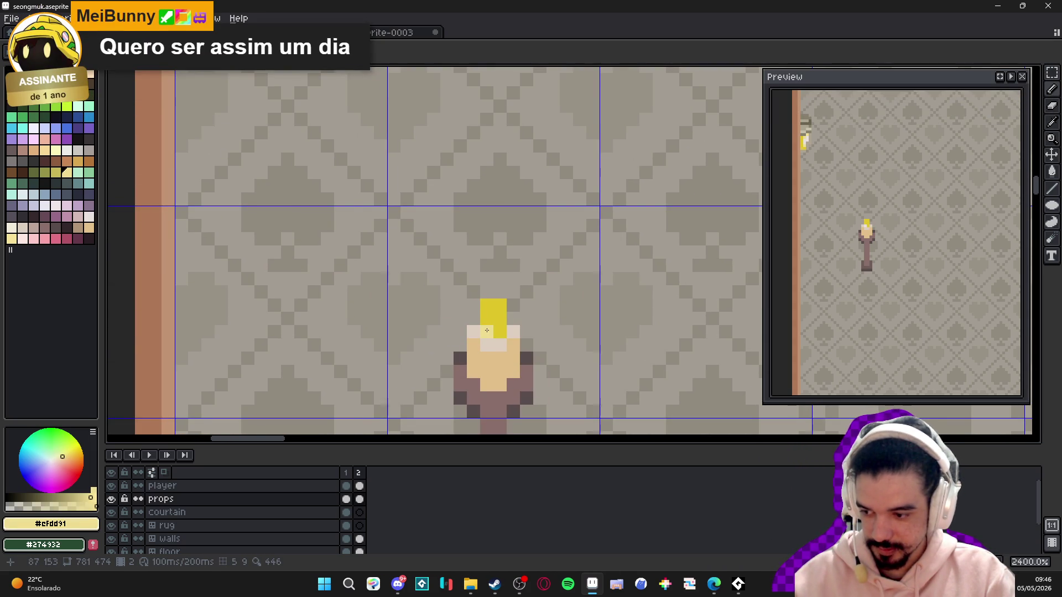
pyautogui.scroll(1, 498, 343)
pyautogui.click(507, 347)
pyautogui.moveTo(507, 347); pyautogui.dragTo(483, 315)
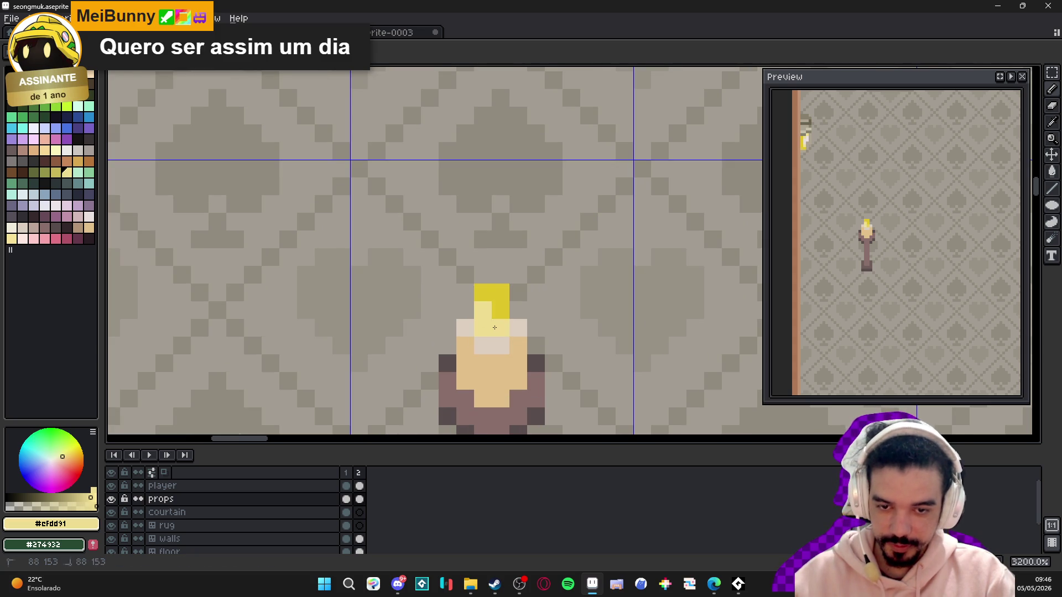
# - Sample the floor lamp's tan colour
pyautogui.scroll(-4, 494, 327)
pyautogui.scroll(1, 499, 353)
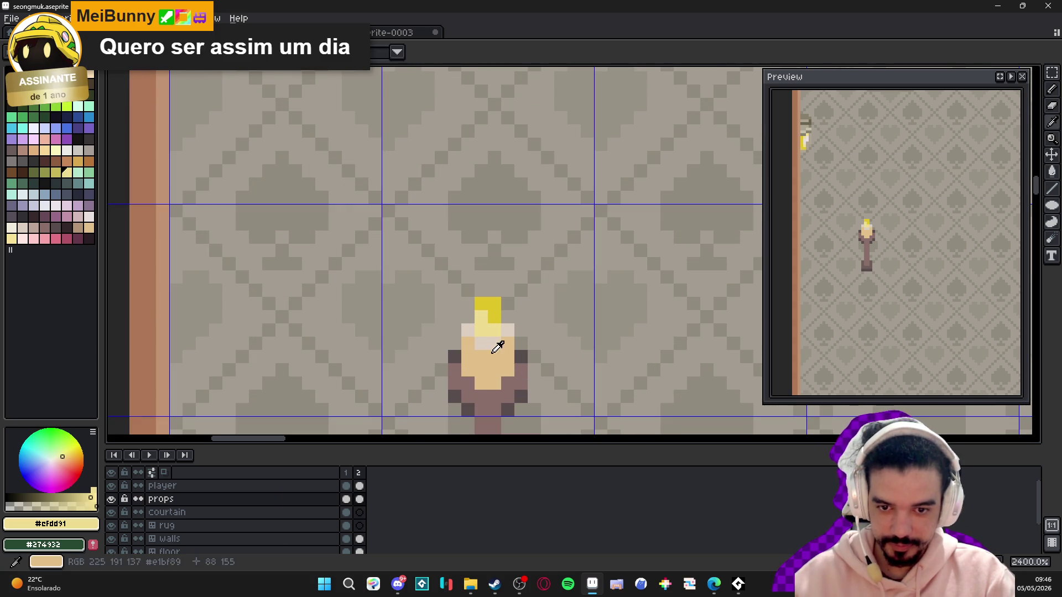
pyautogui.scroll(-3, 500, 368)
pyautogui.scroll(4, 500, 368)
pyautogui.scroll(-5, 494, 368)
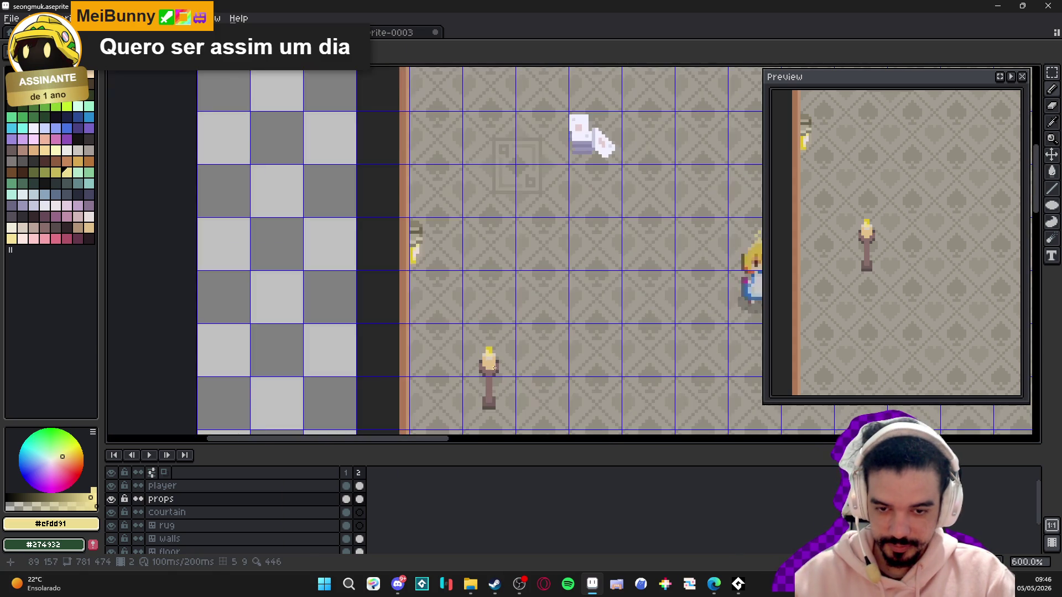
pyautogui.scroll(4, 496, 365)
pyautogui.keyDown('alt'); pyautogui.click(499, 374); pyautogui.keyUp('alt')
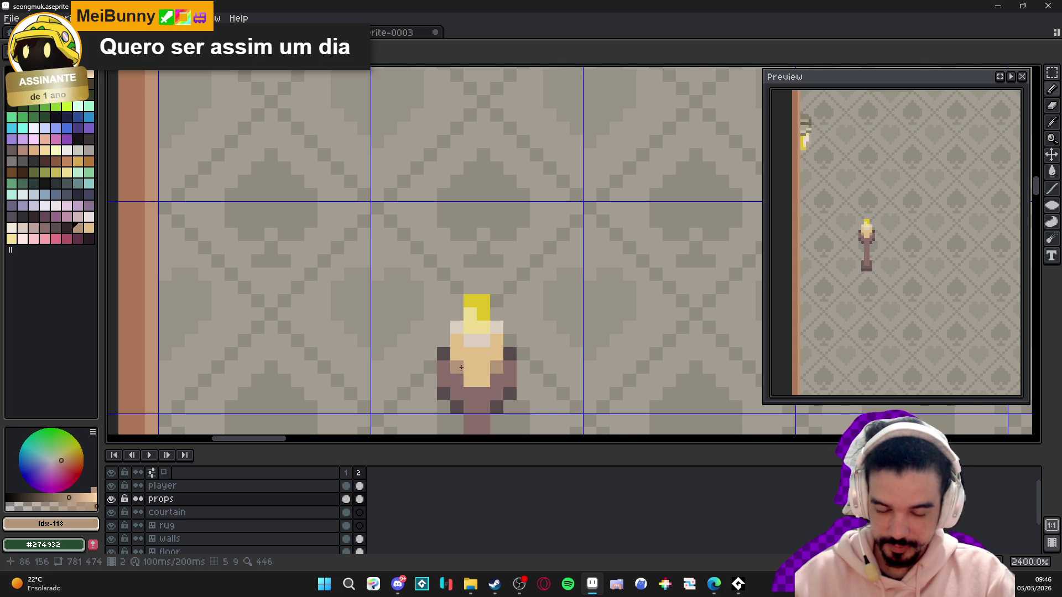
pyautogui.scroll(-5, 493, 354)
# - Undo the last pencil stroke and compare animation frames 1 and 2
pyautogui.hotkey('ctrl', 'z')
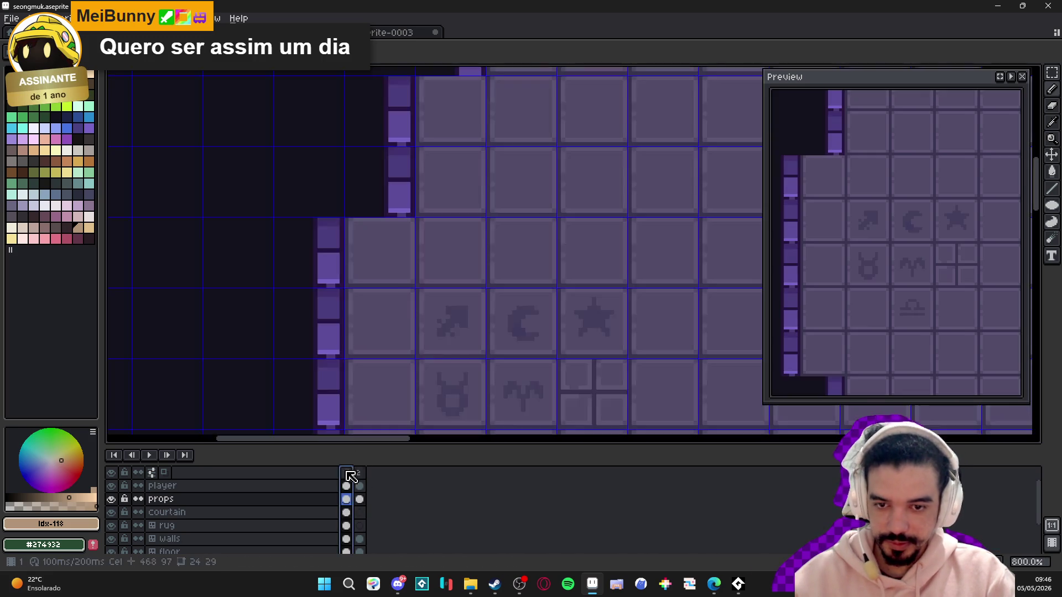
pyautogui.press('Left')
pyautogui.scroll(-6, 447, 314)
pyautogui.scroll(6, 420, 299)
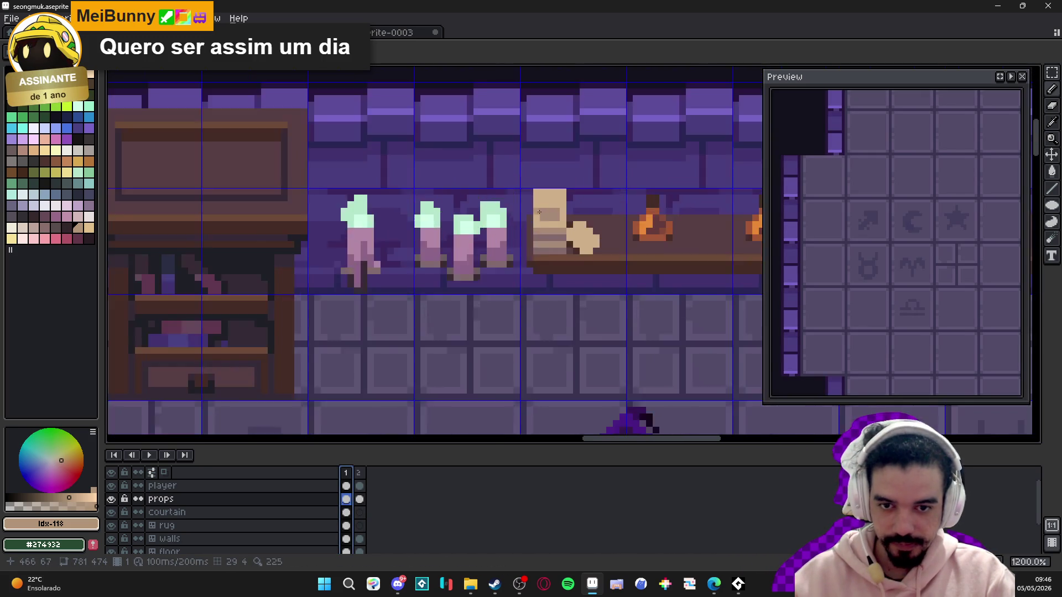
pyautogui.scroll(-3, 386, 277)
pyautogui.scroll(-1, 386, 277)
pyautogui.scroll(5, 386, 276)
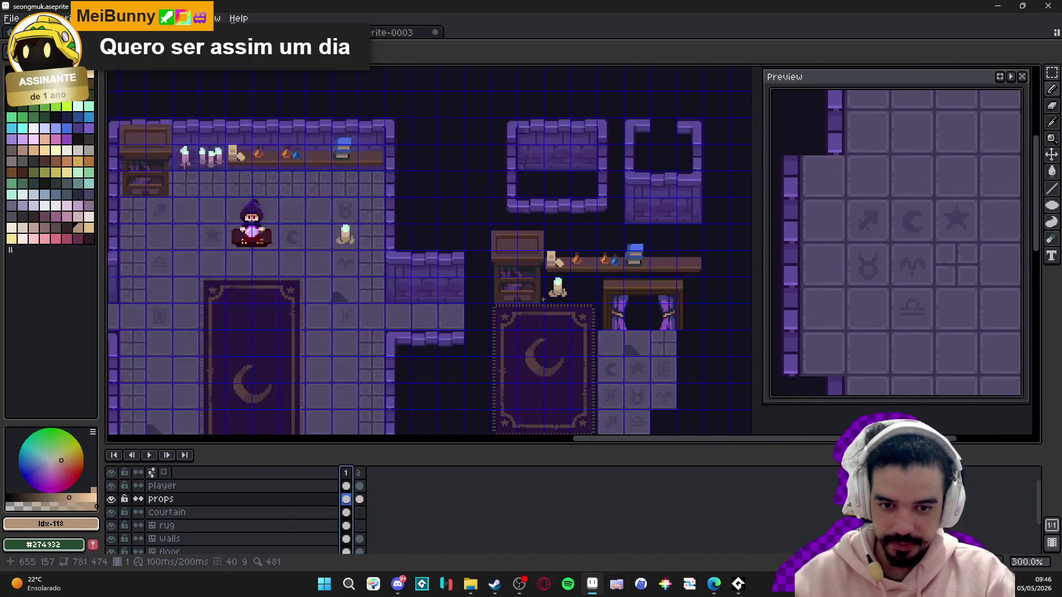
pyautogui.press('Right')
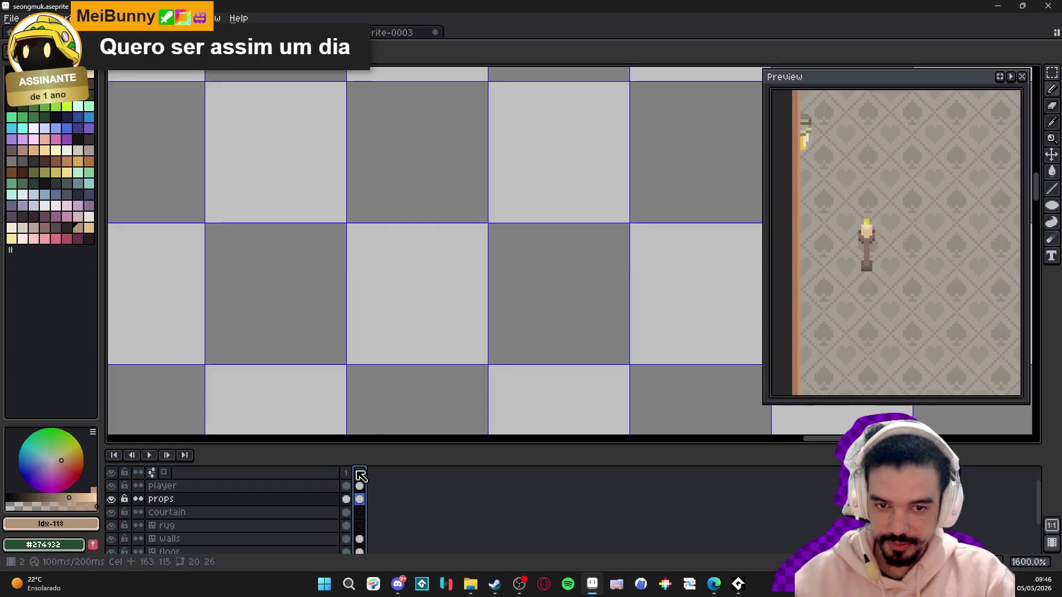
pyautogui.scroll(-8, 351, 312)
pyautogui.scroll(14, 324, 296)
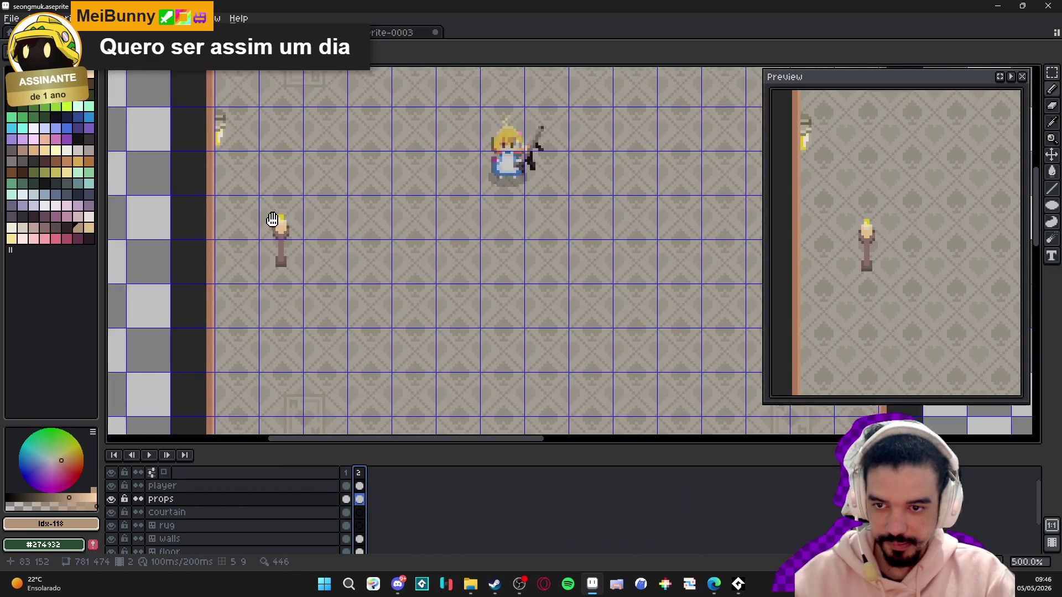
# - Paint a tan pixel on the candle body using the palette's tan swatch
pyautogui.keyDown('alt'); pyautogui.click(276, 267); pyautogui.keyUp('alt')
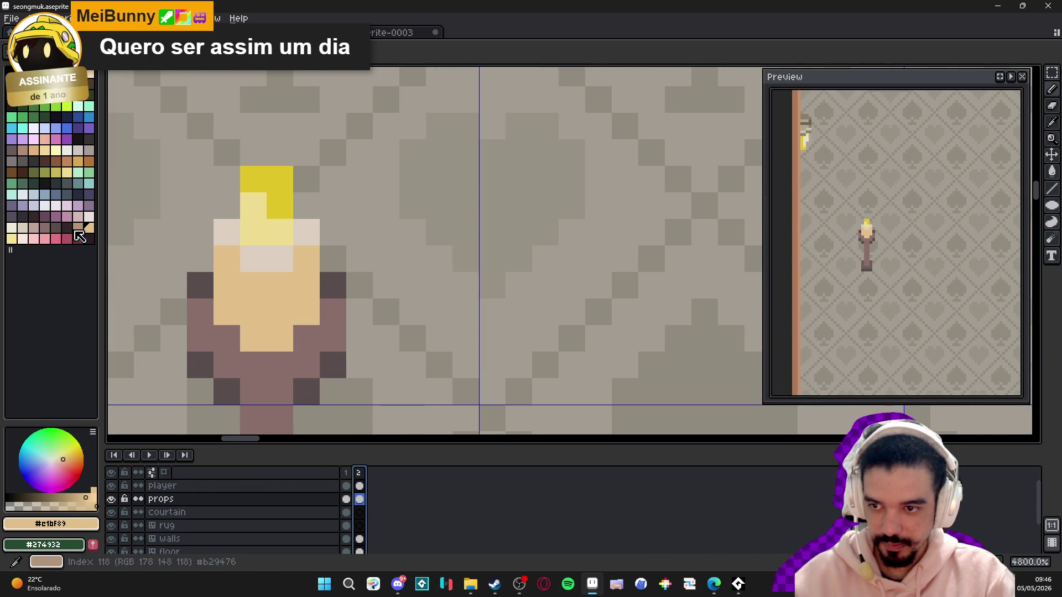
pyautogui.press('0')
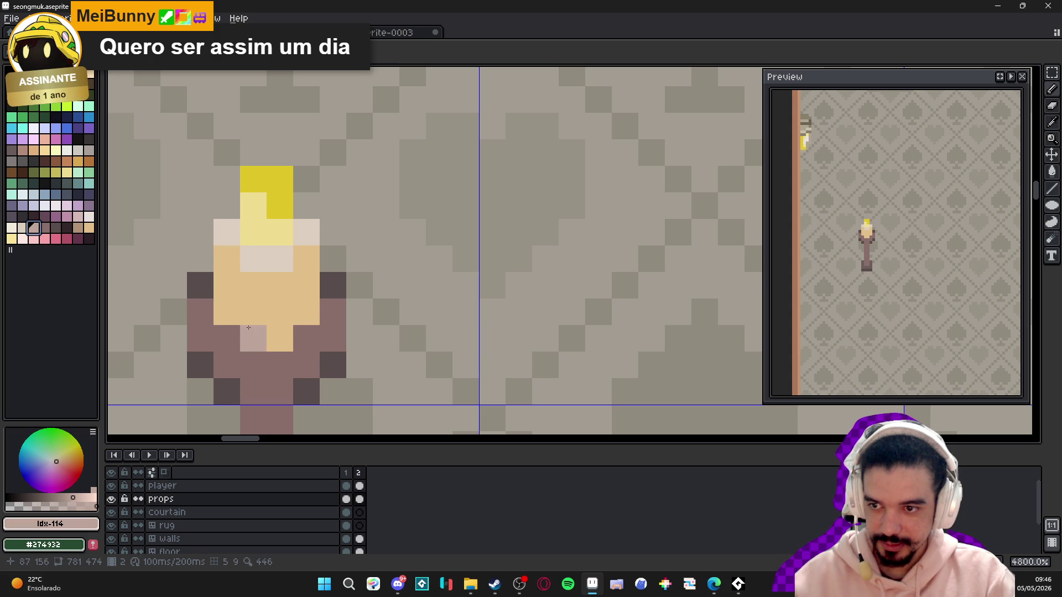
pyautogui.click(83, 233)
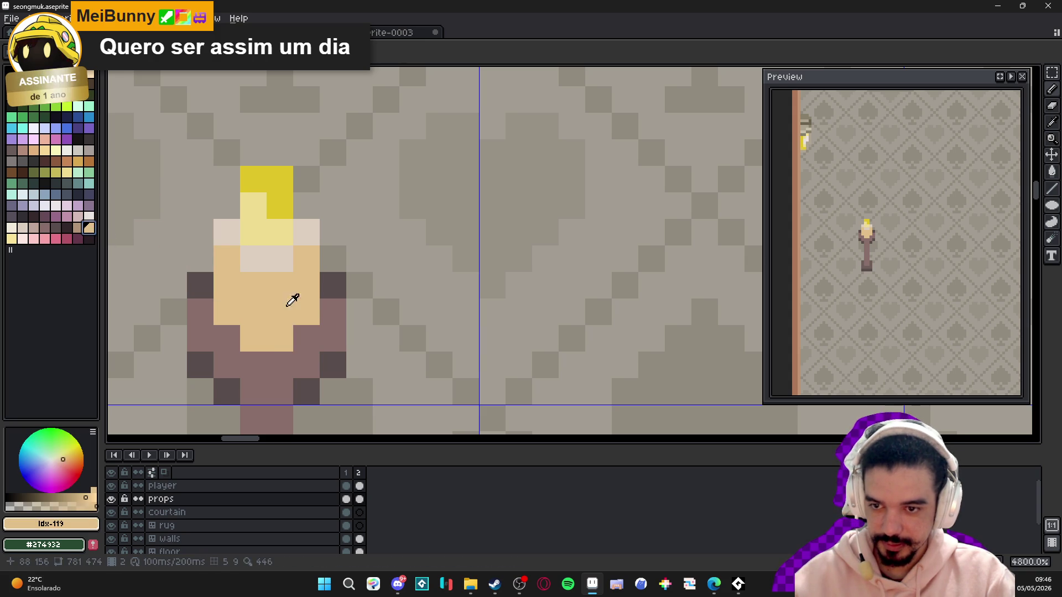
pyautogui.click(276, 329)
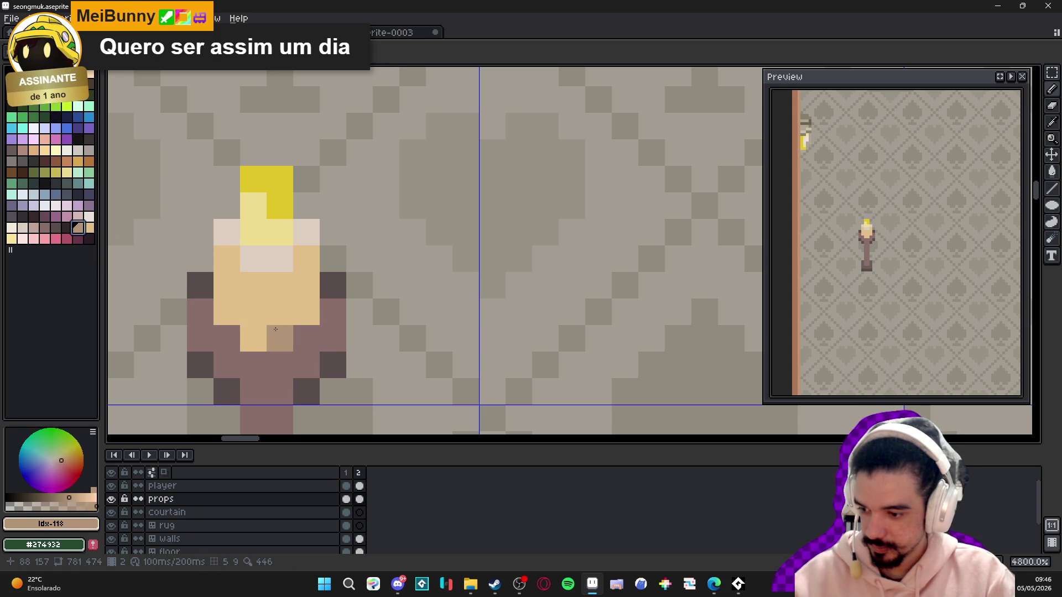
pyautogui.click(22, 504)
pyautogui.scroll(1, 300, 318)
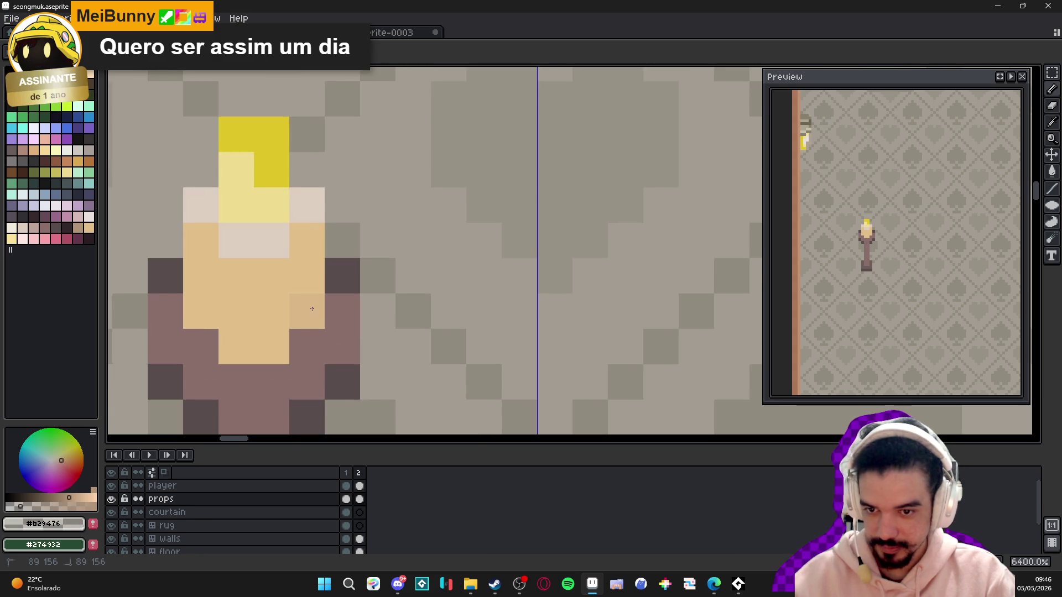
# - Repaint the candle wax with light tan and tan down its centre
pyautogui.keyDown('alt'); pyautogui.click(314, 303); pyautogui.keyUp('alt')
pyautogui.moveTo(314, 303); pyautogui.dragTo(302, 253)
pyautogui.click(236, 276)
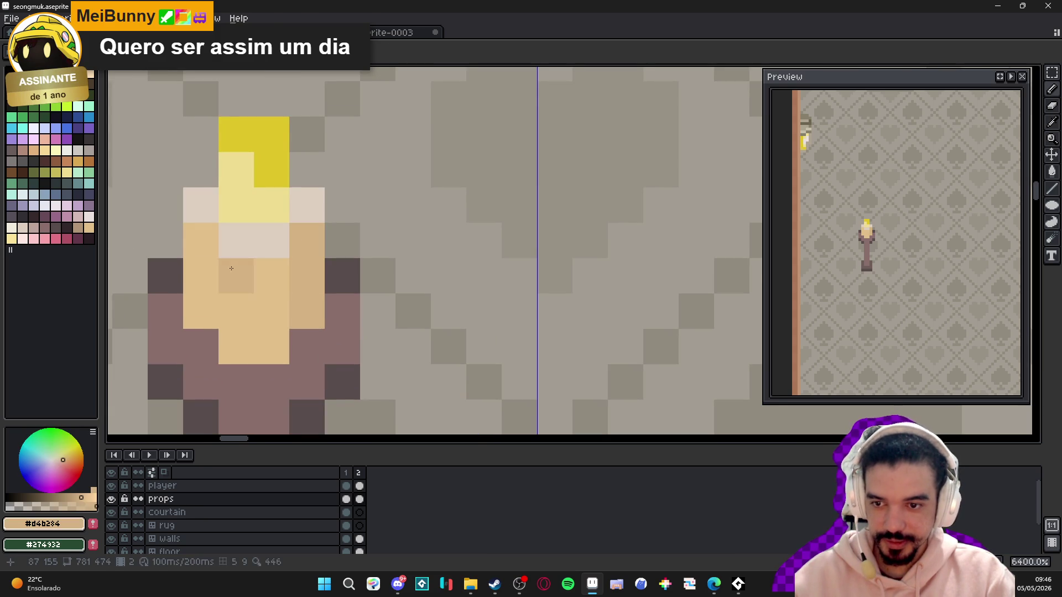
pyautogui.moveTo(201, 241)
pyautogui.mouseDown()
pyautogui.moveTo(201, 312)
pyautogui.moveTo(236, 347)
pyautogui.moveTo(264, 316)
pyautogui.moveTo(296, 336)
pyautogui.mouseUp()
pyautogui.click(148, 230)
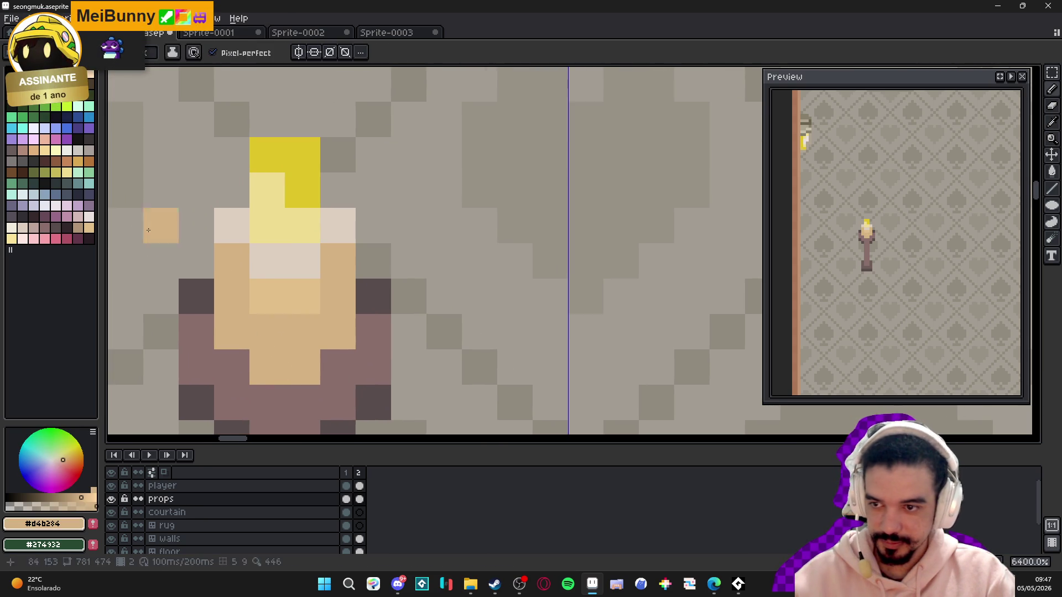
pyautogui.click(83, 235)
pyautogui.scroll(-5, 336, 374)
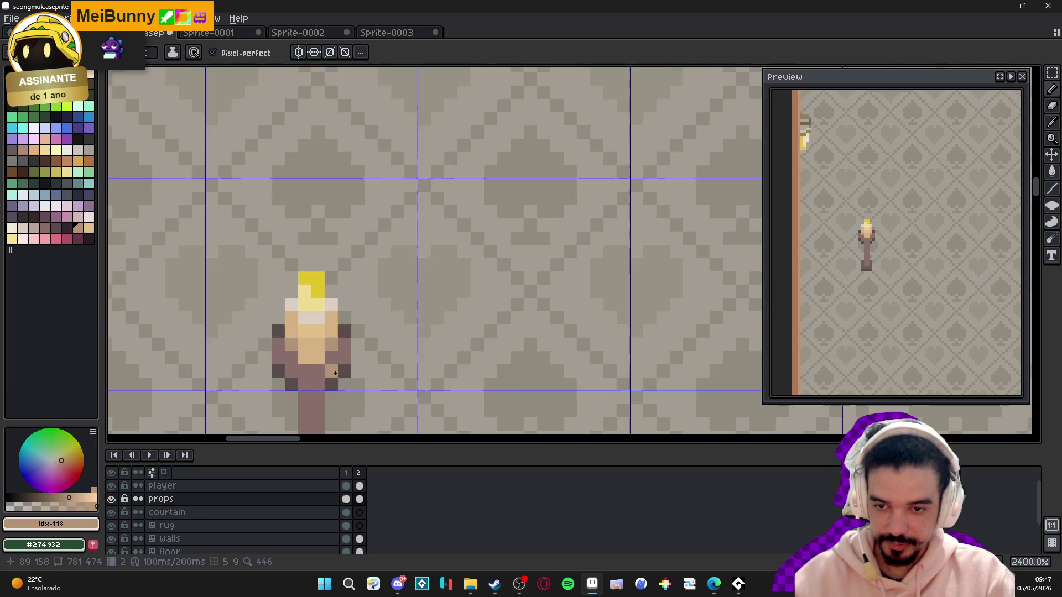
pyautogui.scroll(-7, 335, 374)
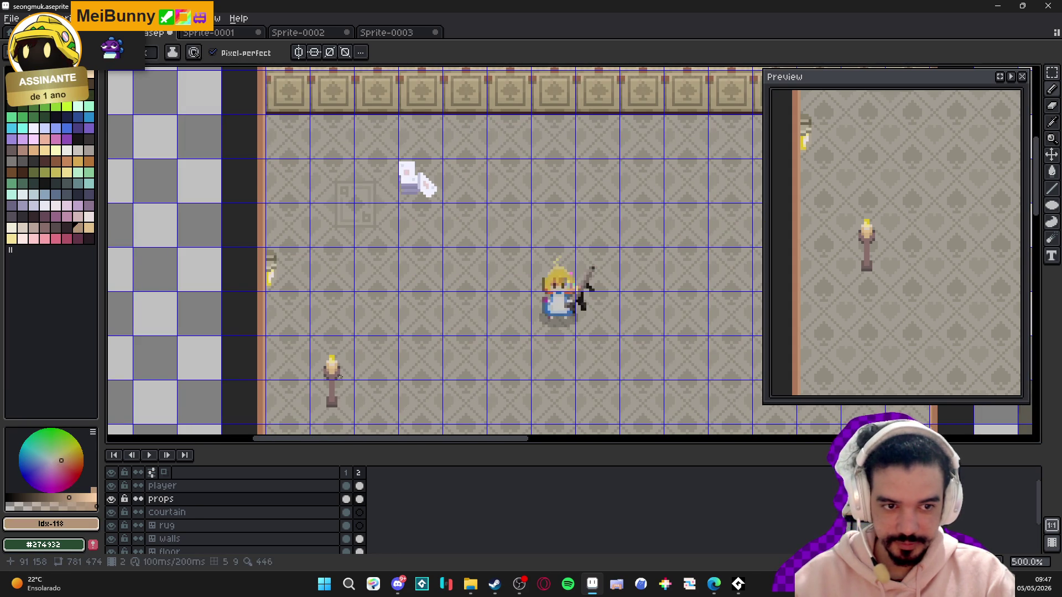
pyautogui.scroll(7, 324, 330)
# - Cover the pale pixel below the candle flame with the candle-top colour
pyautogui.keyDown('alt'); pyautogui.click(256, 253); pyautogui.keyUp('alt')
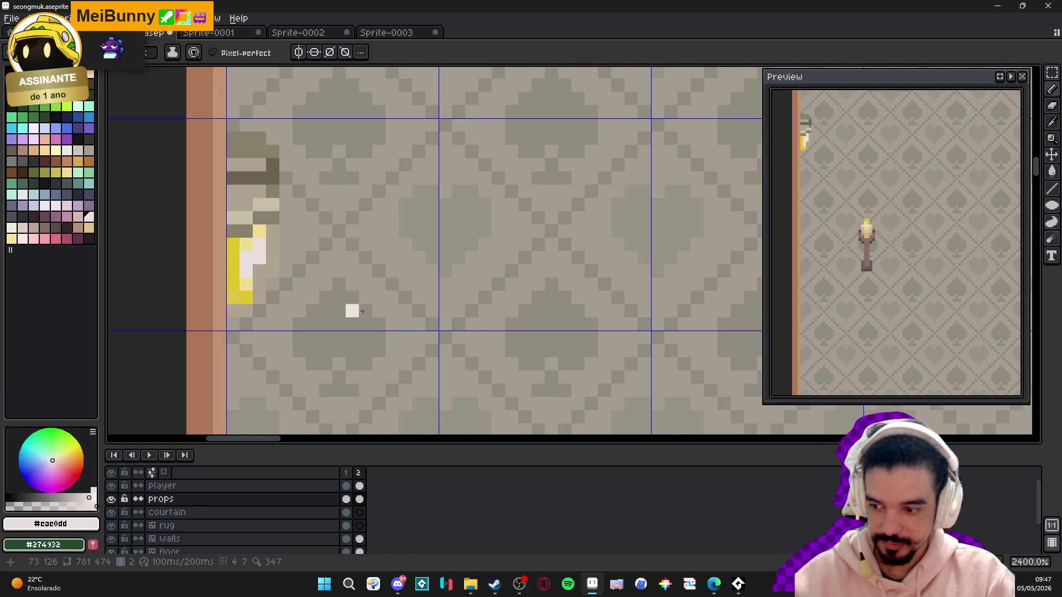
pyautogui.scroll(-3, 457, 234)
pyautogui.scroll(-3, 456, 233)
pyautogui.scroll(3, 481, 354)
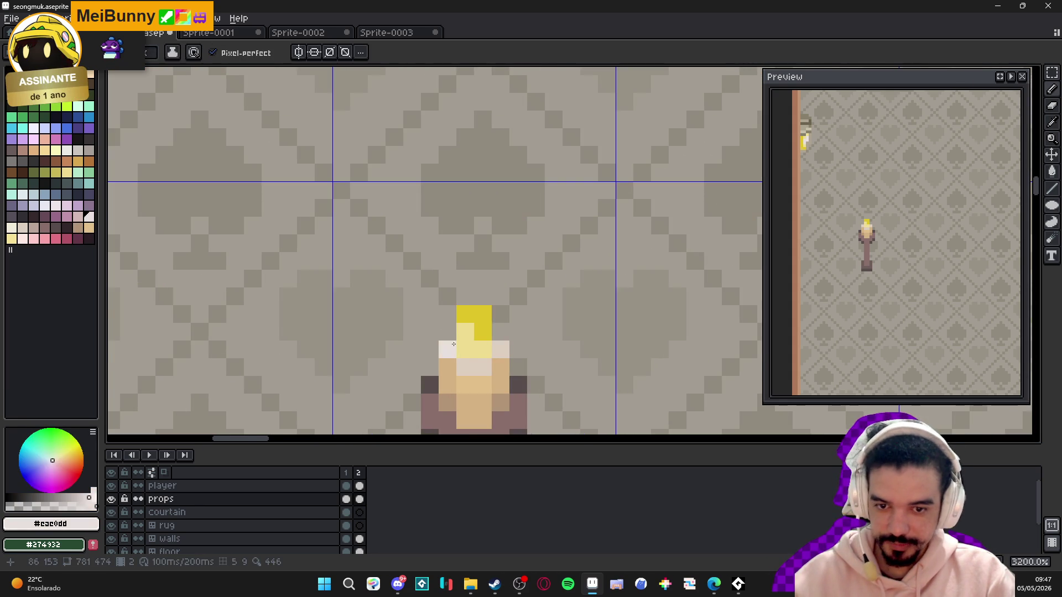
pyautogui.scroll(-5, 475, 328)
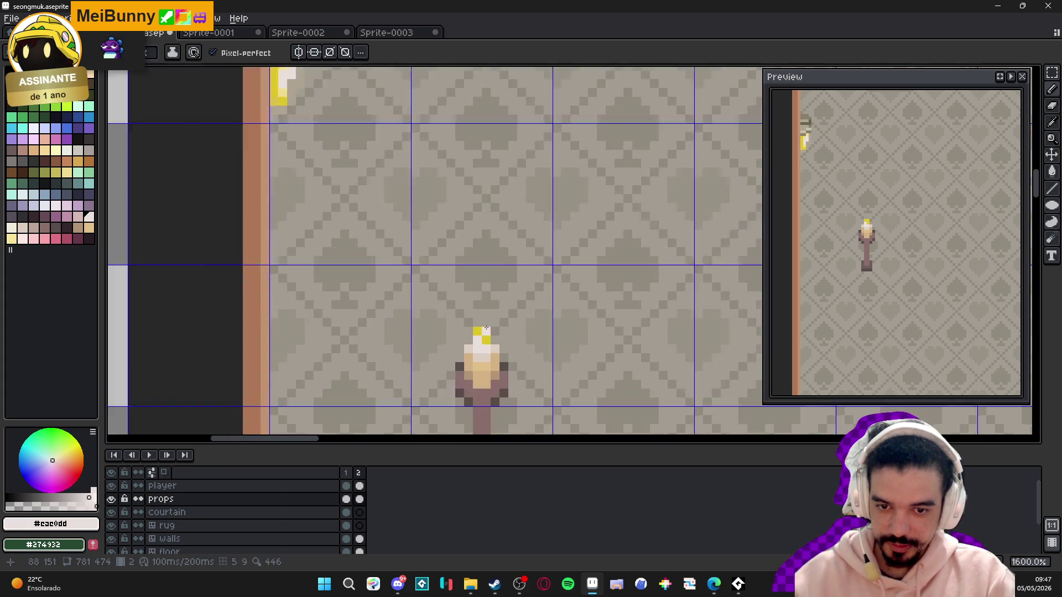
pyautogui.scroll(2, 489, 337)
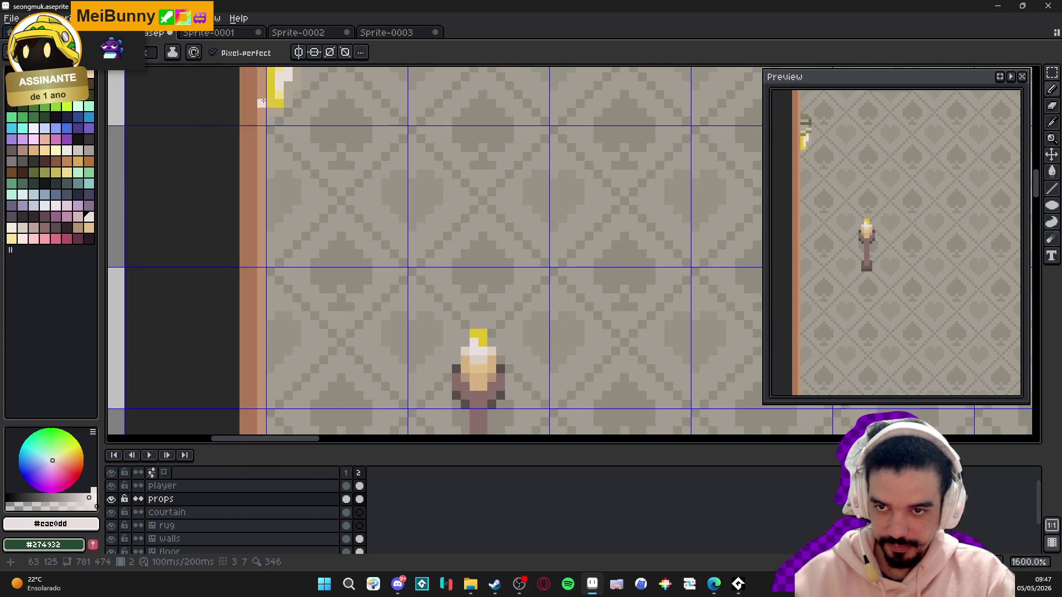
pyautogui.keyDown('alt'); pyautogui.click(473, 356); pyautogui.keyUp('alt')
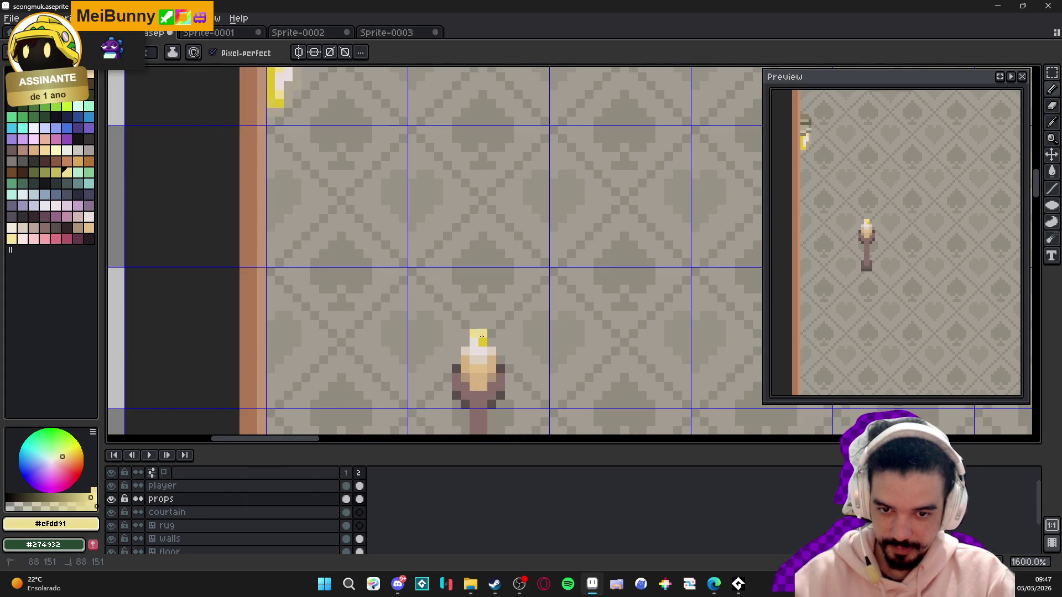
pyautogui.scroll(-3, 481, 375)
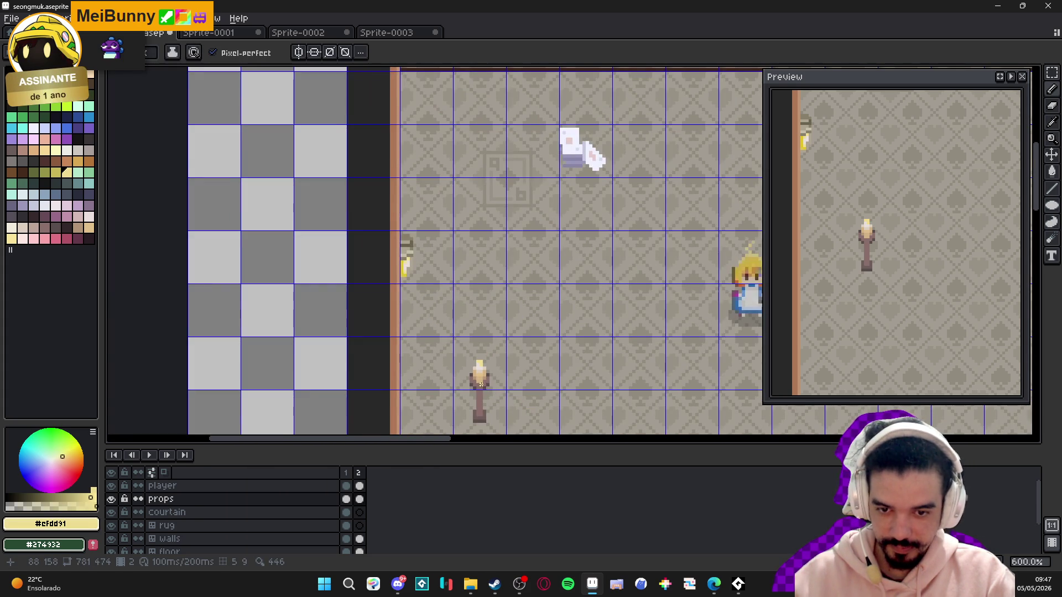
pyautogui.scroll(-1, 479, 379)
pyautogui.scroll(6, 474, 336)
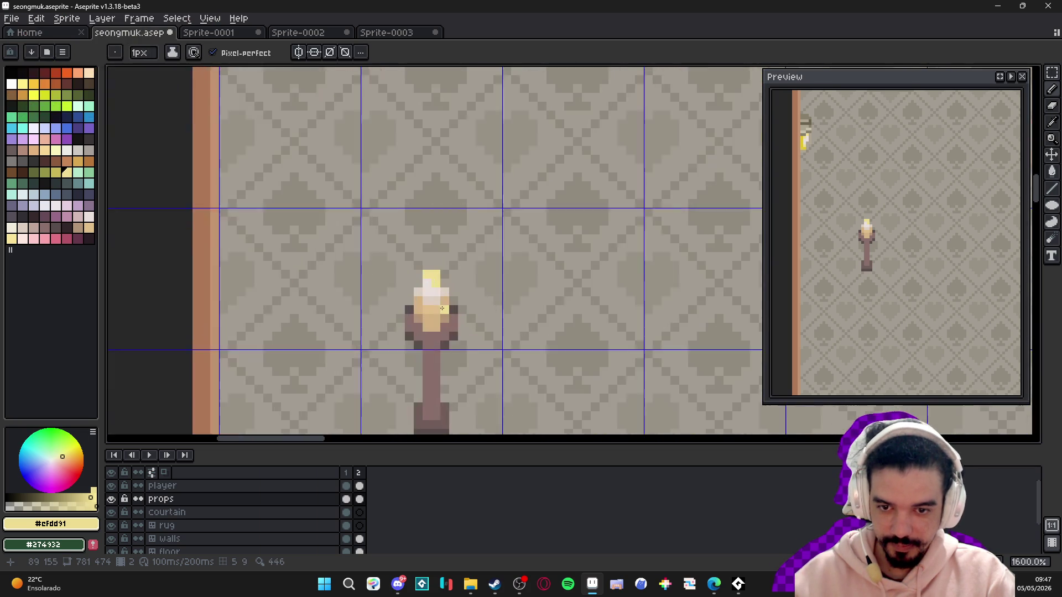
pyautogui.keyDown('alt'); pyautogui.click(426, 298); pyautogui.keyUp('alt')
pyautogui.click(430, 293)
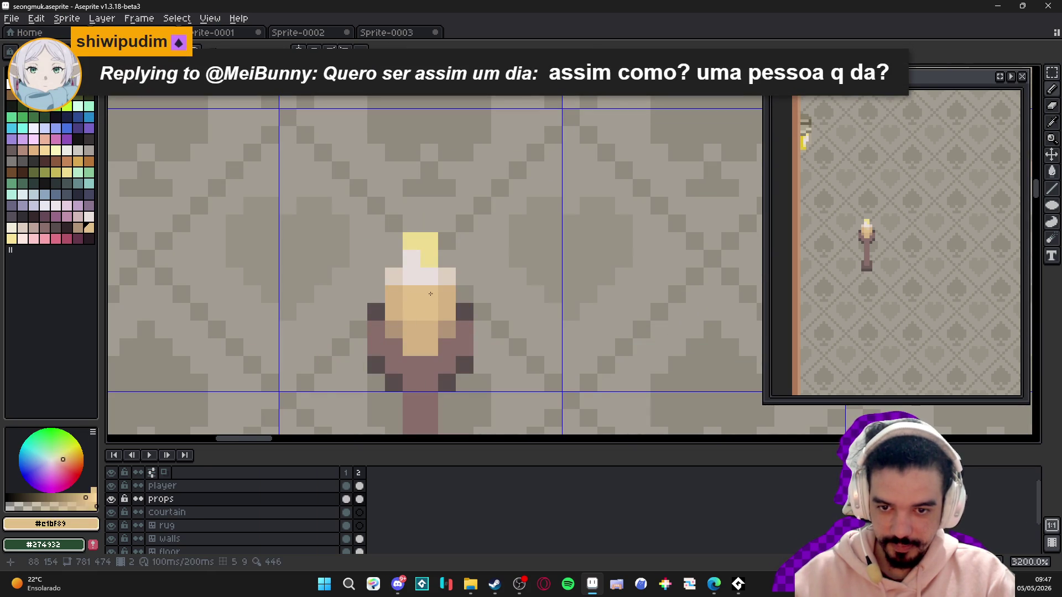
pyautogui.moveTo(402, 293); pyautogui.dragTo(401, 300)
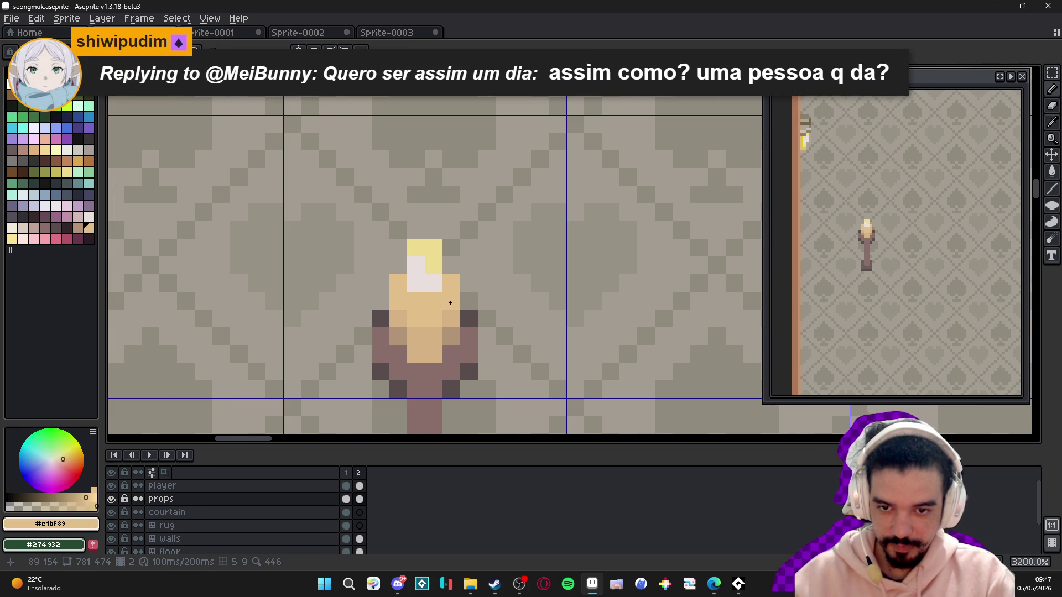
# - Sample the candle's light and darker tan shades while inspecting the wax up close
pyautogui.scroll(-5, 449, 328)
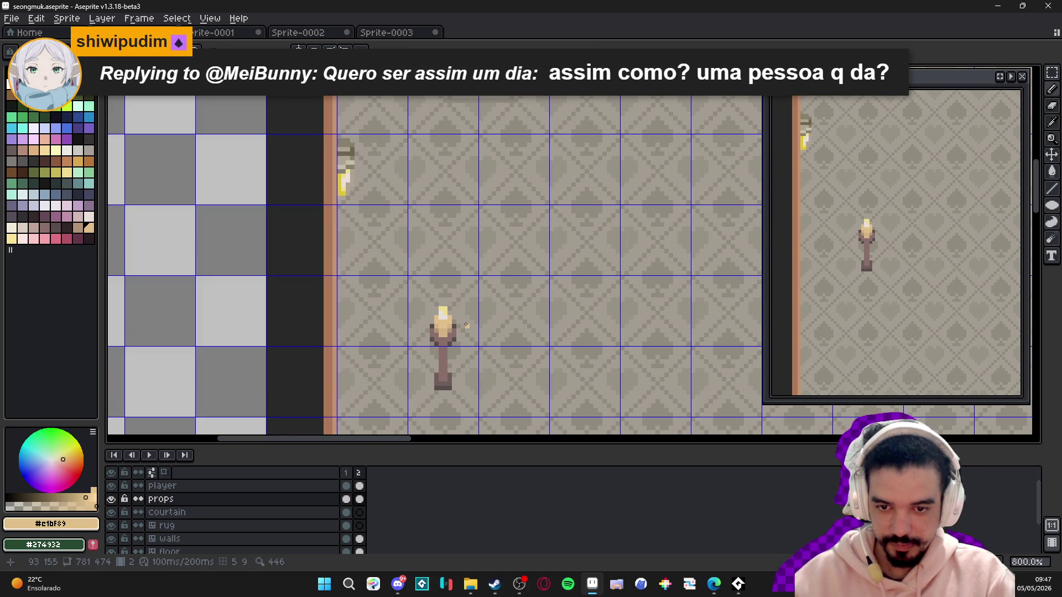
pyautogui.scroll(-2, 466, 325)
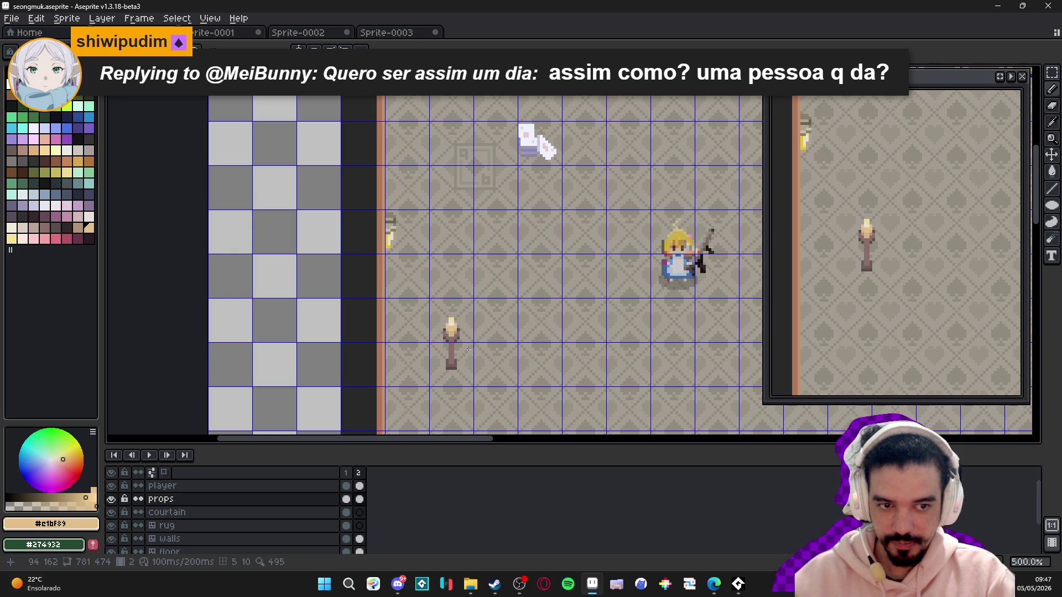
pyautogui.scroll(7, 469, 349)
pyautogui.keyDown('alt'); pyautogui.click(452, 290); pyautogui.keyUp('alt')
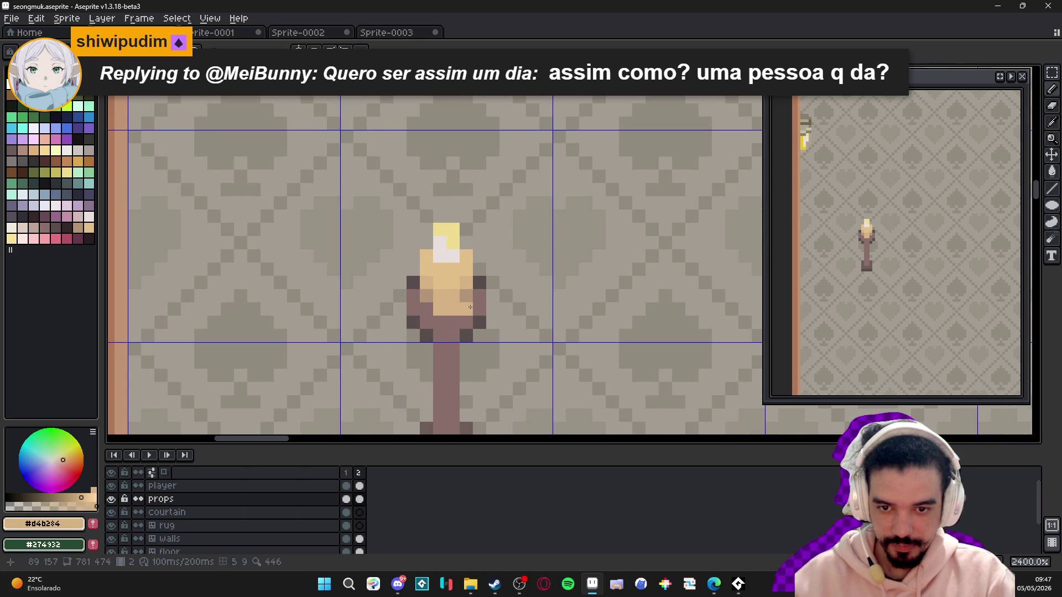
pyautogui.keyDown('alt'); pyautogui.click(469, 313); pyautogui.keyUp('alt')
pyautogui.scroll(-3, 477, 331)
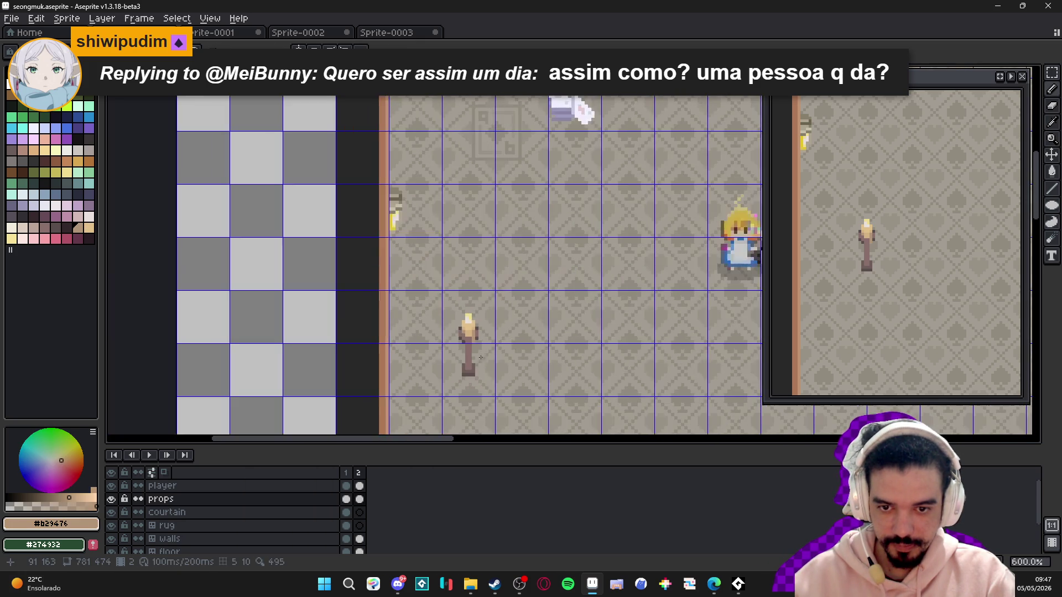
pyautogui.scroll(3, 477, 330)
pyautogui.keyDown('alt'); pyautogui.click(489, 336); pyautogui.keyUp('alt')
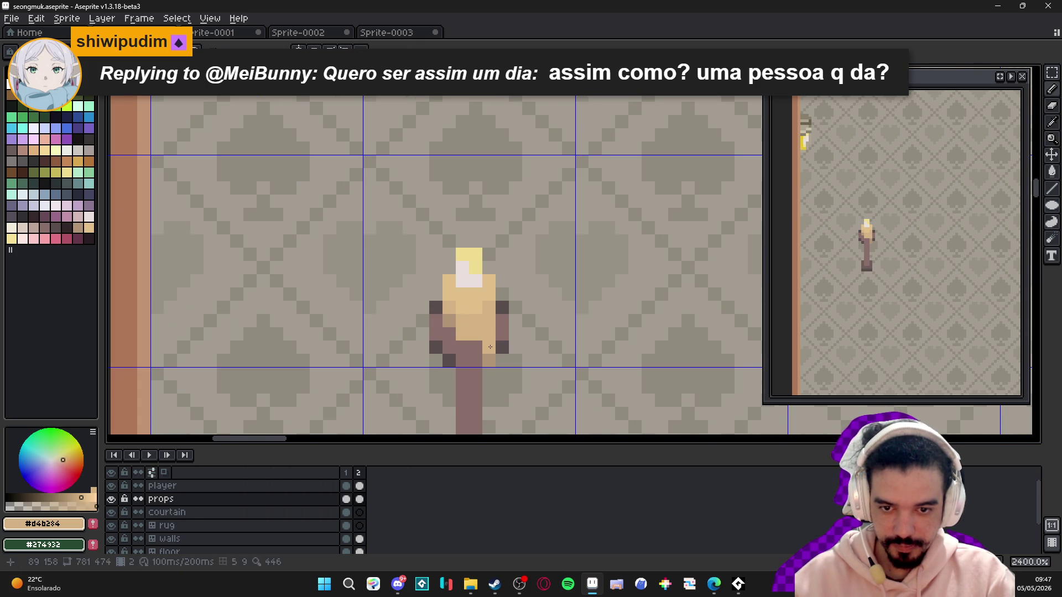
pyautogui.scroll(-5, 490, 346)
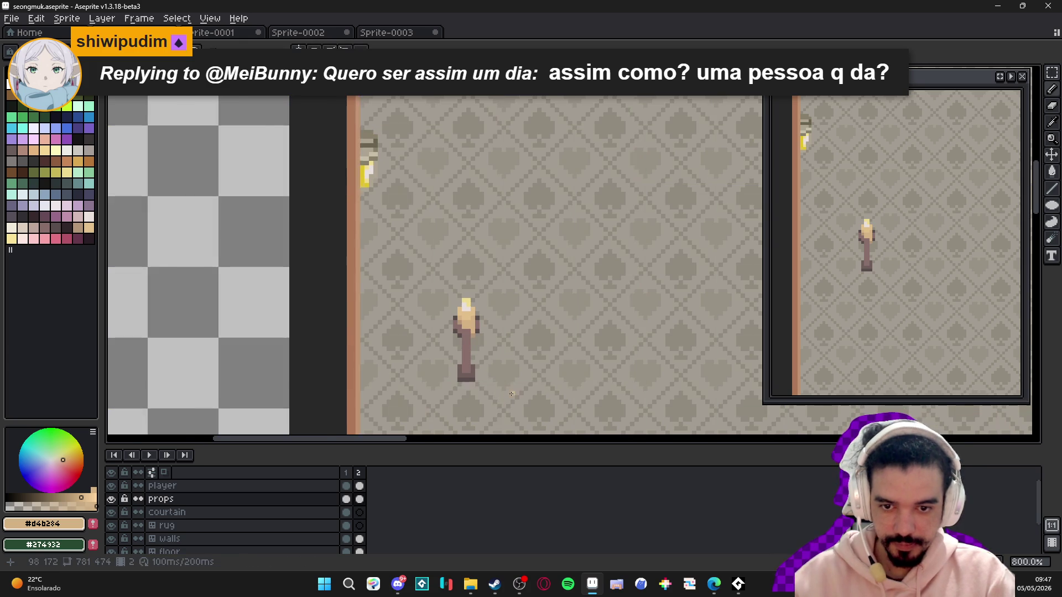
pyautogui.scroll(-1, 500, 379)
pyautogui.scroll(4, 466, 314)
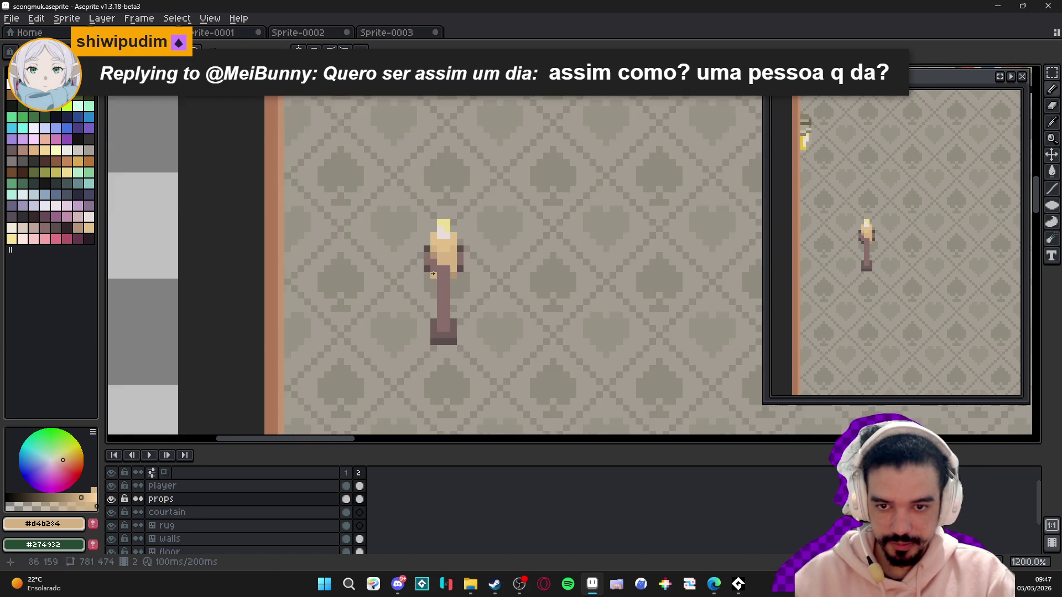
pyautogui.keyDown('alt'); pyautogui.click(438, 240); pyautogui.keyUp('alt')
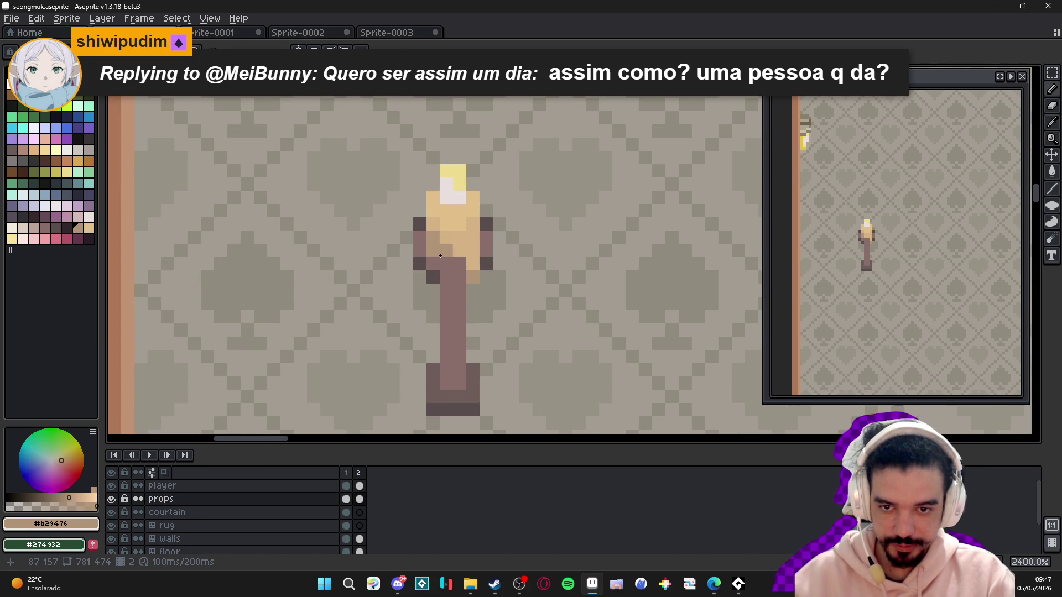
pyautogui.scroll(-3, 443, 260)
pyautogui.scroll(3, 446, 270)
pyautogui.scroll(-4, 446, 270)
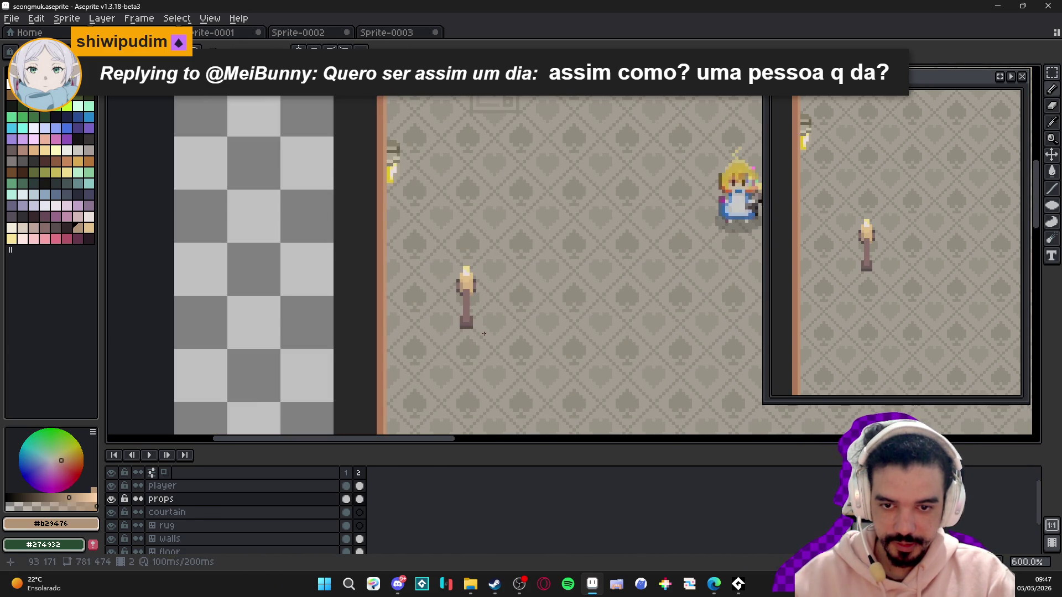
pyautogui.scroll(-2, 481, 332)
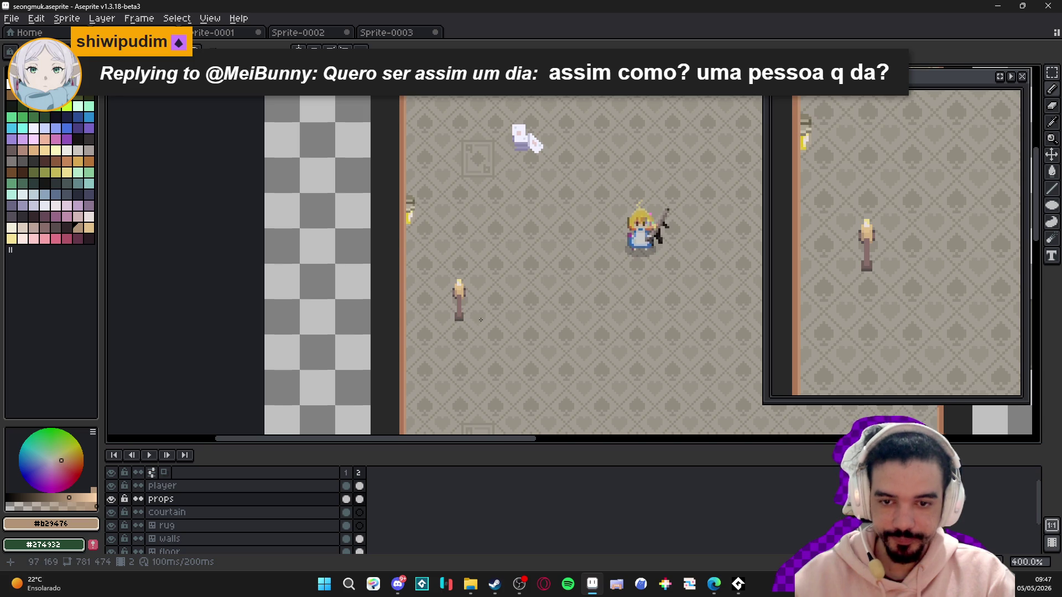
pyautogui.scroll(-1, 481, 320)
pyautogui.moveTo(495, 320); pyautogui.dragTo(420, 301)
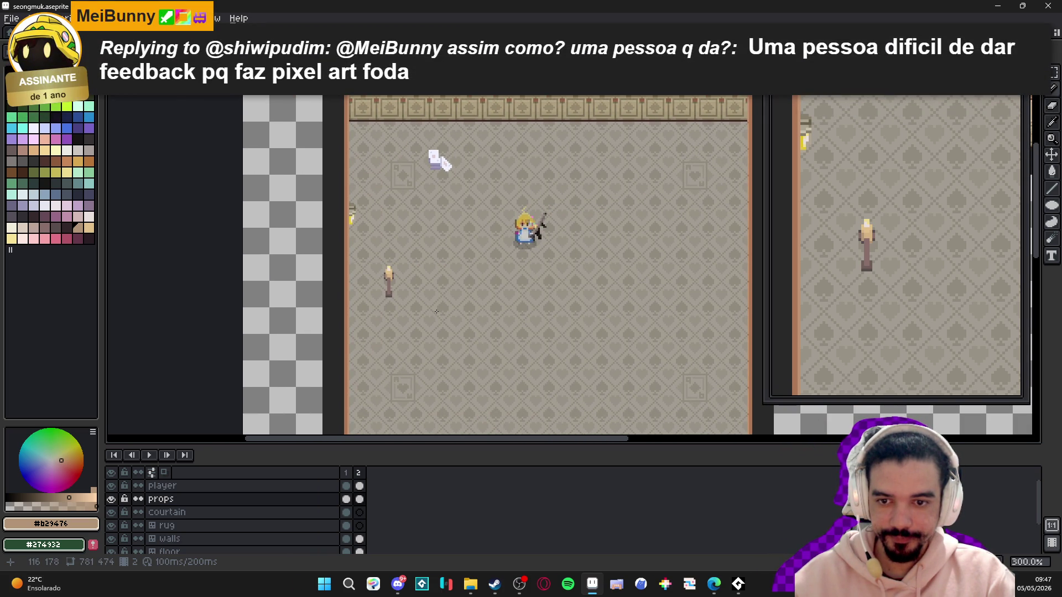
# - Add a dark brown pixel to the candle holder
pyautogui.moveTo(425, 299); pyautogui.dragTo(424, 273)
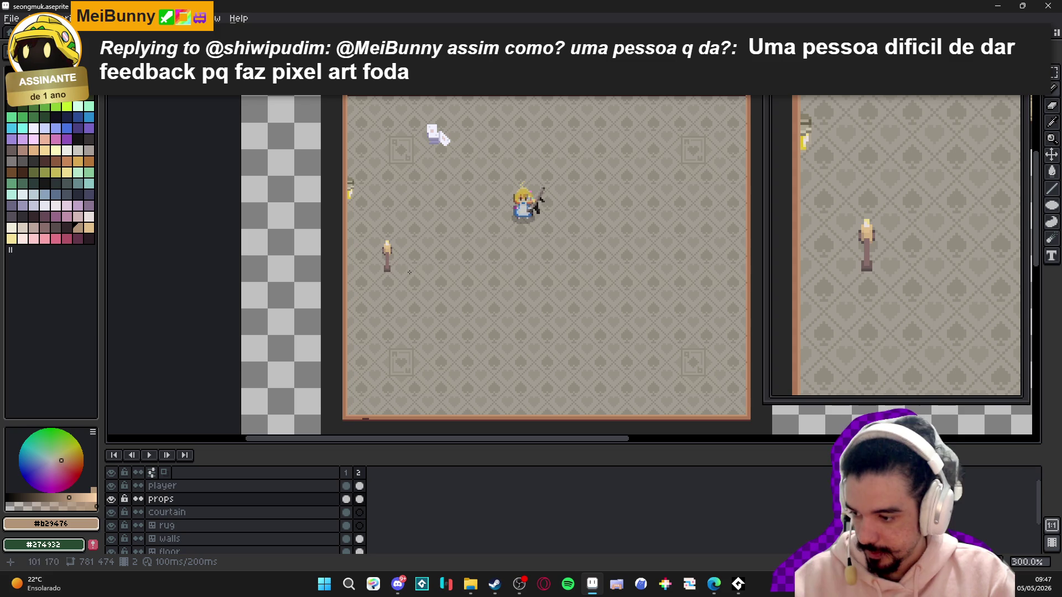
pyautogui.scroll(10, 387, 257)
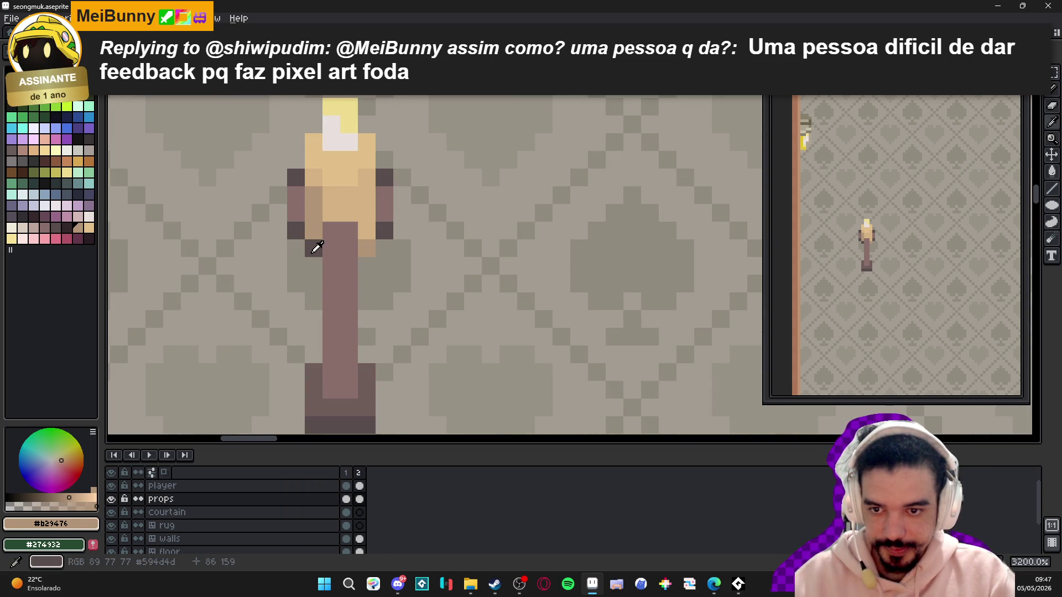
pyautogui.keyDown('alt'); pyautogui.click(313, 252); pyautogui.keyUp('alt')
pyautogui.click(349, 271)
# - Save seongmuk.aseprite after looking over the room
pyautogui.scroll(-5, 346, 278)
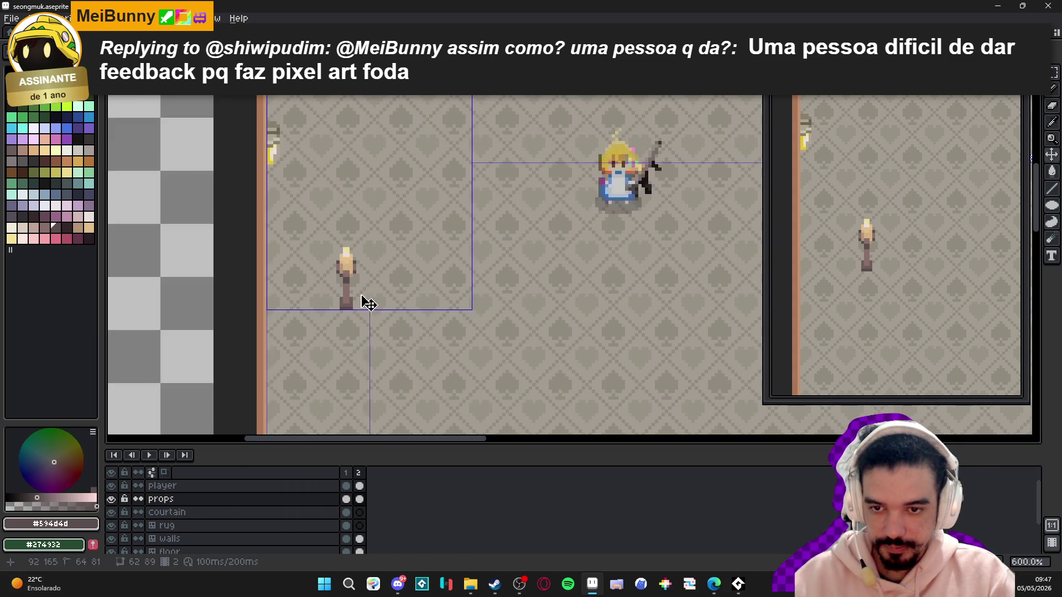
pyautogui.scroll(3, 342, 274)
pyautogui.scroll(-3, 349, 265)
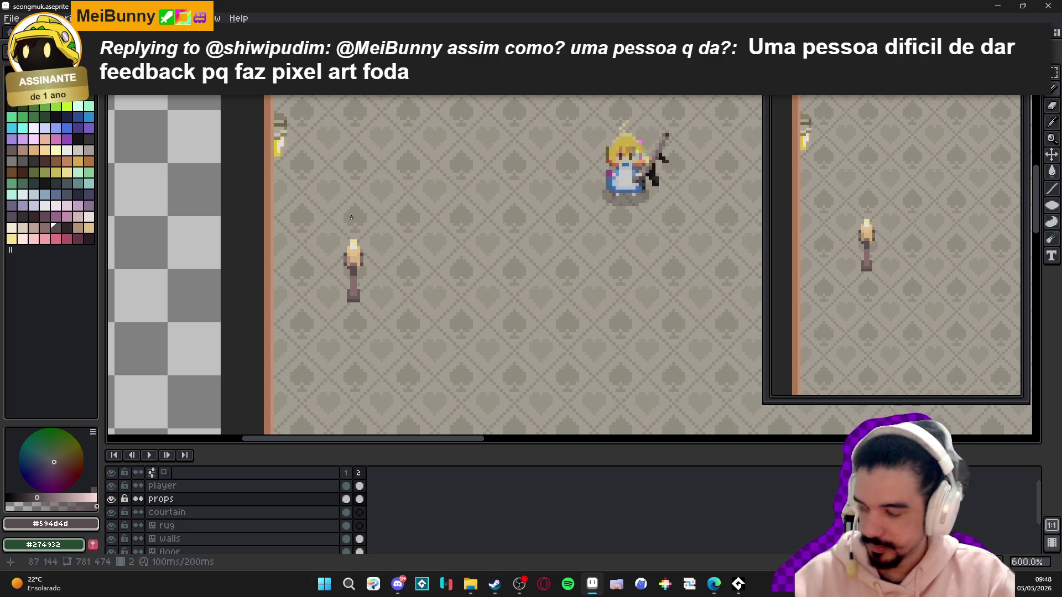
pyautogui.scroll(1, 378, 255)
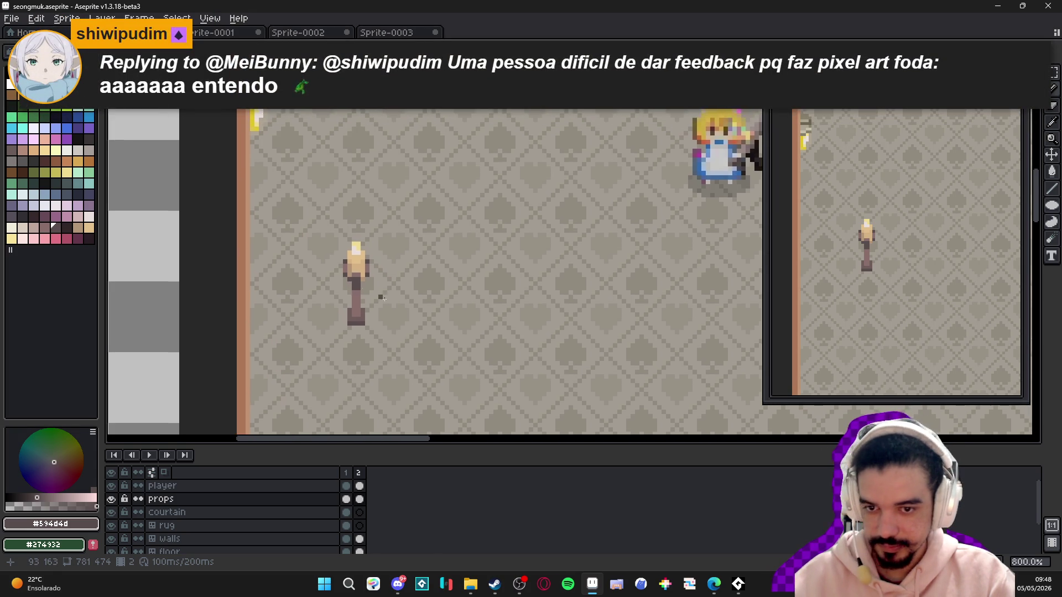
pyautogui.hotkey('ctrl', 's')
pyautogui.scroll(-3, 404, 327)
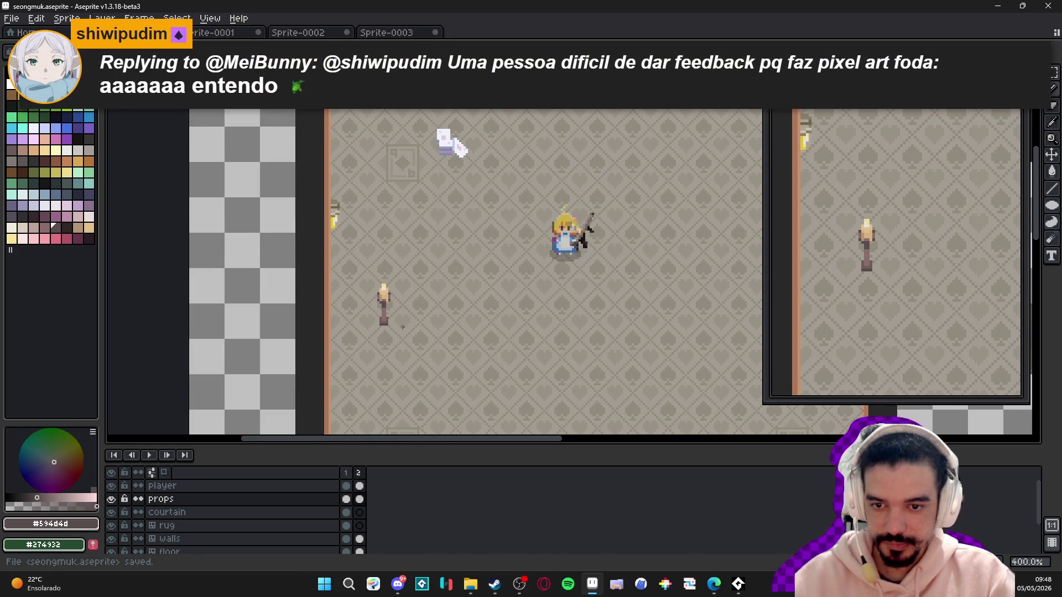
pyautogui.hscroll(2, 380, 312)
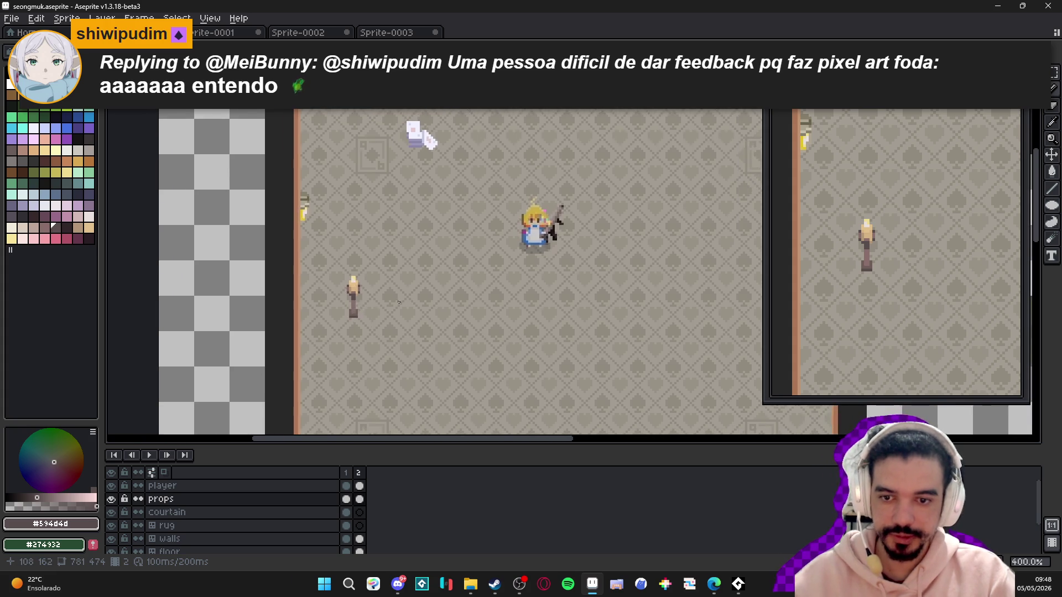
pyautogui.scroll(1, 399, 301)
# - Maximize Discord and scroll #feedback_artistico up to the DJ character sprite post
pyautogui.click(399, 584)
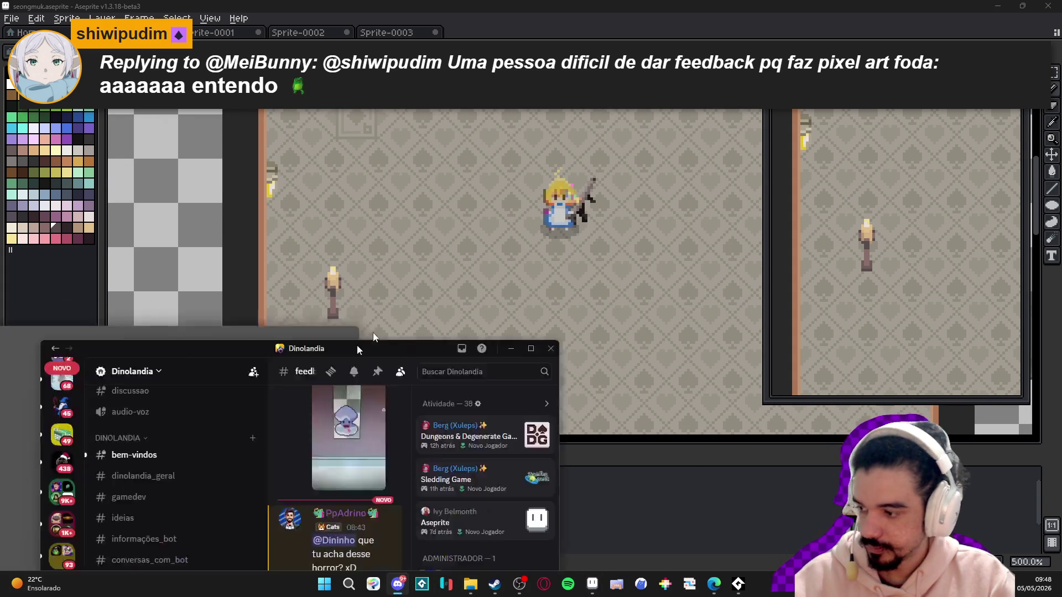
pyautogui.doubleClick(372, 332)
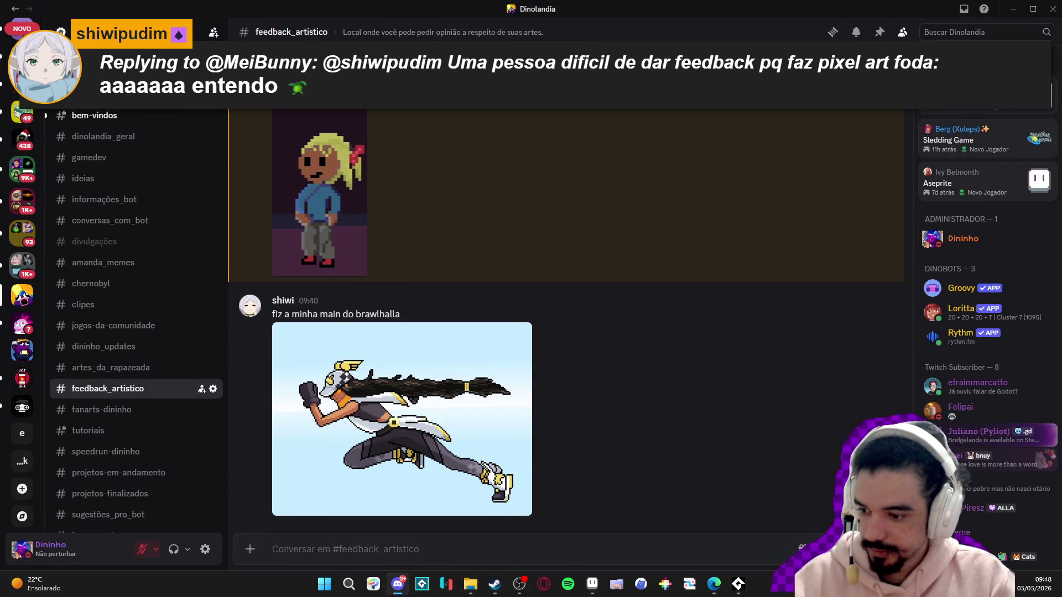
pyautogui.scroll(1, 401, 397)
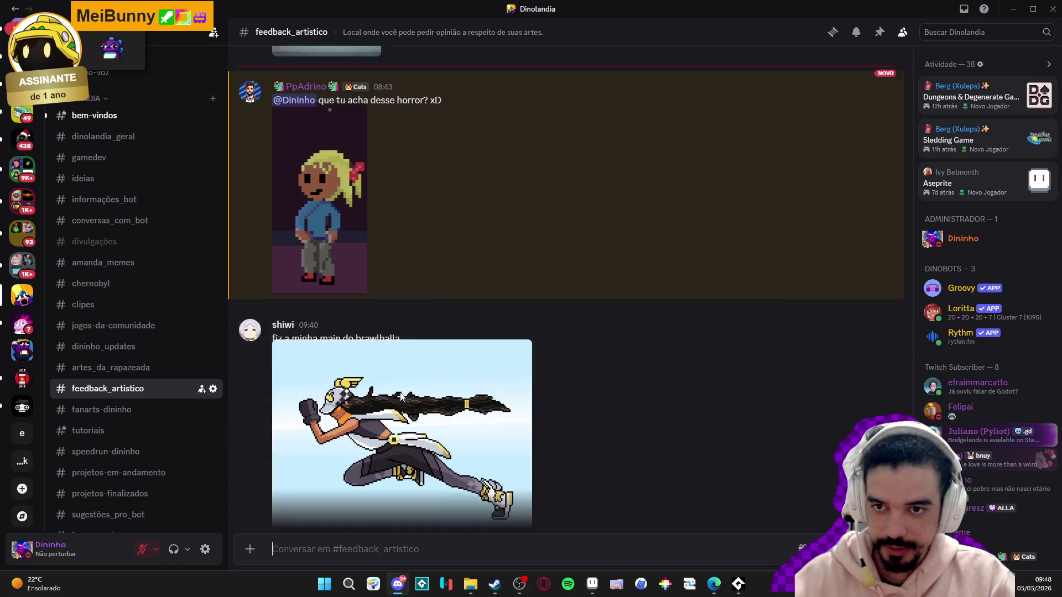
pyautogui.scroll(15, 401, 397)
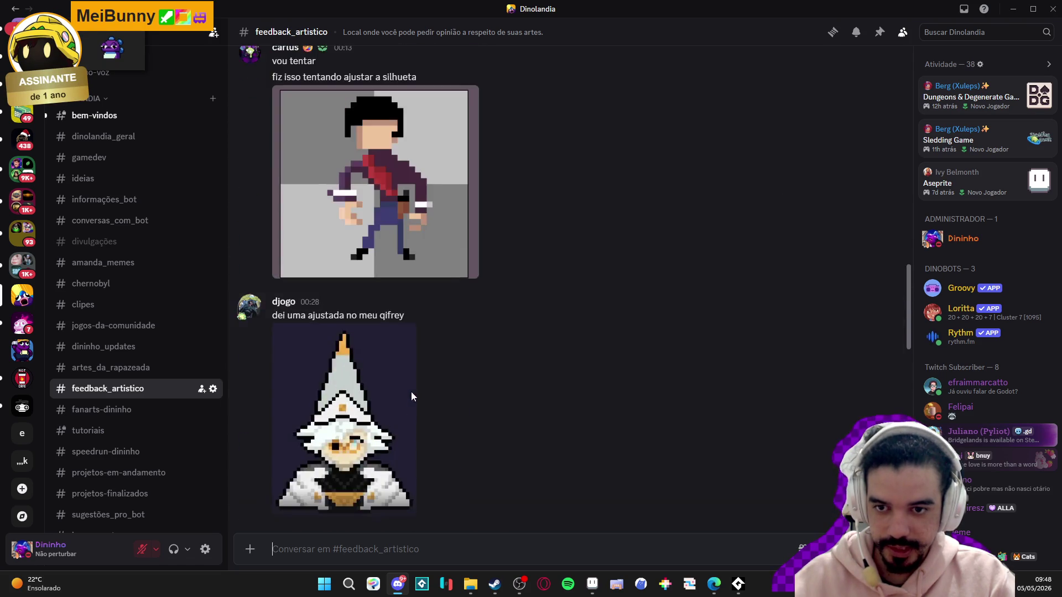
pyautogui.scroll(8, 410, 396)
pyautogui.scroll(10, 411, 393)
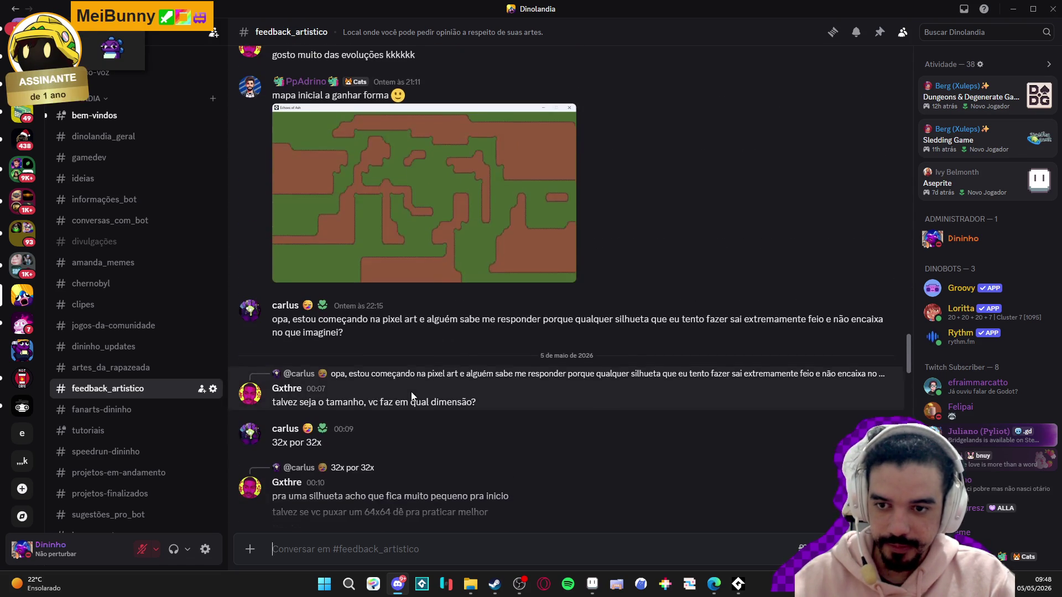
pyautogui.scroll(15, 412, 396)
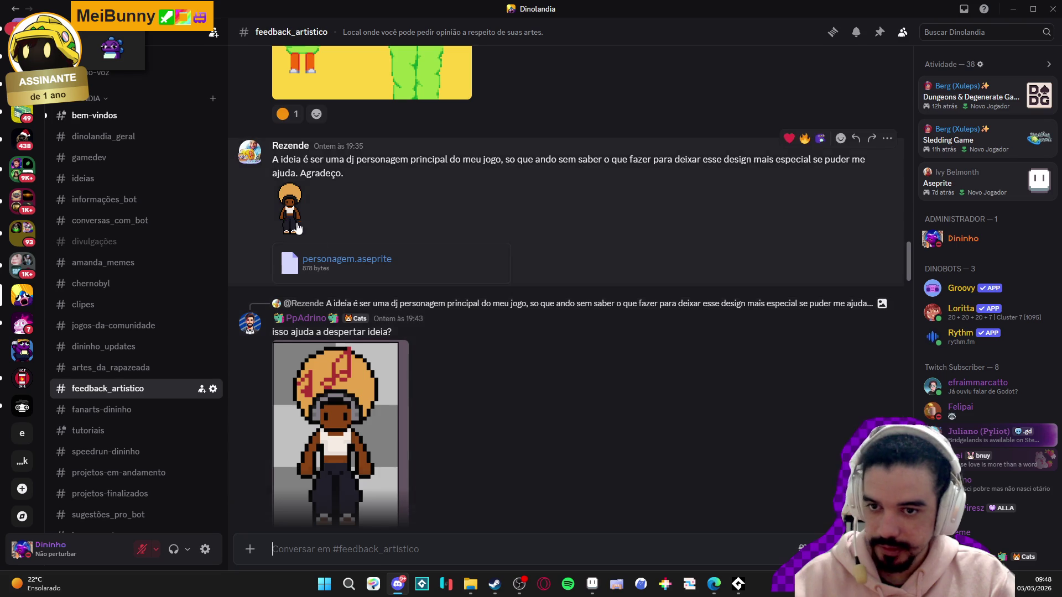
pyautogui.scroll(8, 438, 383)
pyautogui.scroll(-15, 589, 440)
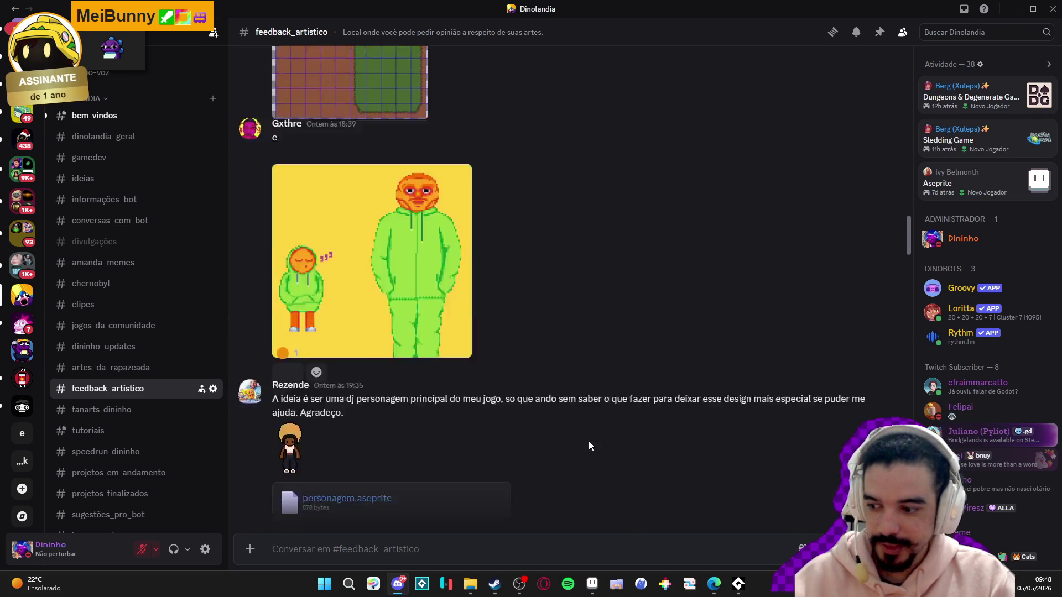
pyautogui.scroll(-1, 393, 388)
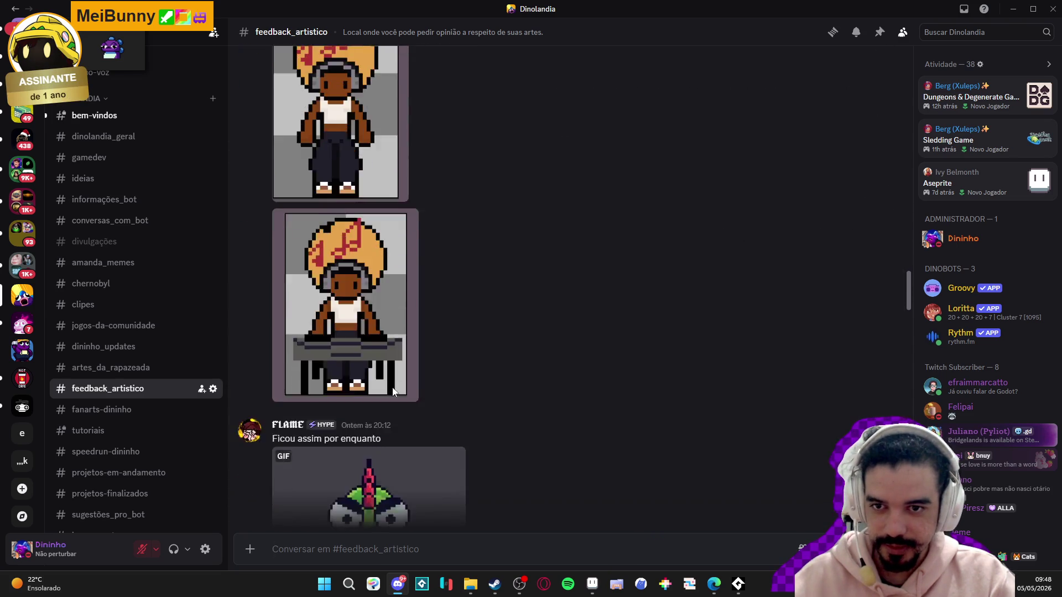
pyautogui.scroll(5, 393, 387)
pyautogui.scroll(-3, 393, 387)
pyautogui.scroll(2, 393, 387)
pyautogui.scroll(3, 392, 390)
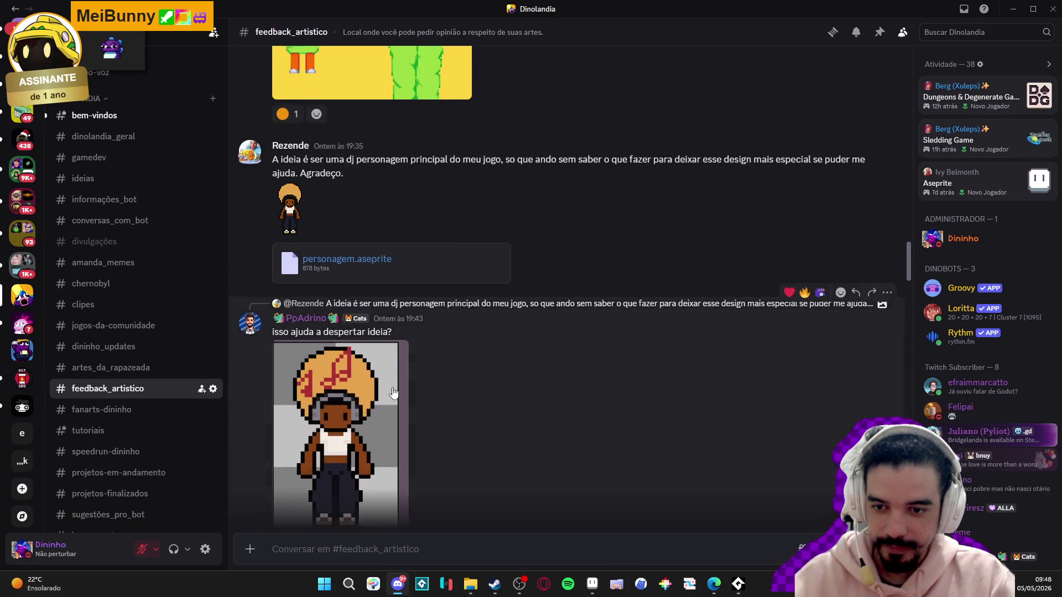
pyautogui.scroll(-10, 392, 389)
pyautogui.scroll(-5, 393, 389)
pyautogui.scroll(6, 395, 390)
pyautogui.scroll(15, 394, 387)
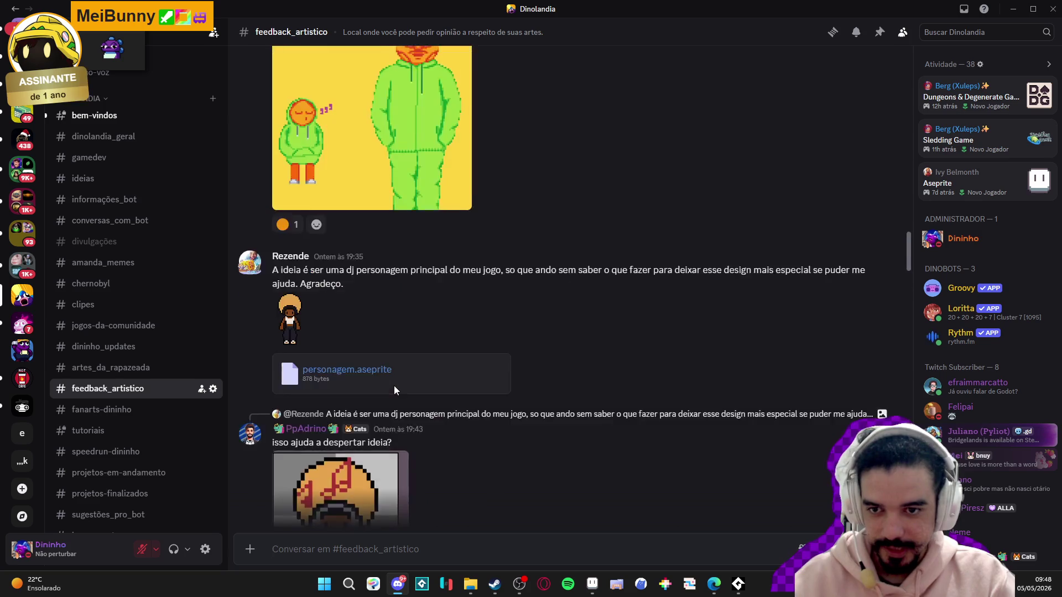
pyautogui.scroll(-10, 394, 387)
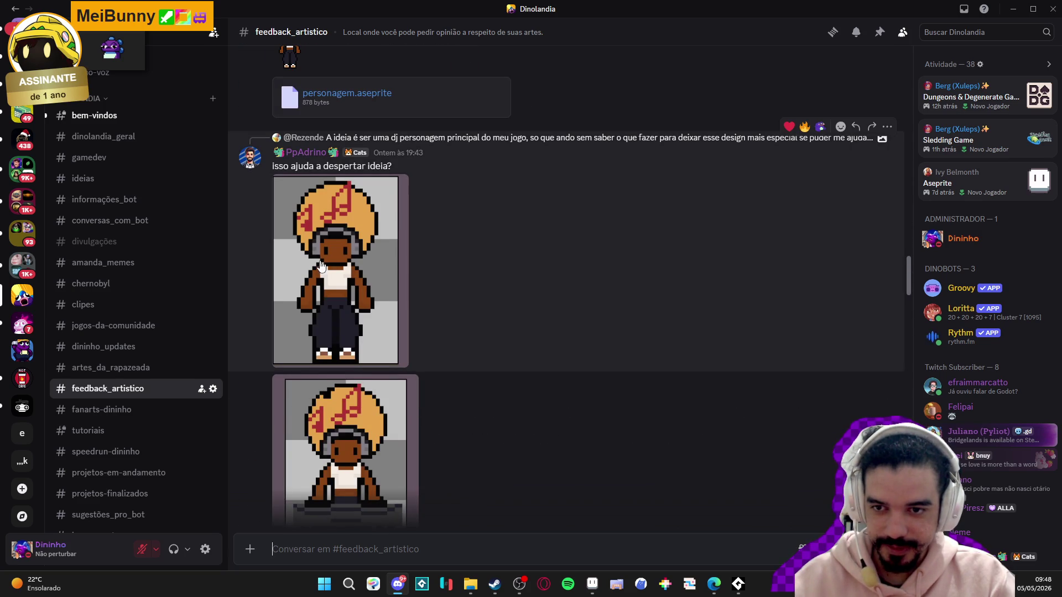
pyautogui.scroll(9, 321, 326)
pyautogui.scroll(-3, 285, 379)
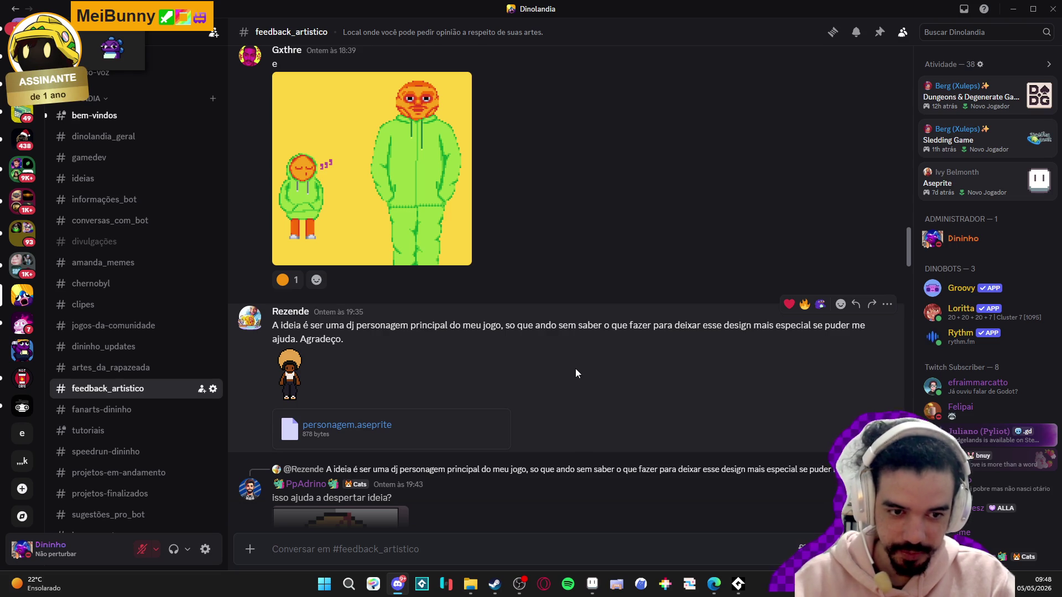
# - Save the enlarged DJ character sprite from Discord as personagem.png
pyautogui.click(289, 376)
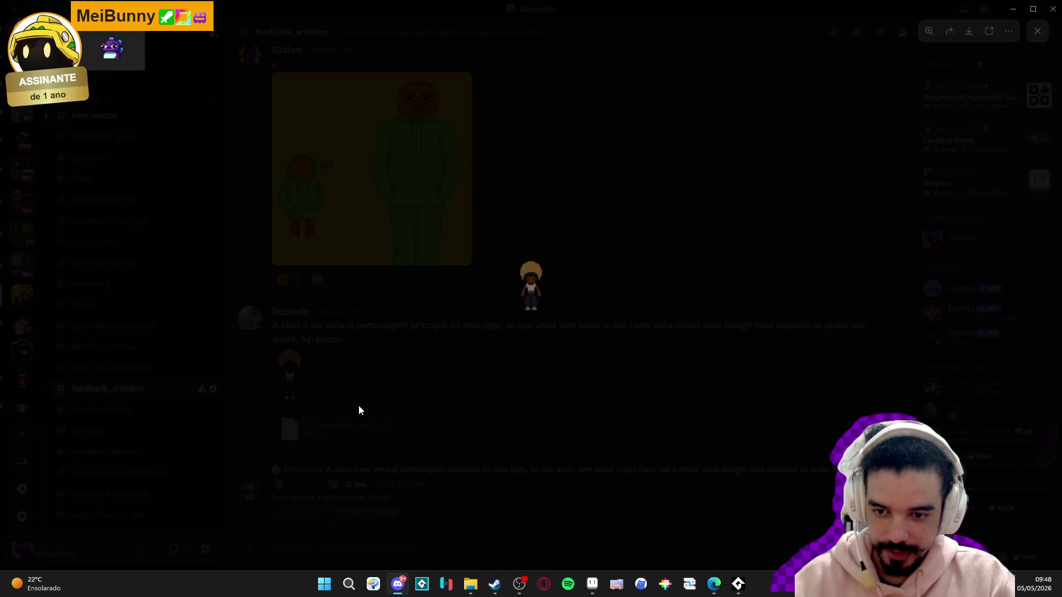
pyautogui.rightClick(536, 272)
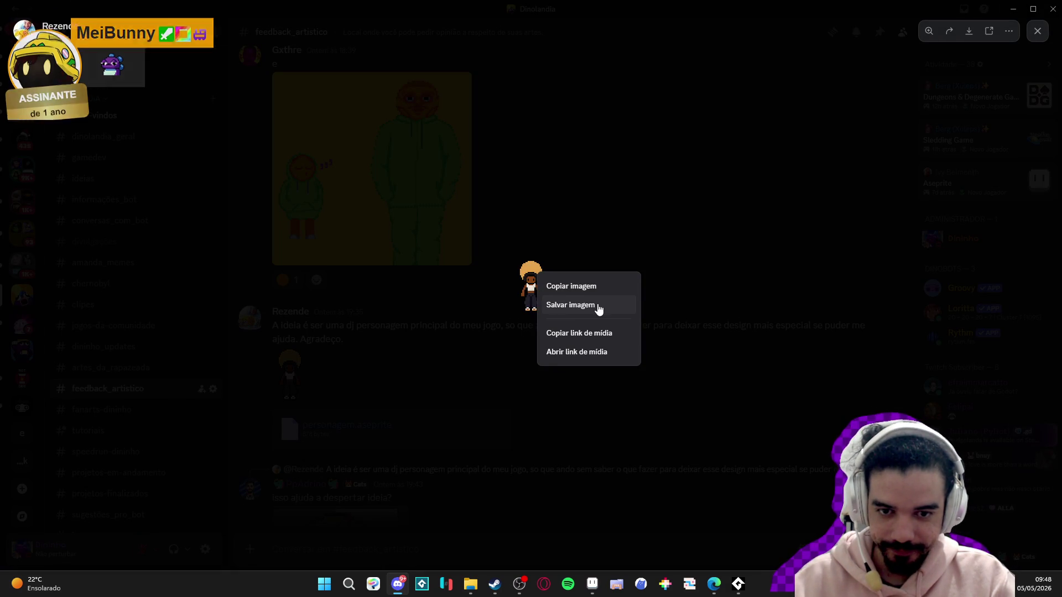
pyautogui.click(596, 307)
pyautogui.click(476, 377)
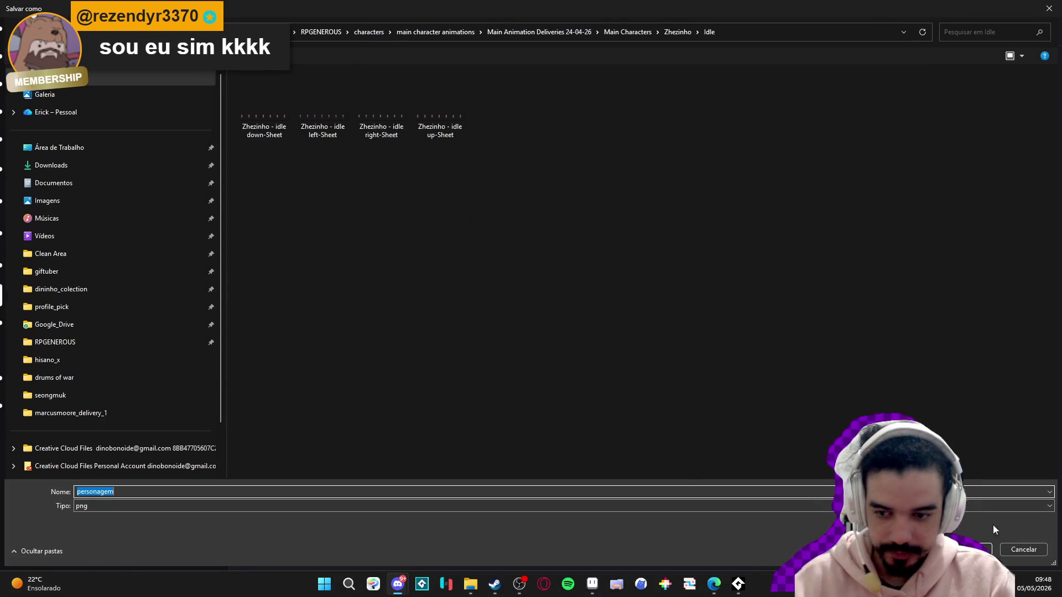
pyautogui.click(976, 549)
# - Close the image viewer and download the personagem.aseprite attachment
pyautogui.click(289, 378)
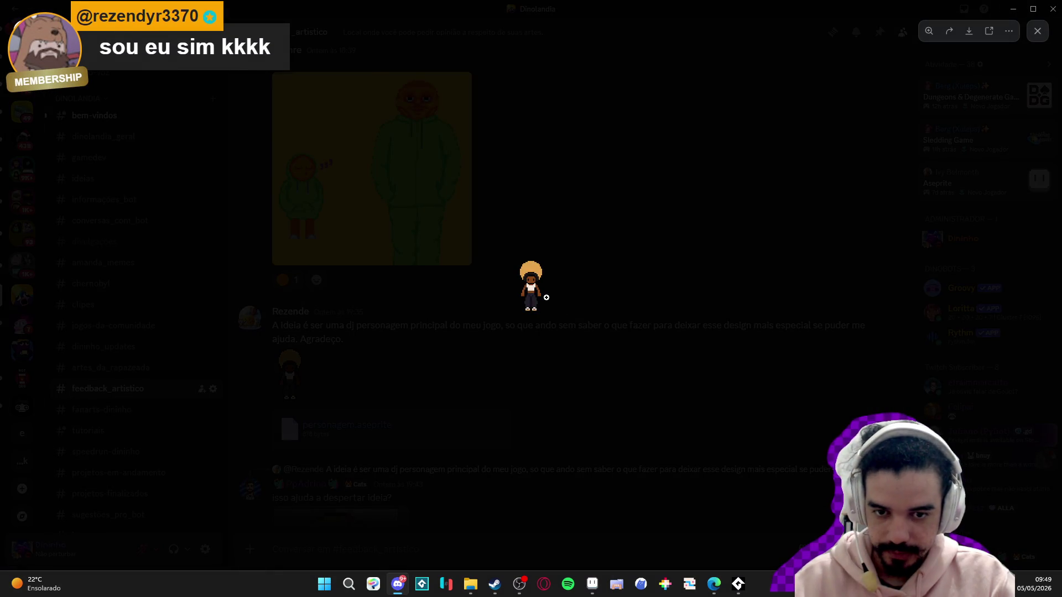
pyautogui.press('Escape')
pyautogui.click(382, 426)
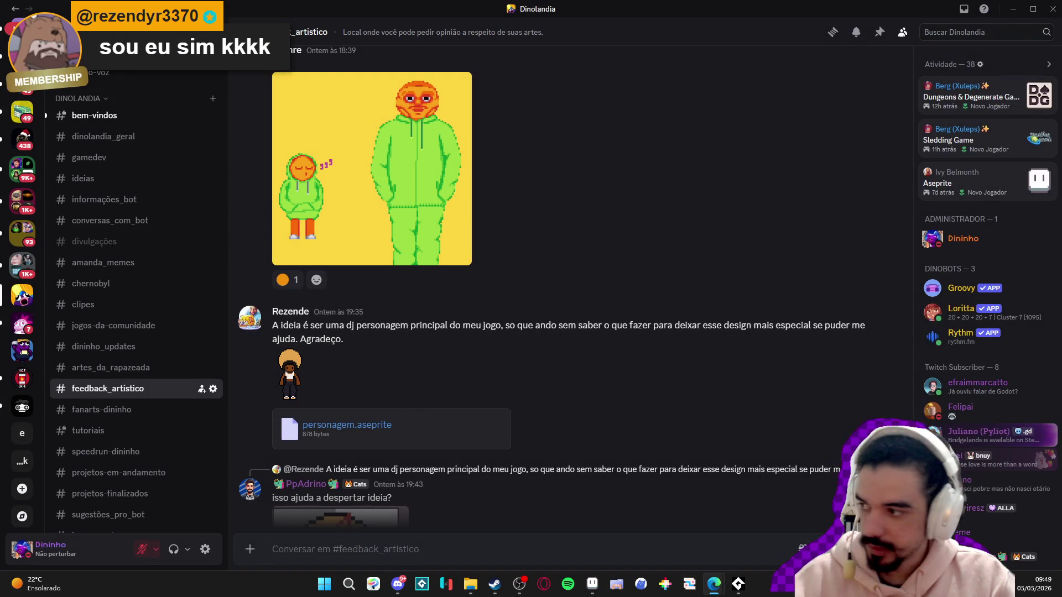
pyautogui.scroll(6, 526, 241)
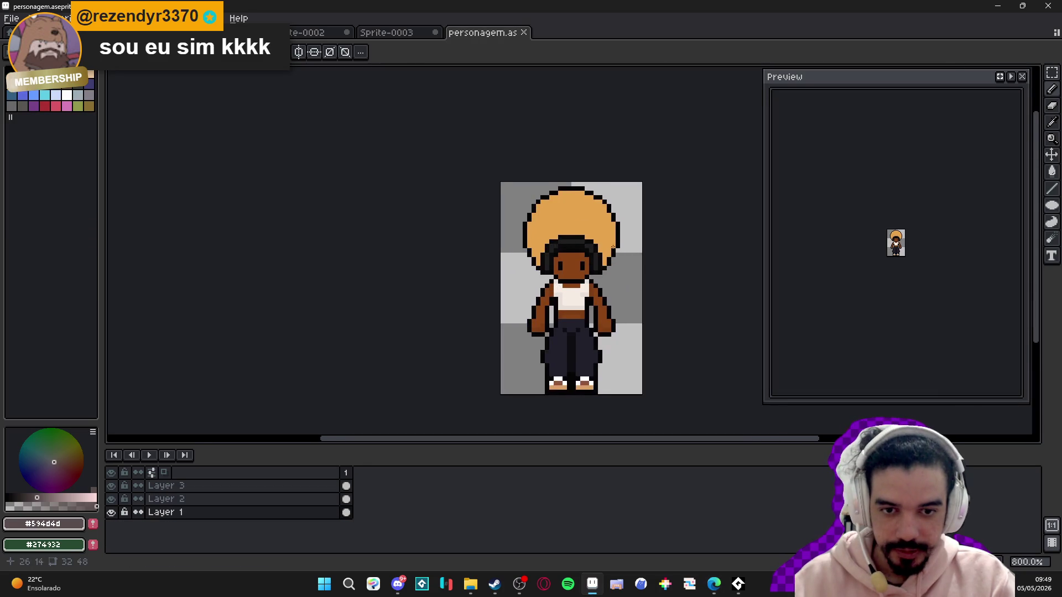
# - Zoom in on the DJ sprite and eyedropper the afro's orange #e4a44c as the drawing colour
pyautogui.scroll(2, 526, 241)
pyautogui.scroll(-3, 514, 223)
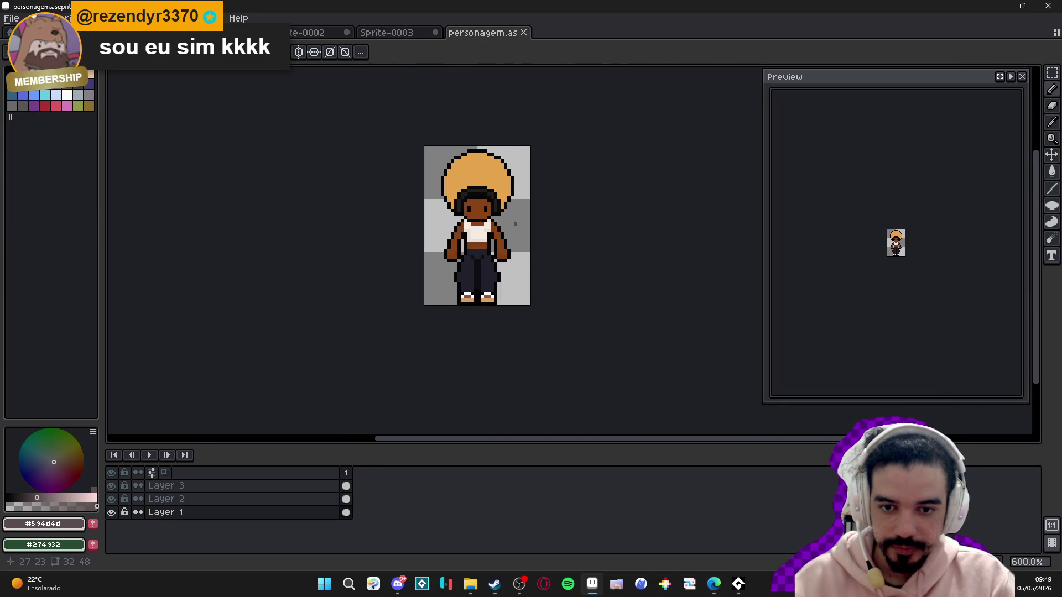
pyautogui.scroll(3, 896, 248)
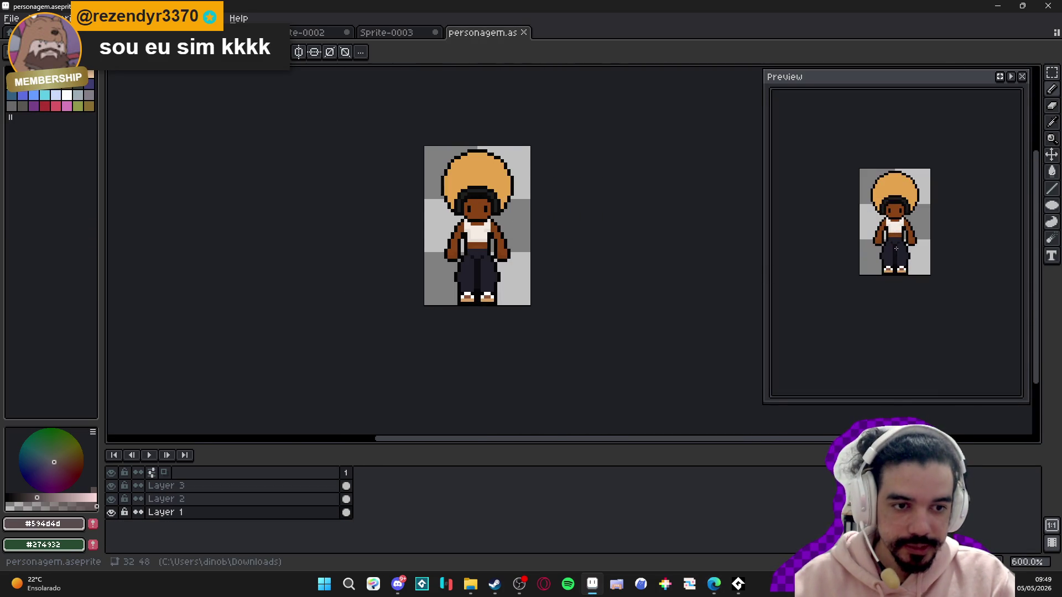
pyautogui.scroll(2, 512, 221)
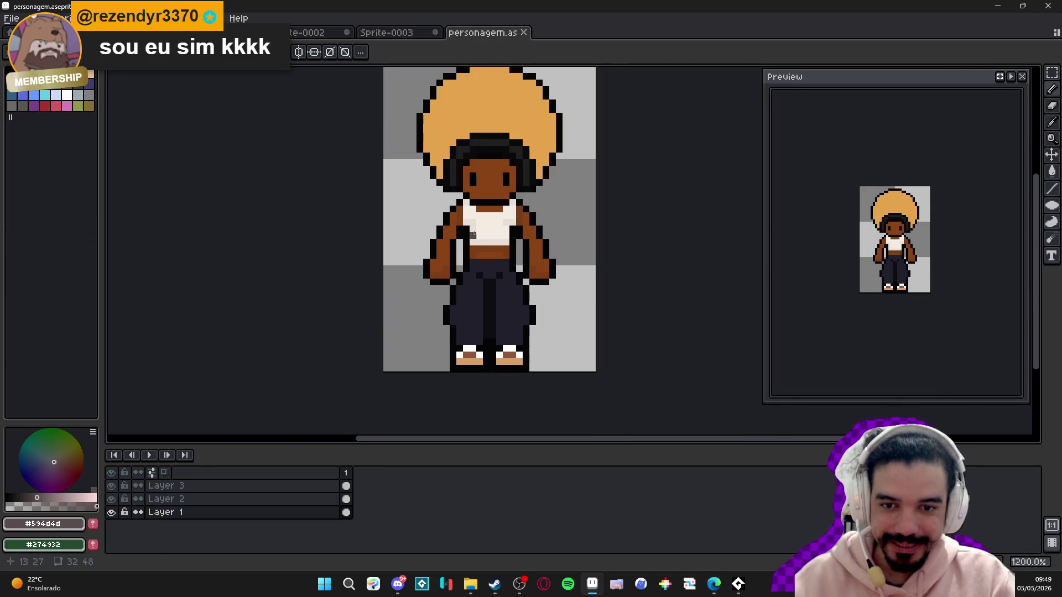
pyautogui.scroll(-2, 487, 239)
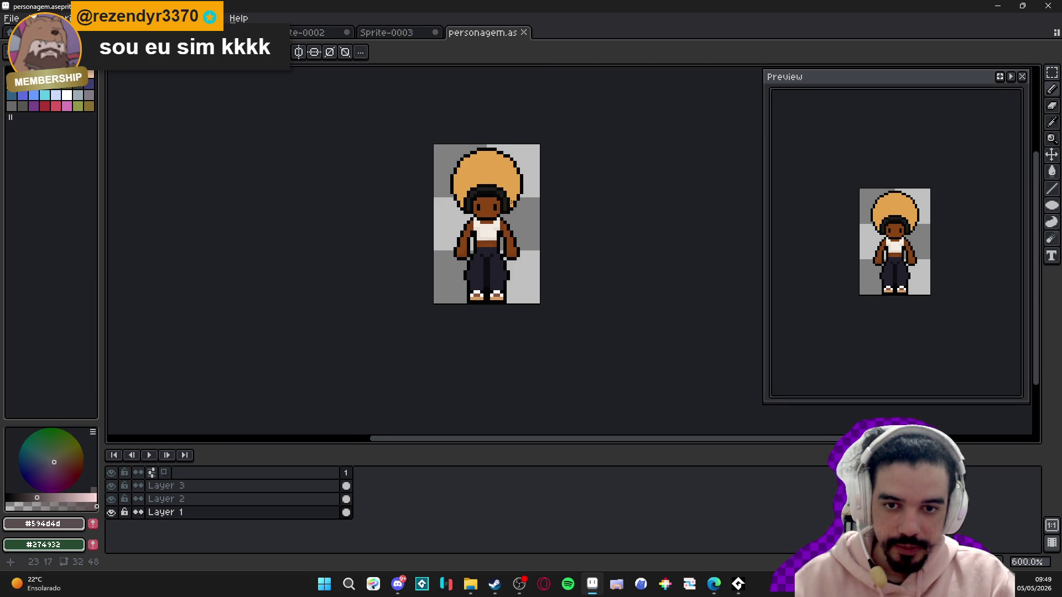
pyautogui.scroll(2, 506, 199)
pyautogui.scroll(-2, 501, 191)
pyautogui.scroll(2, 495, 183)
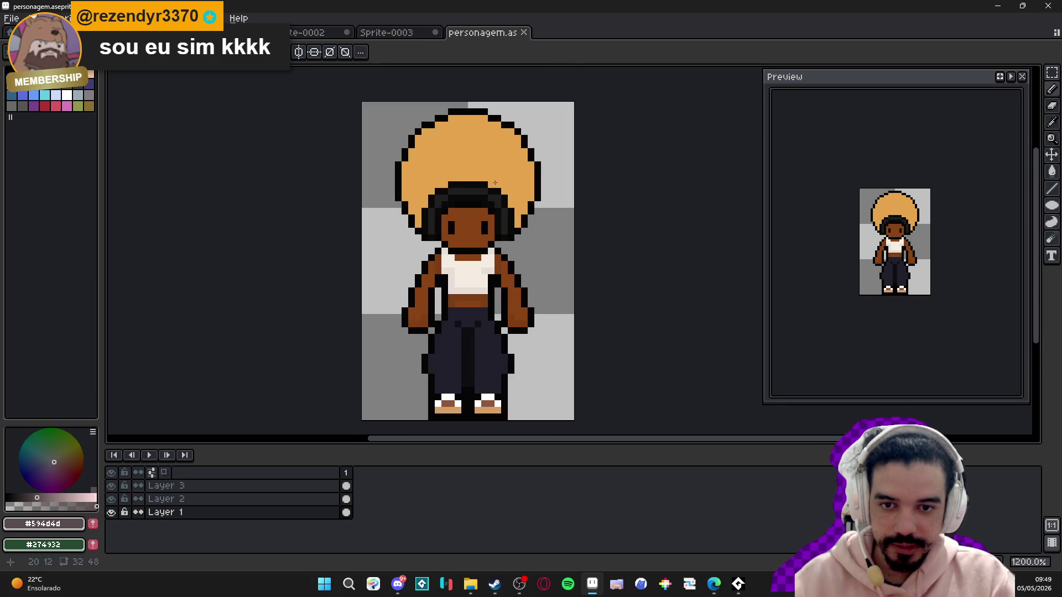
pyautogui.scroll(1, 453, 174)
pyautogui.scroll(-1, 420, 166)
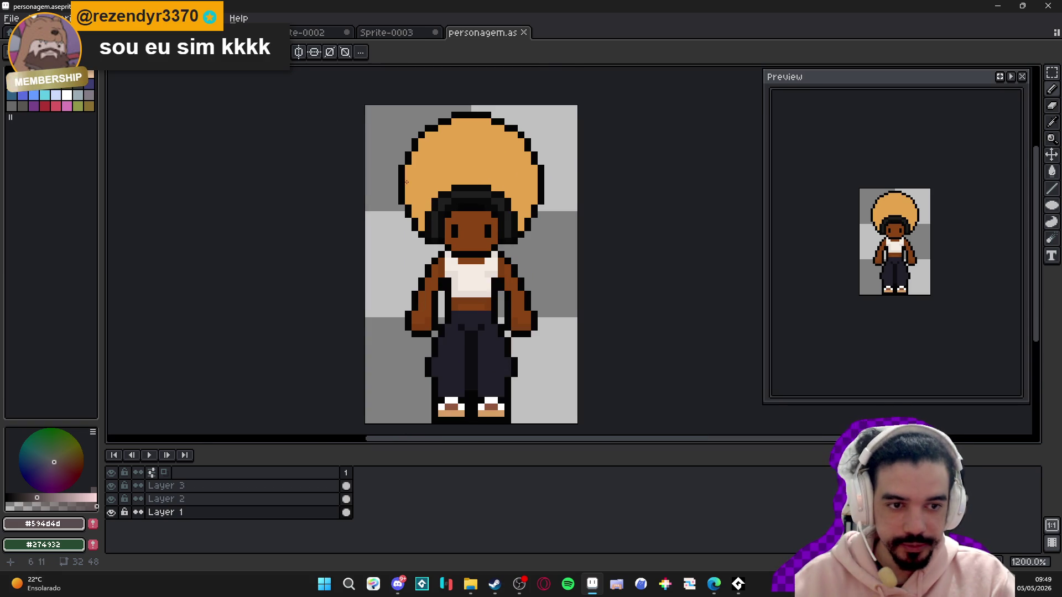
pyautogui.scroll(4, 396, 192)
pyautogui.keyDown('alt'); pyautogui.click(433, 178); pyautogui.keyUp('alt')
# - Recolour two hair outline pixels orange and add black pixels to the afro's left edge
pyautogui.scroll(-4, 421, 211)
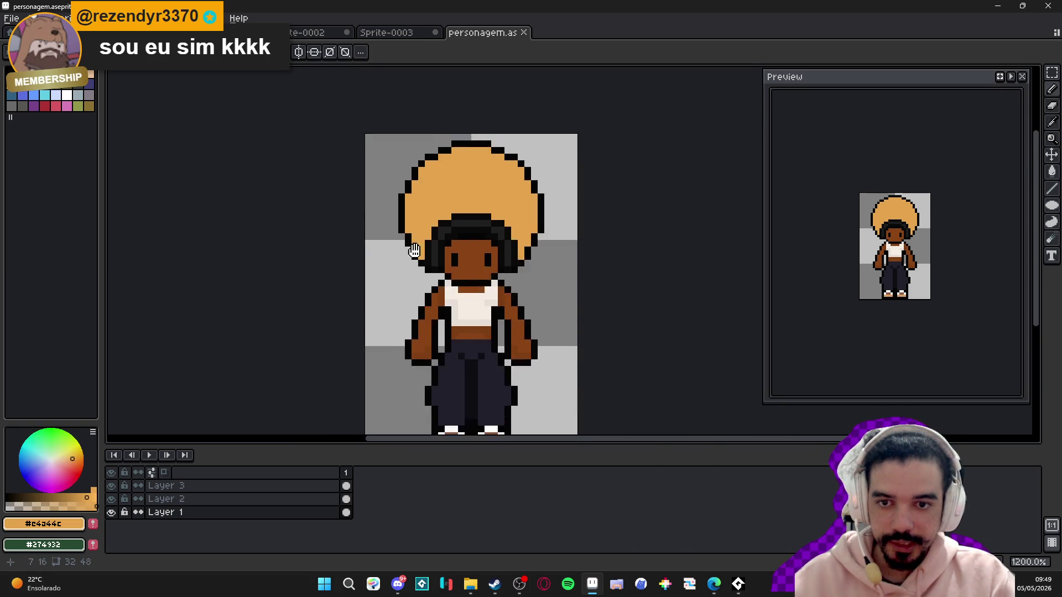
pyautogui.scroll(4, 397, 243)
pyautogui.keyDown('ctrl'); pyautogui.click(397, 243); pyautogui.keyUp('ctrl')
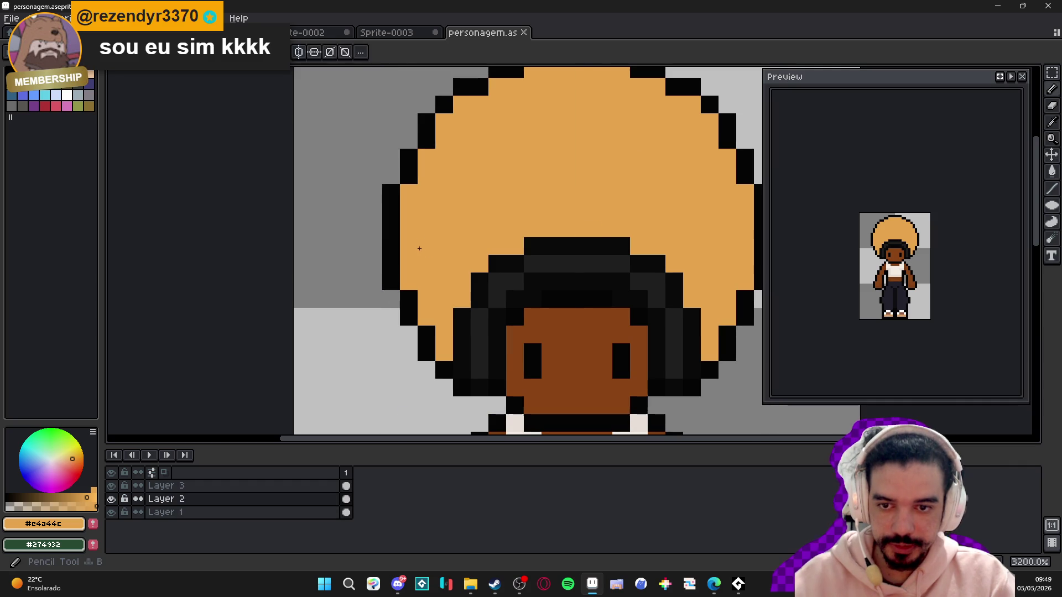
pyautogui.click(390, 246)
pyautogui.keyDown('alt'); pyautogui.click(390, 220); pyautogui.keyUp('alt')
pyautogui.click(374, 264)
pyautogui.scroll(-1, 354, 265)
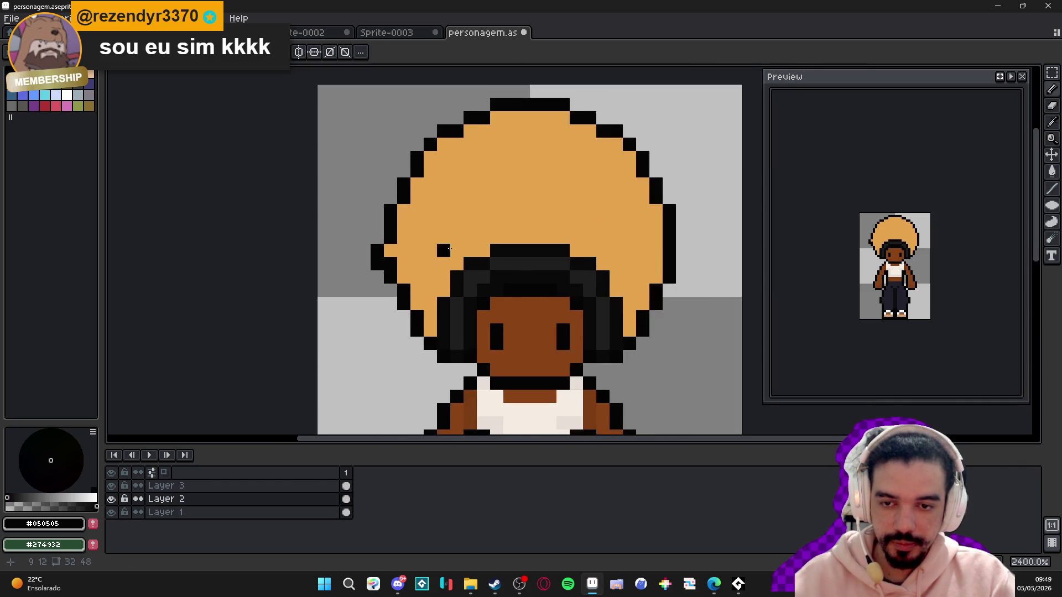
pyautogui.scroll(1, 332, 277)
pyautogui.click(328, 279)
# - Roughen the afro's top outline with alternating black and orange pixels
pyautogui.scroll(-3, 332, 279)
pyautogui.scroll(2, 412, 280)
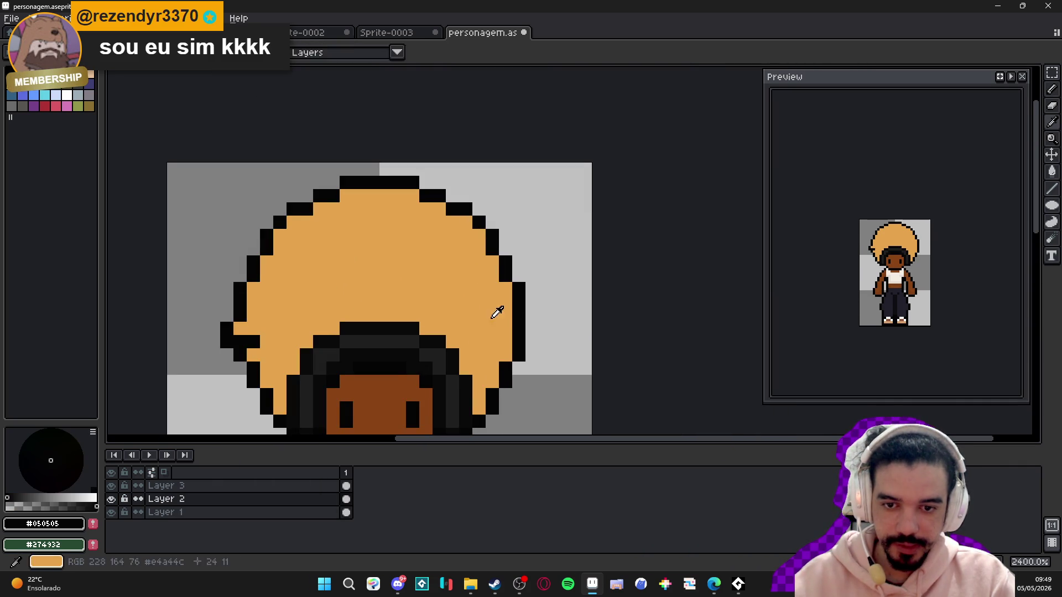
pyautogui.scroll(1, 523, 277)
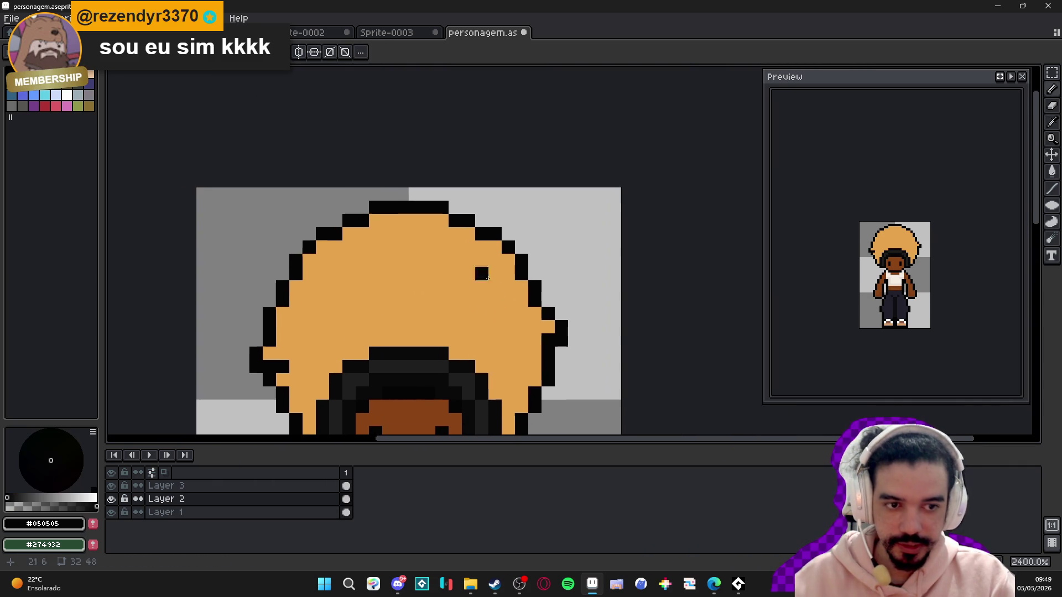
pyautogui.keyDown('alt'); pyautogui.click(508, 252); pyautogui.keyUp('alt')
pyautogui.click(507, 240)
pyautogui.keyDown('alt'); pyautogui.click(524, 257); pyautogui.keyUp('alt')
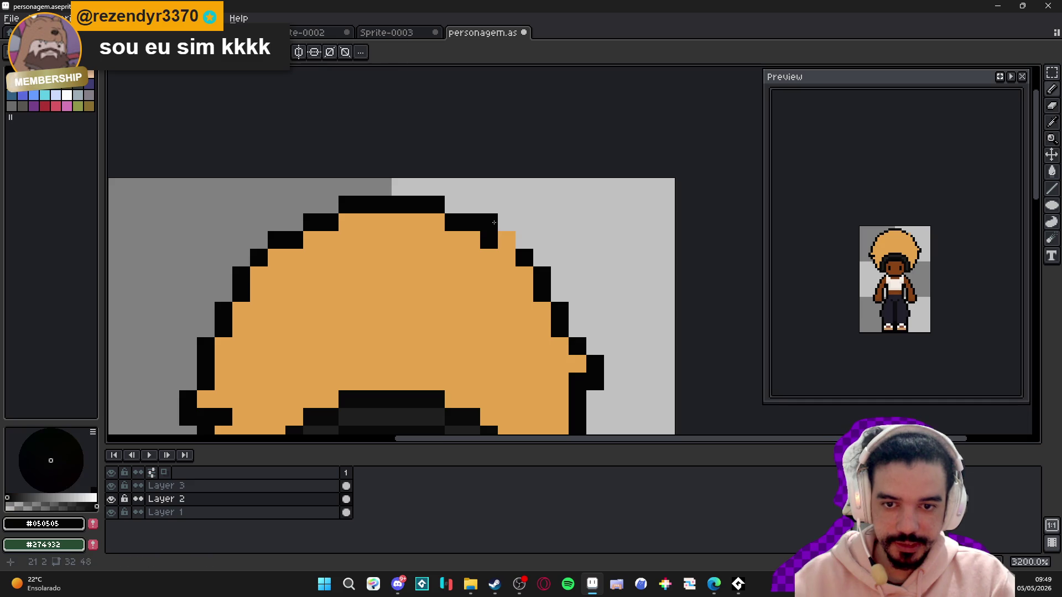
pyautogui.moveTo(498, 222); pyautogui.dragTo(531, 235)
pyautogui.rightClick(517, 229)
pyautogui.keyDown('alt'); pyautogui.click(429, 232); pyautogui.keyUp('alt')
pyautogui.click(409, 214)
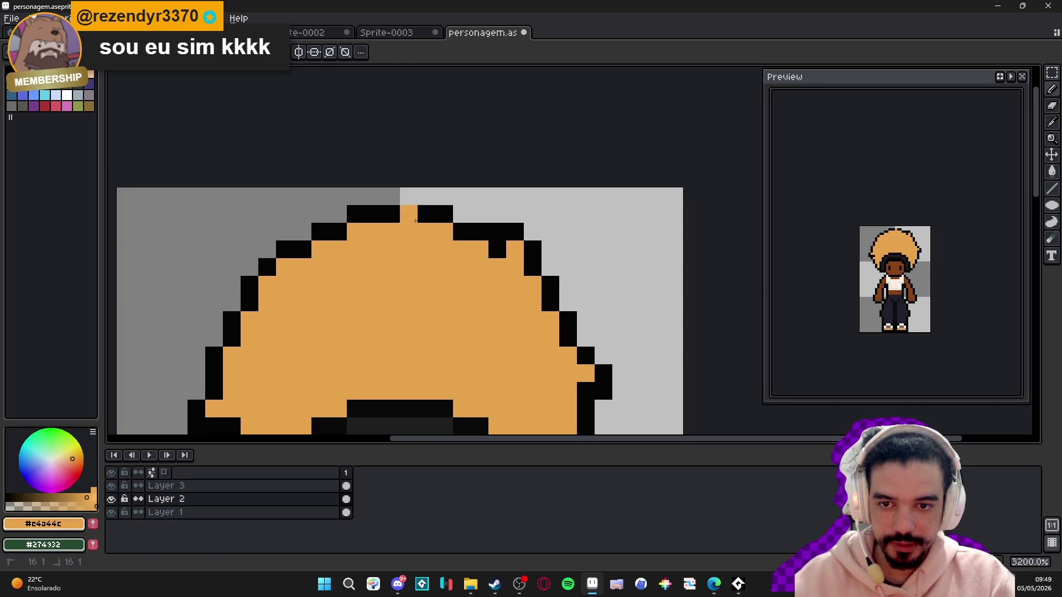
pyautogui.keyDown('alt'); pyautogui.click(435, 214); pyautogui.keyUp('alt')
pyautogui.click(426, 196)
pyautogui.click(409, 197)
# - Add black and orange pixels along the afro's left edge for a rougher outline
pyautogui.moveTo(429, 199); pyautogui.dragTo(469, 210)
pyautogui.rightClick(343, 260)
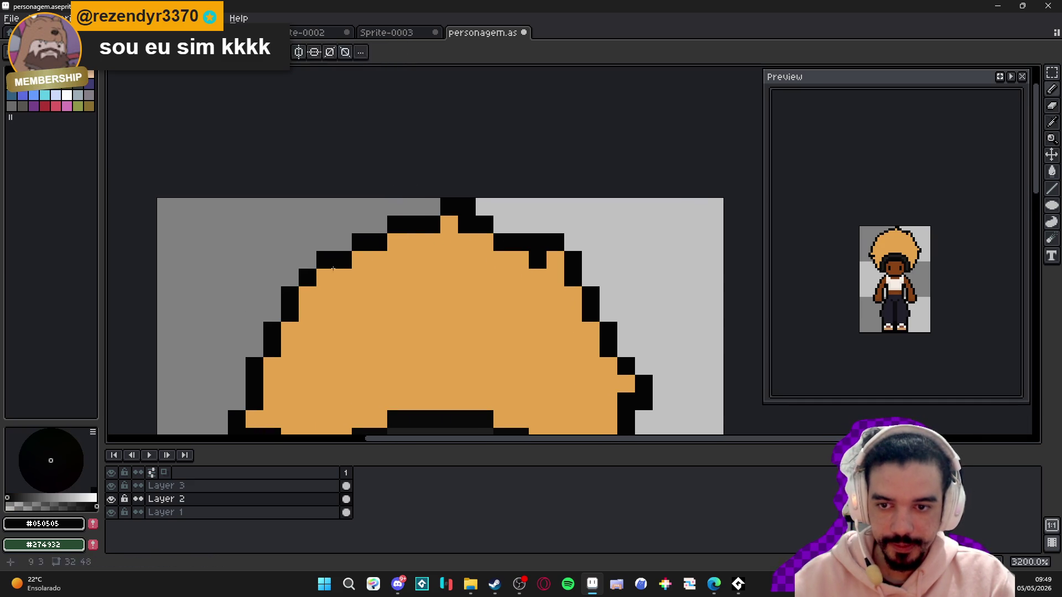
pyautogui.click(343, 242)
pyautogui.click(361, 260)
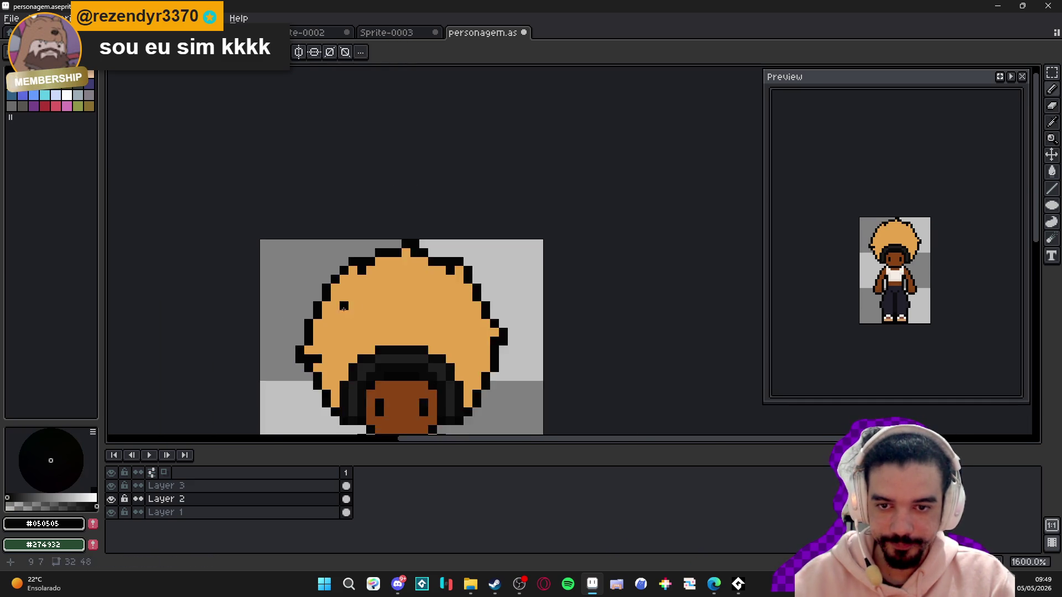
pyautogui.scroll(-3, 343, 266)
pyautogui.scroll(2, 314, 271)
pyautogui.click(305, 276)
pyautogui.keyDown('alt'); pyautogui.click(343, 277); pyautogui.keyUp('alt')
pyautogui.click(305, 289)
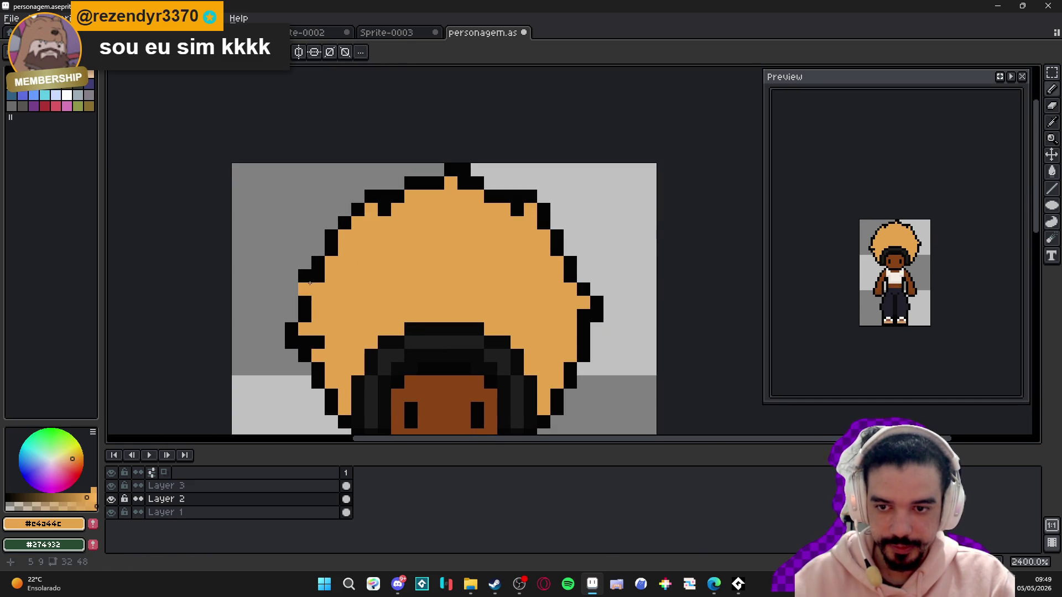
pyautogui.keyDown('alt'); pyautogui.click(304, 303); pyautogui.keyUp('alt')
pyautogui.click(291, 289)
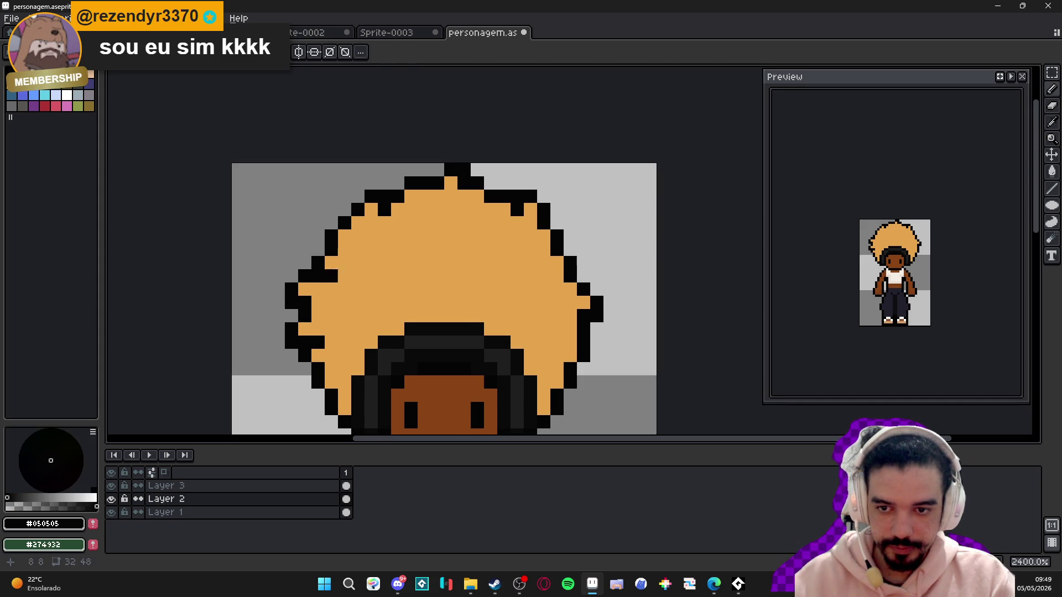
# - Blacken a pixel on the afro's right edge and make the orange palette swatch active
pyautogui.scroll(-3, 314, 250)
pyautogui.scroll(3, 420, 287)
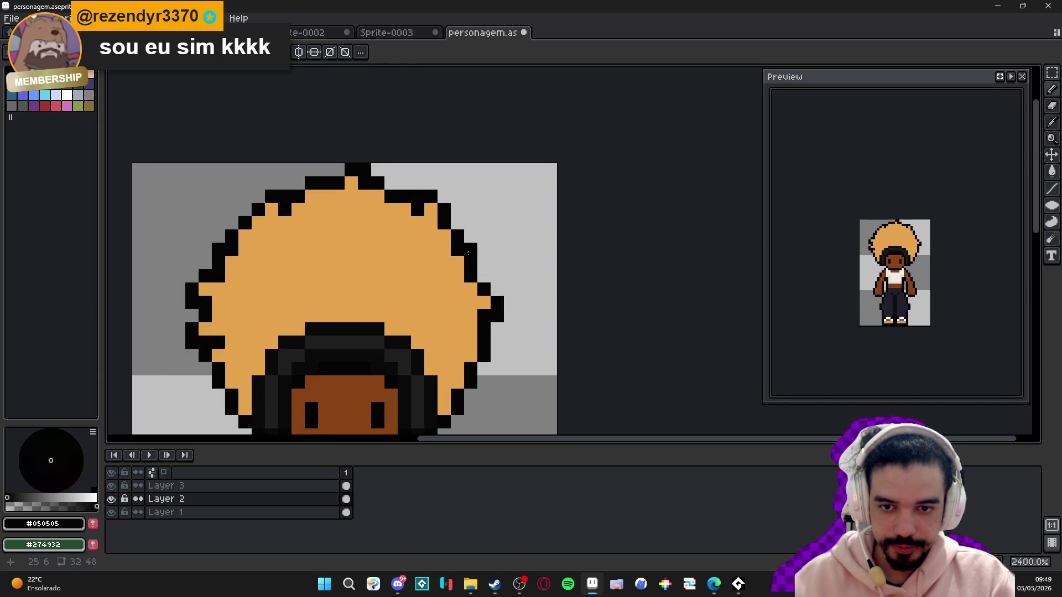
pyautogui.scroll(-1, 443, 299)
pyautogui.click(457, 307)
pyautogui.scroll(2, 454, 309)
pyautogui.moveTo(282, 224); pyautogui.dragTo(386, 304)
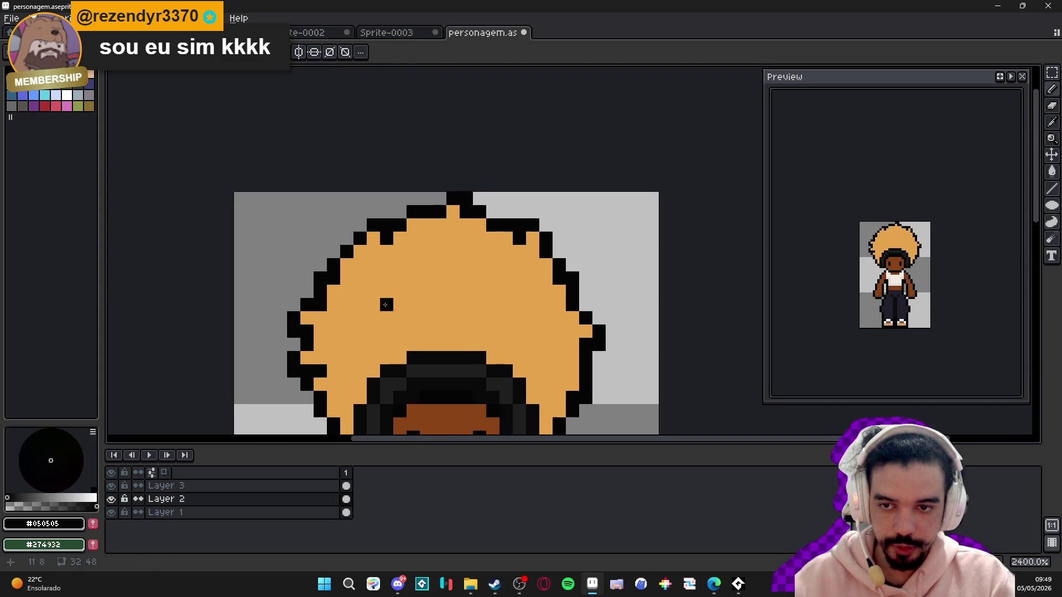
pyautogui.scroll(-2, 334, 251)
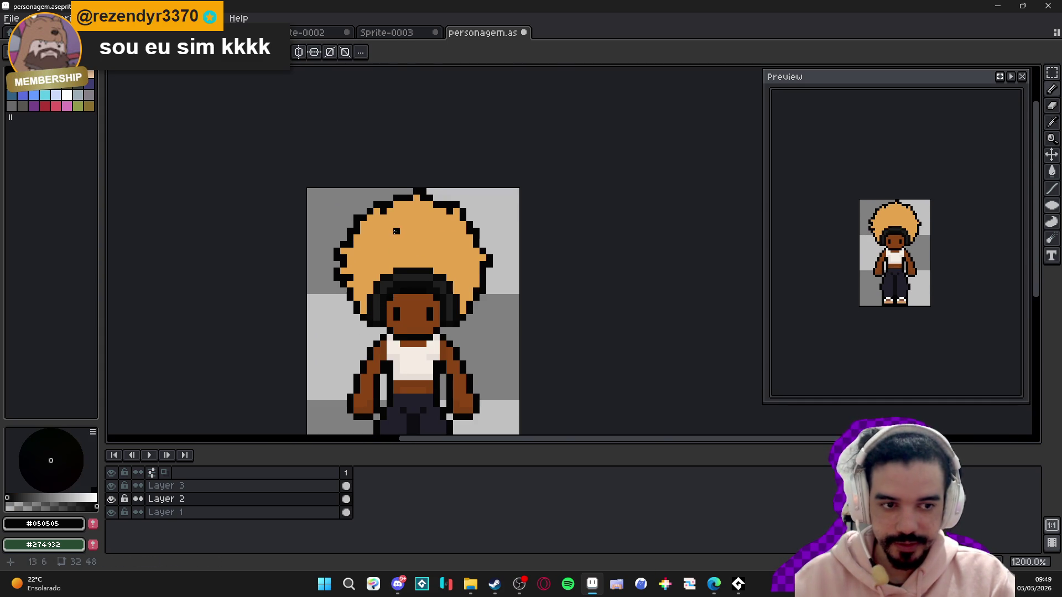
pyautogui.scroll(3, 362, 276)
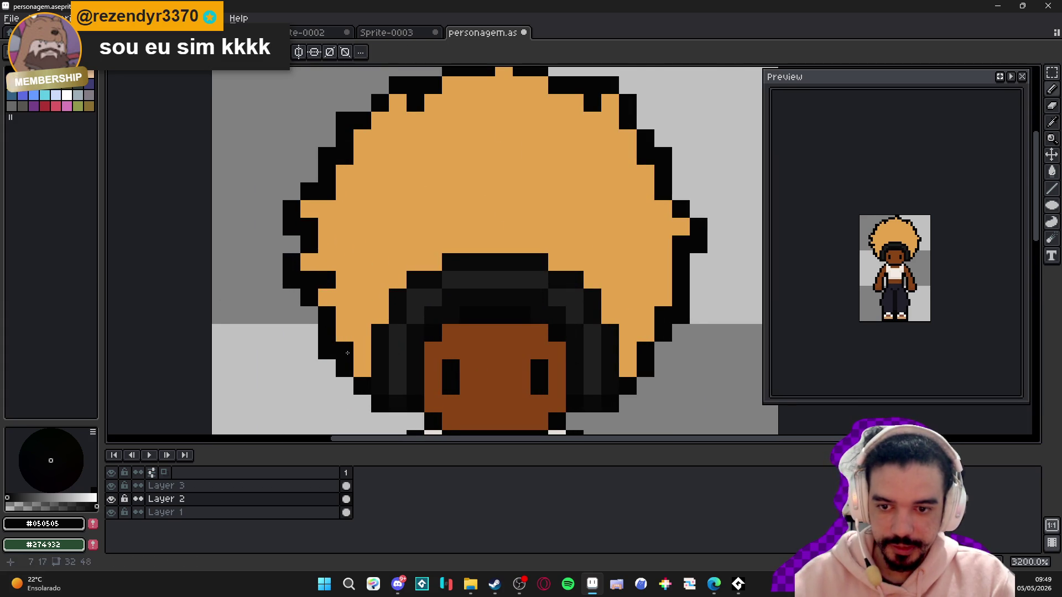
pyautogui.scroll(-2, 420, 332)
pyautogui.scroll(1, 496, 317)
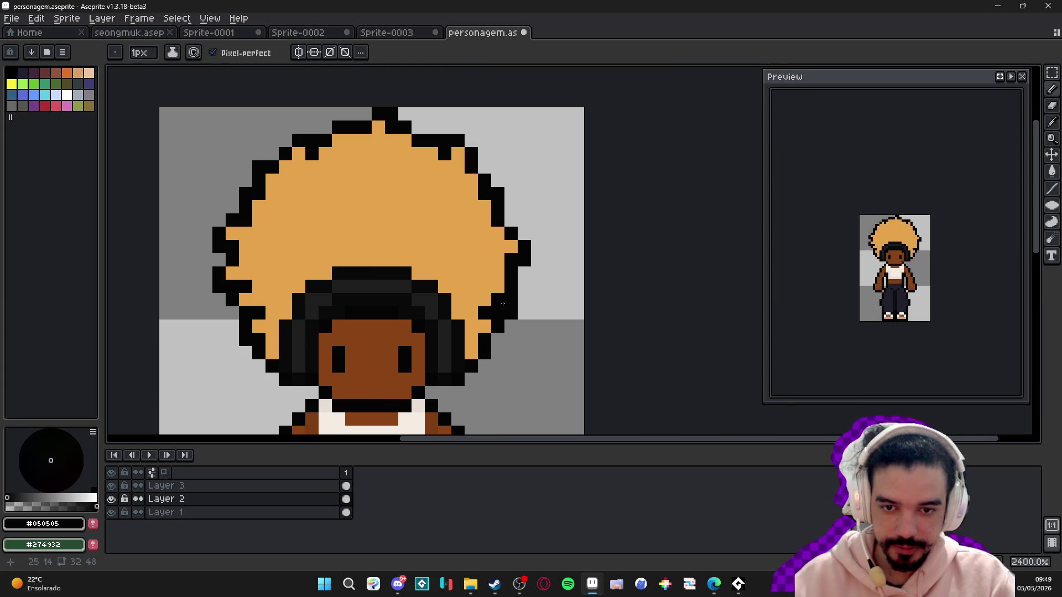
pyautogui.scroll(-2, 417, 301)
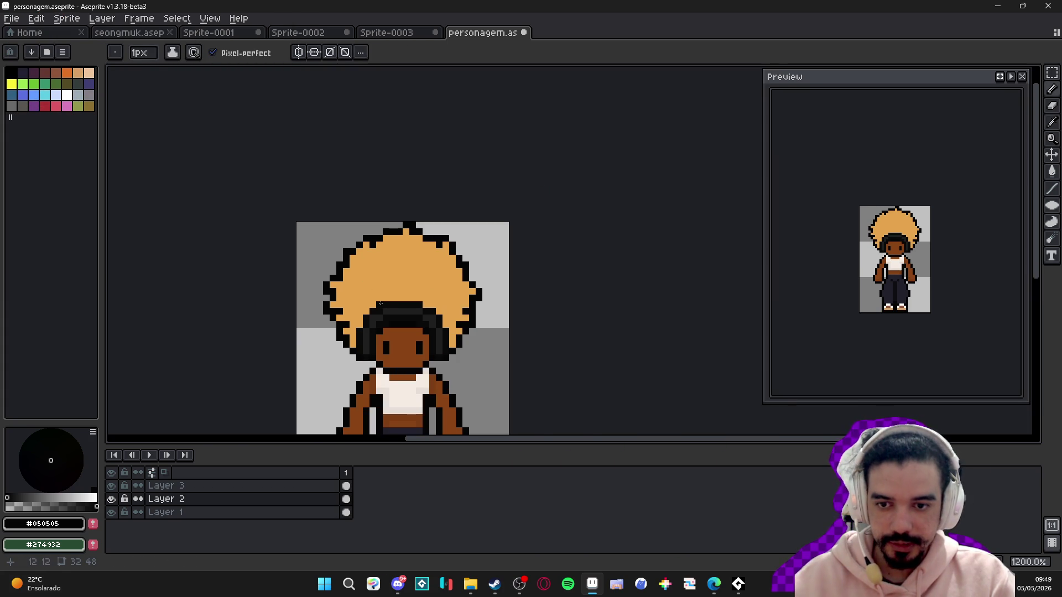
pyautogui.keyDown('alt'); pyautogui.click(354, 265); pyautogui.keyUp('alt')
pyautogui.click(67, 73)
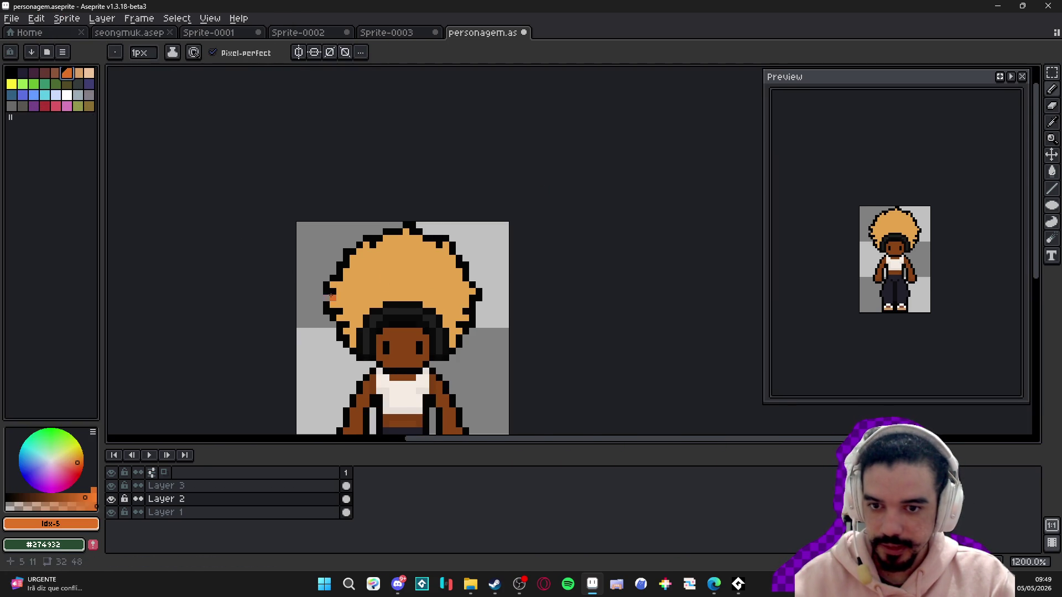
# - Select the brown palette swatch and dot brown shading into the afro's lower left
pyautogui.scroll(2, 356, 276)
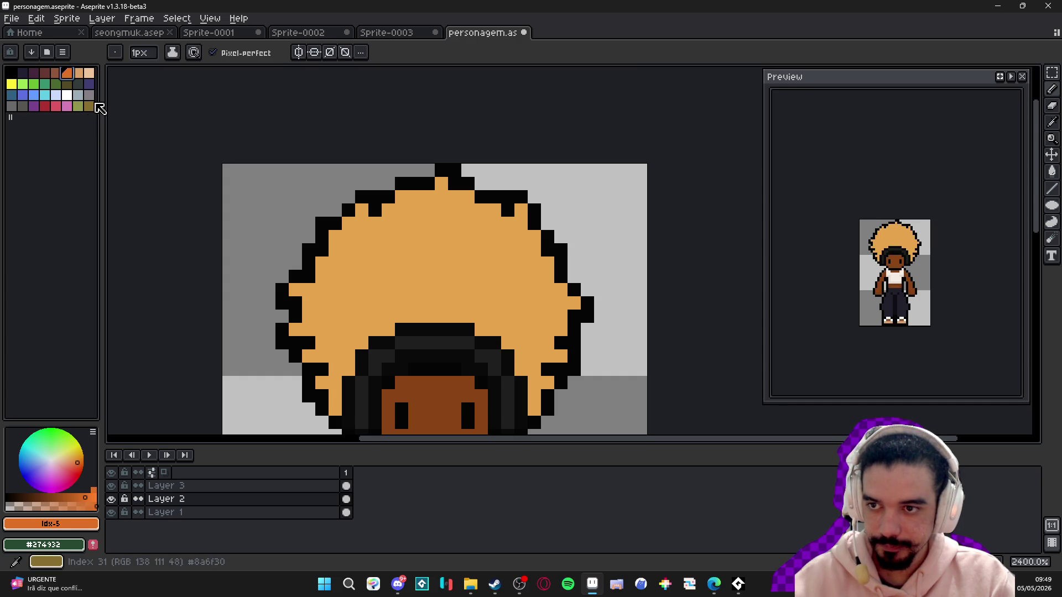
pyautogui.click(88, 106)
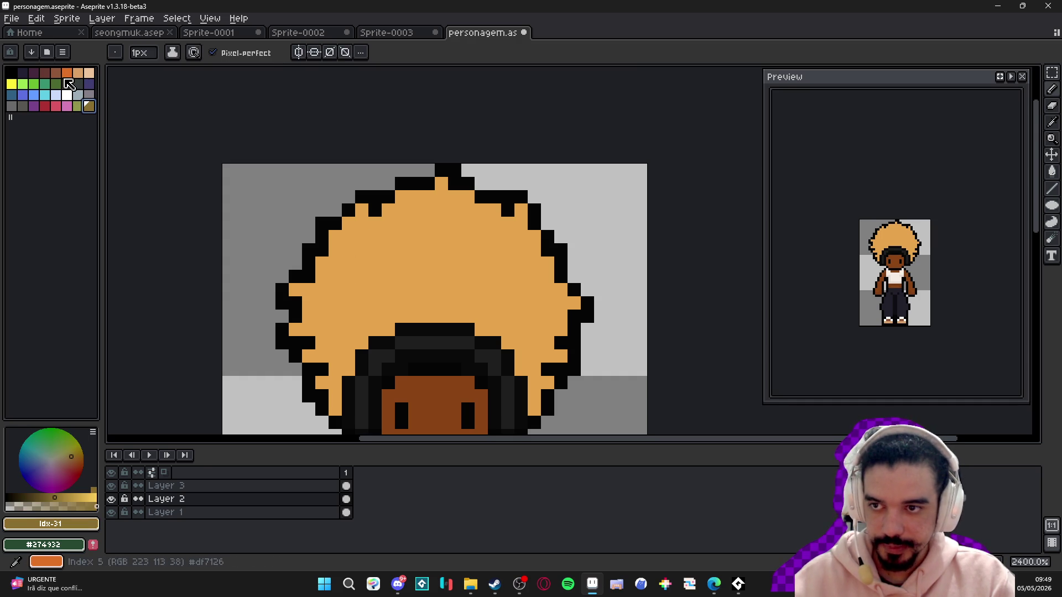
pyautogui.click(55, 73)
pyautogui.scroll(1, 320, 252)
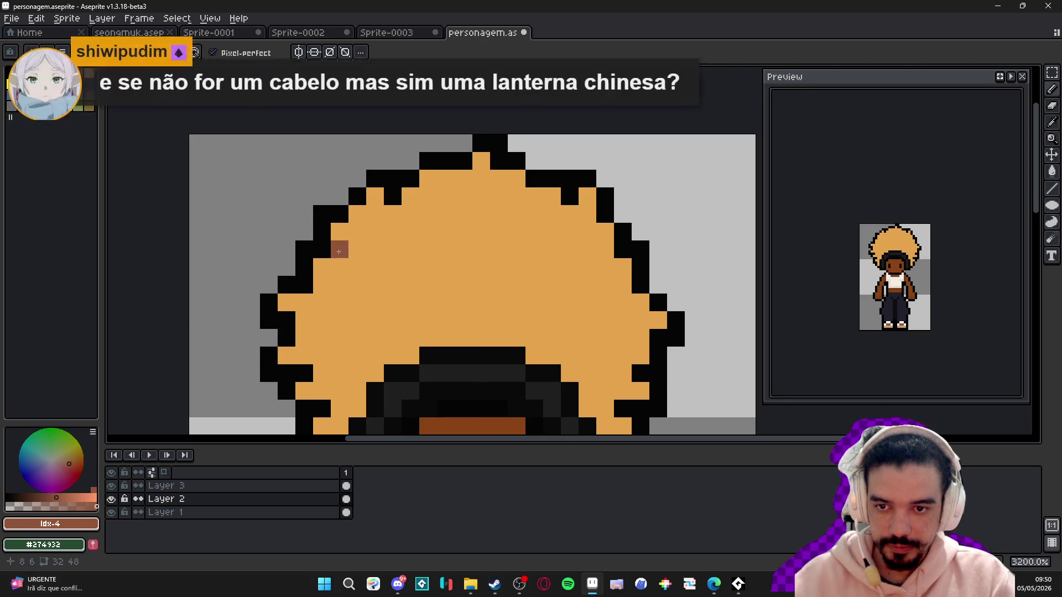
pyautogui.scroll(-1, 339, 252)
pyautogui.click(321, 312)
pyautogui.scroll(-3, 328, 313)
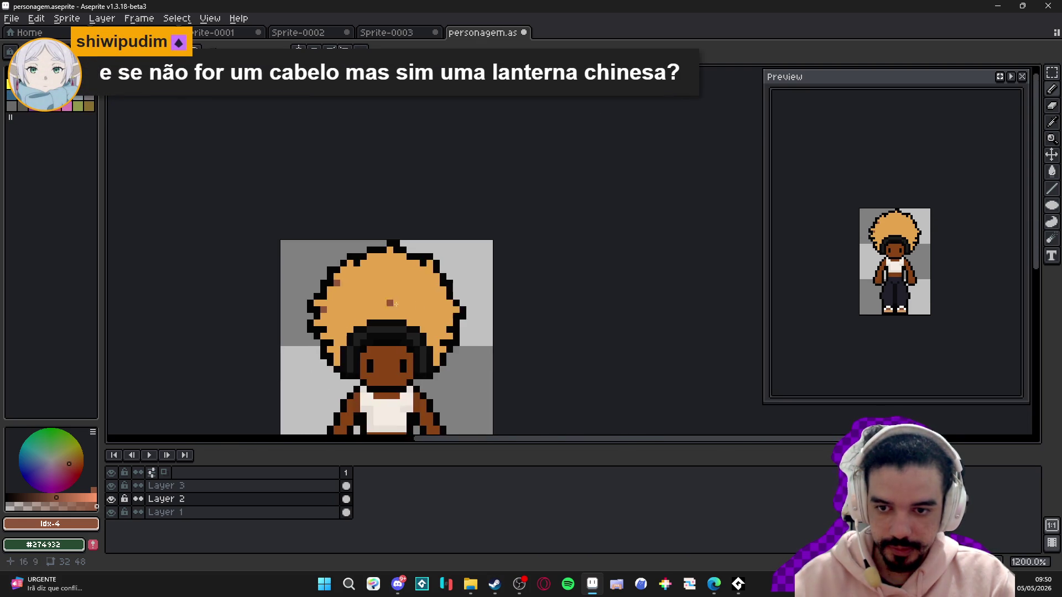
pyautogui.scroll(3, 425, 293)
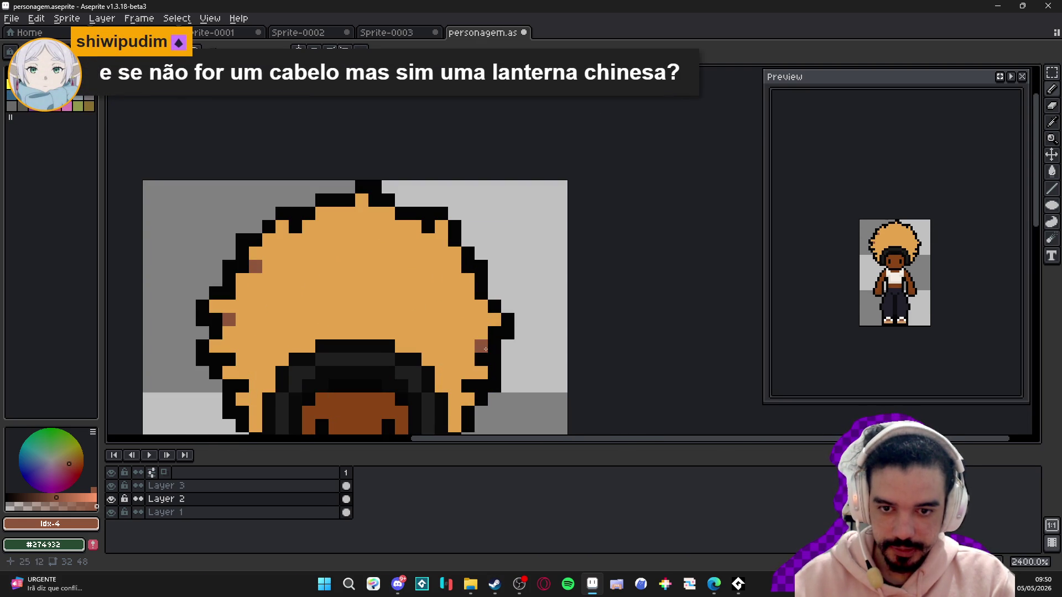
# - Add more brown shading clumps on the afro's right side
pyautogui.scroll(-1, 443, 323)
pyautogui.scroll(1, 409, 307)
pyautogui.click(404, 267)
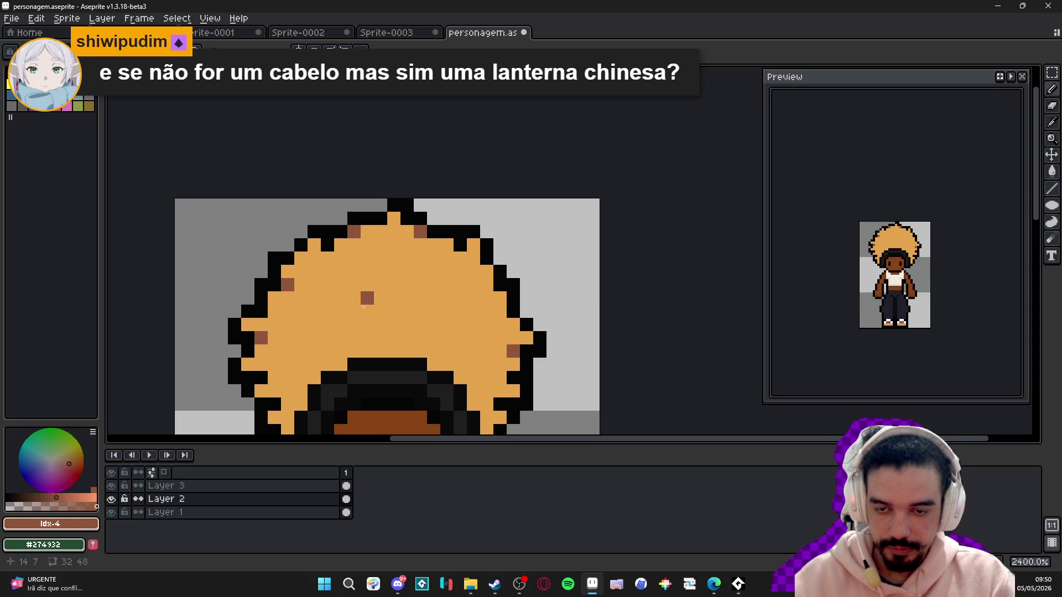
pyautogui.scroll(-5, 364, 306)
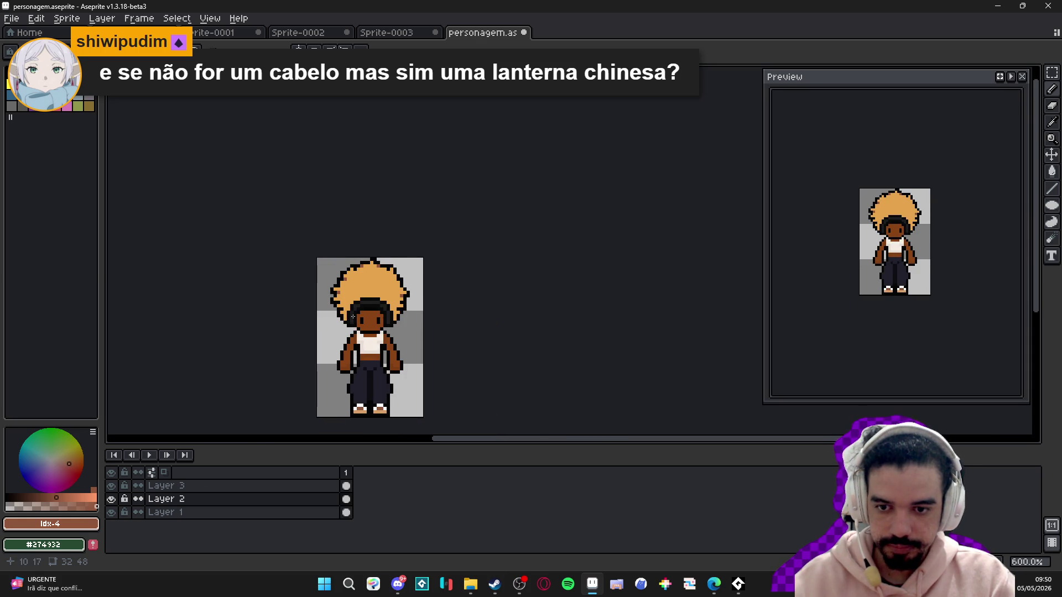
pyautogui.scroll(6, 353, 316)
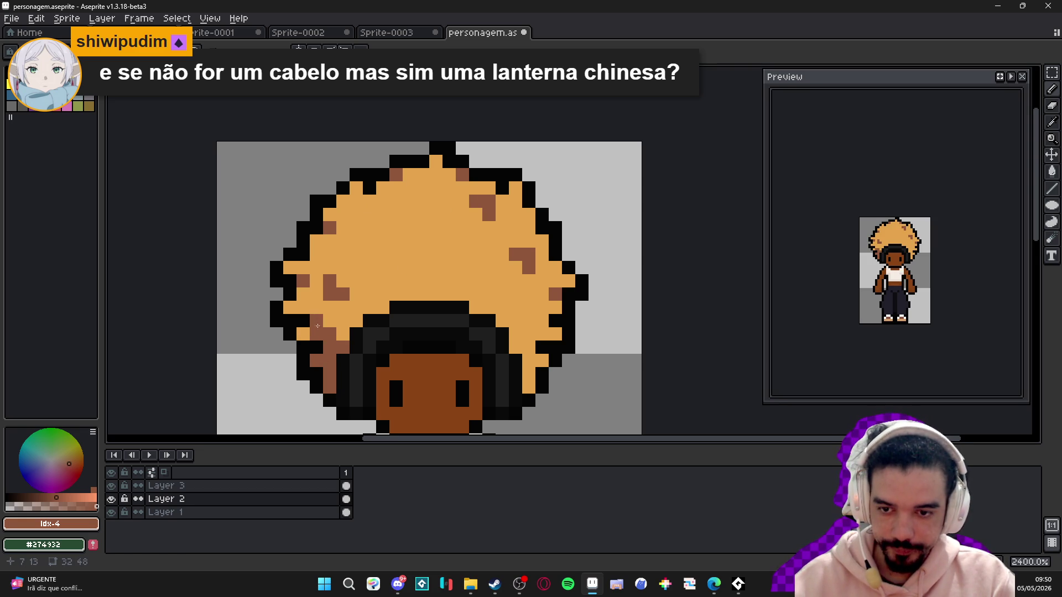
pyautogui.hscroll(3, 452, 354)
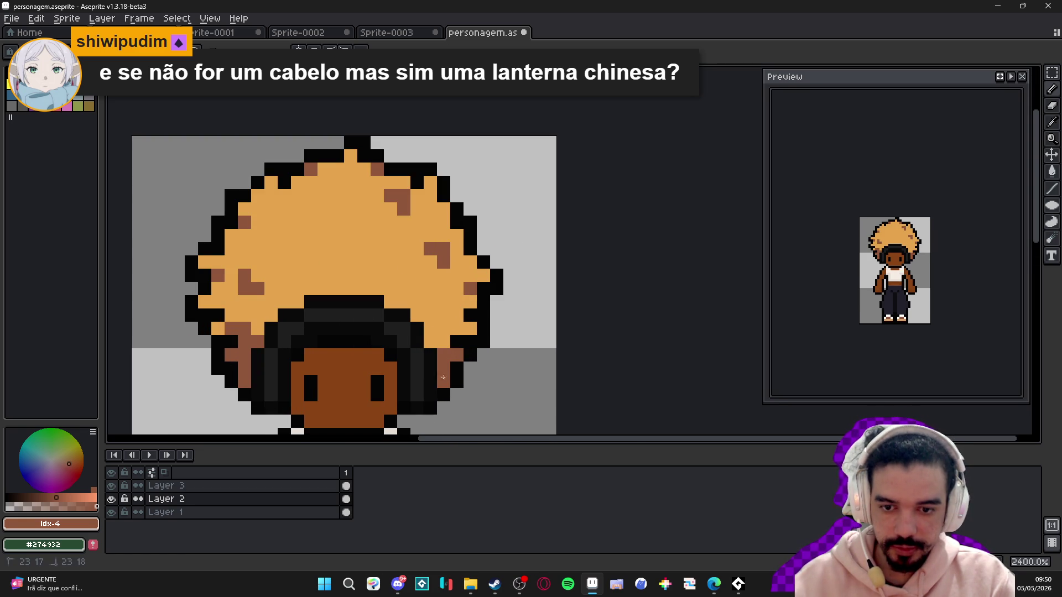
pyautogui.scroll(-2, 441, 364)
pyautogui.scroll(-3, 448, 353)
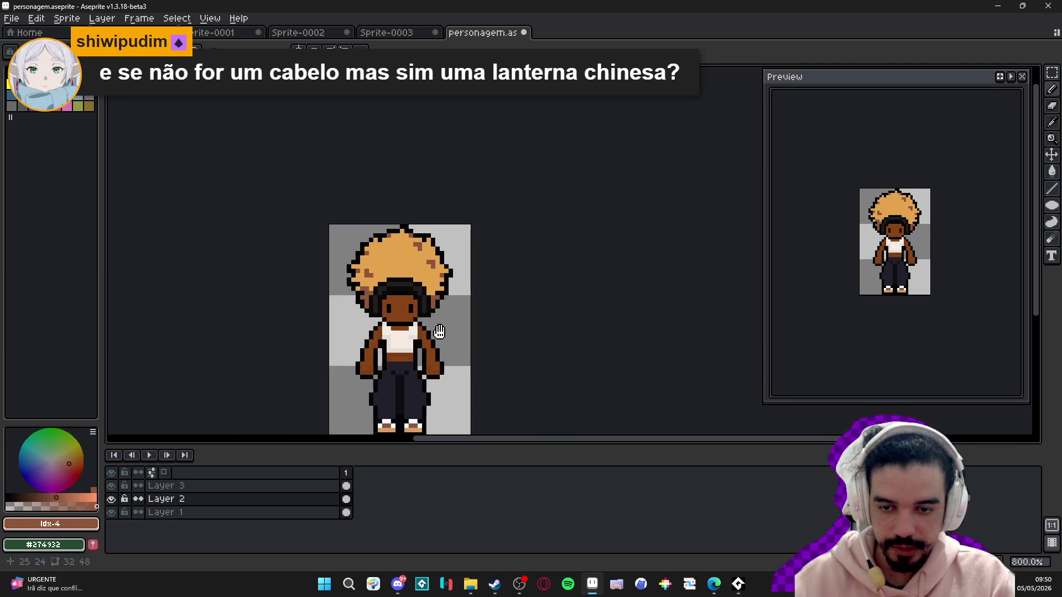
# - Undo the last two pencil strokes and eyedropper the shirt's cream colour #f5ede4
pyautogui.hotkey('ctrl', 'z')
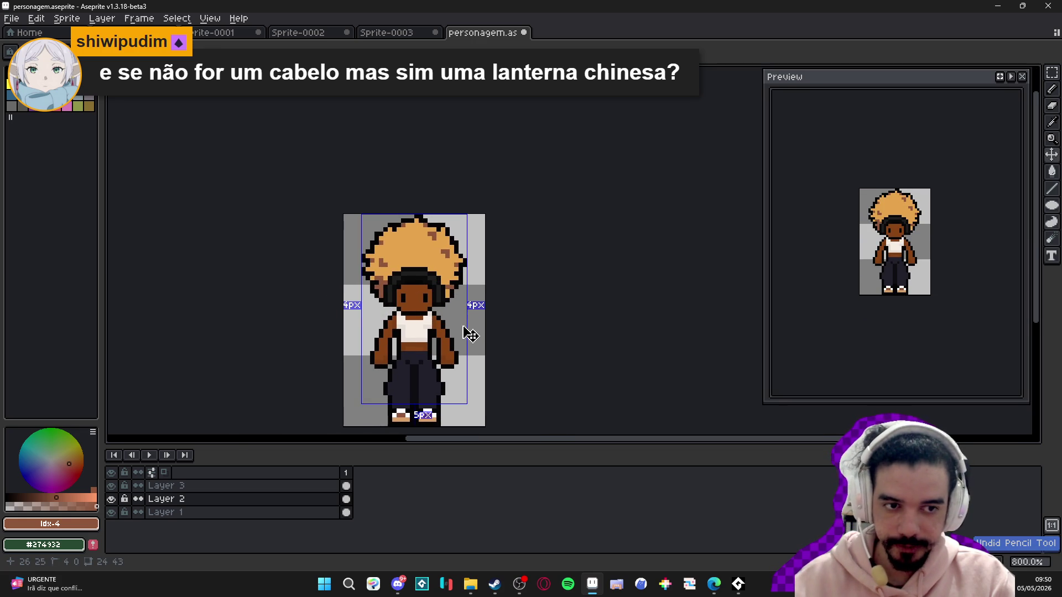
pyautogui.hotkey('ctrl', 'z')
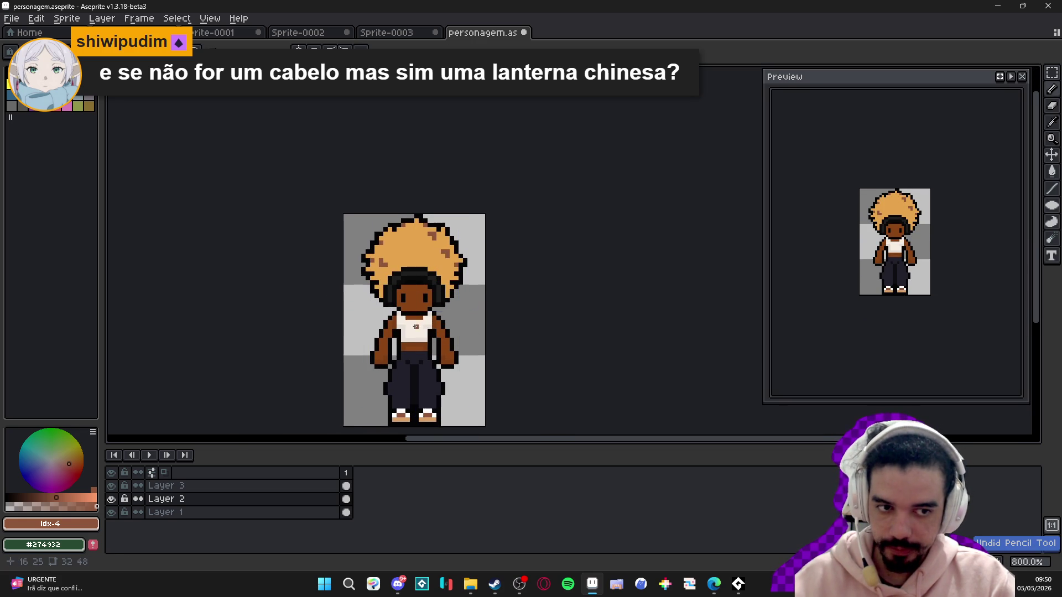
pyautogui.scroll(3, 418, 319)
pyautogui.scroll(-3, 417, 319)
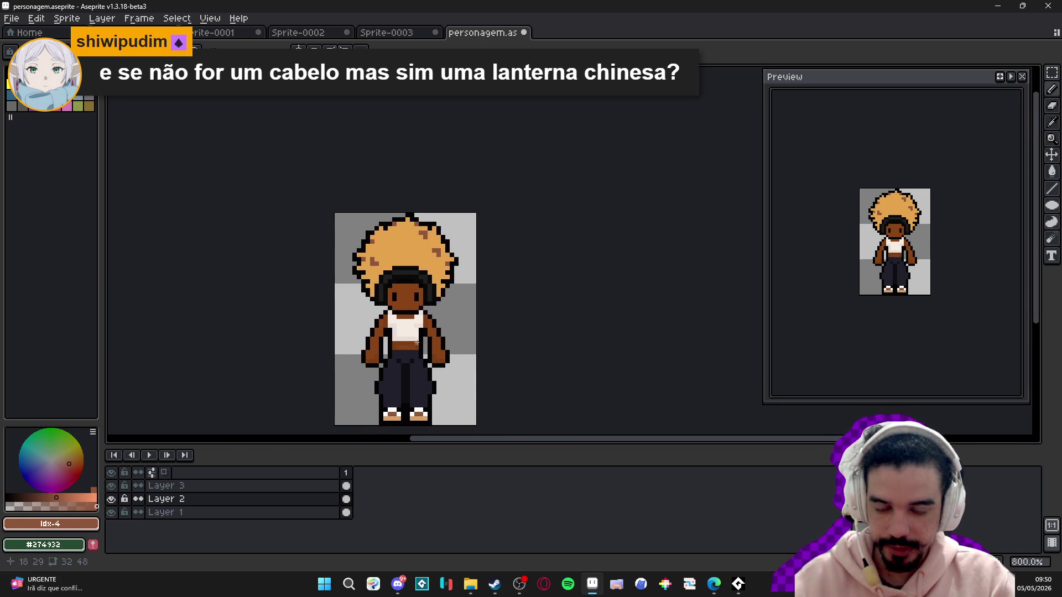
pyautogui.scroll(6, 382, 354)
pyautogui.keyDown('alt'); pyautogui.click(343, 360); pyautogui.keyUp('alt')
pyautogui.keyDown('alt'); pyautogui.click(343, 360); pyautogui.keyUp('alt')
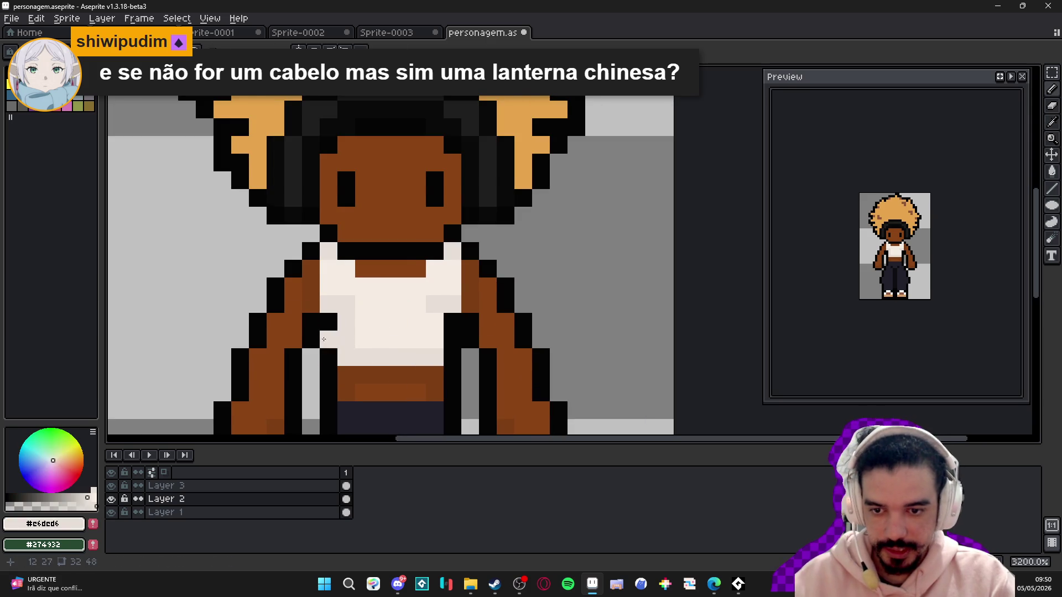
pyautogui.scroll(-1, 231, 279)
pyautogui.scroll(1, 188, 266)
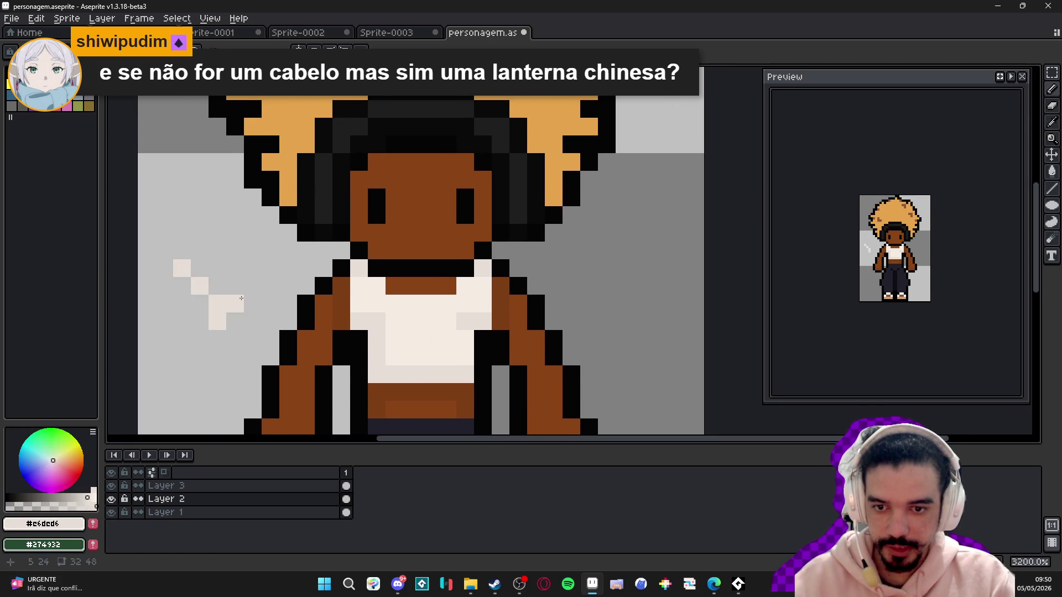
pyautogui.scroll(-3, 412, 349)
pyautogui.scroll(3, 422, 349)
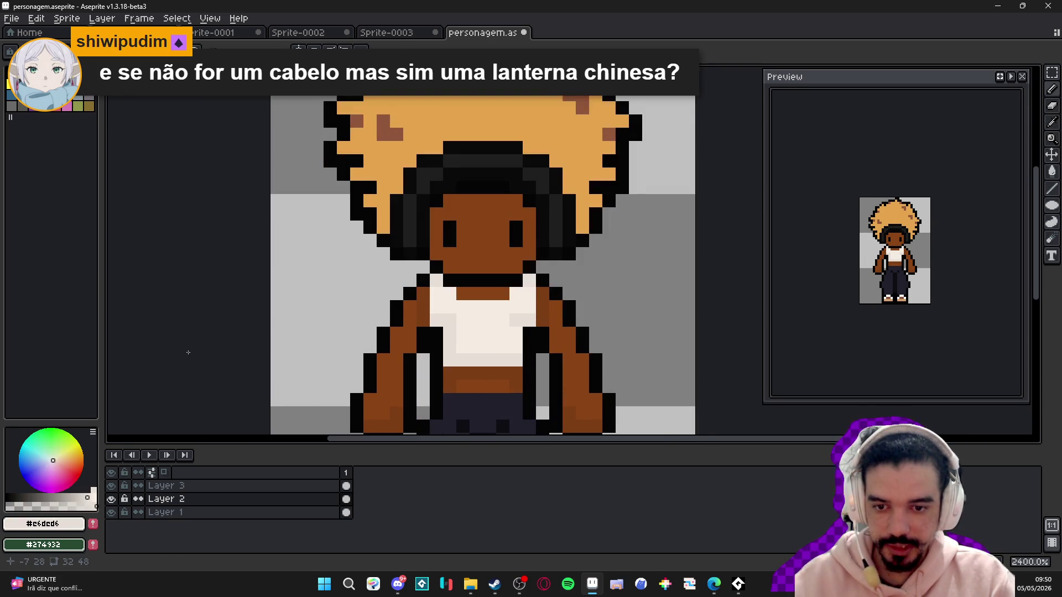
pyautogui.scroll(-2, 273, 308)
pyautogui.scroll(3, 432, 319)
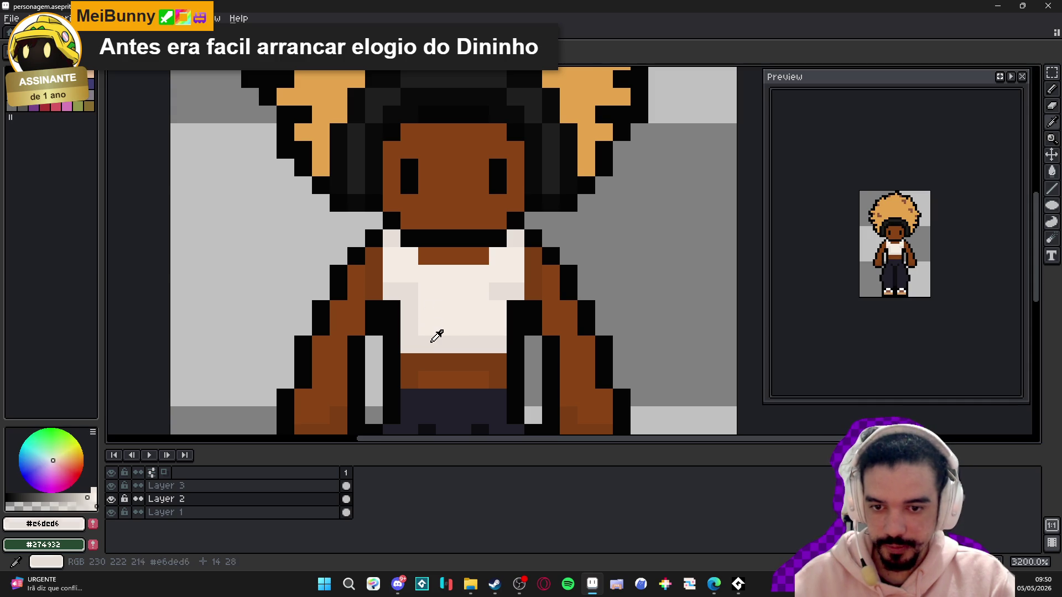
# - Select the light-blue swatch (Idx-20) and paint over most of the cream shirt
pyautogui.scroll(1, 451, 318)
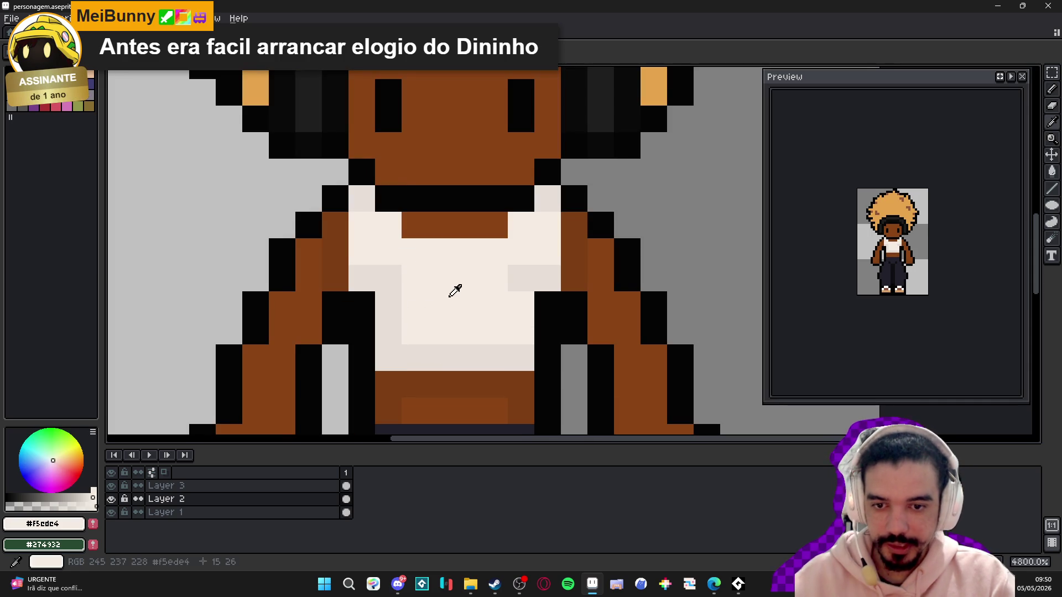
pyautogui.scroll(-4, 454, 290)
pyautogui.scroll(2, 442, 293)
pyautogui.scroll(-1, 439, 295)
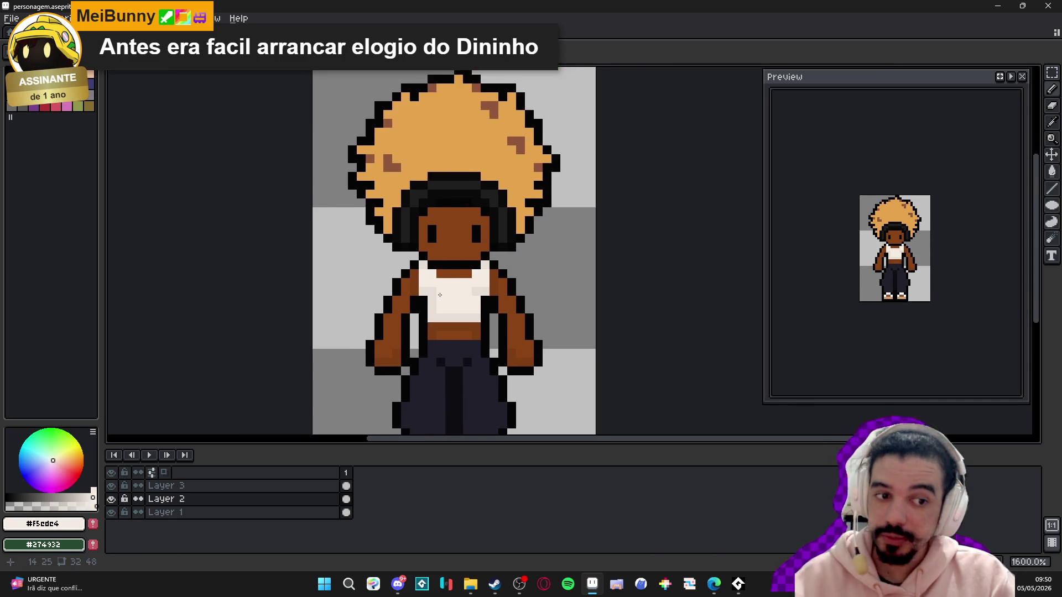
pyautogui.scroll(1, 399, 284)
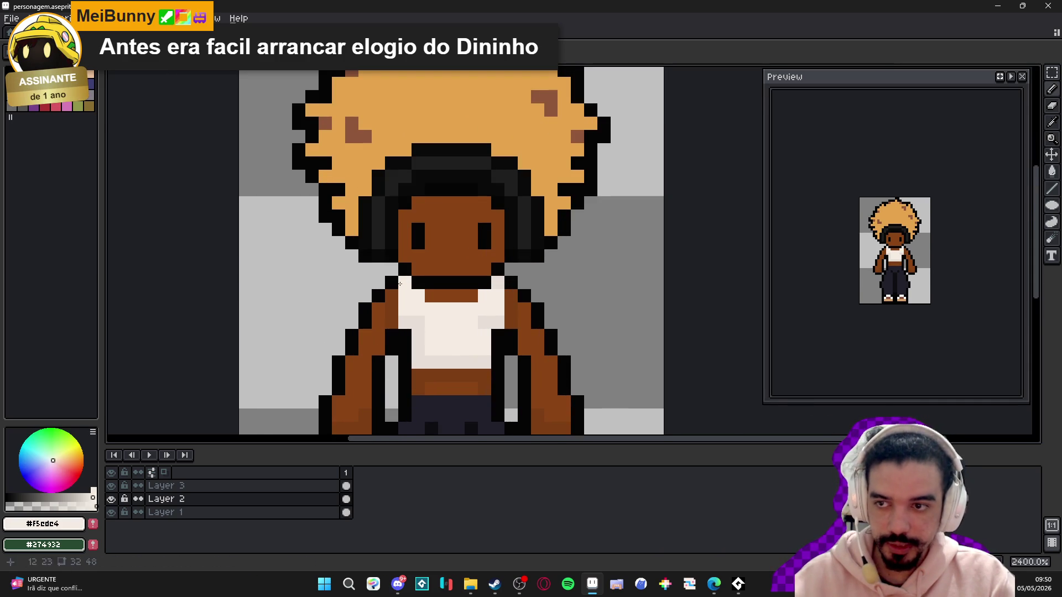
pyautogui.click(55, 94)
pyautogui.click(454, 327)
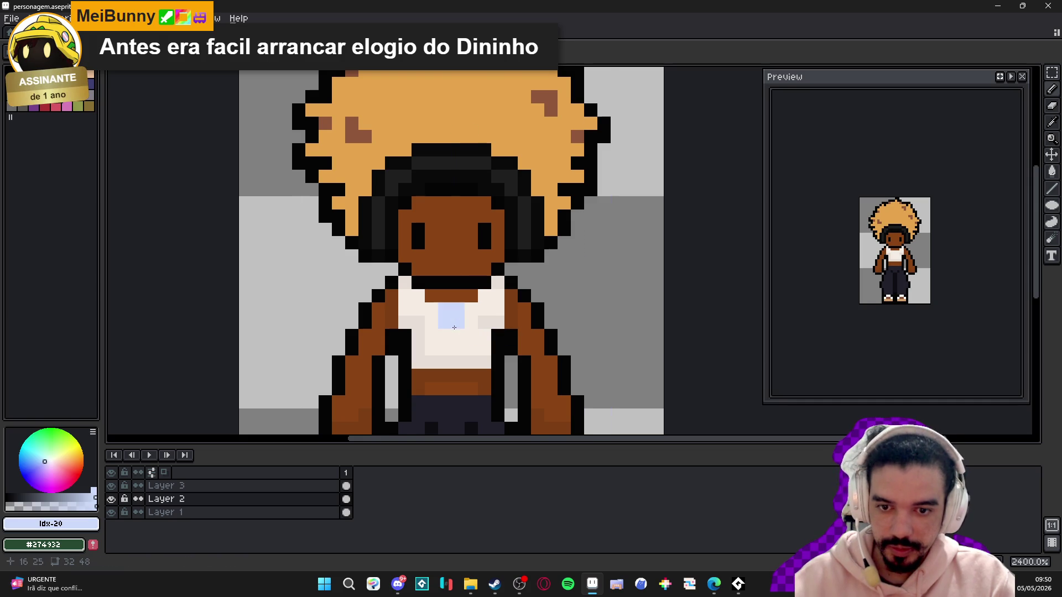
pyautogui.moveTo(454, 327)
pyautogui.mouseDown()
pyautogui.moveTo(407, 321)
pyautogui.moveTo(487, 318)
pyautogui.moveTo(496, 306)
pyautogui.mouseUp()
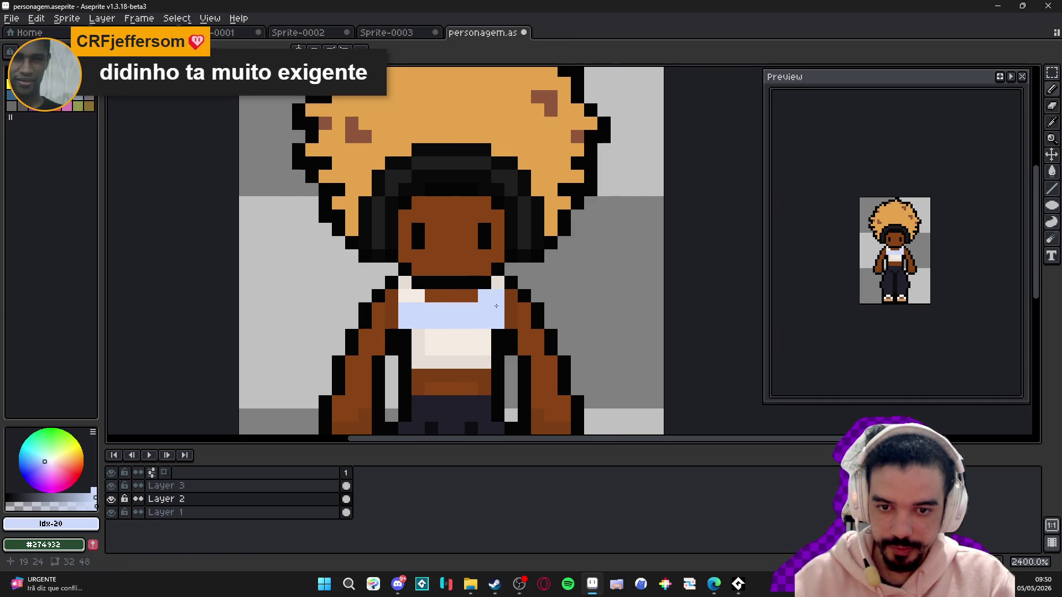
pyautogui.moveTo(427, 338); pyautogui.dragTo(483, 345)
# - Fill the remaining cream shirt pixels with light blue
pyautogui.scroll(-4, 431, 363)
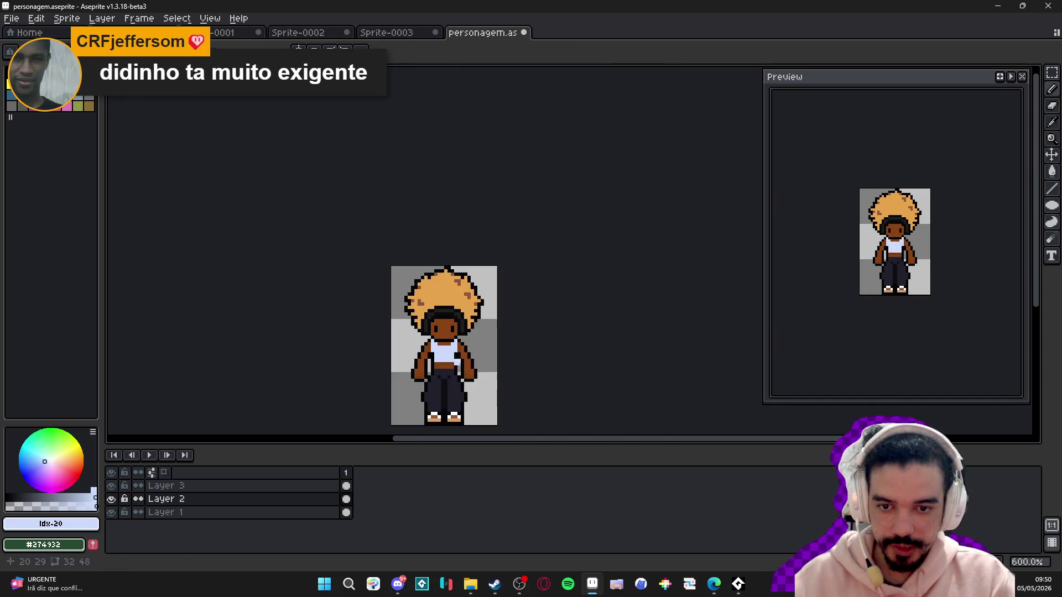
pyautogui.scroll(4, 452, 369)
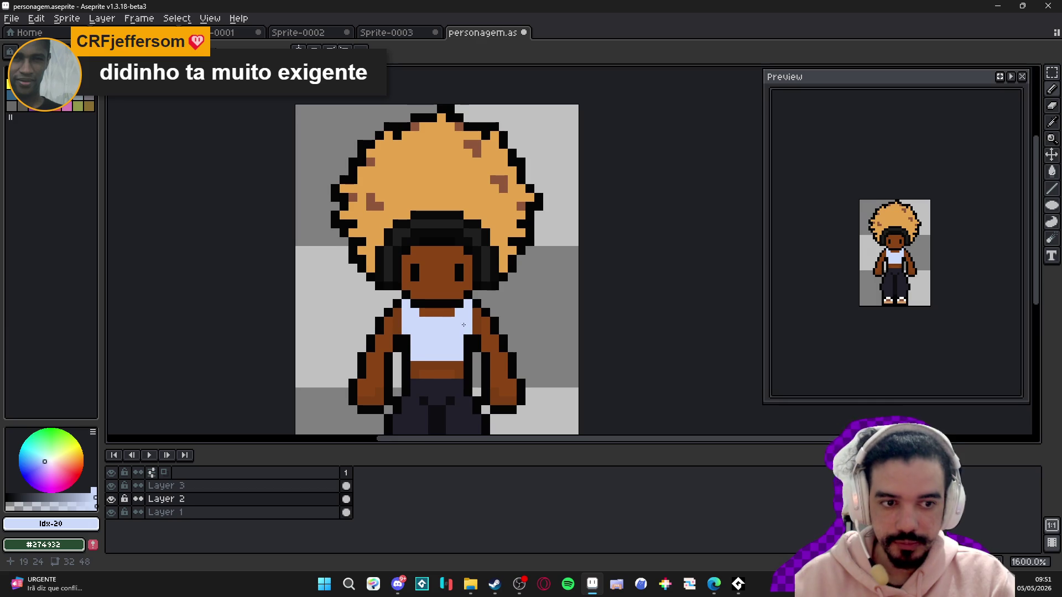
pyautogui.scroll(-2, 464, 324)
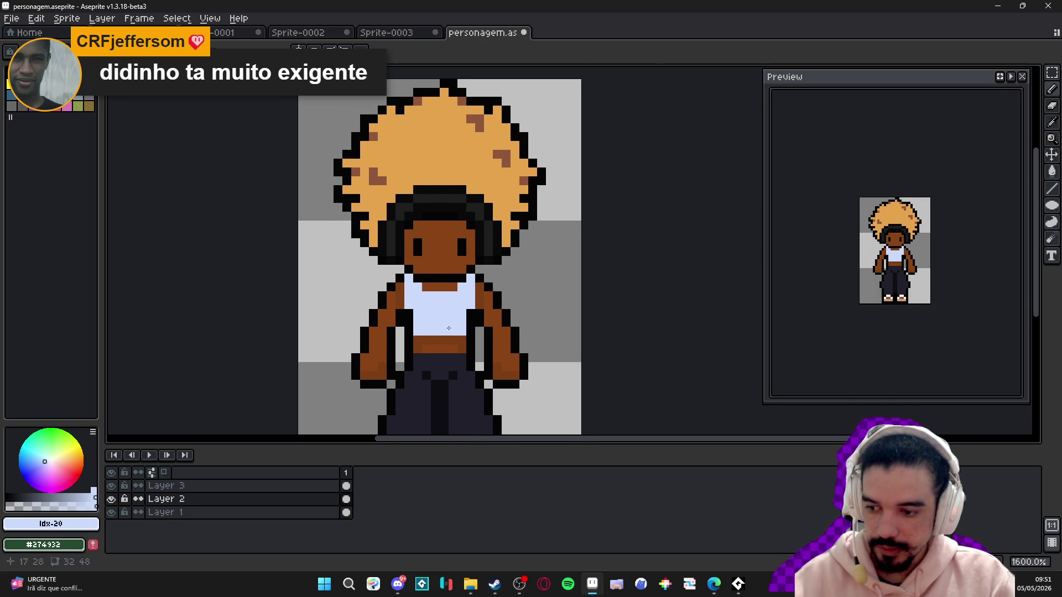
pyautogui.scroll(1, 448, 328)
pyautogui.click(377, 303)
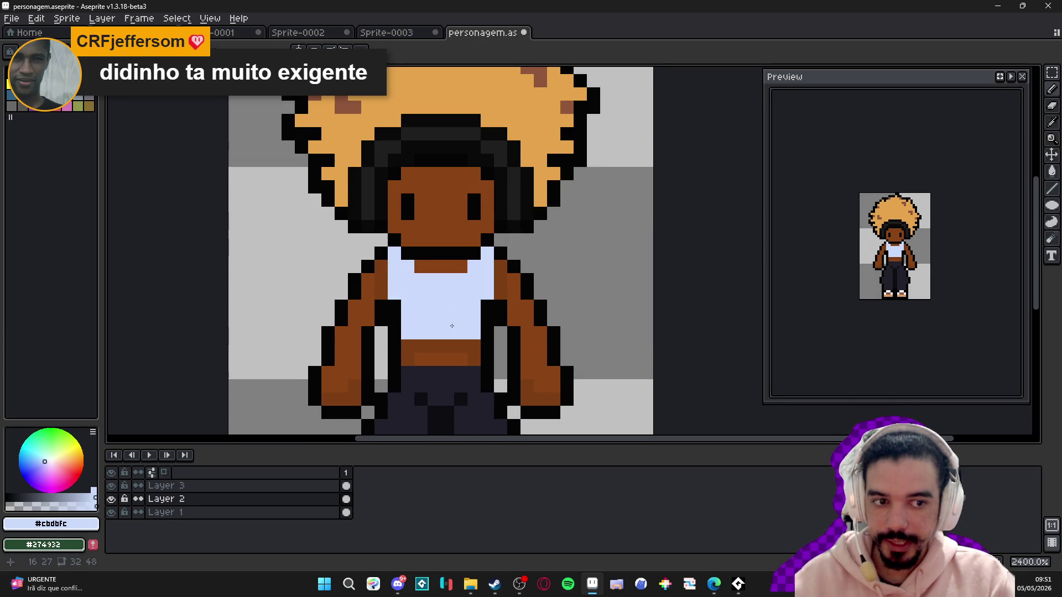
pyautogui.moveTo(382, 307); pyautogui.dragTo(397, 318)
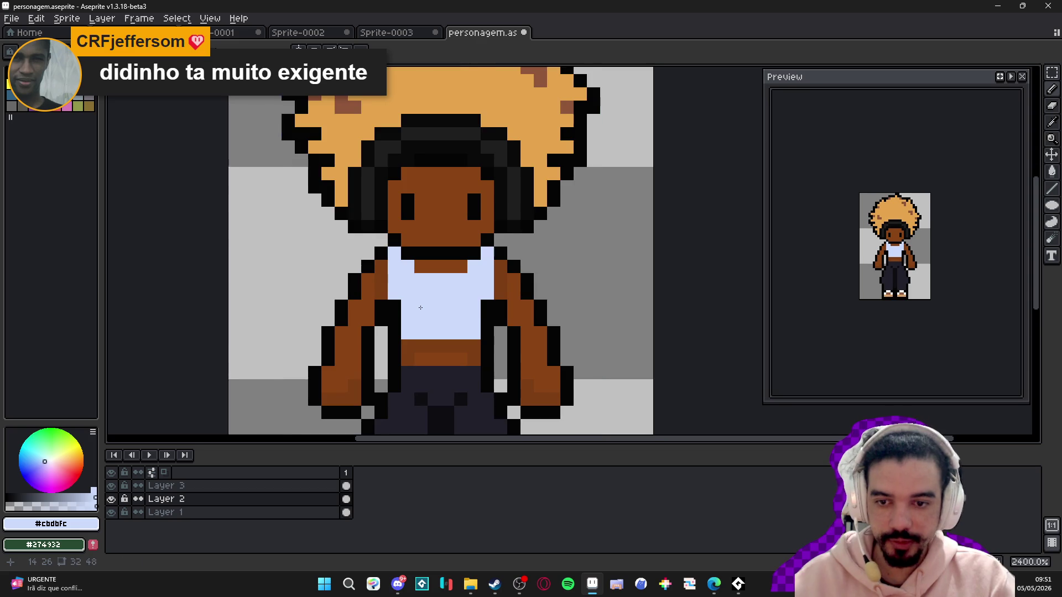
pyautogui.scroll(-4, 421, 312)
pyautogui.scroll(5, 387, 331)
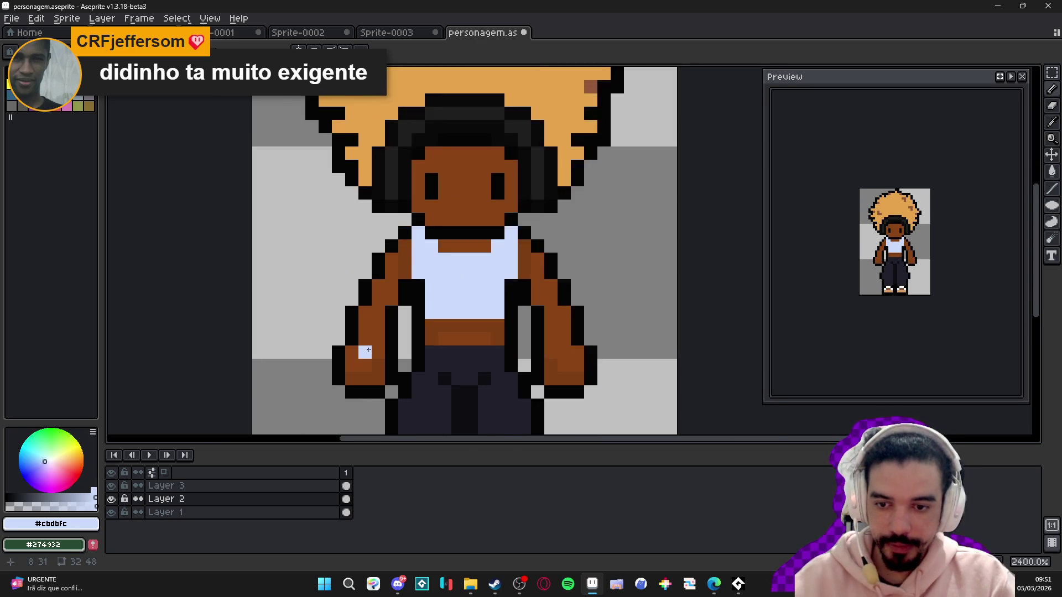
# - Sample the arm, hand-shading and belt browns, undoing a stray brown pixel
pyautogui.keyDown('alt'); pyautogui.click(361, 355); pyautogui.keyUp('alt')
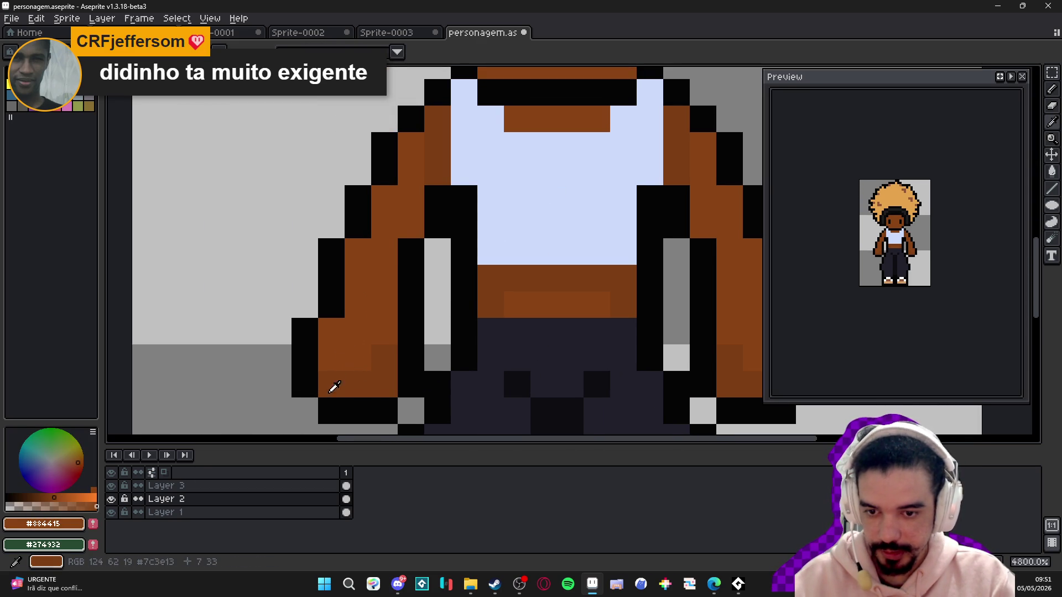
pyautogui.keyDown('alt'); pyautogui.click(344, 384); pyautogui.keyUp('alt')
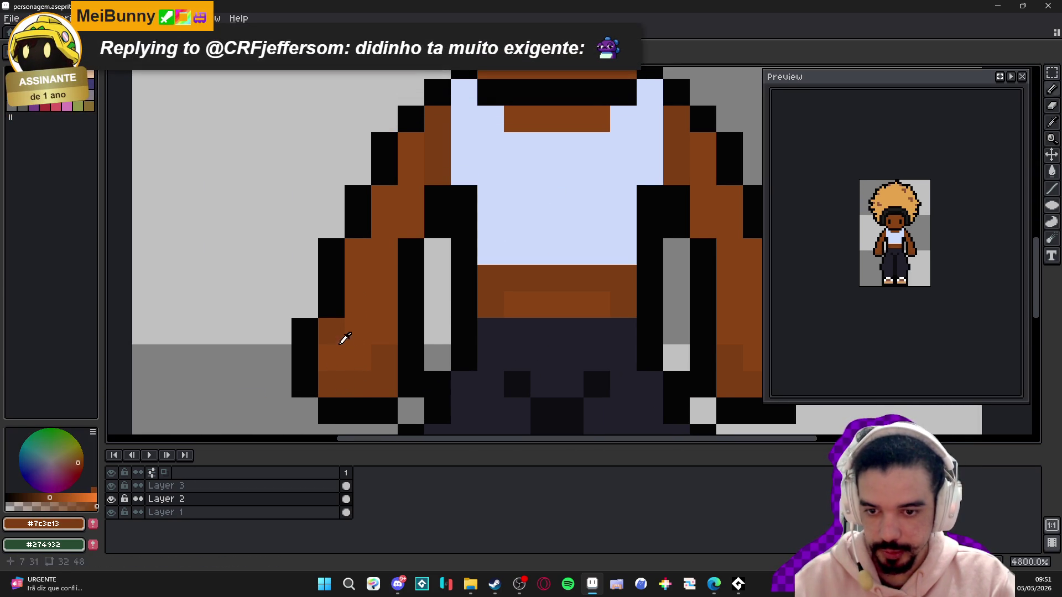
pyautogui.scroll(-5, 396, 366)
pyautogui.scroll(4, 397, 367)
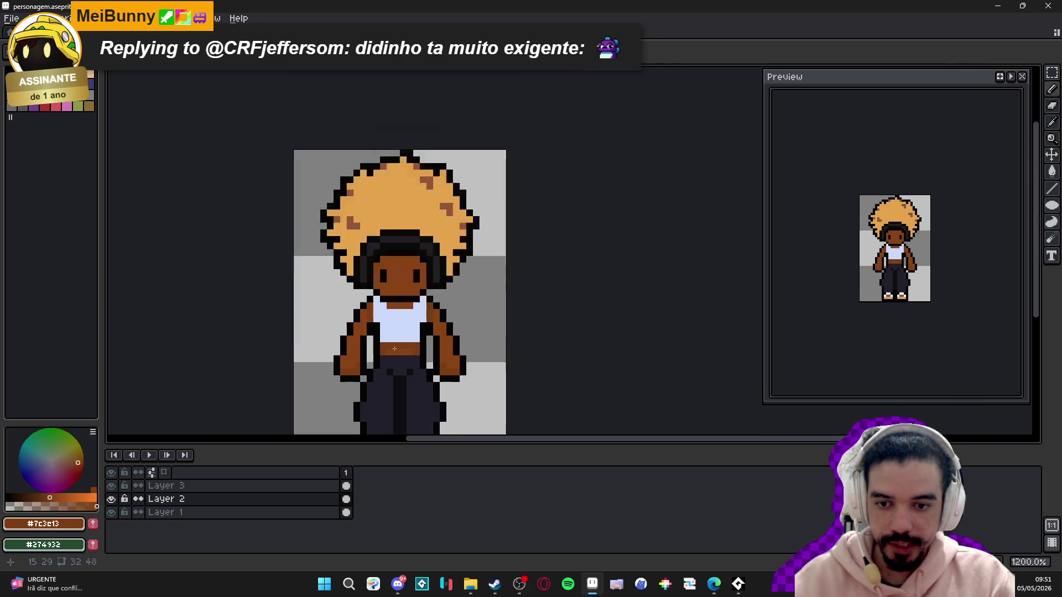
pyautogui.keyDown('alt'); pyautogui.click(393, 337); pyautogui.keyUp('alt')
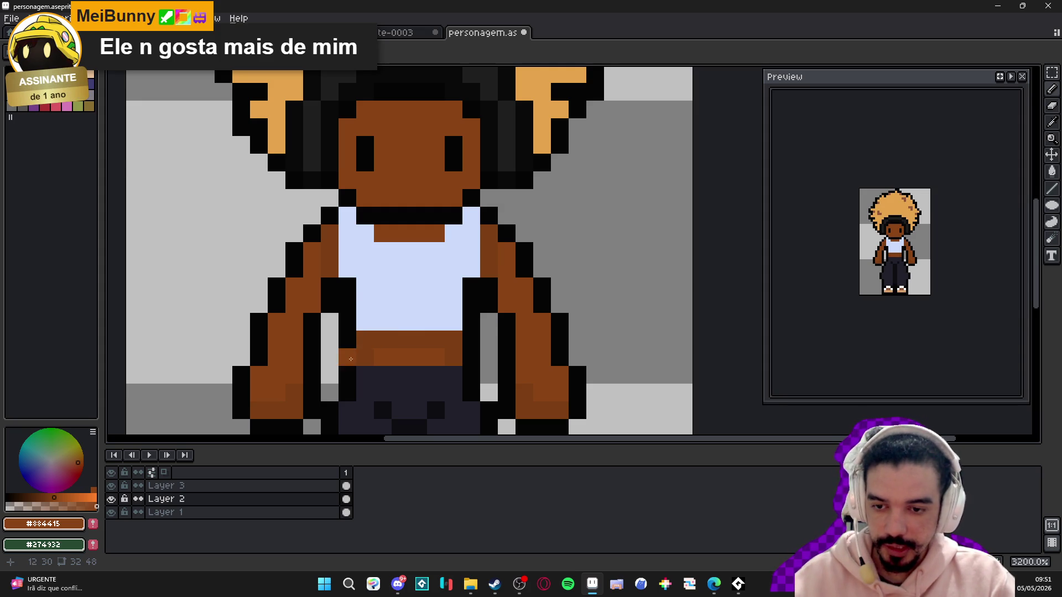
pyautogui.scroll(-2, 378, 335)
pyautogui.scroll(3, 327, 383)
pyautogui.keyDown('alt'); pyautogui.click(327, 384); pyautogui.keyUp('alt')
pyautogui.click(126, 123)
pyautogui.hotkey('ctrl', 'z')
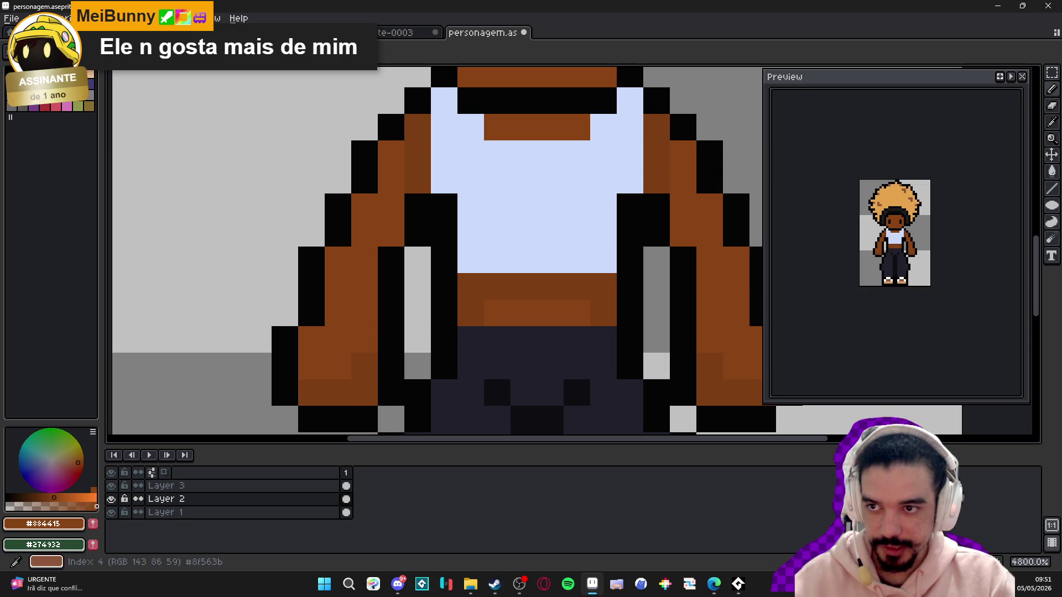
# - Switch to the darker palette shade 9 and draw a line along the belt's top row
pyautogui.press('9')
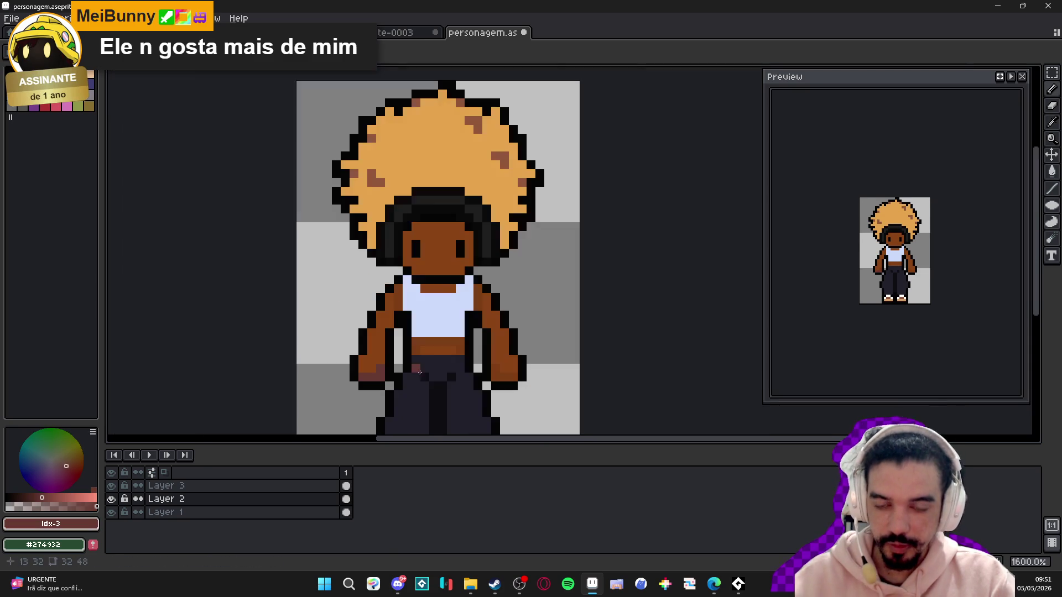
pyautogui.scroll(-4, 420, 365)
pyautogui.scroll(2, 408, 339)
pyautogui.moveTo(408, 339); pyautogui.dragTo(475, 338)
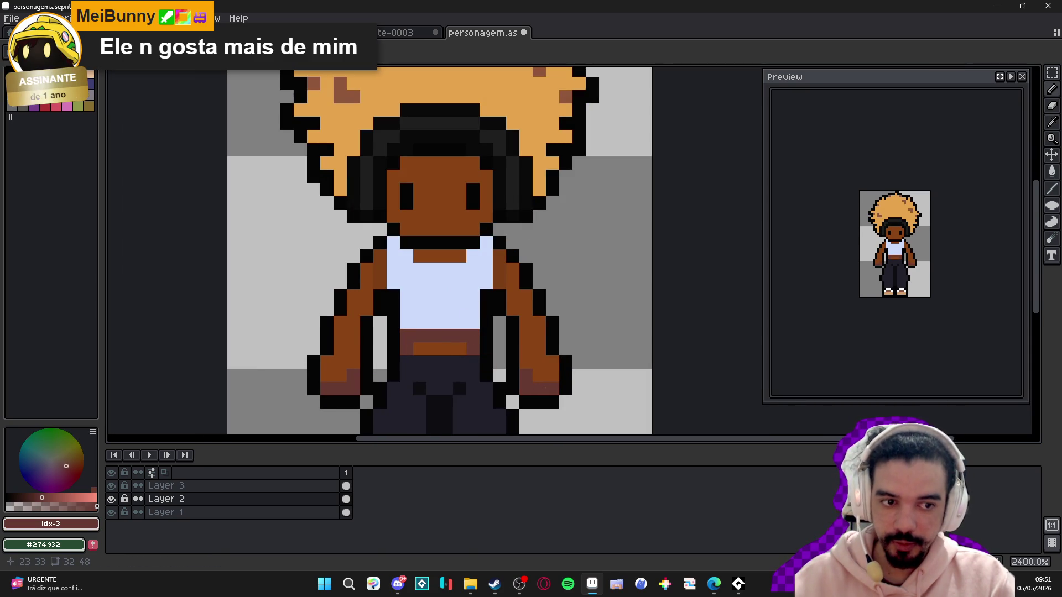
pyautogui.scroll(1, 390, 370)
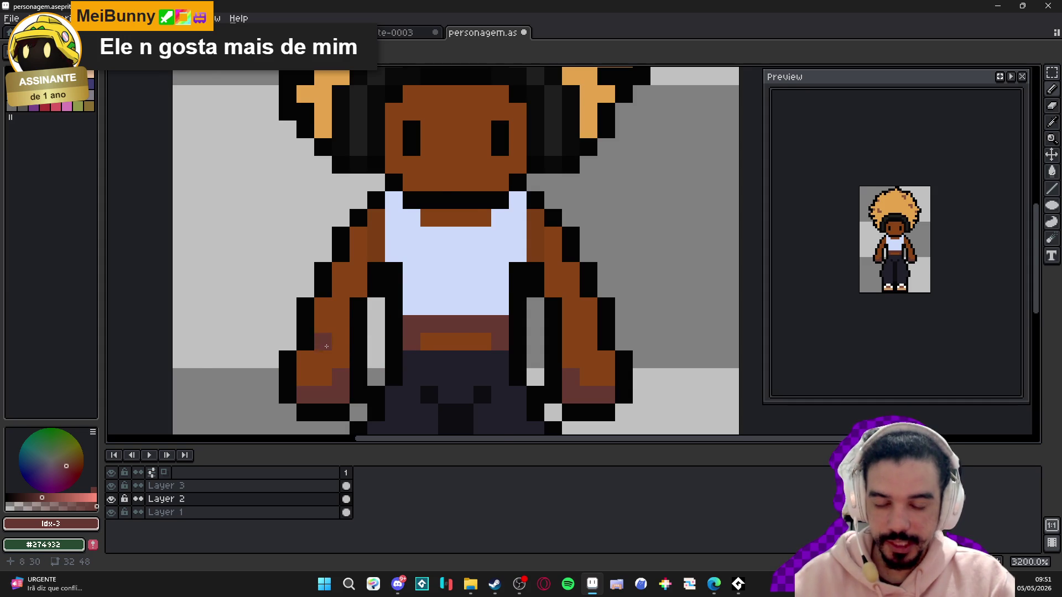
pyautogui.scroll(-2, 327, 346)
pyautogui.scroll(2, 326, 346)
# - Repaint the left hand's dark-red shading and belt top row in plain arm brown
pyautogui.keyDown('alt'); pyautogui.click(321, 359); pyautogui.keyUp('alt')
pyautogui.click(340, 373)
pyautogui.moveTo(323, 391); pyautogui.dragTo(303, 391)
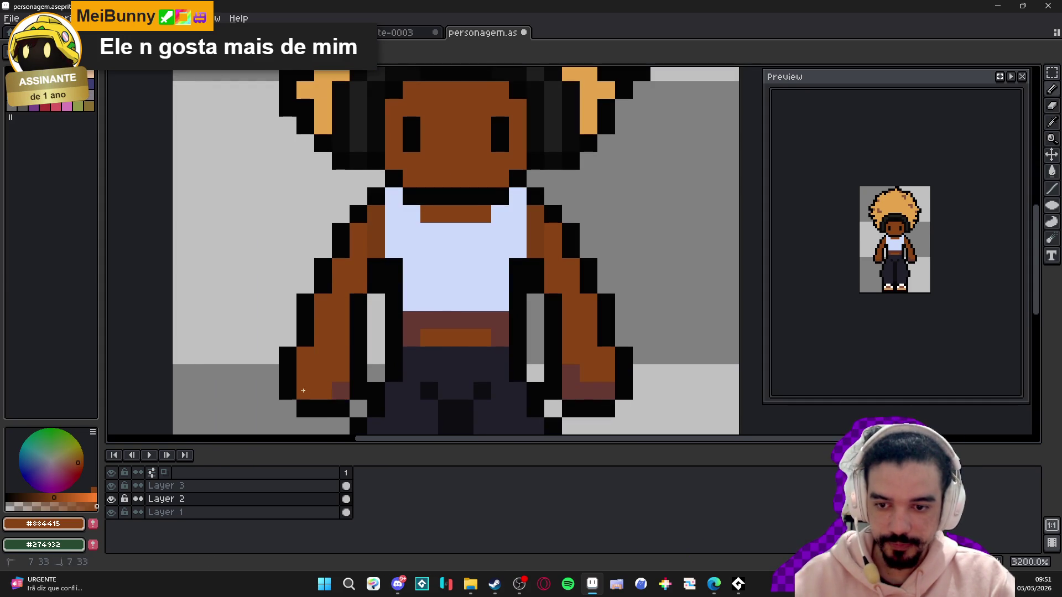
pyautogui.moveTo(417, 334)
pyautogui.mouseDown()
pyautogui.moveTo(412, 321)
pyautogui.moveTo(481, 321)
pyautogui.moveTo(431, 332)
pyautogui.mouseUp()
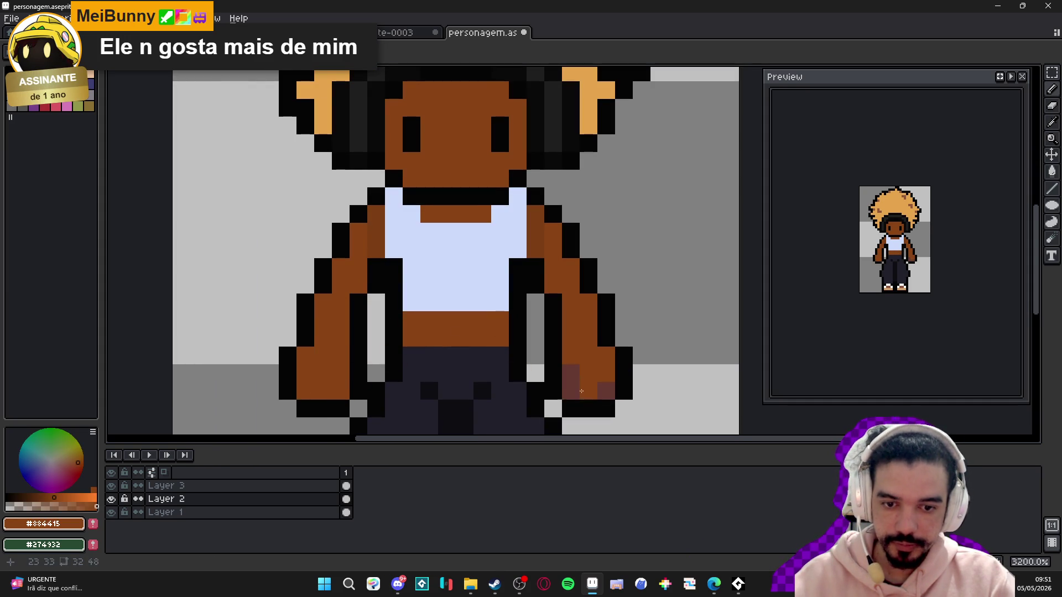
pyautogui.click(597, 394)
pyautogui.scroll(-3, 564, 393)
pyautogui.scroll(4, 536, 335)
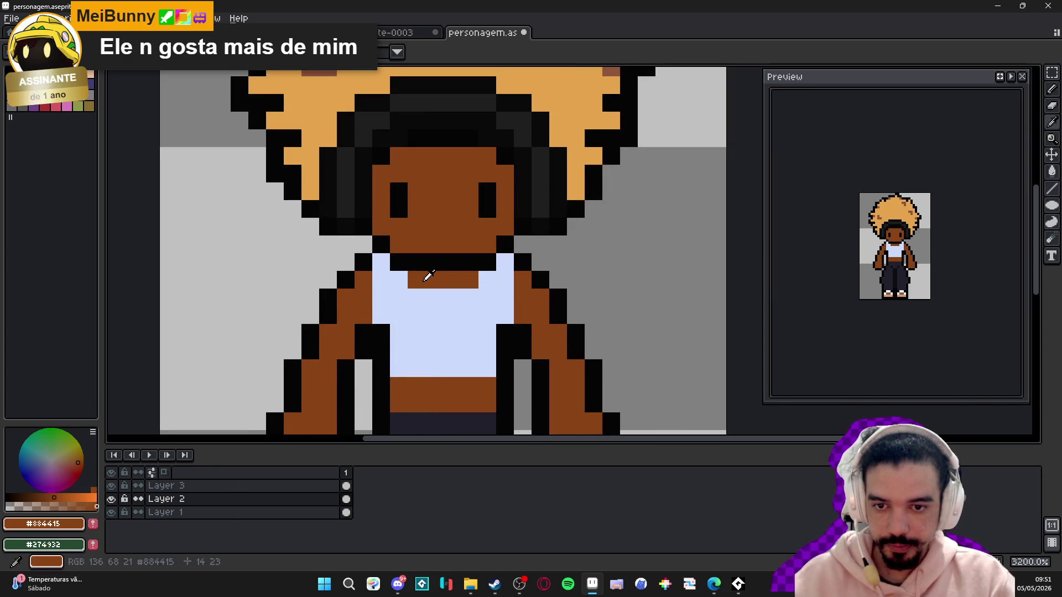
# - Pick the dark red palette shade (Idx-3) and paint the collar row under the neck
pyautogui.click(34, 72)
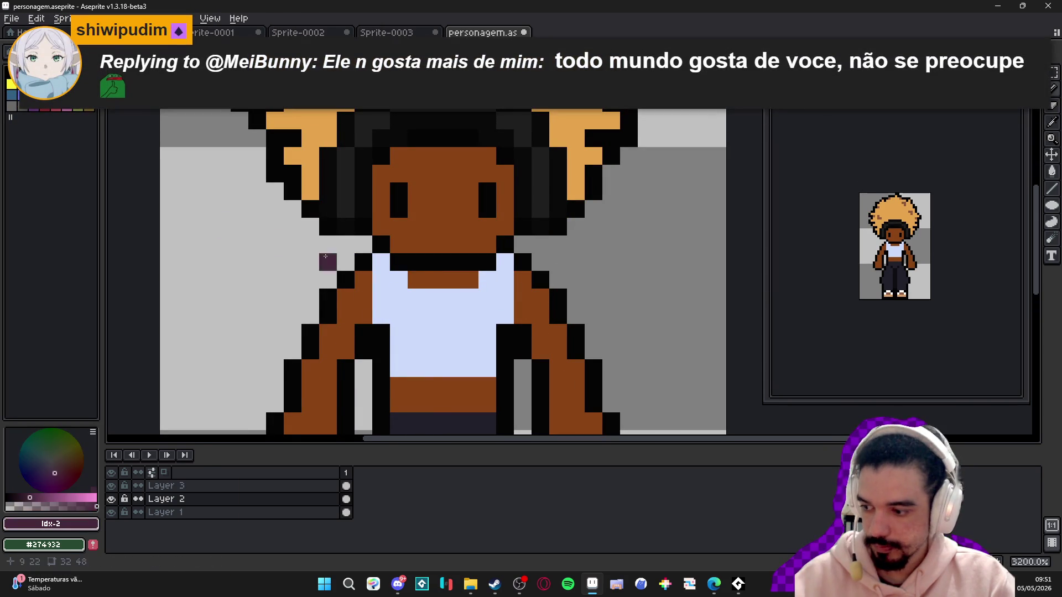
pyautogui.scroll(1, 444, 292)
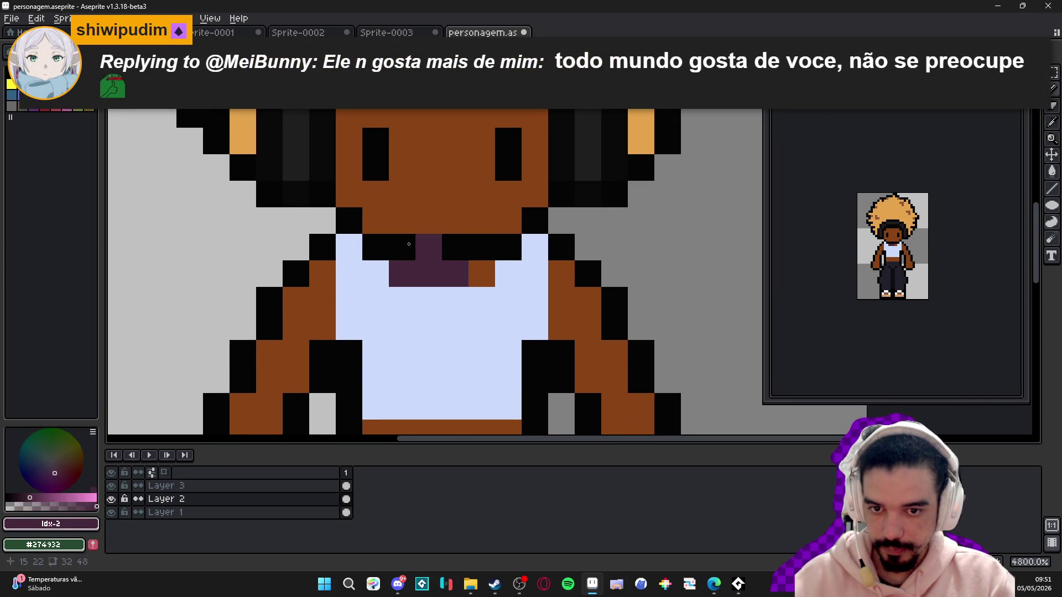
pyautogui.press('0')
pyautogui.moveTo(401, 273); pyautogui.dragTo(481, 274)
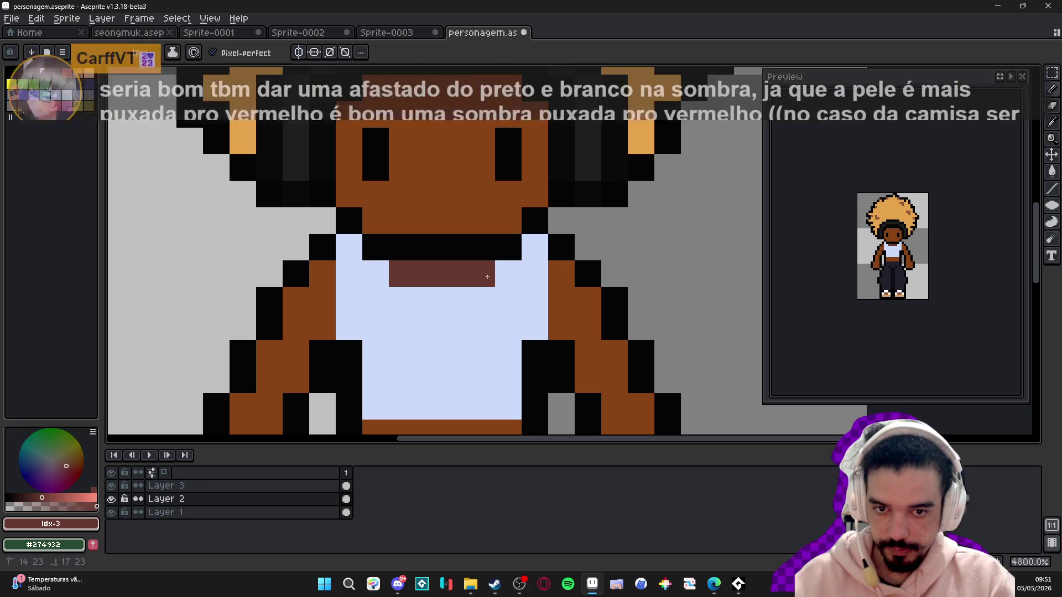
# - Add one more dark red pixel on the shirt and zoom out to review the collar shading
pyautogui.scroll(-3, 456, 319)
pyautogui.scroll(1, 430, 286)
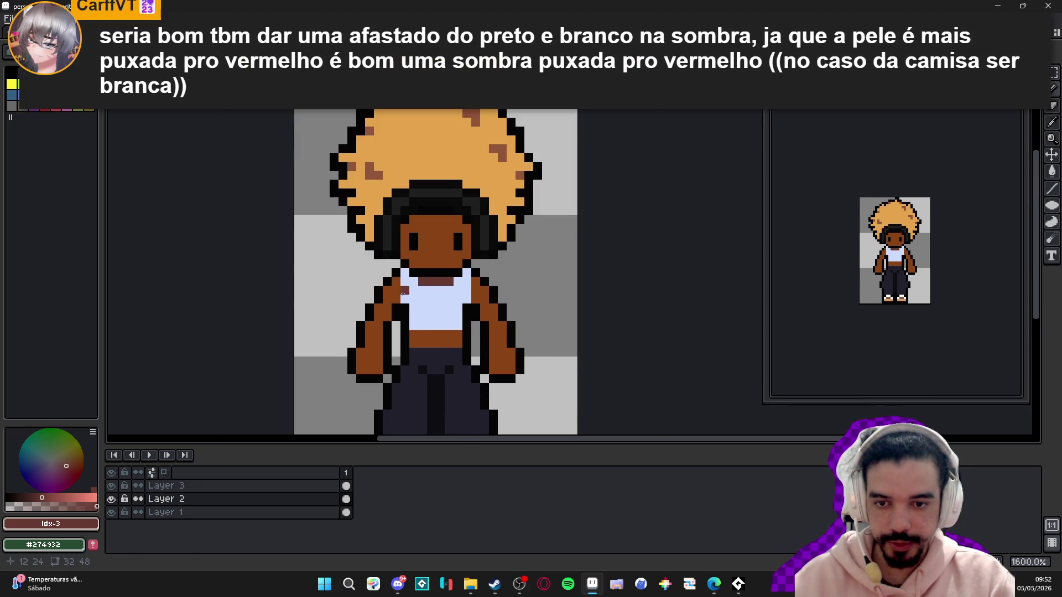
pyautogui.scroll(-2, 434, 289)
pyautogui.scroll(1, 440, 293)
pyautogui.click(443, 296)
pyautogui.scroll(1, 445, 296)
pyautogui.scroll(-1, 452, 296)
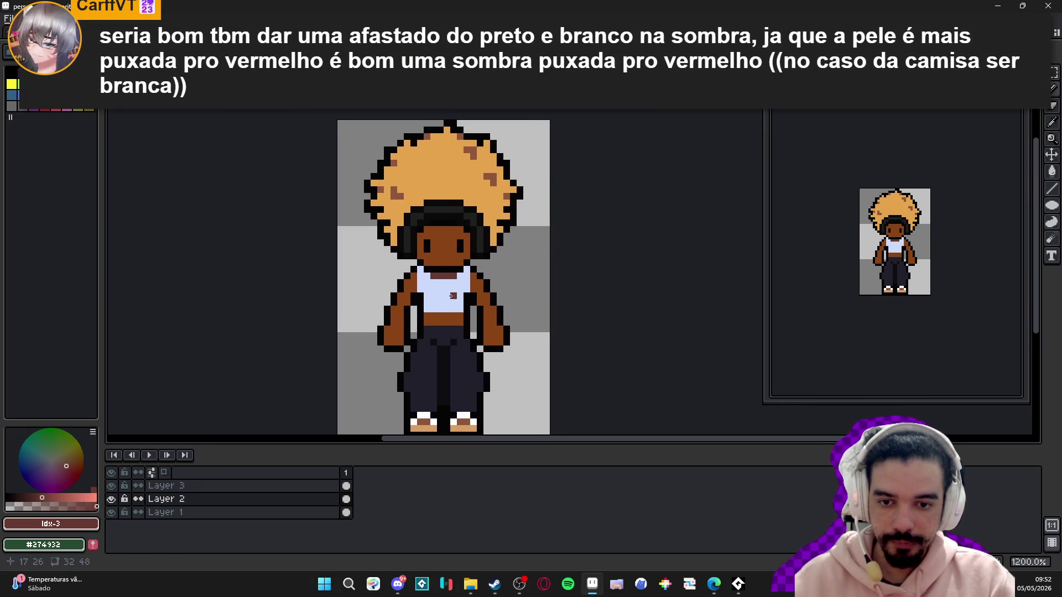
pyautogui.scroll(-1, 445, 289)
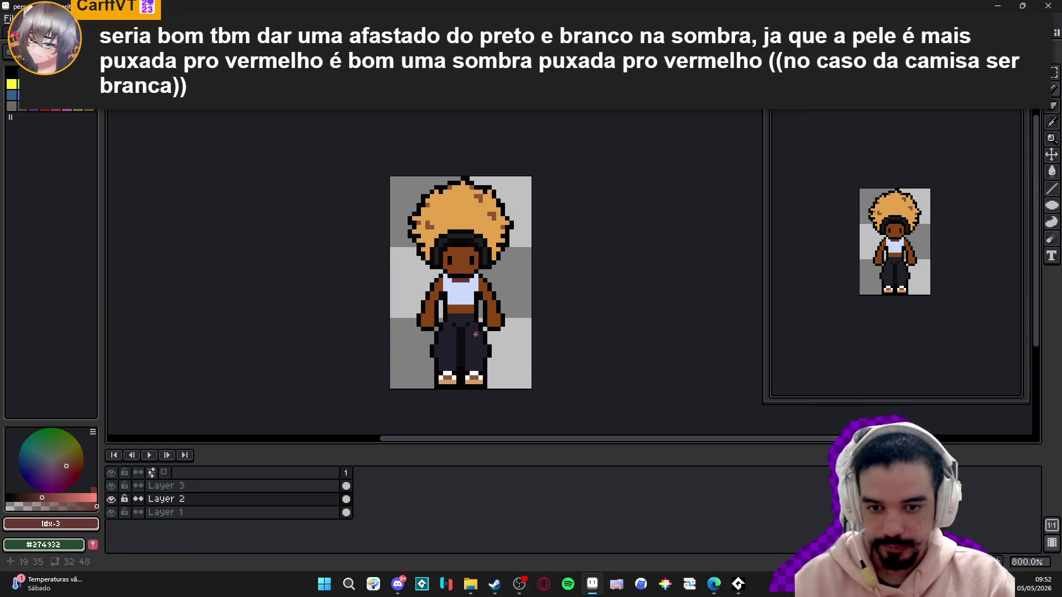
pyautogui.scroll(1, 475, 334)
pyautogui.scroll(-1, 457, 305)
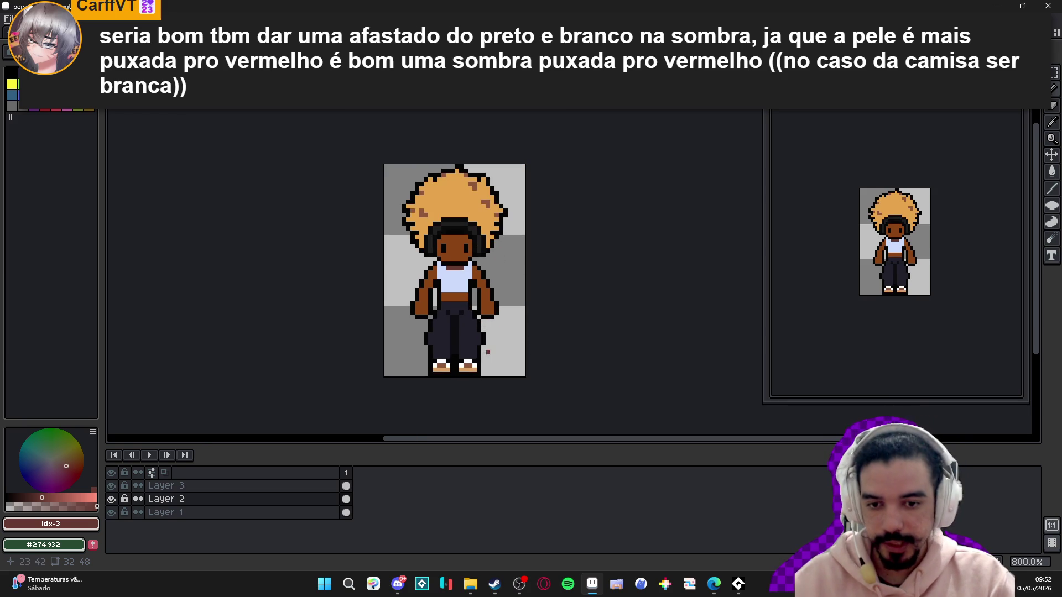
# - Eyedrop the brown skin colour and widen both arms and the shoulder with it
pyautogui.scroll(5, 448, 334)
pyautogui.keyDown('alt'); pyautogui.click(436, 250); pyautogui.keyUp('alt')
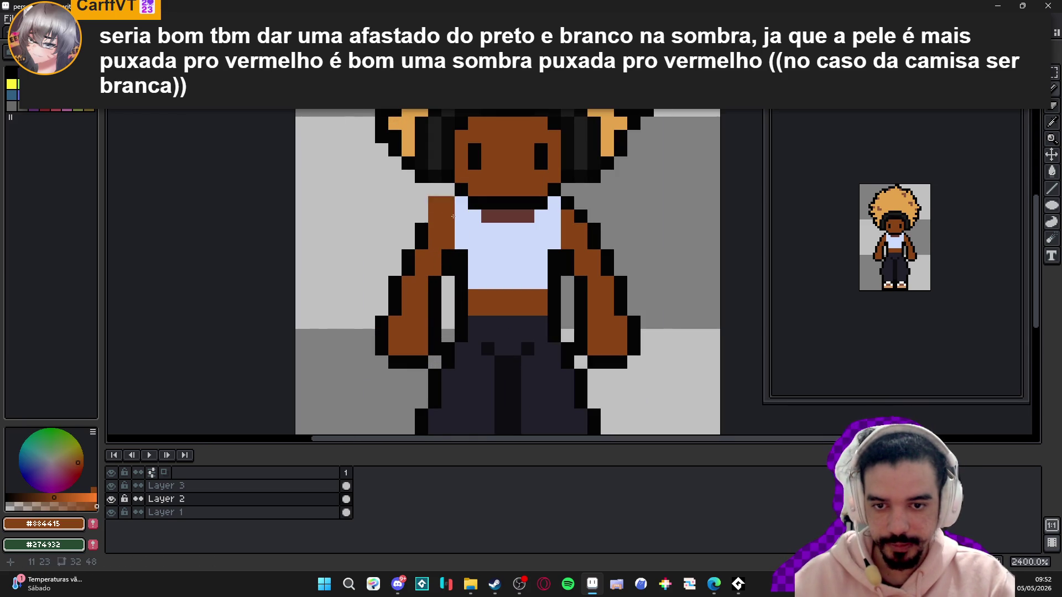
pyautogui.moveTo(453, 216)
pyautogui.mouseDown()
pyautogui.moveTo(393, 260)
pyautogui.moveTo(437, 309)
pyautogui.moveTo(435, 331)
pyautogui.mouseUp()
pyautogui.moveTo(627, 315); pyautogui.dragTo(591, 310)
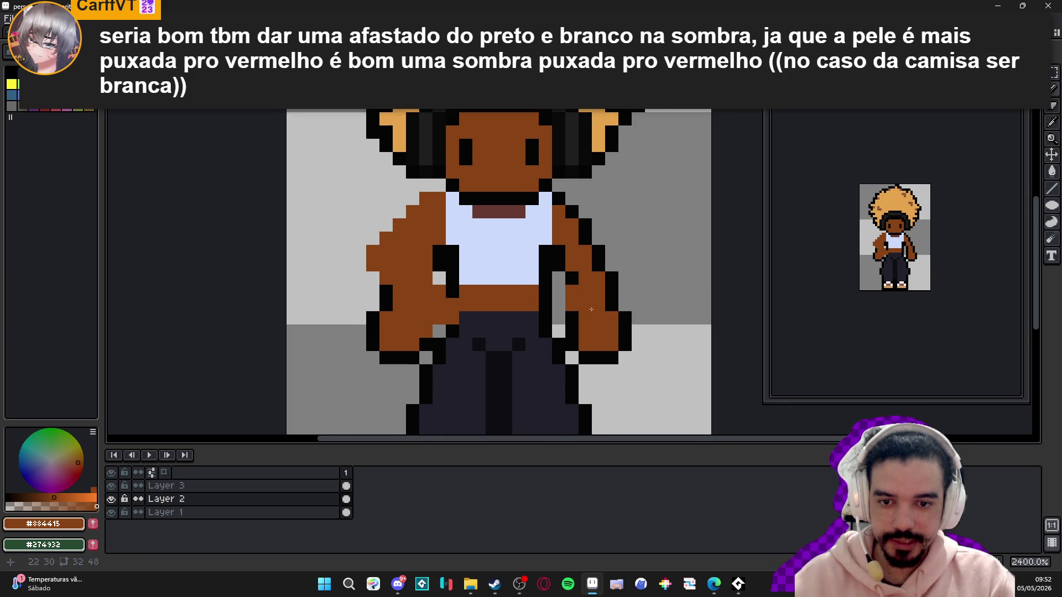
# - Draw a brown skin line across the top of the pants to extend the bare midriff
pyautogui.scroll(-2, 591, 309)
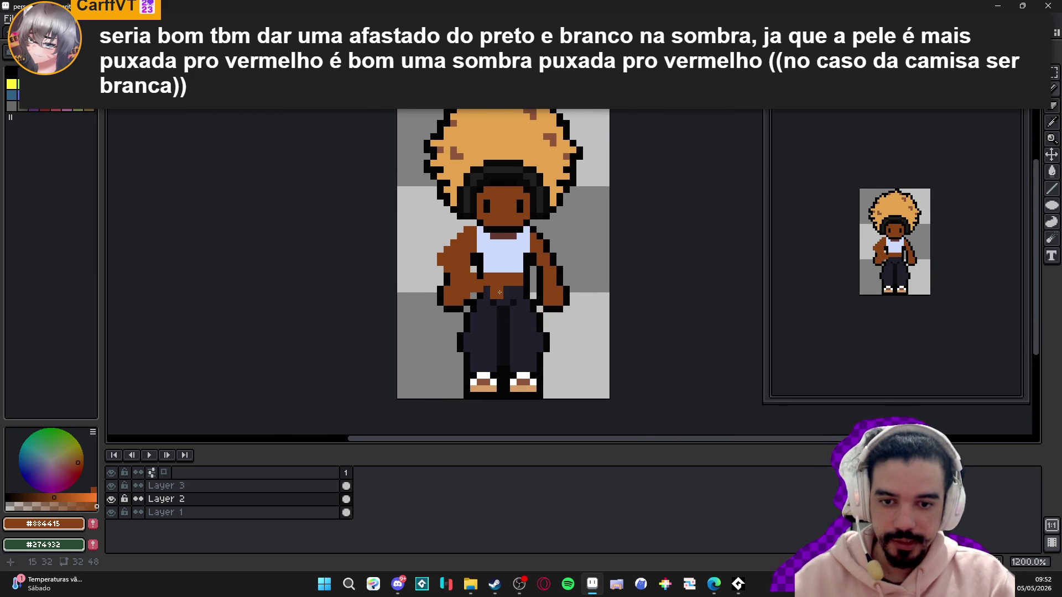
pyautogui.scroll(1, 500, 292)
pyautogui.scroll(-2, 502, 287)
pyautogui.scroll(4, 520, 286)
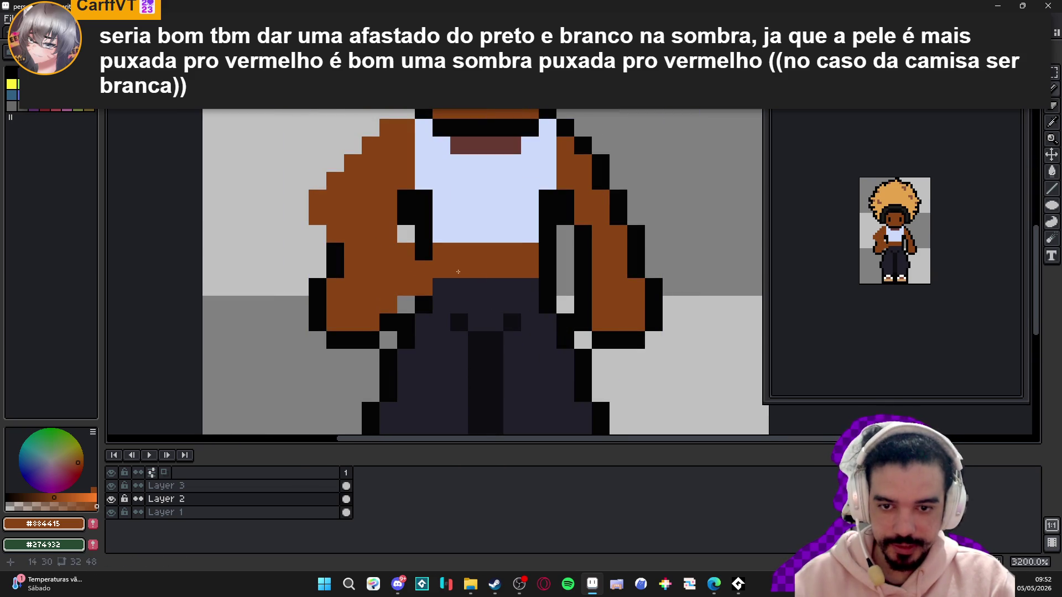
pyautogui.moveTo(439, 271); pyautogui.dragTo(534, 285)
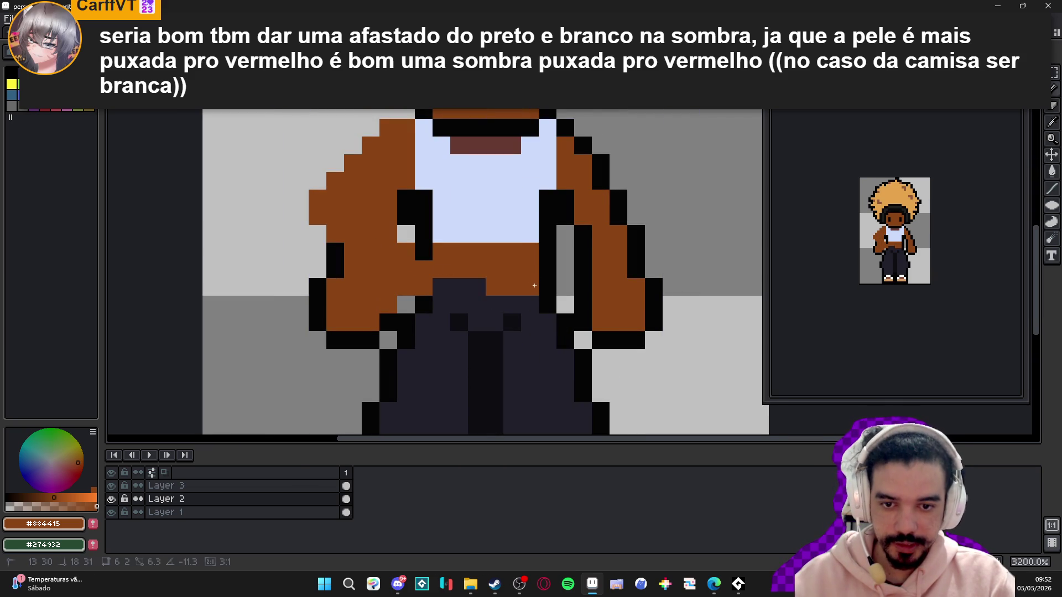
pyautogui.scroll(-1, 551, 310)
# - Pick the dark pants colour, select the lower pants area, deselect, and make Layer 1 active
pyautogui.keyDown('alt'); pyautogui.click(492, 280); pyautogui.keyUp('alt')
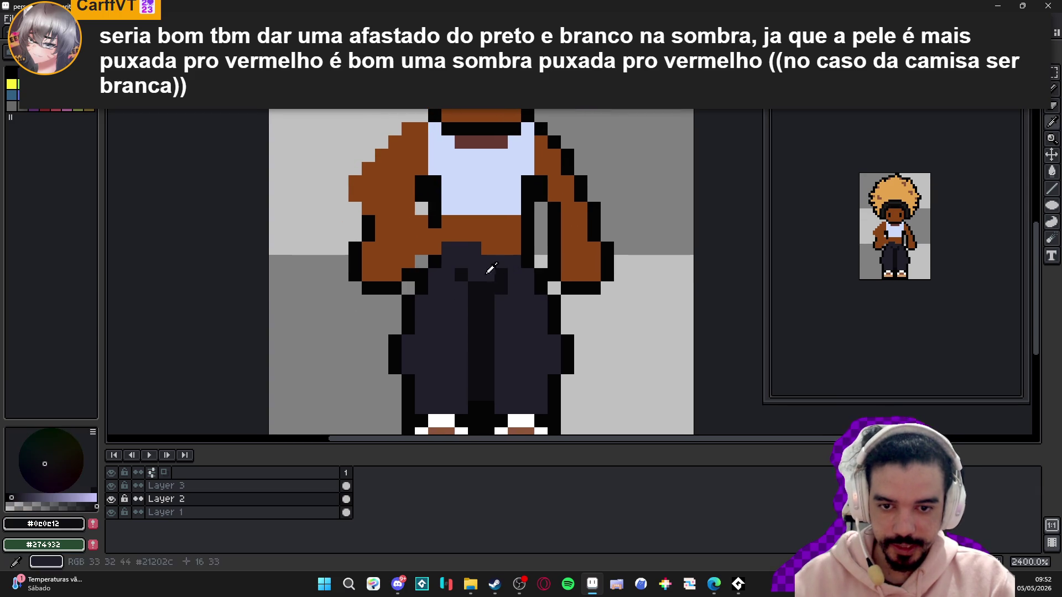
pyautogui.scroll(-1, 534, 303)
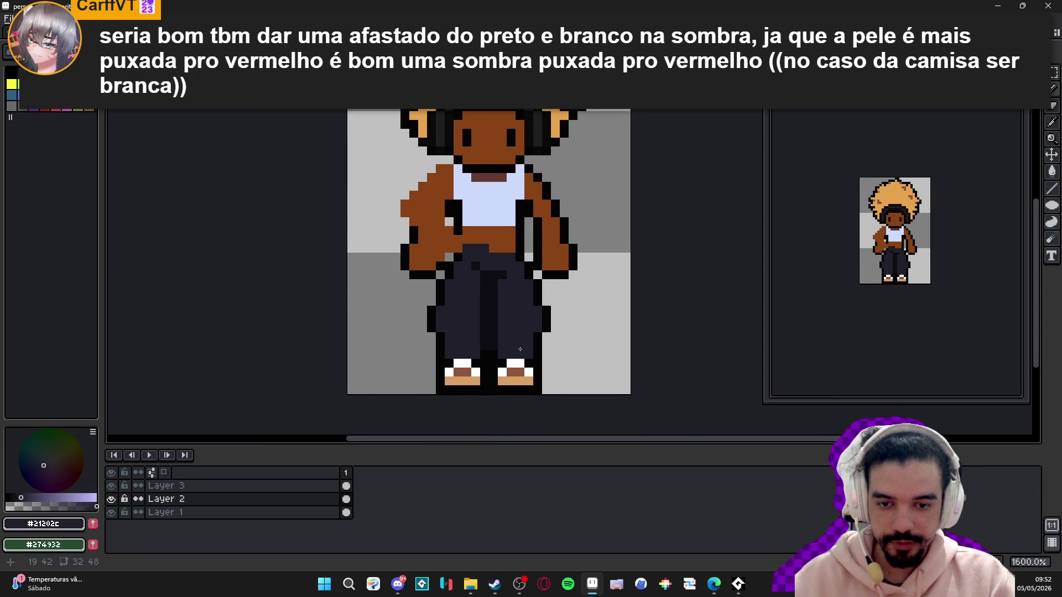
pyautogui.moveTo(544, 397)
pyautogui.mouseDown()
pyautogui.moveTo(496, 351)
pyautogui.moveTo(495, 321)
pyautogui.mouseUp()
pyautogui.hotkey('ctrl', 'd')
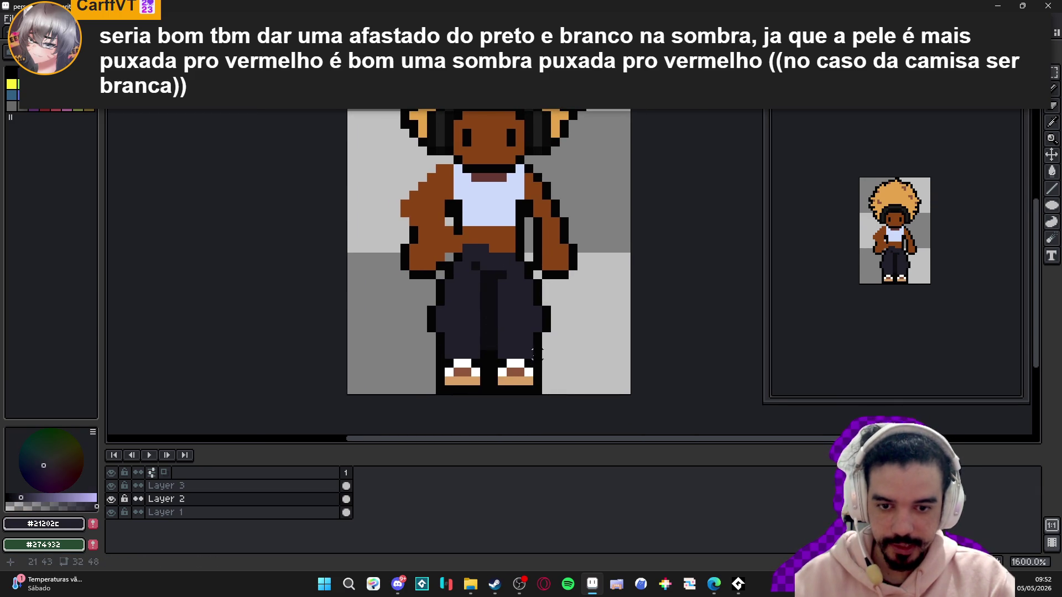
pyautogui.press('Down')
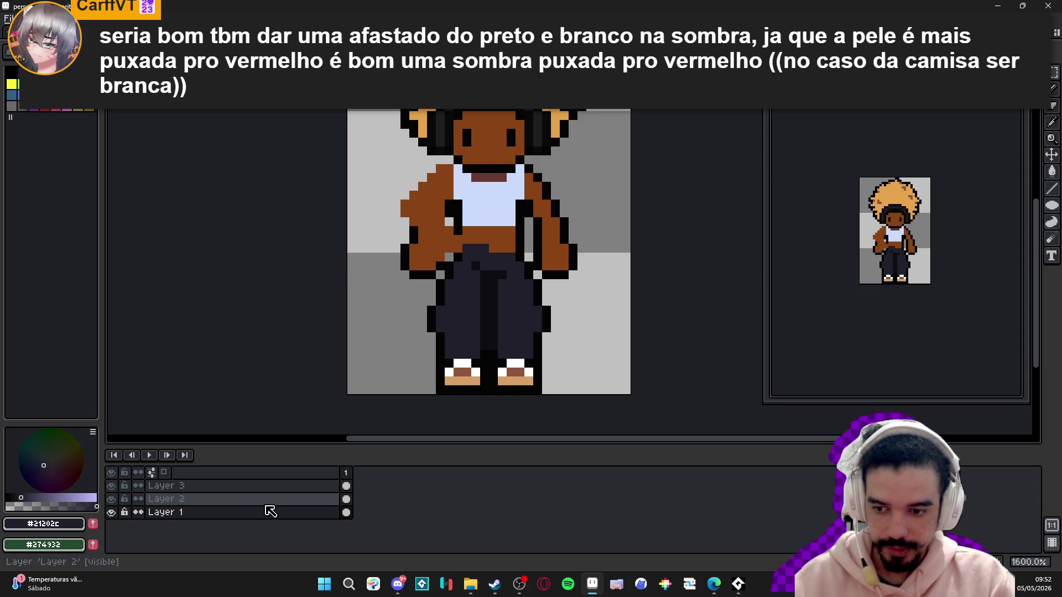
# - Delete Layer 3 and merge Layer 2 down into Layer 1
pyautogui.rightClick(265, 485)
pyautogui.click(287, 495)
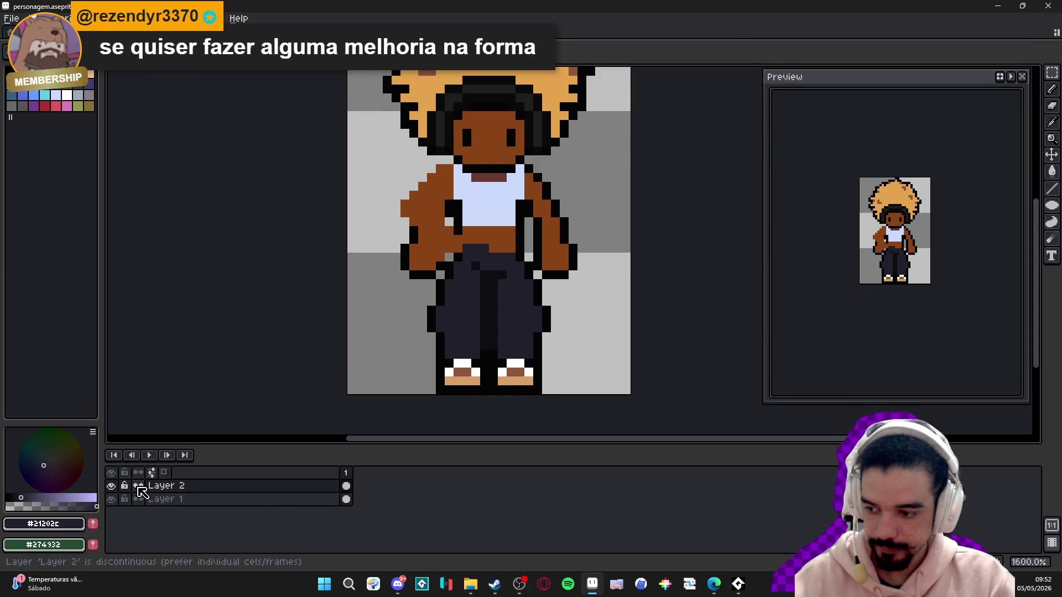
pyautogui.click(138, 486)
pyautogui.rightClick(206, 485)
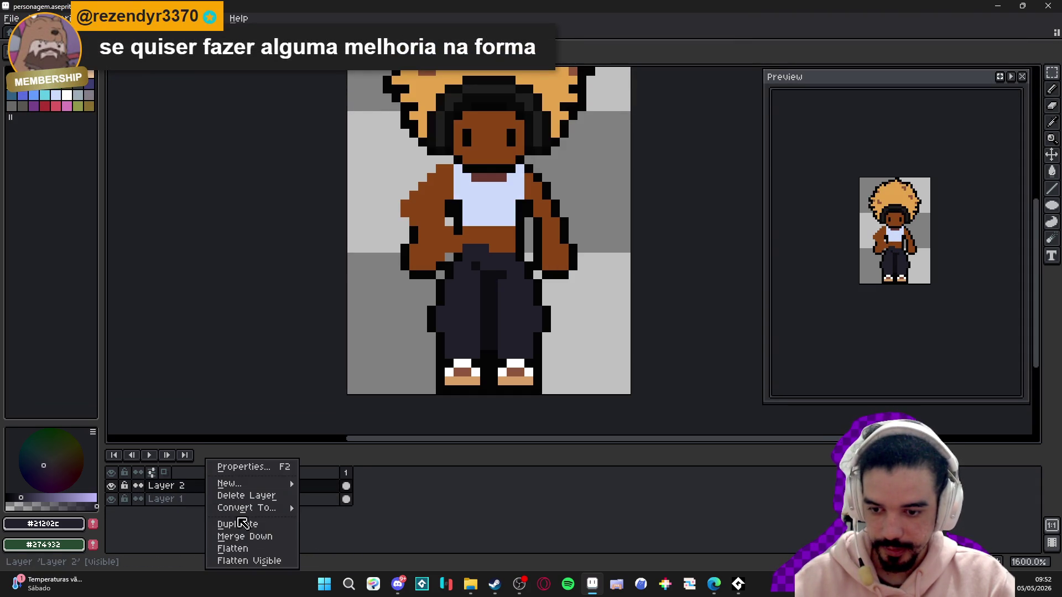
pyautogui.click(258, 540)
# - Shift the right foot and its lower block one pixel to the right
pyautogui.scroll(1, 505, 396)
pyautogui.moveTo(553, 399); pyautogui.dragTo(450, 282)
pyautogui.press('Right')
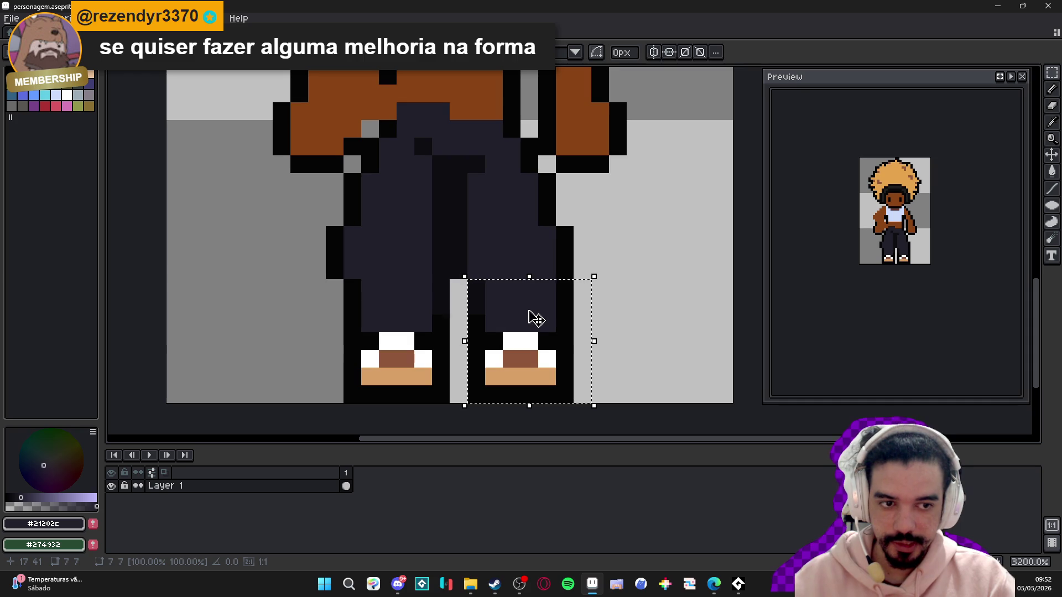
pyautogui.hotkey('ctrl', 'd')
pyautogui.moveTo(575, 331)
pyautogui.mouseDown()
pyautogui.moveTo(519, 404)
pyautogui.moveTo(501, 404)
pyautogui.moveTo(544, 372)
pyautogui.mouseUp()
pyautogui.hotkey('ctrl', 'd')
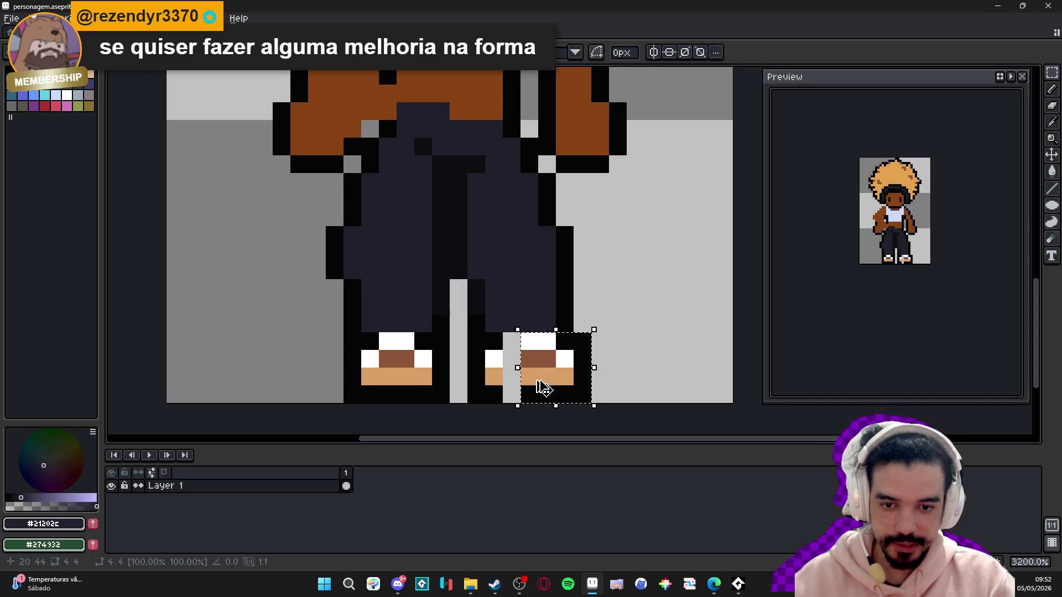
# - Patch the gap in the moved foot with dark, white, black and tan pixels
pyautogui.press('b')
pyautogui.click(527, 361)
pyautogui.keyDown('alt'); pyautogui.click(530, 341); pyautogui.keyUp('alt')
pyautogui.click(512, 359)
pyautogui.keyDown('alt'); pyautogui.click(494, 341); pyautogui.keyUp('alt')
pyautogui.click(511, 342)
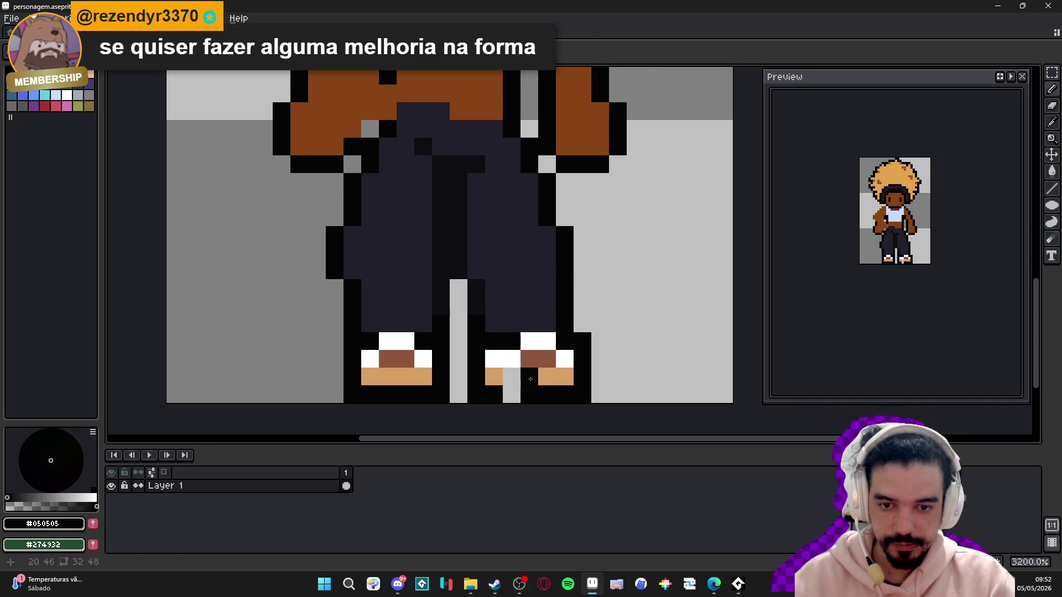
pyautogui.keyDown('alt'); pyautogui.click(529, 376); pyautogui.keyUp('alt')
pyautogui.click(511, 377)
# - Erase the old left hand outline and redraw the left arm's outer and inner black outline
pyautogui.keyDown('alt'); pyautogui.click(500, 394); pyautogui.keyUp('alt')
pyautogui.scroll(-2, 520, 365)
pyautogui.scroll(1, 526, 368)
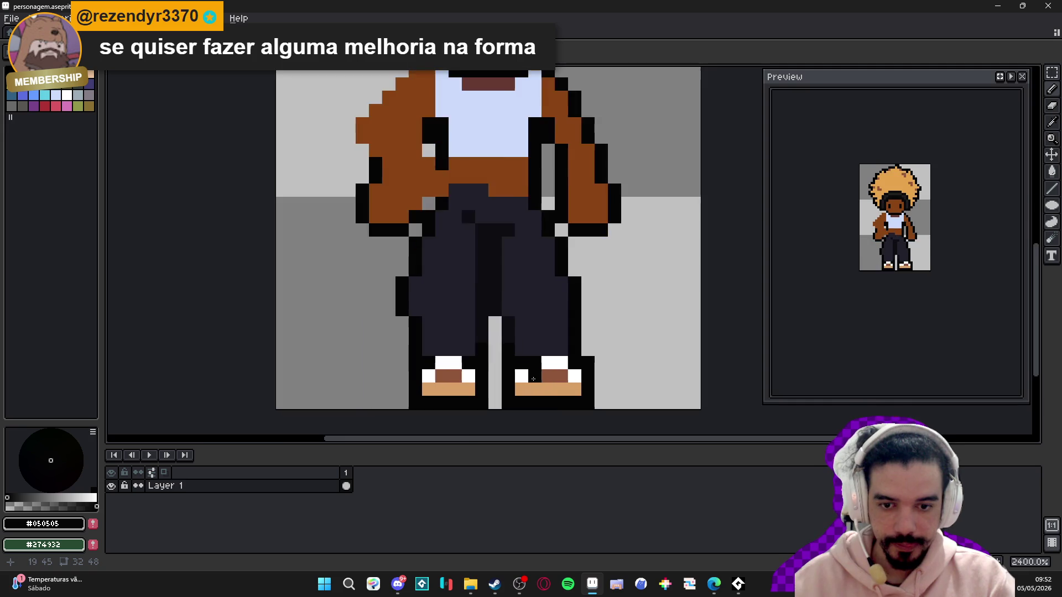
pyautogui.scroll(-2, 536, 369)
pyautogui.scroll(-1, 536, 369)
pyautogui.scroll(3, 509, 347)
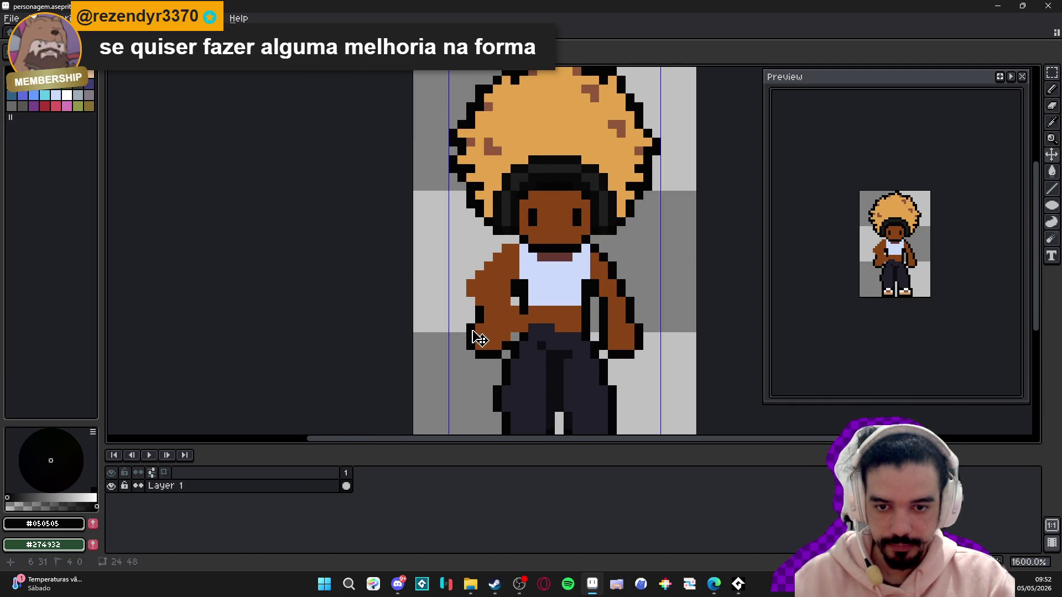
pyautogui.moveTo(474, 339)
pyautogui.mouseDown()
pyautogui.moveTo(462, 327)
pyautogui.moveTo(484, 345)
pyautogui.mouseUp()
pyautogui.press('b')
pyautogui.click(514, 302)
pyautogui.click(507, 257)
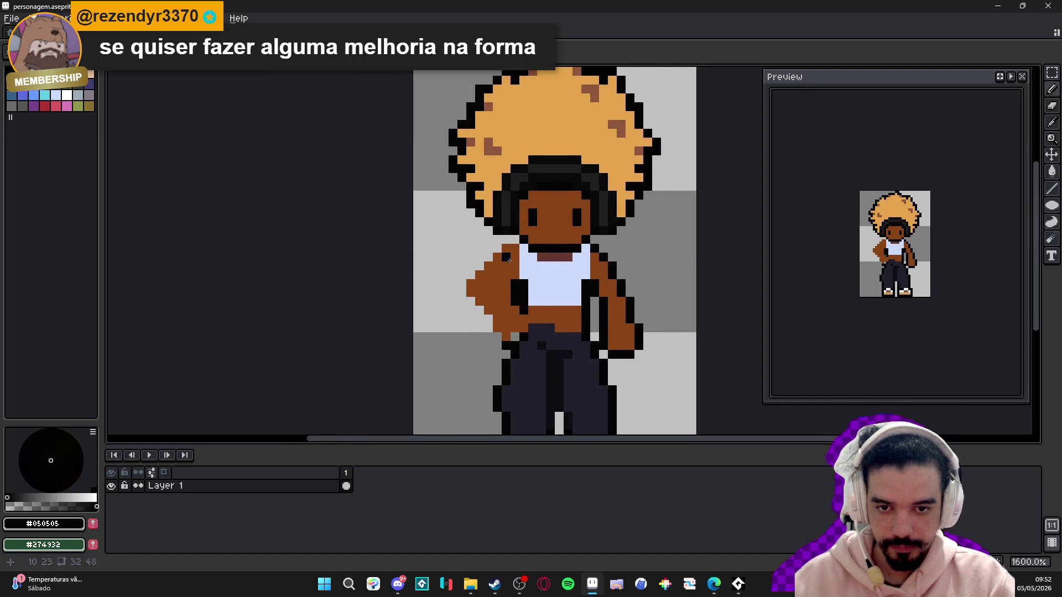
pyautogui.moveTo(497, 248)
pyautogui.mouseDown()
pyautogui.moveTo(470, 288)
pyautogui.moveTo(474, 301)
pyautogui.mouseUp()
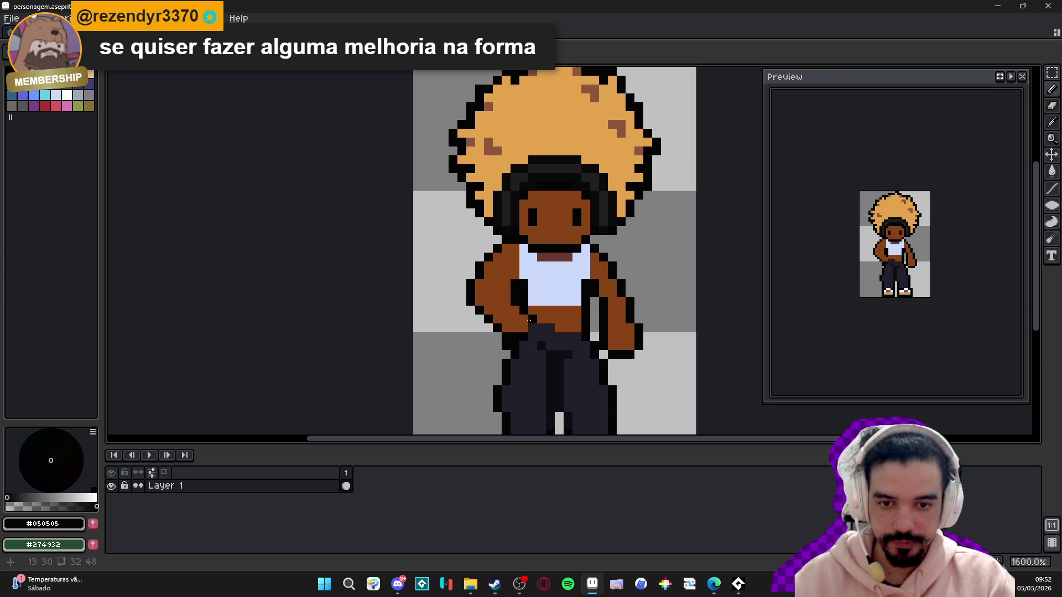
pyautogui.click(506, 292)
# - Fill the hand at the hip with brown skin pixels and add a black outline pixel below it
pyautogui.scroll(-1, 535, 318)
pyautogui.scroll(1, 535, 318)
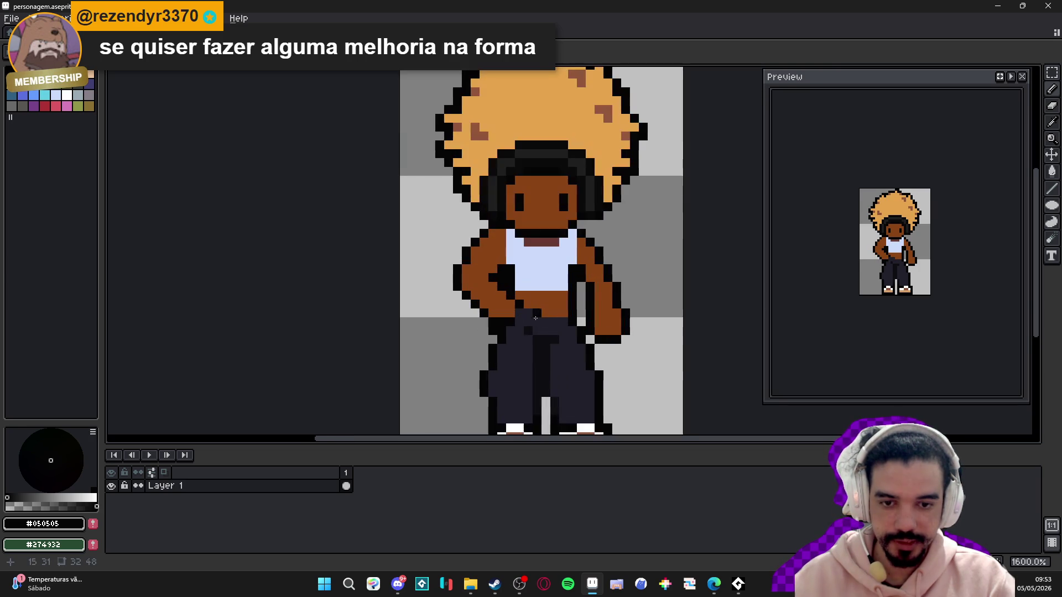
pyautogui.scroll(2, 502, 321)
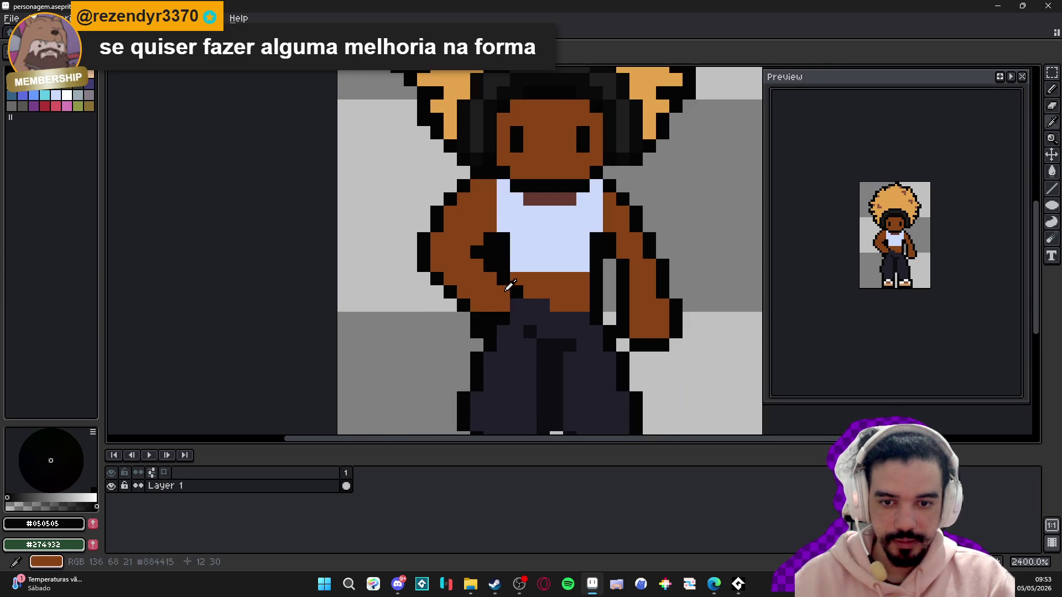
pyautogui.keyDown('alt'); pyautogui.click(490, 299); pyautogui.keyUp('alt')
pyautogui.click(477, 319)
pyautogui.click(463, 318)
pyautogui.keyDown('alt'); pyautogui.click(483, 320); pyautogui.keyUp('alt')
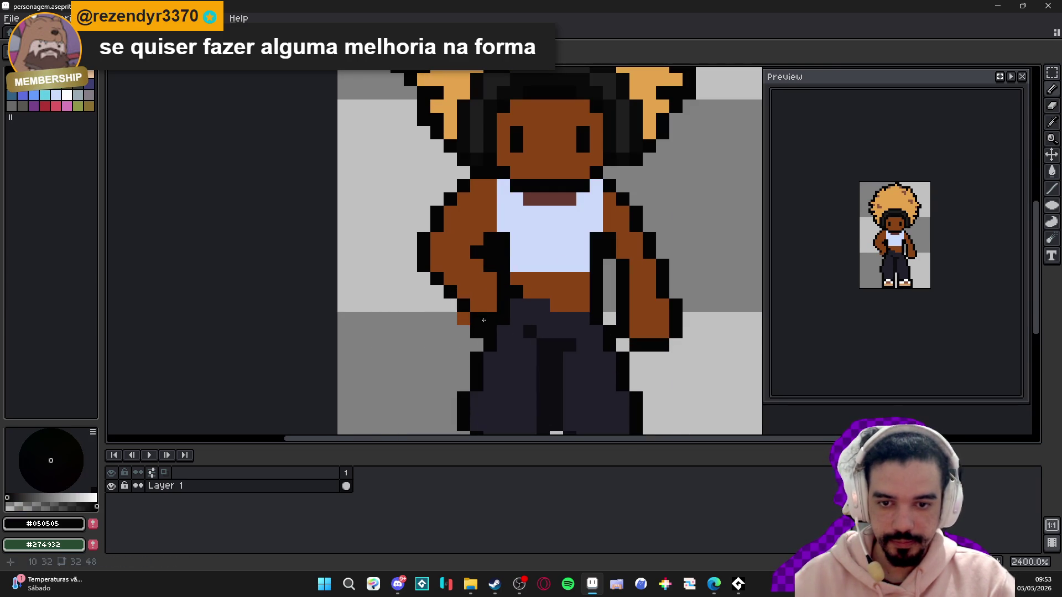
pyautogui.click(450, 319)
pyautogui.scroll(-2, 462, 331)
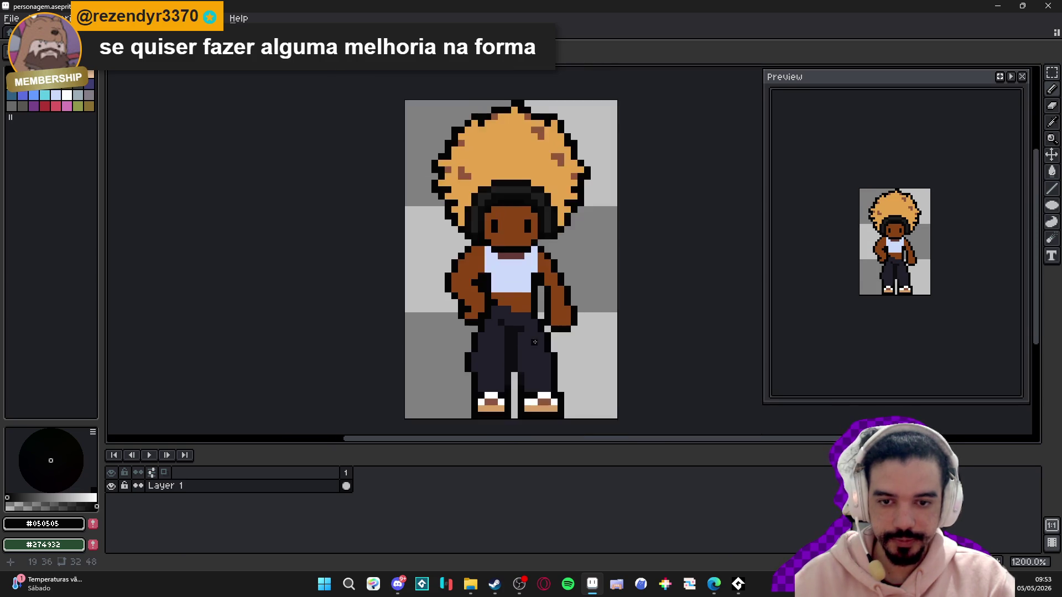
pyautogui.scroll(1, 526, 346)
pyautogui.scroll(-2, 528, 342)
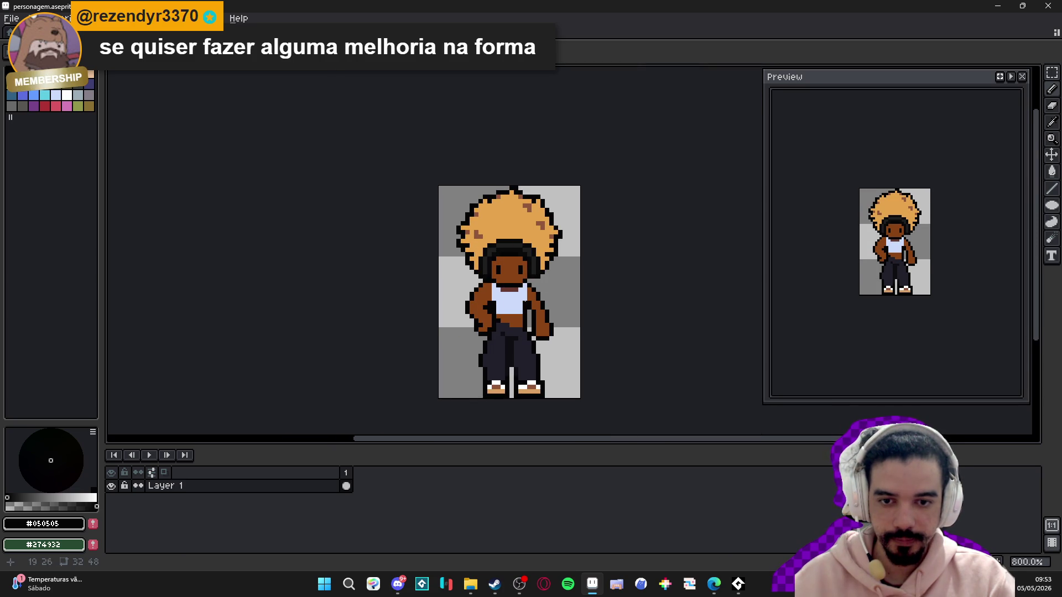
pyautogui.scroll(1, 513, 271)
# - Look over the sprite, sampling the brown skin and the darker brown #663931
pyautogui.scroll(1, 517, 274)
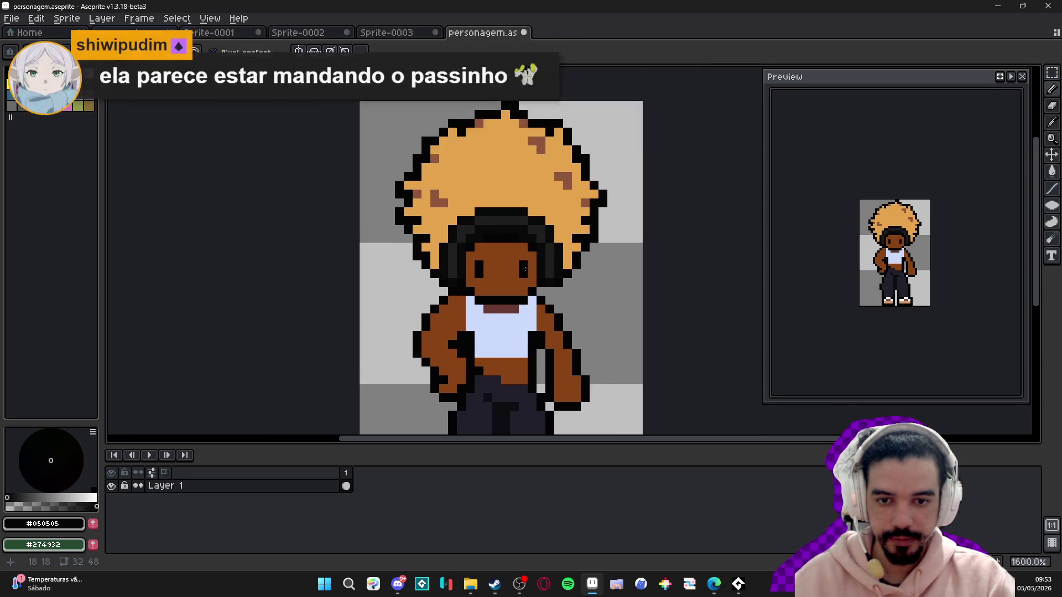
pyautogui.scroll(-2, 531, 285)
pyautogui.moveTo(502, 271); pyautogui.dragTo(494, 272)
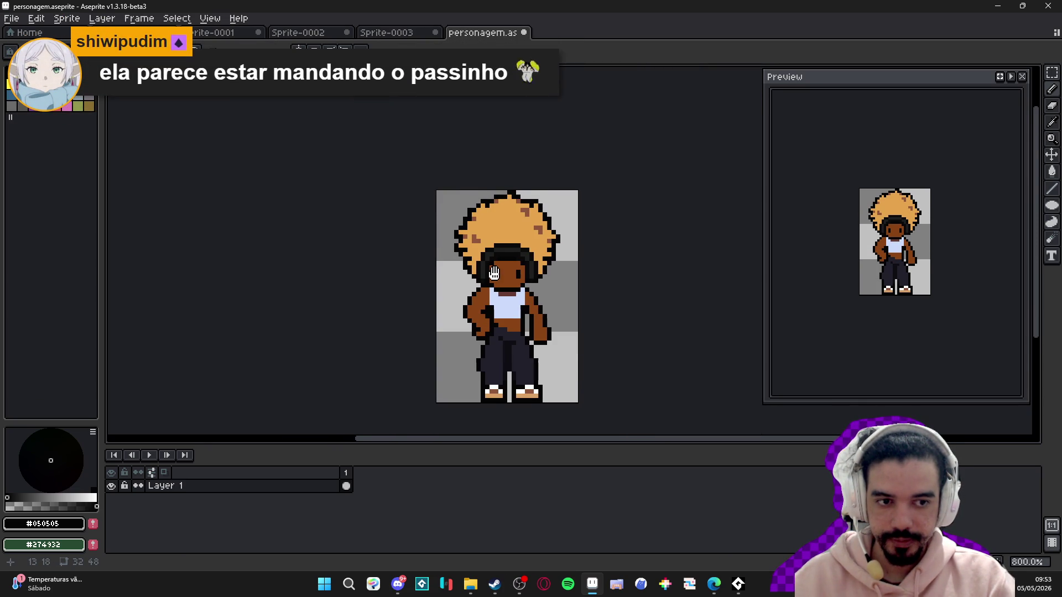
pyautogui.scroll(4, 506, 297)
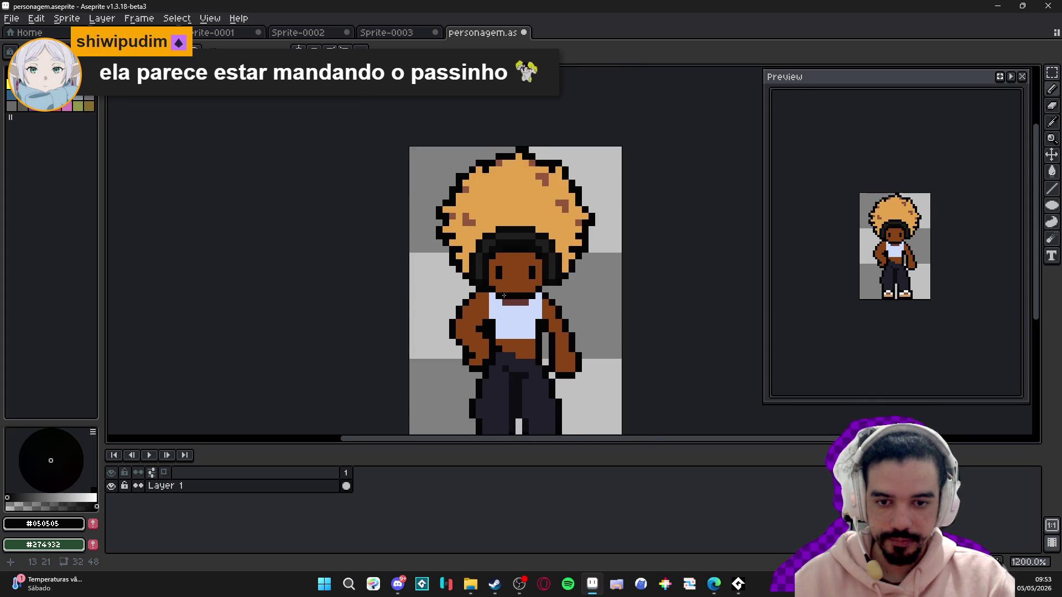
pyautogui.keyDown('alt'); pyautogui.click(540, 359); pyautogui.keyUp('alt')
pyautogui.scroll(-2, 539, 358)
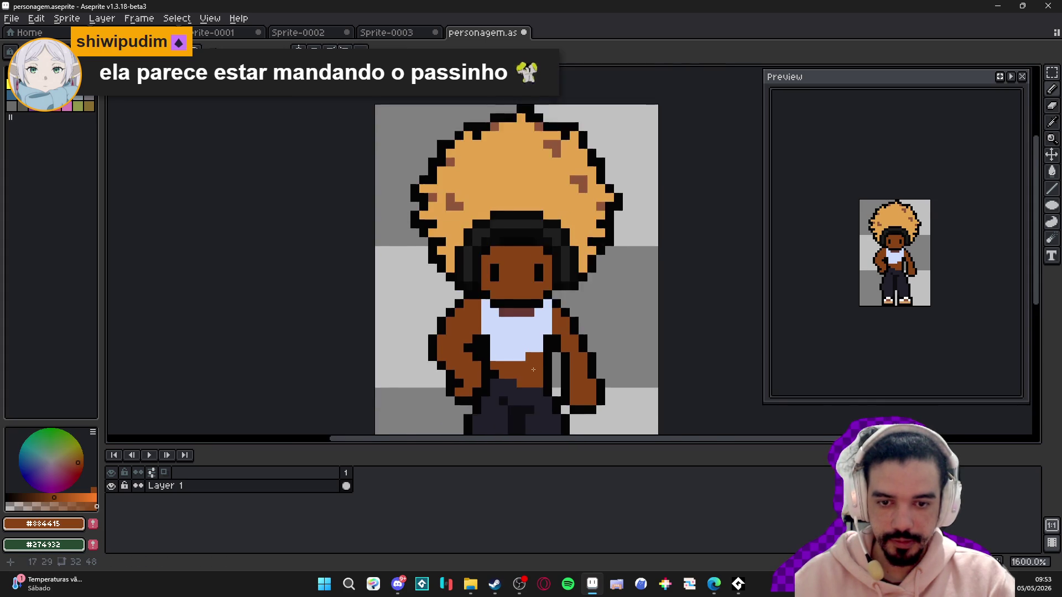
pyautogui.scroll(2, 539, 354)
pyautogui.scroll(-2, 541, 350)
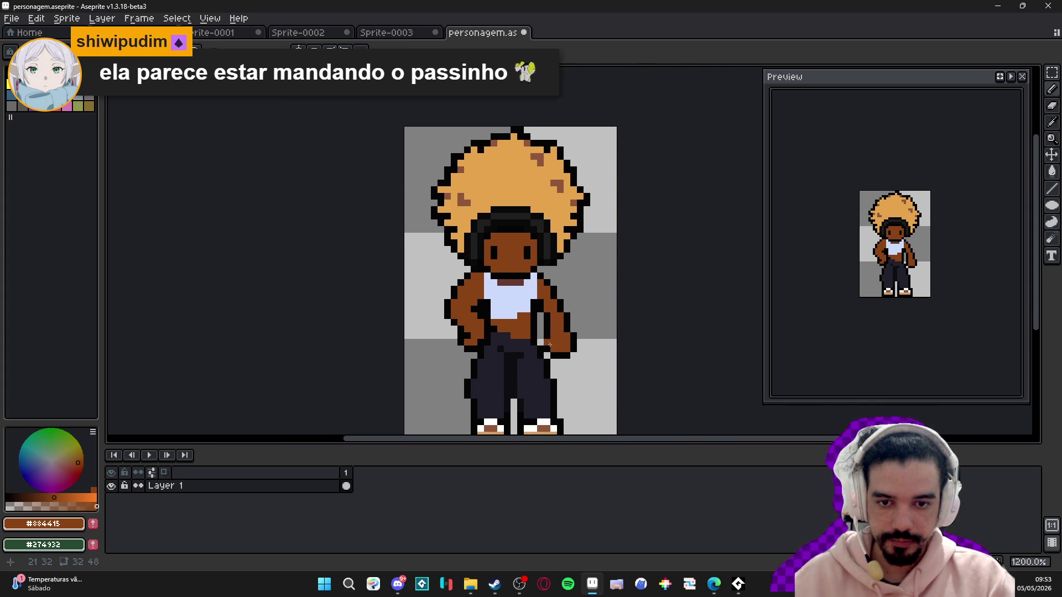
pyautogui.scroll(1, 520, 302)
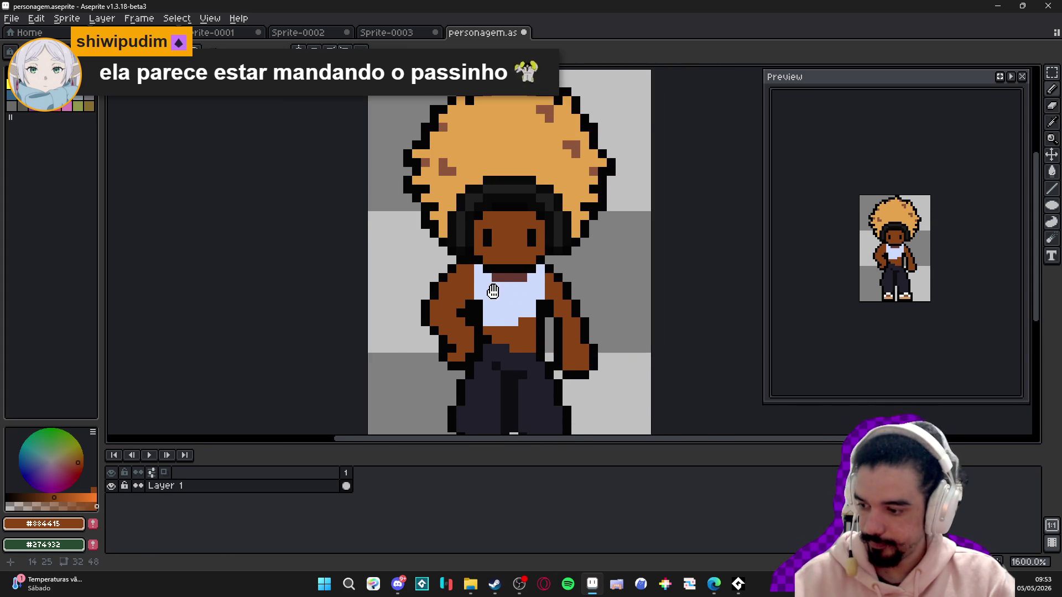
pyautogui.scroll(-2, 492, 292)
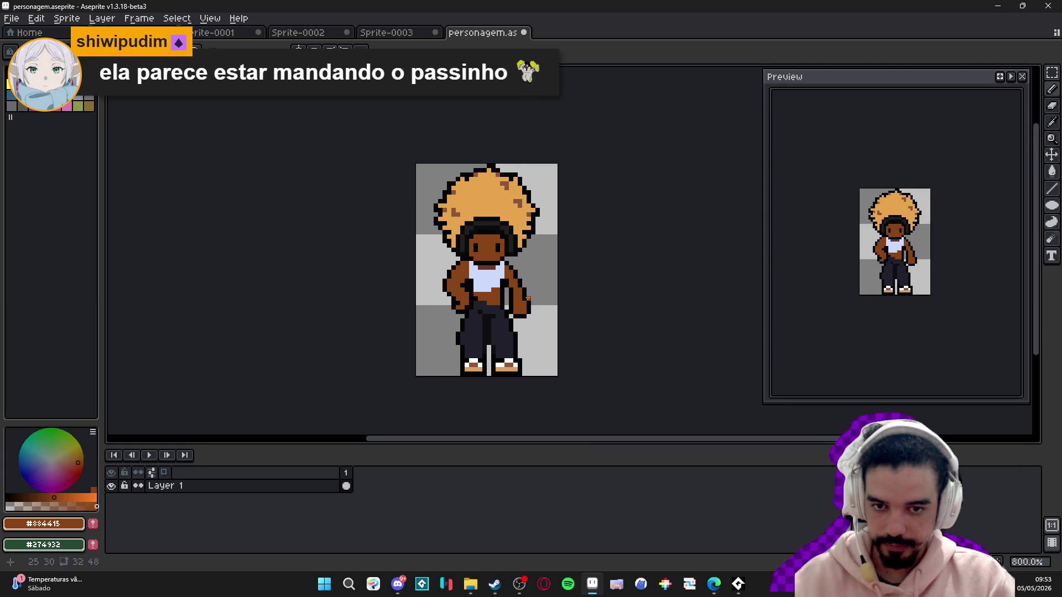
pyautogui.scroll(4, 480, 281)
pyautogui.keyDown('alt'); pyautogui.click(480, 280); pyautogui.keyUp('alt')
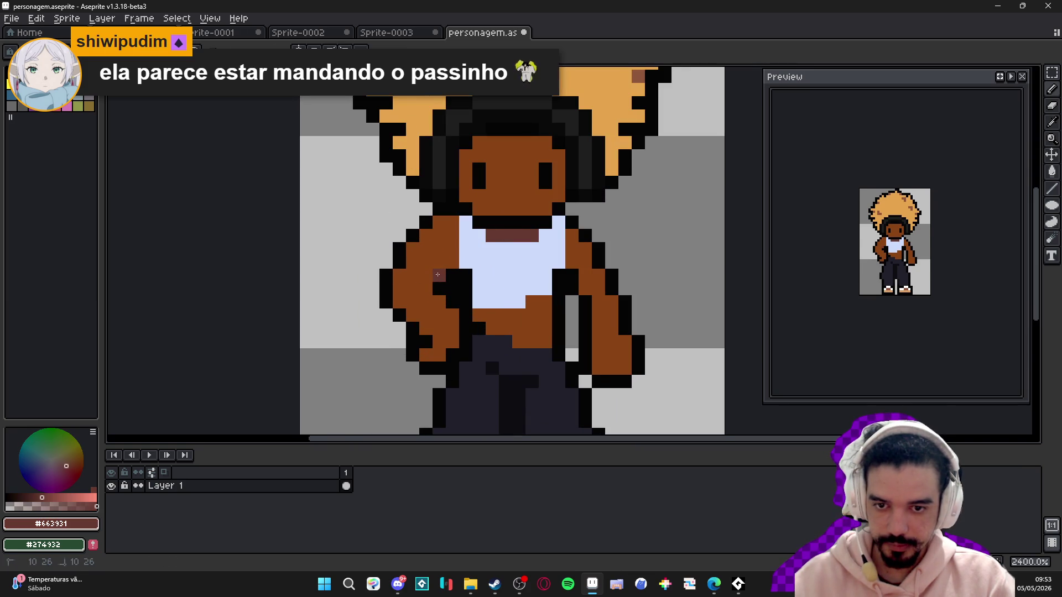
pyautogui.scroll(-5, 520, 291)
pyautogui.hscroll(1, 509, 290)
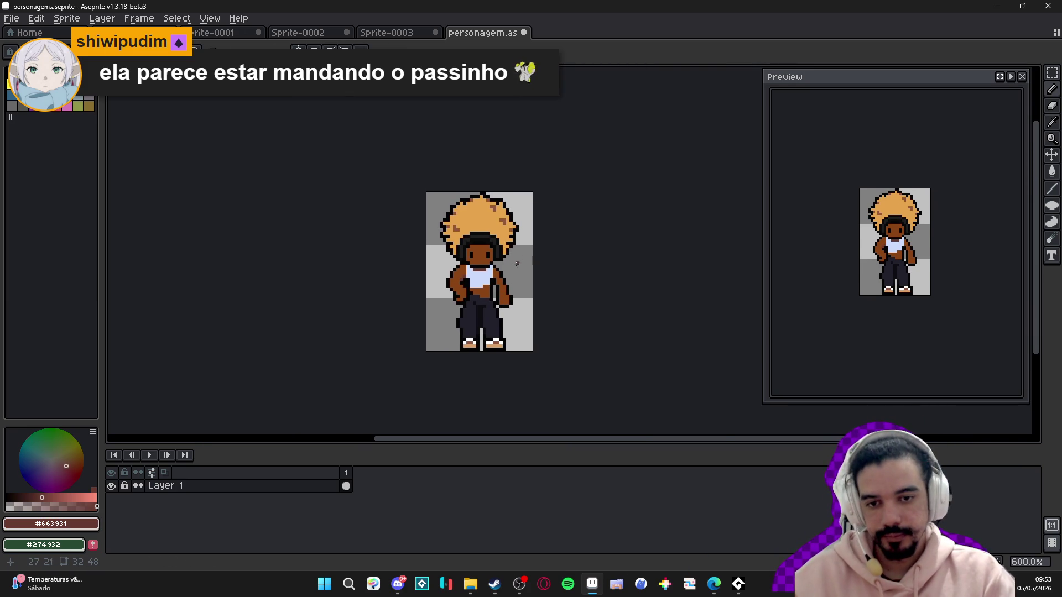
pyautogui.hscroll(1, 481, 304)
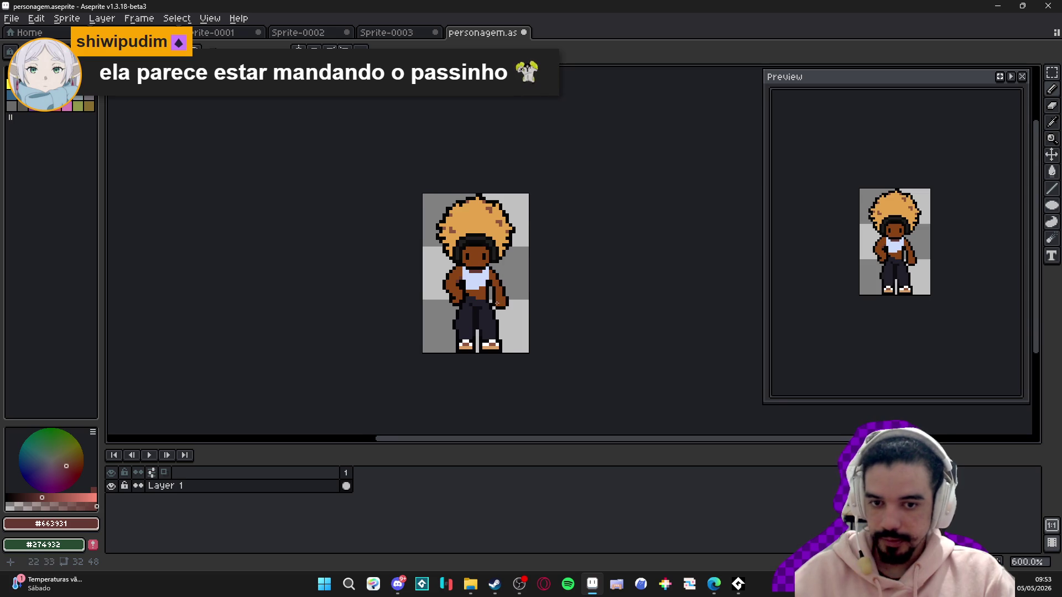
pyautogui.moveTo(497, 303); pyautogui.dragTo(490, 309)
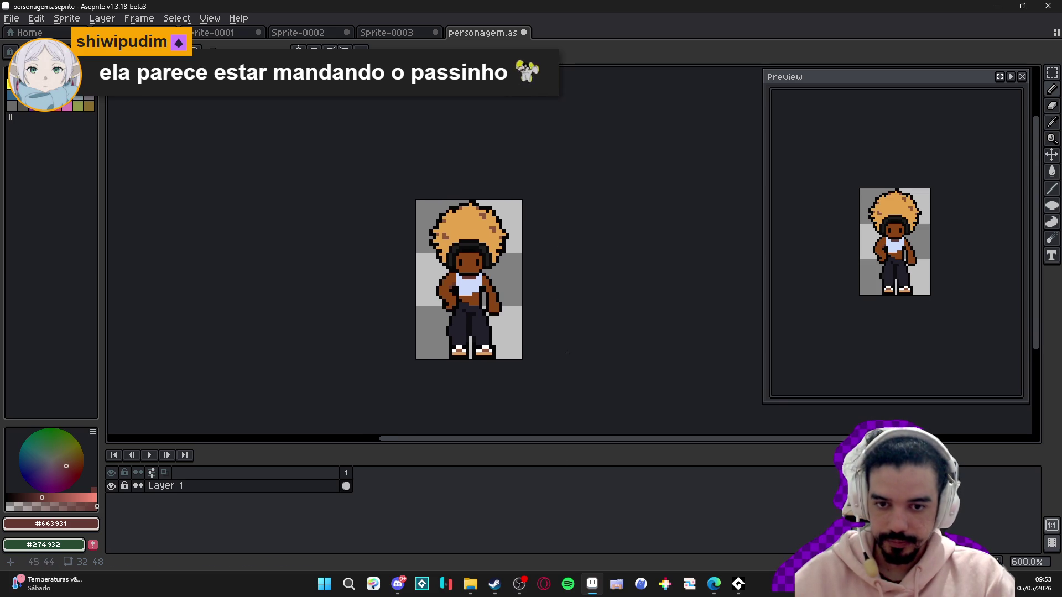
# - In Discord, open the original character image full size and copy it with Copiar imagem
pyautogui.click(397, 584)
pyautogui.click(292, 372)
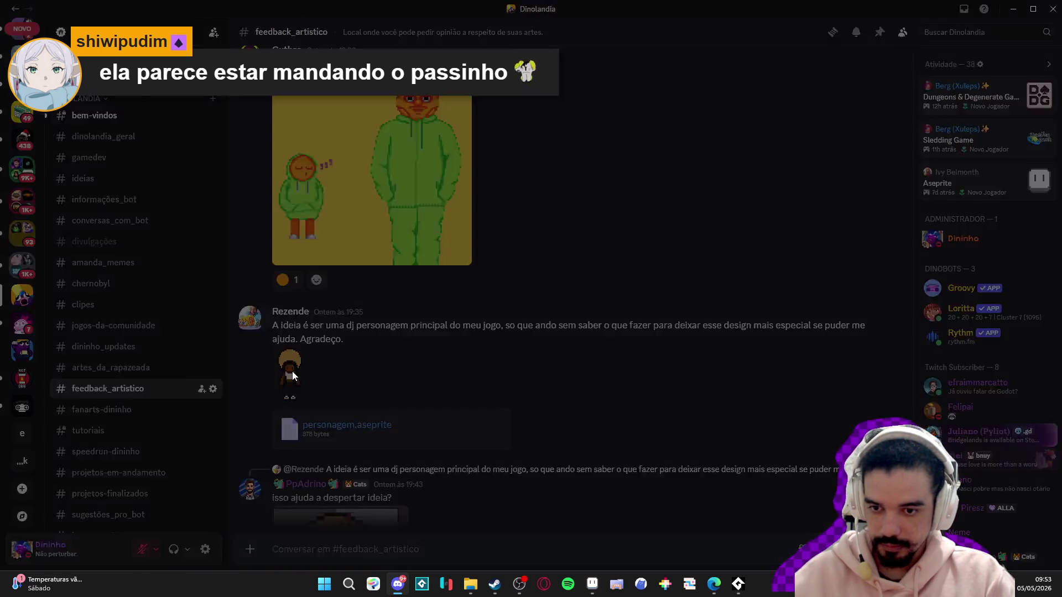
pyautogui.rightClick(531, 276)
pyautogui.click(599, 299)
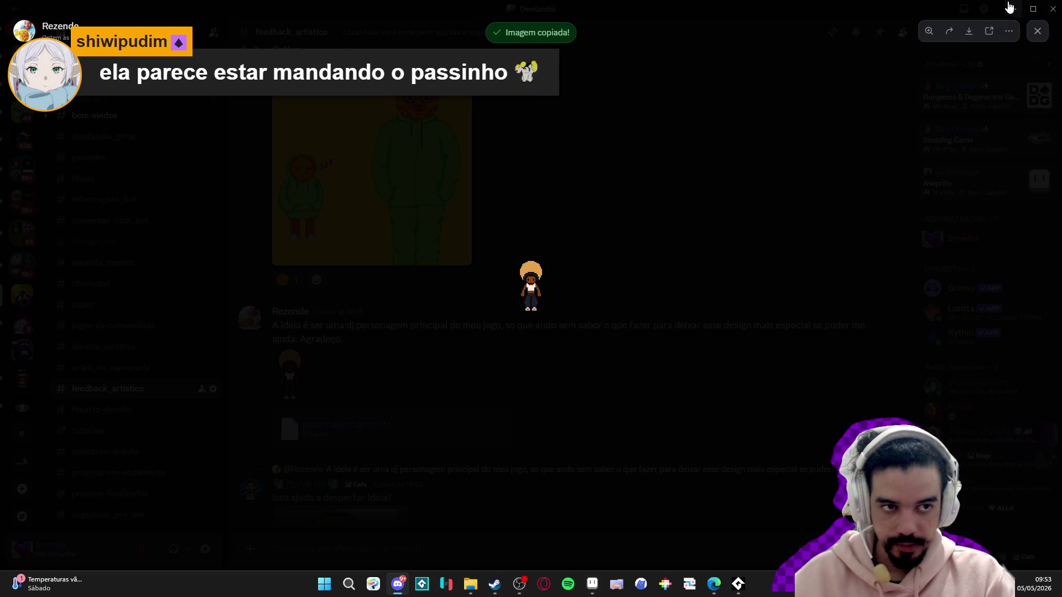
pyautogui.hotkey('alt', 'Tab')
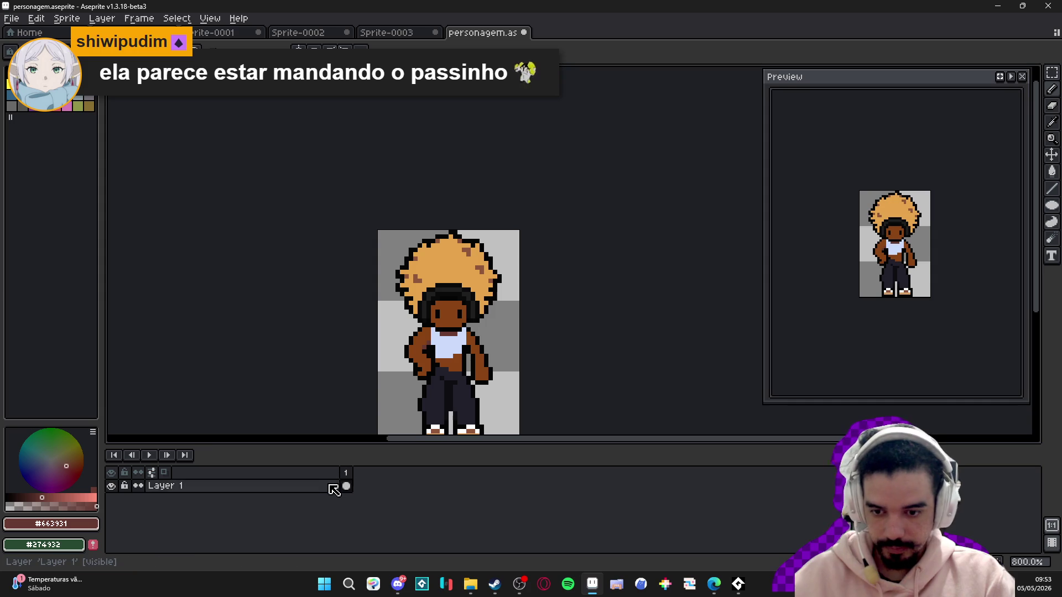
# - Add an empty Layer 2 to the character file, cancelling an oversized paste of the design
pyautogui.hotkey('shift', 'n')
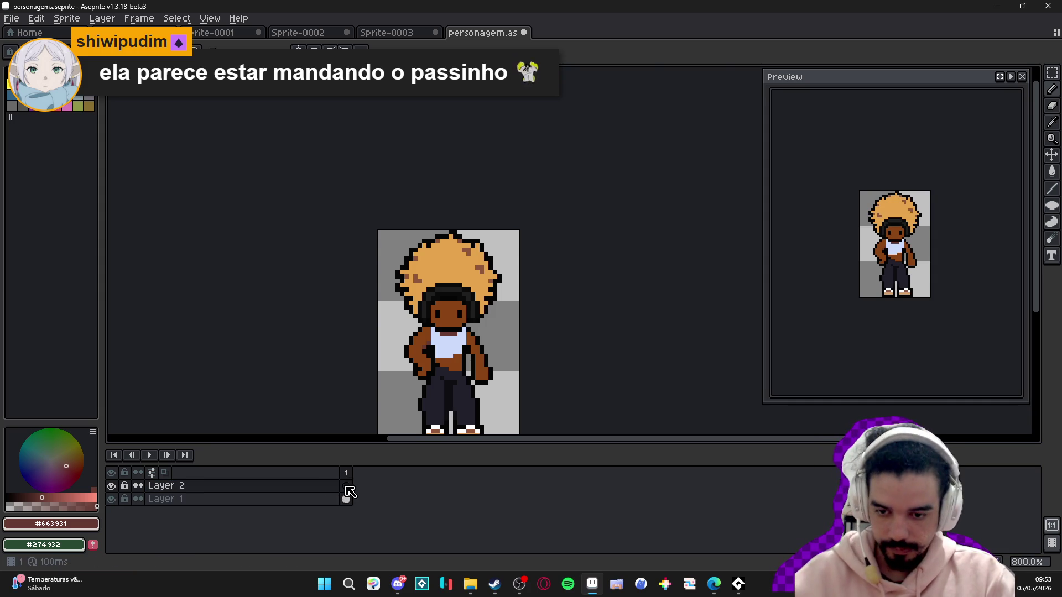
pyautogui.hotkey('ctrl', 'v')
pyautogui.press('Escape')
# - Create a new sprite, paste the original design into it, and gauge its pixel scale
pyautogui.click(11, 18)
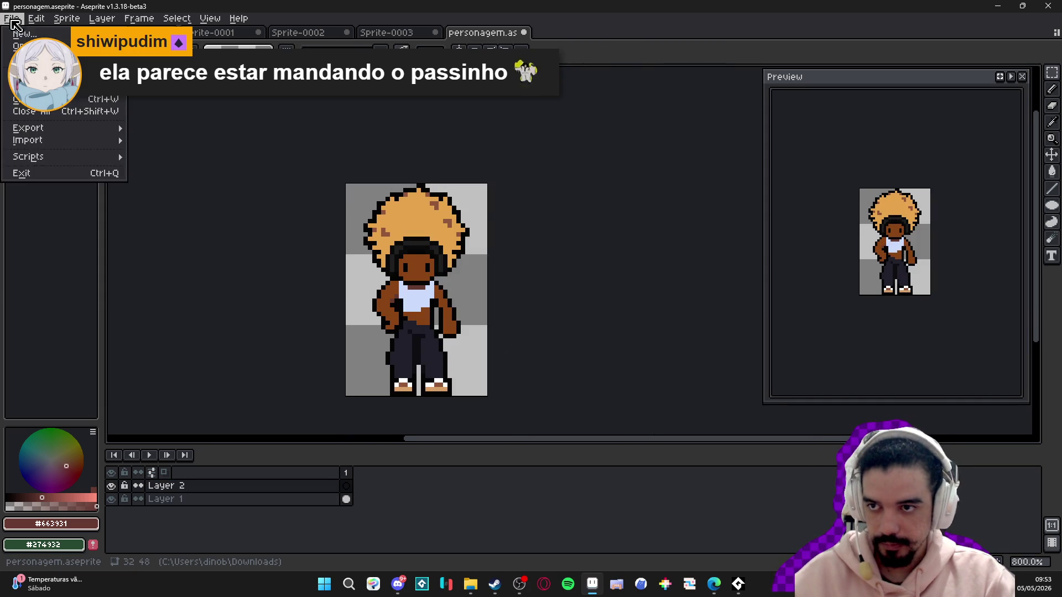
pyautogui.click(25, 31)
pyautogui.click(498, 408)
pyautogui.hotkey('ctrl', 'v')
pyautogui.press('Return')
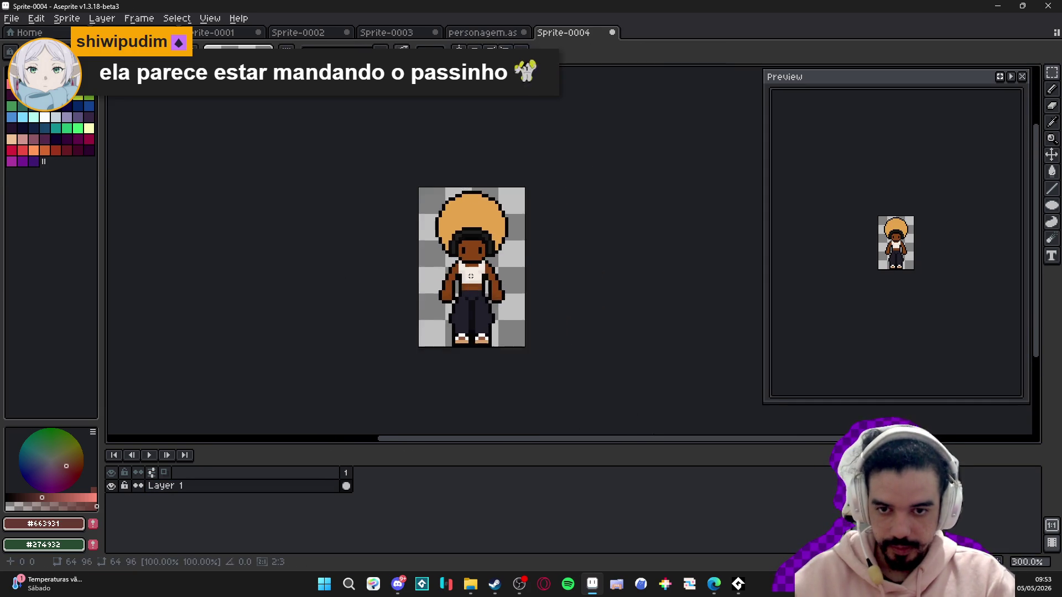
pyautogui.scroll(1, 407, 218)
pyautogui.scroll(8, 357, 165)
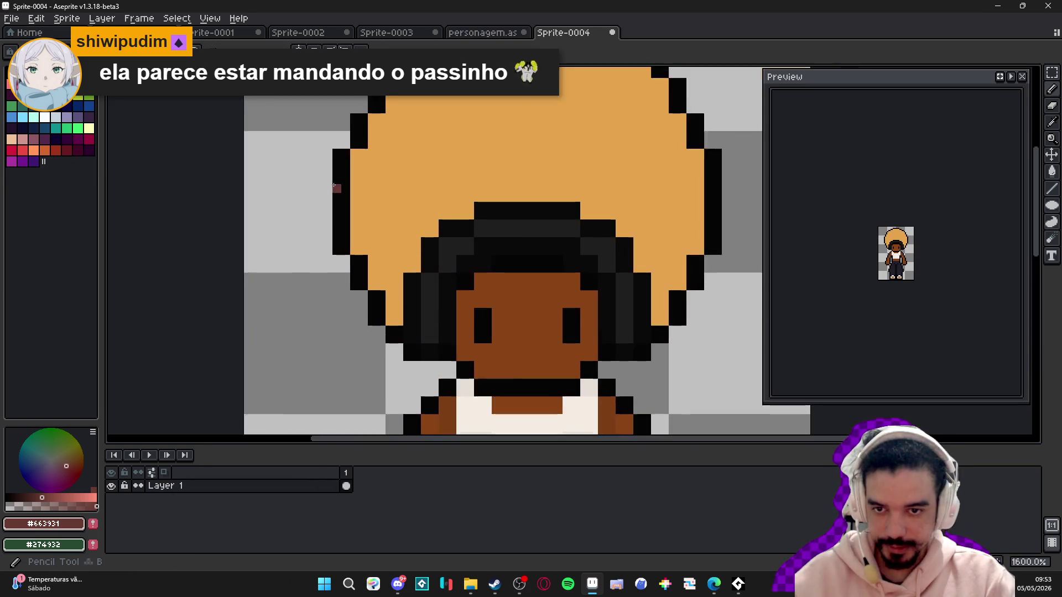
pyautogui.moveTo(332, 131); pyautogui.dragTo(358, 157)
pyautogui.hotkey('ctrl', 'd')
# - Resize the new sprite to width 32 (32×48) and return to the personagem file
pyautogui.hotkey('alt', 's')
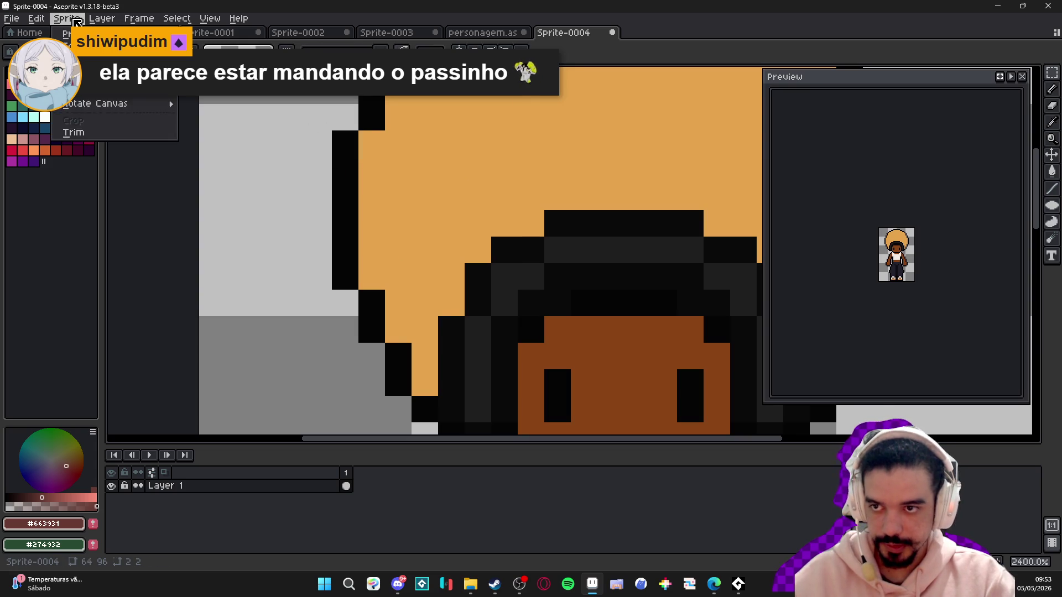
pyautogui.press('s')
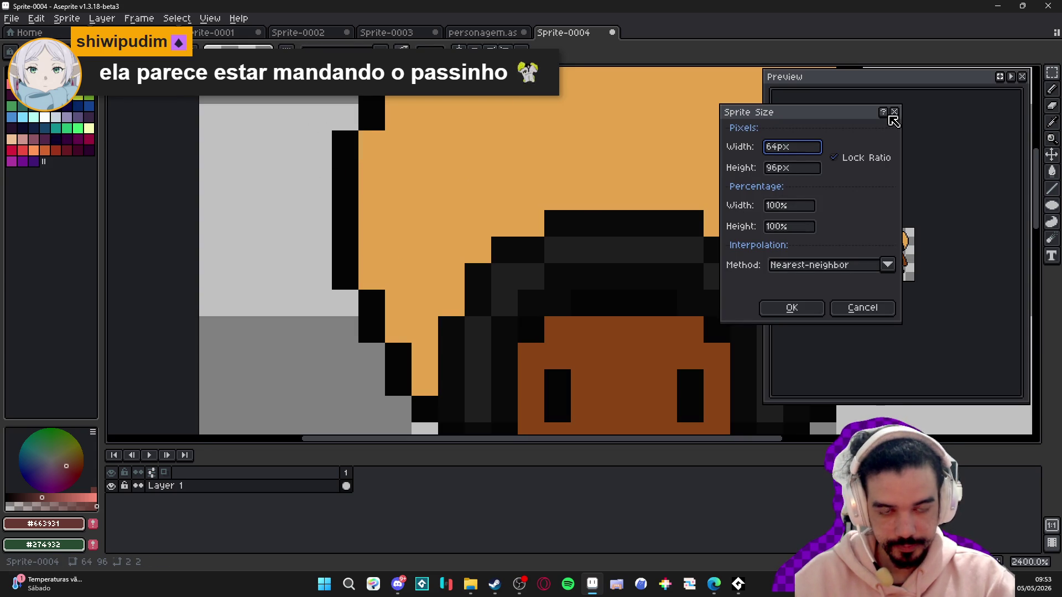
pyautogui.press('BackSpace')
pyautogui.press('BackSpace')
pyautogui.write('32')
pyautogui.press('Return')
pyautogui.scroll(-7, 464, 249)
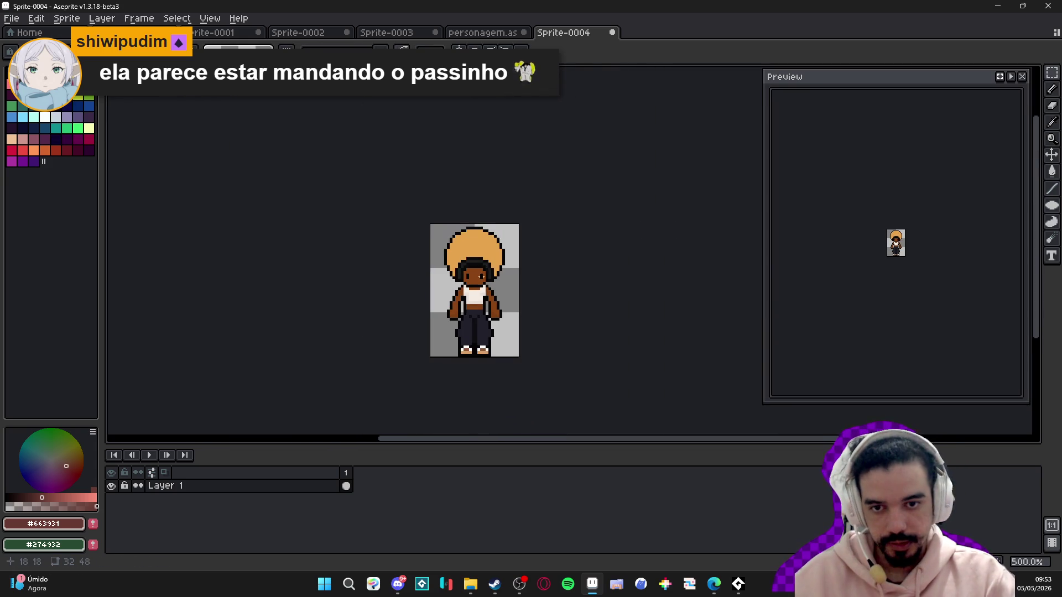
pyautogui.click(509, 31)
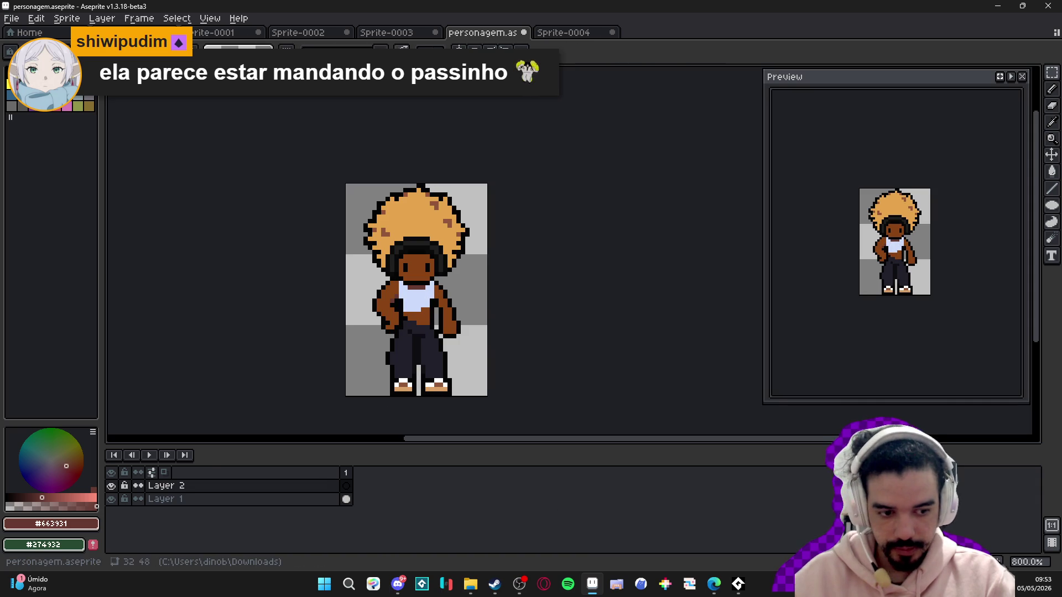
# - Add a second frame and paste the original design into it on Layer 1
pyautogui.hotkey('alt', 'n')
pyautogui.hotkey('ctrl', 'v')
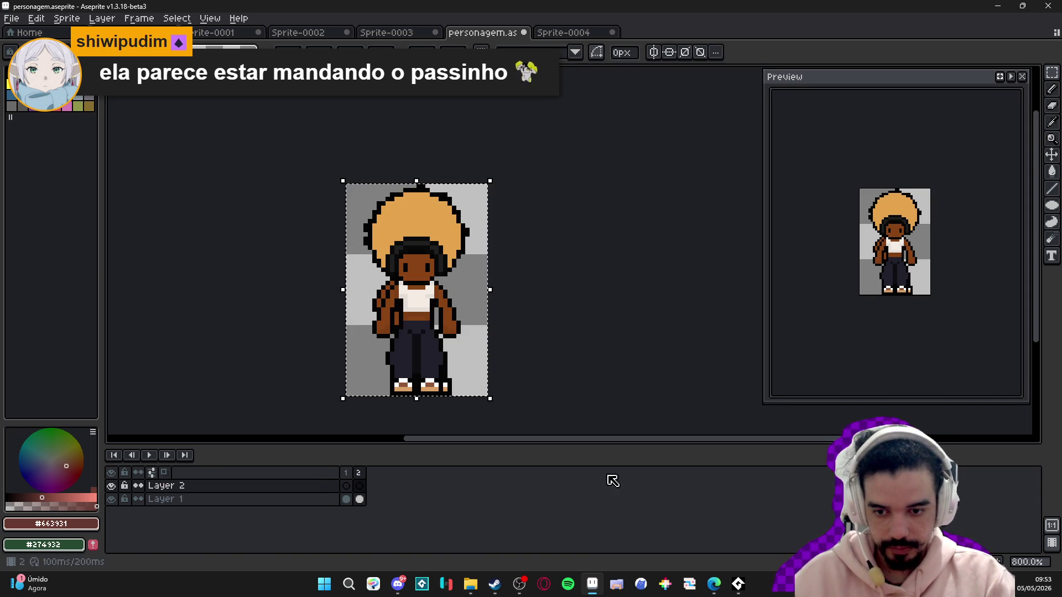
pyautogui.click(359, 498)
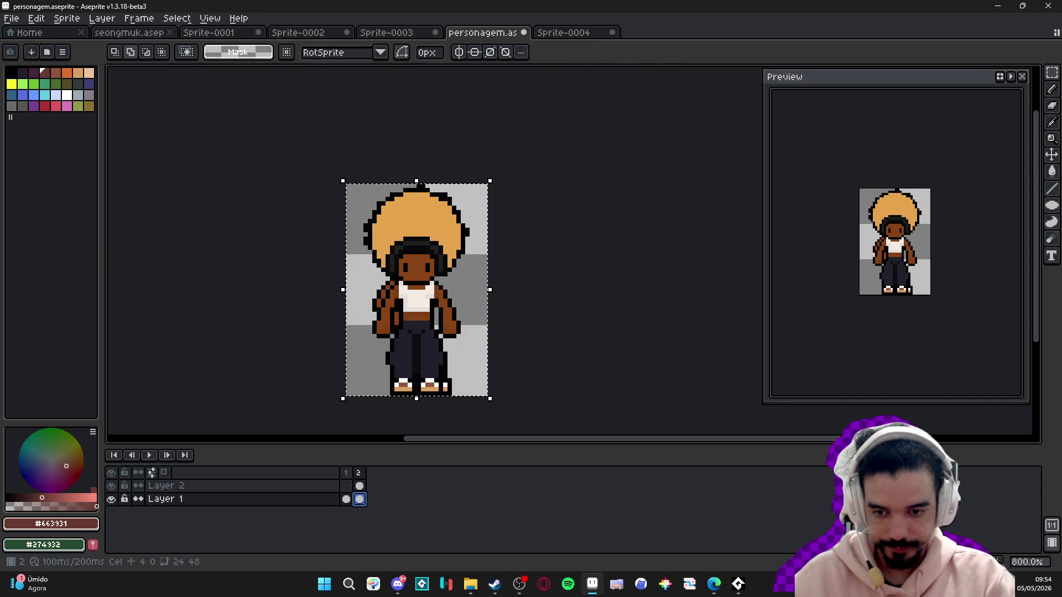
pyautogui.press('Escape')
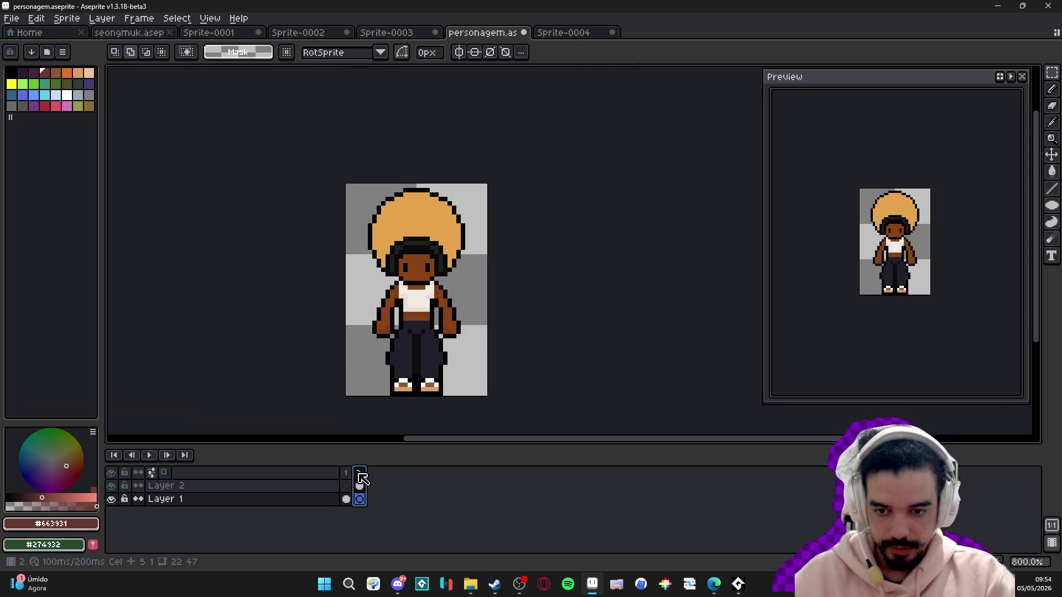
# - Flip between frame 1 and frame 2 to compare the edited version with the original
pyautogui.click(347, 473)
pyautogui.scroll(2, 446, 303)
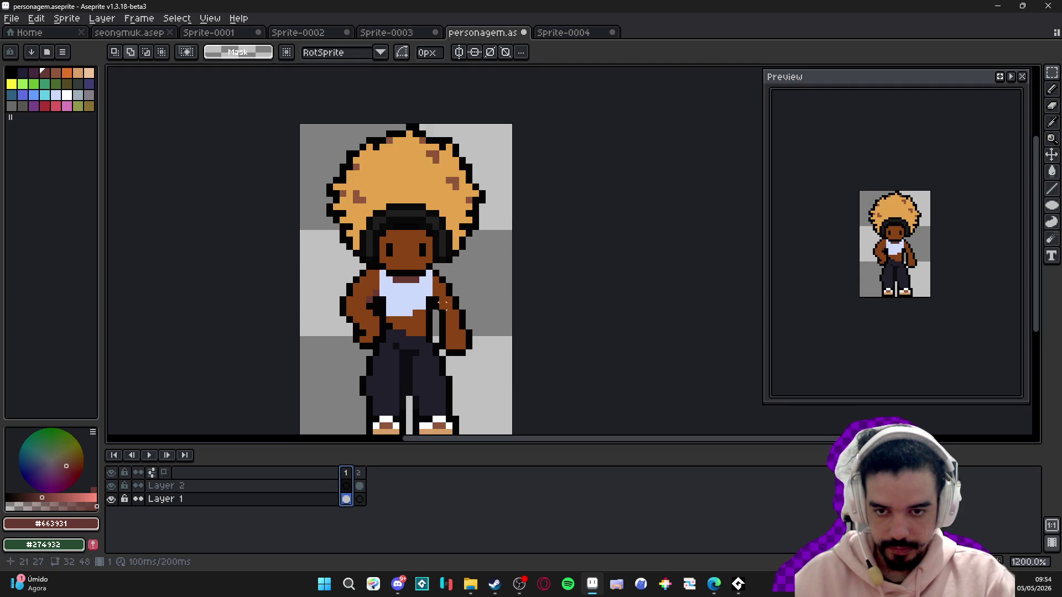
pyautogui.scroll(-2, 446, 303)
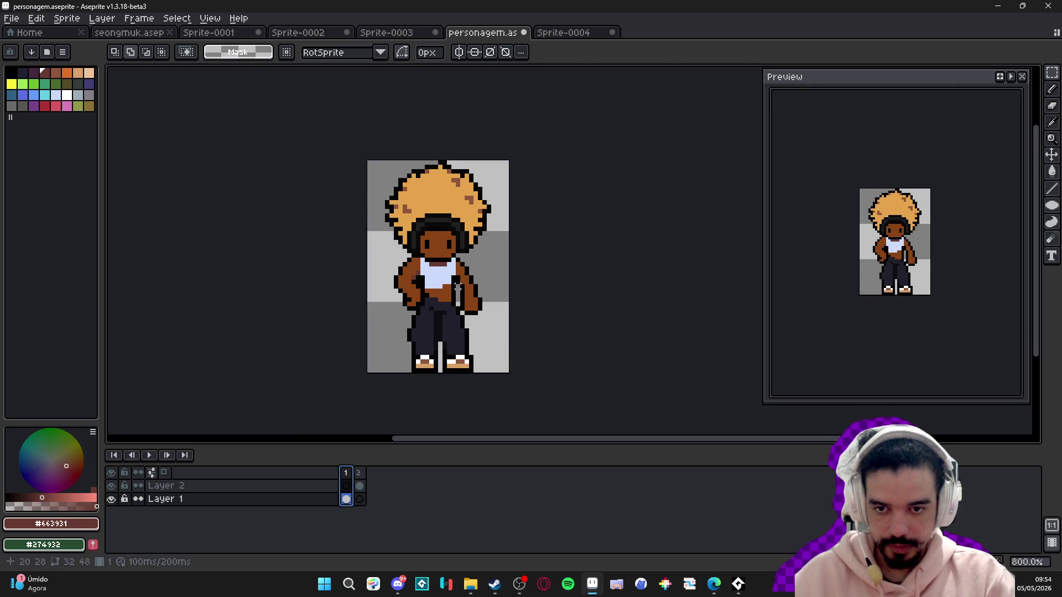
pyautogui.click(360, 473)
pyautogui.click(347, 473)
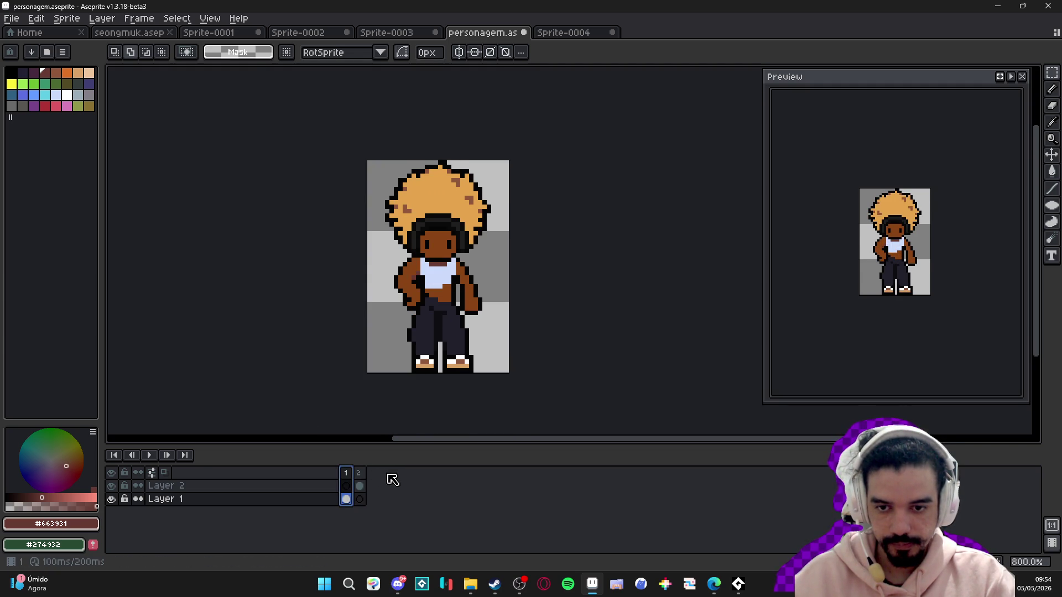
pyautogui.click(360, 475)
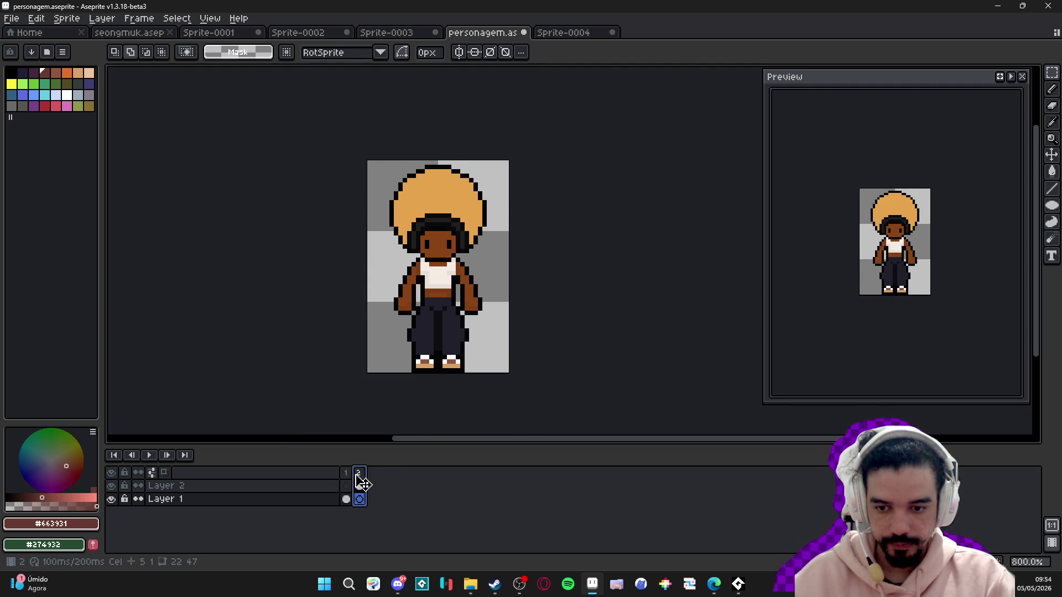
pyautogui.click(348, 474)
pyautogui.click(360, 475)
pyautogui.click(347, 474)
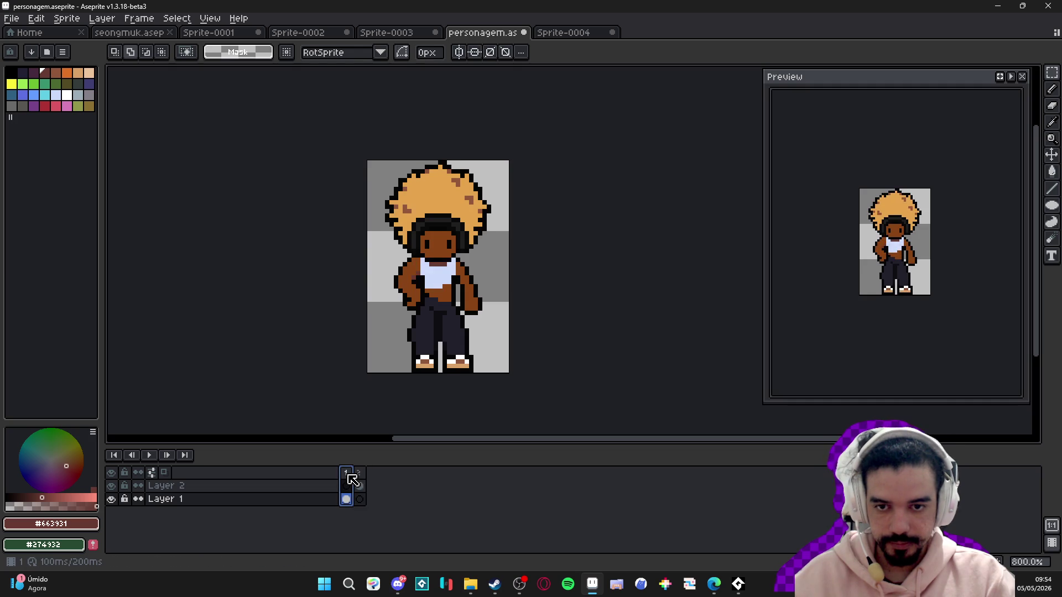
pyautogui.click(359, 474)
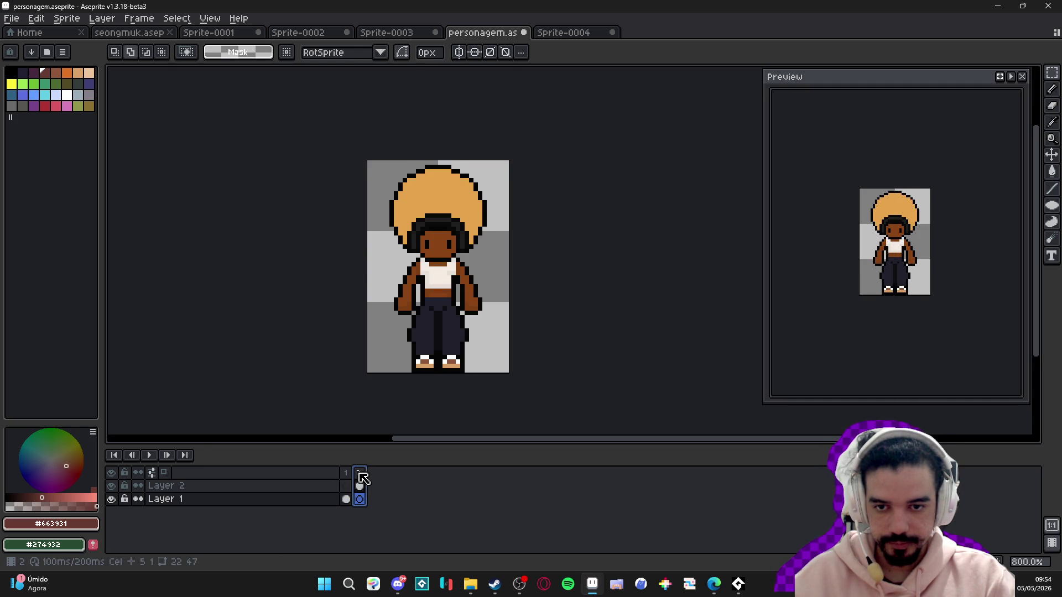
pyautogui.click(352, 475)
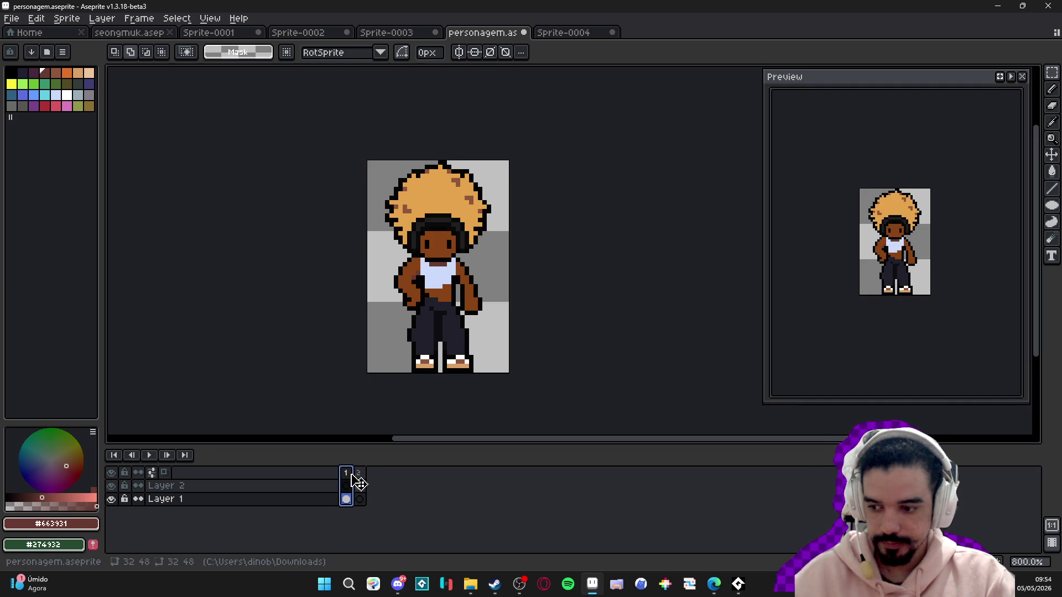
pyautogui.scroll(3, 466, 228)
# - Sample the face brown and eye black, try a black pixel at the shirt edge, then undo it
pyautogui.keyDown('alt'); pyautogui.click(399, 259); pyautogui.keyUp('alt')
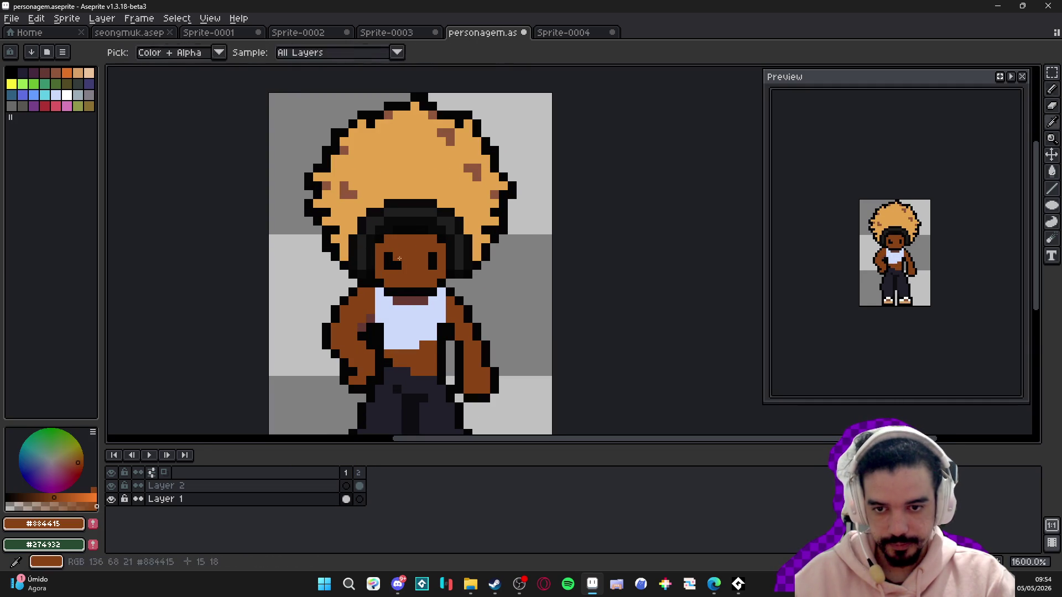
pyautogui.keyDown('alt'); pyautogui.click(386, 254); pyautogui.keyUp('alt')
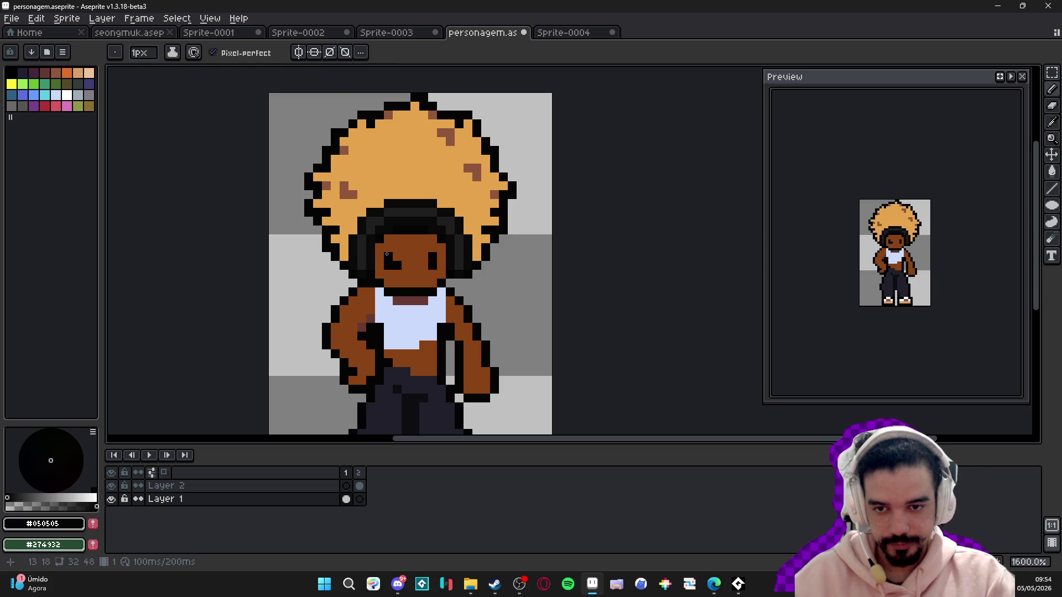
pyautogui.click(380, 318)
pyautogui.hotkey('ctrl', 'z')
pyautogui.hotkey('ctrl', 'z')
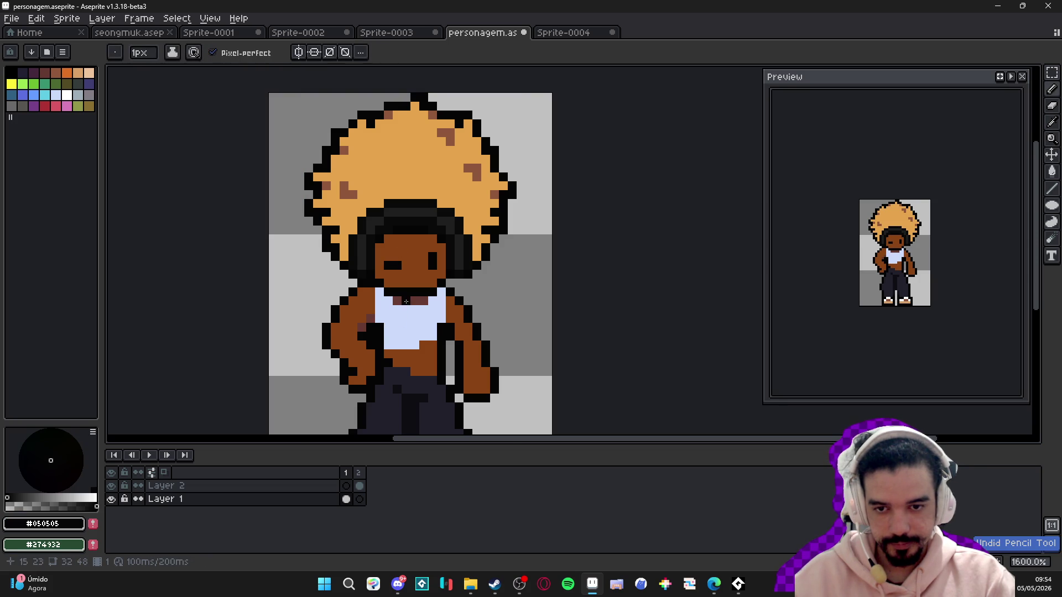
# - Paint dark purple beside the right eye and a 2-pixel purple band across the forehead
pyautogui.scroll(2, 445, 262)
pyautogui.keyDown('alt'); pyautogui.click(441, 244); pyautogui.keyUp('alt')
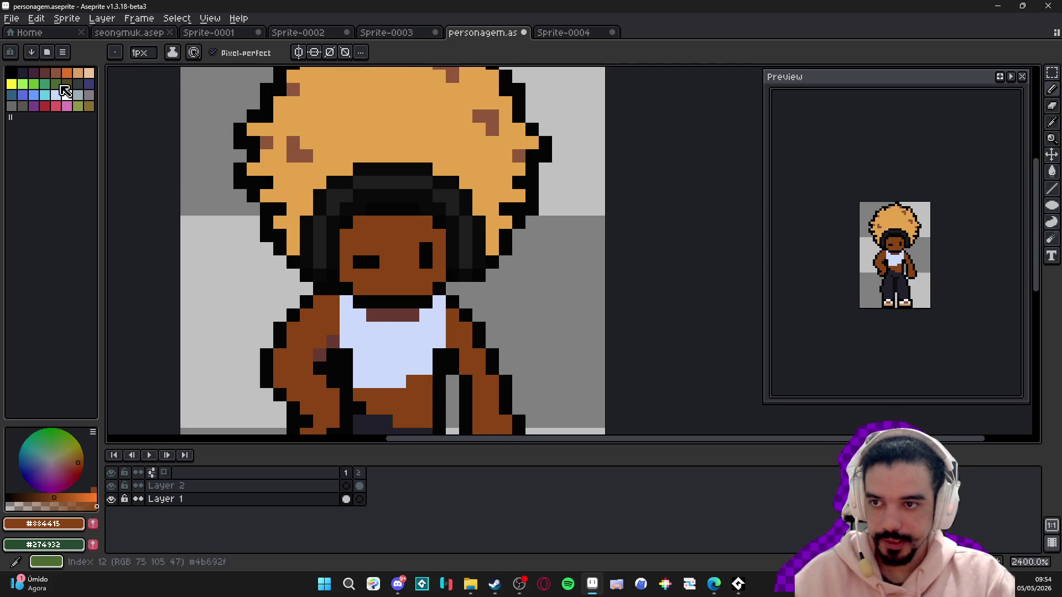
pyautogui.click(435, 247)
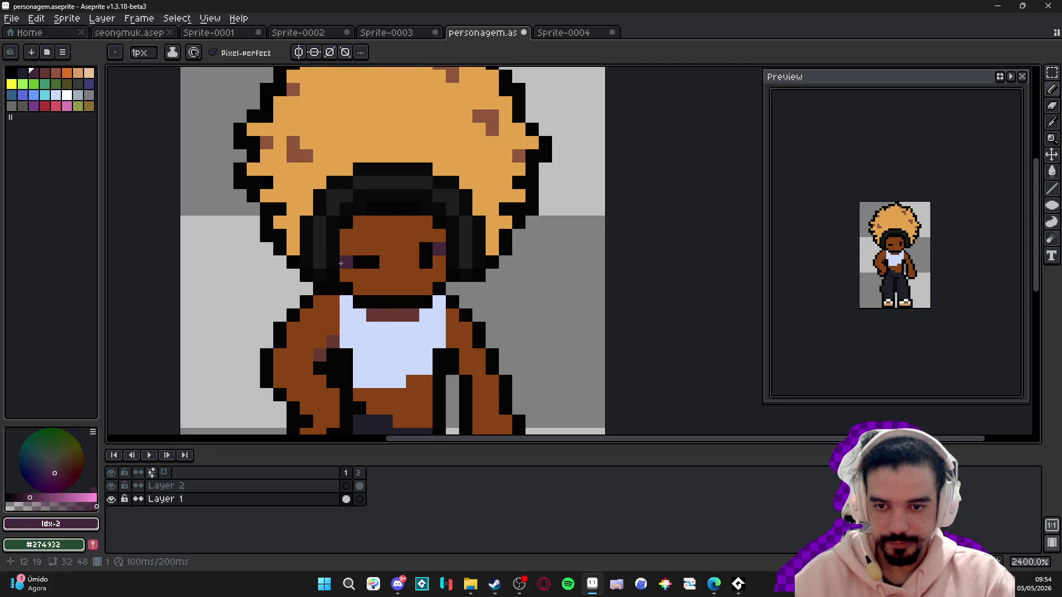
pyautogui.scroll(-5, 393, 311)
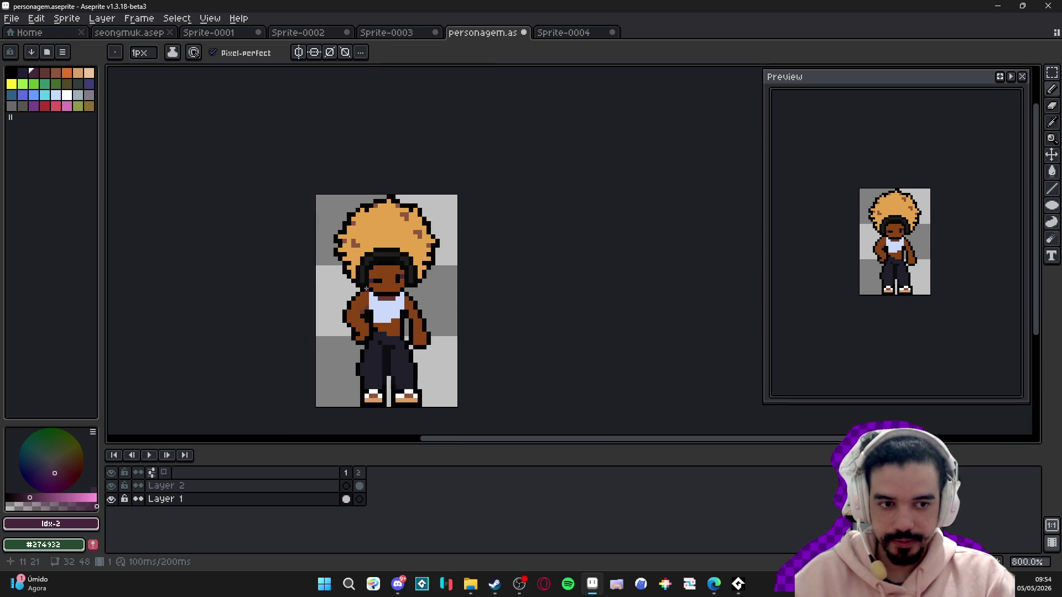
pyautogui.scroll(5, 399, 277)
pyautogui.click(363, 266)
pyautogui.press('+')
pyautogui.moveTo(308, 258); pyautogui.dragTo(386, 262)
pyautogui.press('-')
pyautogui.scroll(-5, 309, 266)
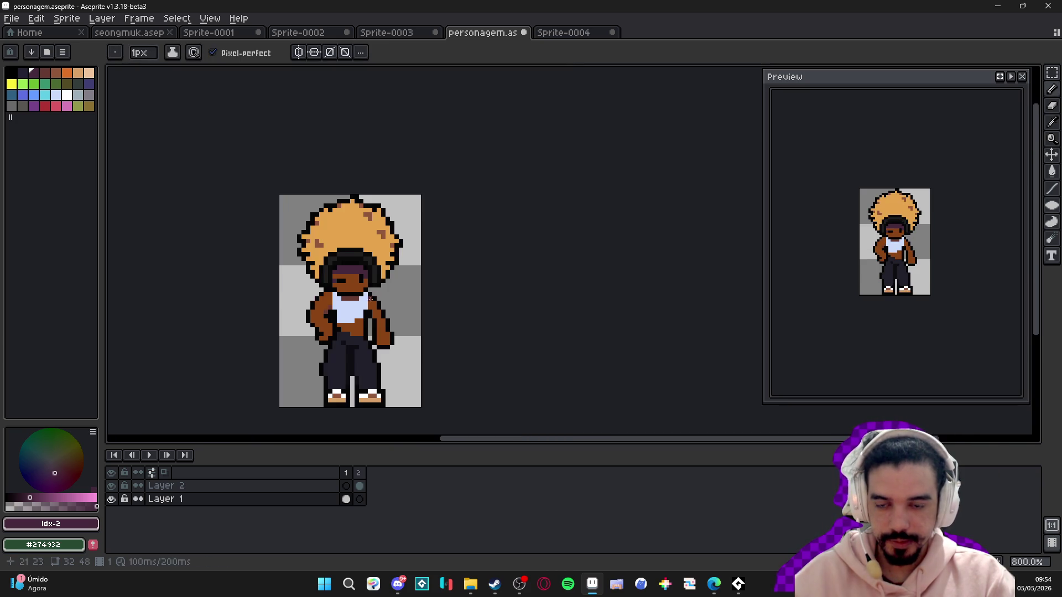
pyautogui.scroll(3, 311, 283)
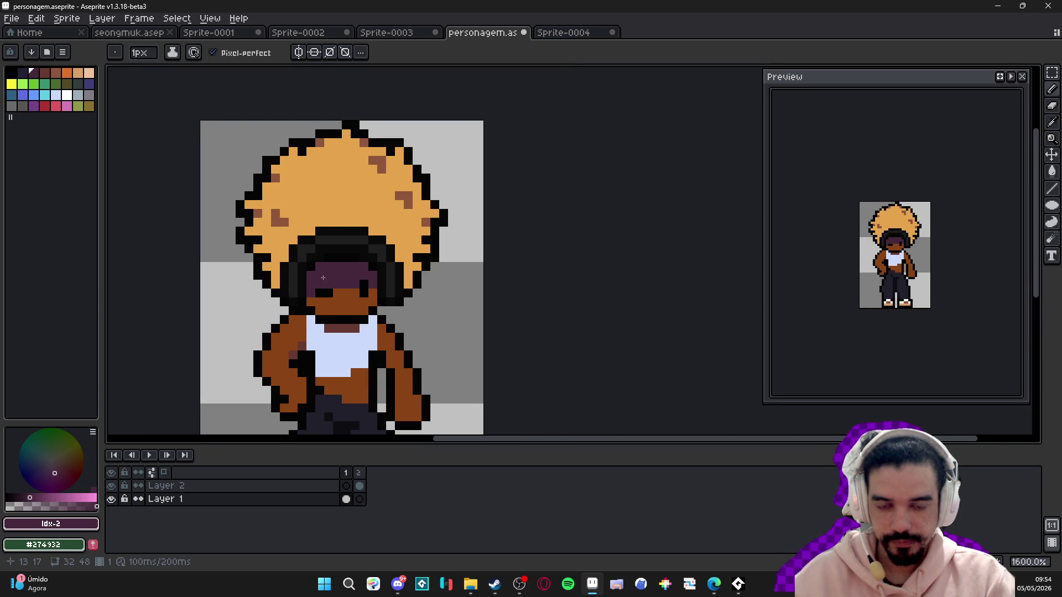
# - Undo the purple forehead strokes and pan down to show the character's feet
pyautogui.hotkey('ctrl', 'z')
pyautogui.press('v')
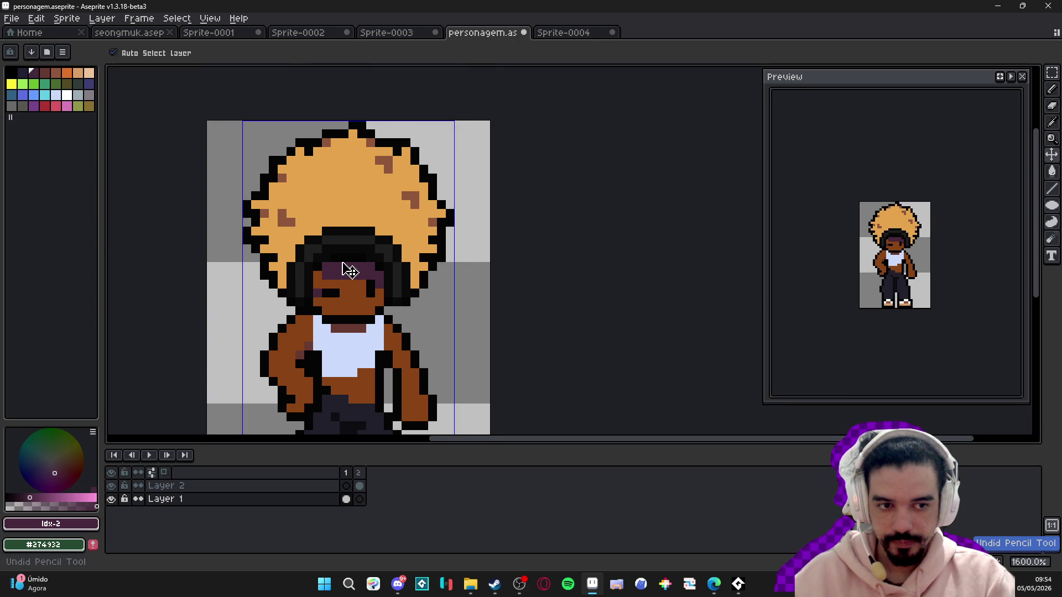
pyautogui.hotkey('ctrl', 'z')
pyautogui.hotkey('ctrl', 'z')
pyautogui.press('b')
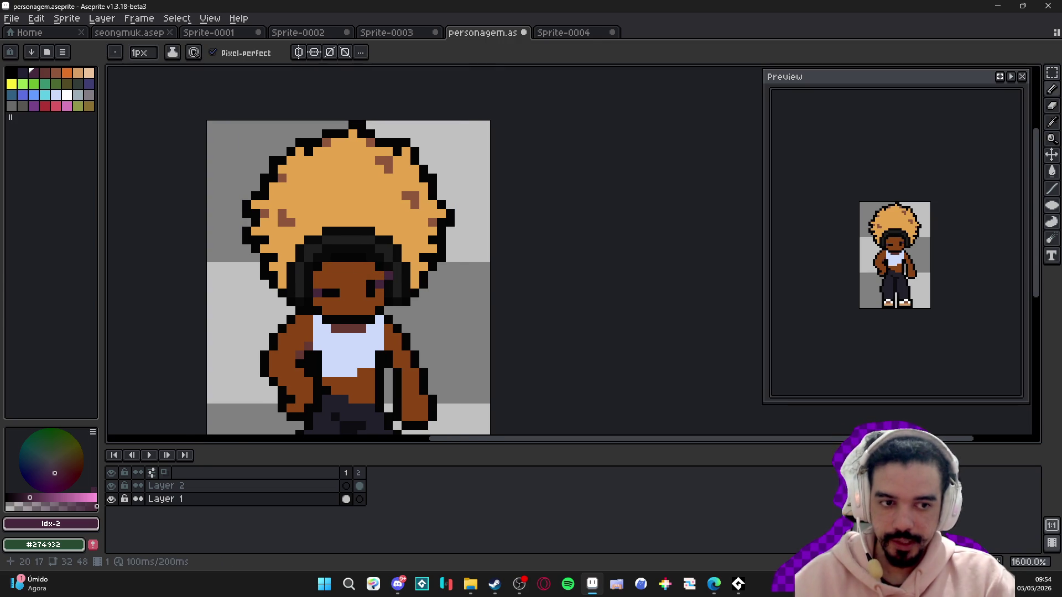
pyautogui.scroll(-1, 454, 284)
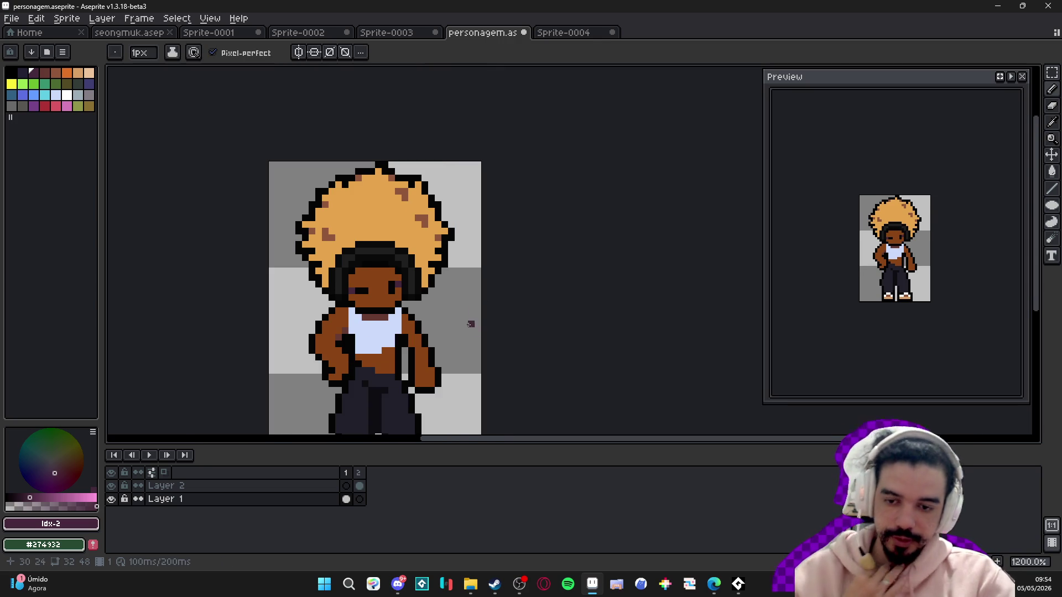
pyautogui.moveTo(423, 325); pyautogui.dragTo(432, 248)
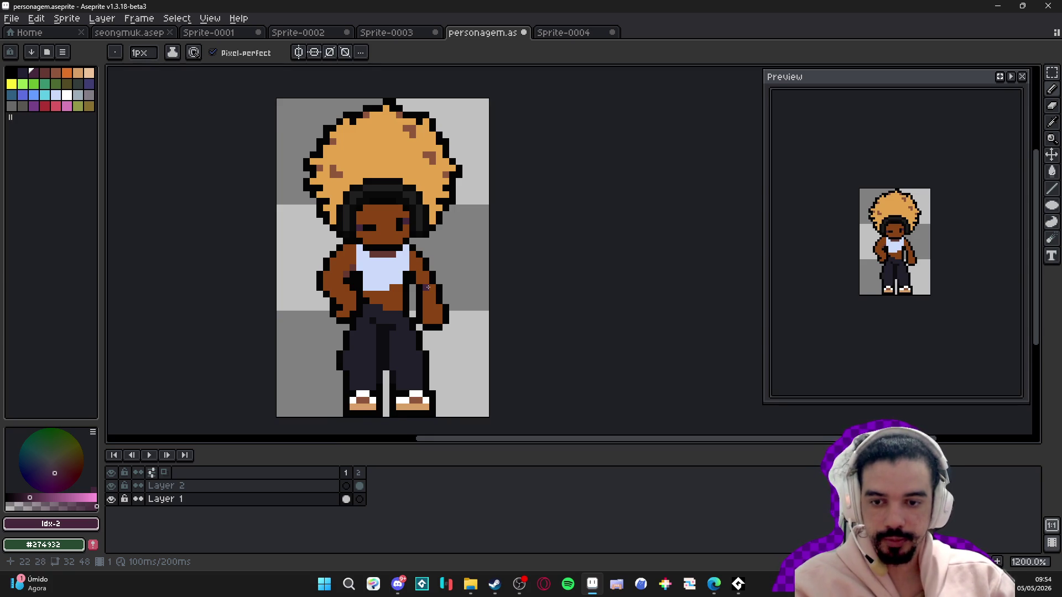
pyautogui.scroll(-3, 428, 288)
# - Show frame 2's original, then return to frame 1's reworked DJ and zoom in
pyautogui.click(359, 476)
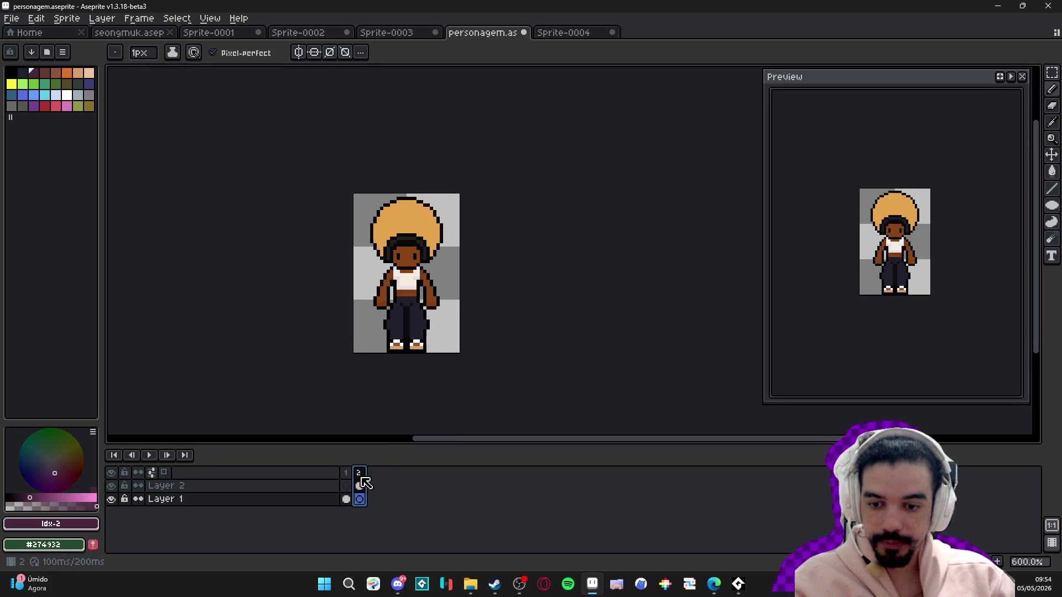
pyautogui.press('Left')
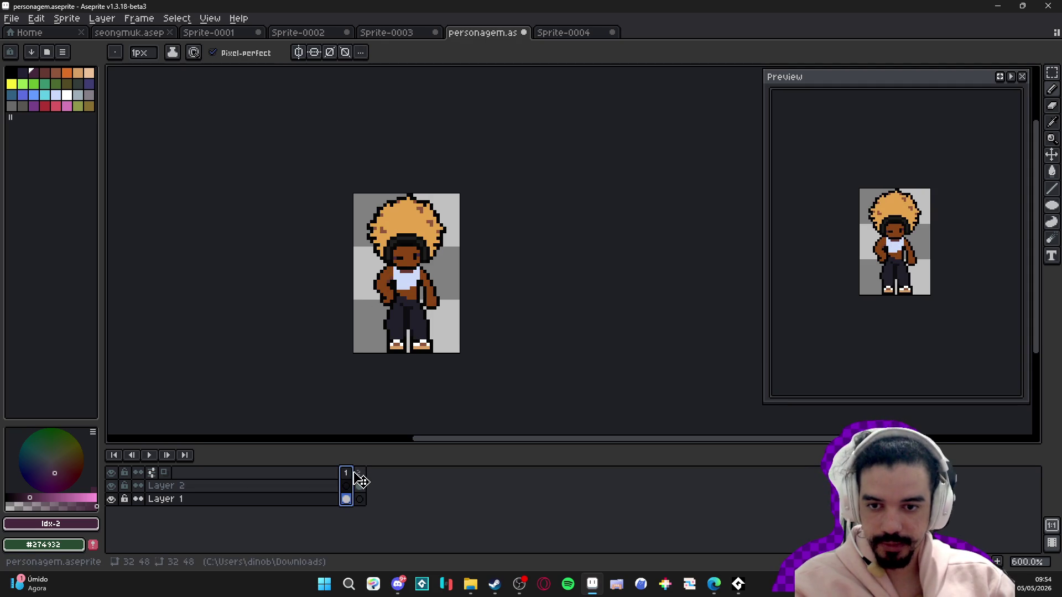
pyautogui.scroll(3, 432, 284)
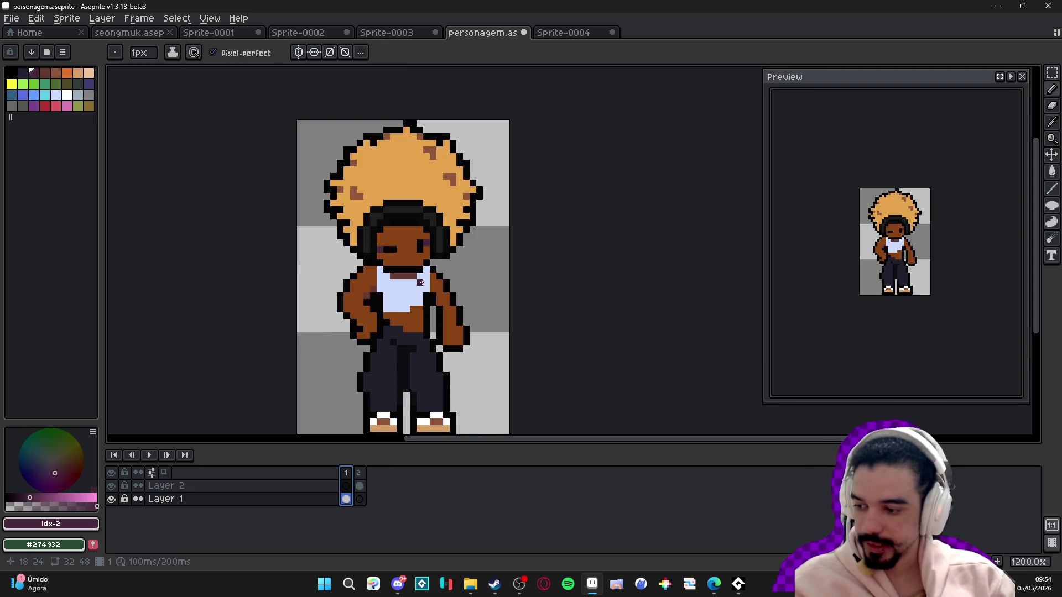
pyautogui.scroll(-1, 396, 315)
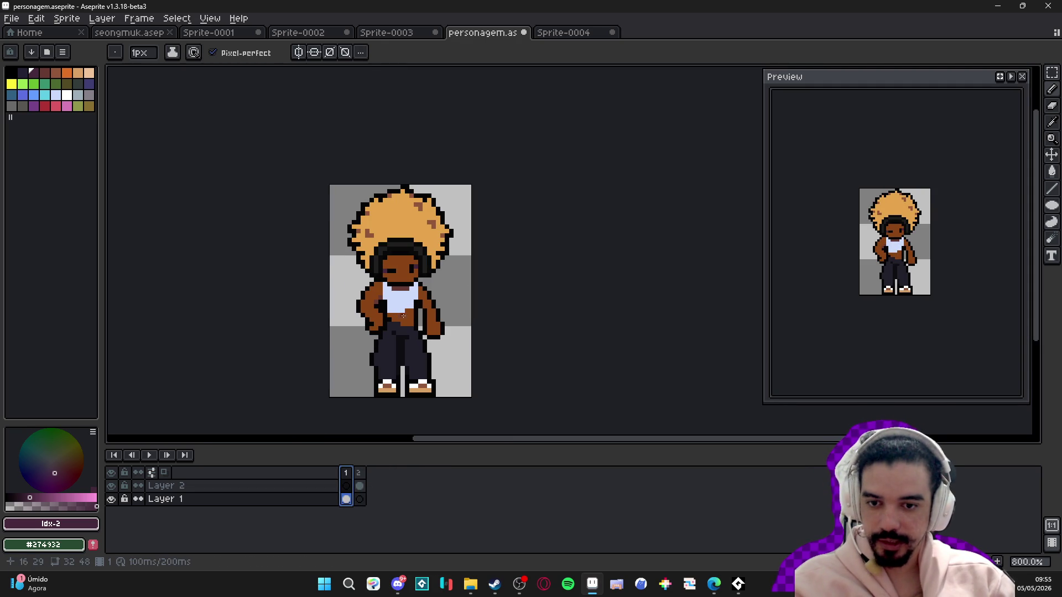
pyautogui.scroll(2, 420, 311)
# - Select the lower right arm and nudge it one pixel left and one pixel up
pyautogui.press('m')
pyautogui.moveTo(486, 257)
pyautogui.mouseDown()
pyautogui.moveTo(441, 354)
pyautogui.moveTo(447, 336)
pyautogui.mouseUp()
pyautogui.click(435, 316)
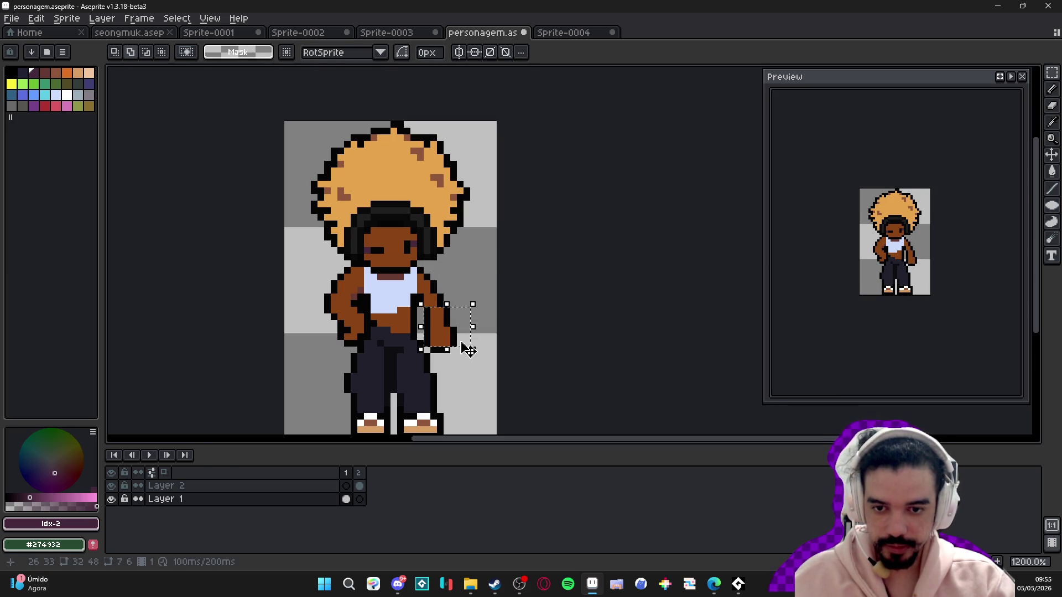
pyautogui.scroll(2, 437, 312)
pyautogui.click(401, 284)
pyautogui.moveTo(401, 285); pyautogui.dragTo(473, 368)
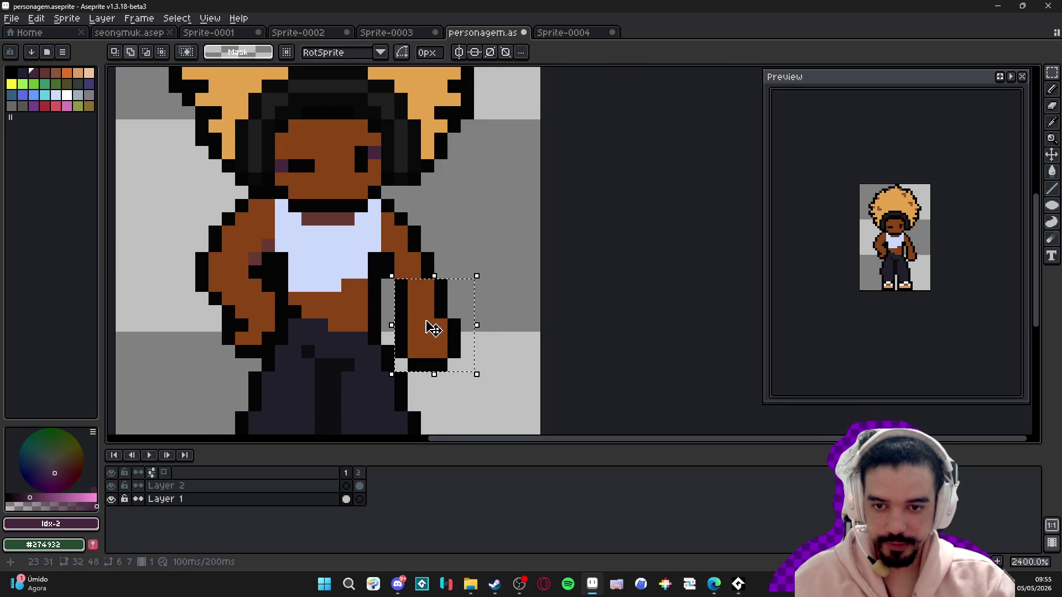
pyautogui.press('Left')
pyautogui.moveTo(477, 210); pyautogui.dragTo(391, 295)
pyautogui.press('Up')
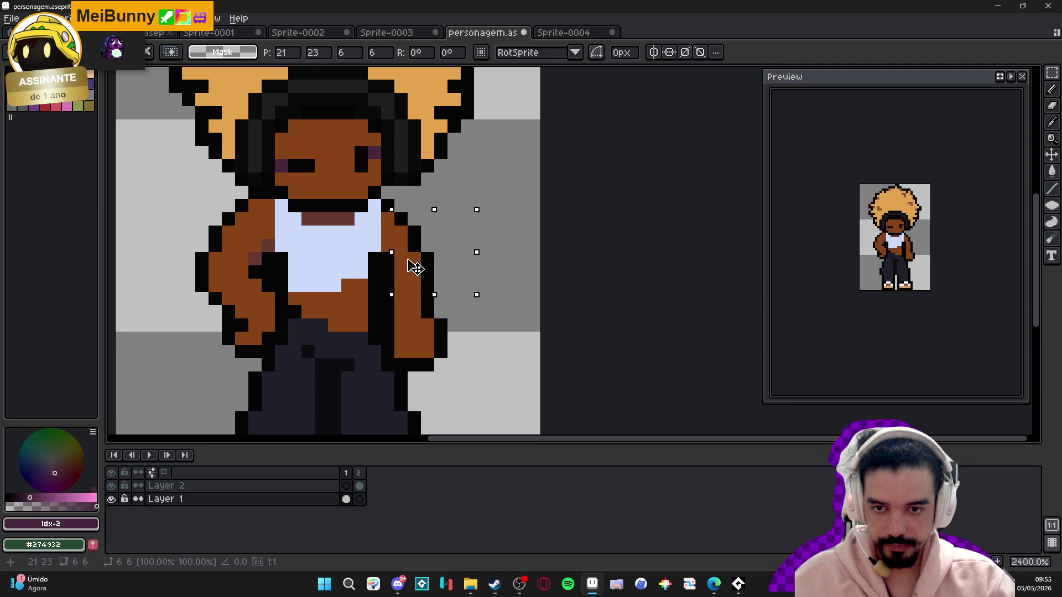
pyautogui.press('b')
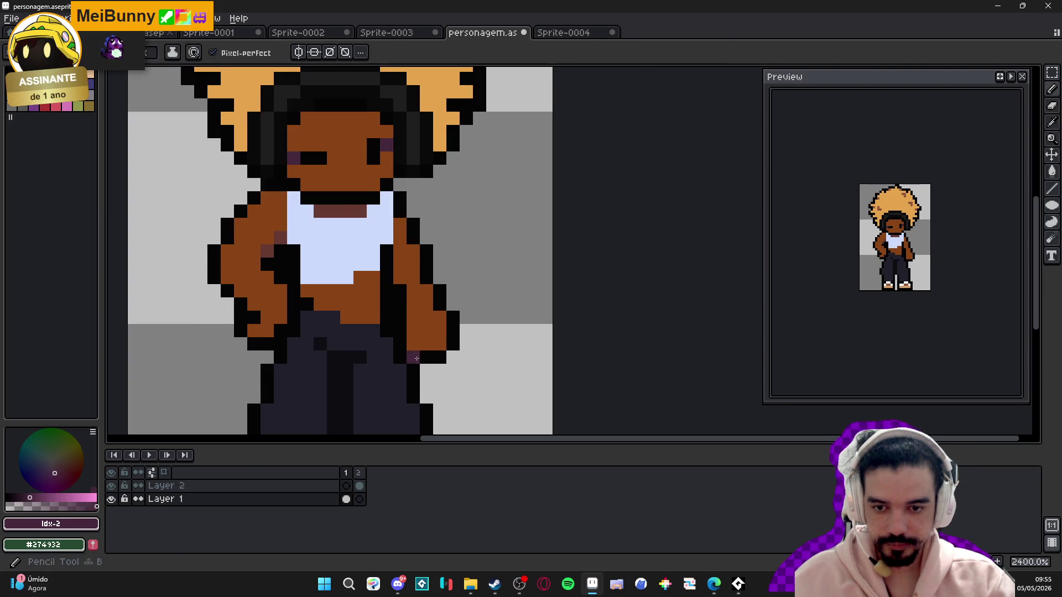
# - Sample the black outline and skin brown colours around the right hand
pyautogui.keyDown('alt'); pyautogui.click(424, 338); pyautogui.keyUp('alt')
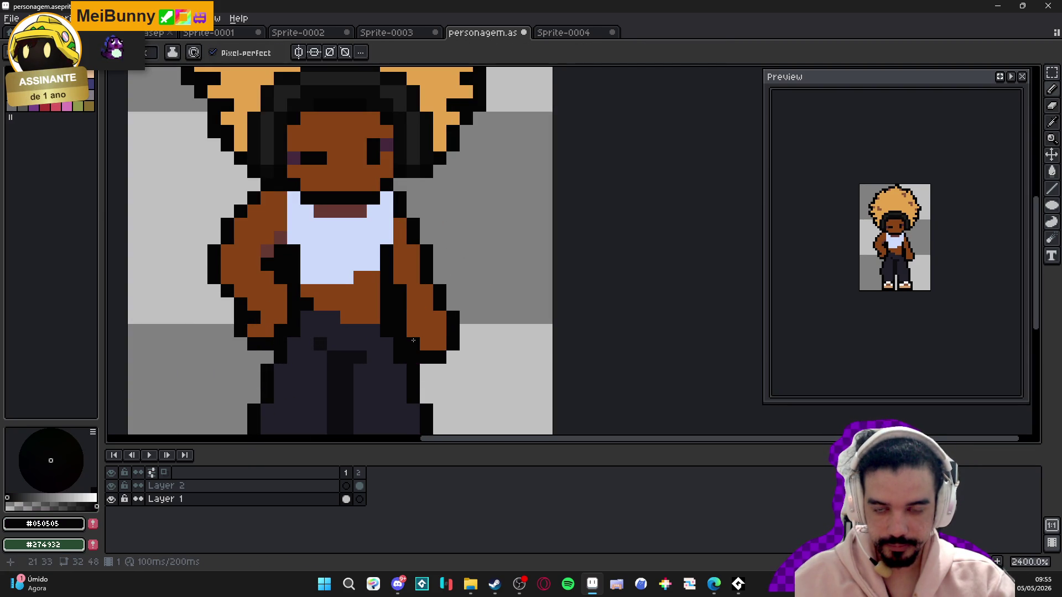
pyautogui.scroll(-4, 430, 343)
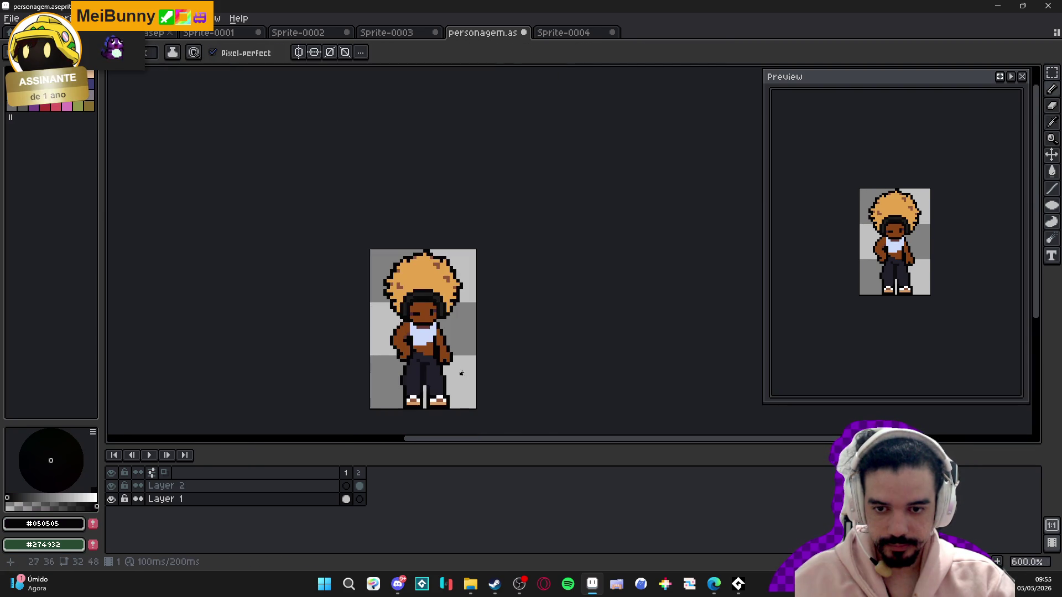
pyautogui.scroll(4, 458, 373)
pyautogui.keyDown('alt'); pyautogui.click(453, 344); pyautogui.keyUp('alt')
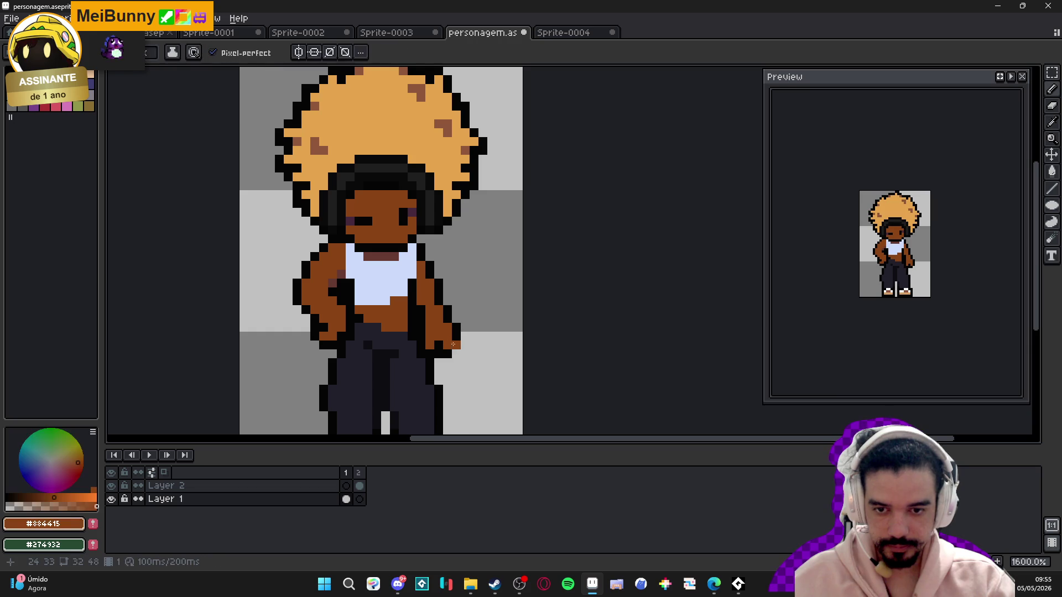
pyautogui.keyDown('alt'); pyautogui.click(455, 347); pyautogui.keyUp('alt')
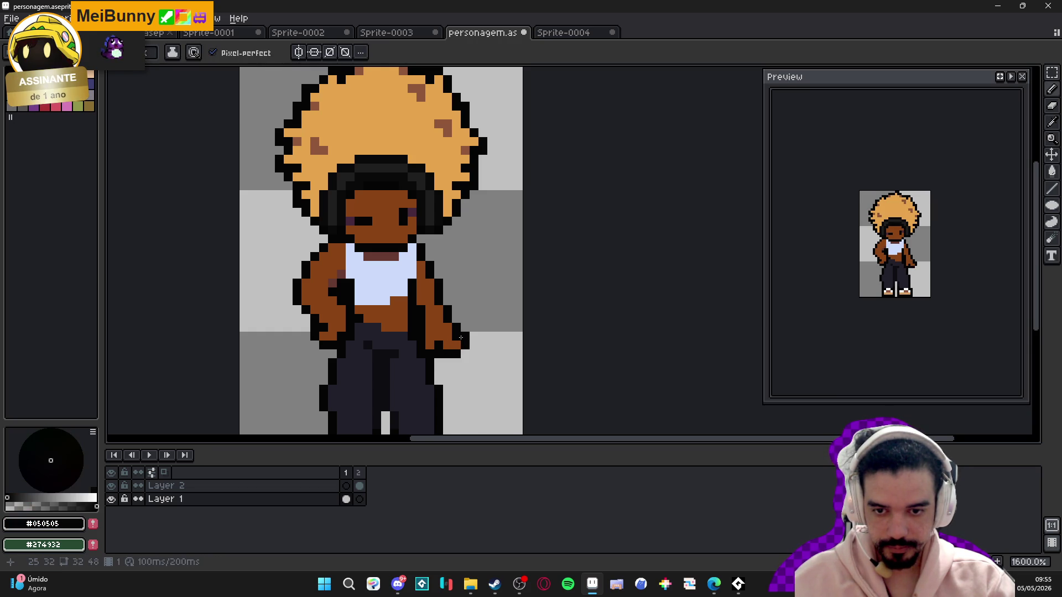
pyautogui.scroll(-2, 471, 354)
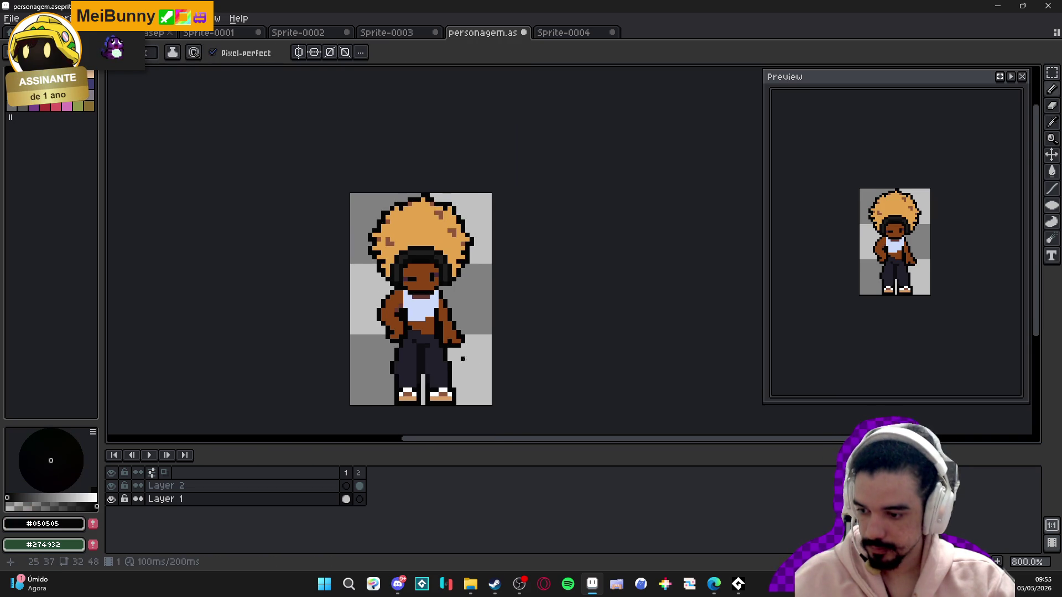
pyautogui.scroll(2, 463, 359)
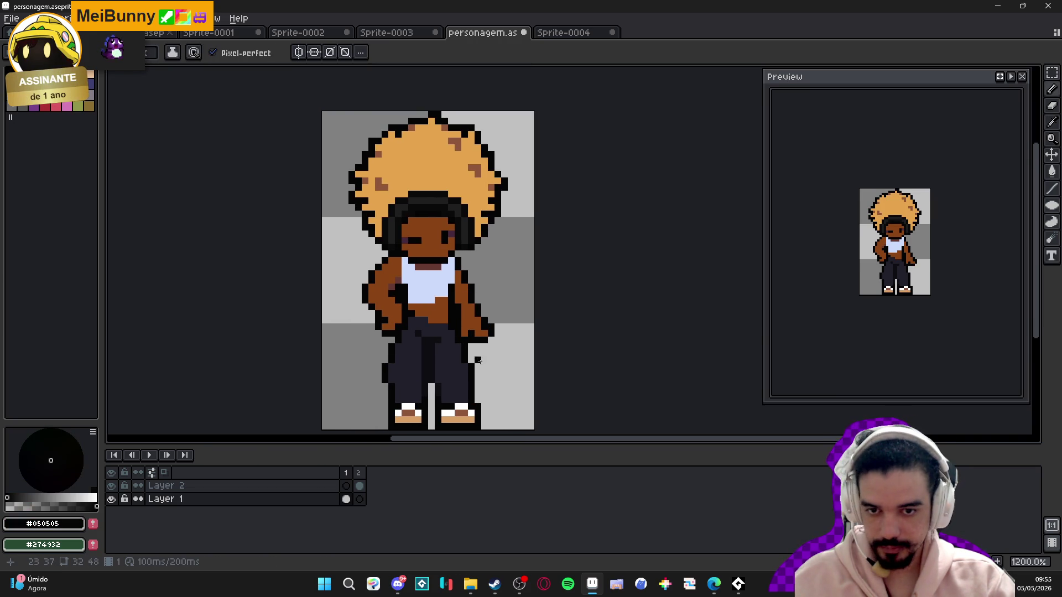
pyautogui.scroll(1, 461, 302)
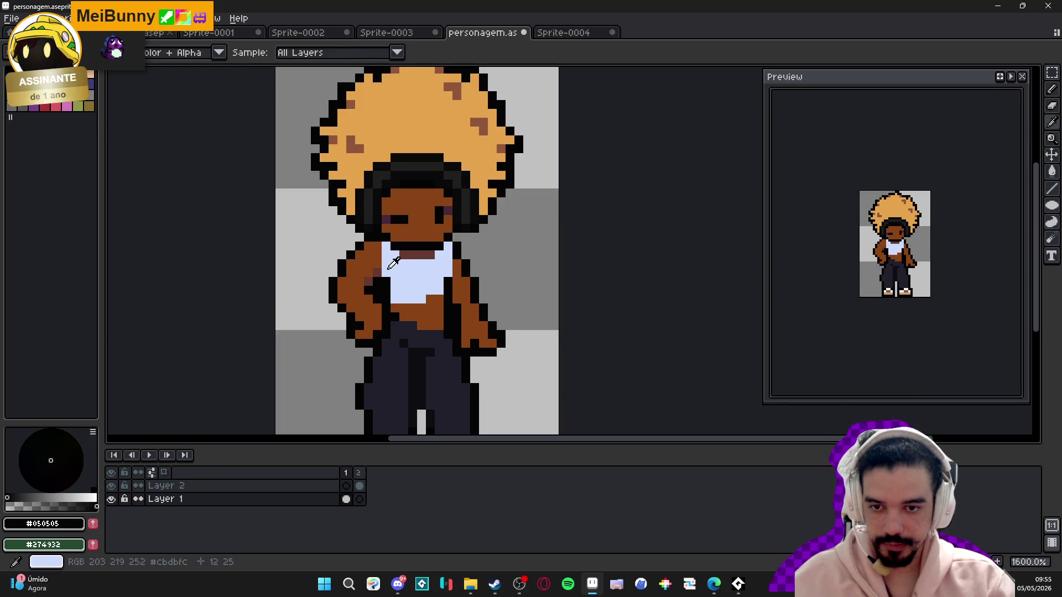
# - Paint #663931 dark brown shading along the inner right arm, undoing the unwanted stroke
pyautogui.keyDown('alt'); pyautogui.click(417, 255); pyautogui.keyUp('alt')
pyautogui.moveTo(453, 267)
pyautogui.mouseDown()
pyautogui.moveTo(467, 343)
pyautogui.moveTo(481, 320)
pyautogui.moveTo(482, 337)
pyautogui.mouseUp()
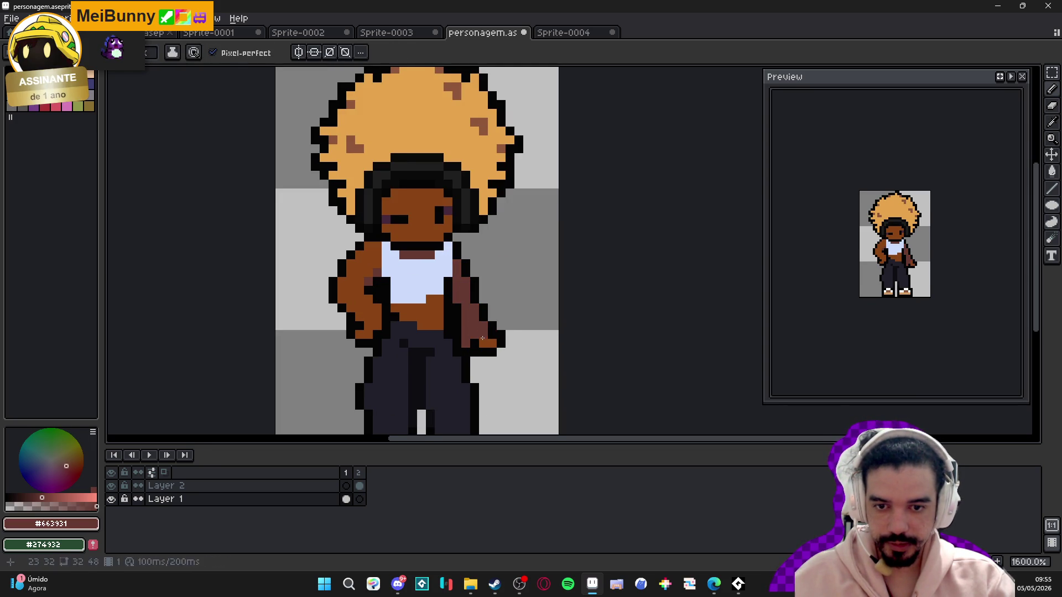
pyautogui.click(482, 338)
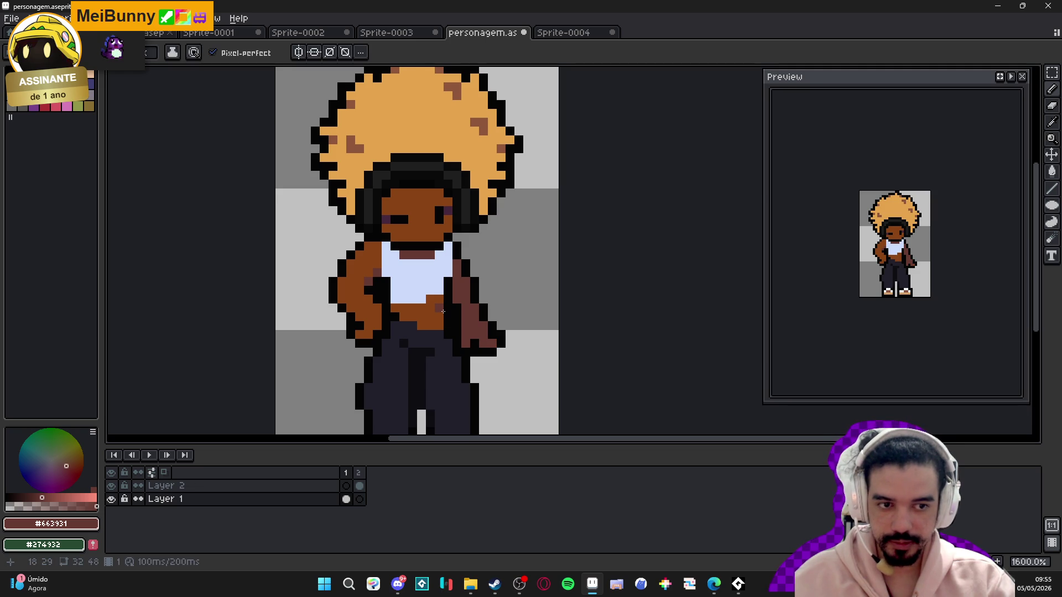
pyautogui.hotkey('ctrl', 'z')
pyautogui.hotkey('ctrl', 'z')
pyautogui.hotkey('ctrl', 'z')
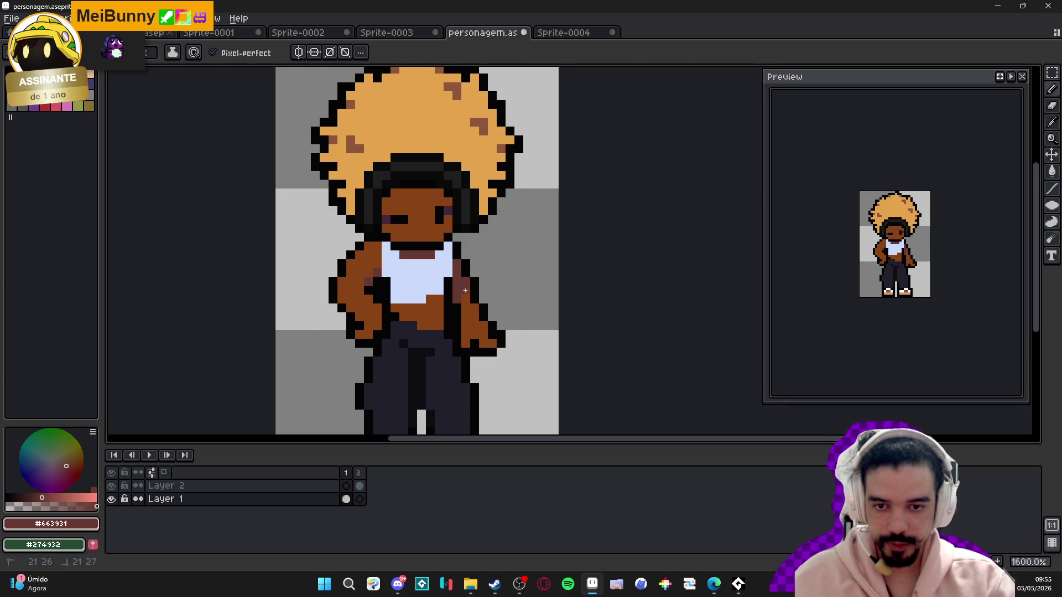
pyautogui.scroll(-3, 468, 298)
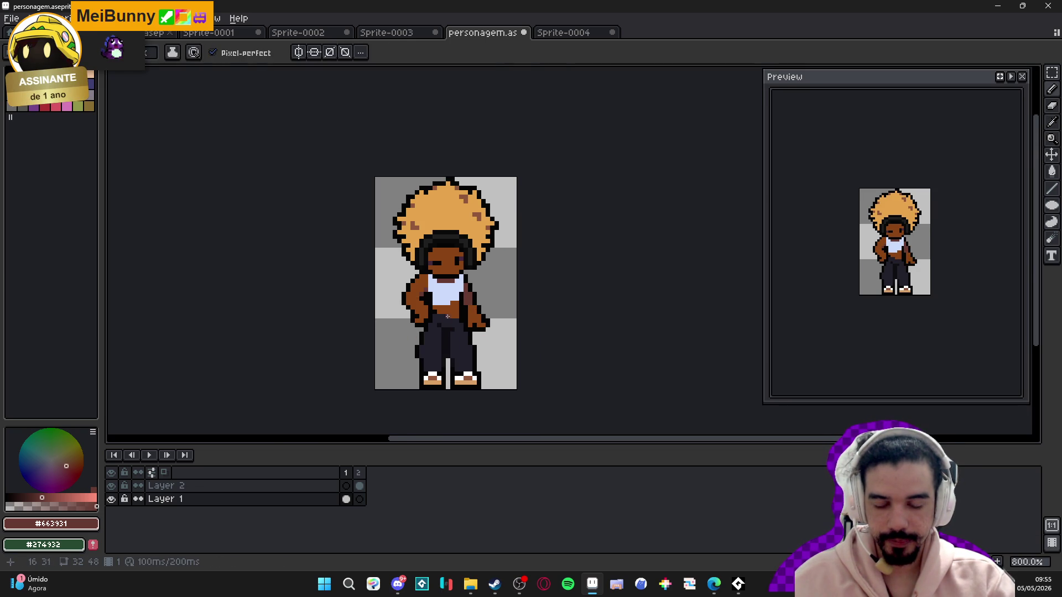
pyautogui.click(359, 472)
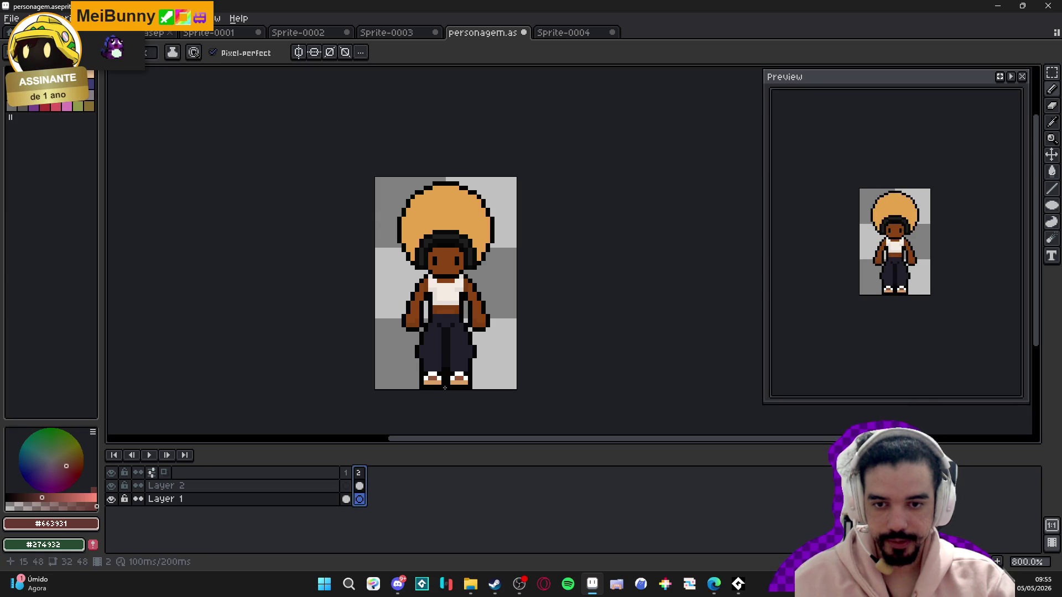
pyautogui.scroll(2, 507, 294)
pyautogui.click(348, 473)
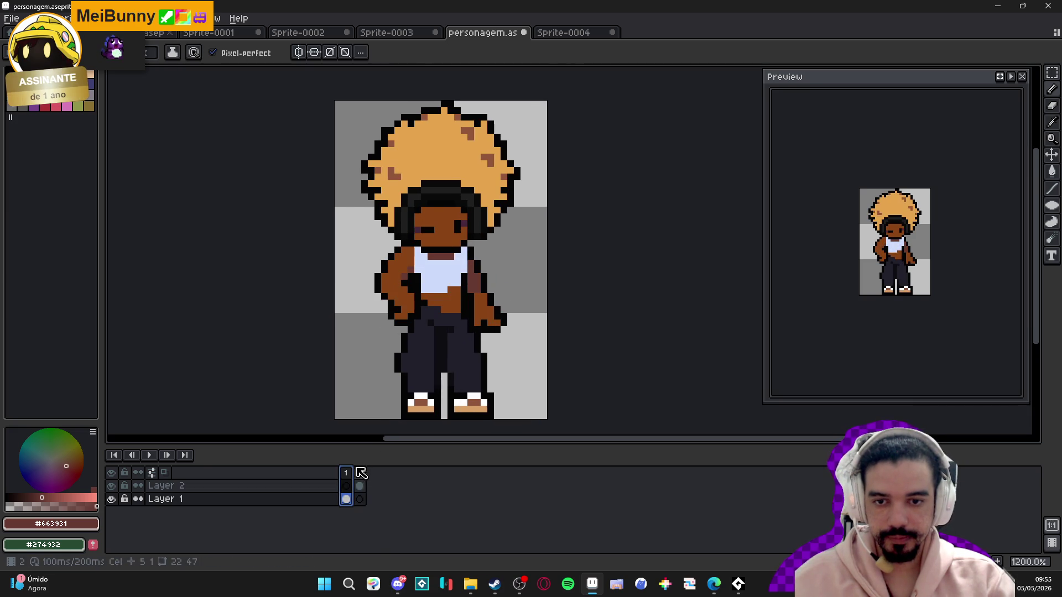
pyautogui.click(360, 473)
pyautogui.click(346, 474)
pyautogui.click(358, 475)
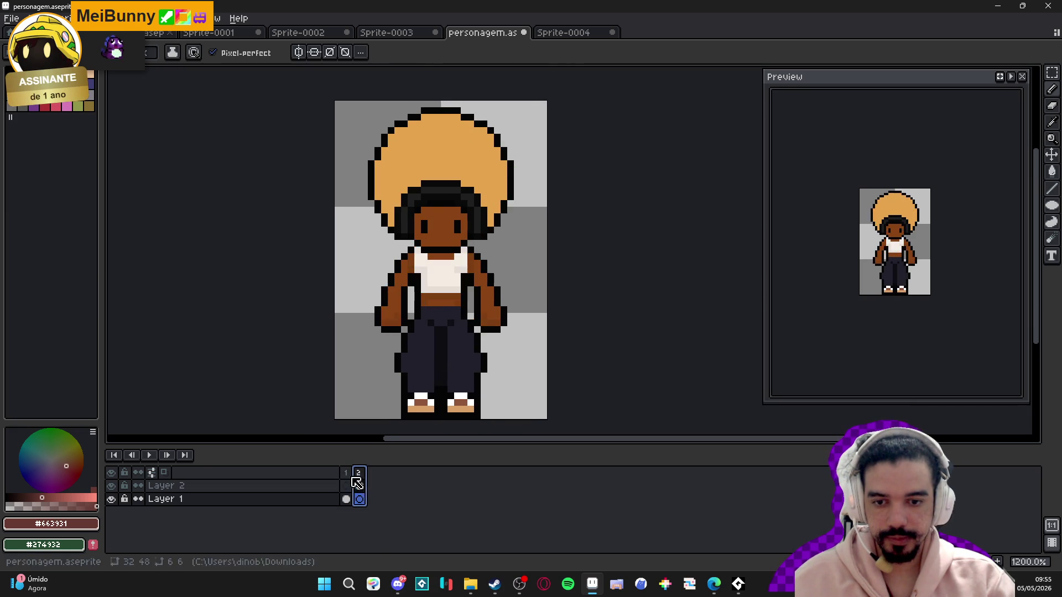
pyautogui.click(347, 481)
pyautogui.click(357, 480)
pyautogui.click(347, 478)
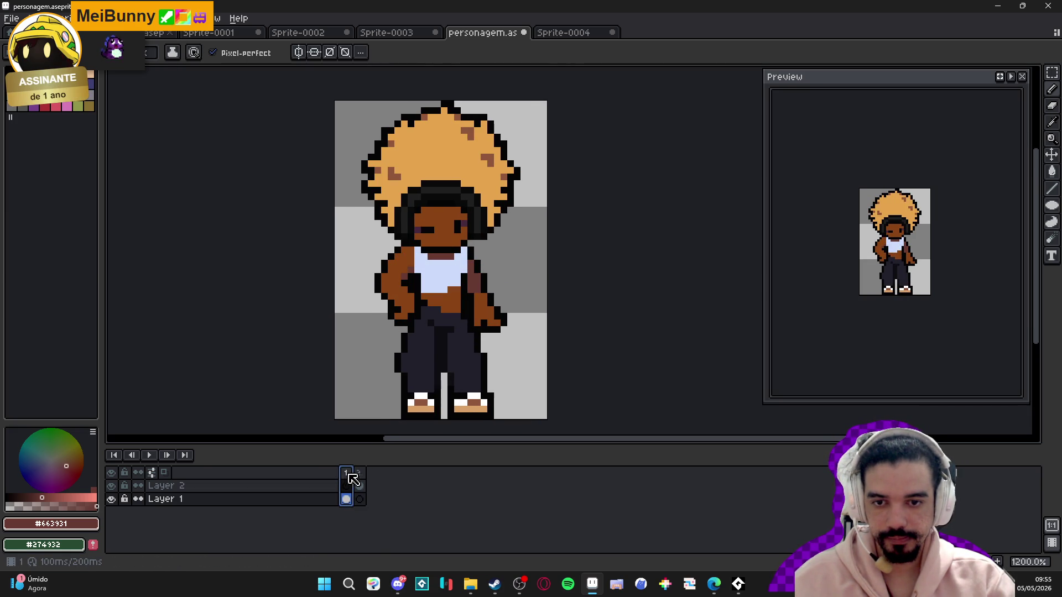
pyautogui.click(357, 475)
pyautogui.click(348, 476)
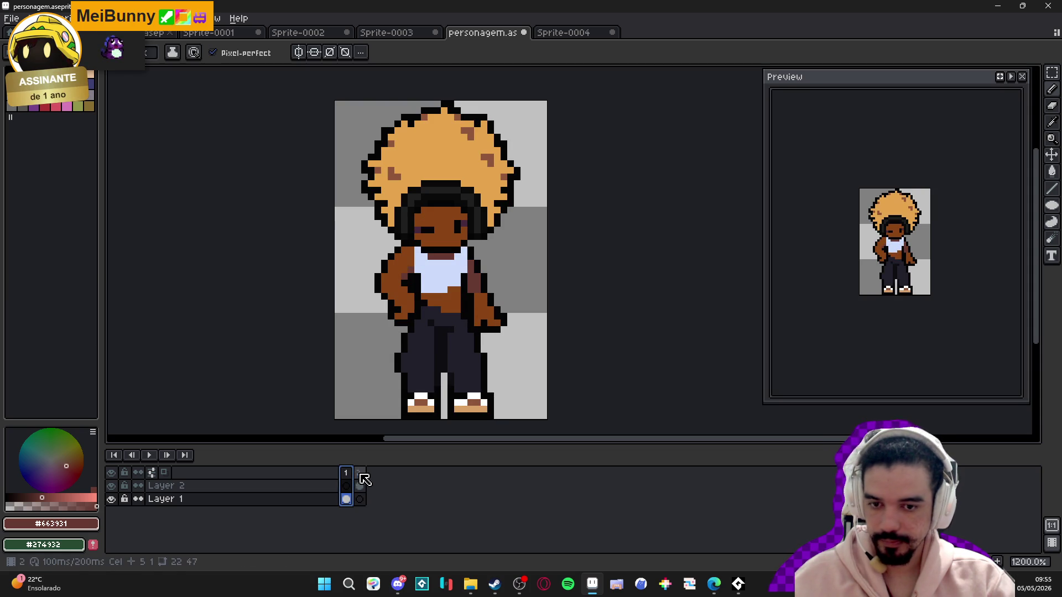
pyautogui.click(360, 476)
pyautogui.click(346, 477)
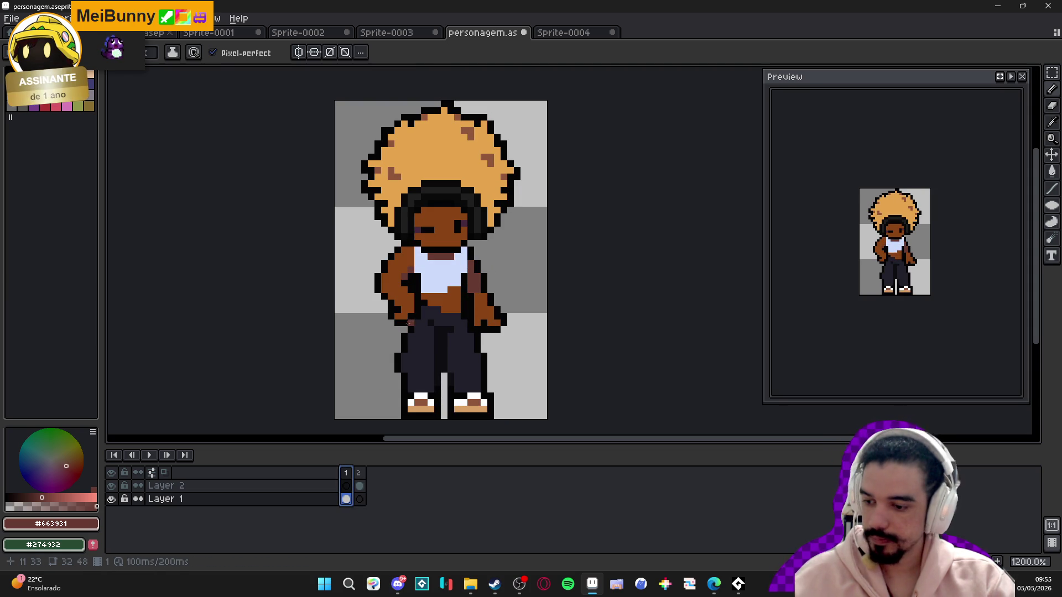
pyautogui.scroll(-3, 408, 309)
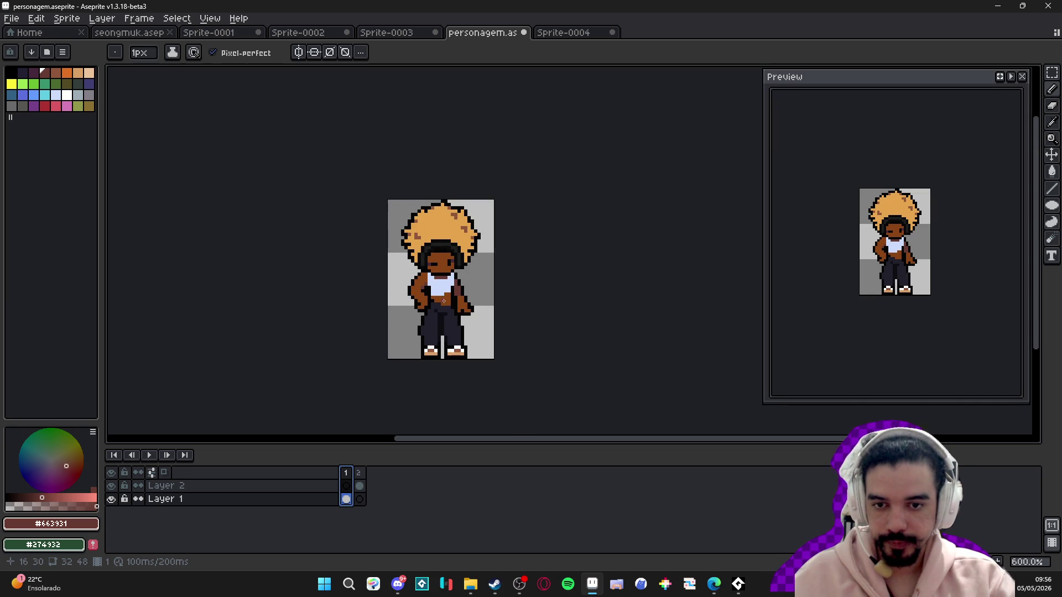
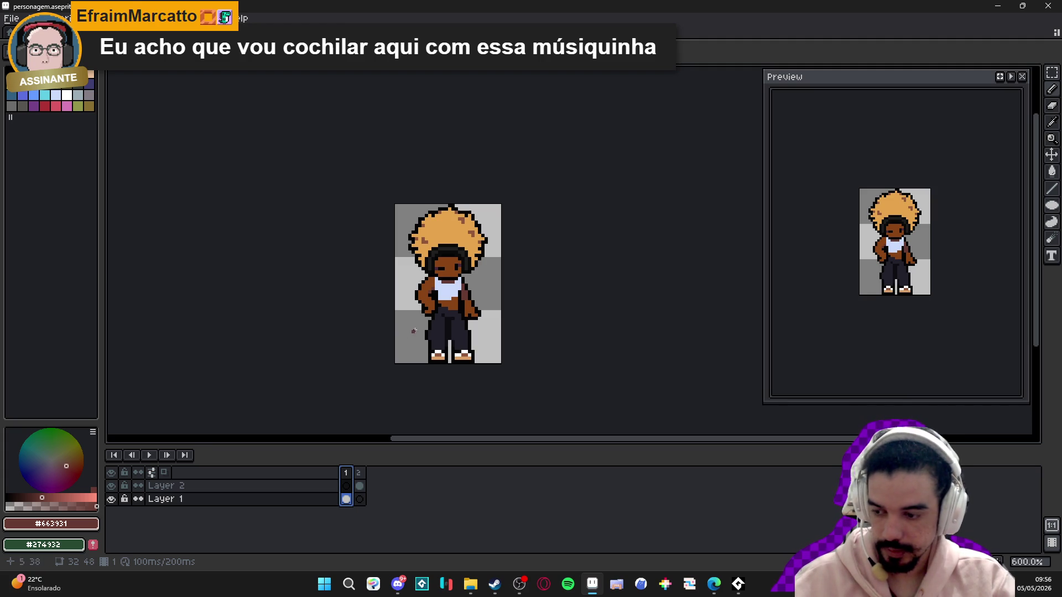
# - Zoom in and out on the 32×48 personagem sprite to inspect the character
pyautogui.scroll(1, 436, 318)
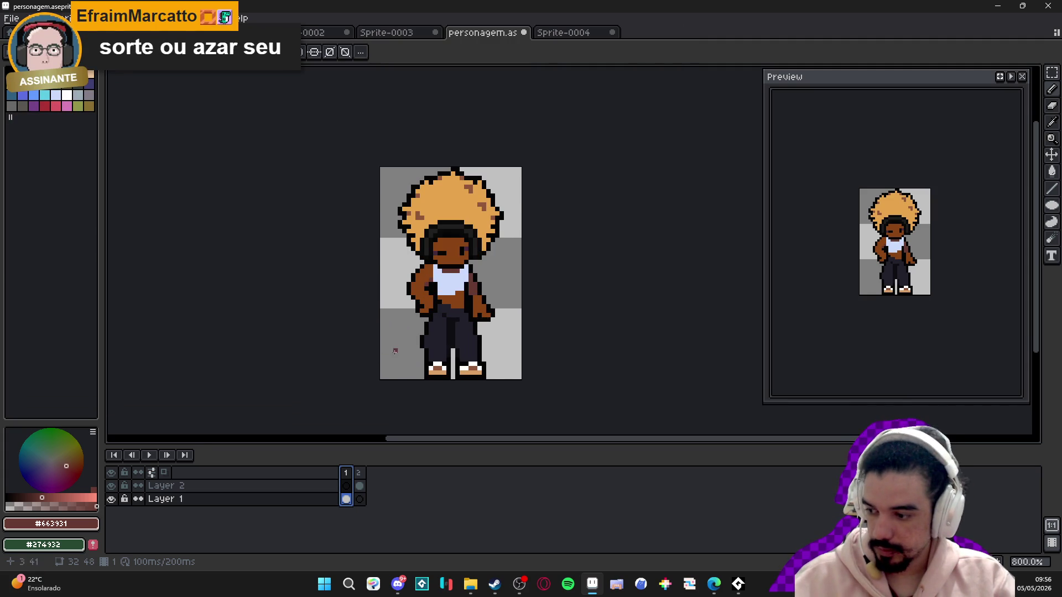
pyautogui.scroll(-1, 395, 350)
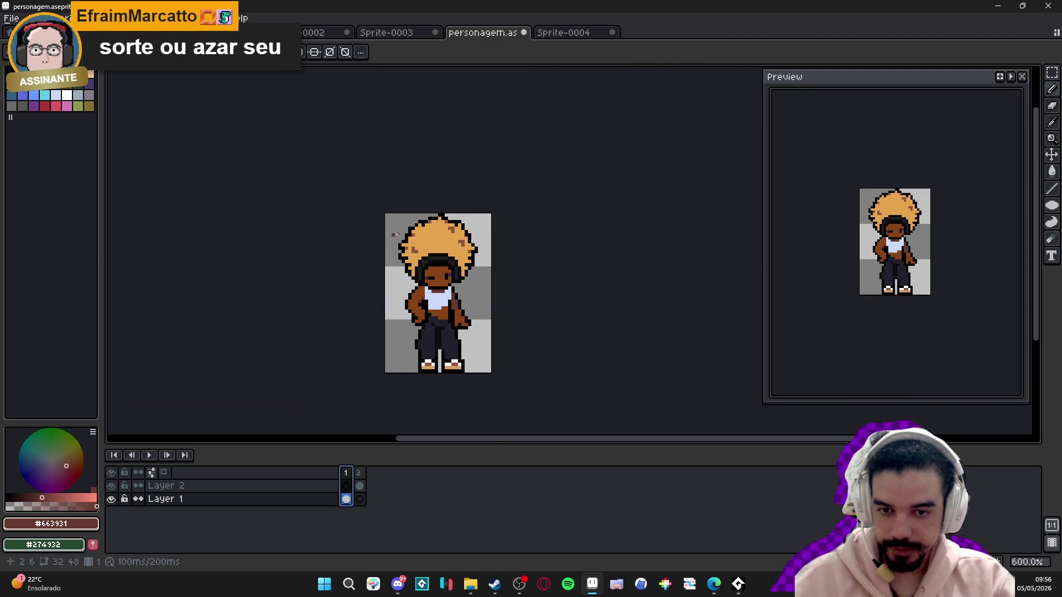
pyautogui.scroll(1, 419, 324)
pyautogui.scroll(-1, 419, 324)
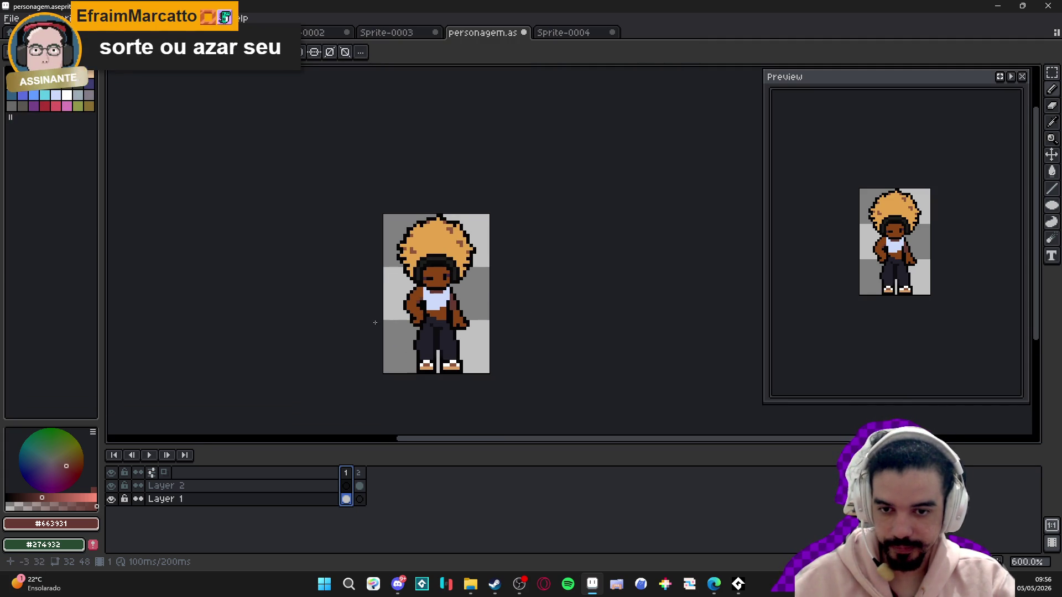
pyautogui.hscroll(-1, 439, 309)
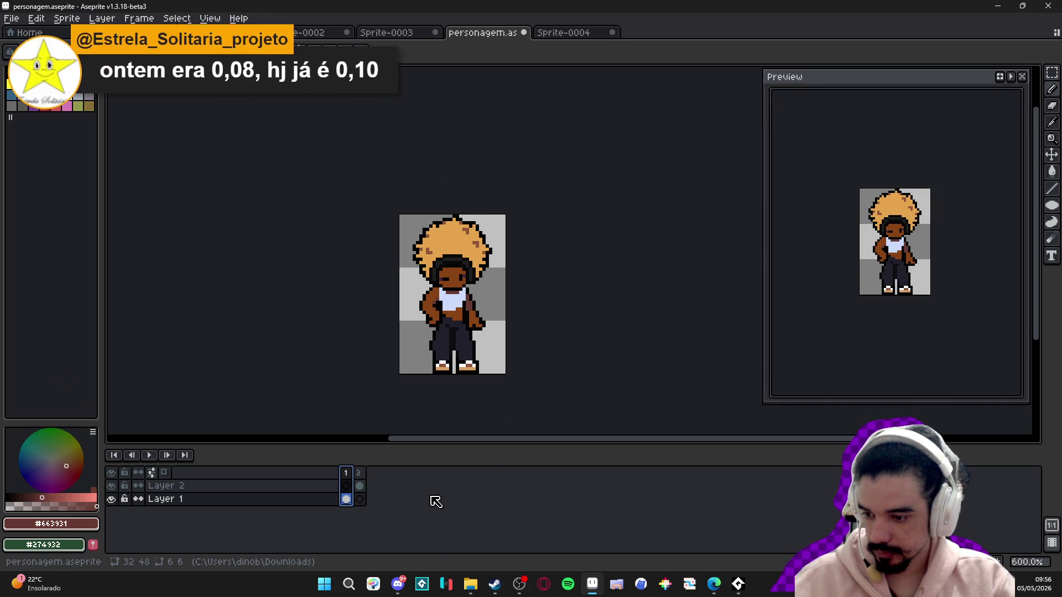
# - Bring up Discord, close the enlarged image and scroll down to the Brawlhalla drawing
pyautogui.click(398, 591)
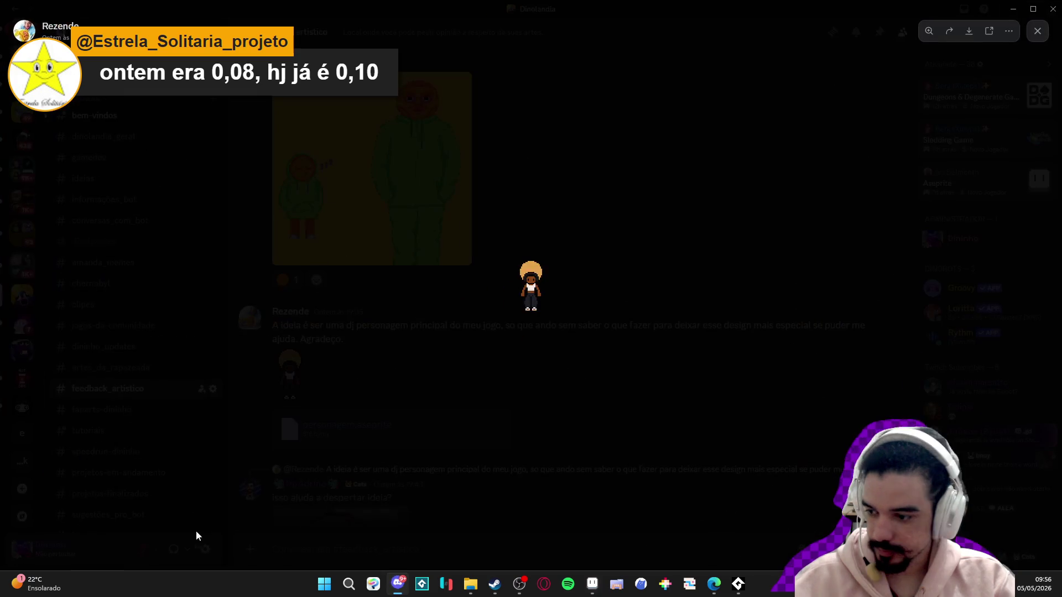
pyautogui.click(550, 293)
pyautogui.scroll(-15, 549, 293)
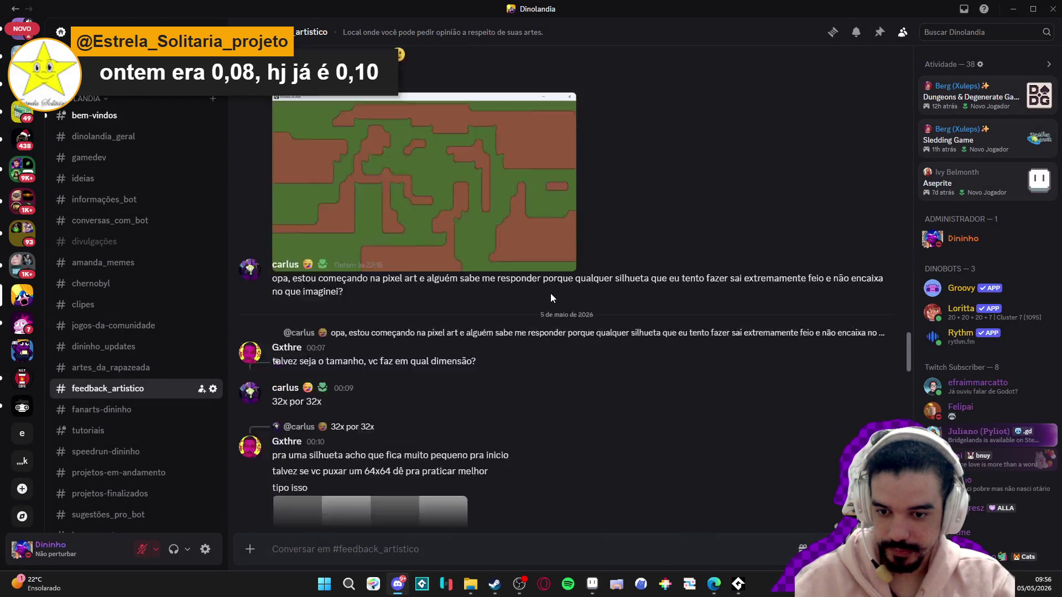
pyautogui.scroll(-10, 550, 293)
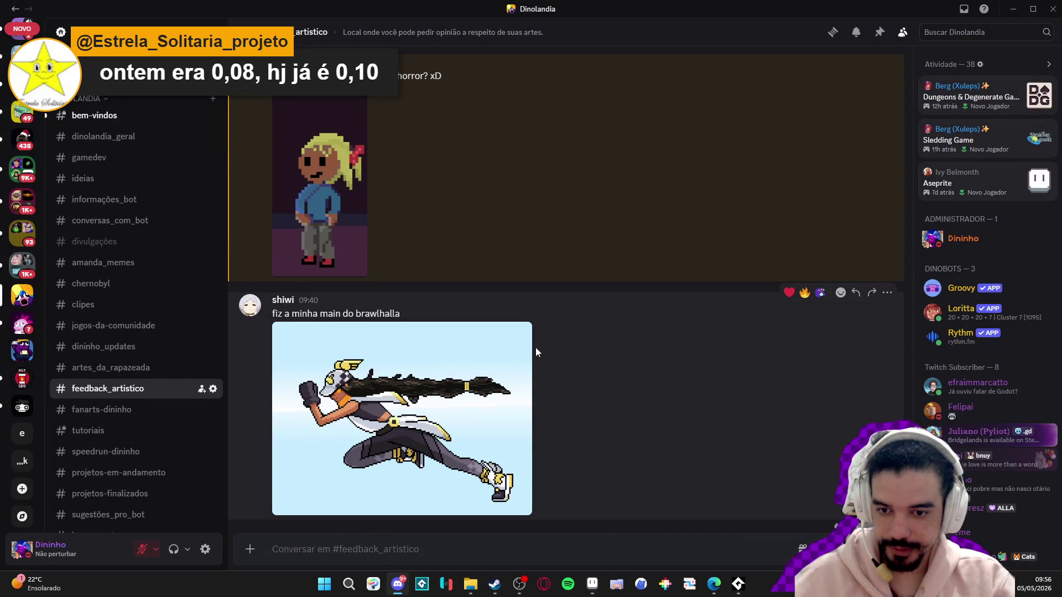
# - Copy the Brawlhalla runner drawing with Copiar imagem, then minimize Discord
pyautogui.click(412, 367)
pyautogui.rightClick(503, 275)
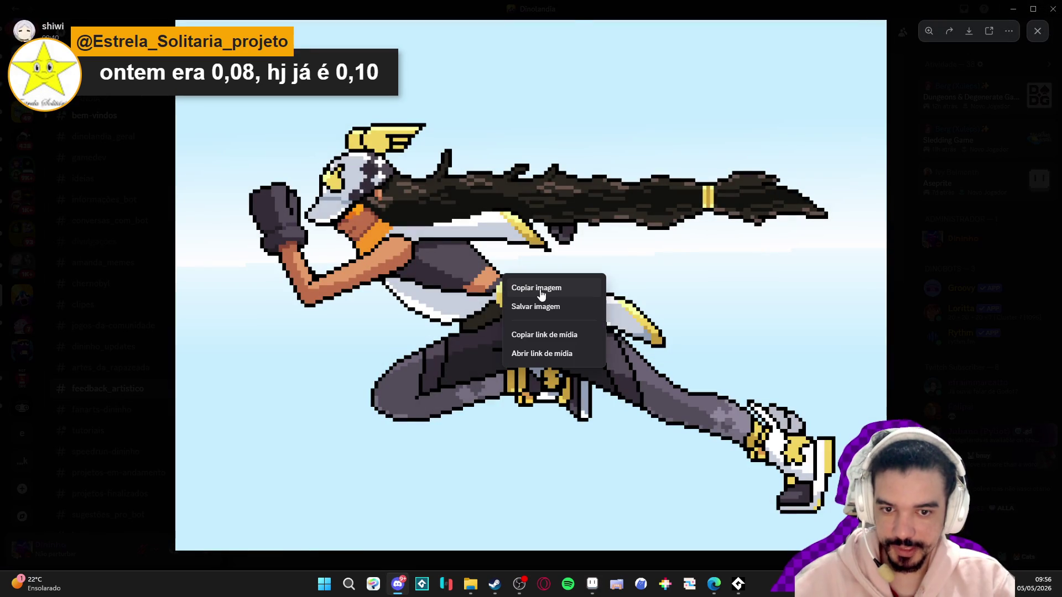
pyautogui.click(541, 288)
pyautogui.click(928, 234)
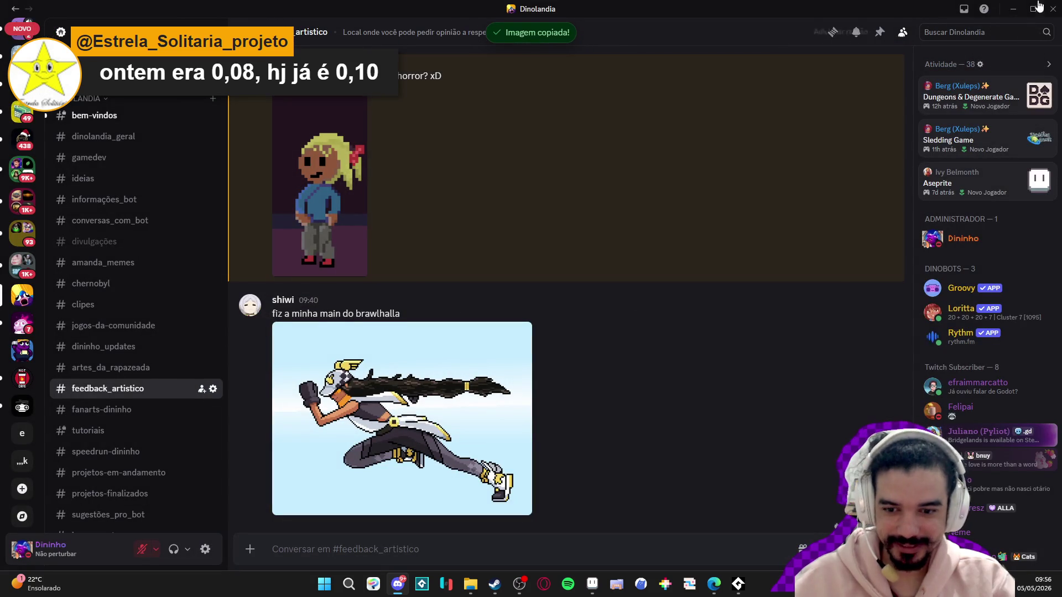
pyautogui.click(1013, 9)
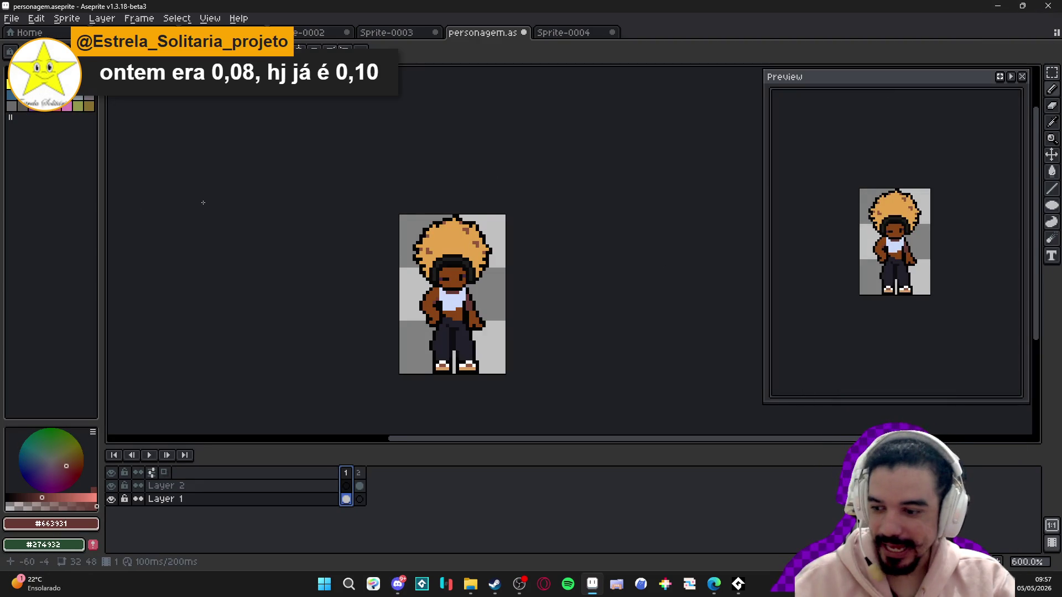
# - Create a new 1930×1440 sprite and paste the runner drawing into it
pyautogui.click(11, 19)
pyautogui.click(23, 35)
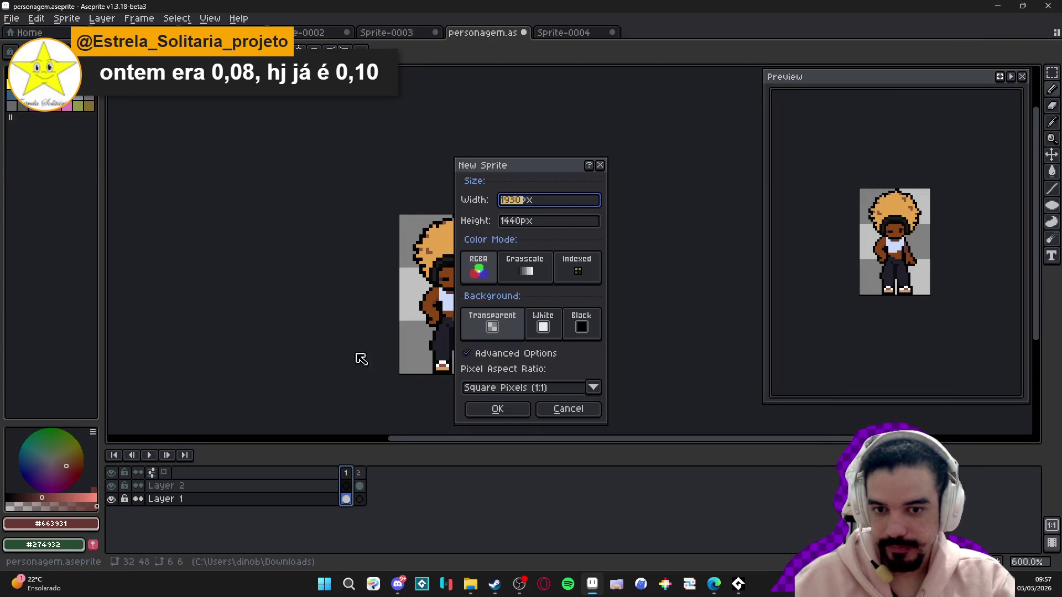
pyautogui.click(498, 409)
pyautogui.hotkey('ctrl', 'v')
# - Return to personagem.aseprite and snip a screenshot of the character sprite
pyautogui.click(542, 35)
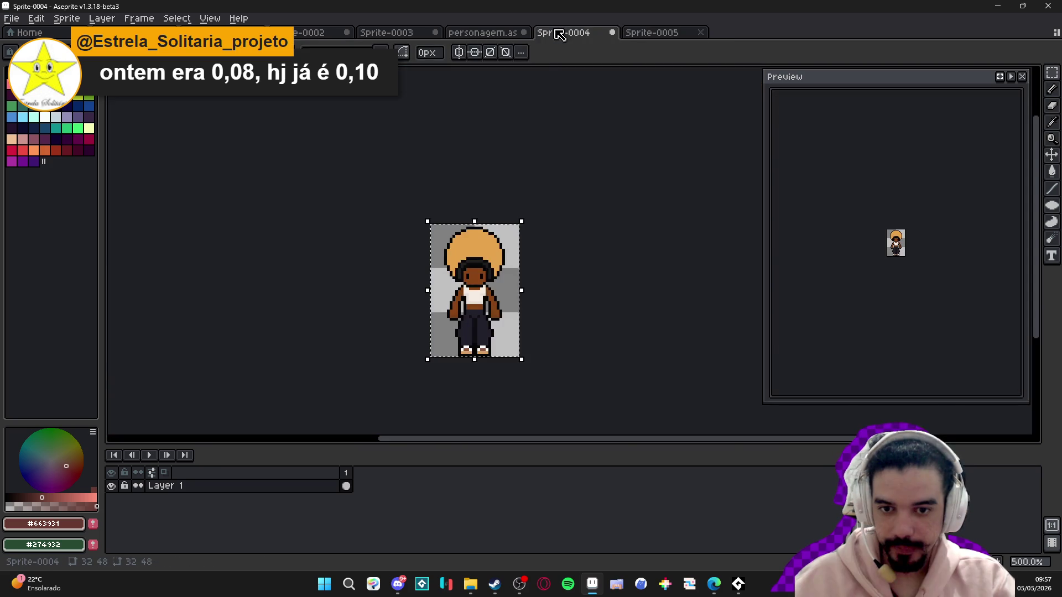
pyautogui.click(496, 34)
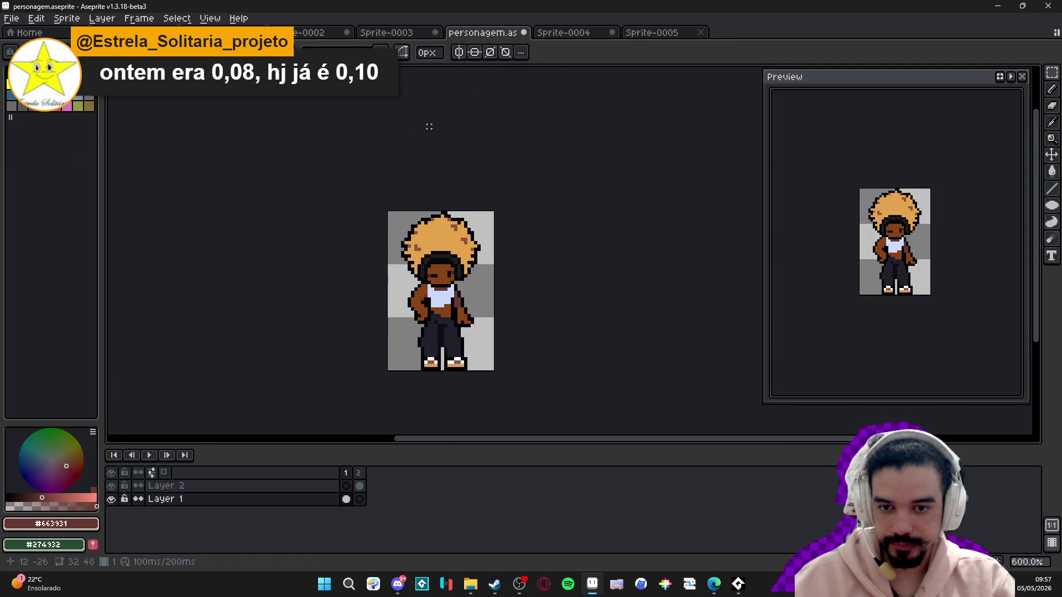
pyautogui.press('super+shift+s')
pyautogui.moveTo(324, 139); pyautogui.dragTo(552, 410)
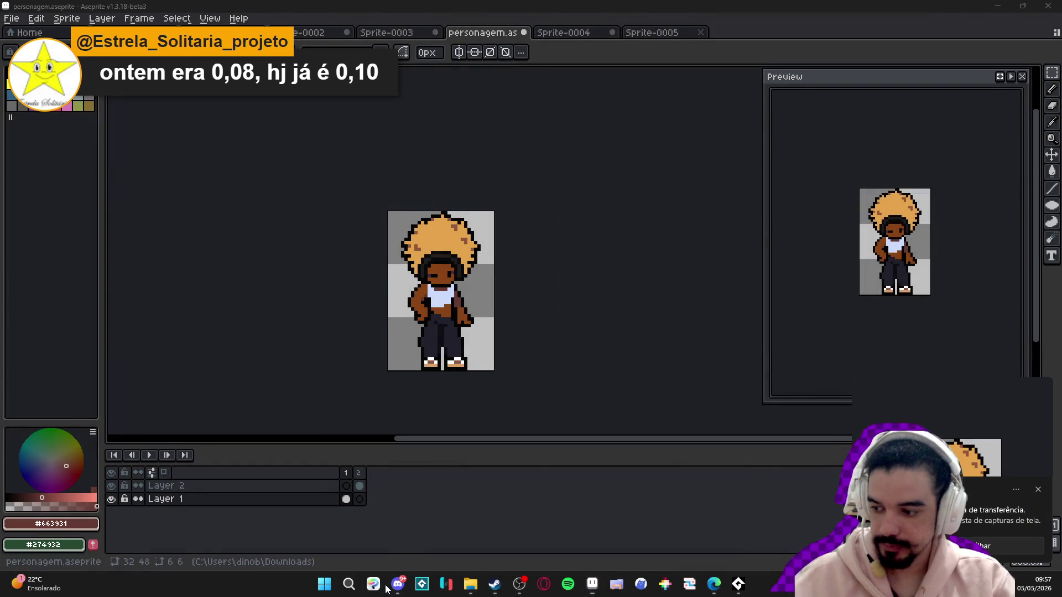
# - Bring Discord forward and scroll feedback_artistico to the DJ character post
pyautogui.click(398, 584)
pyautogui.scroll(10, 492, 349)
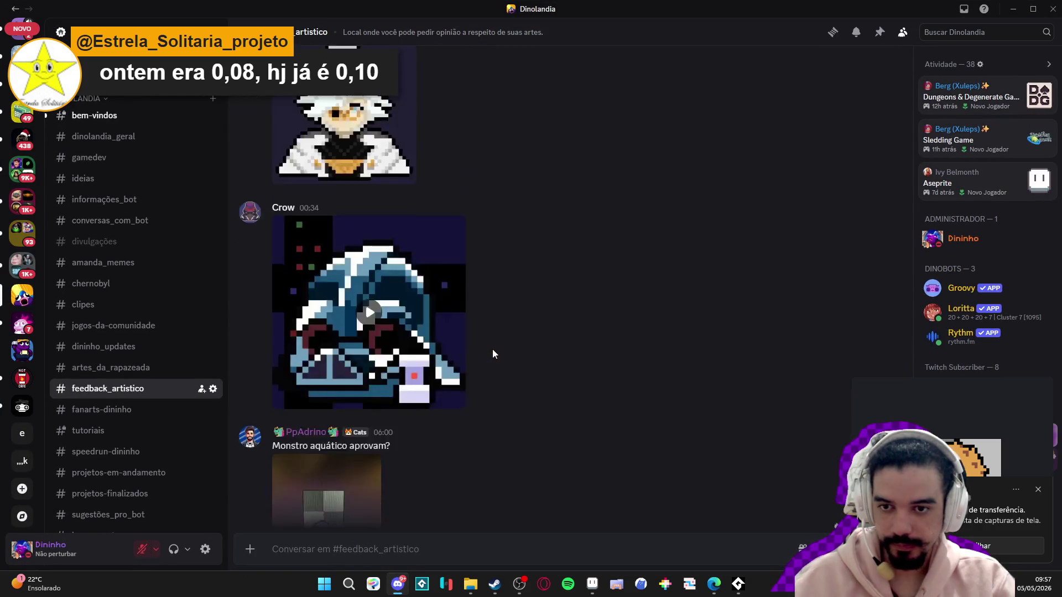
pyautogui.scroll(15, 539, 336)
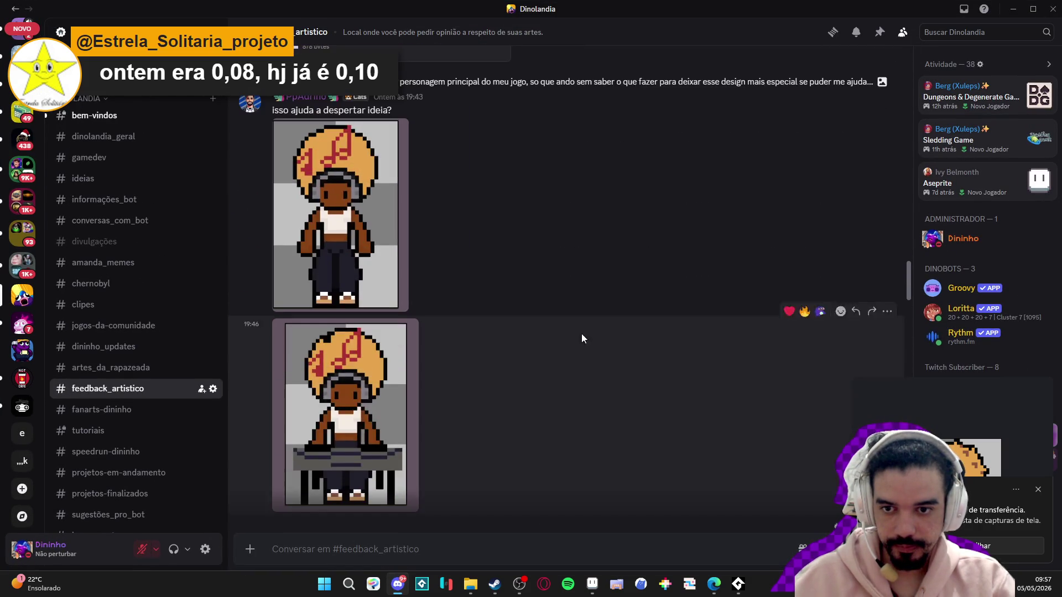
pyautogui.scroll(15, 656, 271)
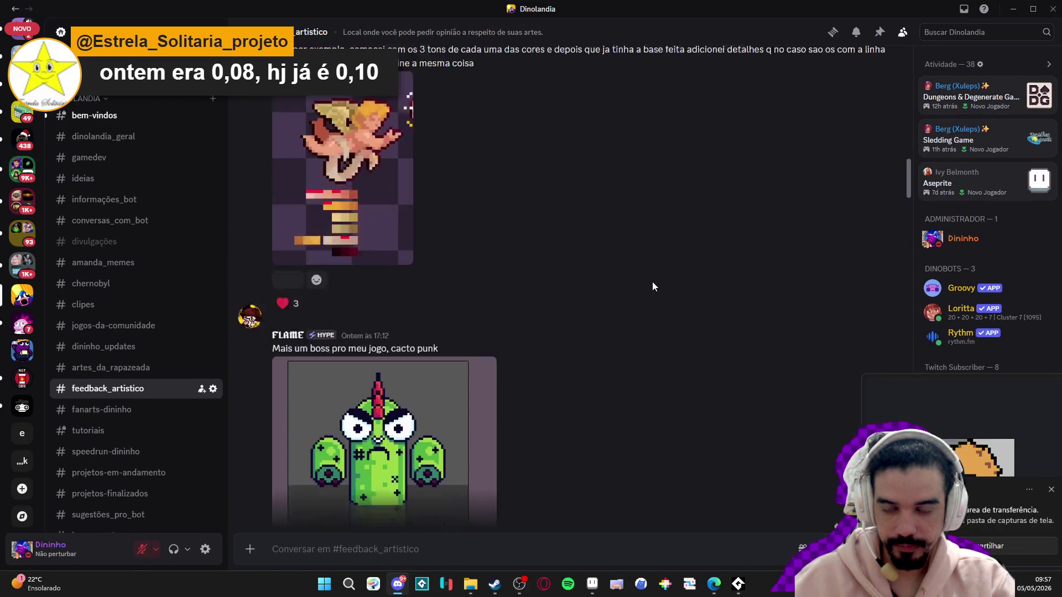
pyautogui.scroll(15, 652, 285)
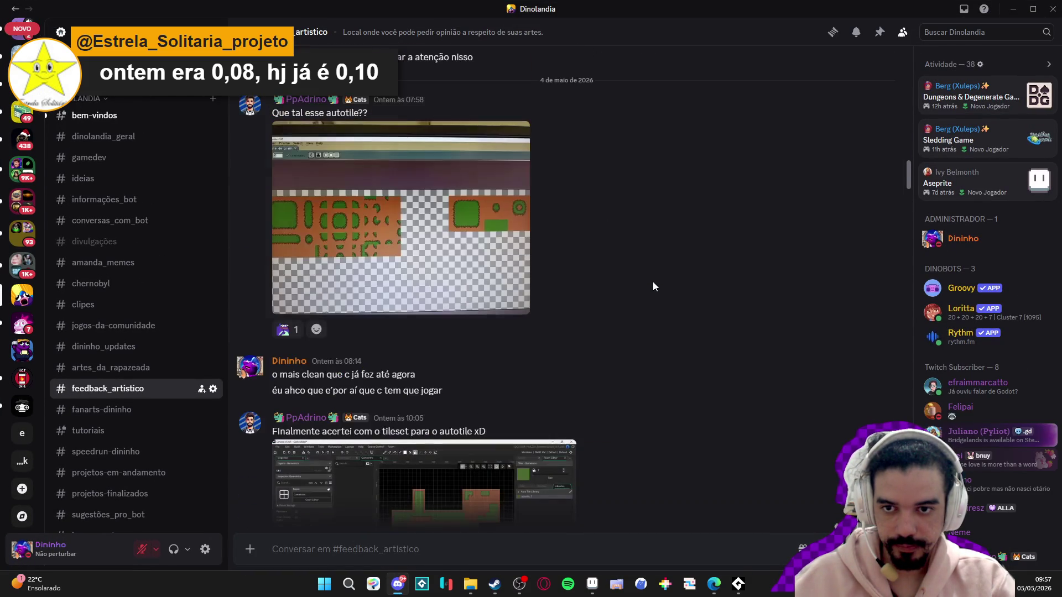
pyautogui.scroll(-15, 652, 285)
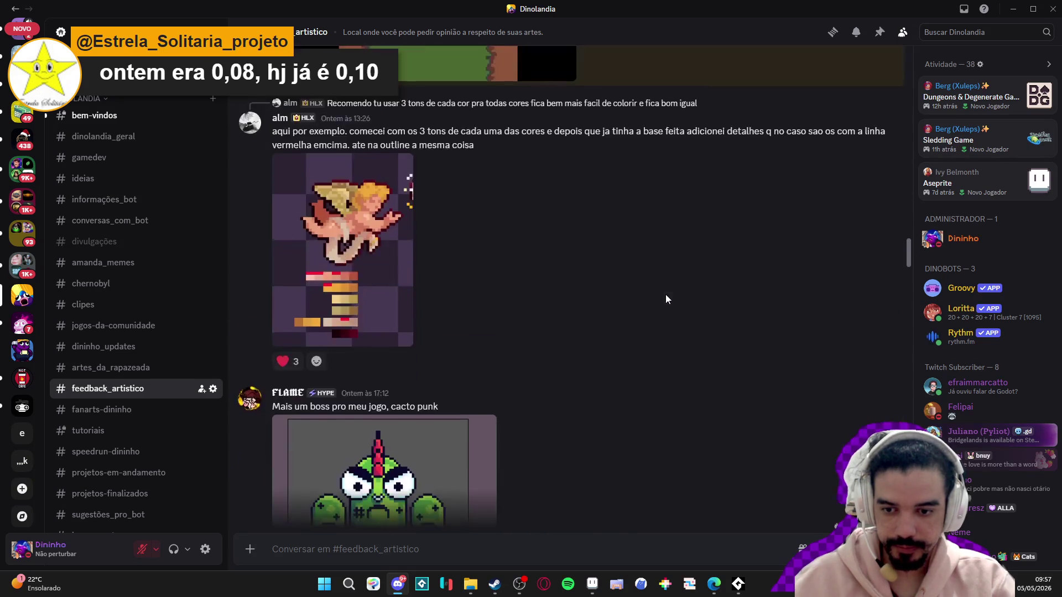
pyautogui.scroll(-10, 666, 295)
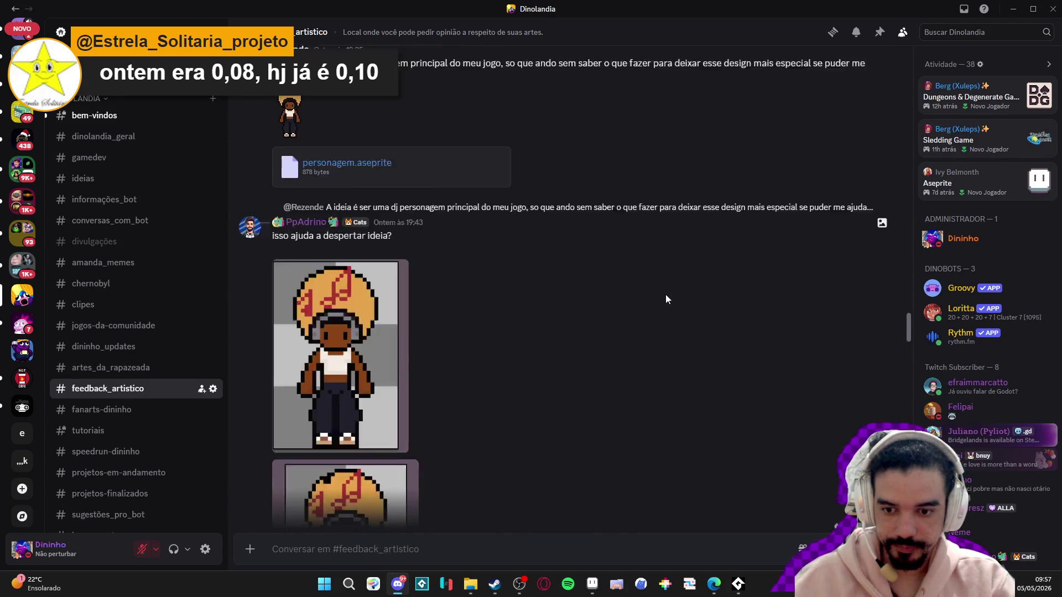
# - Reply to the DJ post with the character screenshot image.png, then minimize Discord
pyautogui.click(848, 190)
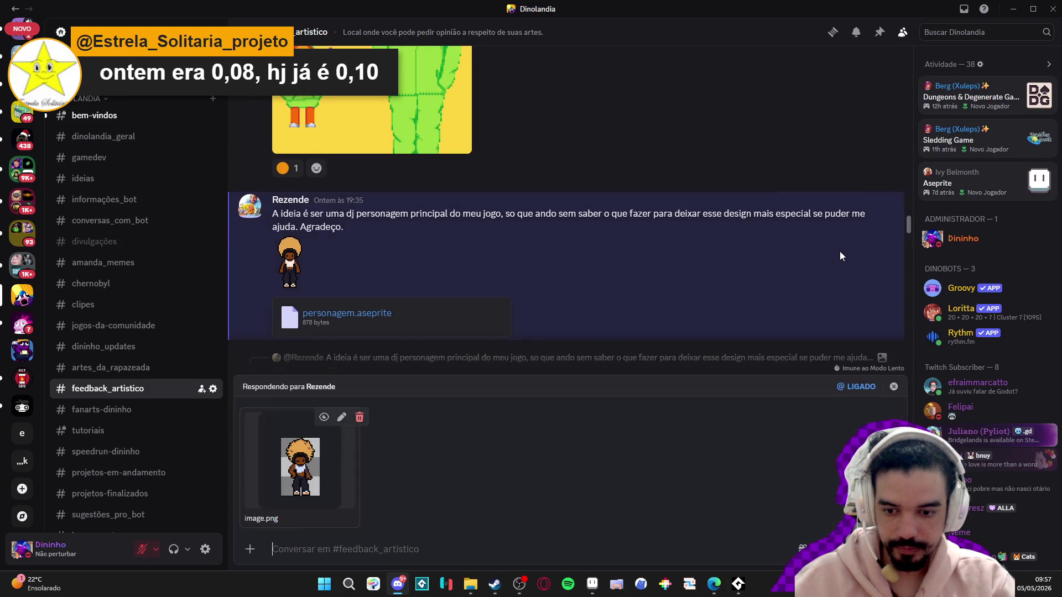
pyautogui.press('Escape')
pyautogui.scroll(-20, 611, 346)
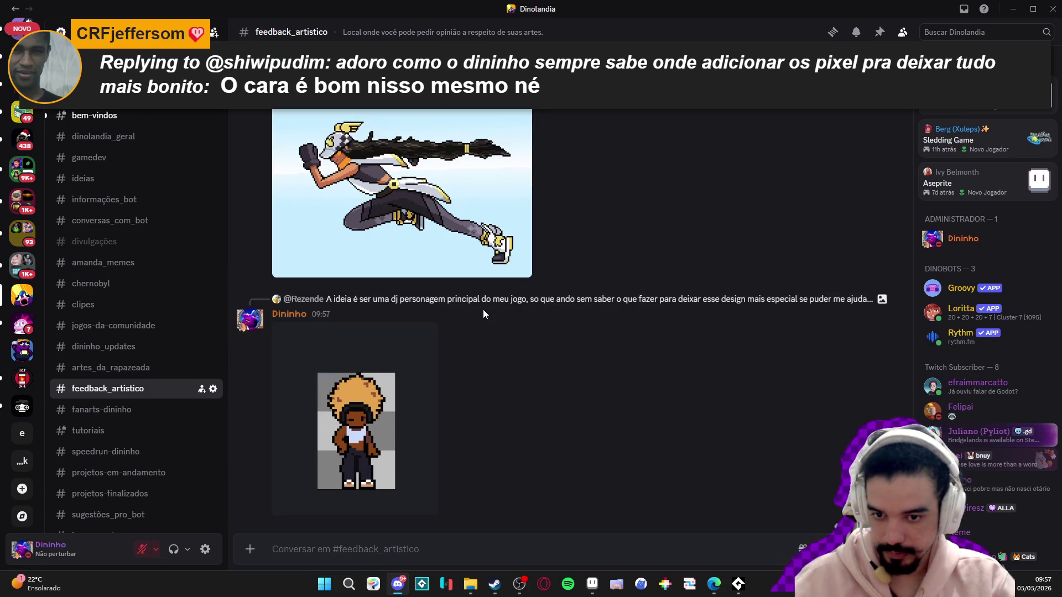
pyautogui.click(1017, 6)
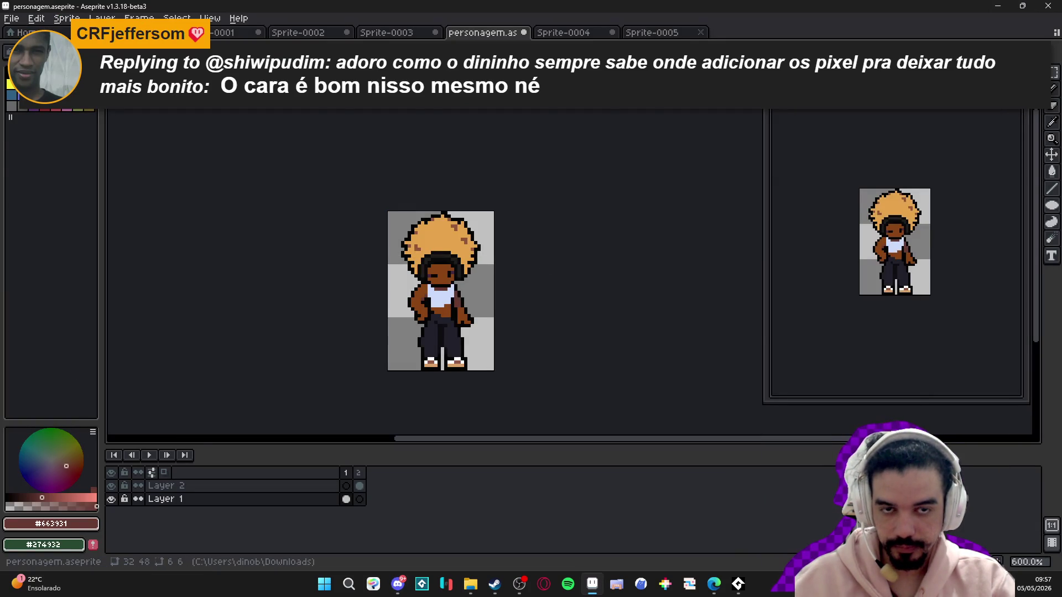
# - Switch to the Sprite-0005 runner document and zoom the canvas
pyautogui.click(650, 33)
pyautogui.scroll(-3, 426, 210)
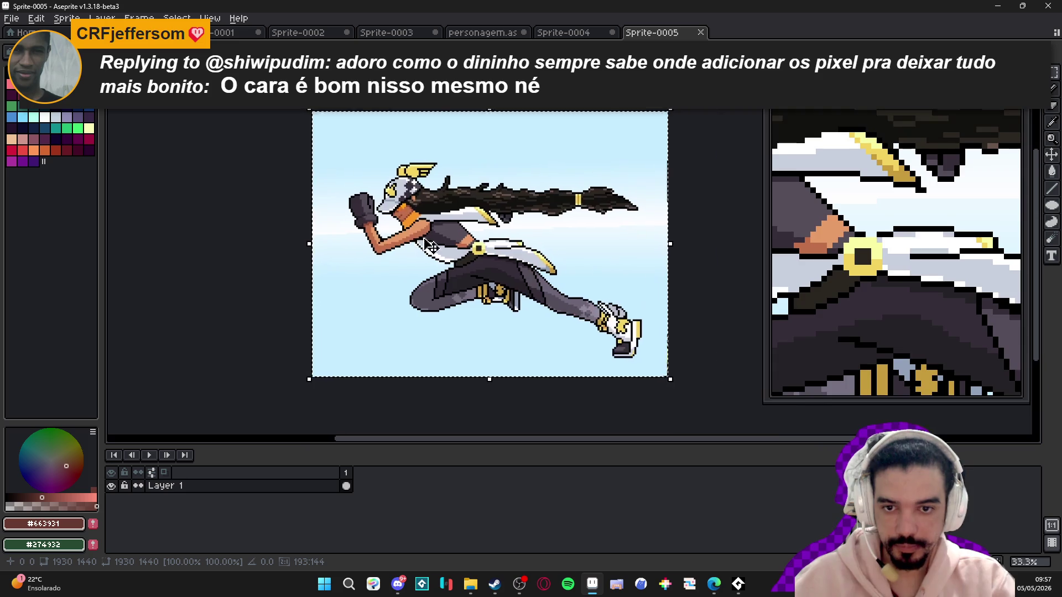
pyautogui.scroll(4, 422, 202)
pyautogui.scroll(1, 429, 235)
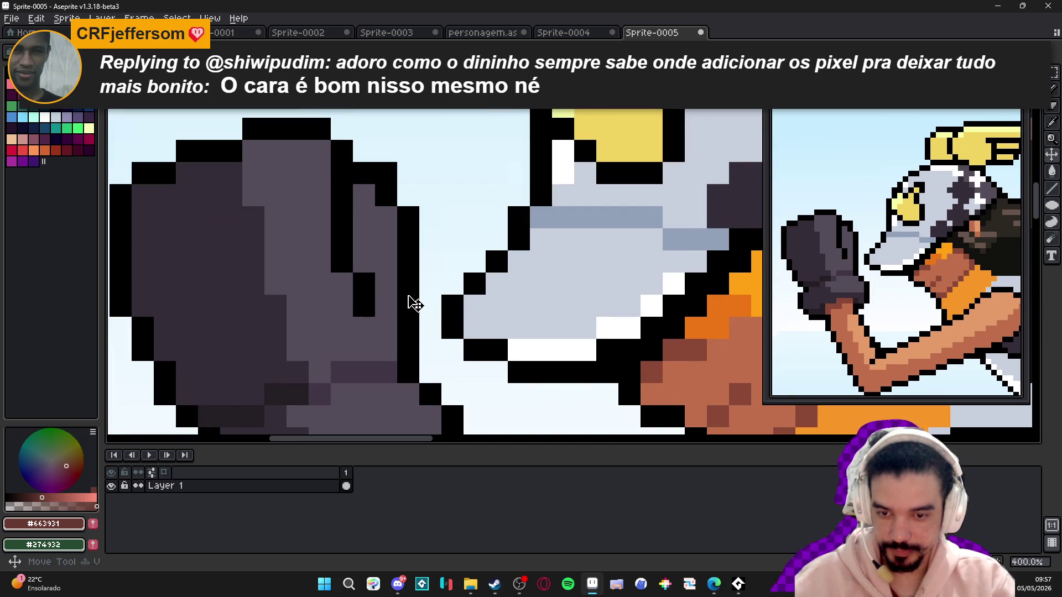
pyautogui.scroll(5, 409, 177)
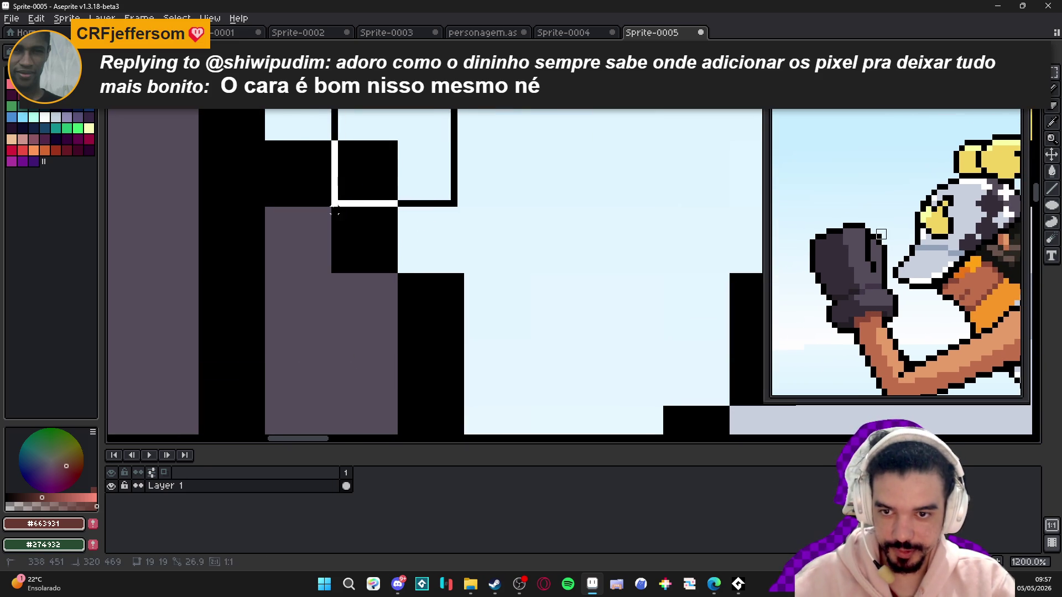
pyautogui.click(394, 142)
# - Resize Sprite-0005 to 193×144 with nearest-neighbor and zoom to fit the runner
pyautogui.hotkey('ctrl', 'alt', 'i')
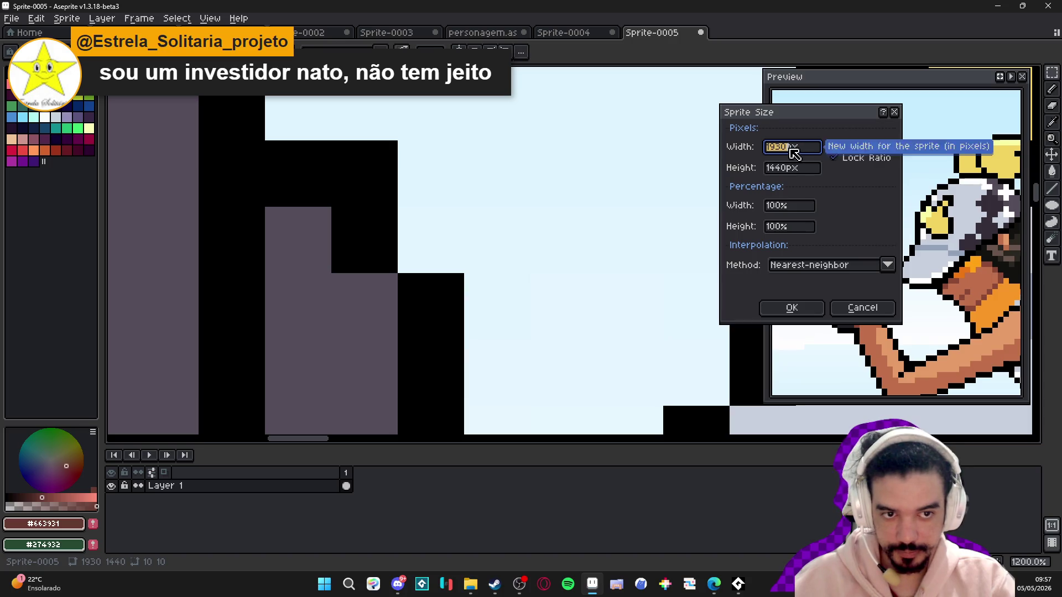
pyautogui.press('Delete')
pyautogui.press('Return')
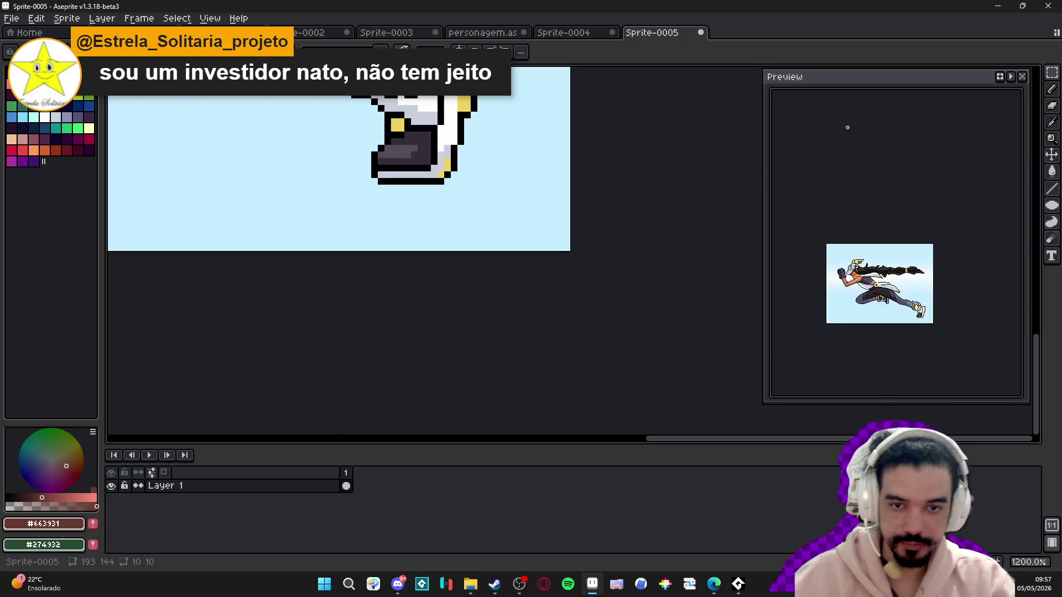
pyautogui.scroll(-6, 546, 265)
pyautogui.scroll(1, 451, 181)
pyautogui.scroll(2, 448, 221)
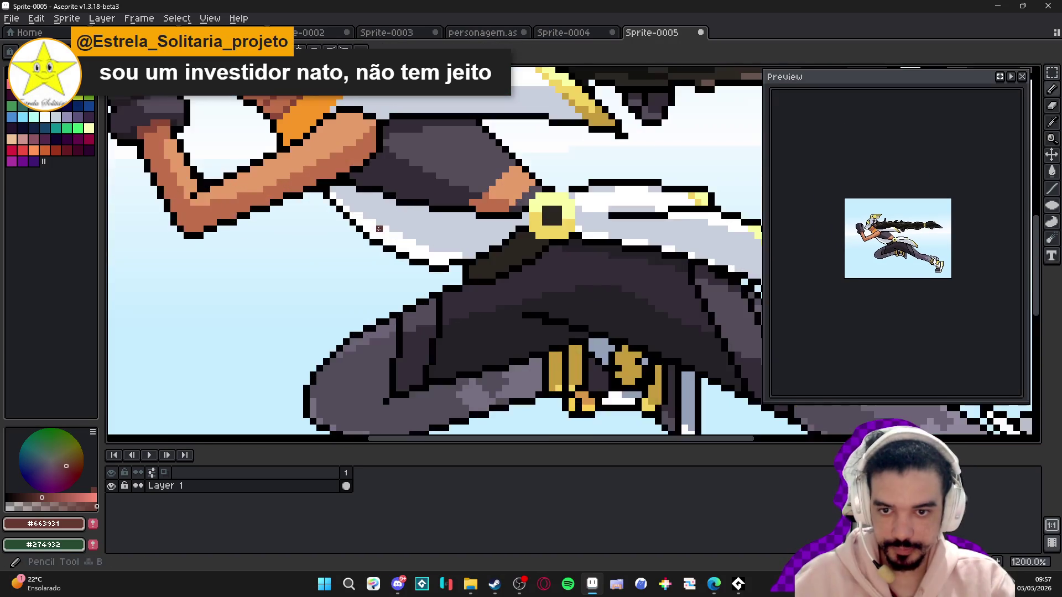
pyautogui.scroll(-2, 446, 259)
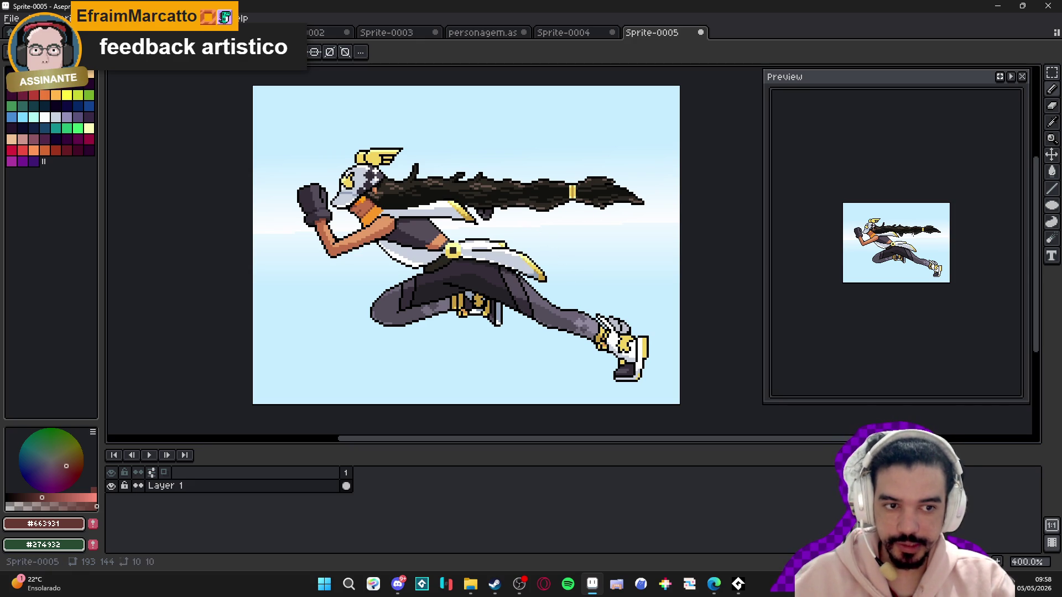
# - Widen the Preview panel, zoom in on the hair and switch to the Pencil tool
pyautogui.scroll(2, 896, 244)
pyautogui.moveTo(764, 246); pyautogui.dragTo(739, 245)
pyautogui.scroll(2, 364, 183)
pyautogui.scroll(-2, 442, 194)
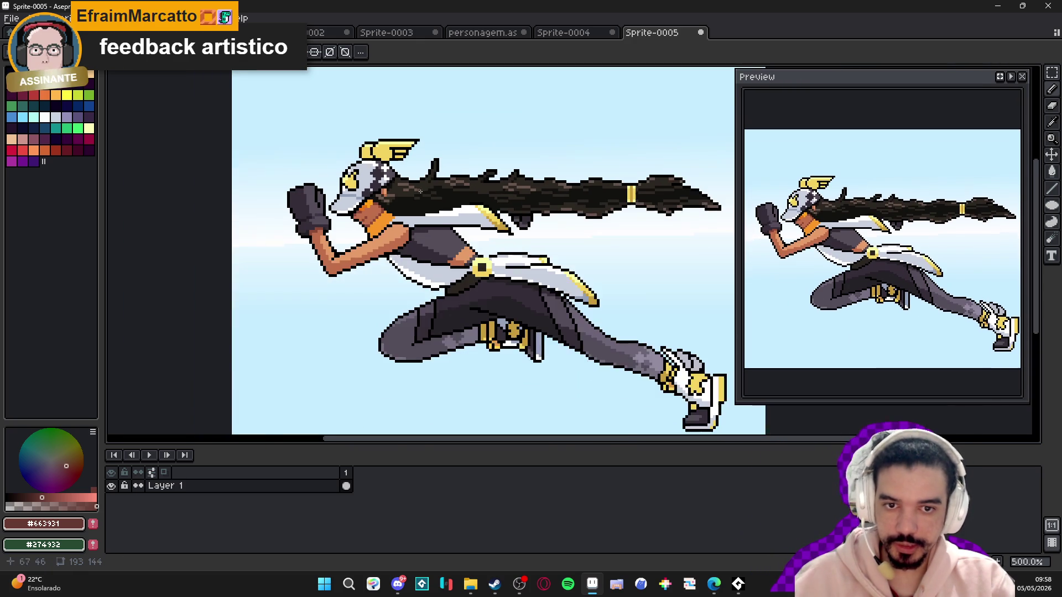
pyautogui.scroll(1, 513, 203)
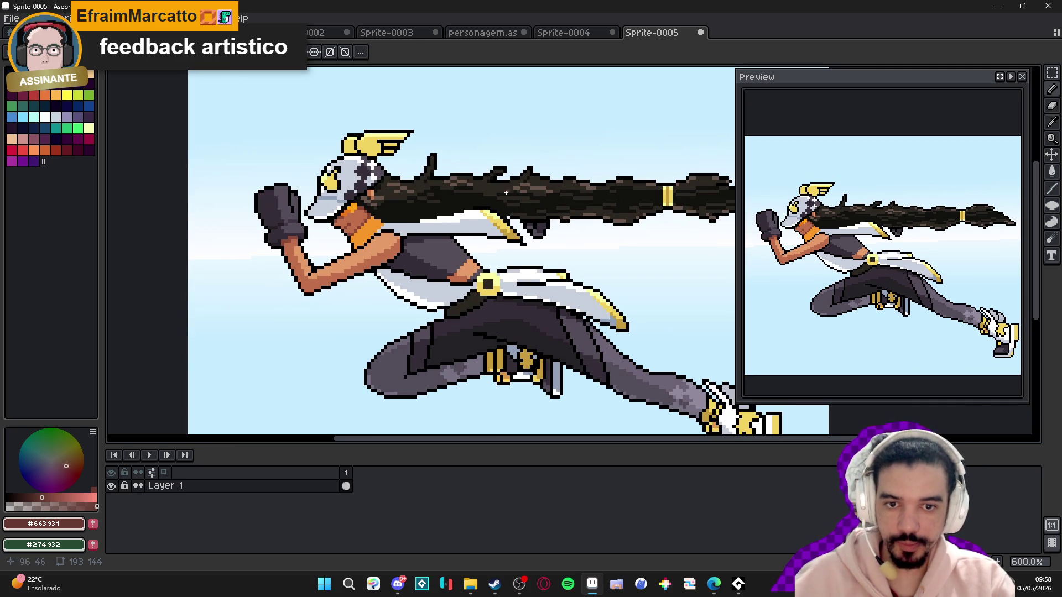
pyautogui.press('b')
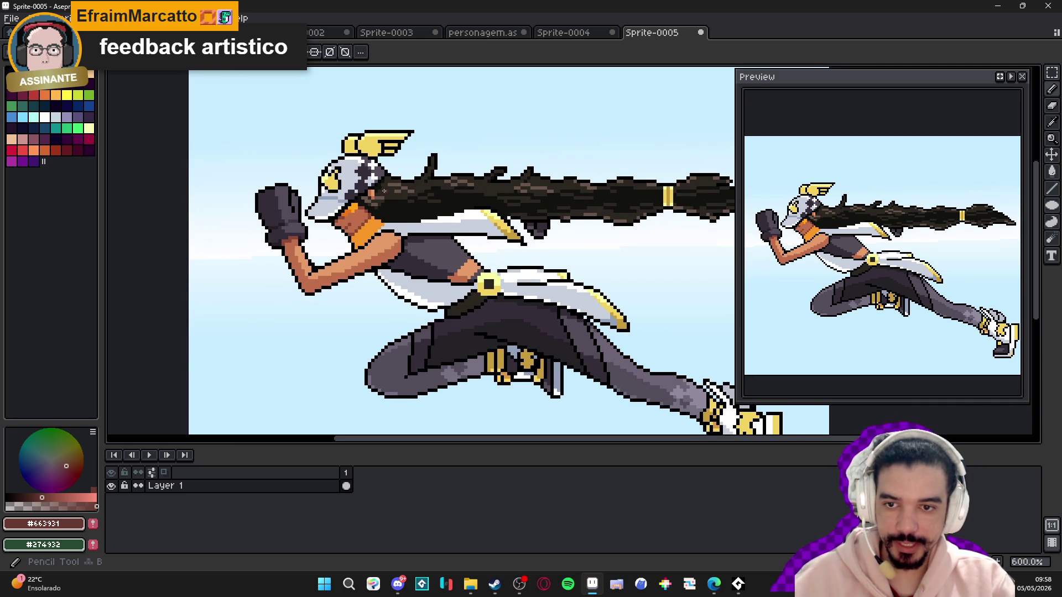
pyautogui.scroll(4, 362, 196)
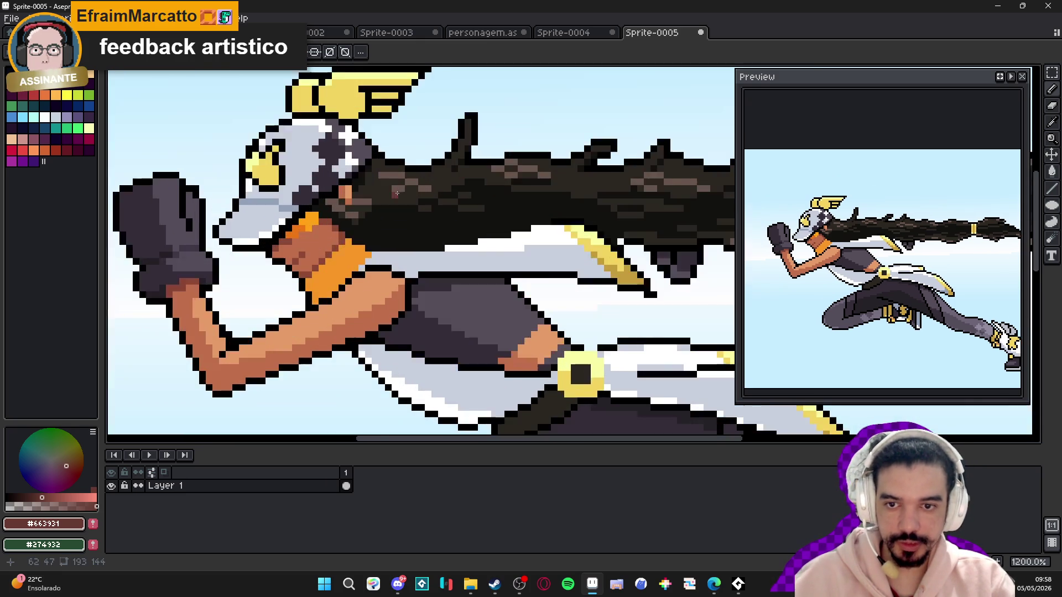
# - Sample the dark, light brown and outline hair colours while panning along the hair
pyautogui.keyDown('alt'); pyautogui.click(400, 190); pyautogui.keyUp('alt')
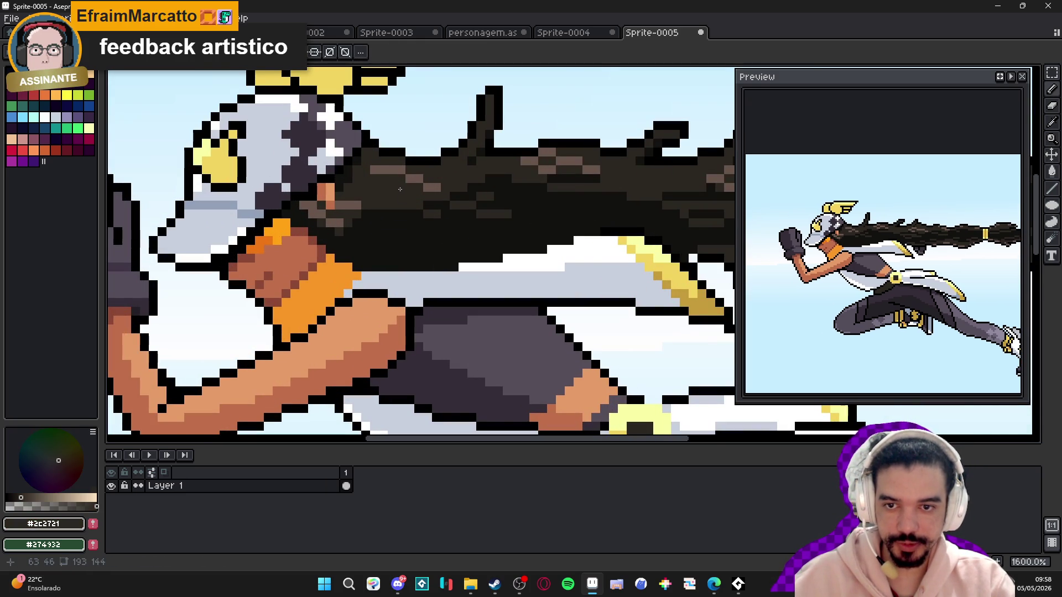
pyautogui.keyDown('alt'); pyautogui.click(401, 178); pyautogui.keyUp('alt')
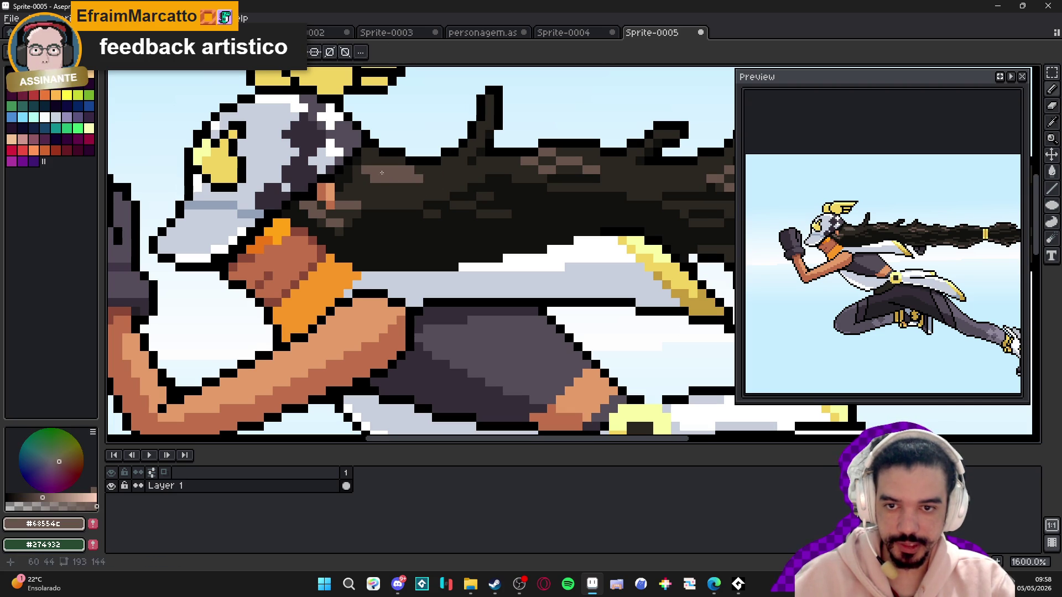
pyautogui.keyDown('alt'); pyautogui.click(515, 174); pyautogui.keyUp('alt')
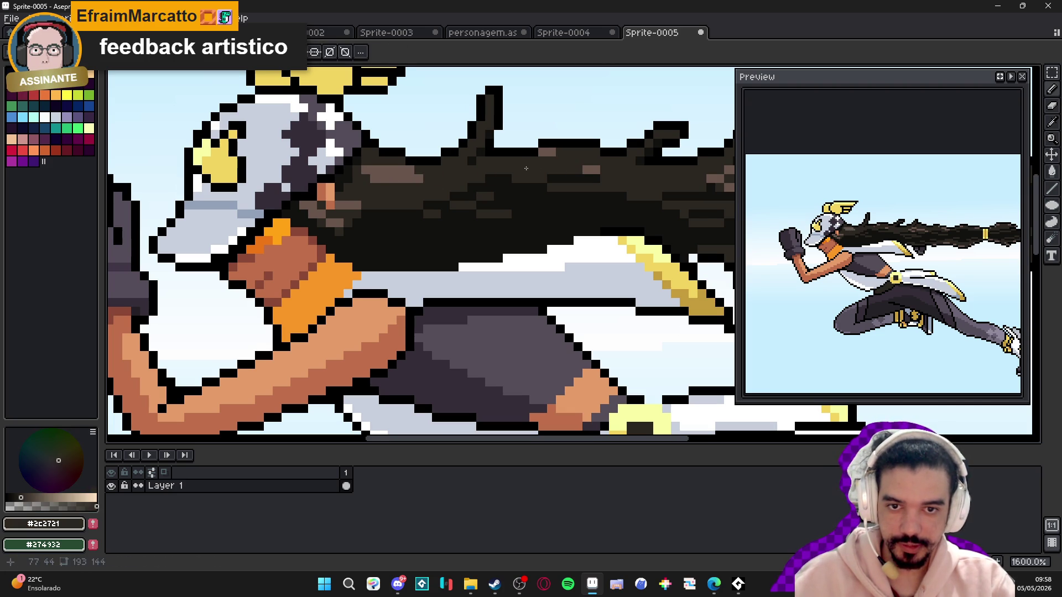
pyautogui.hscroll(3, 567, 204)
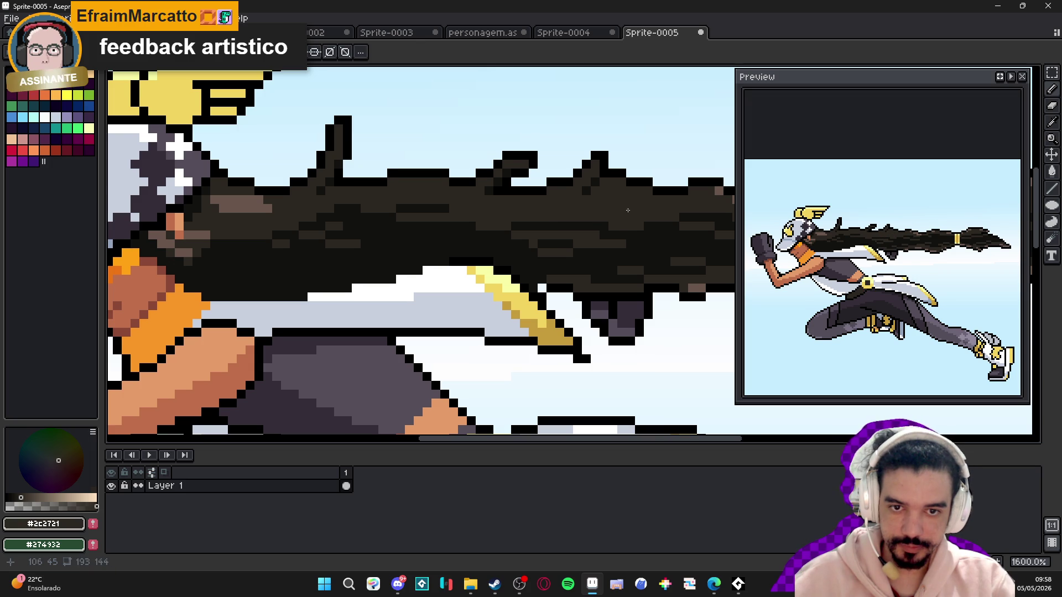
pyautogui.hscroll(3, 581, 224)
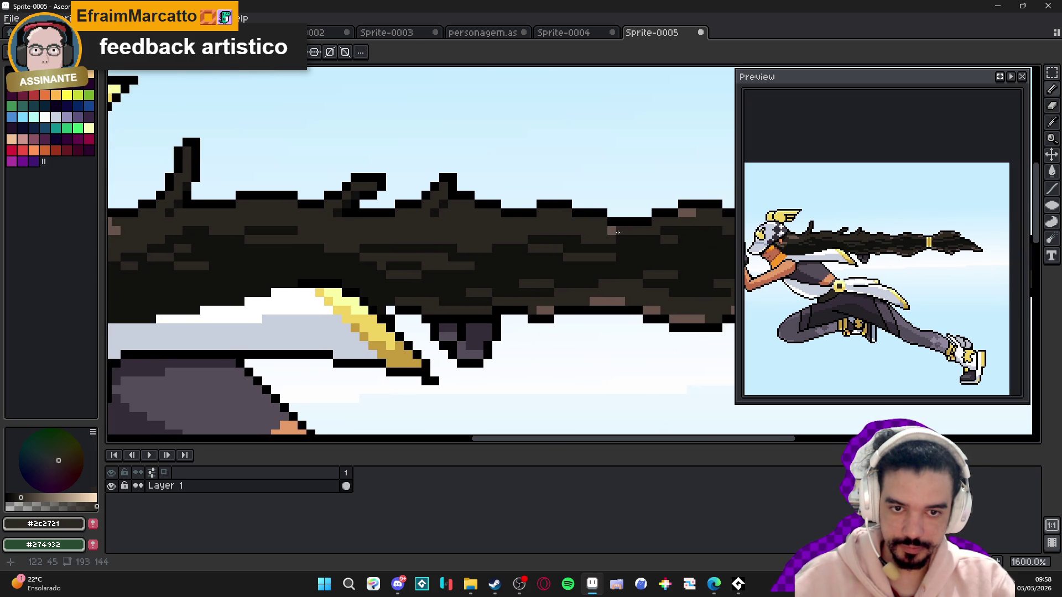
pyautogui.hscroll(3, 605, 235)
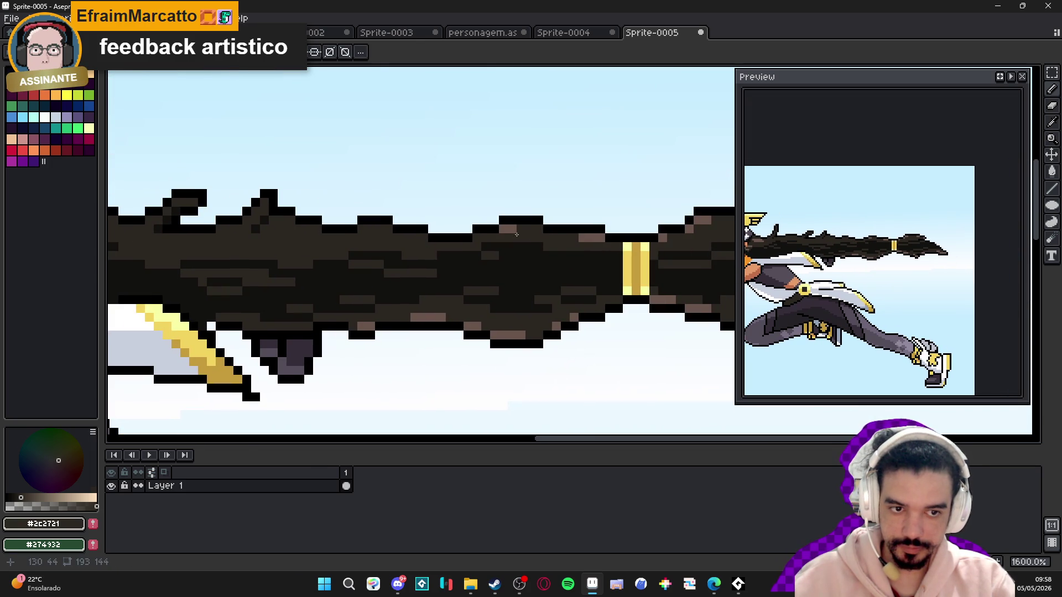
pyautogui.hscroll(3, 548, 233)
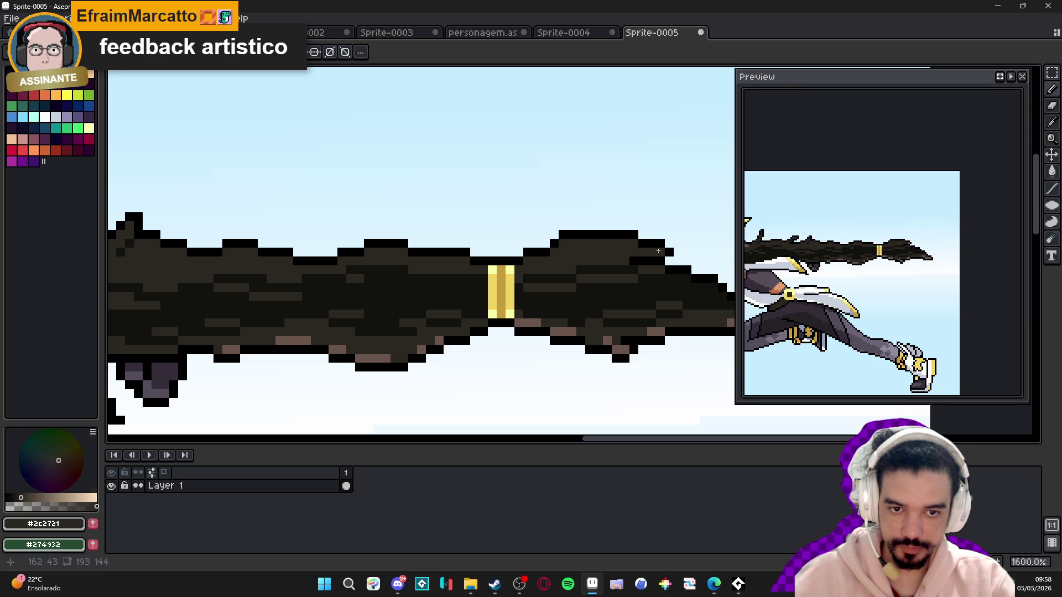
pyautogui.keyDown('alt'); pyautogui.click(661, 238); pyautogui.keyUp('alt')
pyautogui.moveTo(661, 239); pyautogui.dragTo(528, 239)
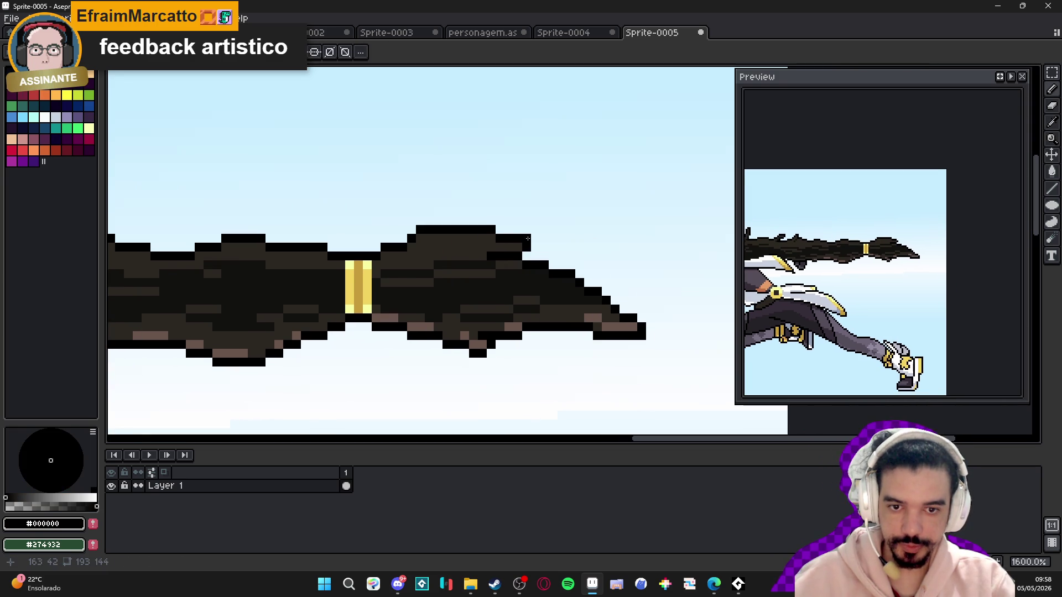
pyautogui.moveTo(373, 345)
pyautogui.mouseDown()
pyautogui.moveTo(435, 344)
pyautogui.moveTo(373, 326)
pyautogui.moveTo(561, 326)
pyautogui.moveTo(538, 347)
pyautogui.moveTo(492, 330)
pyautogui.moveTo(408, 342)
pyautogui.mouseUp()
pyautogui.keyDown('alt'); pyautogui.click(561, 326); pyautogui.keyUp('alt')
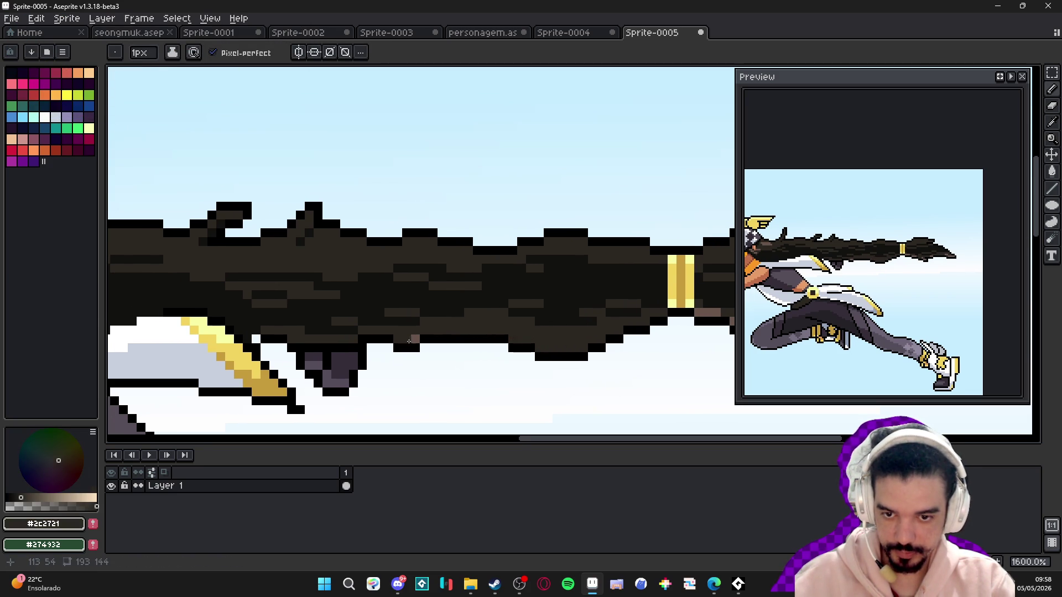
# - Pick the darkest hair shade #12110F and paint over light brown pixels atop the hair
pyautogui.scroll(-4, 409, 343)
pyautogui.scroll(5, 271, 327)
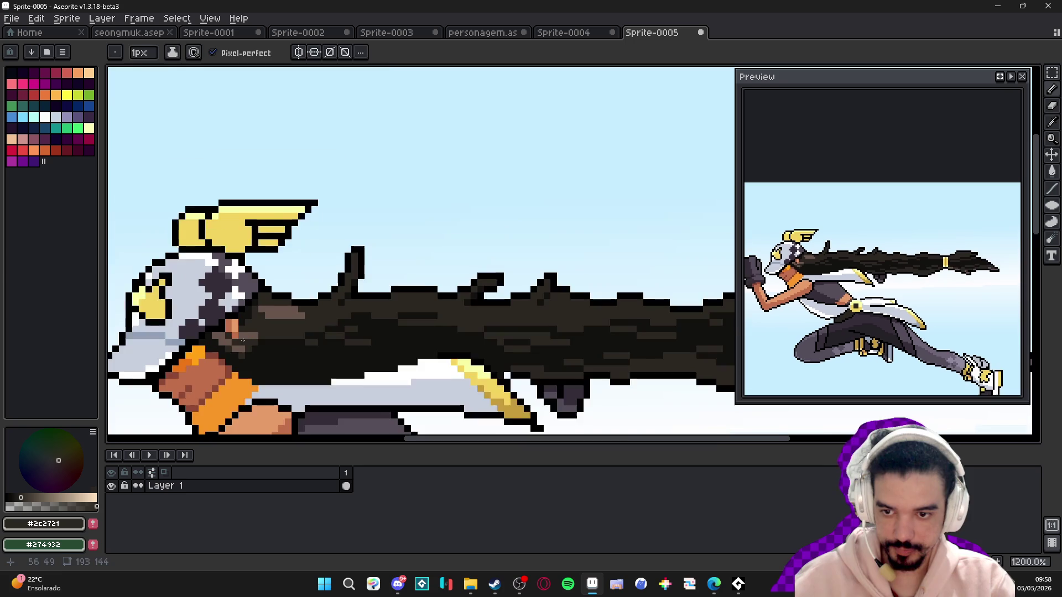
pyautogui.press('alt')
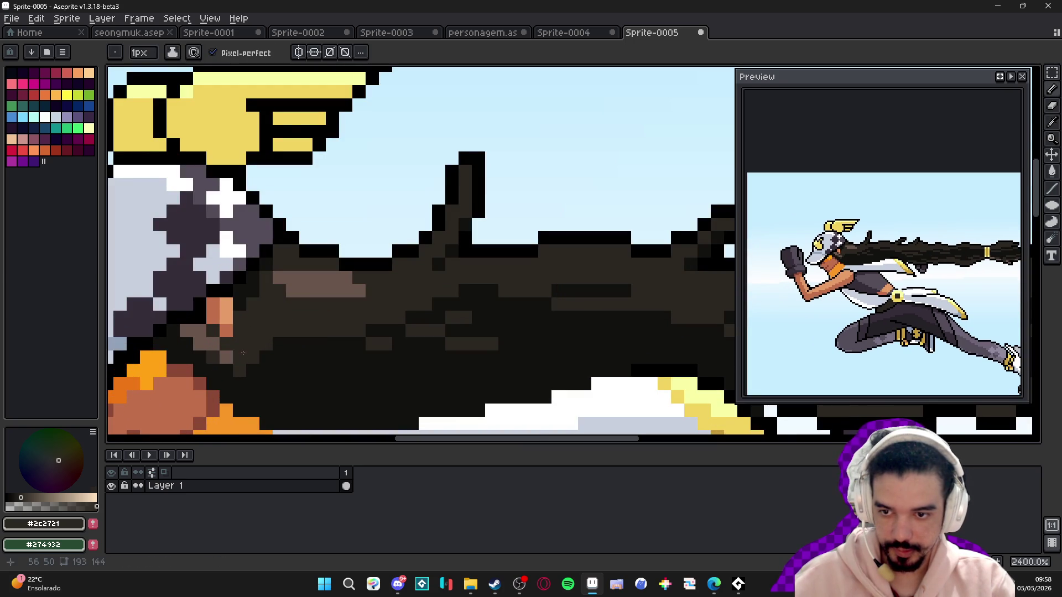
pyautogui.scroll(-3, 197, 332)
pyautogui.scroll(2, 275, 346)
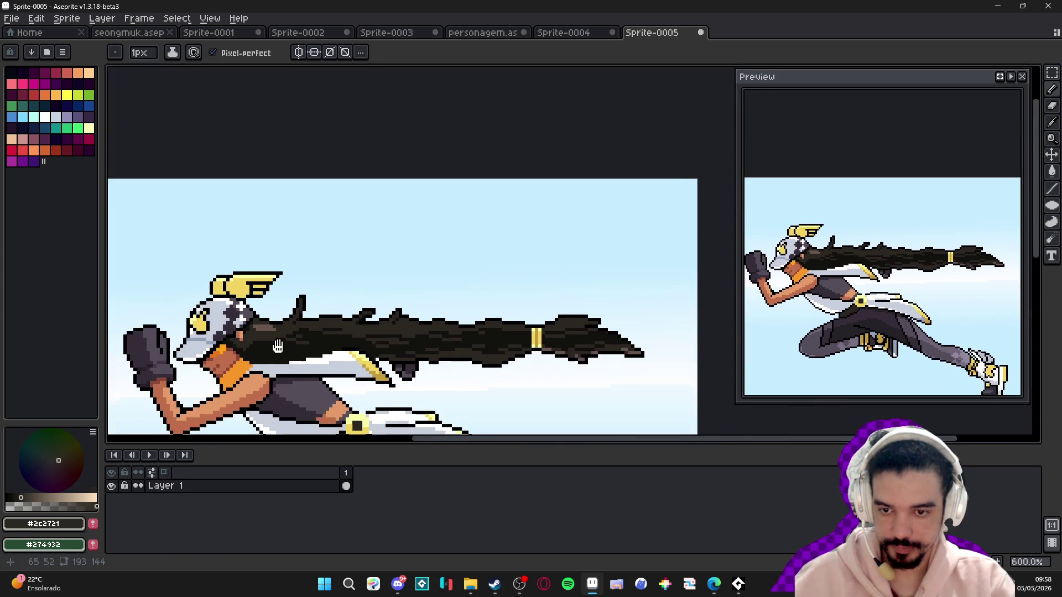
pyautogui.keyDown('alt'); pyautogui.click(283, 328); pyautogui.keyUp('alt')
pyautogui.scroll(3, 282, 328)
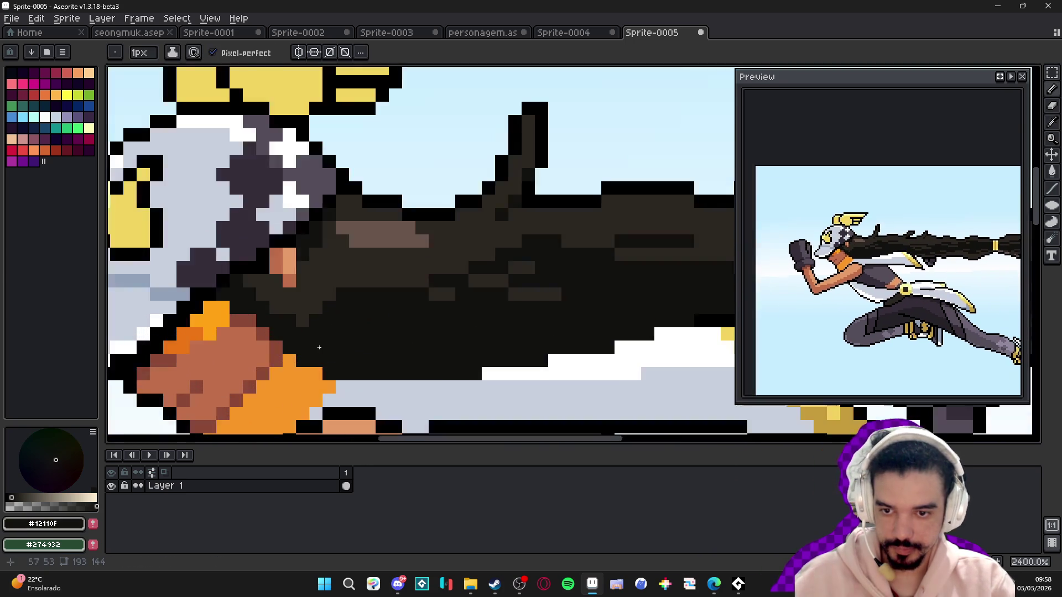
pyautogui.moveTo(285, 307); pyautogui.dragTo(316, 307)
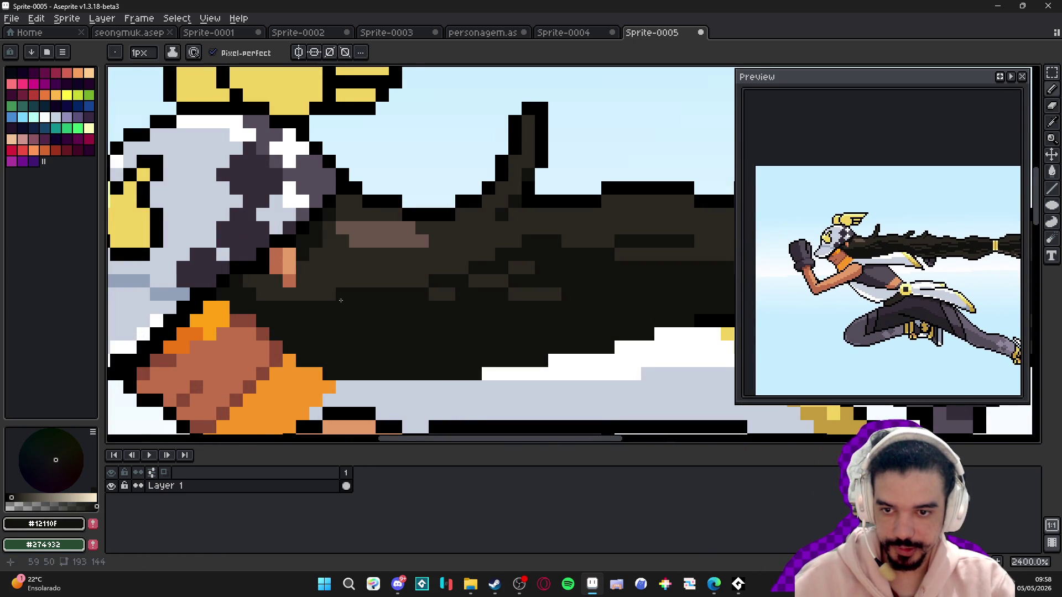
pyautogui.scroll(-2, 326, 297)
pyautogui.scroll(2, 326, 297)
pyautogui.click(431, 297)
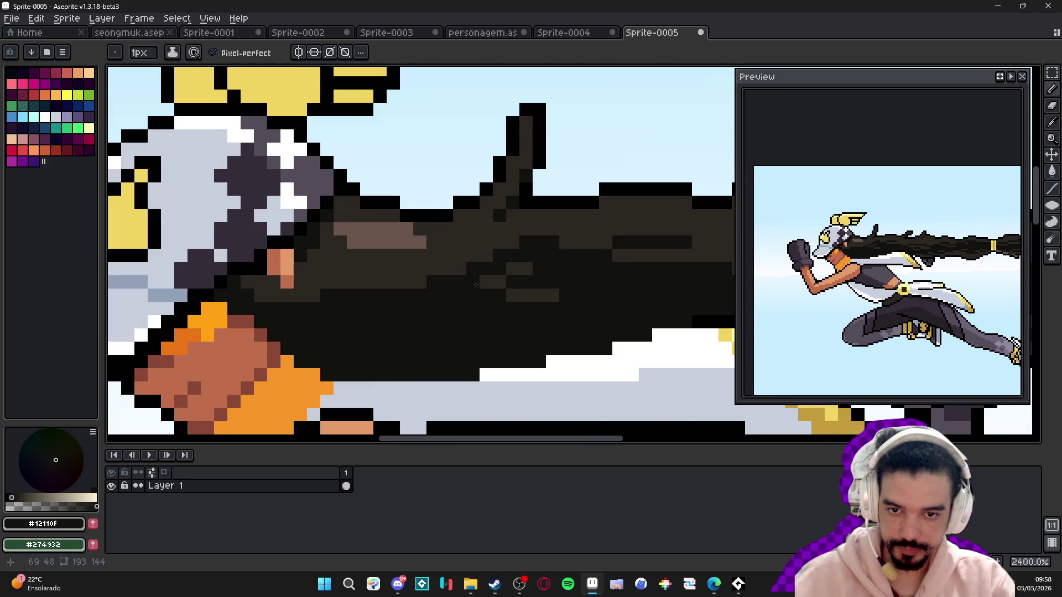
pyautogui.moveTo(500, 297)
pyautogui.mouseDown()
pyautogui.moveTo(525, 267)
pyautogui.moveTo(279, 301)
pyautogui.mouseUp()
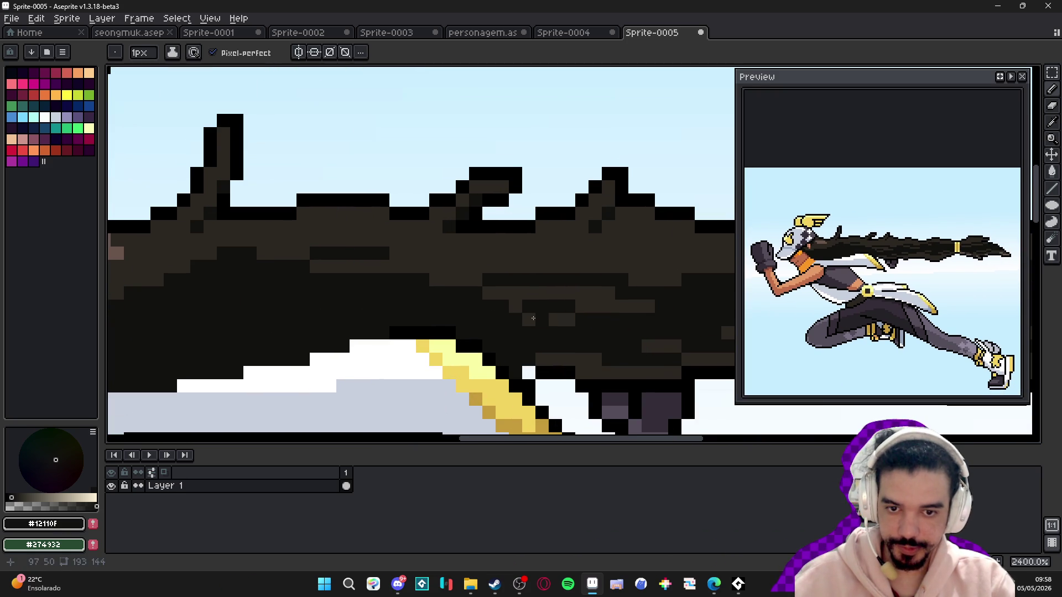
# - With a 2px brush, darken the lower hair strands and pixels around the gold band
pyautogui.press('+')
pyautogui.moveTo(566, 326)
pyautogui.mouseDown()
pyautogui.moveTo(498, 326)
pyautogui.moveTo(330, 283)
pyautogui.mouseUp()
pyautogui.moveTo(359, 341)
pyautogui.mouseDown()
pyautogui.moveTo(478, 359)
pyautogui.moveTo(506, 342)
pyautogui.moveTo(655, 338)
pyautogui.mouseUp()
pyautogui.moveTo(595, 337); pyautogui.dragTo(456, 336)
pyautogui.moveTo(521, 331); pyautogui.dragTo(608, 338)
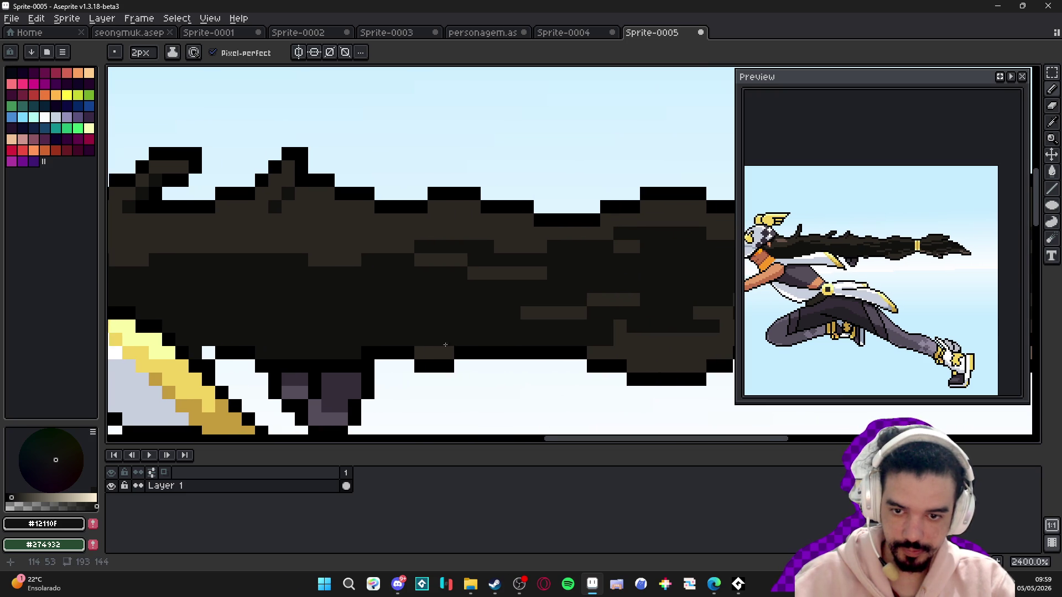
pyautogui.moveTo(435, 349); pyautogui.dragTo(290, 346)
pyautogui.moveTo(381, 311); pyautogui.dragTo(514, 330)
pyautogui.moveTo(448, 297); pyautogui.dragTo(508, 309)
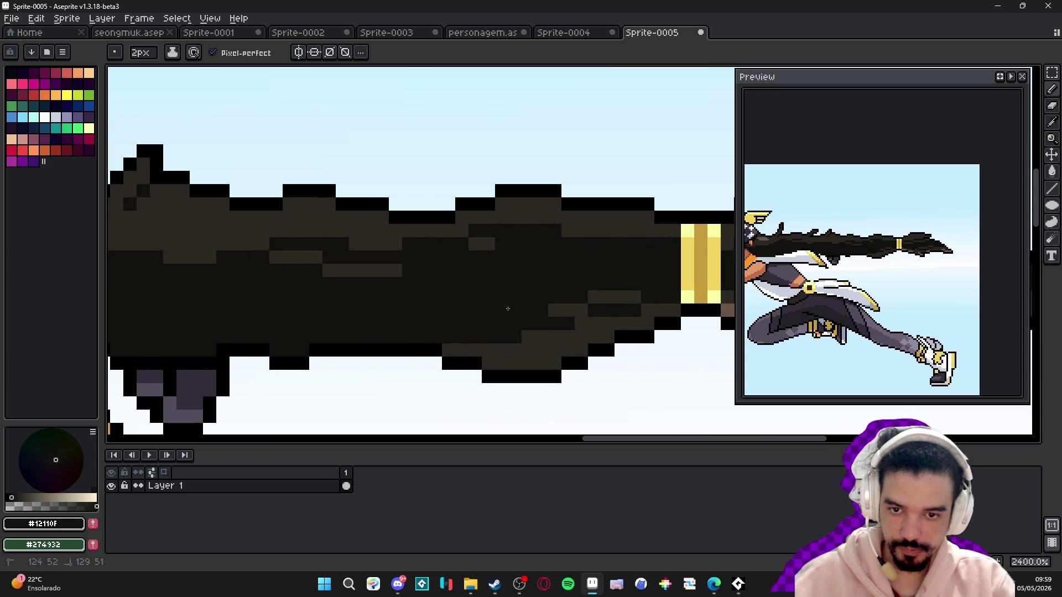
pyautogui.moveTo(467, 350); pyautogui.dragTo(570, 342)
pyautogui.moveTo(504, 367); pyautogui.dragTo(548, 363)
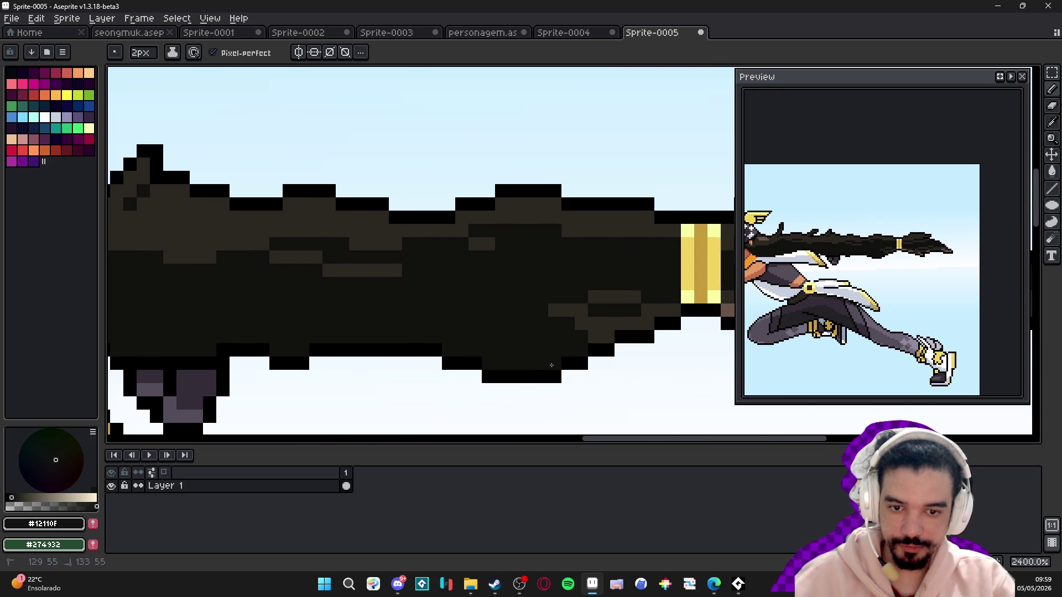
pyautogui.moveTo(550, 317); pyautogui.dragTo(608, 323)
pyautogui.moveTo(590, 332)
pyautogui.mouseDown()
pyautogui.moveTo(463, 370)
pyautogui.moveTo(492, 357)
pyautogui.moveTo(490, 330)
pyautogui.moveTo(642, 344)
pyautogui.mouseUp()
# - Darken the brown pixels at the hair tip using 1px and 2px brushes
pyautogui.hscroll(2, 486, 350)
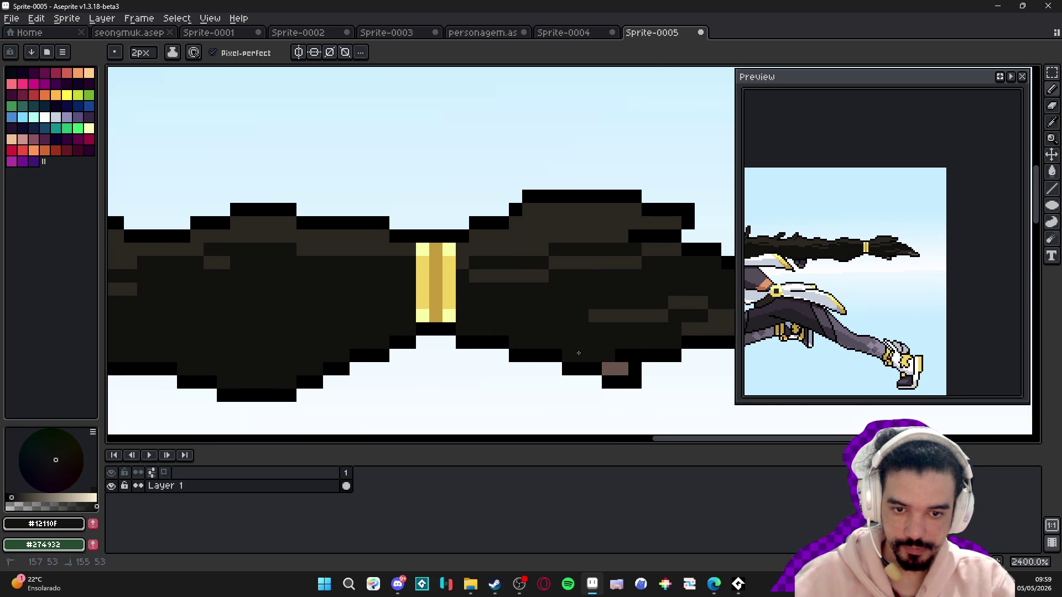
pyautogui.press('-')
pyautogui.click(610, 371)
pyautogui.hscroll(3, 623, 368)
pyautogui.press('+')
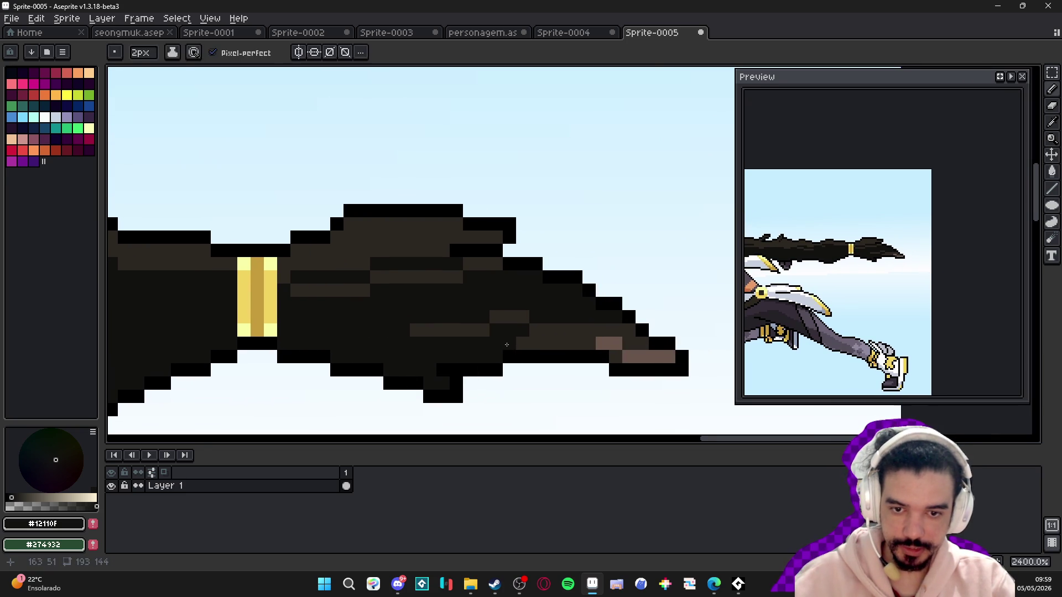
pyautogui.moveTo(519, 344); pyautogui.dragTo(619, 339)
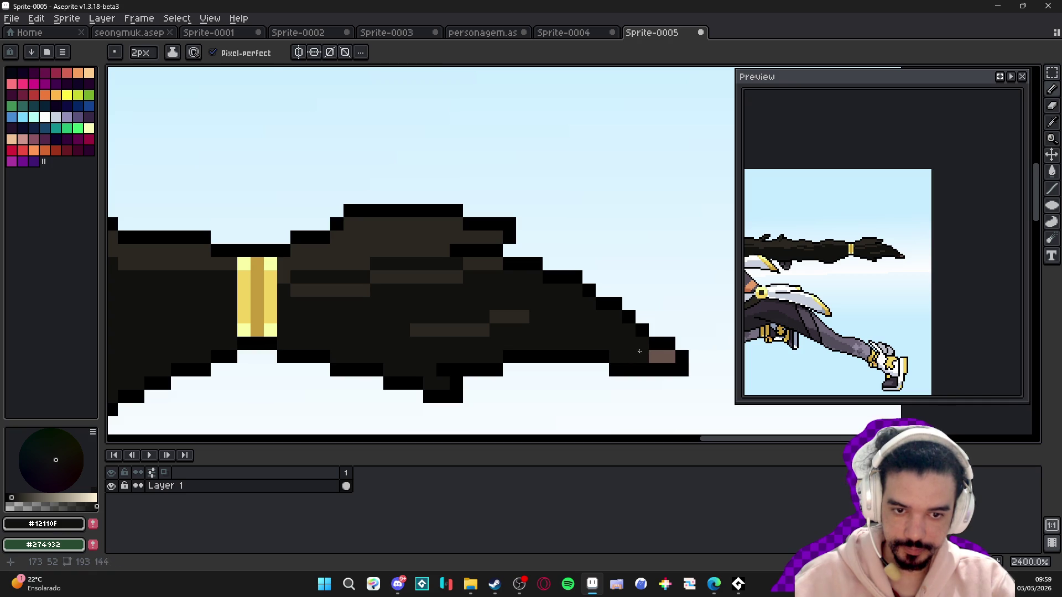
pyautogui.click(655, 356)
# - Repaint the brownish strip near the ponytail tip in near-black with a 2px brush
pyautogui.keyDown('alt'); pyautogui.click(709, 383); pyautogui.keyUp('alt')
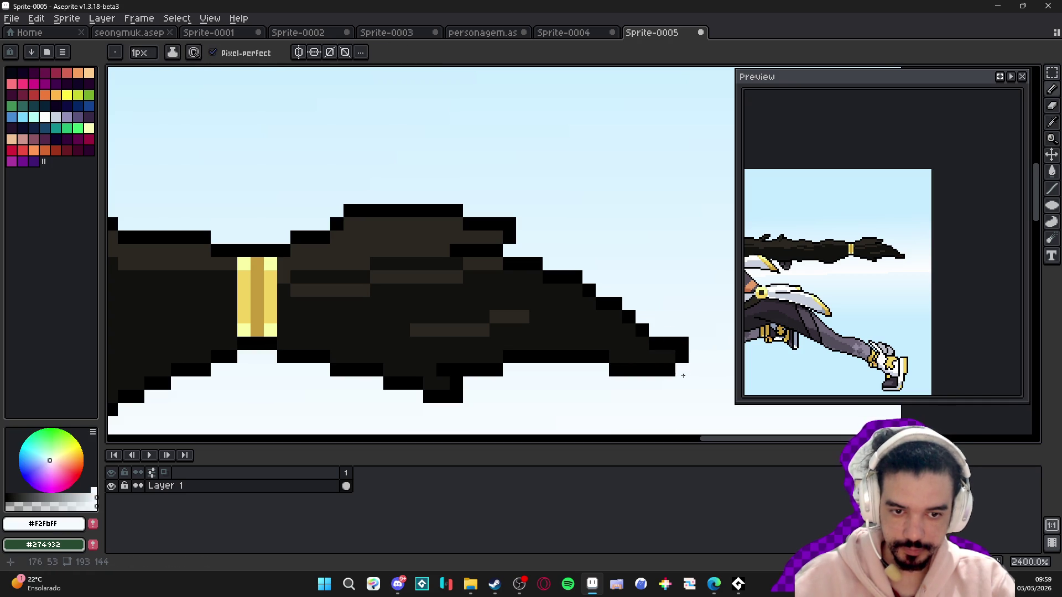
pyautogui.scroll(-3, 480, 381)
pyautogui.scroll(1, 592, 365)
pyautogui.scroll(-1, 536, 356)
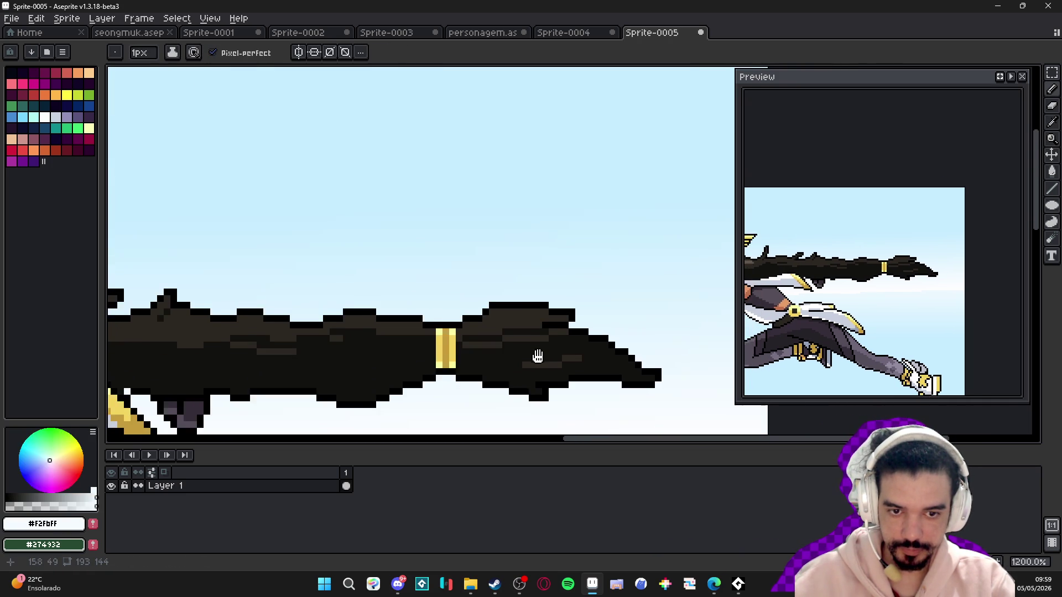
pyautogui.scroll(1, 582, 326)
pyautogui.press('+')
pyautogui.keyDown('alt'); pyautogui.click(592, 339); pyautogui.keyUp('alt')
pyautogui.moveTo(592, 339); pyautogui.dragTo(533, 333)
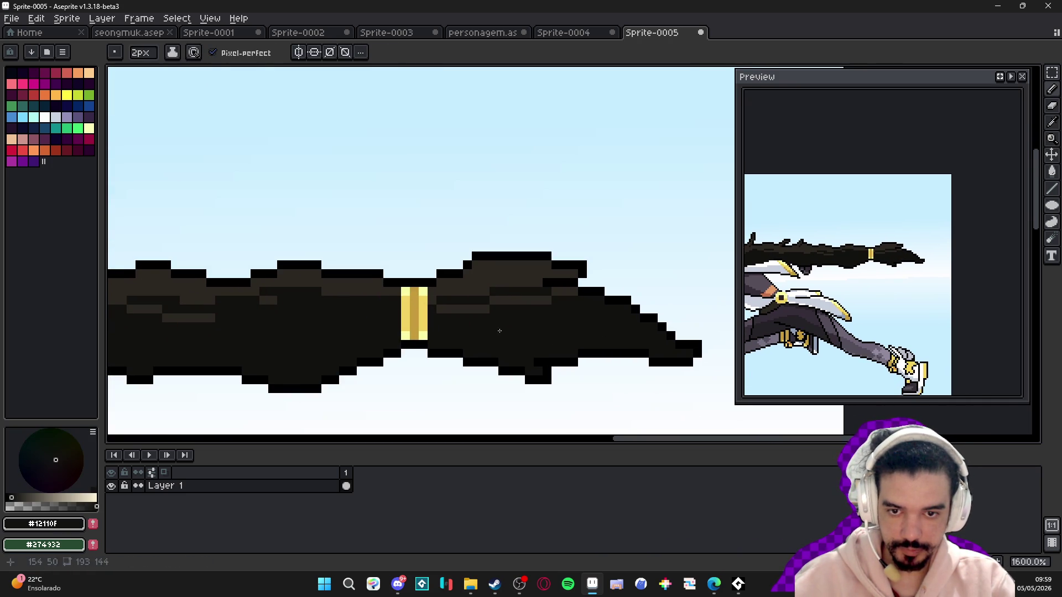
# - Sample the lighter brown shade and add a brown stroke along the hair
pyautogui.keyDown('alt'); pyautogui.click(472, 305); pyautogui.keyUp('alt')
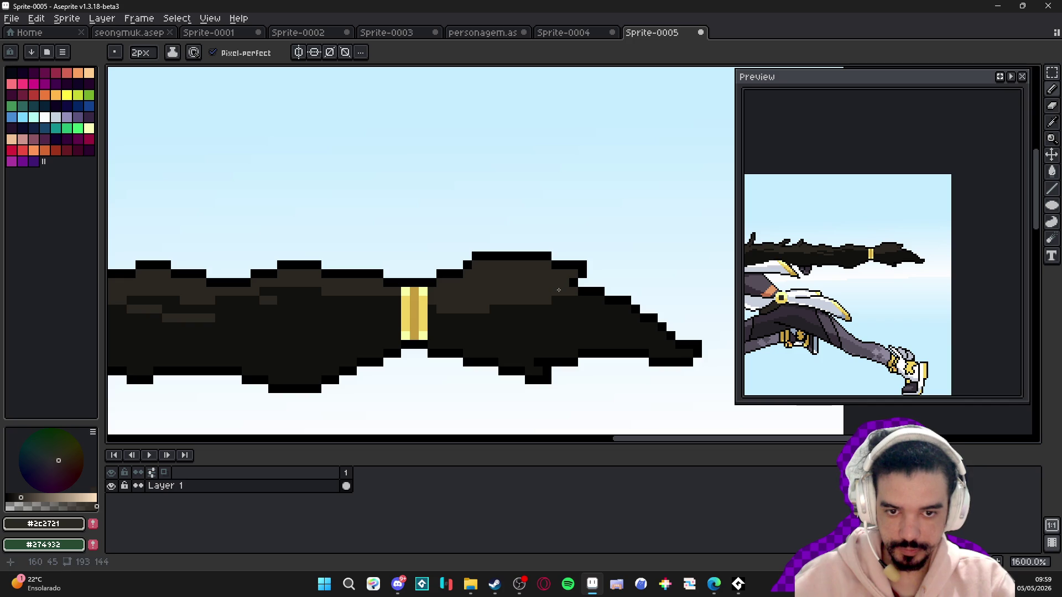
pyautogui.scroll(-2, 564, 309)
pyautogui.scroll(2, 332, 304)
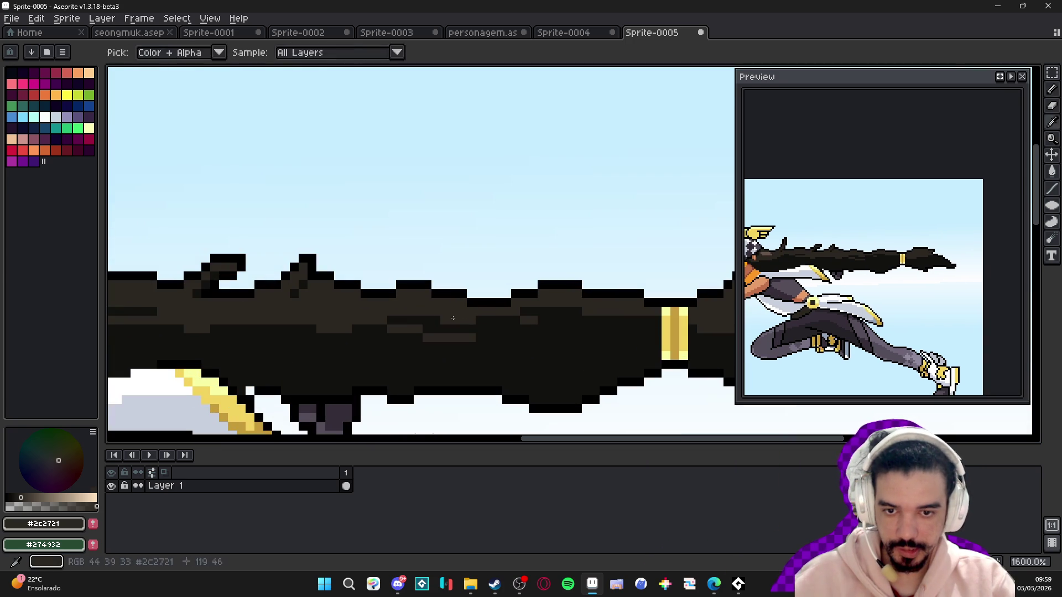
pyautogui.moveTo(387, 327); pyautogui.dragTo(460, 331)
pyautogui.scroll(-4, 432, 332)
# - Pick the near-black hair colour, shrink the pencil to 1px and zoom toward the face
pyautogui.scroll(3, 442, 301)
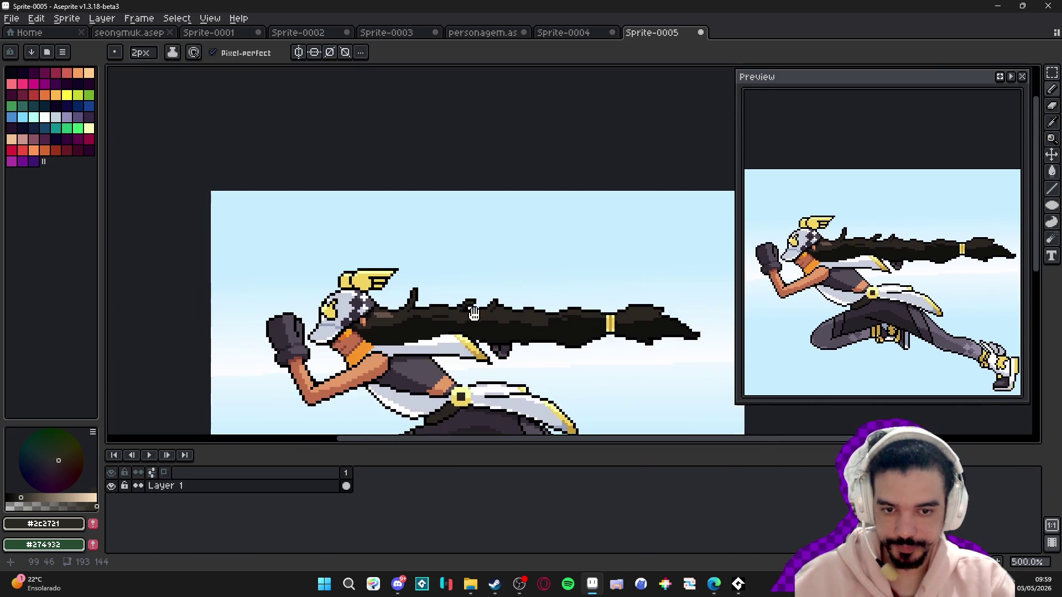
pyautogui.scroll(1, 442, 301)
pyautogui.keyDown('alt'); pyautogui.click(438, 311); pyautogui.keyUp('alt')
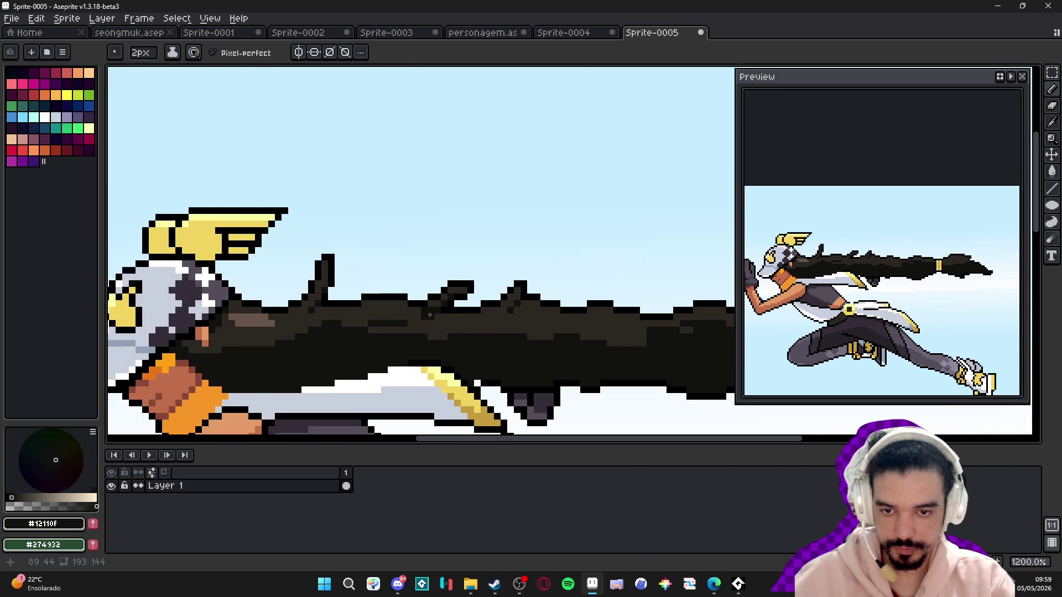
pyautogui.press('-')
pyautogui.scroll(4, 427, 317)
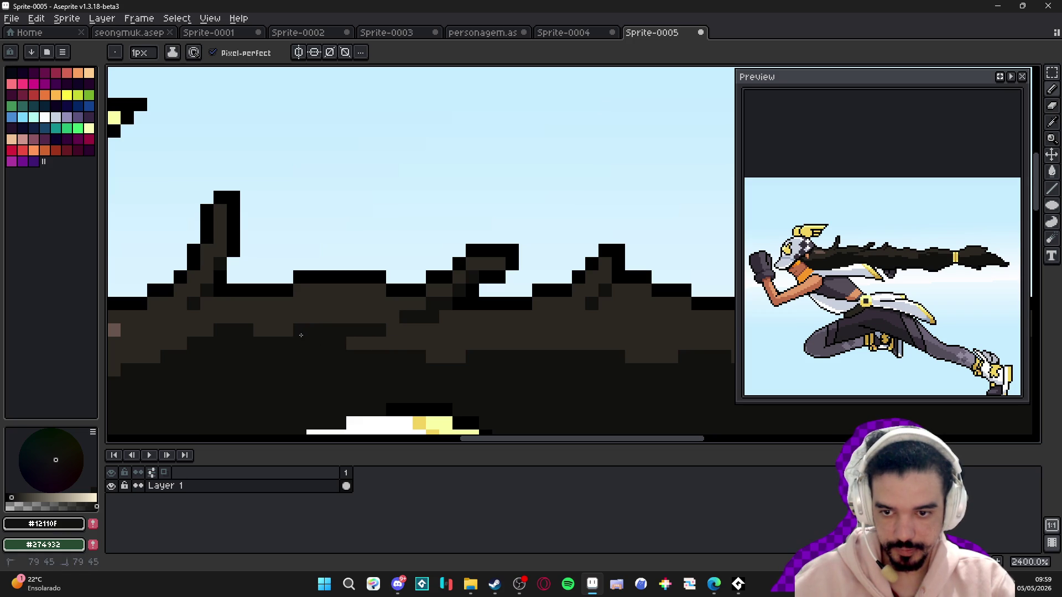
pyautogui.hscroll(-5, 350, 346)
pyautogui.keyDown('alt'); pyautogui.click(347, 365); pyautogui.keyUp('alt')
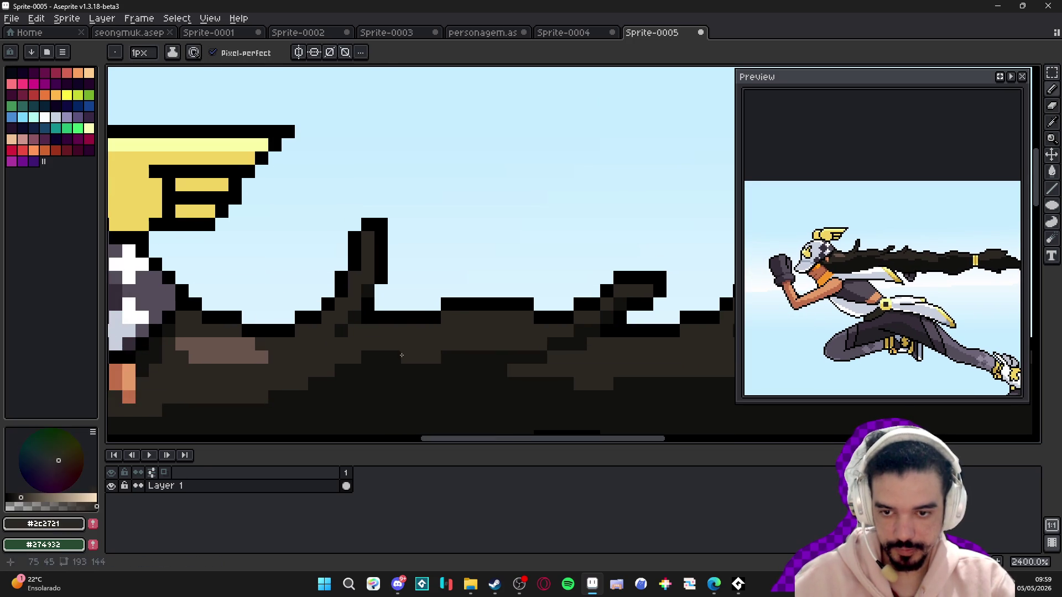
pyautogui.scroll(-2, 279, 398)
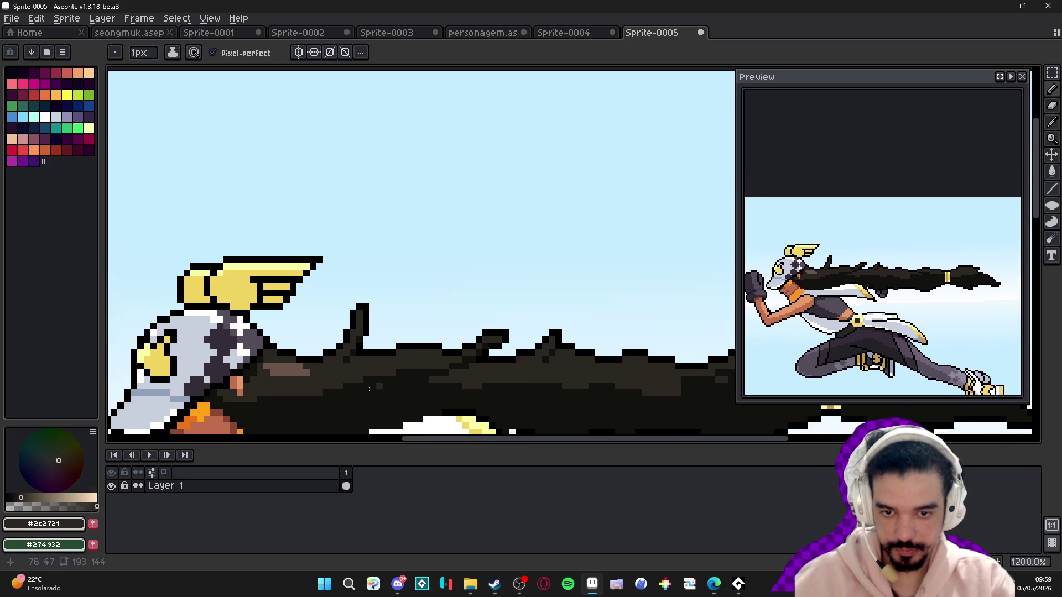
pyautogui.scroll(1, 387, 387)
pyautogui.scroll(-1, 463, 391)
pyautogui.scroll(1, 468, 379)
# - Draw a diagonal near-black stroke where the ponytail meets the face, then sample skin tone #bf6f4a
pyautogui.keyDown('alt'); pyautogui.click(467, 379); pyautogui.keyUp('alt')
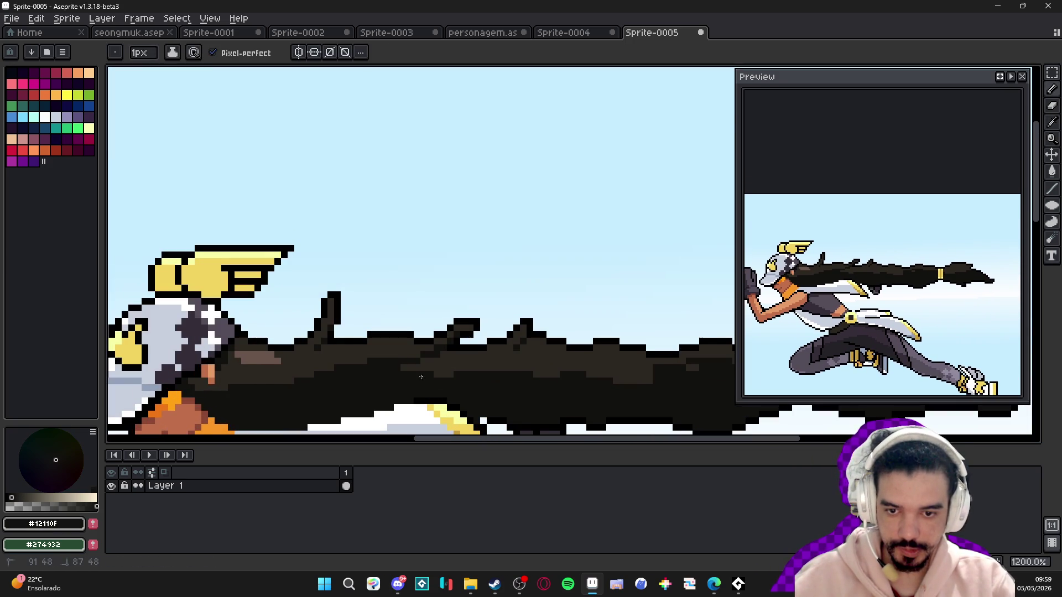
pyautogui.scroll(1, 445, 374)
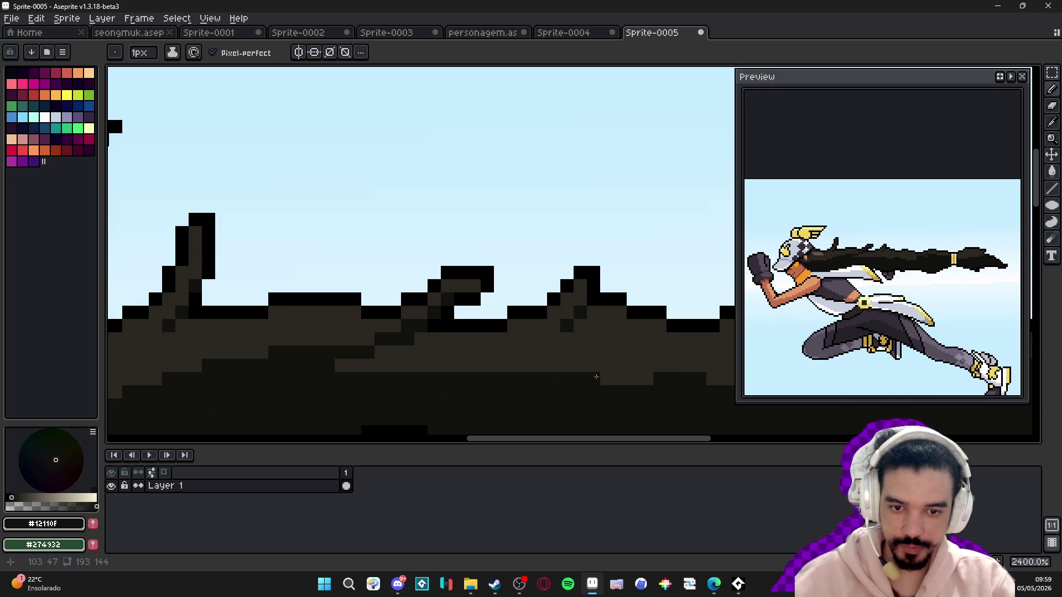
pyautogui.moveTo(520, 379); pyautogui.dragTo(298, 328)
pyautogui.keyDown('alt'); pyautogui.click(498, 333); pyautogui.keyUp('alt')
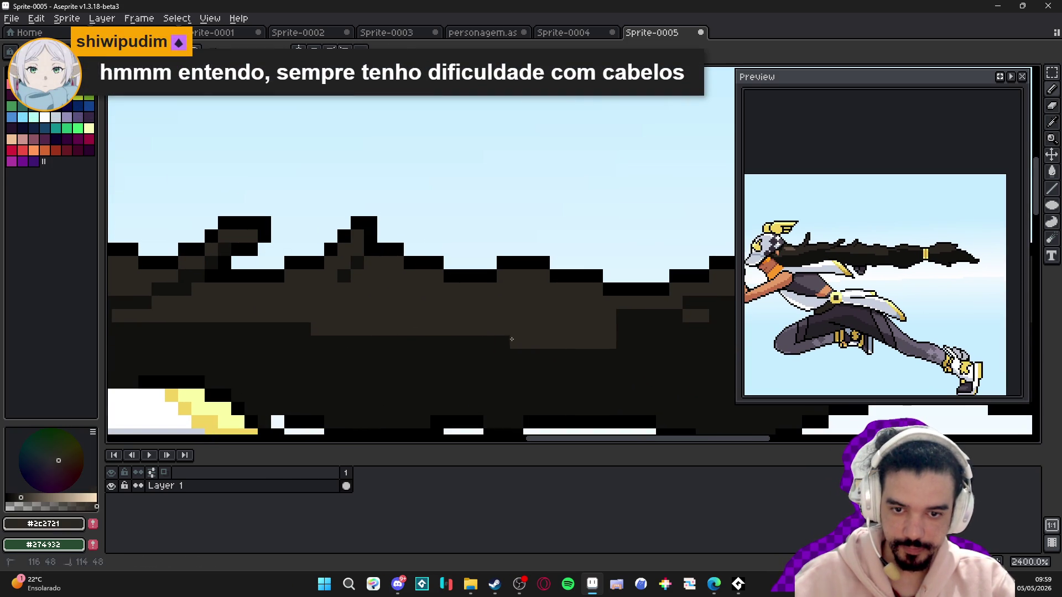
pyautogui.keyDown('alt'); pyautogui.click(426, 348); pyautogui.keyUp('alt')
pyautogui.scroll(-3, 489, 344)
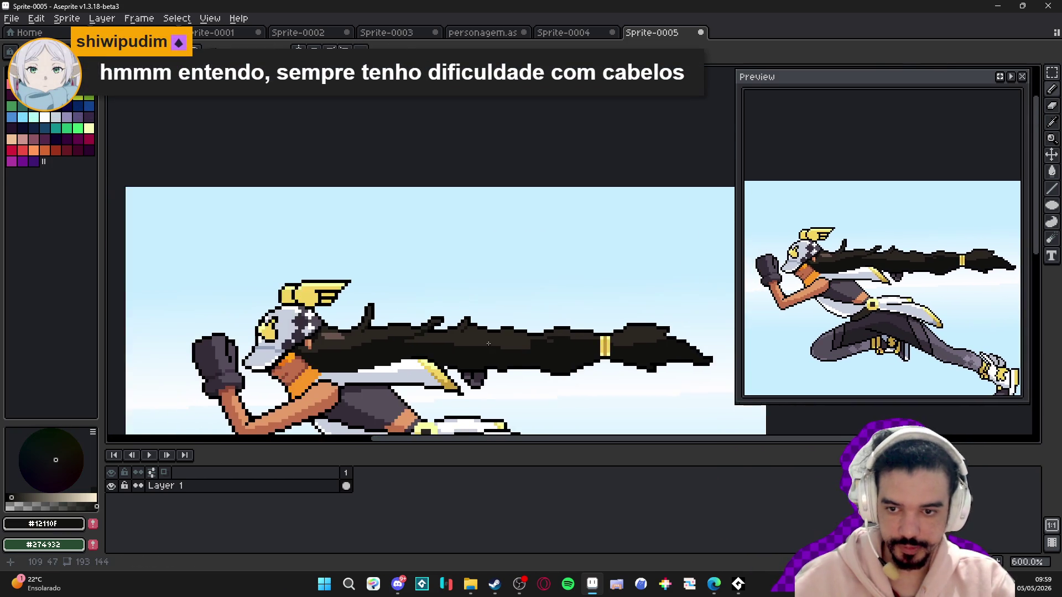
pyautogui.scroll(6, 488, 343)
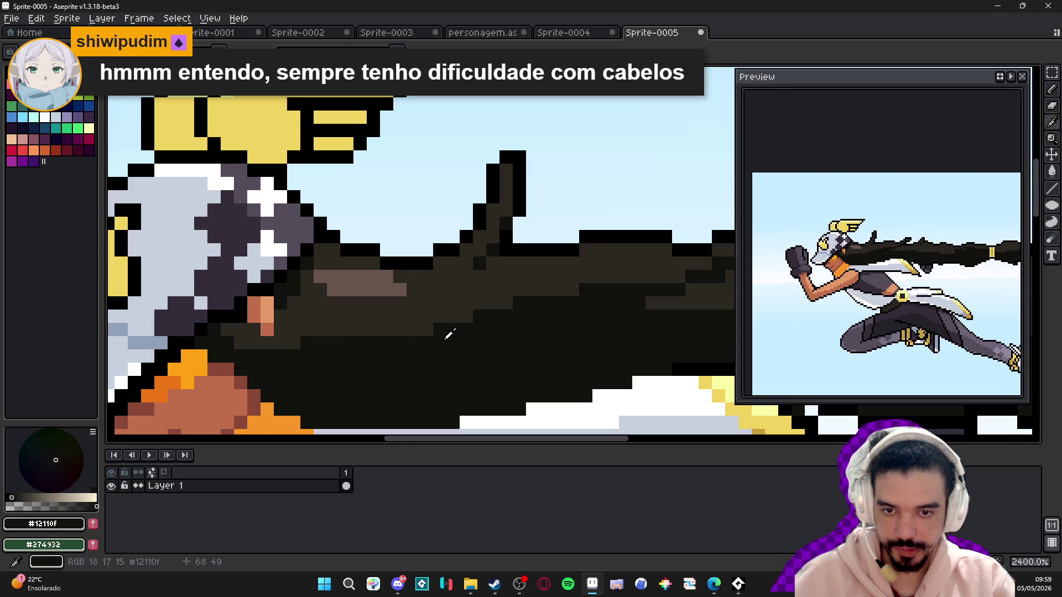
pyautogui.moveTo(449, 335)
pyautogui.mouseDown()
pyautogui.moveTo(466, 291)
pyautogui.moveTo(449, 311)
pyautogui.mouseUp()
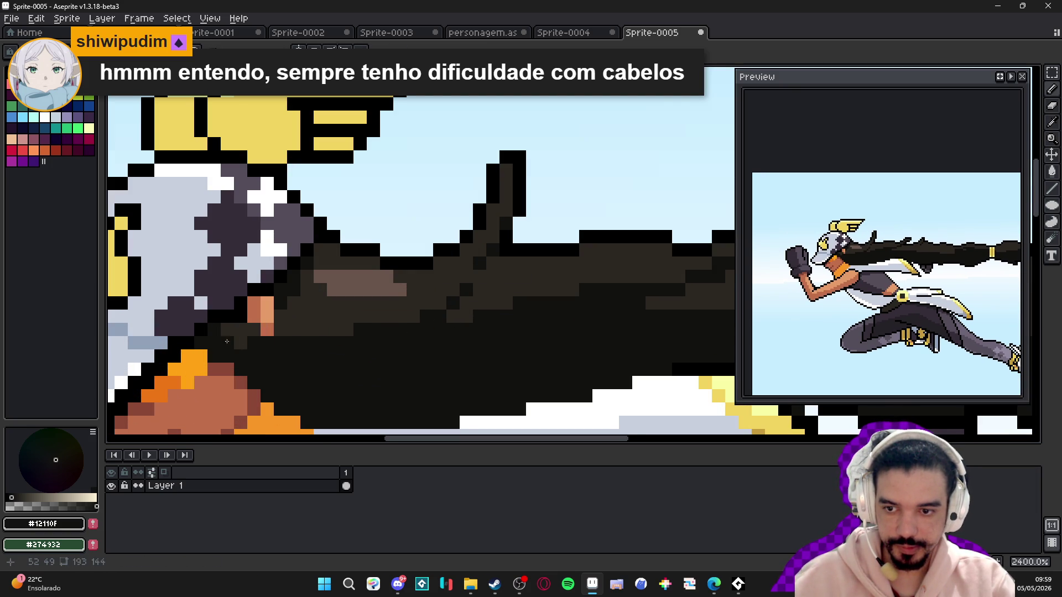
pyautogui.keyDown('alt'); pyautogui.click(267, 326); pyautogui.keyUp('alt')
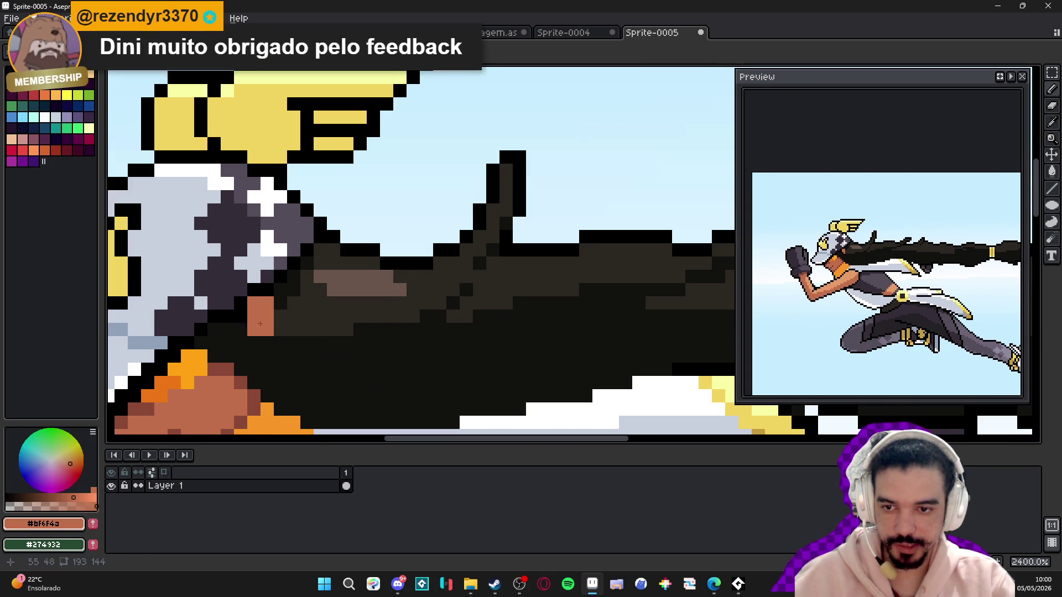
# - Sample the brown hair shade and repaint the ponytail's dark middle band
pyautogui.scroll(-3, 293, 344)
pyautogui.scroll(1, 293, 345)
pyautogui.scroll(2, 307, 346)
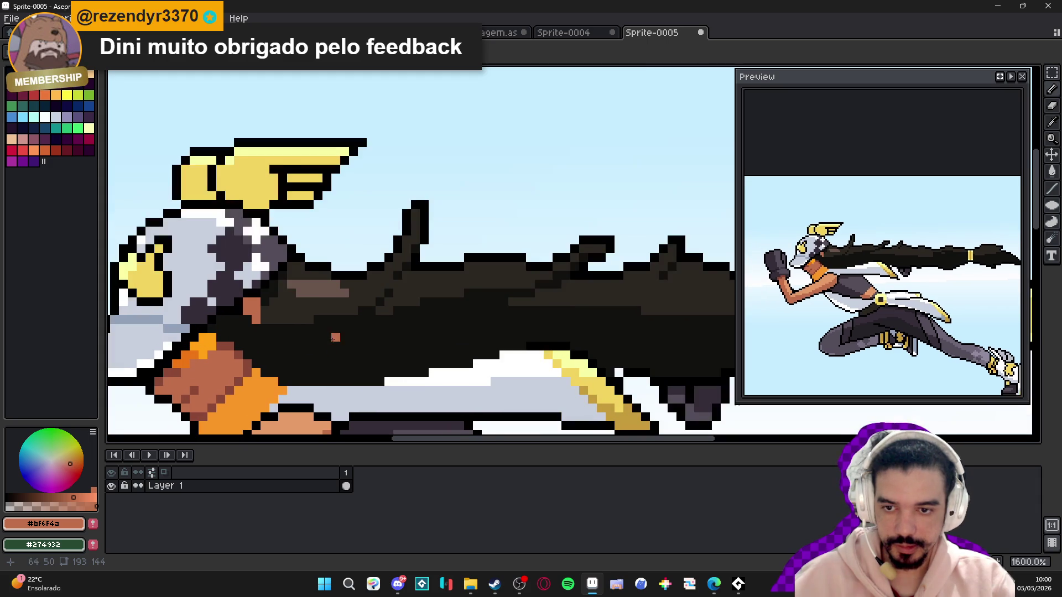
pyautogui.scroll(-1, 353, 337)
pyautogui.scroll(-2, 369, 339)
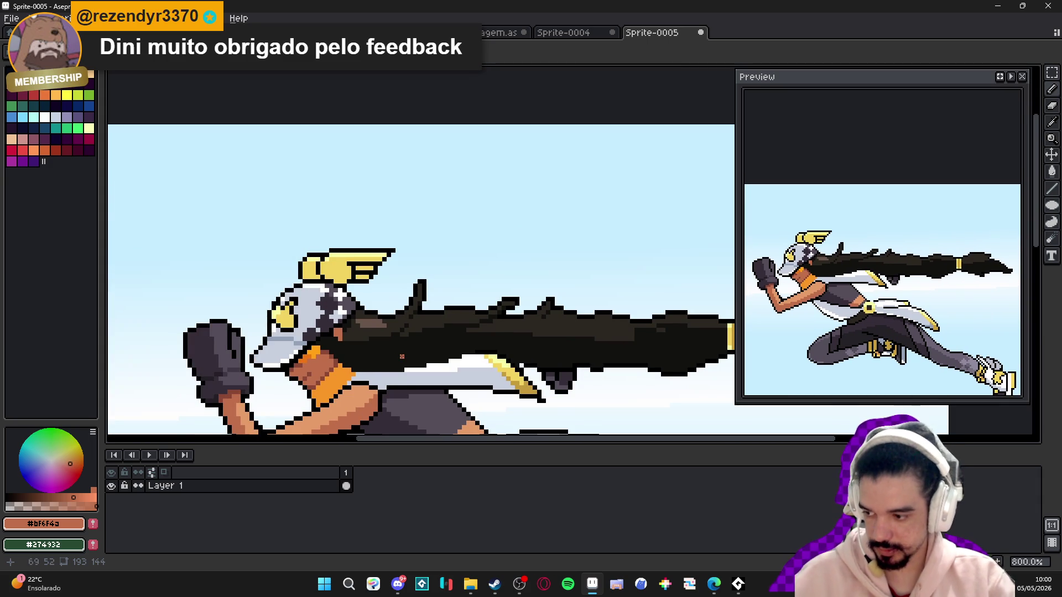
pyautogui.scroll(-1, 387, 331)
pyautogui.scroll(2, 475, 310)
pyautogui.scroll(2, 500, 300)
pyautogui.keyDown('alt'); pyautogui.click(500, 301); pyautogui.keyUp('alt')
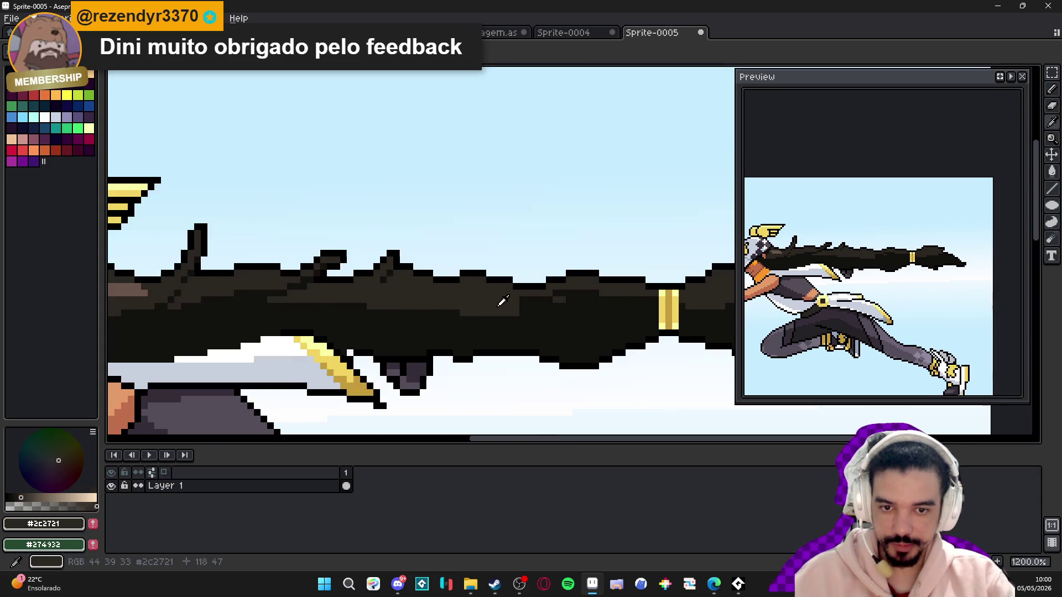
pyautogui.scroll(1, 530, 318)
pyautogui.moveTo(520, 305); pyautogui.dragTo(674, 292)
# - Darken a strip along the ponytail's lower edge with the near-black hair shade
pyautogui.keyDown('alt'); pyautogui.click(609, 310); pyautogui.keyUp('alt')
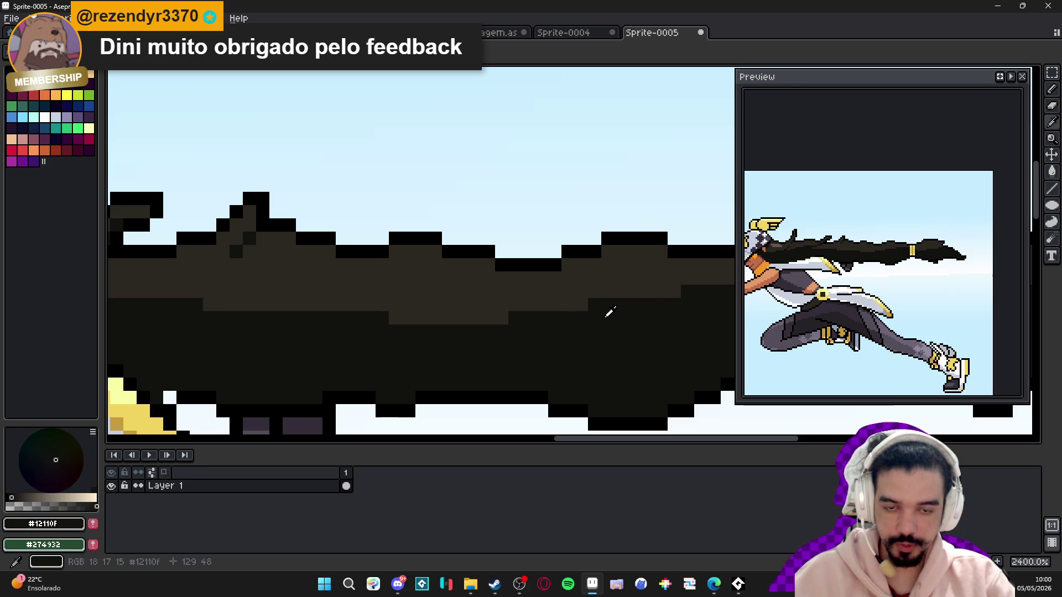
pyautogui.click(502, 318)
pyautogui.moveTo(506, 317); pyautogui.dragTo(390, 319)
# - Sample dark purple-grey #352d38 beneath the ponytail and zoom out to see the whole sprite
pyautogui.scroll(-5, 498, 317)
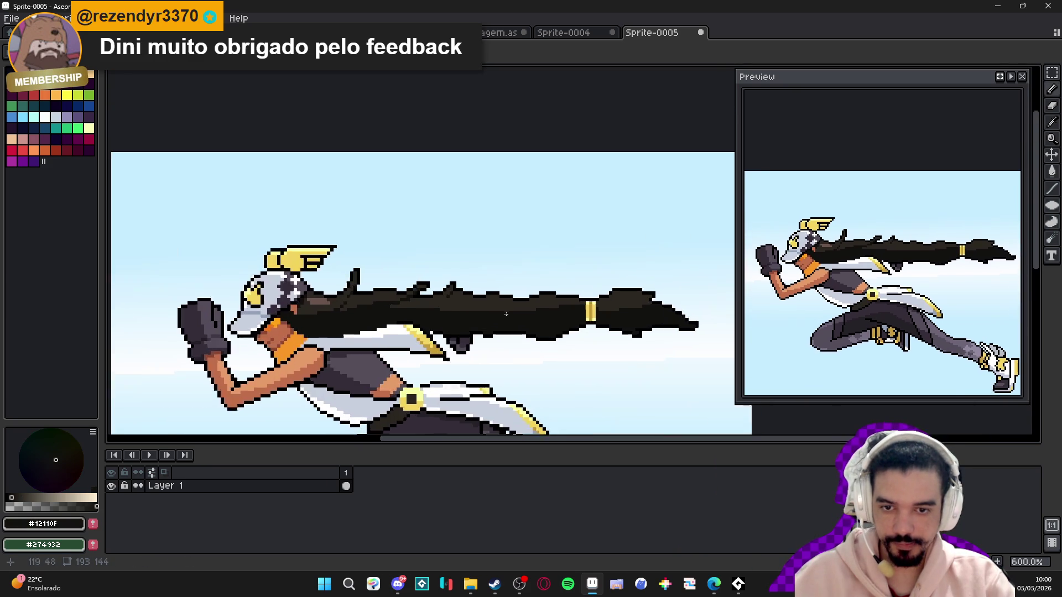
pyautogui.keyDown('alt'); pyautogui.click(493, 318); pyautogui.keyUp('alt')
pyautogui.scroll(-1, 493, 318)
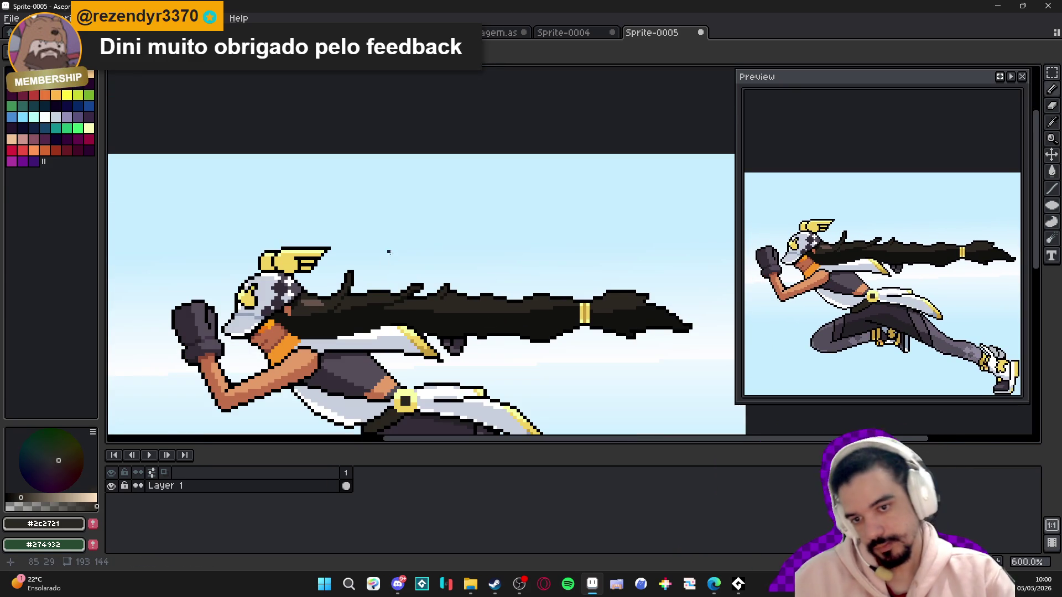
pyautogui.scroll(-1, 402, 254)
pyautogui.moveTo(409, 269)
pyautogui.mouseDown()
pyautogui.moveTo(423, 239)
pyautogui.moveTo(515, 166)
pyautogui.moveTo(450, 209)
pyautogui.mouseUp()
pyautogui.scroll(8, 450, 209)
# - Repaint and even out several pixels of the dark purple shape under the hair
pyautogui.keyDown('alt'); pyautogui.click(473, 248); pyautogui.keyUp('alt')
pyautogui.click(500, 266)
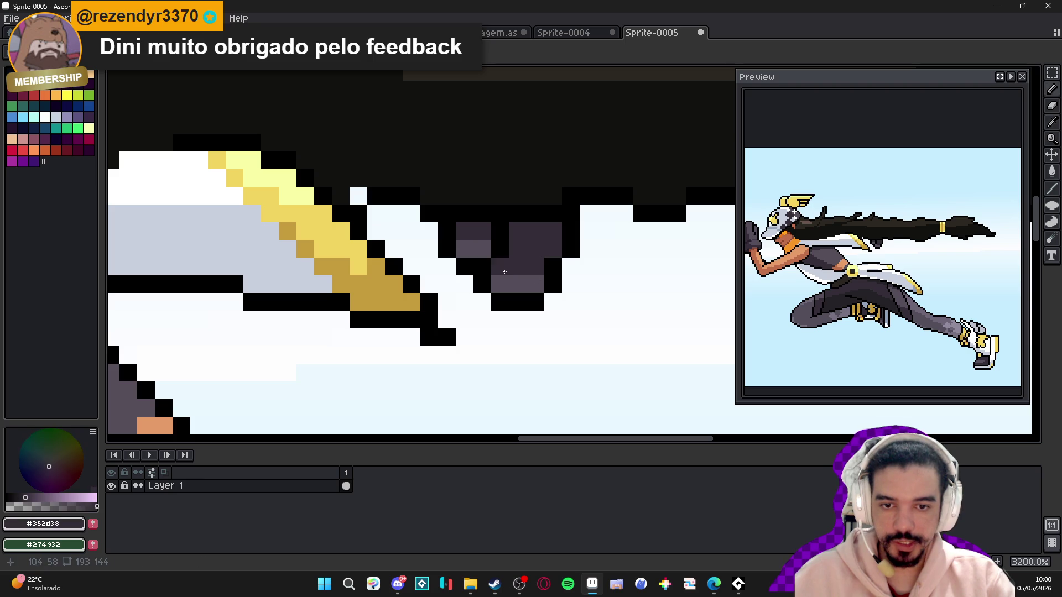
pyautogui.click(504, 284)
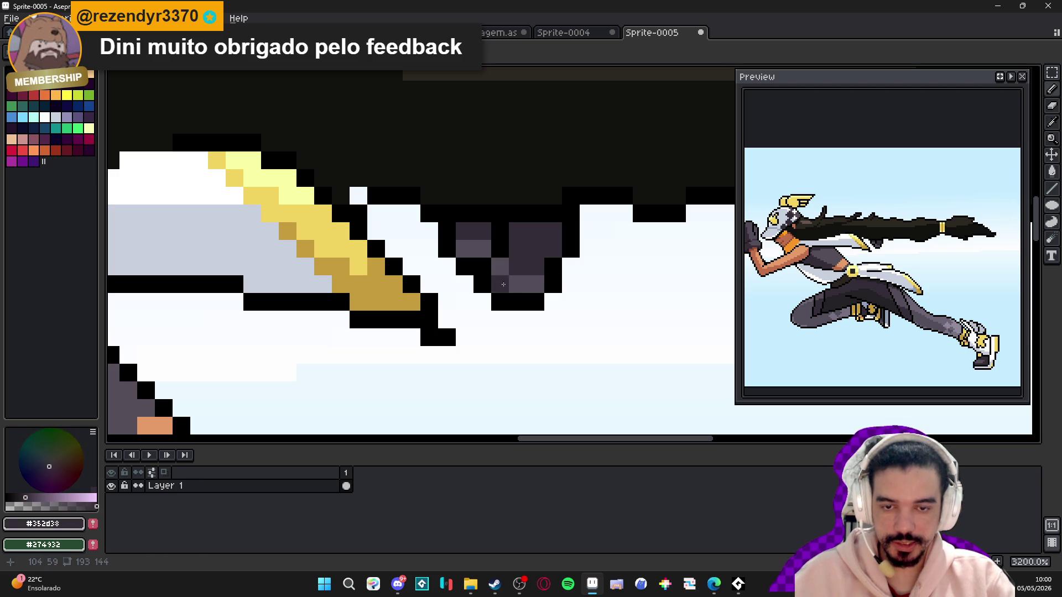
pyautogui.click(535, 284)
pyautogui.click(500, 284)
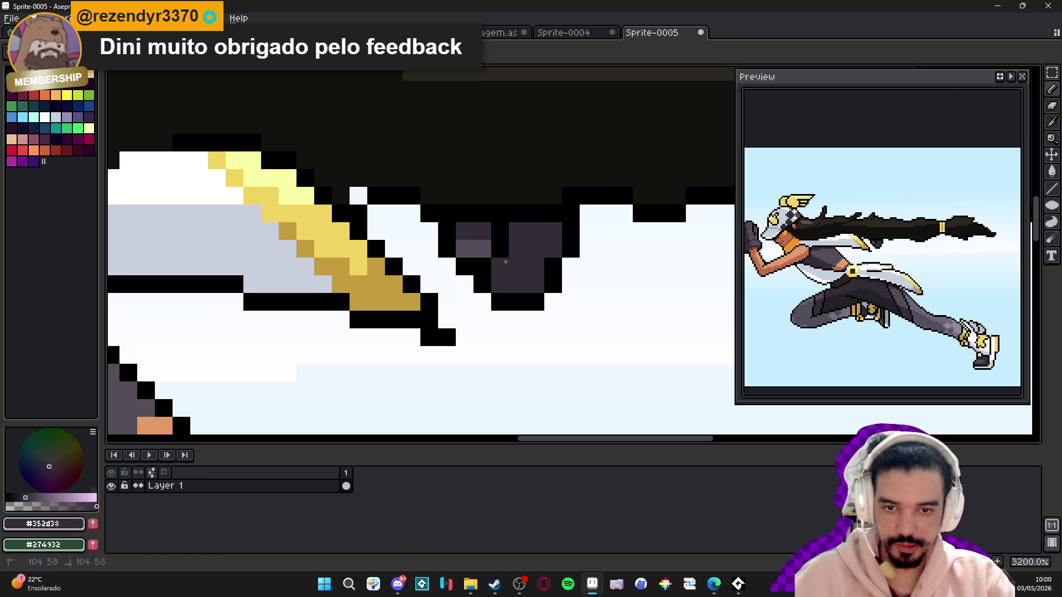
pyautogui.click(500, 266)
pyautogui.click(466, 250)
# - Undo the last two pencil edits on the purple shape
pyautogui.scroll(-4, 465, 250)
pyautogui.scroll(3, 508, 274)
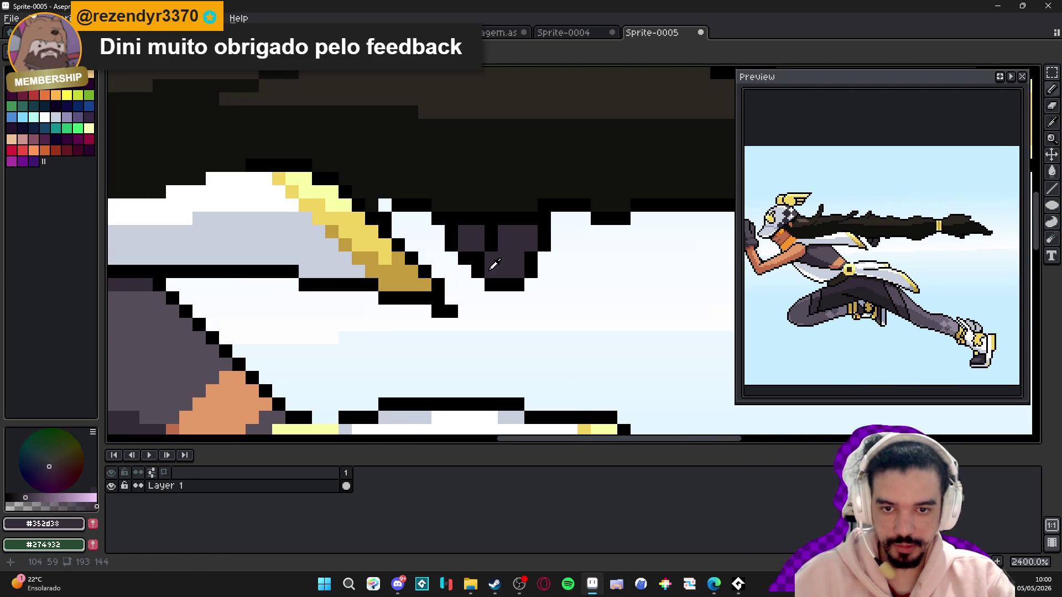
pyautogui.scroll(-4, 494, 266)
pyautogui.scroll(5, 528, 295)
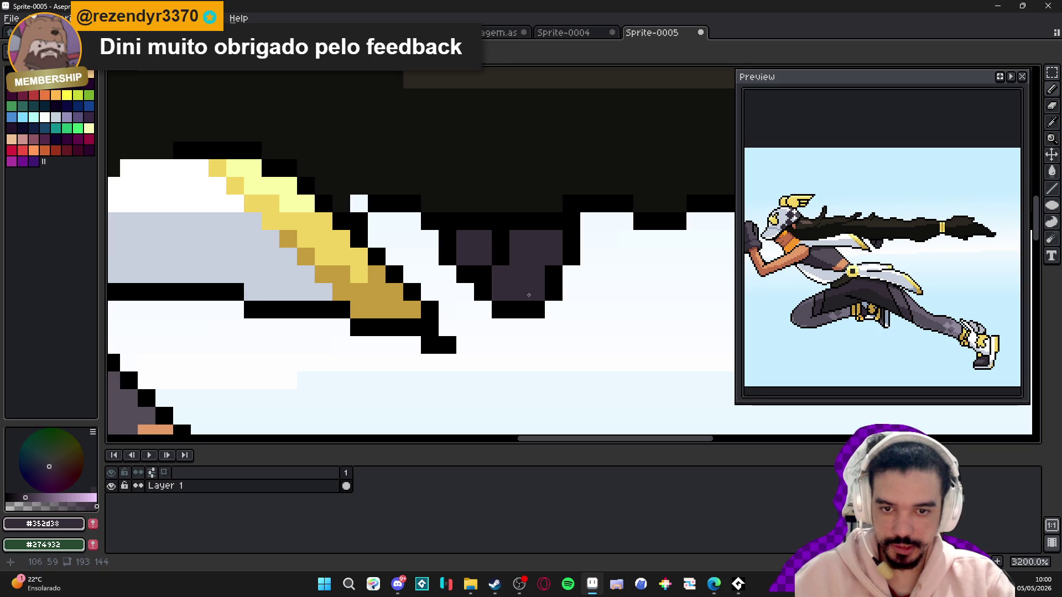
pyautogui.scroll(-4, 529, 295)
pyautogui.scroll(3, 514, 272)
pyautogui.hotkey('ctrl', 'z')
pyautogui.hotkey('ctrl', 'z')
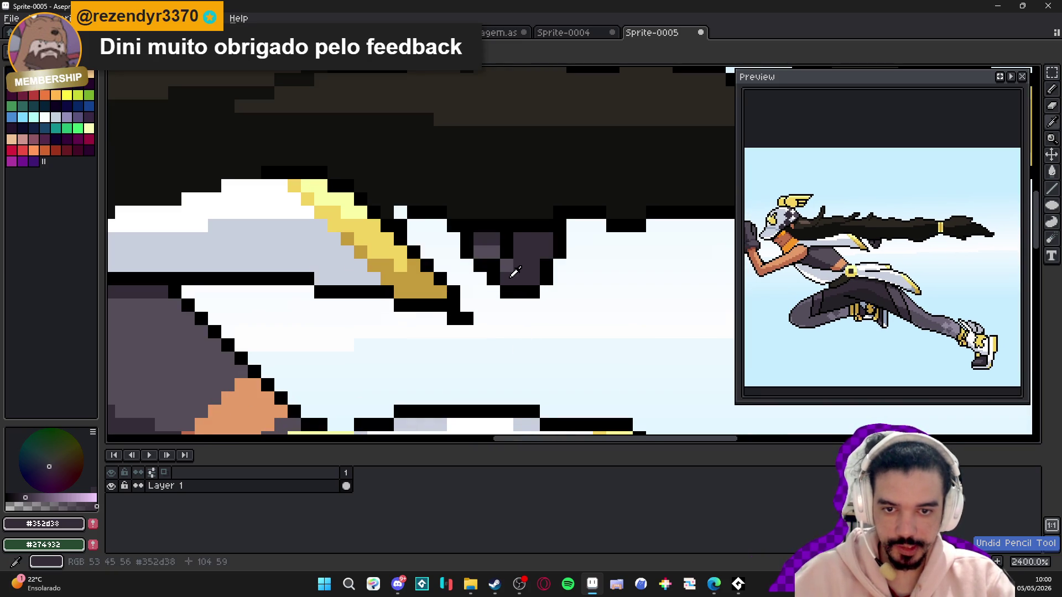
pyautogui.hotkey('ctrl', 'z')
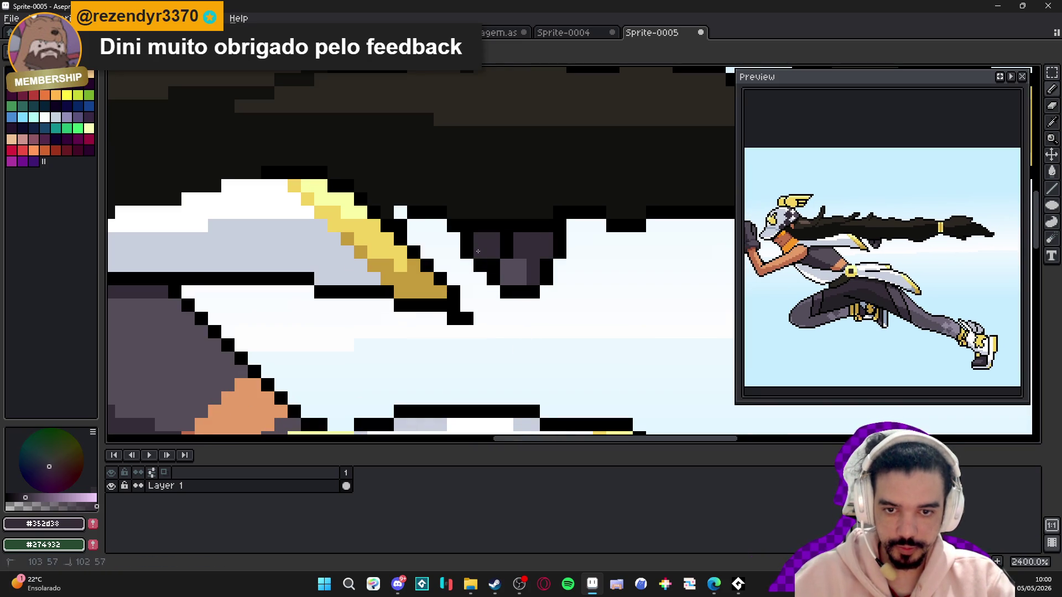
# - Pick the lighter purple-grey #554c5a and lighten one pixel on the dark blob
pyautogui.keyDown('alt'); pyautogui.click(520, 271); pyautogui.keyUp('alt')
pyautogui.scroll(-6, 581, 303)
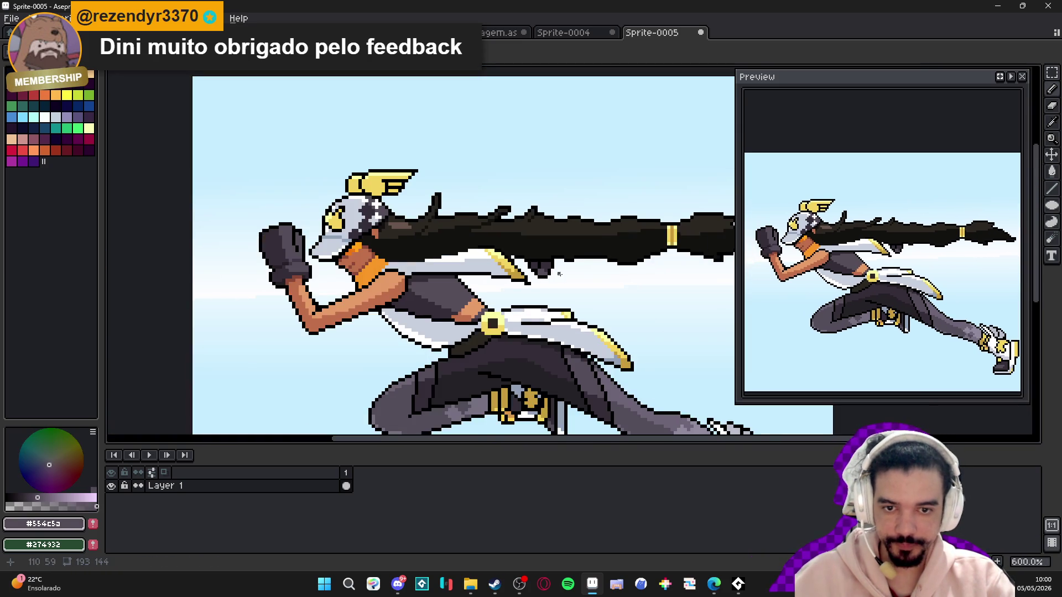
pyautogui.scroll(5, 559, 273)
pyautogui.scroll(-1, 514, 260)
pyautogui.click(504, 247)
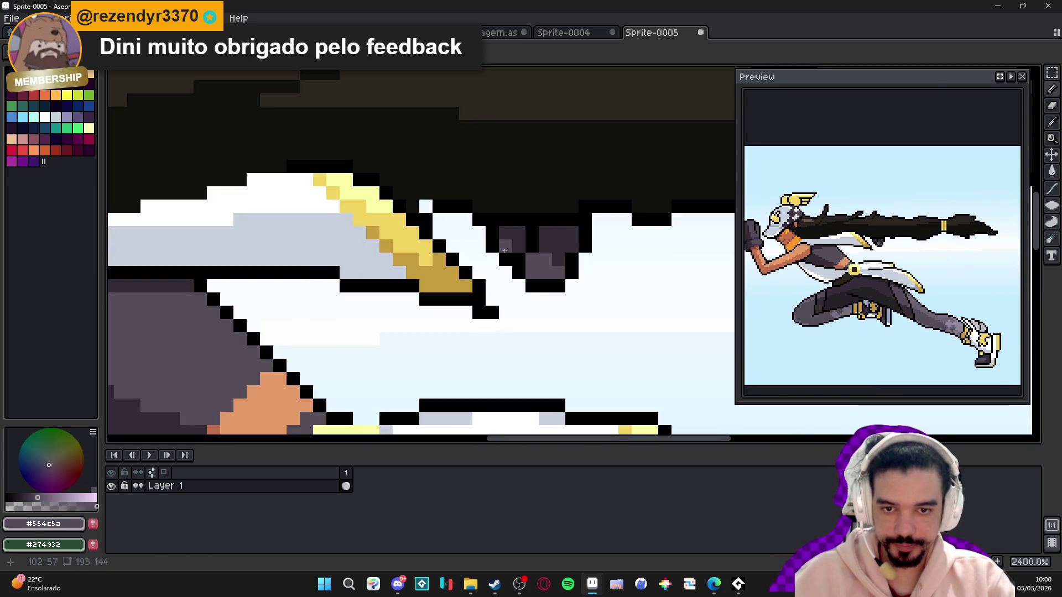
pyautogui.scroll(-5, 506, 250)
pyautogui.scroll(3, 536, 250)
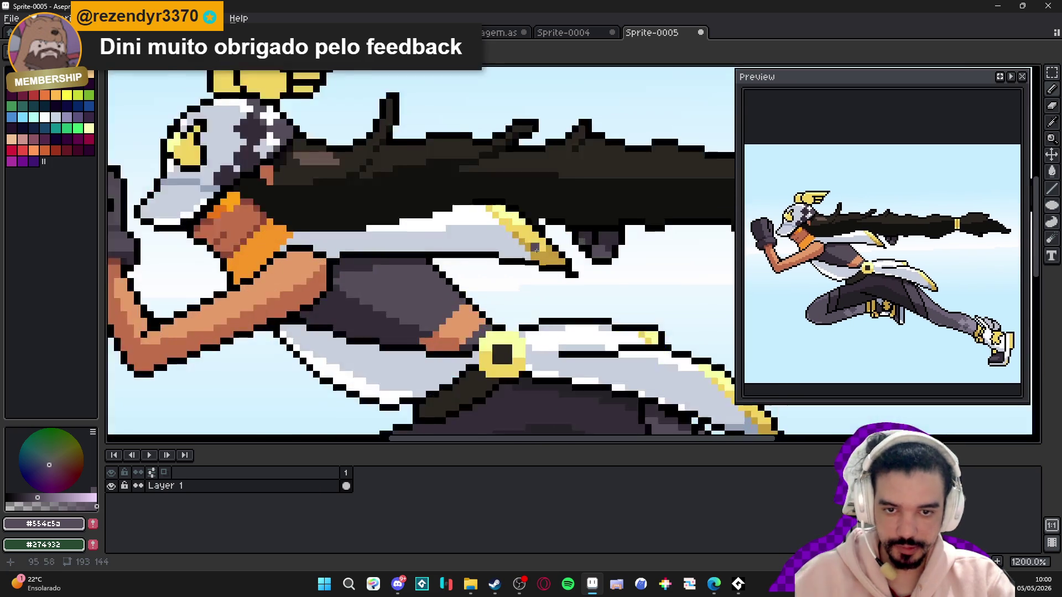
pyautogui.scroll(-1, 618, 255)
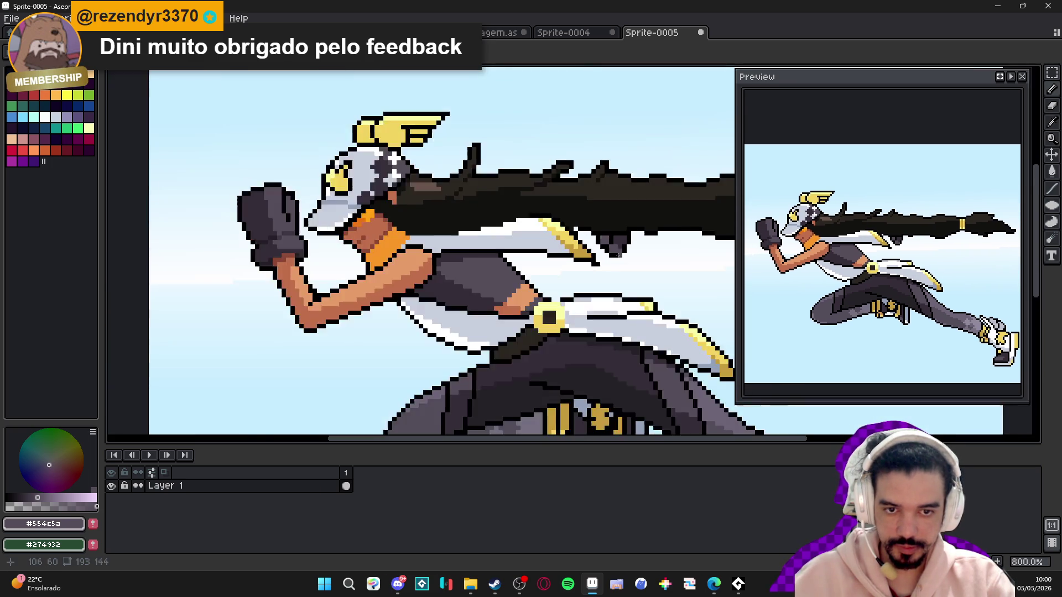
pyautogui.scroll(2, 618, 255)
pyautogui.scroll(-2, 603, 243)
pyautogui.scroll(1, 585, 232)
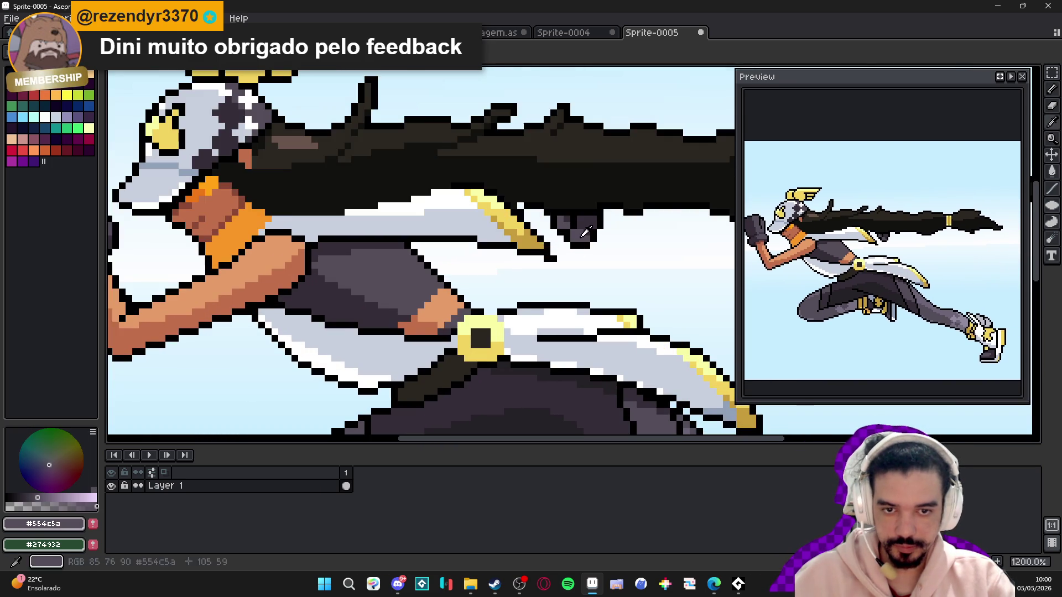
pyautogui.scroll(-3, 585, 233)
# - Darken a pixel on the bent leg's edge with the dark purple outline shade
pyautogui.scroll(3, 525, 316)
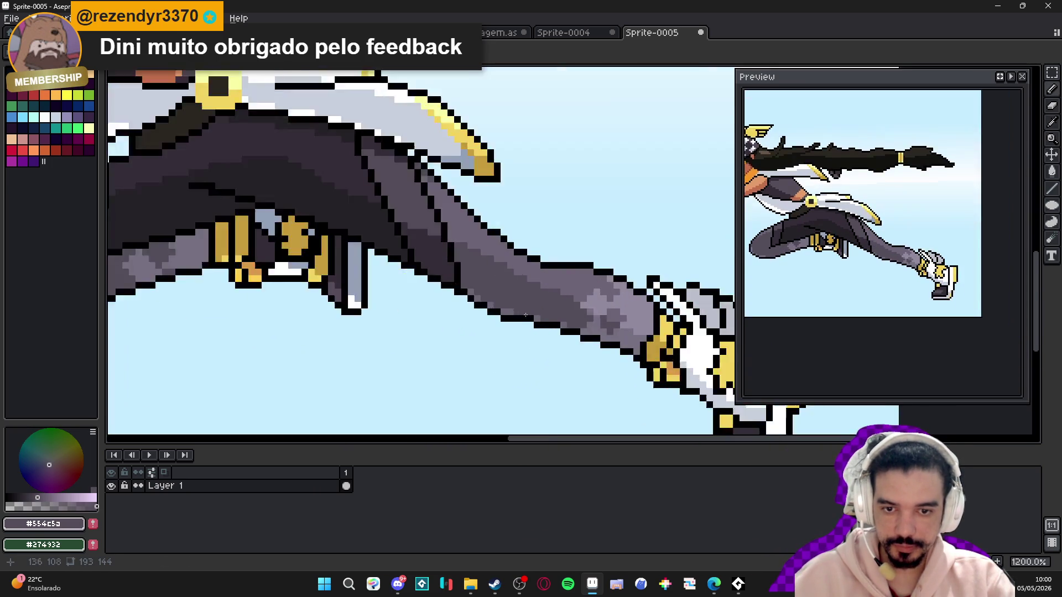
pyautogui.scroll(3, 525, 316)
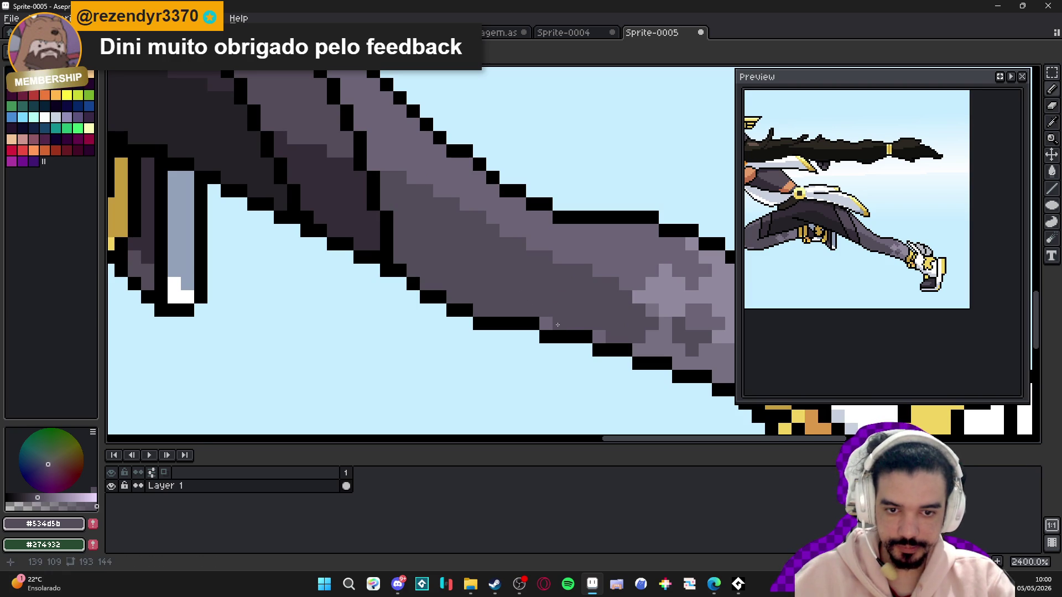
pyautogui.scroll(-5, 605, 337)
pyautogui.scroll(1, 412, 318)
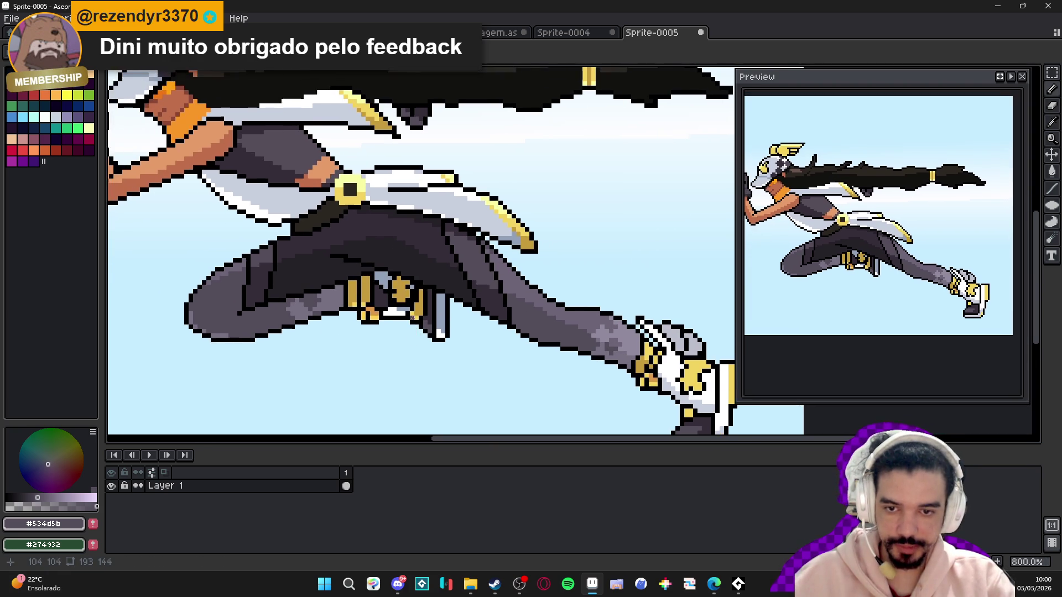
pyautogui.scroll(5, 241, 318)
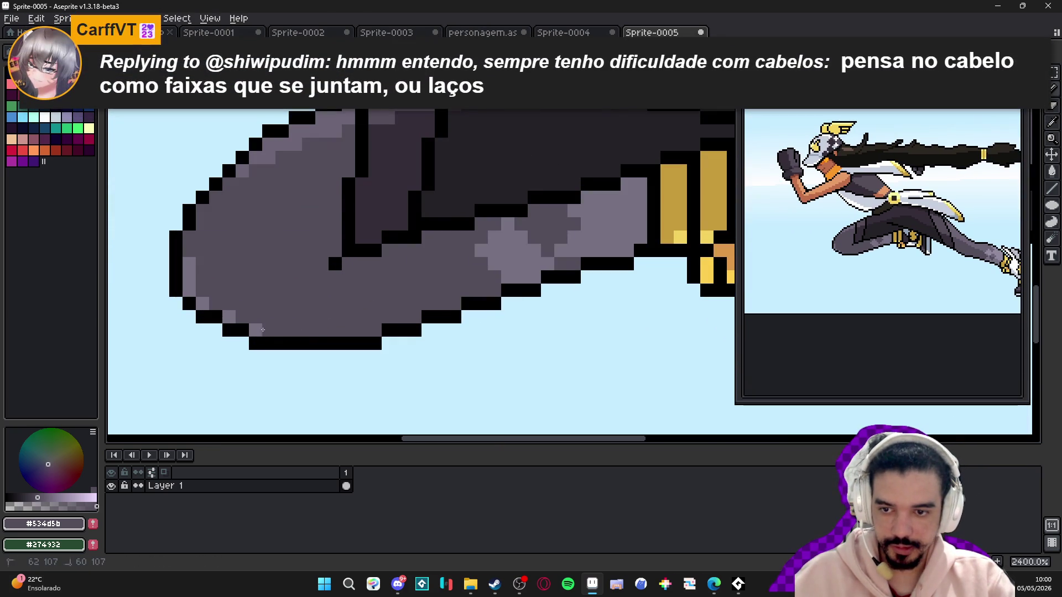
pyautogui.keyDown('alt'); pyautogui.click(367, 209); pyautogui.keyUp('alt')
pyautogui.click(260, 329)
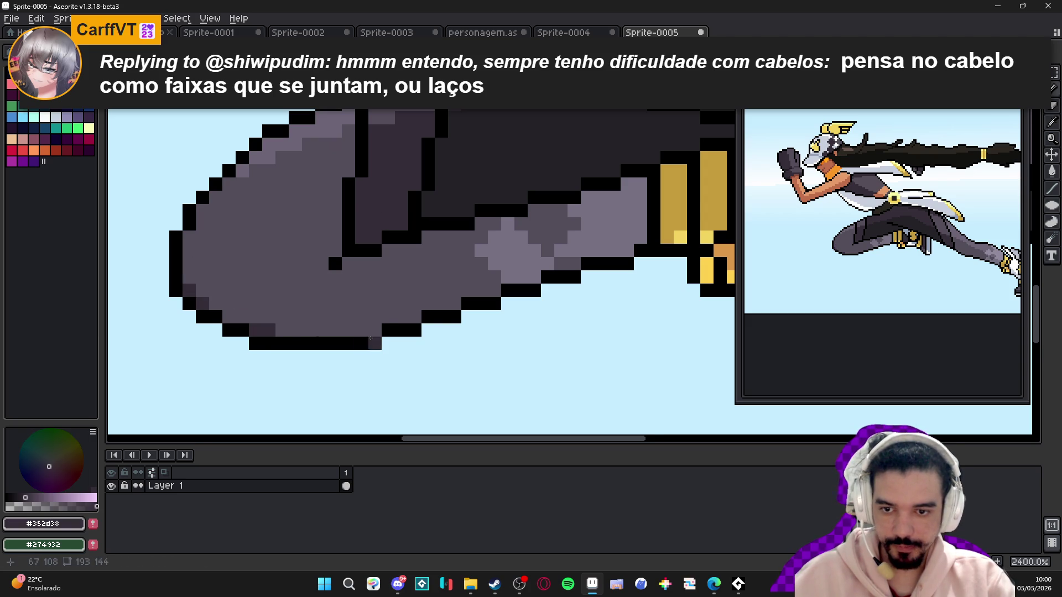
# - Paint a lighter grey #666776 highlight band along the bent leg
pyautogui.scroll(-6, 492, 295)
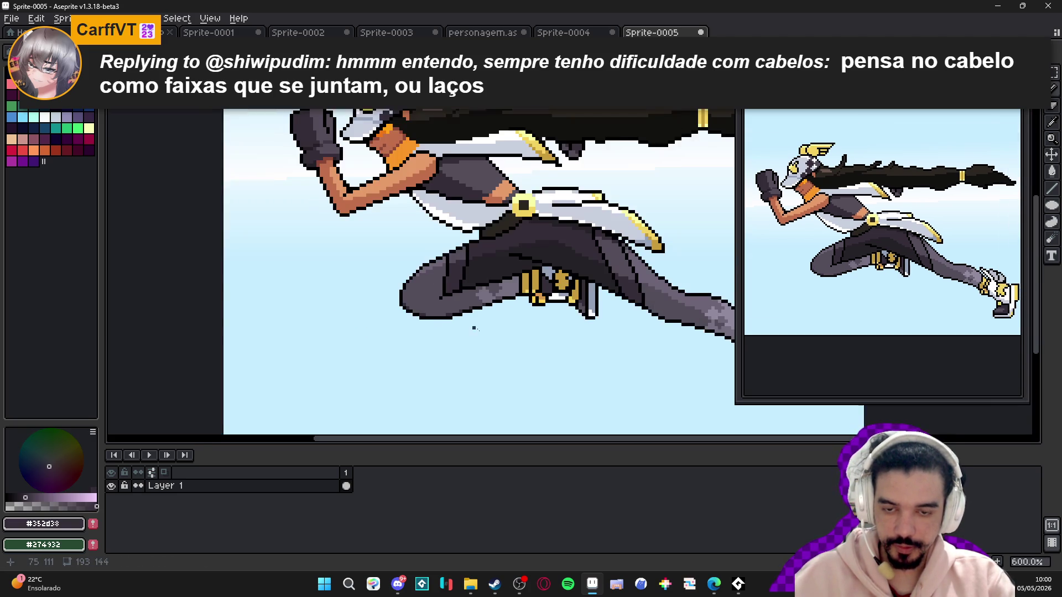
pyautogui.scroll(-2, 467, 367)
pyautogui.keyDown('alt'); pyautogui.click(467, 367); pyautogui.keyUp('alt')
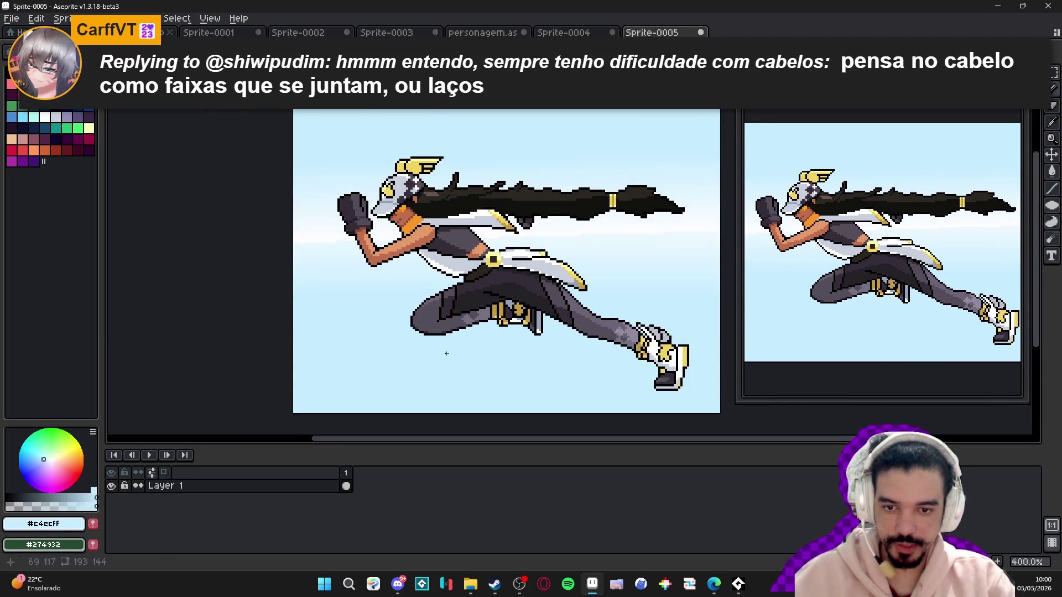
pyautogui.scroll(6, 403, 310)
pyautogui.click(20, 506)
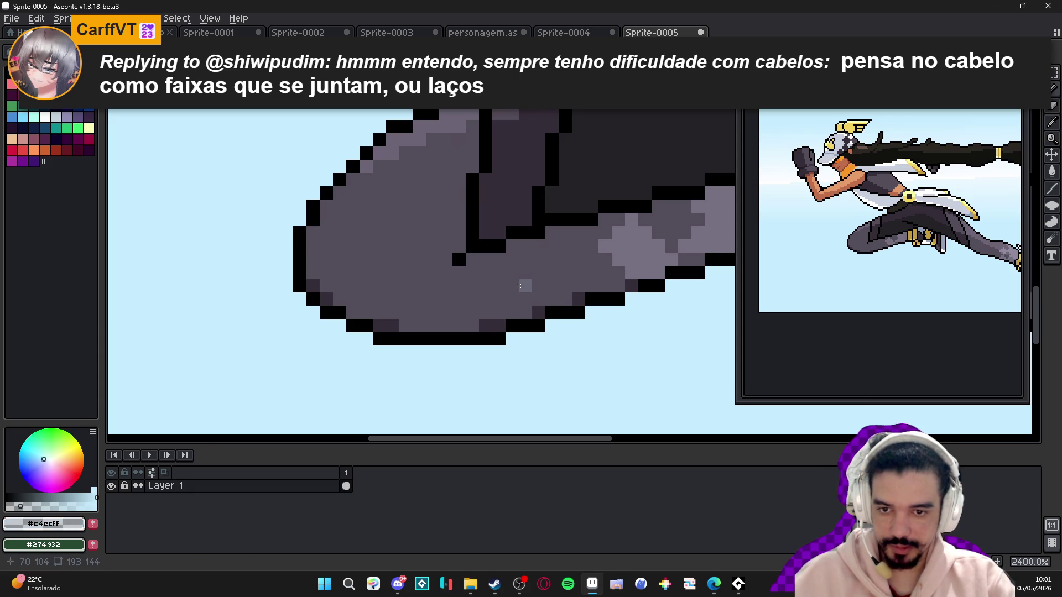
pyautogui.keyDown('alt'); pyautogui.click(426, 290); pyautogui.keyUp('alt')
pyautogui.moveTo(431, 292)
pyautogui.mouseDown()
pyautogui.moveTo(479, 293)
pyautogui.moveTo(442, 313)
pyautogui.moveTo(577, 267)
pyautogui.moveTo(395, 265)
pyautogui.moveTo(595, 249)
pyautogui.moveTo(432, 275)
pyautogui.mouseUp()
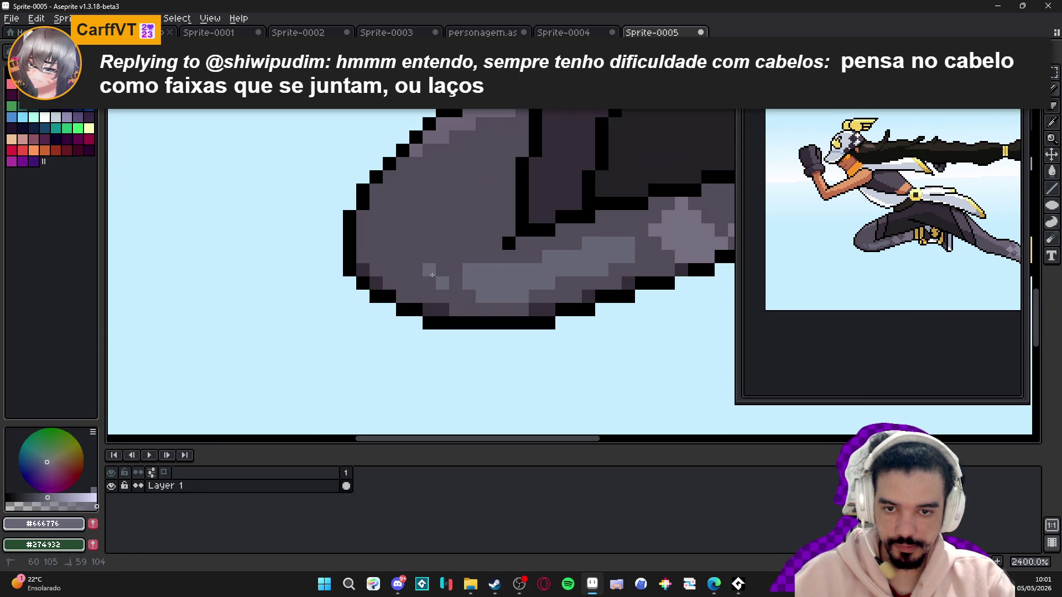
# - Repaint a few leg pixels in mid purple #534d5b
pyautogui.scroll(-6, 550, 320)
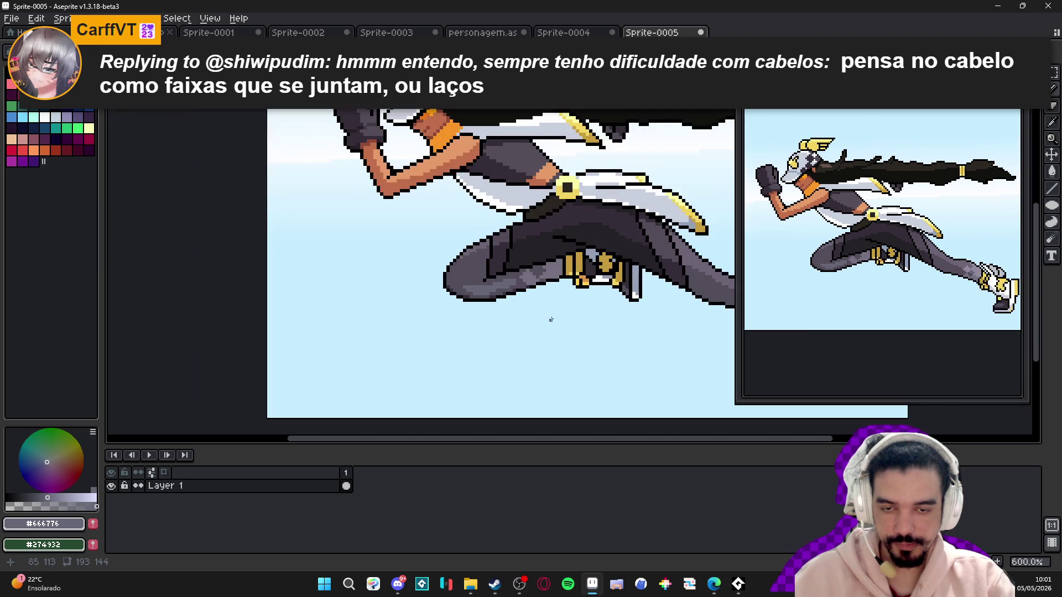
pyautogui.scroll(2, 586, 266)
pyautogui.keyDown('alt'); pyautogui.click(436, 291); pyautogui.keyUp('alt')
pyautogui.click(436, 291)
pyautogui.scroll(-3, 518, 331)
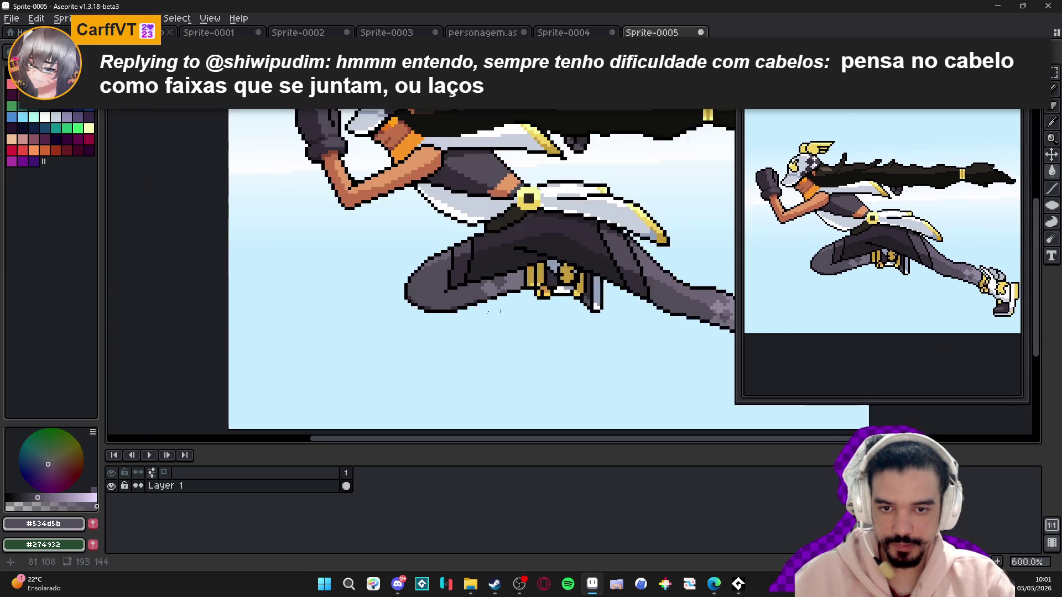
pyautogui.scroll(7, 518, 331)
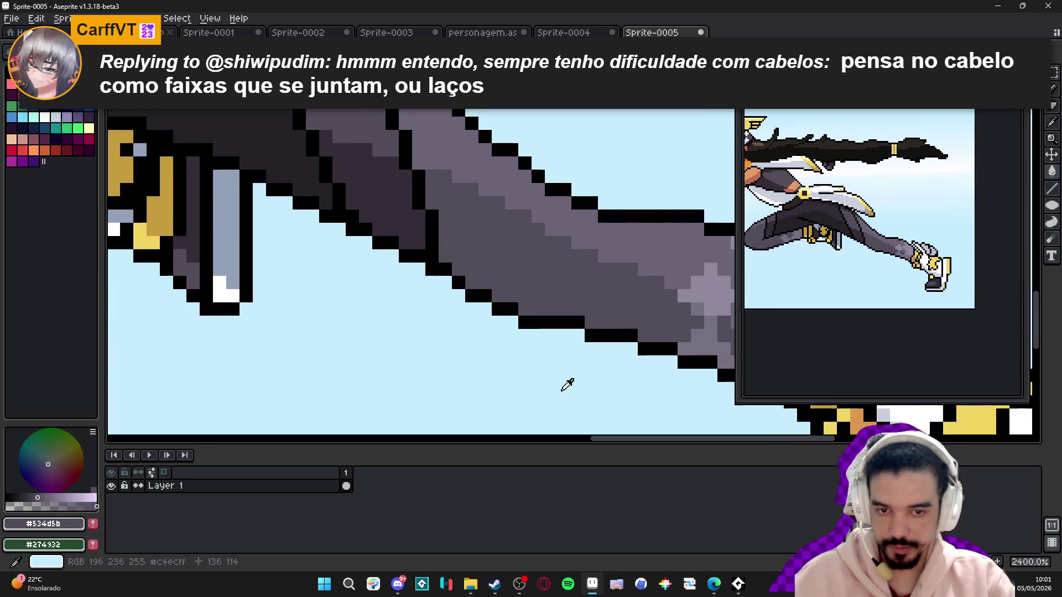
# - Repaint the light shin pixels darker with #534d5b, then resample grey #656675
pyautogui.keyDown('alt'); pyautogui.click(569, 383); pyautogui.keyUp('alt')
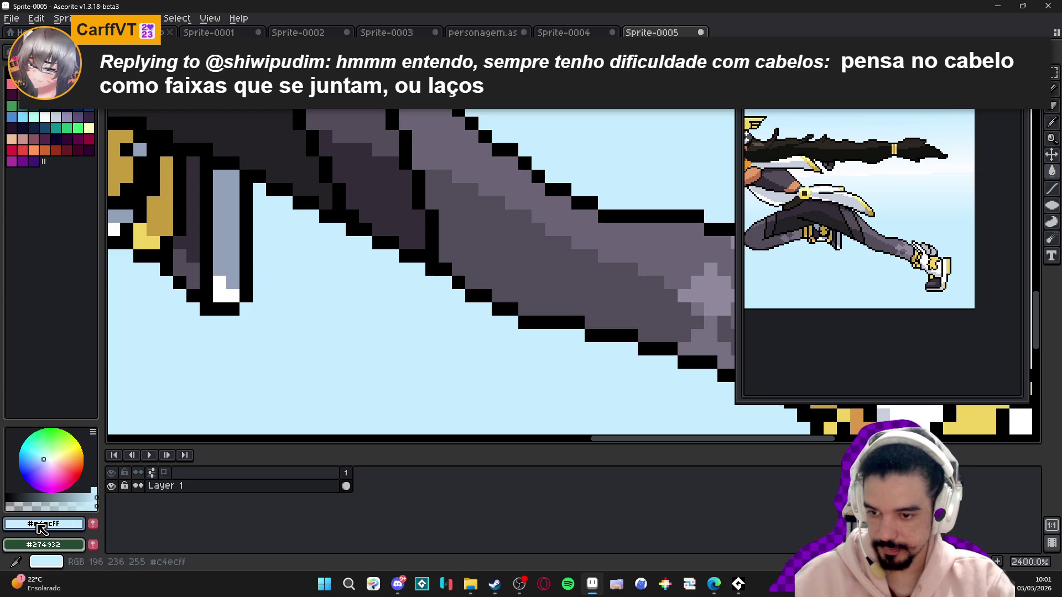
pyautogui.scroll(1, 540, 284)
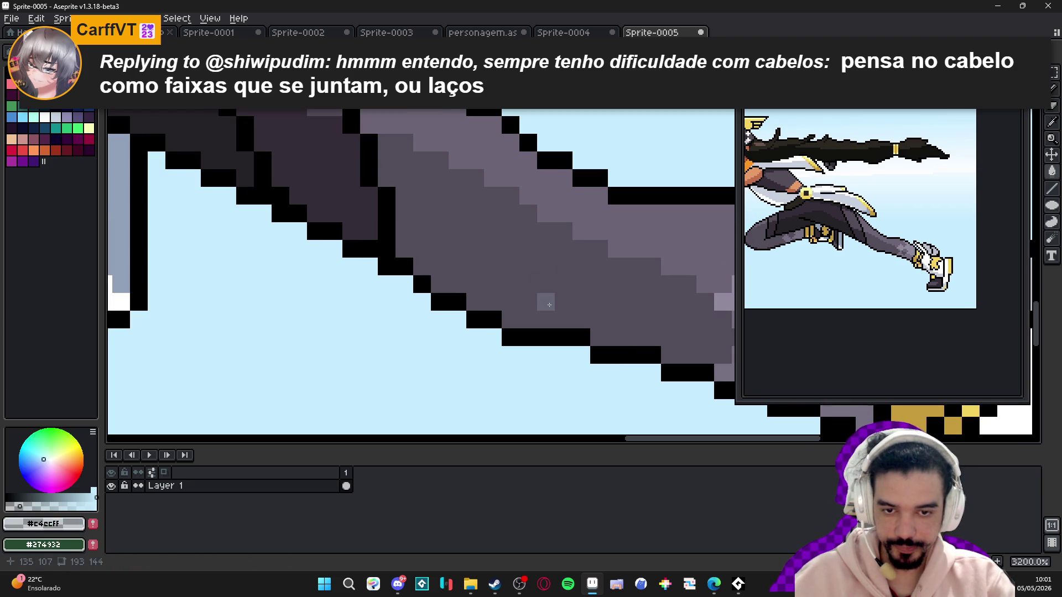
pyautogui.keyDown('alt'); pyautogui.click(568, 289); pyautogui.keyUp('alt')
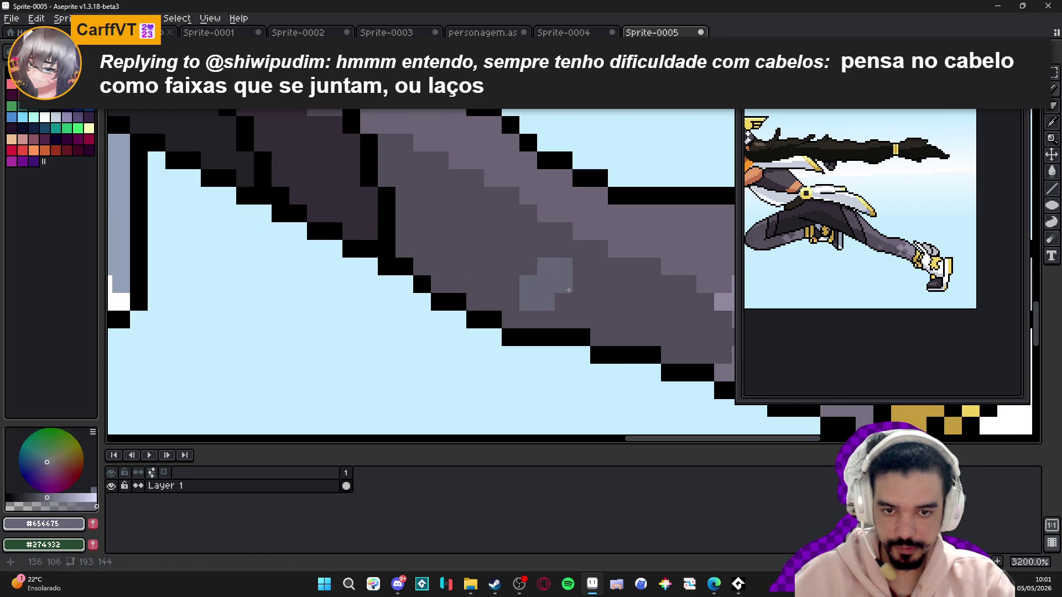
pyautogui.keyDown('alt'); pyautogui.click(580, 269); pyautogui.keyUp('alt')
pyautogui.moveTo(564, 266); pyautogui.dragTo(546, 266)
pyautogui.scroll(-1, 553, 271)
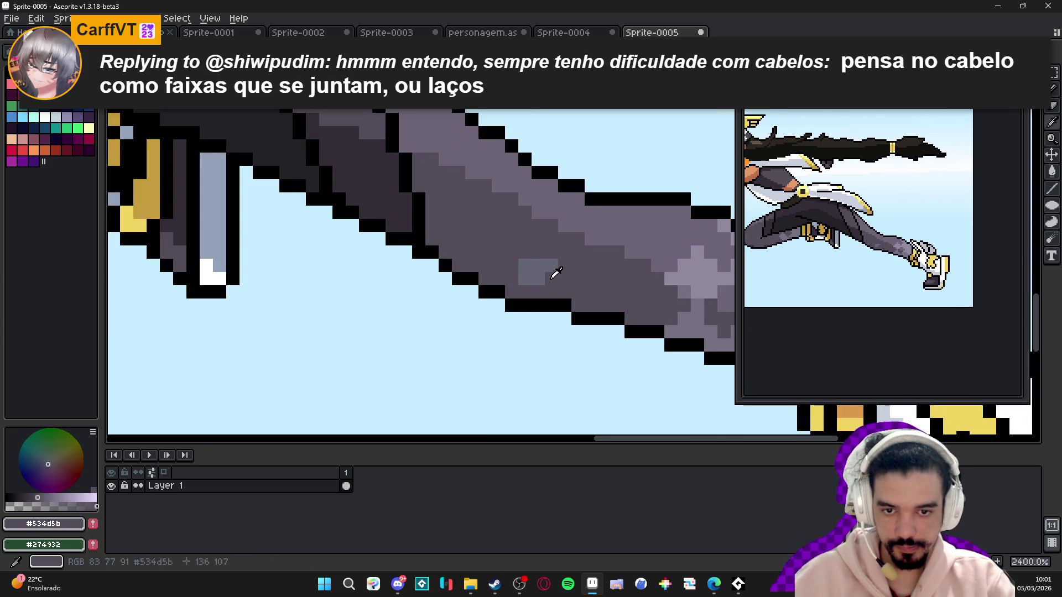
pyautogui.keyDown('alt'); pyautogui.click(512, 279); pyautogui.keyUp('alt')
pyautogui.scroll(-4, 507, 292)
pyautogui.scroll(-2, 603, 285)
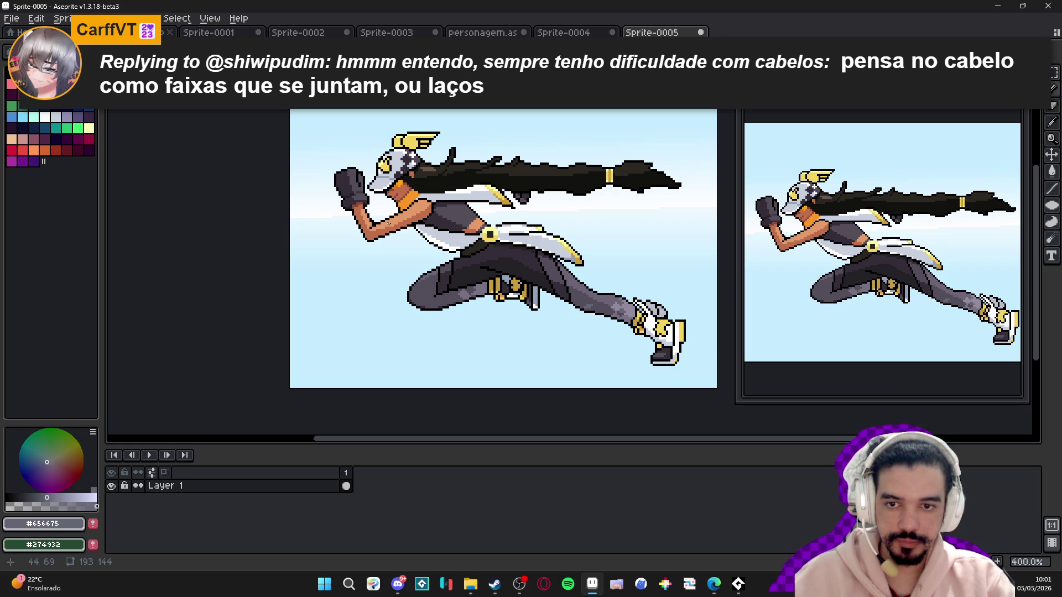
# - Touch up arm pixels with the skin tone and dark brown #8a4836
pyautogui.scroll(5, 389, 224)
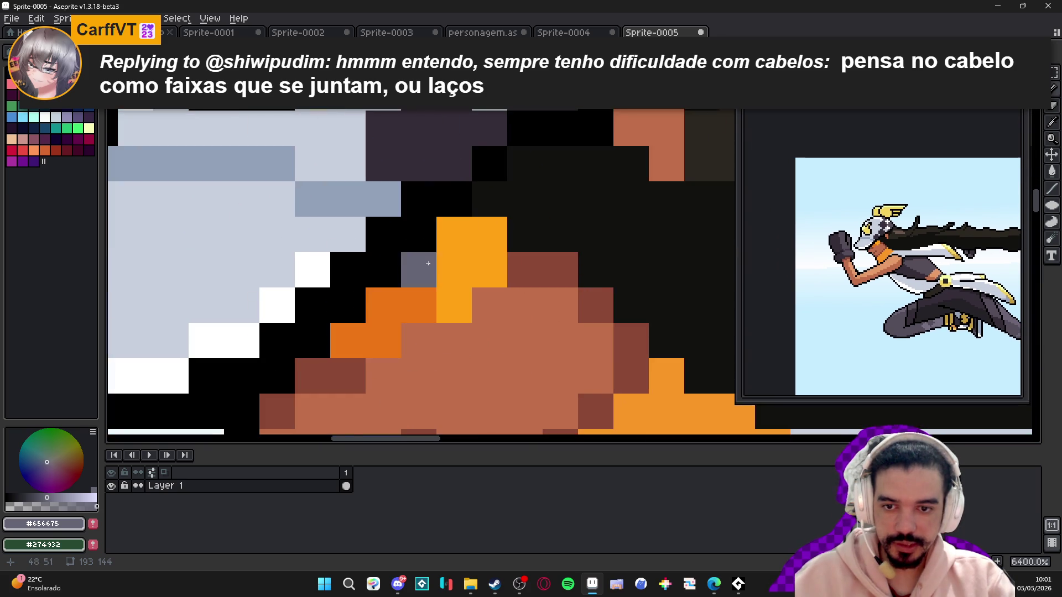
pyautogui.keyDown('alt'); pyautogui.click(402, 325); pyautogui.keyUp('alt')
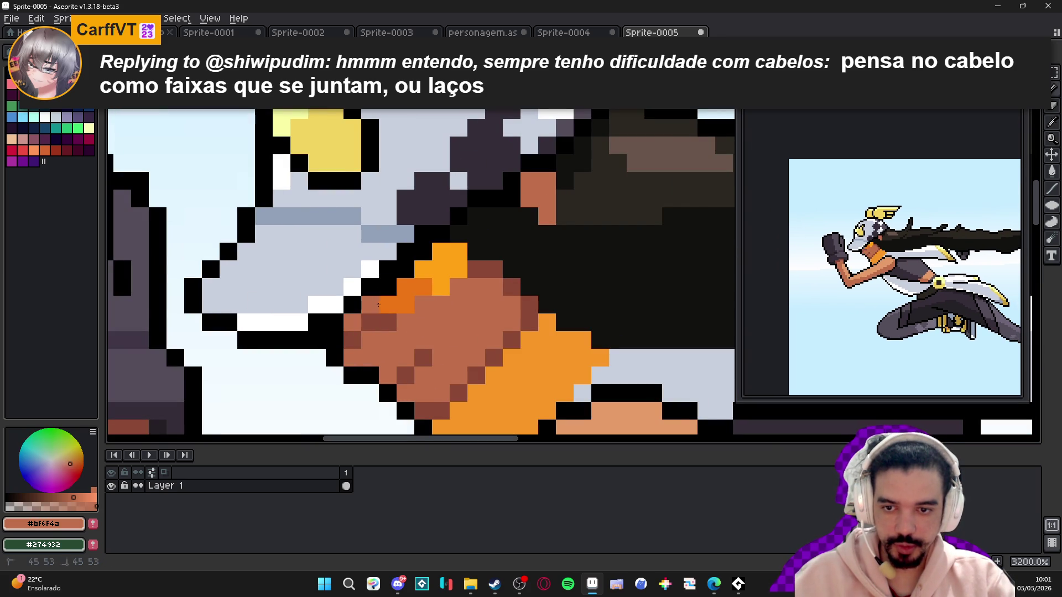
pyautogui.moveTo(387, 286)
pyautogui.mouseDown()
pyautogui.moveTo(406, 268)
pyautogui.moveTo(370, 305)
pyautogui.mouseUp()
pyautogui.keyDown('alt'); pyautogui.click(485, 269); pyautogui.keyUp('alt')
pyautogui.click(352, 323)
# - Paint a brown #8a4836 band across the helmet ornament and along its lower row
pyautogui.scroll(-5, 415, 341)
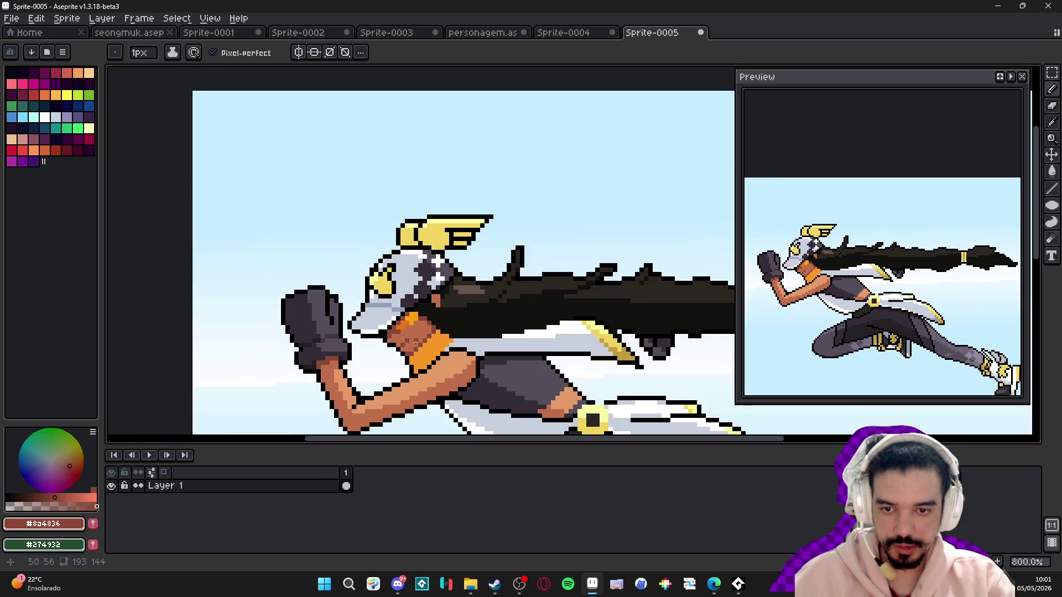
pyautogui.scroll(-2, 415, 341)
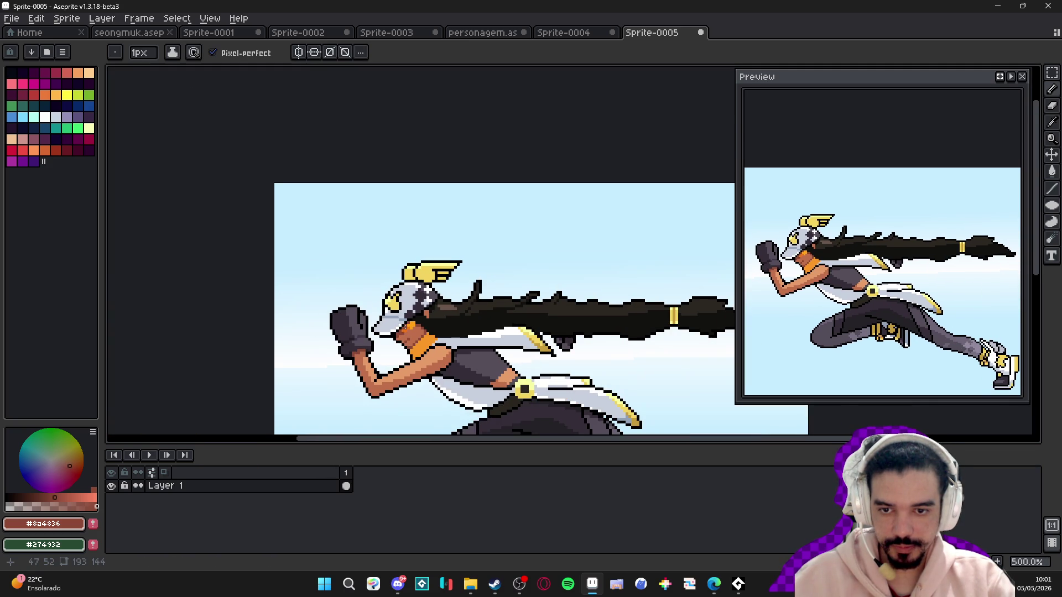
pyautogui.scroll(3, 428, 328)
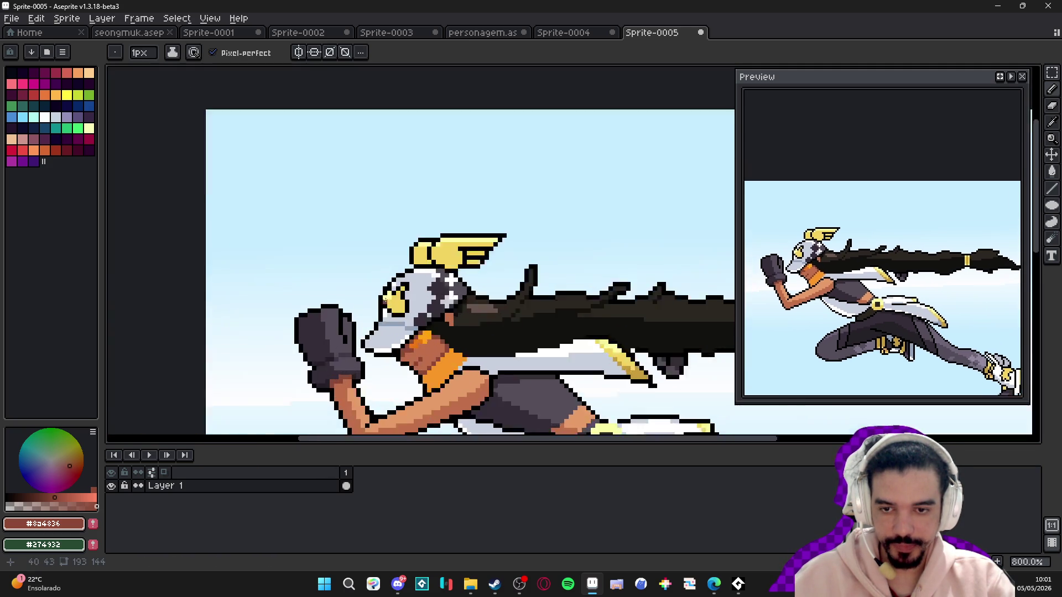
pyautogui.scroll(-2, 428, 331)
pyautogui.scroll(2, 429, 329)
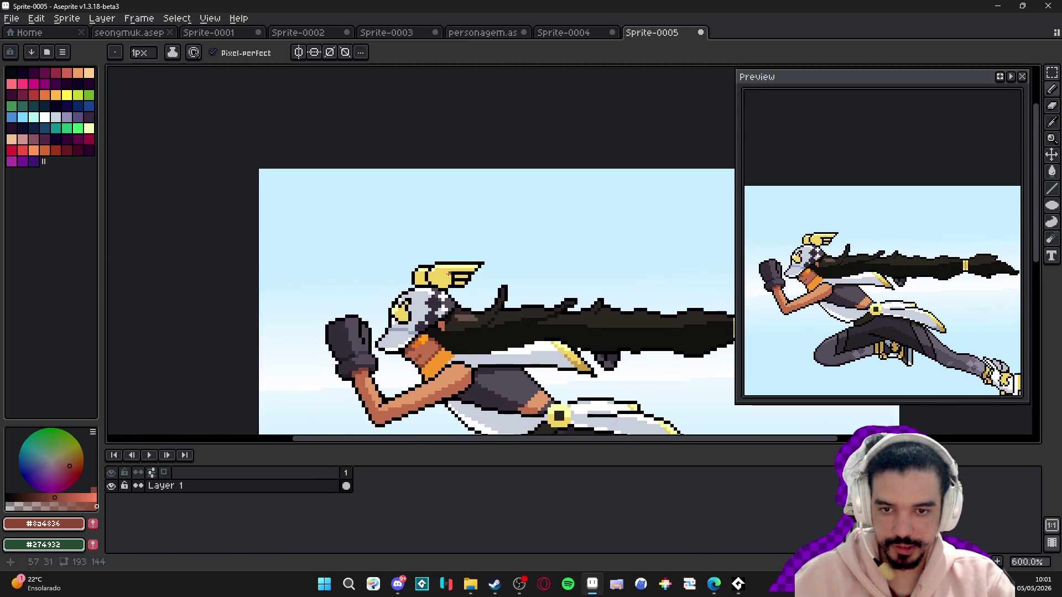
pyautogui.scroll(2, 460, 273)
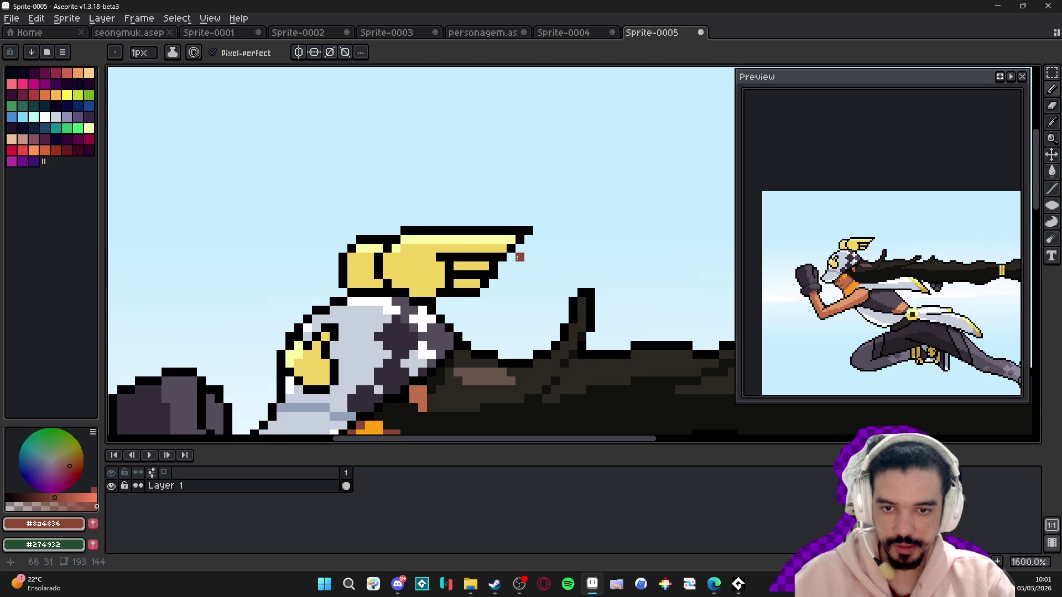
pyautogui.scroll(1, 519, 257)
pyautogui.moveTo(508, 248); pyautogui.dragTo(452, 247)
pyautogui.click(490, 284)
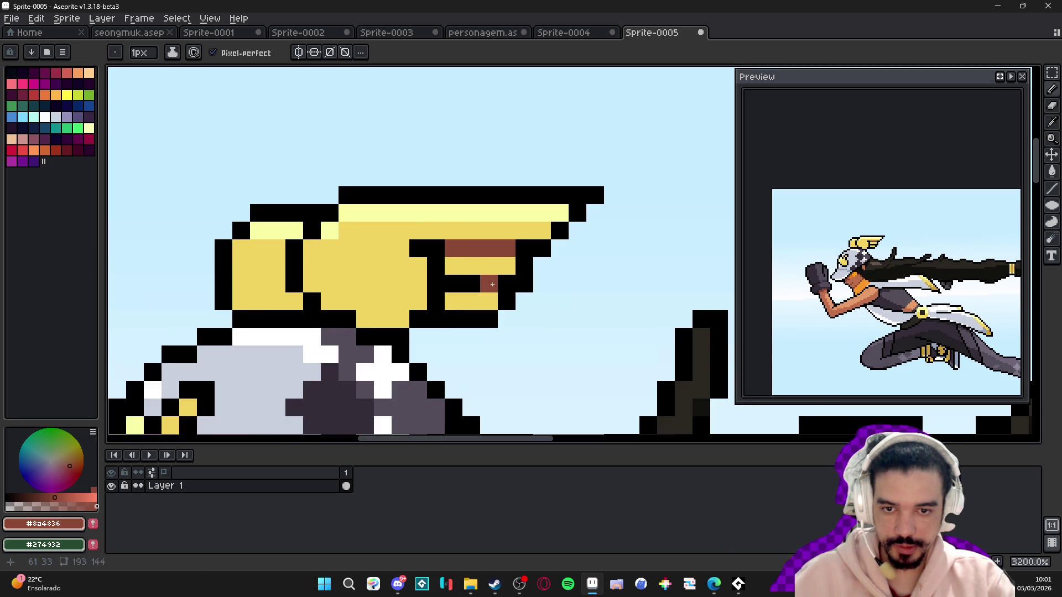
pyautogui.moveTo(492, 284); pyautogui.dragTo(430, 283)
# - Pick black from the artwork and bring the runner's upper body into view
pyautogui.scroll(-3, 421, 251)
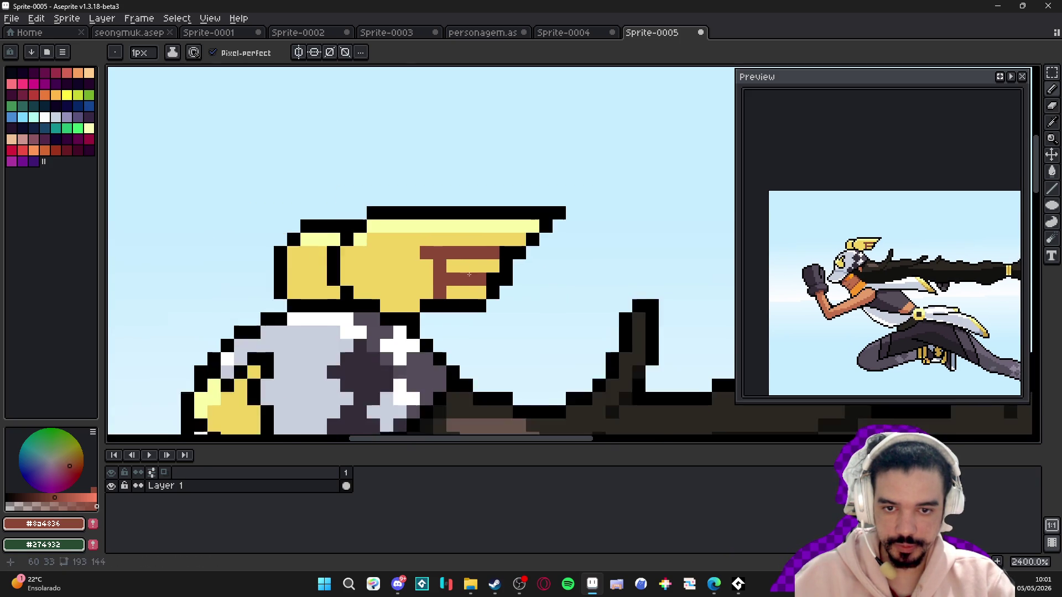
pyautogui.keyDown('alt'); pyautogui.click(481, 282); pyautogui.keyUp('alt')
pyautogui.scroll(-1, 457, 293)
pyautogui.scroll(3, 457, 293)
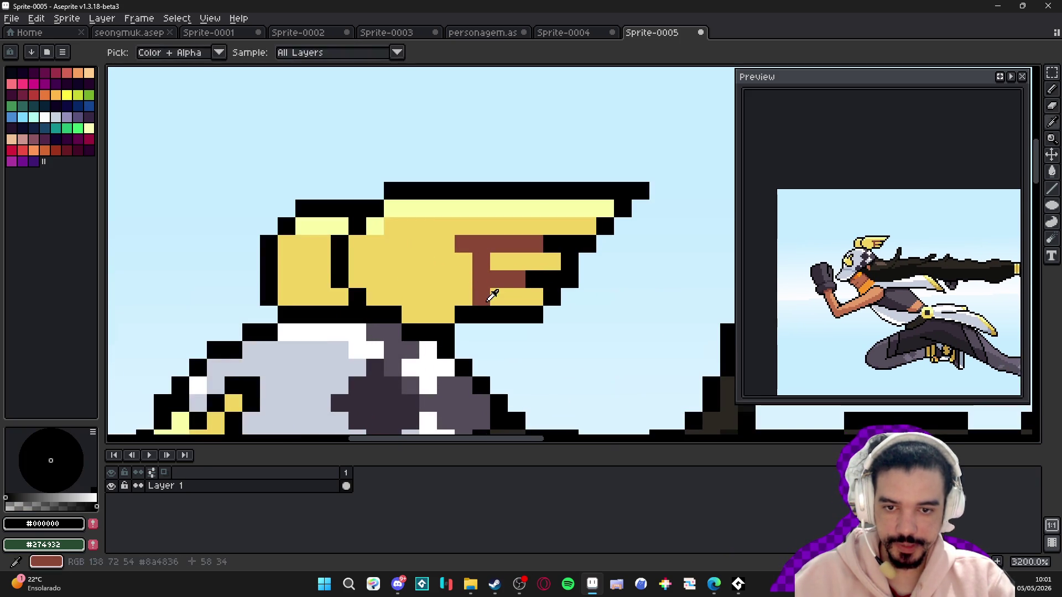
pyautogui.scroll(-5, 470, 296)
pyautogui.moveTo(492, 307); pyautogui.dragTo(483, 275)
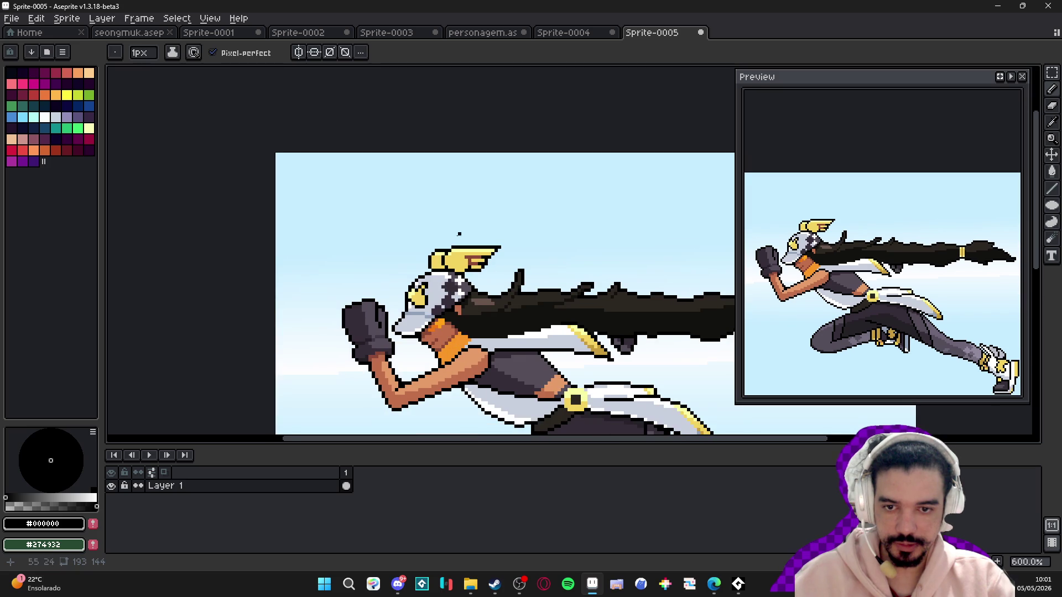
pyautogui.moveTo(398, 286); pyautogui.dragTo(398, 267)
pyautogui.scroll(-1, 434, 240)
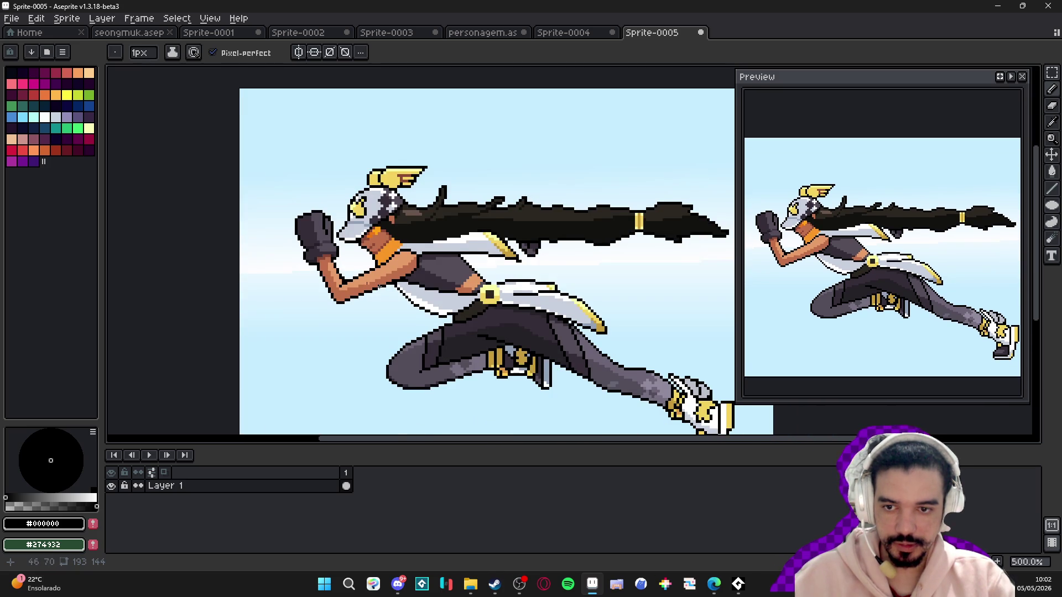
pyautogui.moveTo(513, 349); pyautogui.dragTo(444, 308)
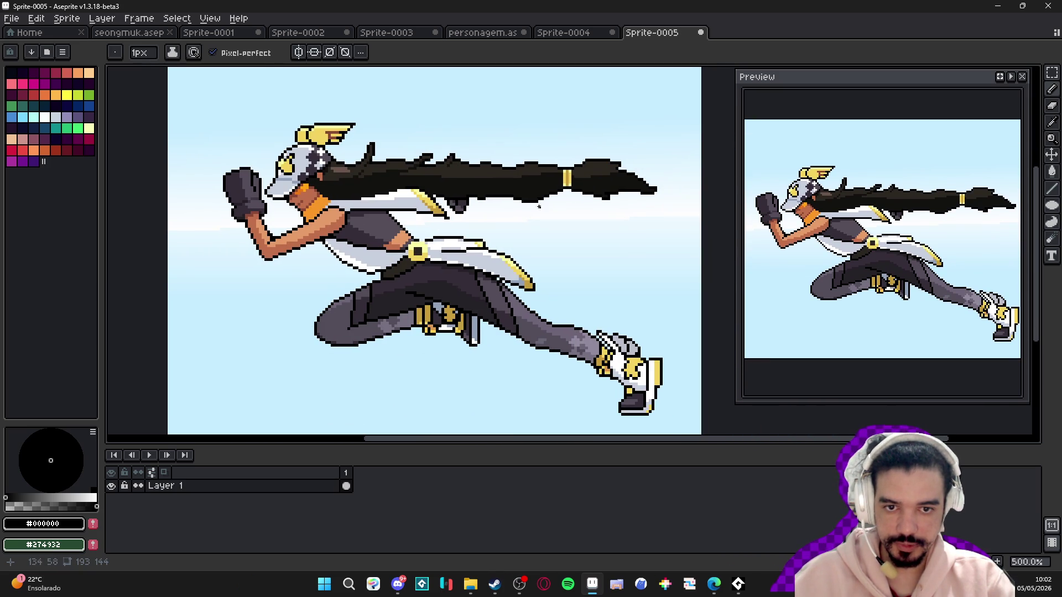
# - Brighten a pixel of the hair's gold band with its pale yellow
pyautogui.scroll(7, 572, 192)
pyautogui.keyDown('alt'); pyautogui.click(540, 150); pyautogui.keyUp('alt')
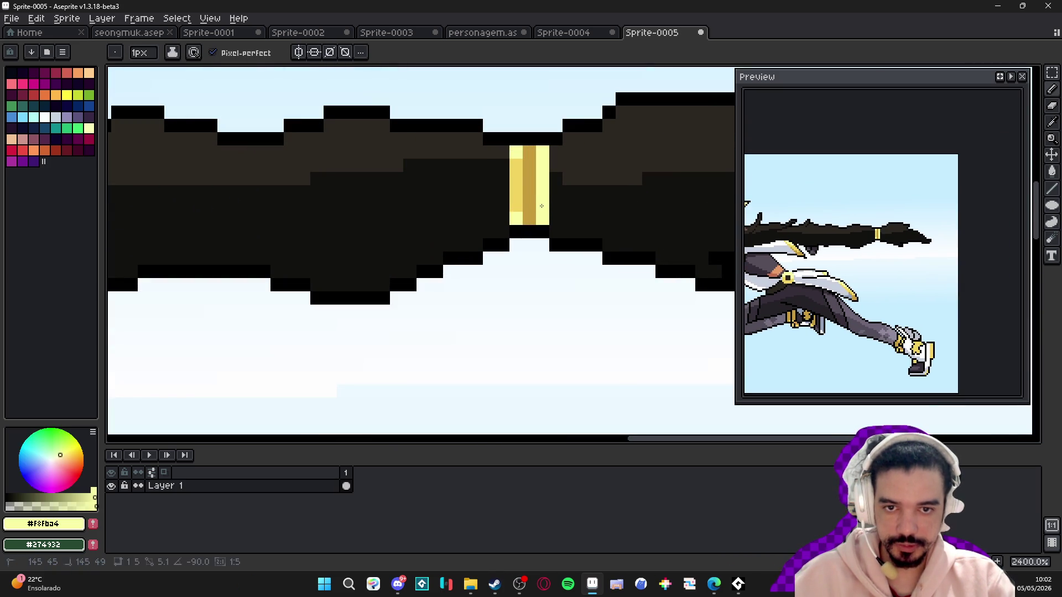
pyautogui.click(519, 166)
pyautogui.scroll(-7, 519, 167)
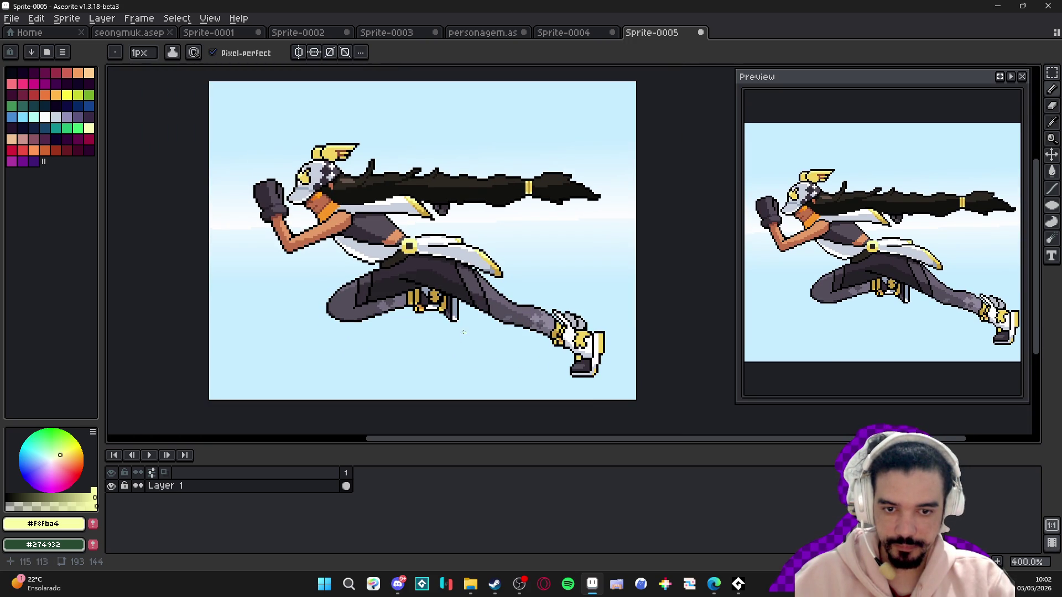
pyautogui.scroll(7, 576, 316)
# - Paint dark grey #534d5b over part of the shoe outline
pyautogui.keyDown('alt'); pyautogui.click(310, 344); pyautogui.keyUp('alt')
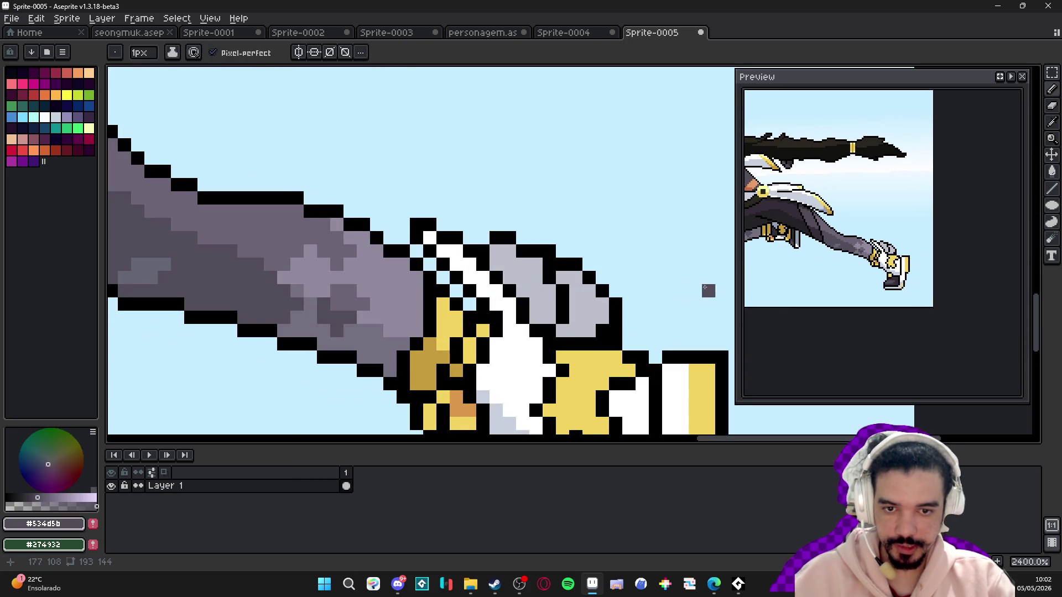
pyautogui.moveTo(563, 269)
pyautogui.mouseDown()
pyautogui.moveTo(563, 318)
pyautogui.moveTo(549, 331)
pyautogui.mouseUp()
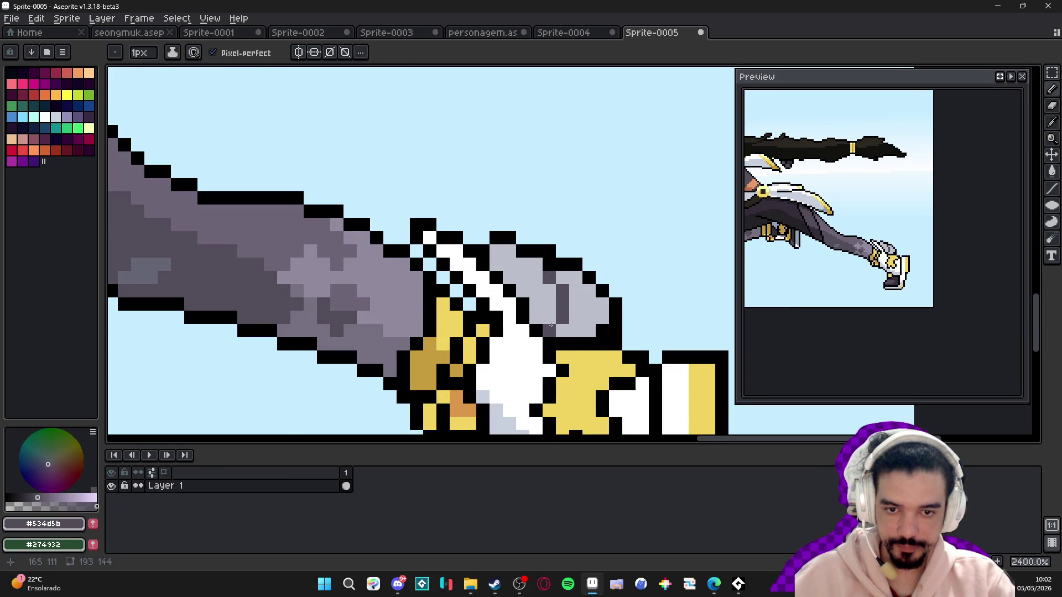
pyautogui.scroll(-2, 546, 358)
pyautogui.scroll(-2, 546, 357)
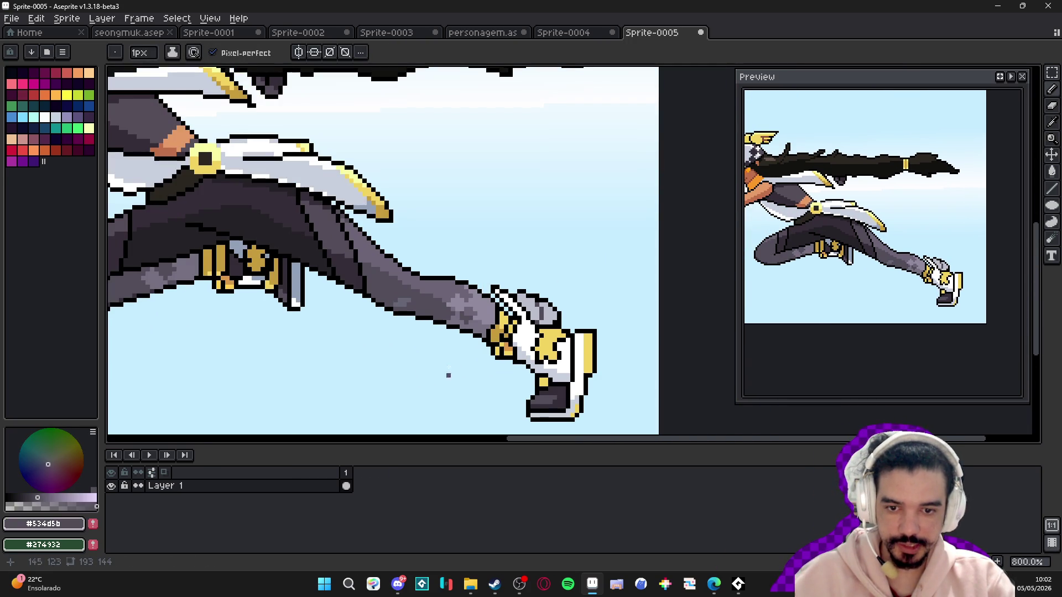
pyautogui.scroll(3, 498, 347)
# - Recolour a foot pixel orange #db984a, then pick the darker gold #c59b3d
pyautogui.keyDown('alt'); pyautogui.click(504, 352); pyautogui.keyUp('alt')
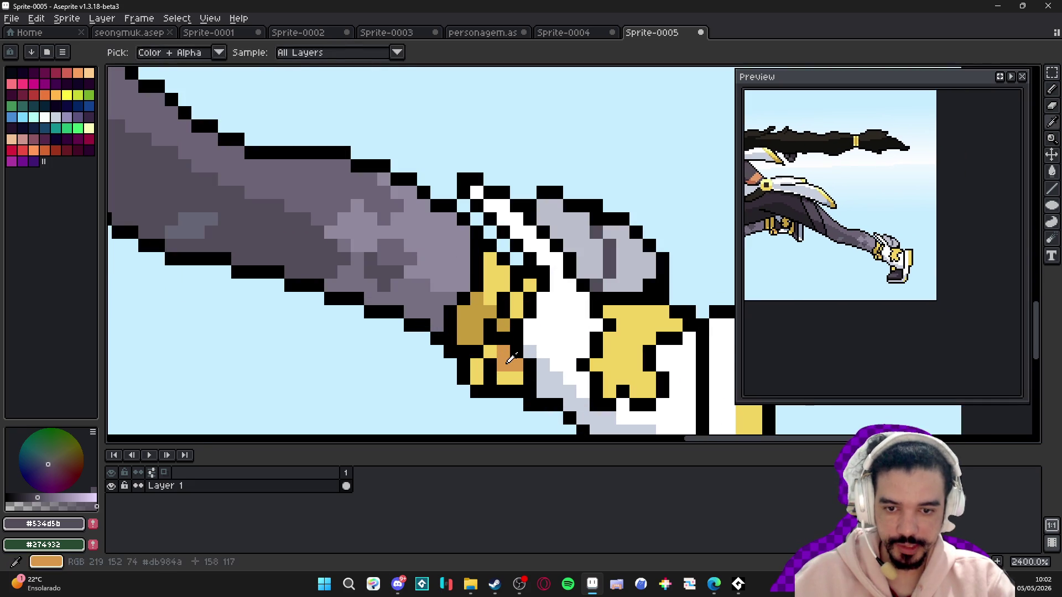
pyautogui.click(500, 313)
pyautogui.scroll(-2, 499, 313)
pyautogui.scroll(1, 497, 321)
pyautogui.press('+')
pyautogui.keyDown('alt'); pyautogui.click(498, 321); pyautogui.keyUp('alt')
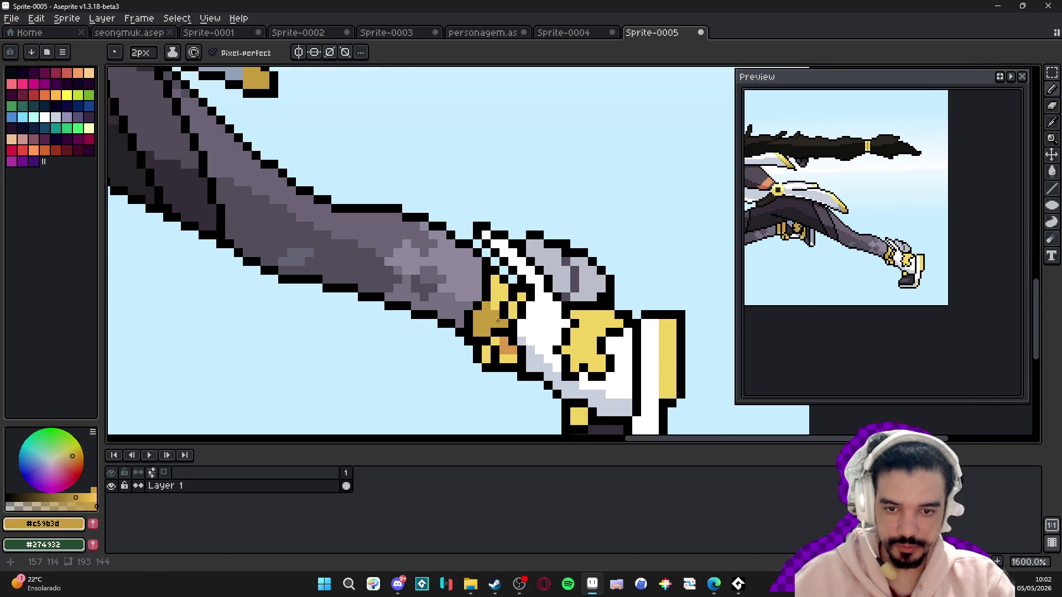
pyautogui.press('-')
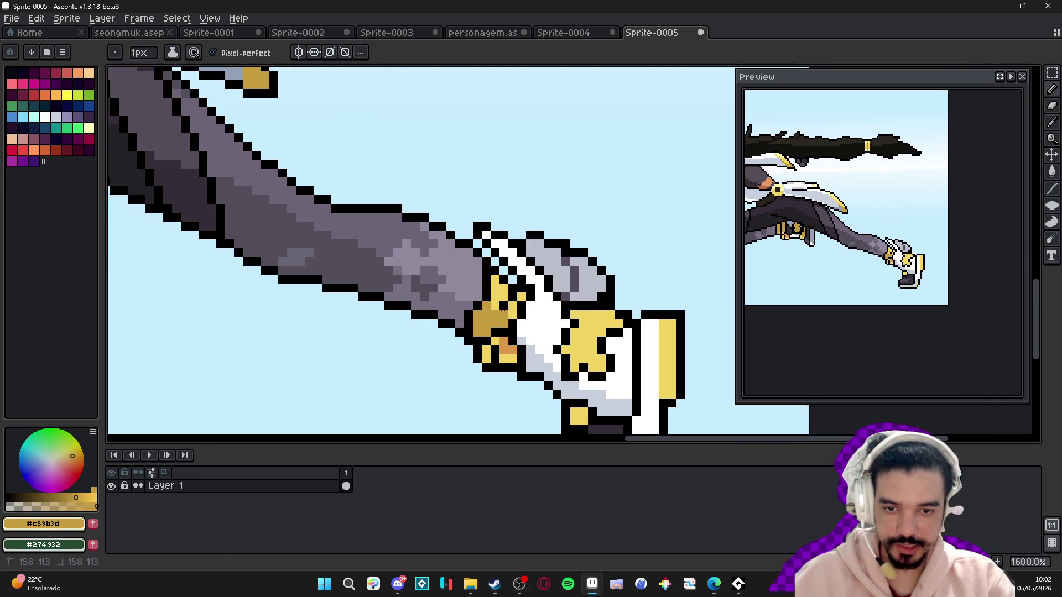
pyautogui.scroll(-2, 512, 300)
pyautogui.scroll(2, 498, 285)
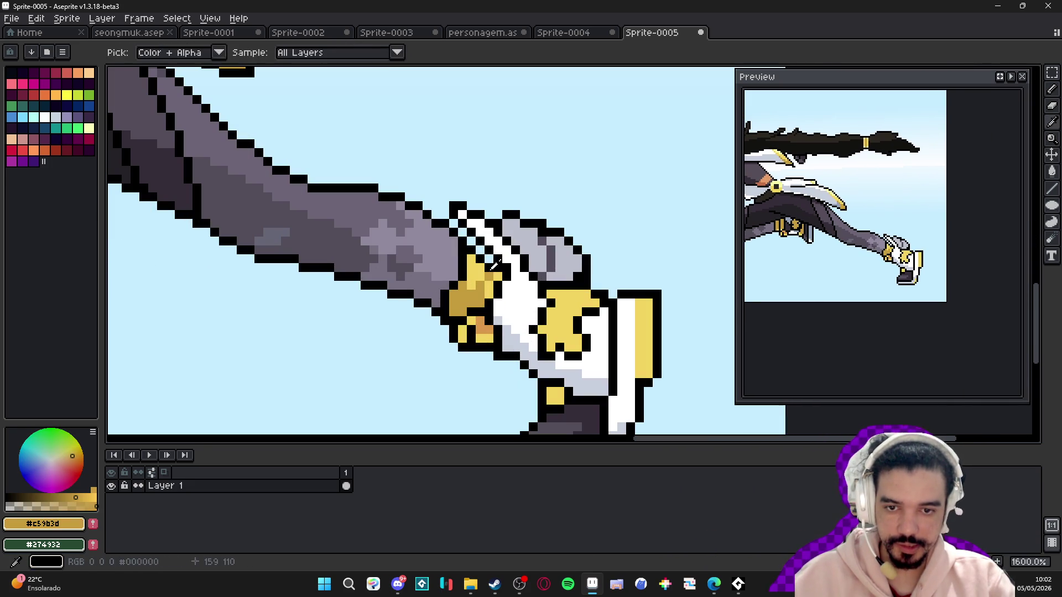
# - Repaint a black outline column on the shoe in light grey #c7cfdd
pyautogui.keyDown('alt'); pyautogui.click(488, 273); pyautogui.keyUp('alt')
pyautogui.scroll(-2, 497, 287)
pyautogui.scroll(-2, 510, 299)
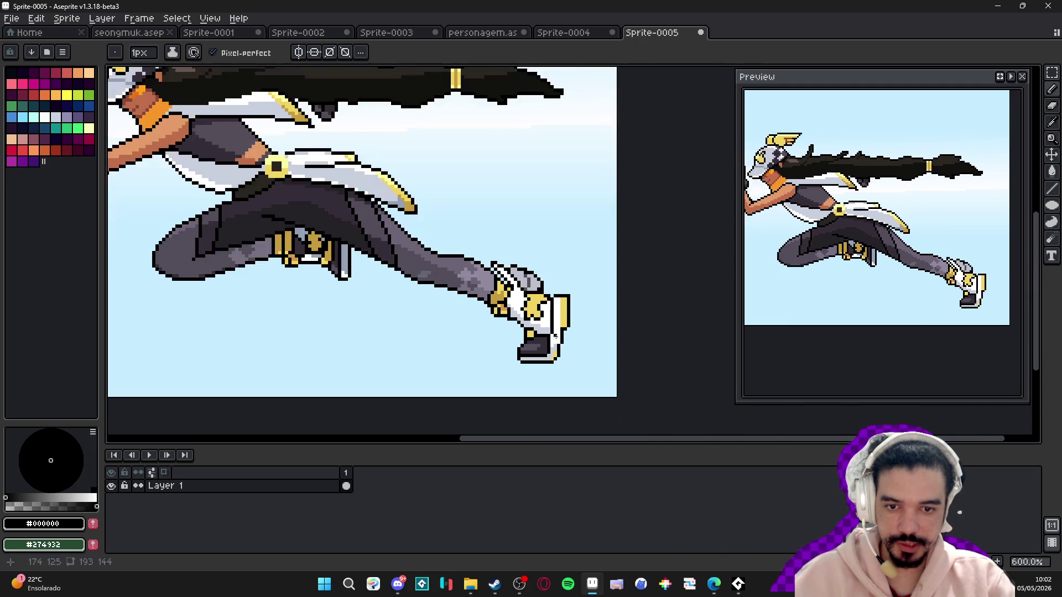
pyautogui.scroll(4, 531, 310)
pyautogui.press('alt')
pyautogui.keyDown('alt'); pyautogui.click(544, 319); pyautogui.keyUp('alt')
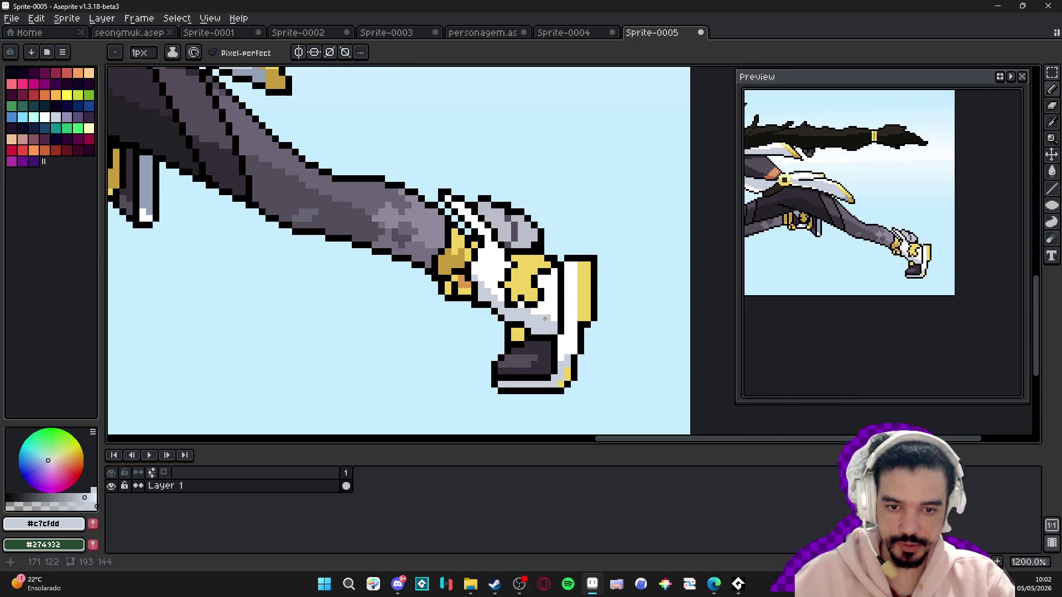
pyautogui.scroll(-2, 547, 319)
pyautogui.scroll(3, 560, 325)
pyautogui.keyDown('alt'); pyautogui.click(559, 287); pyautogui.keyUp('alt')
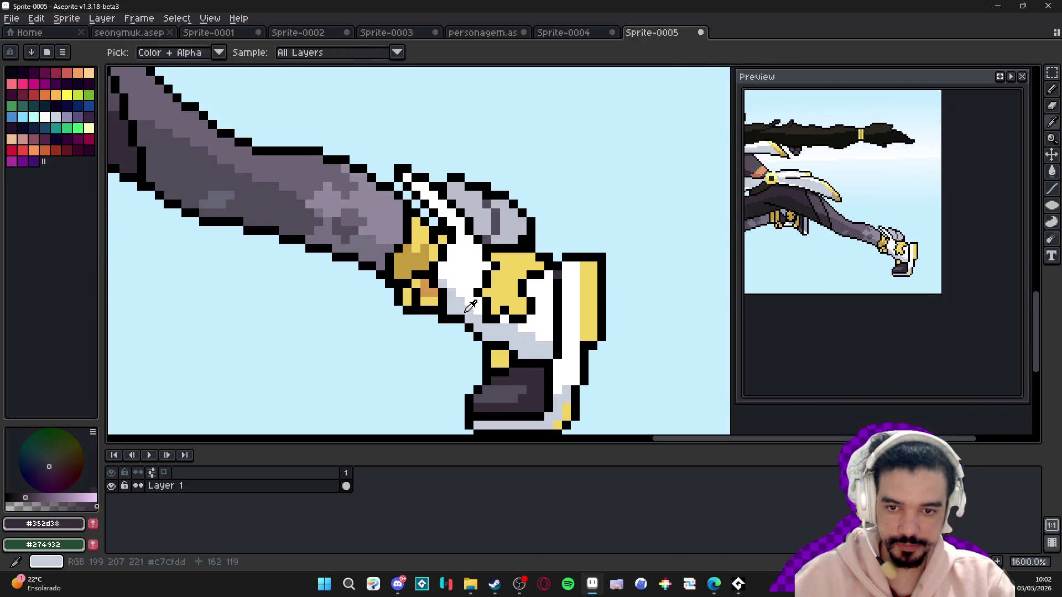
pyautogui.keyDown('alt'); pyautogui.click(560, 287); pyautogui.keyUp('alt')
pyautogui.moveTo(555, 282); pyautogui.dragTo(557, 340)
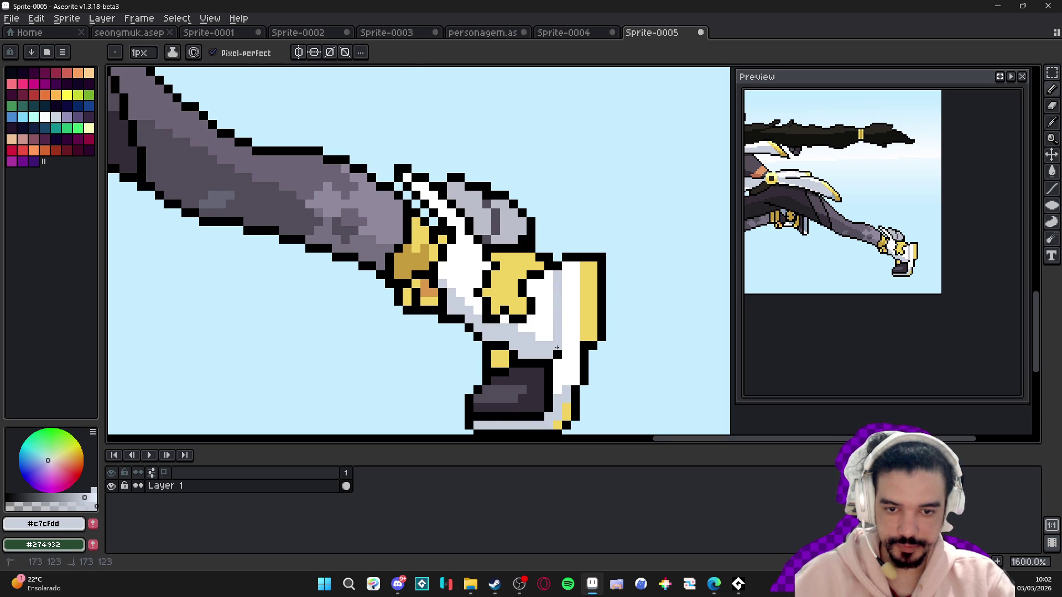
# - Paint two shoe pixels dark grey #534d5b
pyautogui.scroll(-3, 567, 360)
pyautogui.scroll(3, 566, 360)
pyautogui.keyDown('alt'); pyautogui.click(481, 402); pyautogui.keyUp('alt')
pyautogui.click(548, 348)
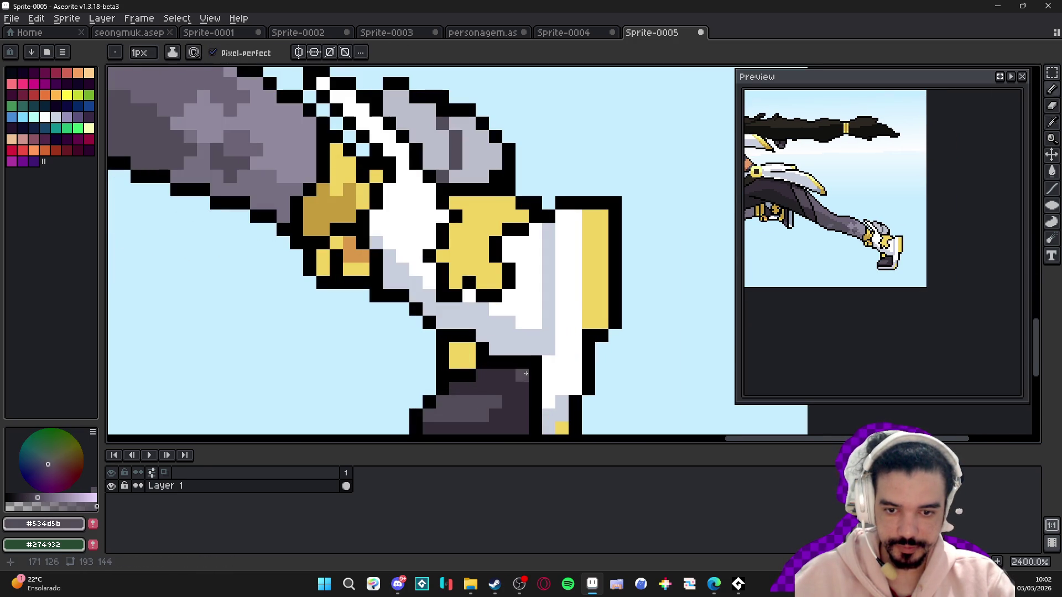
pyautogui.click(547, 335)
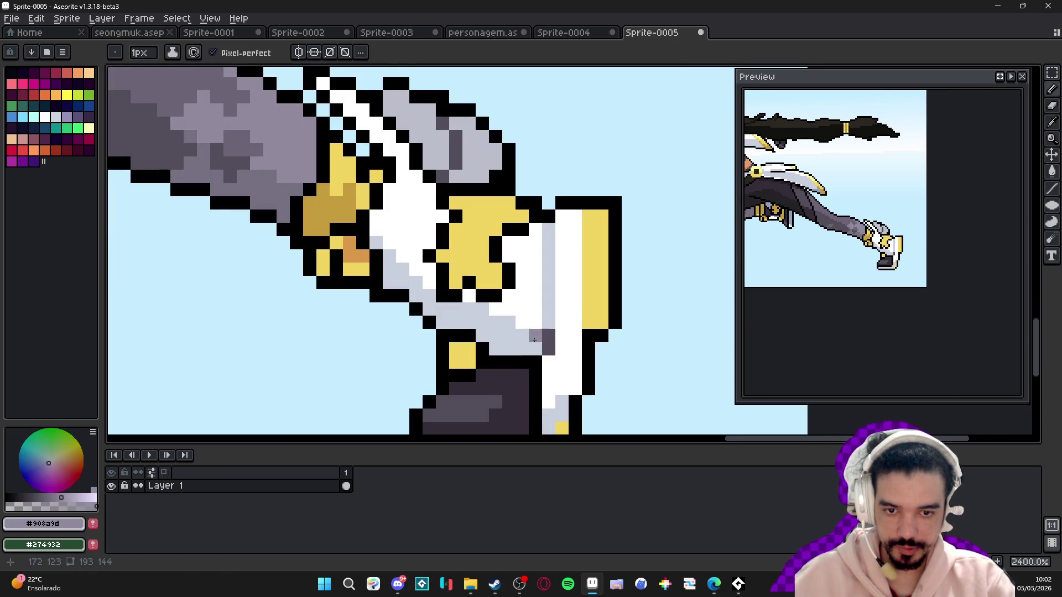
# - Paint orange #db984a shading across the shoe's yellow patches
pyautogui.keyDown('alt'); pyautogui.click(284, 161); pyautogui.keyUp('alt')
pyautogui.scroll(-5, 548, 346)
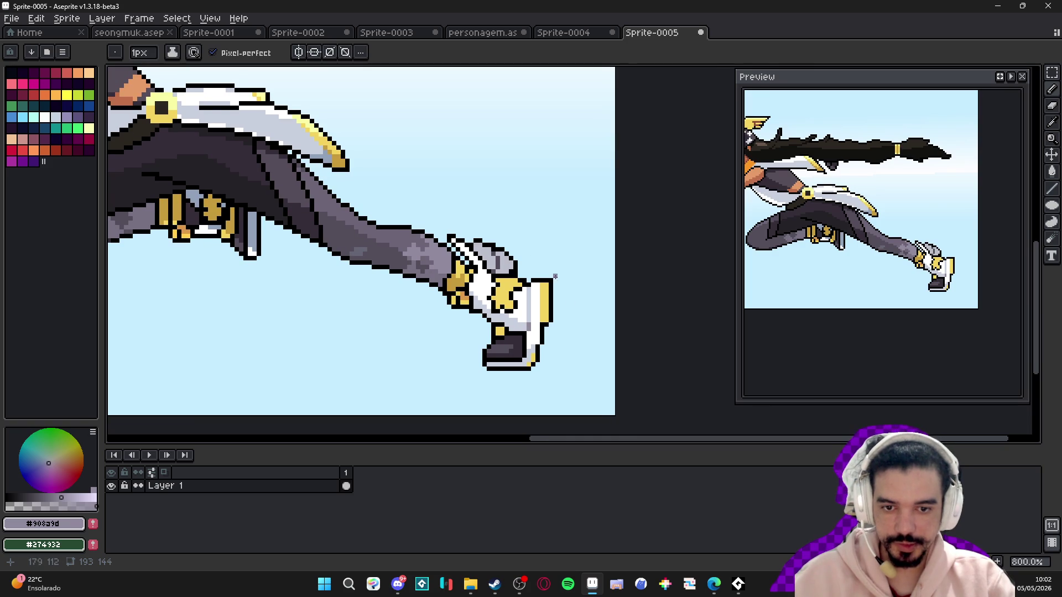
pyautogui.scroll(3, 518, 311)
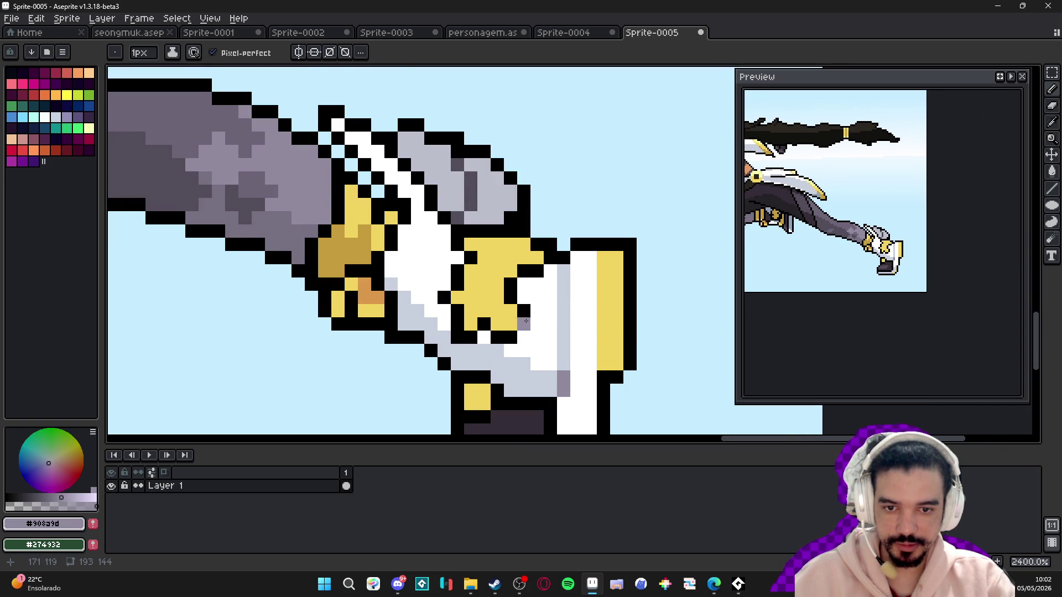
pyautogui.keyDown('alt'); pyautogui.click(373, 286); pyautogui.keyUp('alt')
pyautogui.moveTo(537, 271)
pyautogui.mouseDown()
pyautogui.moveTo(524, 271)
pyautogui.moveTo(510, 297)
pyautogui.moveTo(523, 297)
pyautogui.moveTo(510, 338)
pyautogui.moveTo(497, 325)
pyautogui.moveTo(464, 336)
pyautogui.moveTo(444, 291)
pyautogui.moveTo(458, 285)
pyautogui.moveTo(458, 244)
pyautogui.mouseUp()
pyautogui.scroll(-4, 459, 246)
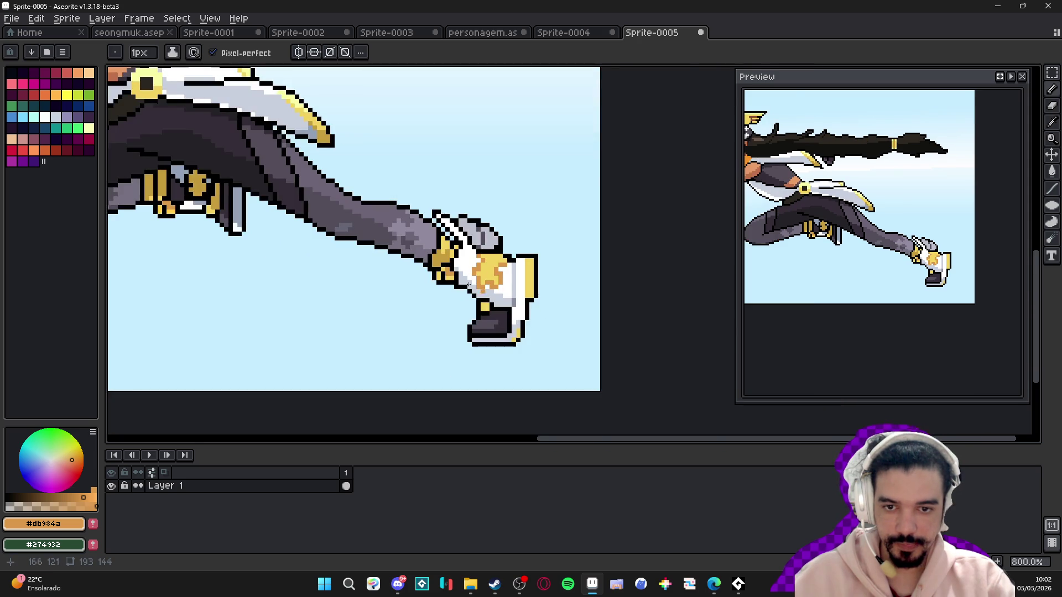
pyautogui.scroll(3, 472, 271)
pyautogui.scroll(2, 471, 271)
pyautogui.keyDown('alt'); pyautogui.click(414, 250); pyautogui.keyUp('alt')
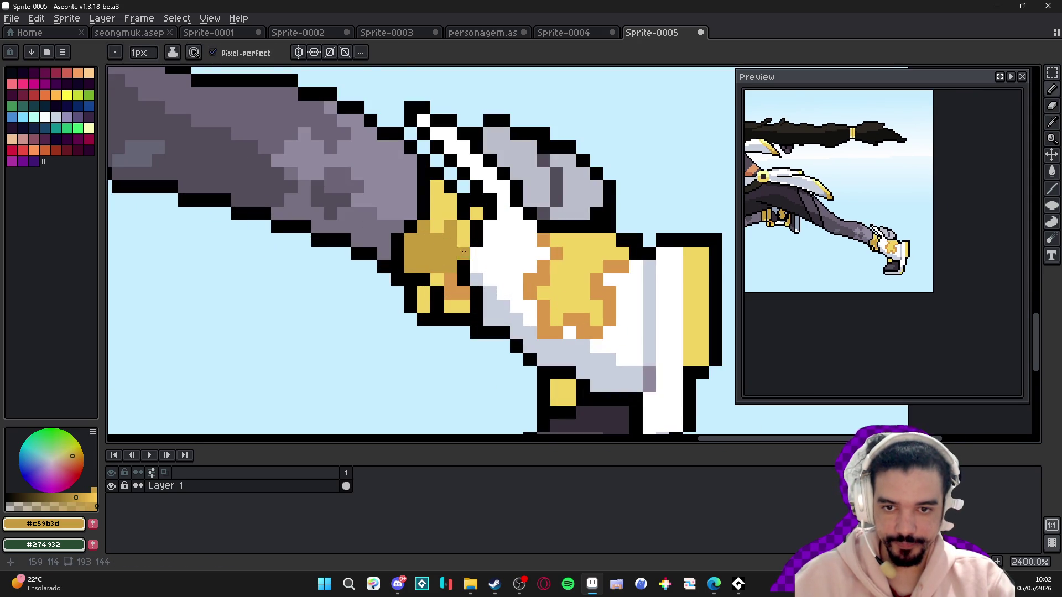
pyautogui.hotkey('ctrl', 'z')
pyautogui.scroll(-3, 414, 250)
pyautogui.keyDown('alt'); pyautogui.click(586, 437); pyautogui.keyUp('alt')
pyautogui.scroll(4, 511, 296)
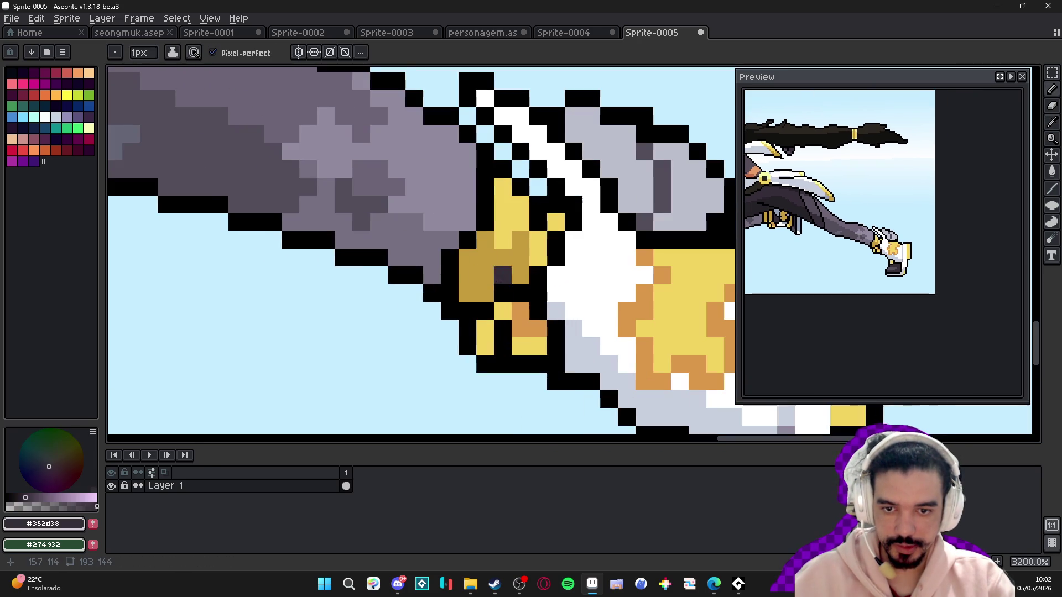
pyautogui.click(511, 295)
pyautogui.keyDown('alt'); pyautogui.click(520, 328); pyautogui.keyUp('alt')
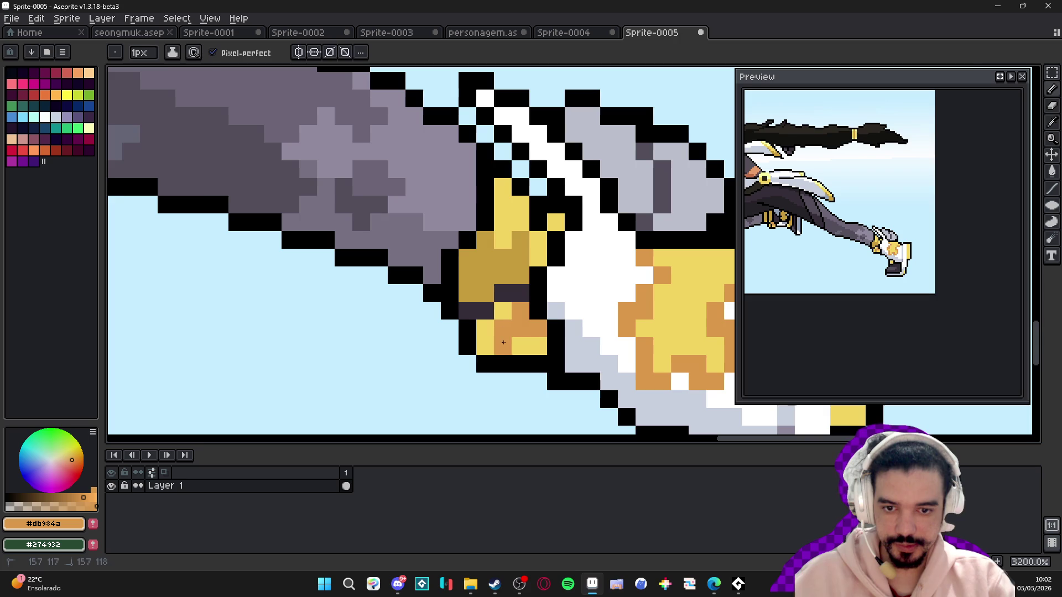
pyautogui.scroll(-3, 535, 353)
pyautogui.scroll(-3, 535, 352)
pyautogui.scroll(4, 528, 326)
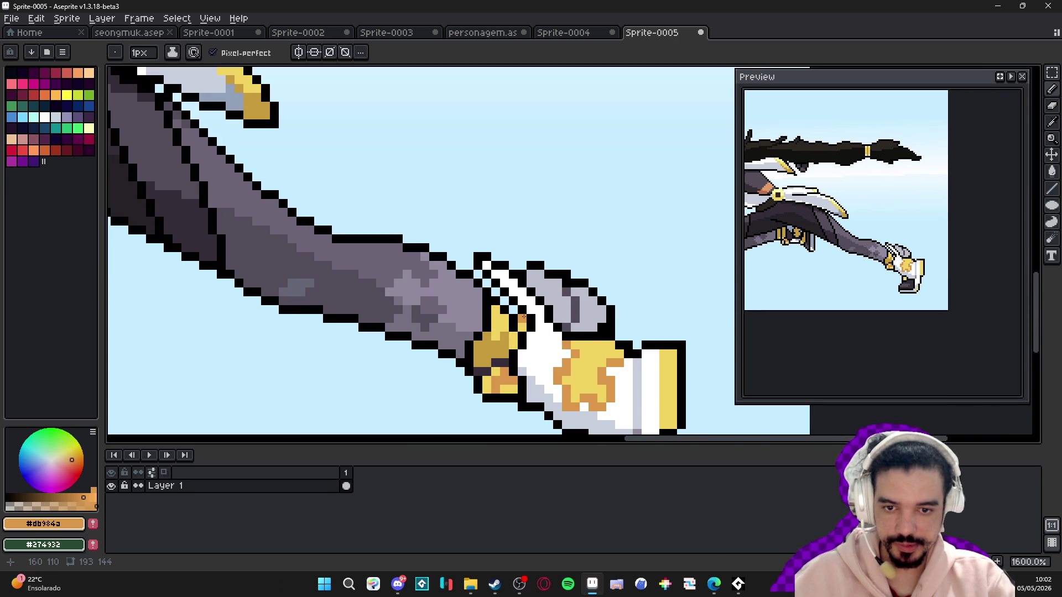
pyautogui.scroll(2, 507, 311)
pyautogui.keyDown('alt'); pyautogui.click(508, 313); pyautogui.keyUp('alt')
pyautogui.click(509, 316)
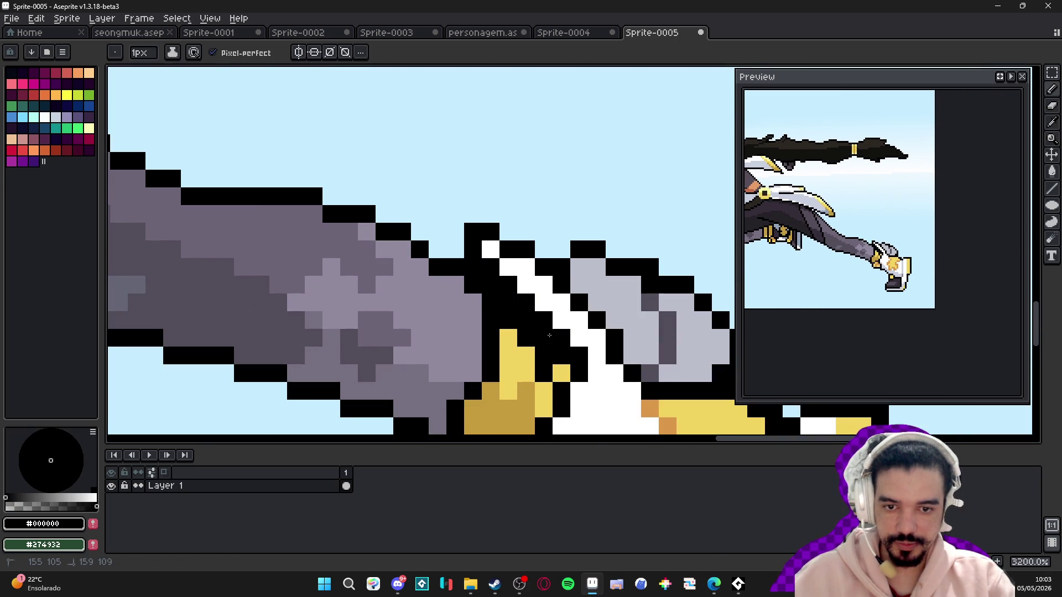
pyautogui.scroll(-4, 509, 321)
pyautogui.scroll(-1, 509, 322)
pyautogui.scroll(5, 506, 309)
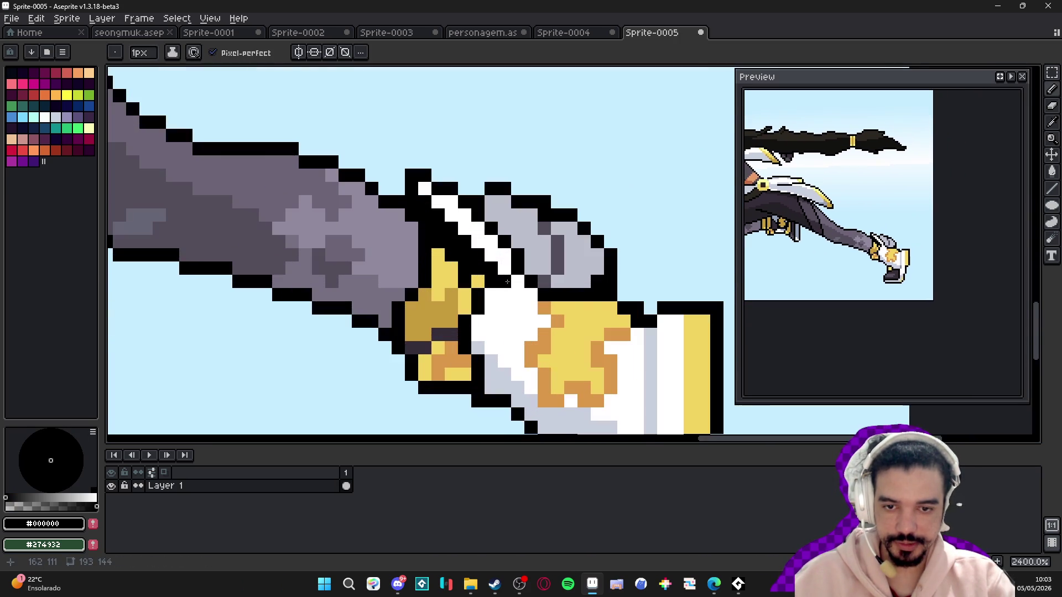
pyautogui.scroll(-5, 522, 292)
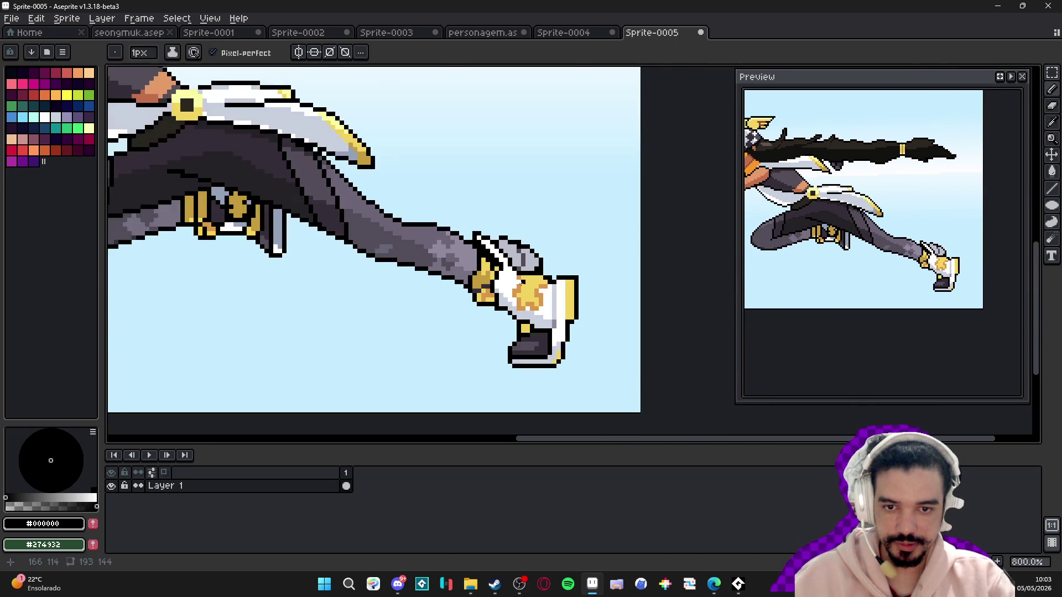
# - Eyedrop the pale grey #c7cfdd from the runner's shoe as the active colour
pyautogui.scroll(-1, 520, 304)
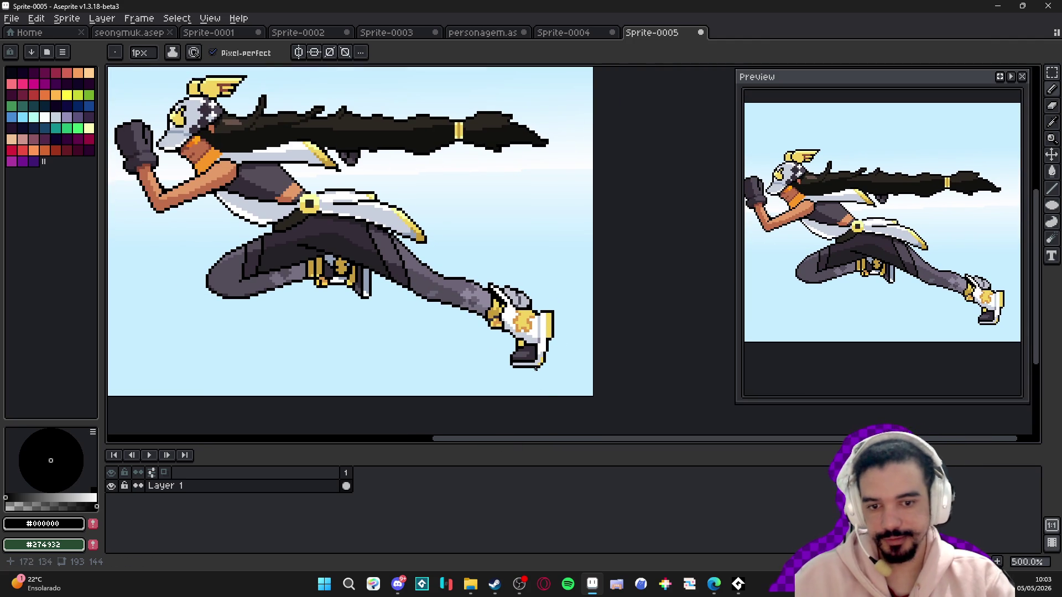
pyautogui.scroll(5, 518, 343)
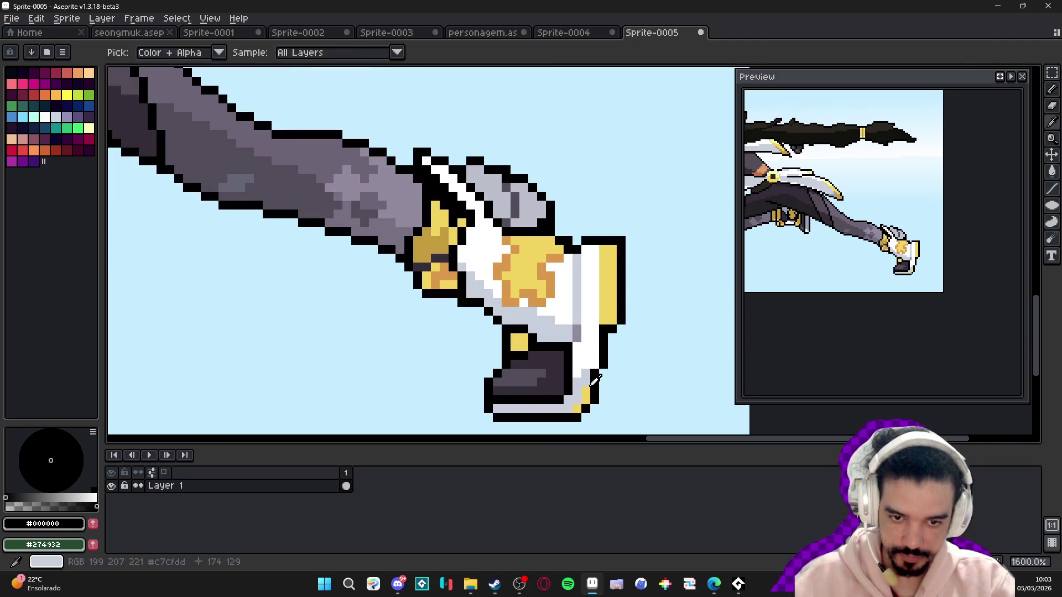
pyautogui.keyDown('alt'); pyautogui.click(586, 397); pyautogui.keyUp('alt')
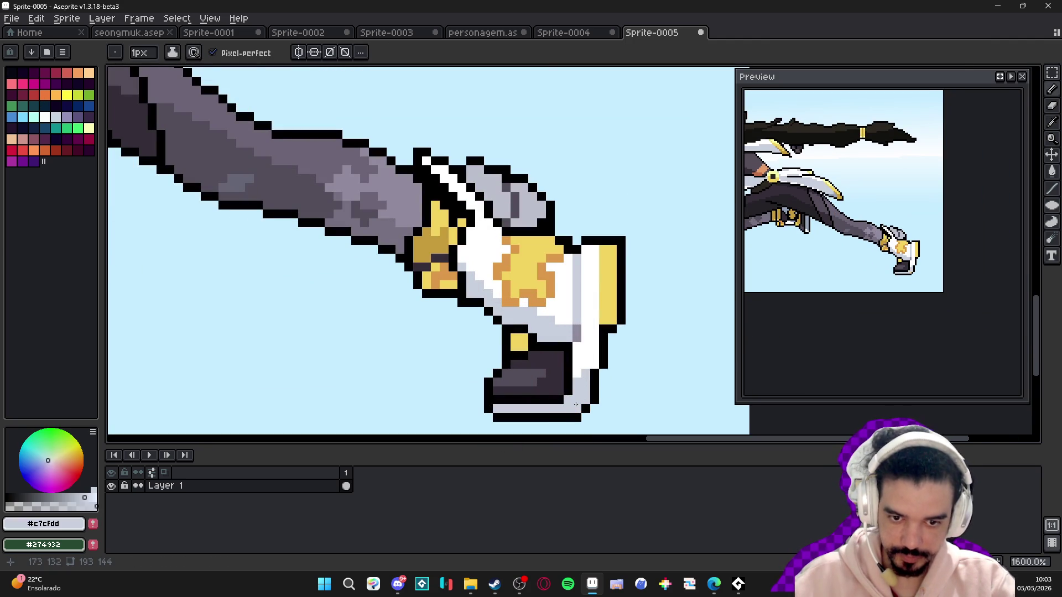
pyautogui.scroll(-4, 575, 404)
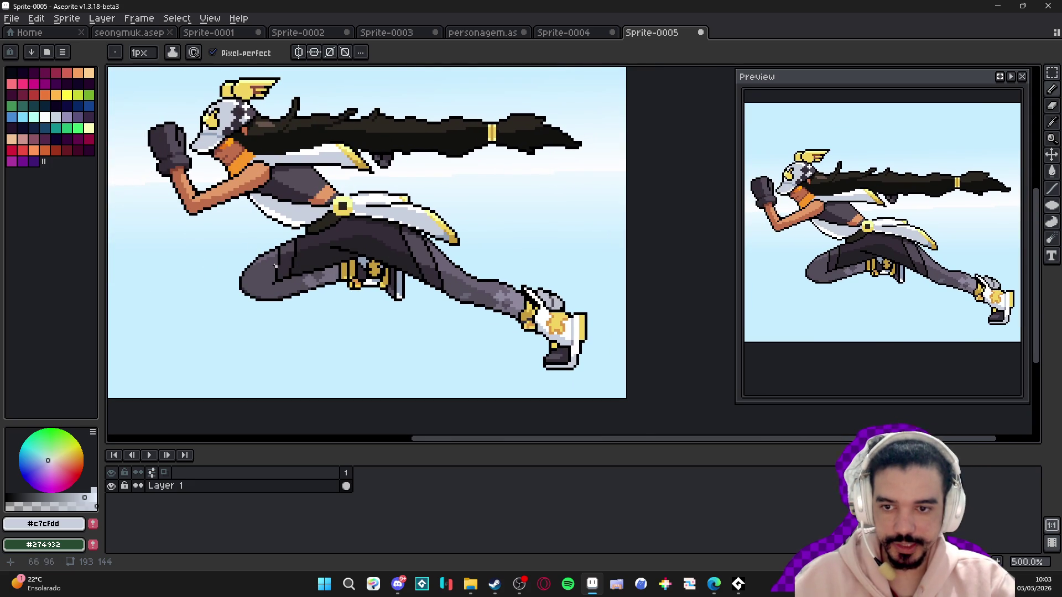
pyautogui.scroll(1, 275, 266)
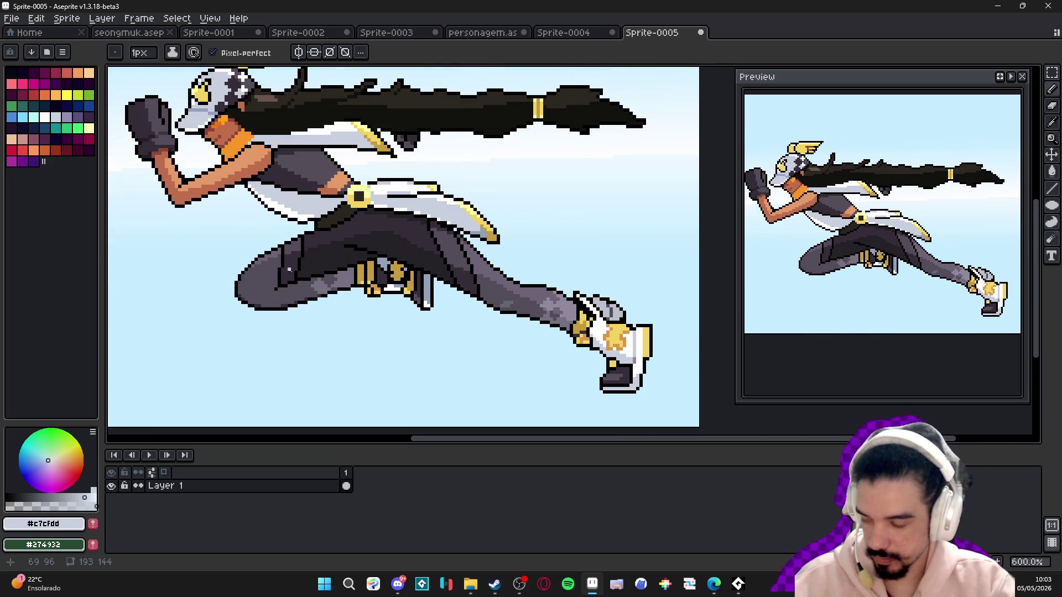
pyautogui.scroll(-1, 289, 275)
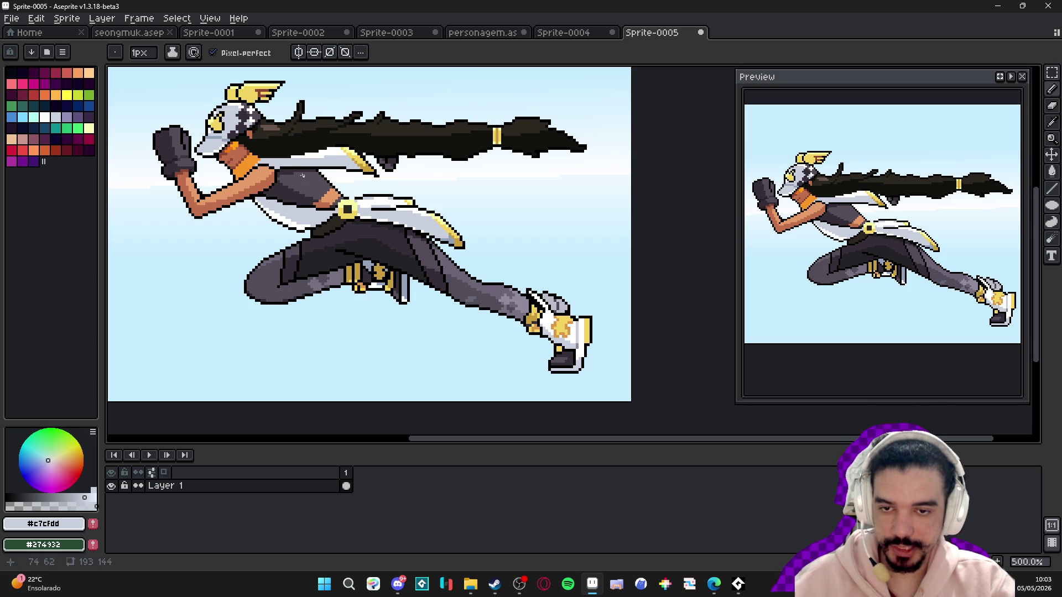
pyautogui.scroll(1, 279, 162)
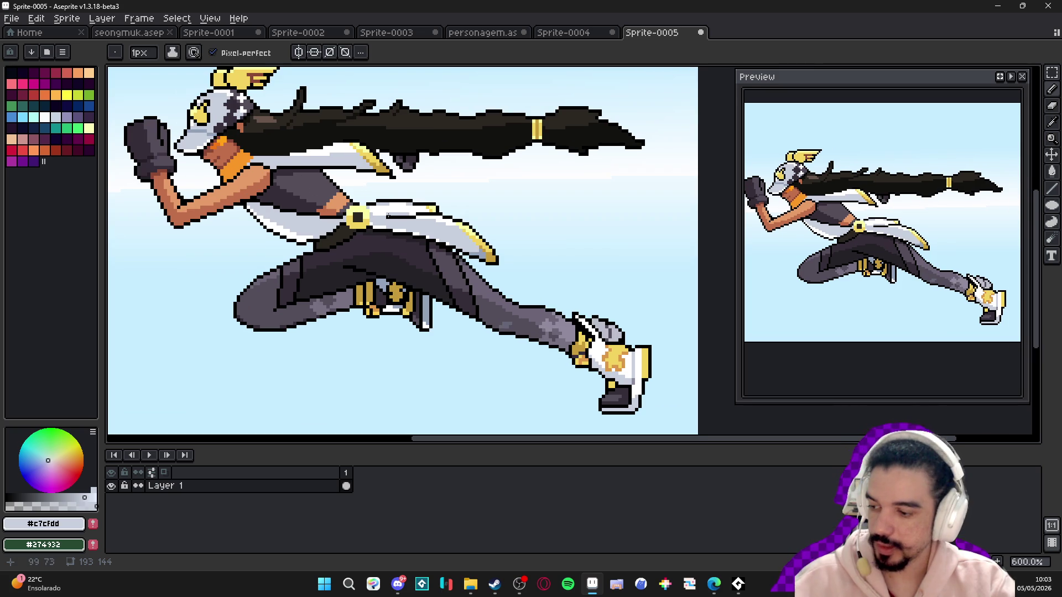
pyautogui.scroll(-2, 348, 258)
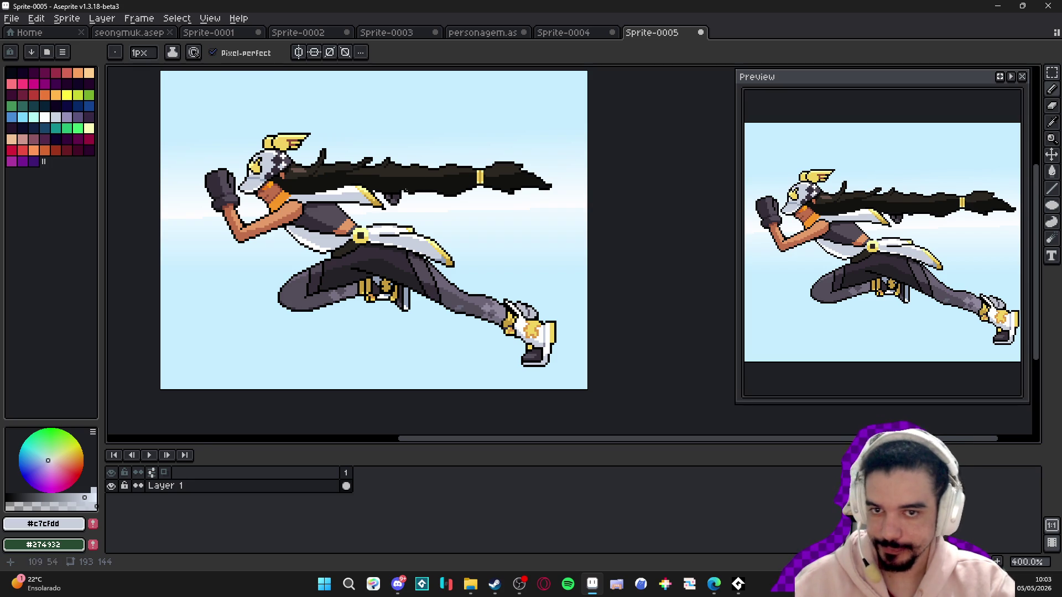
pyautogui.scroll(-1, 350, 158)
pyautogui.scroll(1, 370, 206)
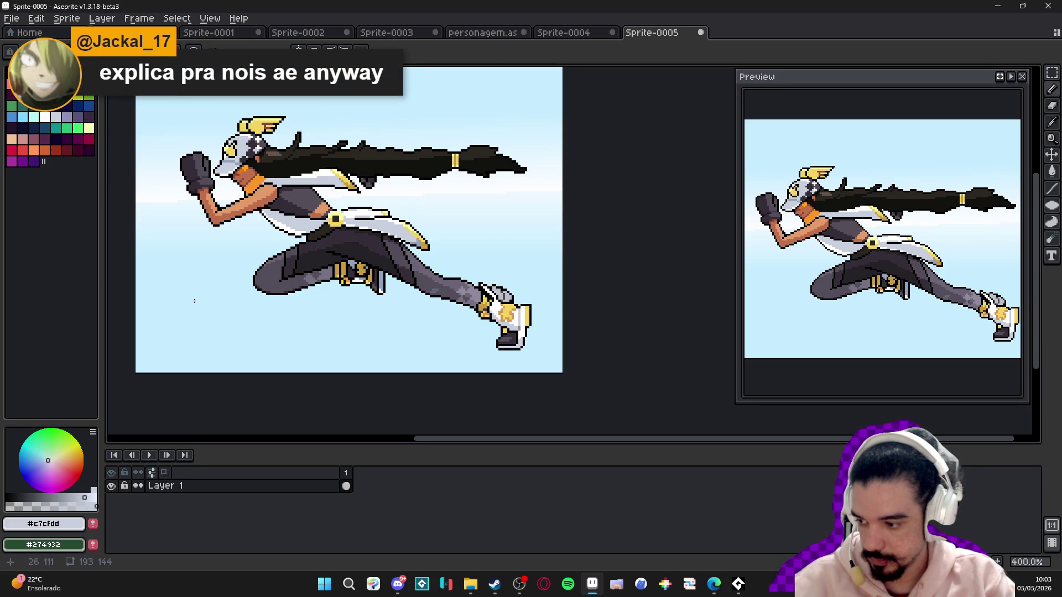
# - Repaint the leg's black outline near the knee with dark grey #242227 sampled from the leg
pyautogui.scroll(2, 374, 310)
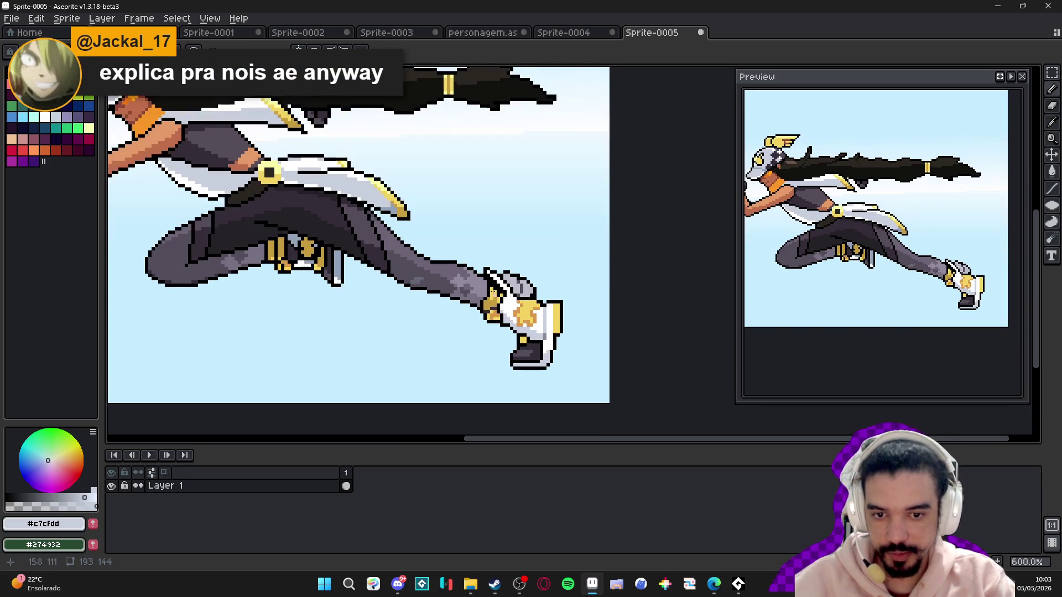
pyautogui.scroll(-2, 507, 314)
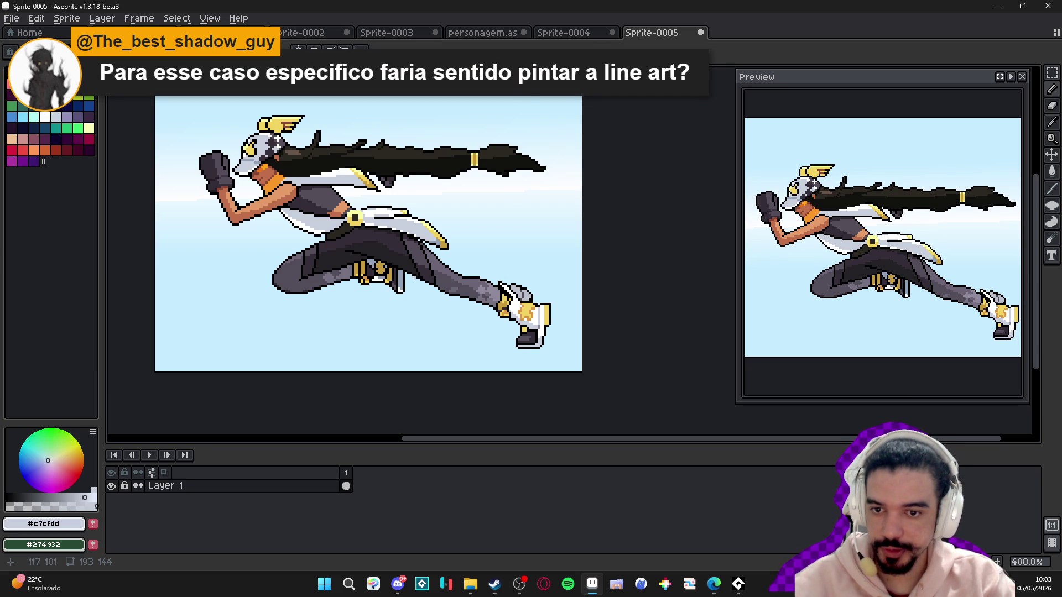
pyautogui.scroll(6, 423, 273)
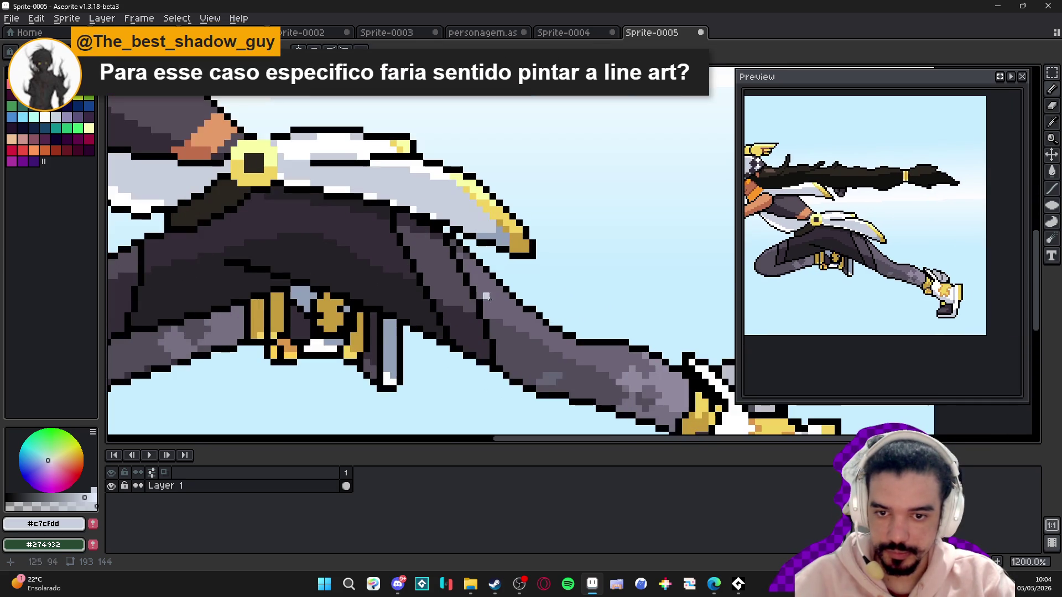
pyautogui.keyDown('alt'); pyautogui.click(476, 314); pyautogui.keyUp('alt')
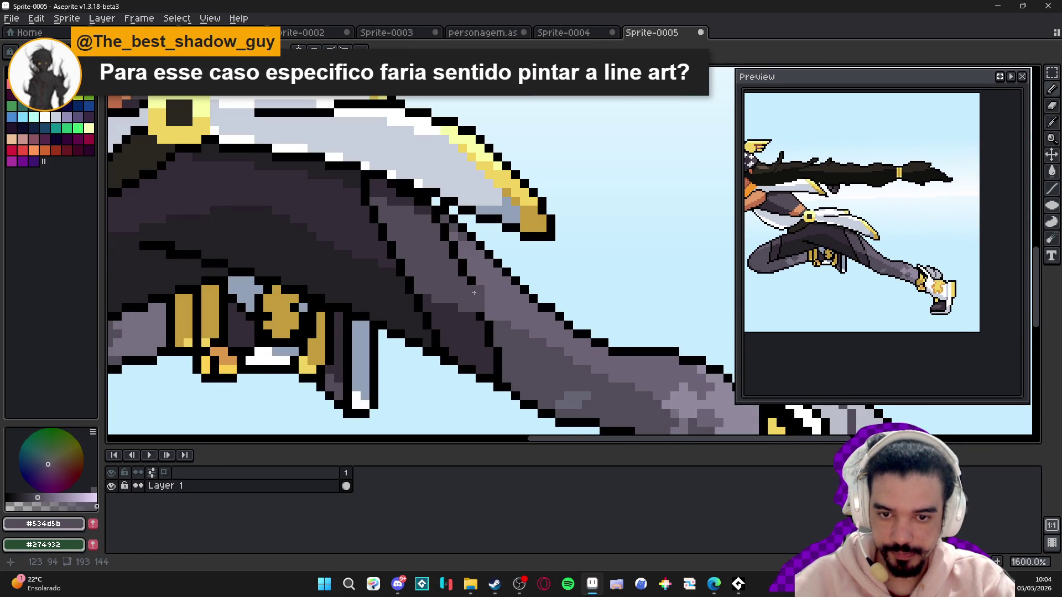
pyautogui.keyDown('alt'); pyautogui.click(380, 239); pyautogui.keyUp('alt')
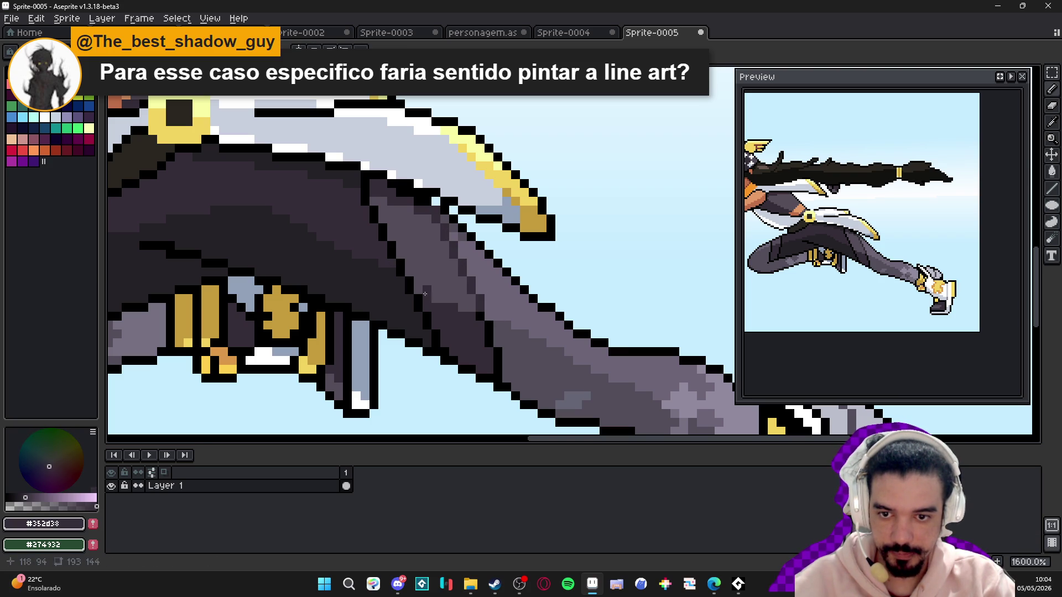
pyautogui.keyDown('alt'); pyautogui.click(402, 271); pyautogui.keyUp('alt')
pyautogui.moveTo(398, 263); pyautogui.dragTo(364, 197)
pyautogui.scroll(-3, 363, 197)
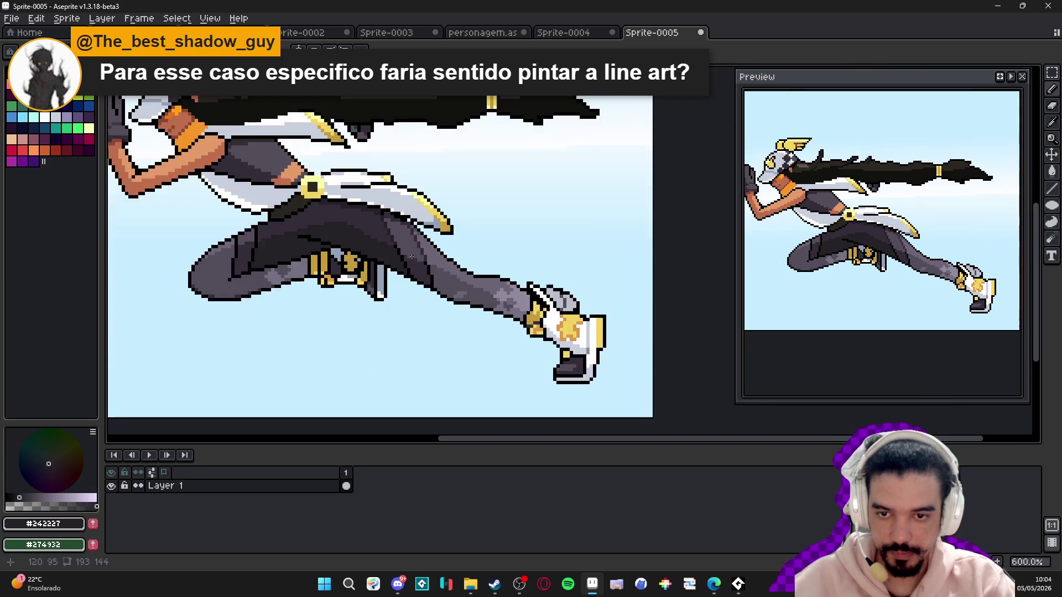
pyautogui.scroll(3, 334, 268)
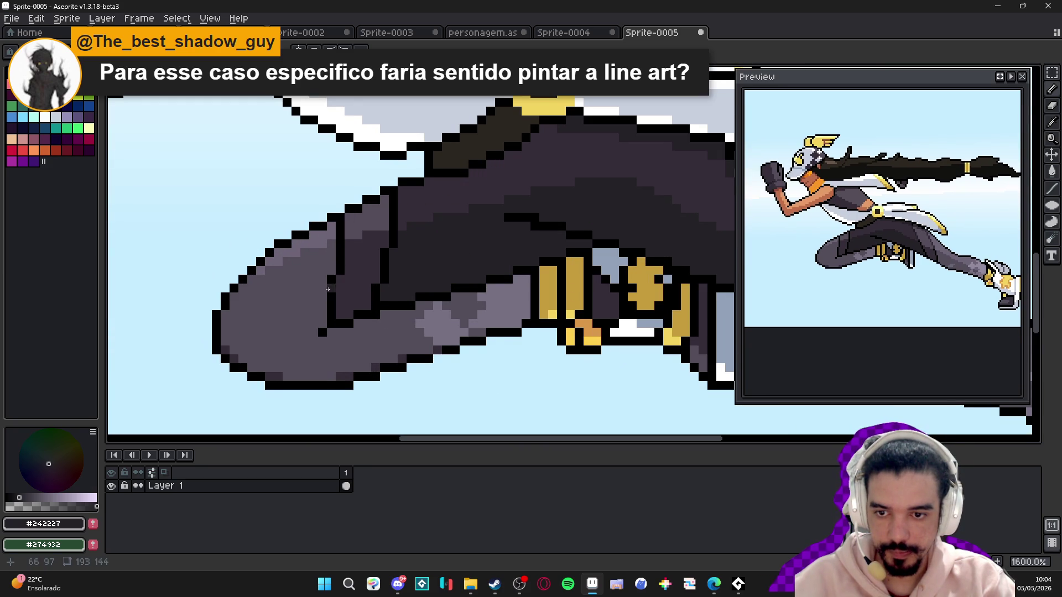
pyautogui.moveTo(335, 284)
pyautogui.mouseDown()
pyautogui.moveTo(332, 320)
pyautogui.moveTo(342, 221)
pyautogui.moveTo(393, 230)
pyautogui.moveTo(393, 194)
pyautogui.mouseUp()
# - Sample orange #db984a from the belt area and bring the boot into view
pyautogui.scroll(-3, 428, 274)
pyautogui.scroll(-1, 431, 273)
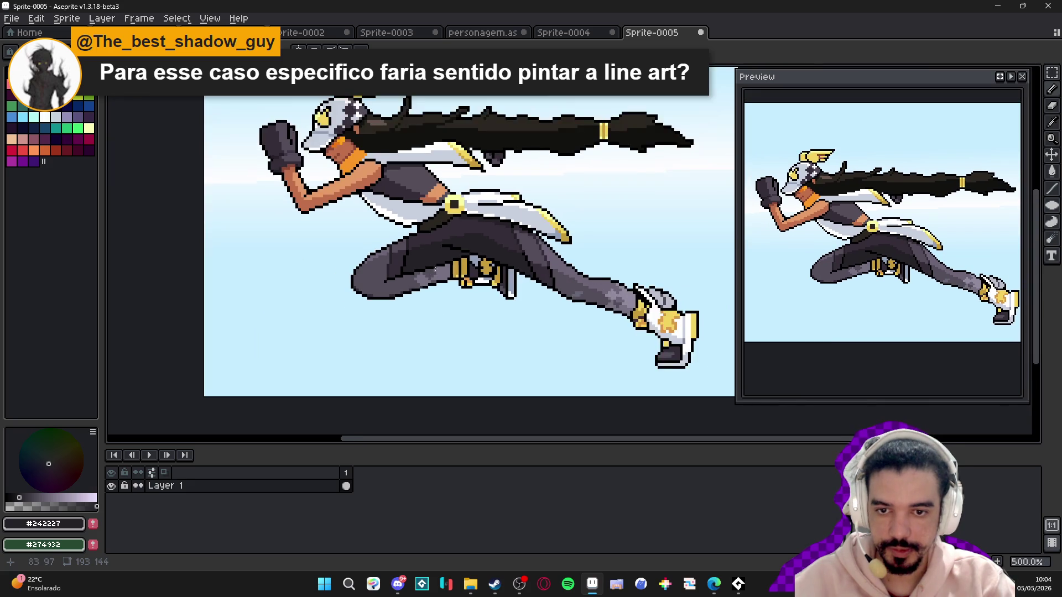
pyautogui.scroll(4, 434, 272)
pyautogui.scroll(-1, 464, 299)
pyautogui.scroll(-1, 482, 313)
pyautogui.scroll(5, 483, 313)
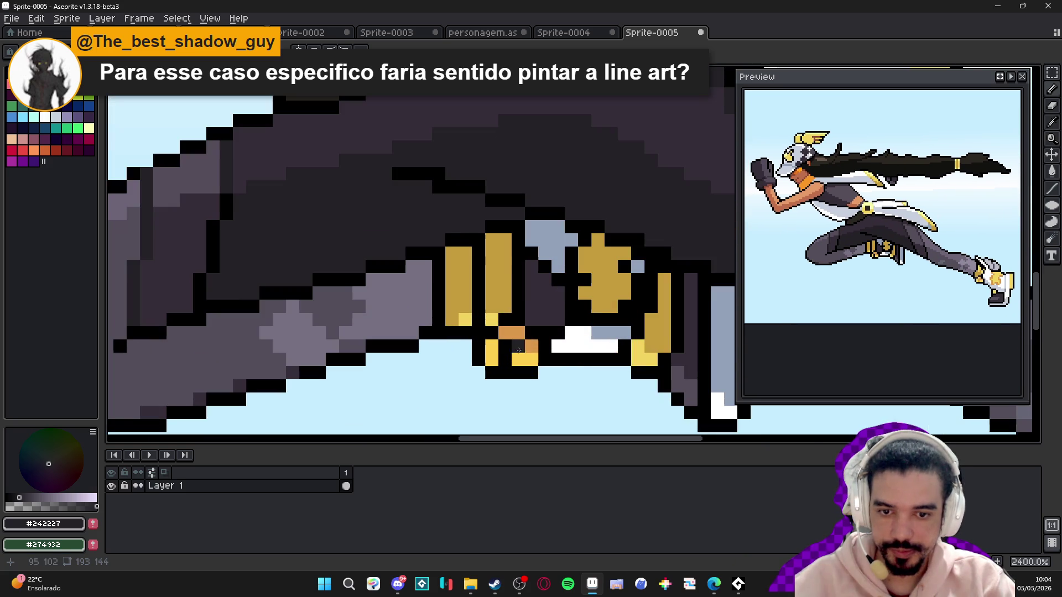
pyautogui.keyDown('alt'); pyautogui.click(482, 306); pyautogui.keyUp('alt')
pyautogui.scroll(-3, 479, 301)
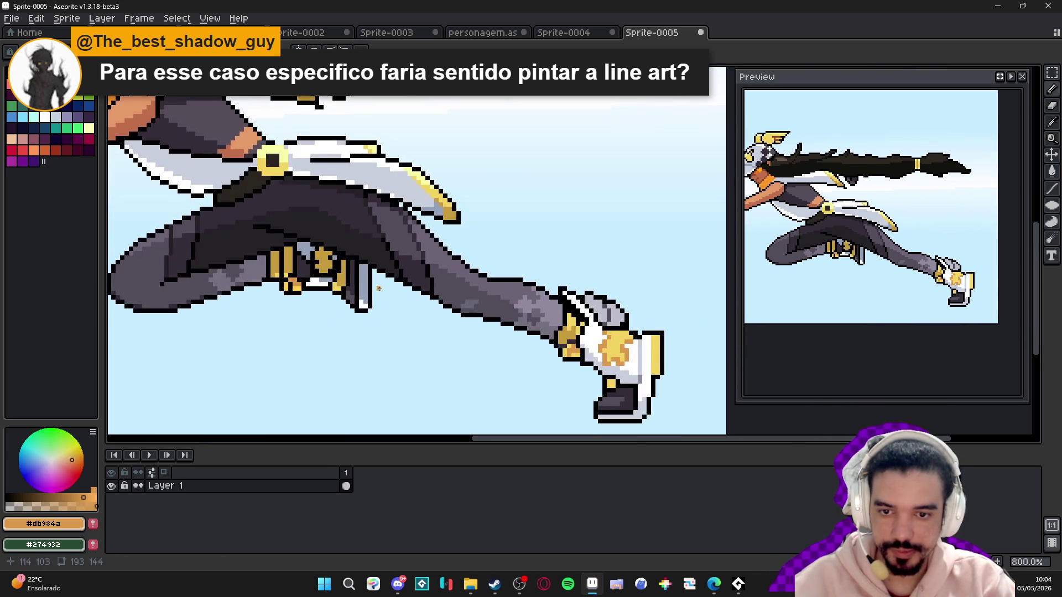
pyautogui.moveTo(352, 271); pyautogui.dragTo(370, 278)
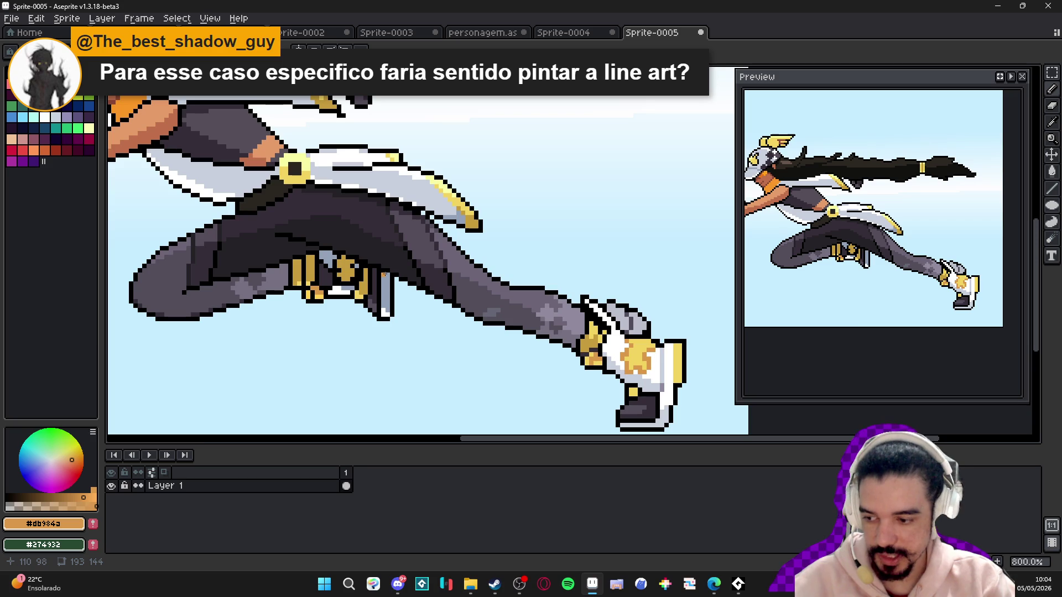
pyautogui.scroll(-3, 383, 274)
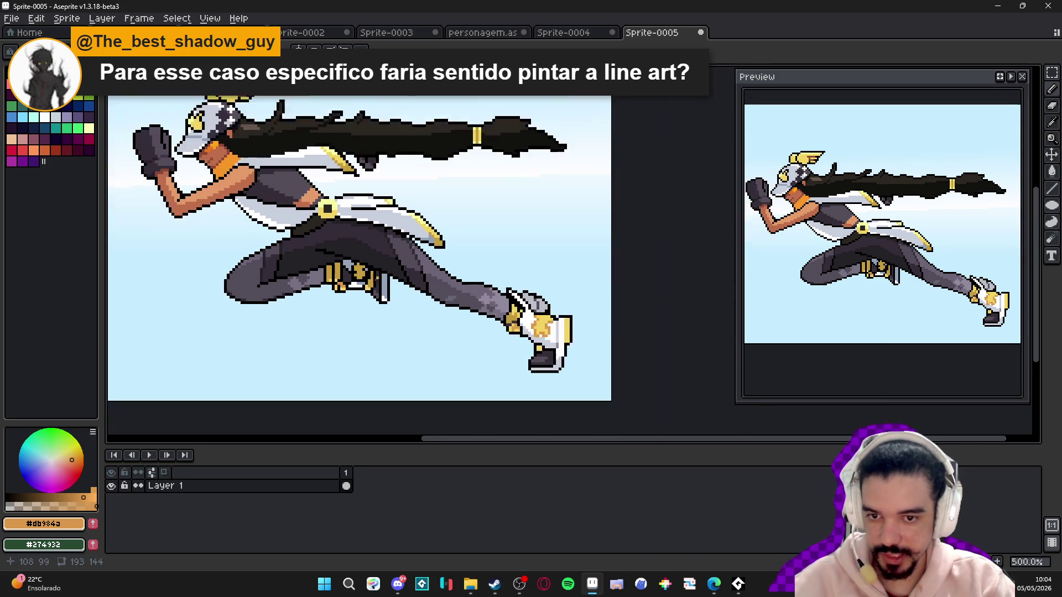
pyautogui.moveTo(300, 184); pyautogui.dragTo(346, 209)
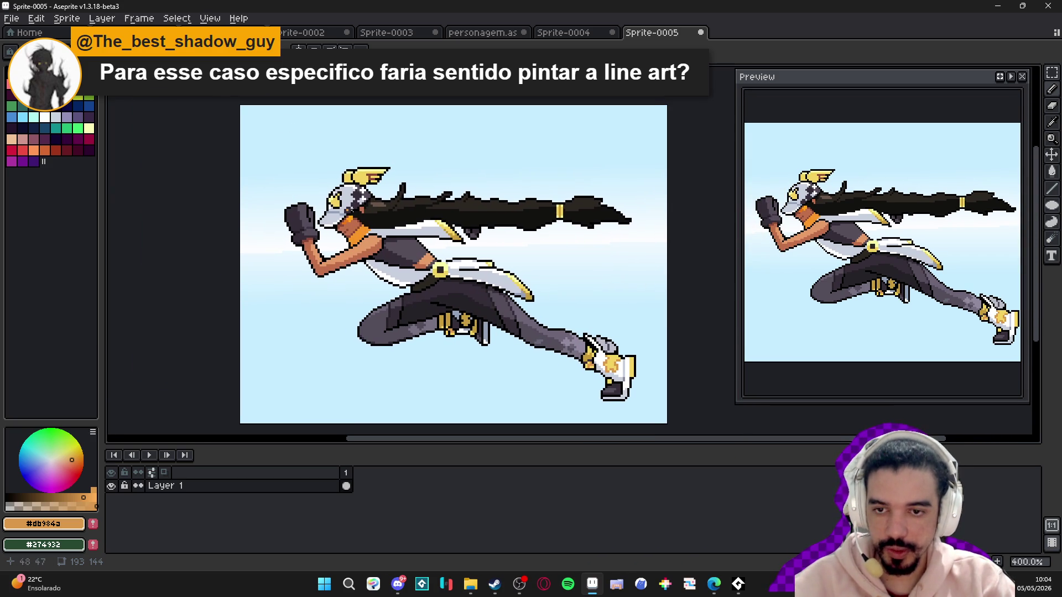
pyautogui.scroll(2, 446, 234)
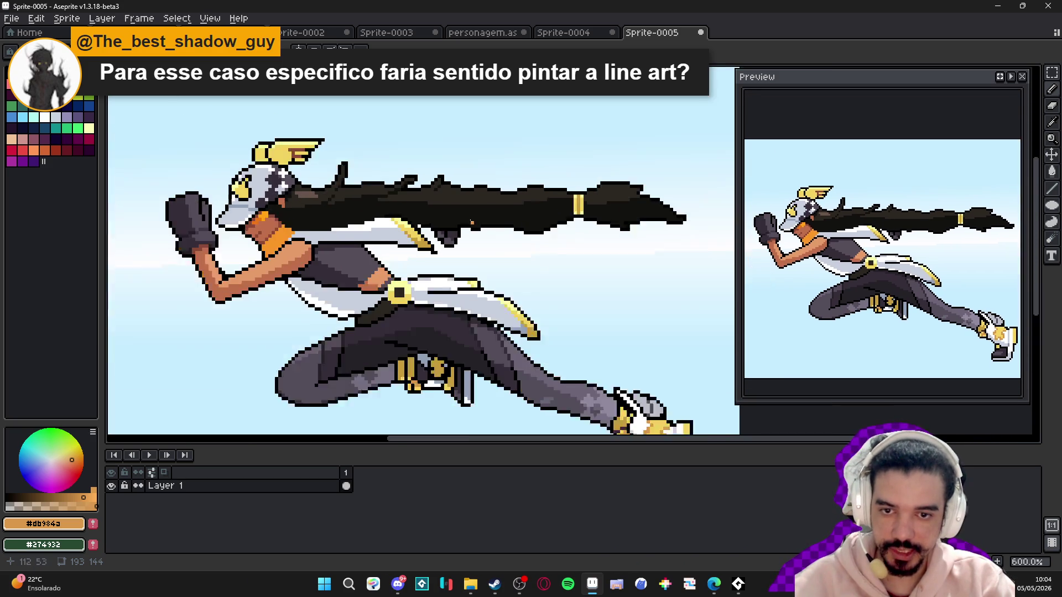
pyautogui.scroll(-2, 386, 166)
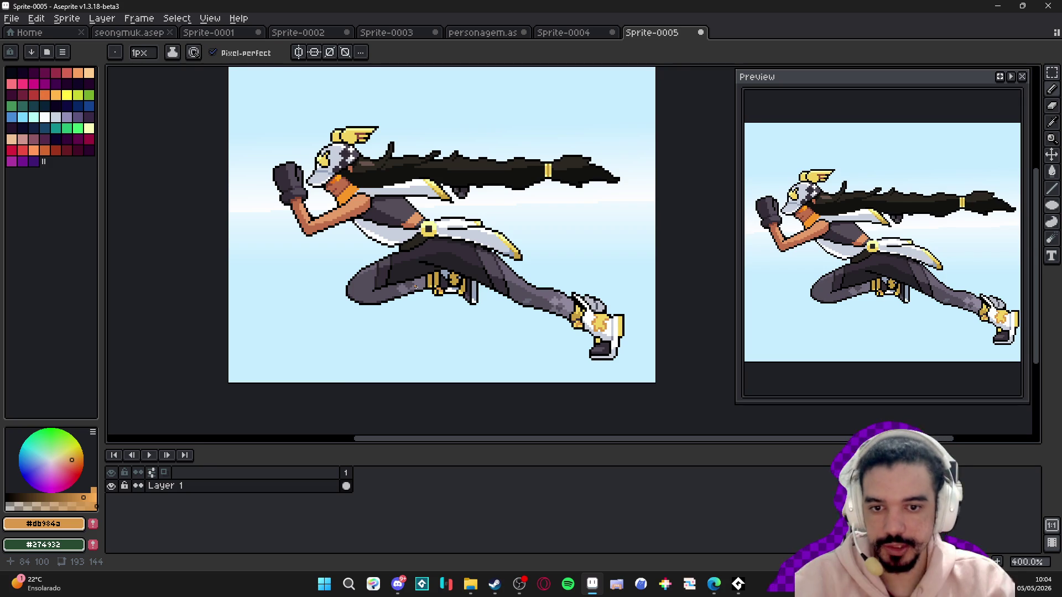
# - Try black pixels on the shoe's yellow patch, then undo them
pyautogui.scroll(1, 523, 304)
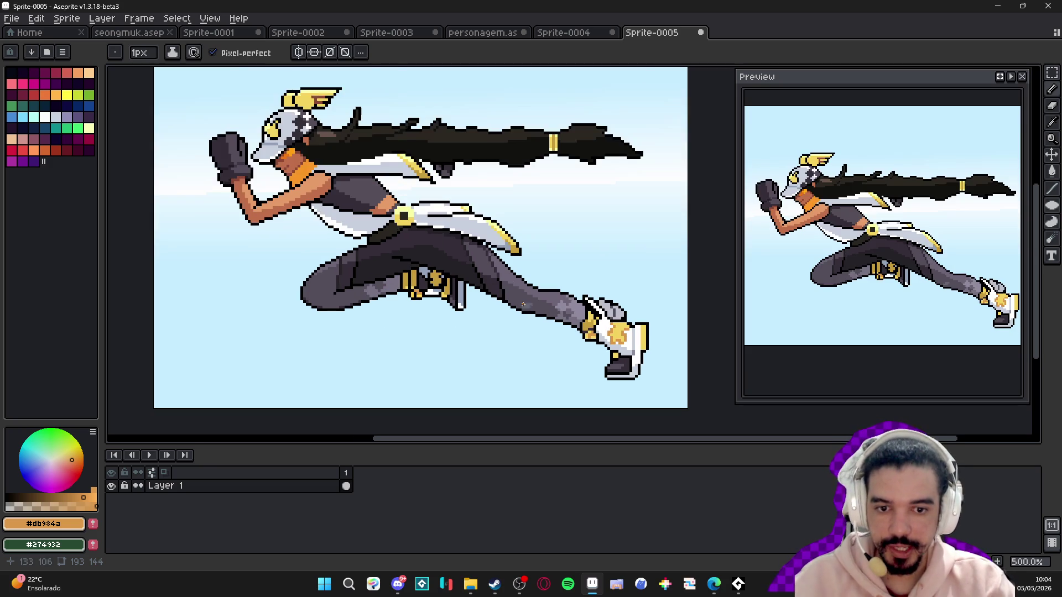
pyautogui.scroll(5, 615, 357)
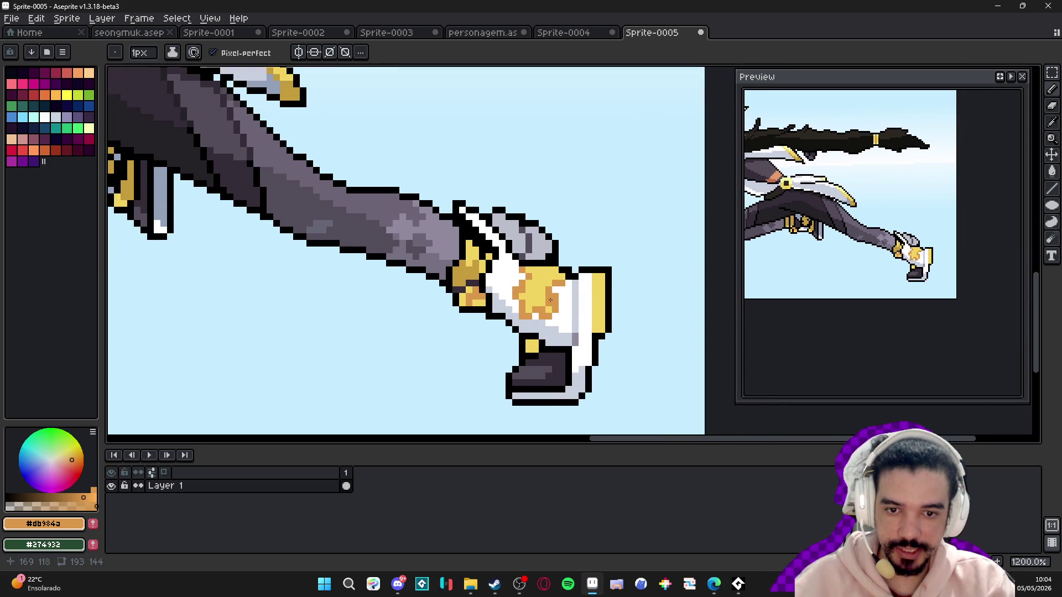
pyautogui.scroll(2, 584, 276)
pyautogui.keyDown('alt'); pyautogui.click(576, 267); pyautogui.keyUp('alt')
pyautogui.click(557, 279)
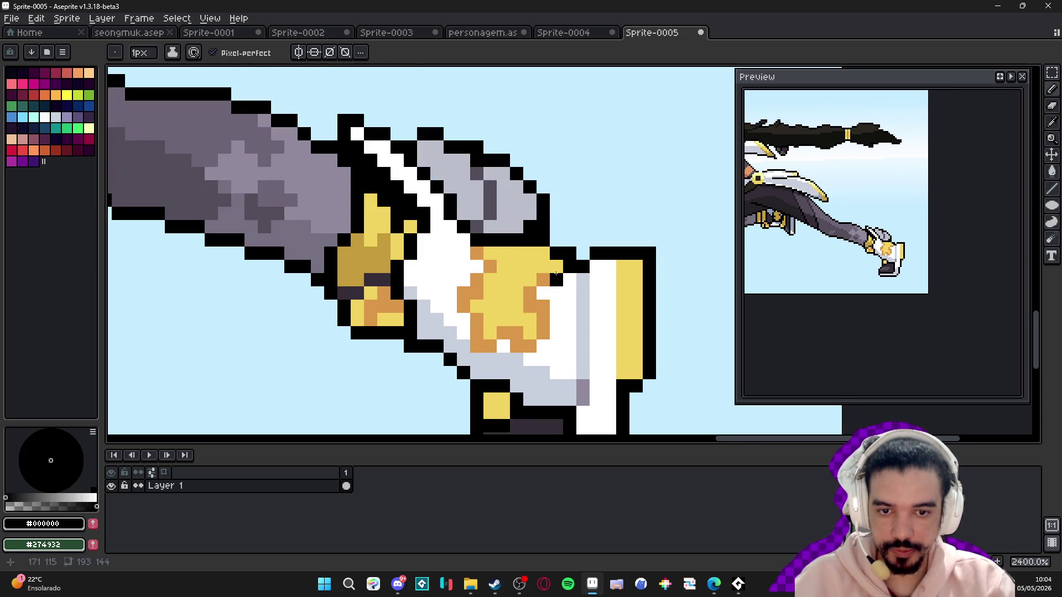
pyautogui.click(543, 280)
pyautogui.click(530, 292)
pyautogui.moveTo(533, 299)
pyautogui.mouseDown()
pyautogui.moveTo(542, 321)
pyautogui.moveTo(529, 346)
pyautogui.moveTo(498, 340)
pyautogui.mouseUp()
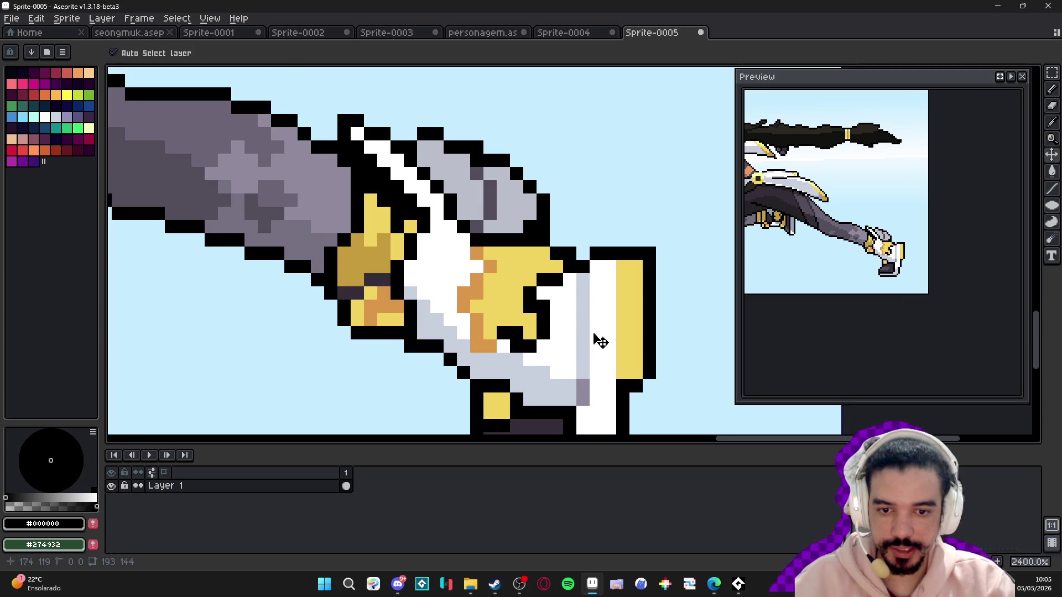
pyautogui.hotkey('ctrl', 'z')
pyautogui.hotkey('ctrl', 'z')
pyautogui.hotkey('ctrl', 'z')
pyautogui.scroll(-2, 625, 329)
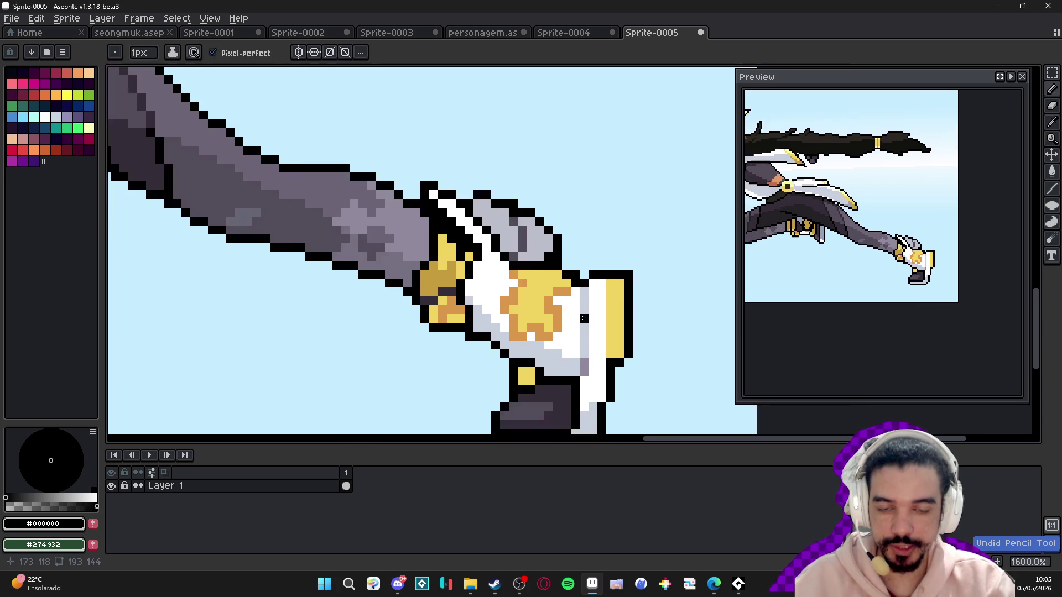
pyautogui.scroll(2, 608, 326)
pyautogui.click(562, 326)
pyautogui.hotkey('ctrl', 'z')
# - Turn orange pixels of the shoe emblem yellow, then pick black from the shoe outline
pyautogui.scroll(3, 558, 323)
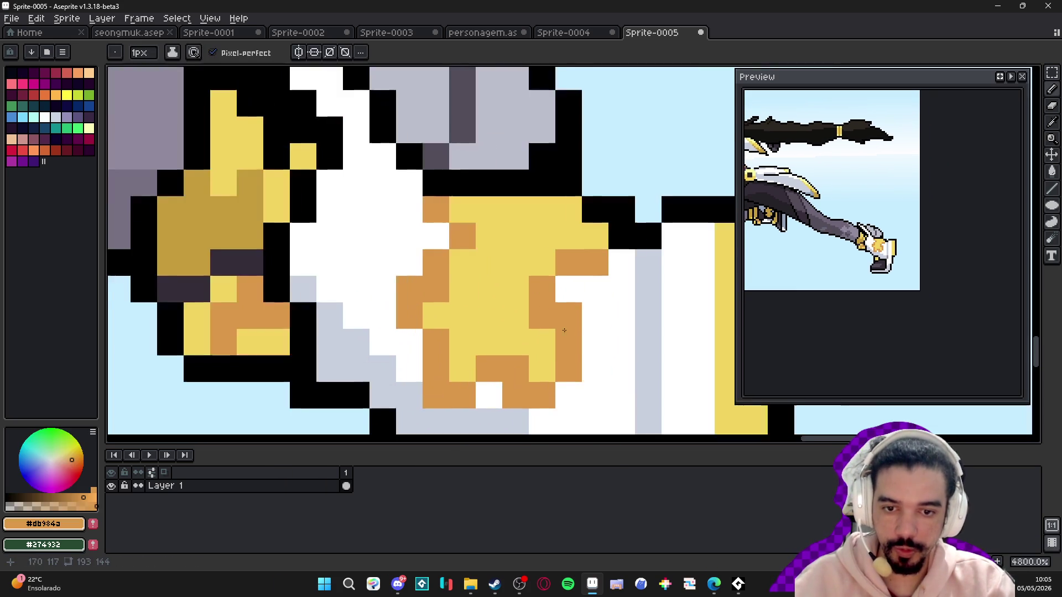
pyautogui.keyDown('alt'); pyautogui.click(479, 329); pyautogui.keyUp('alt')
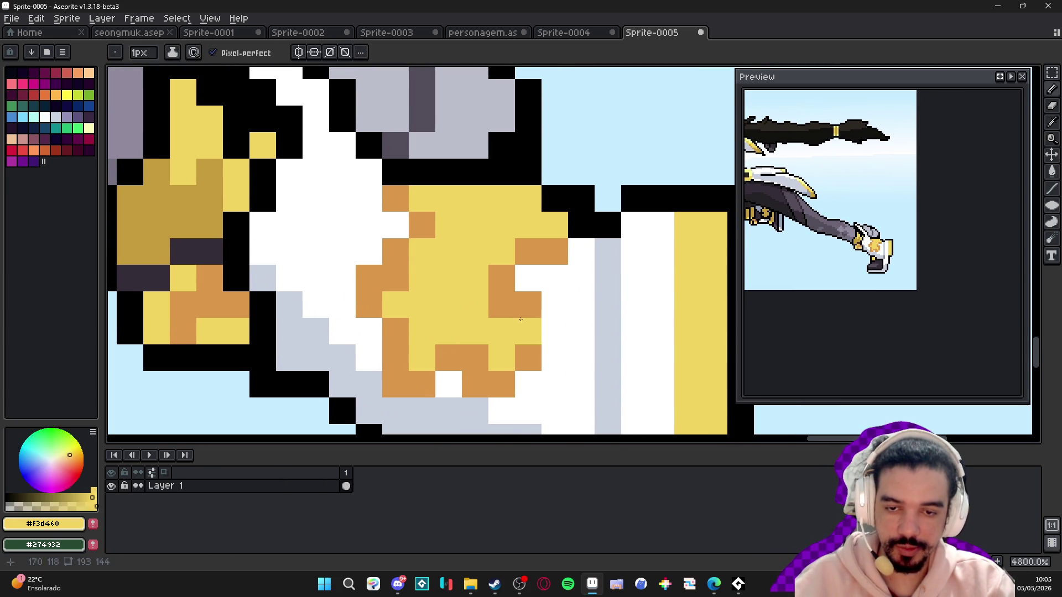
pyautogui.click(536, 356)
pyautogui.hotkey('ctrl', 'z')
pyautogui.keyDown('alt'); pyautogui.click(561, 343); pyautogui.keyUp('alt')
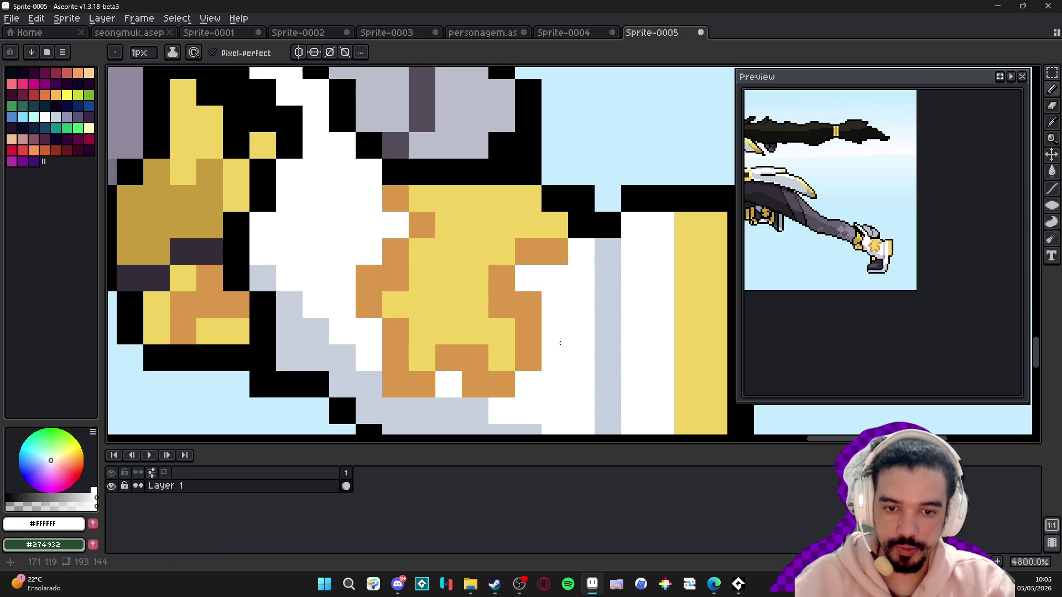
pyautogui.keyDown('alt'); pyautogui.click(450, 308); pyautogui.keyUp('alt')
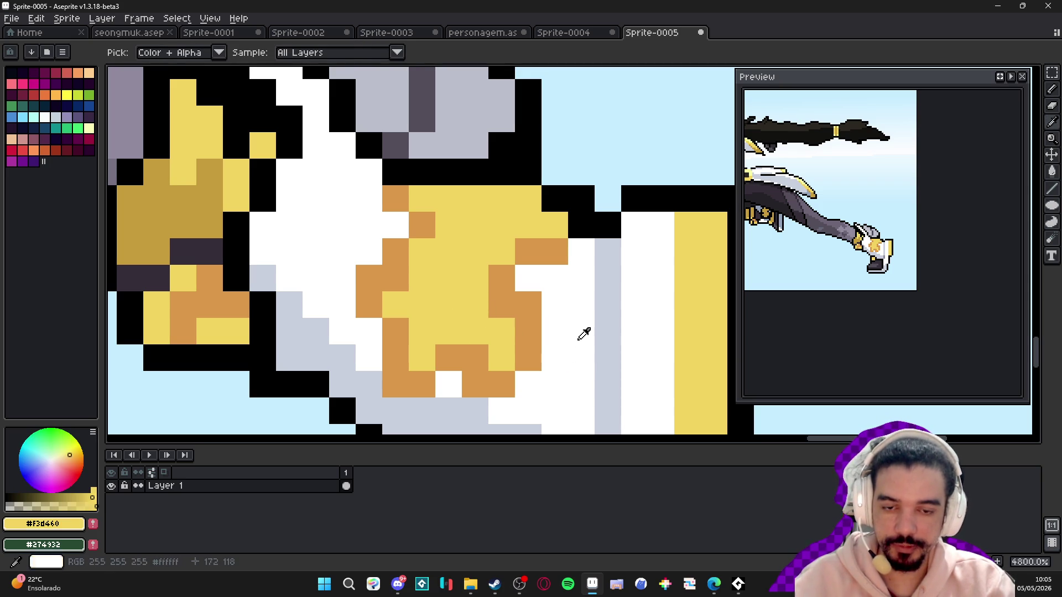
pyautogui.click(525, 328)
pyautogui.scroll(-1, 525, 328)
pyautogui.keyDown('alt'); pyautogui.click(599, 220); pyautogui.keyUp('alt')
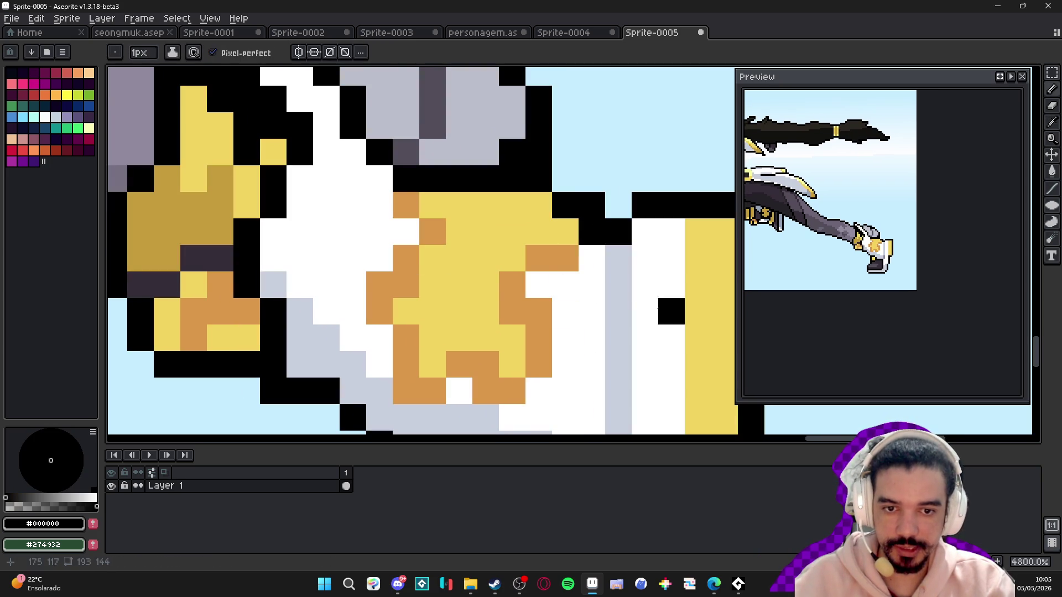
pyautogui.scroll(-4, 487, 311)
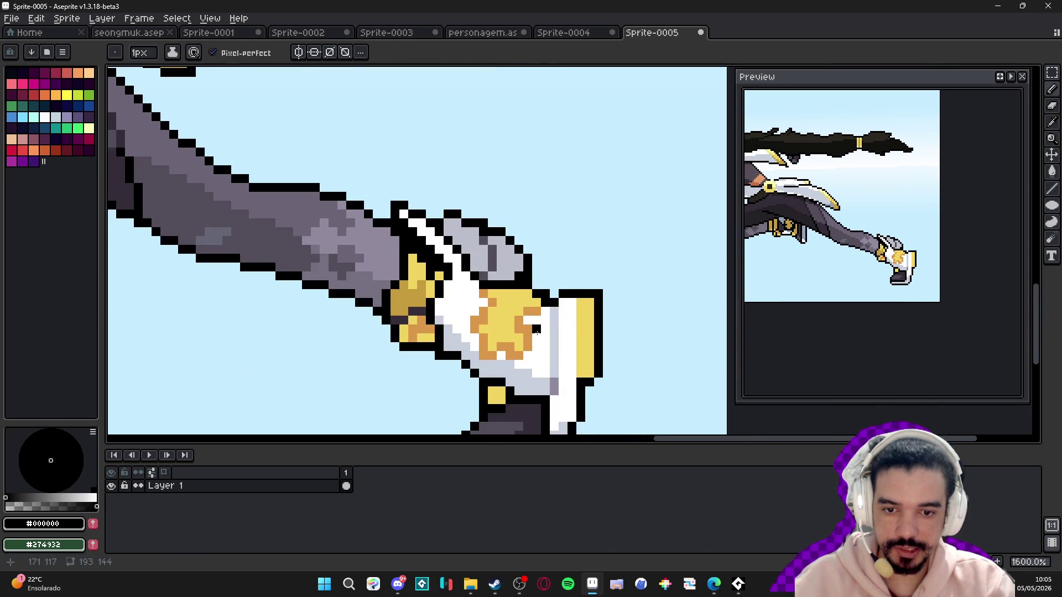
pyautogui.scroll(2, 493, 311)
pyautogui.keyDown('alt'); pyautogui.click(526, 310); pyautogui.keyUp('alt')
pyautogui.scroll(-3, 454, 356)
pyautogui.scroll(-3, 452, 358)
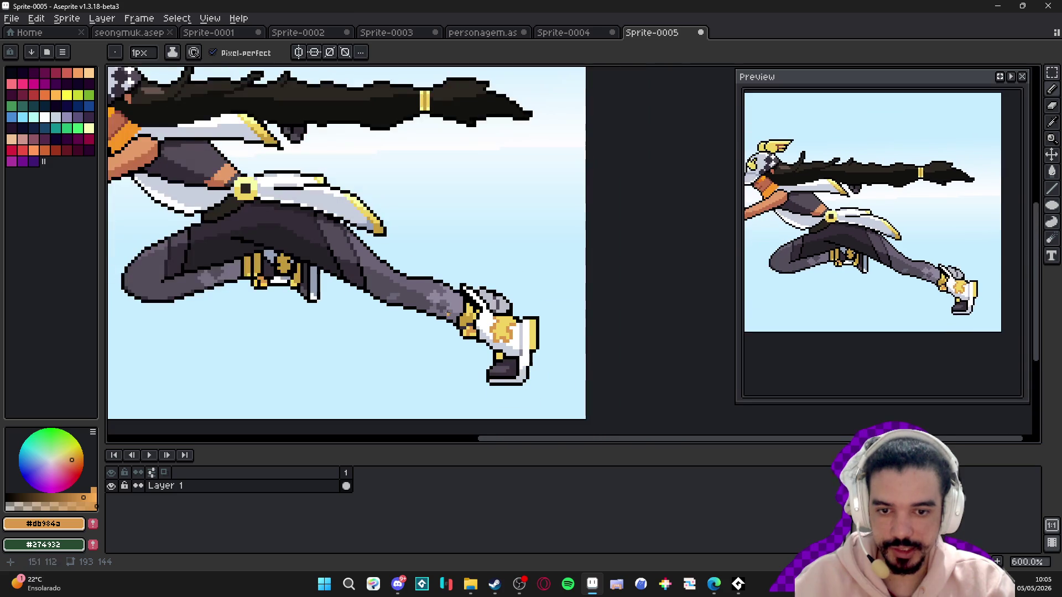
pyautogui.scroll(1, 521, 337)
pyautogui.scroll(1, 475, 350)
pyautogui.scroll(-1, 496, 338)
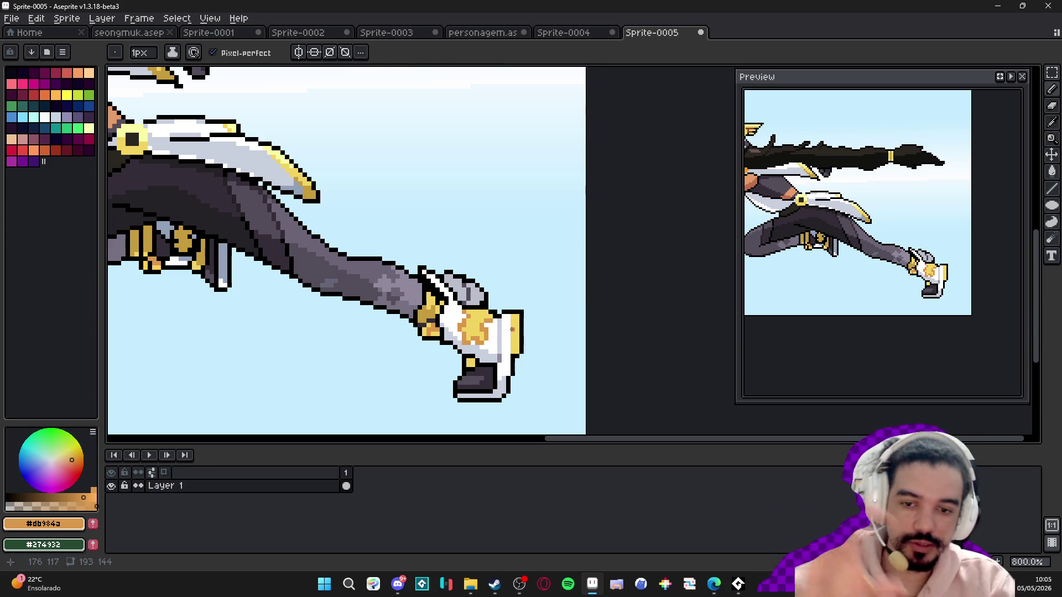
pyautogui.scroll(-1, 496, 332)
pyautogui.scroll(-1, 494, 335)
pyautogui.scroll(1, 498, 339)
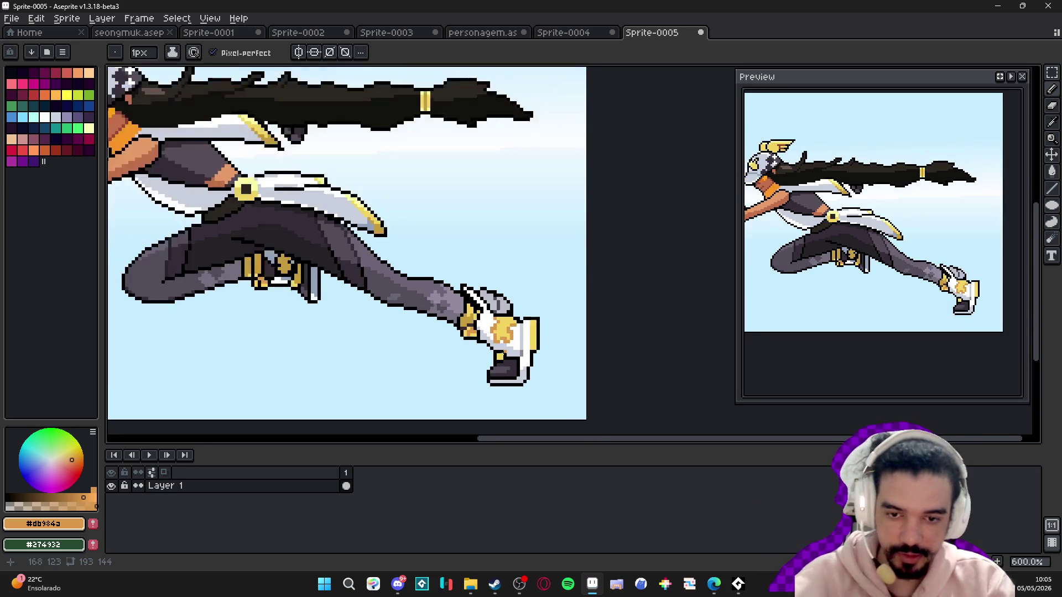
pyautogui.scroll(1, 504, 344)
pyautogui.scroll(-2, 510, 351)
pyautogui.scroll(-1, 510, 350)
pyautogui.scroll(1, 492, 365)
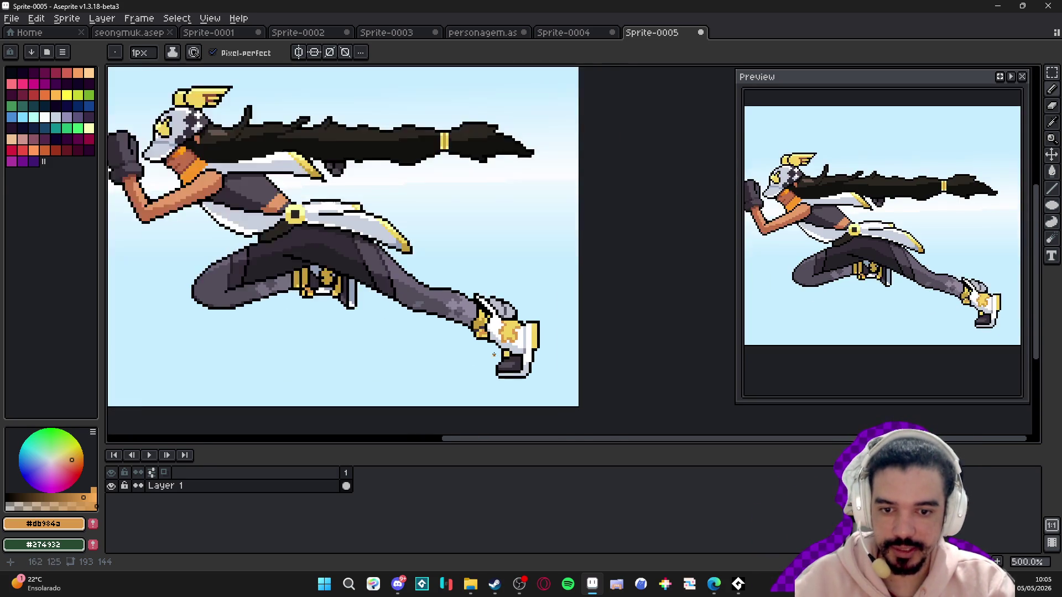
pyautogui.scroll(2, 547, 262)
pyautogui.scroll(-2, 548, 321)
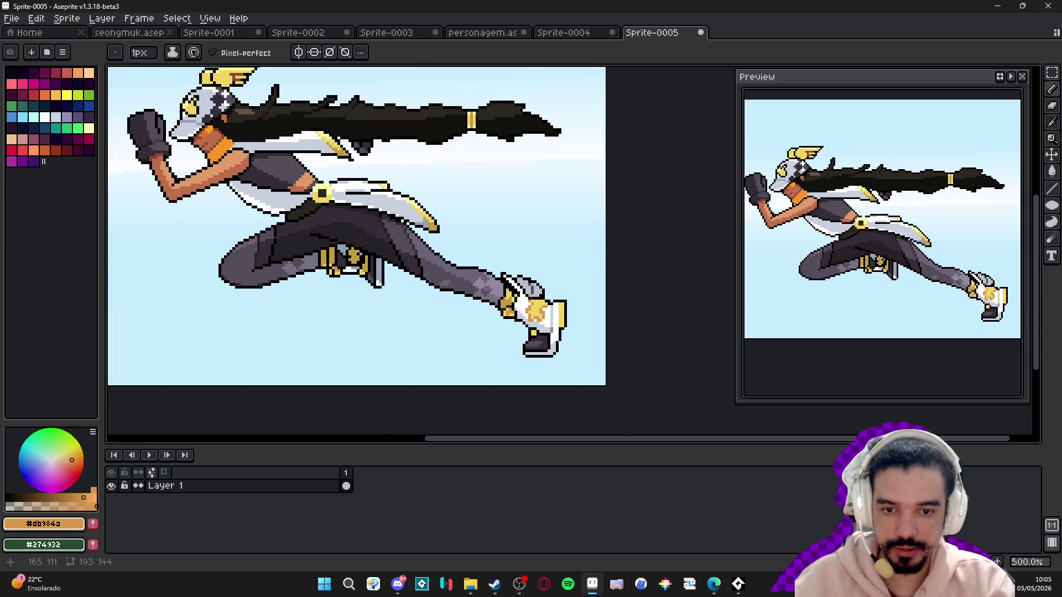
pyautogui.scroll(-1, 504, 362)
pyautogui.scroll(-1, 524, 330)
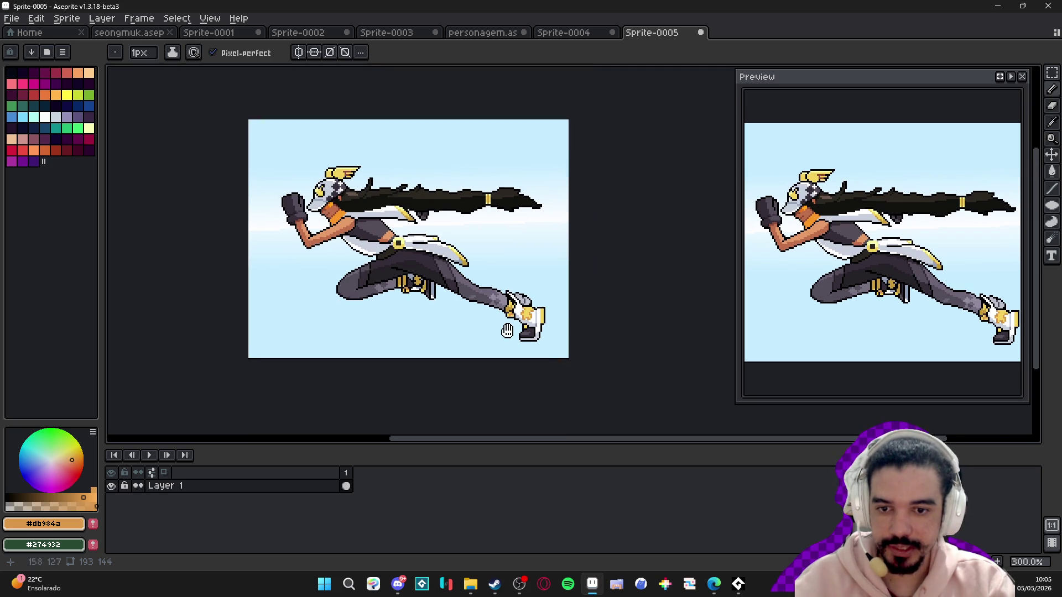
pyautogui.scroll(2, 399, 284)
pyautogui.moveTo(437, 271)
pyautogui.mouseDown()
pyautogui.moveTo(387, 310)
pyautogui.moveTo(442, 315)
pyautogui.mouseUp()
pyautogui.hotkey('ctrl', 'z')
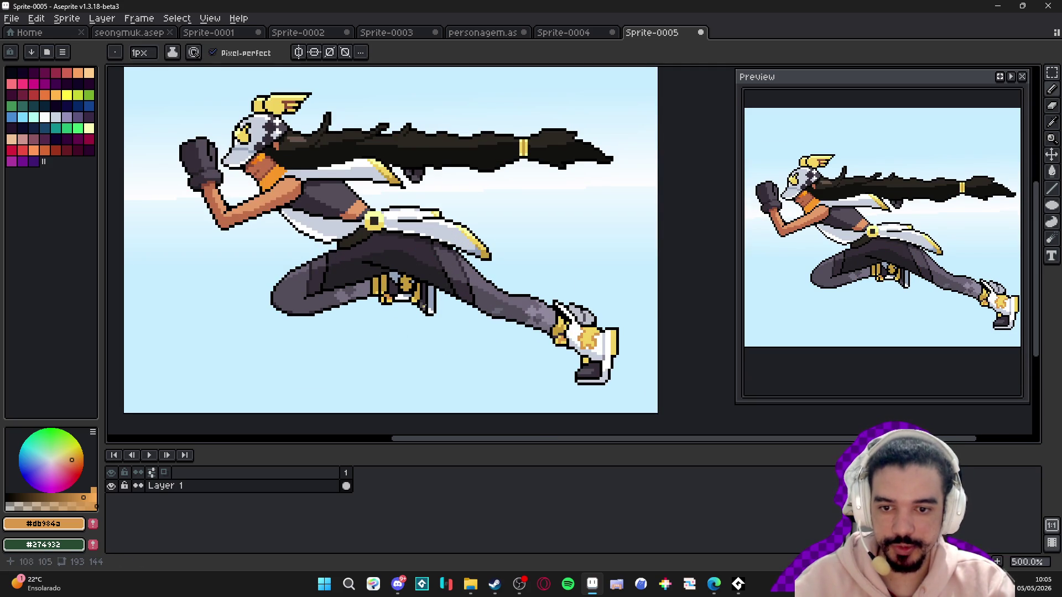
pyautogui.scroll(2, 368, 285)
pyautogui.scroll(-1, 412, 275)
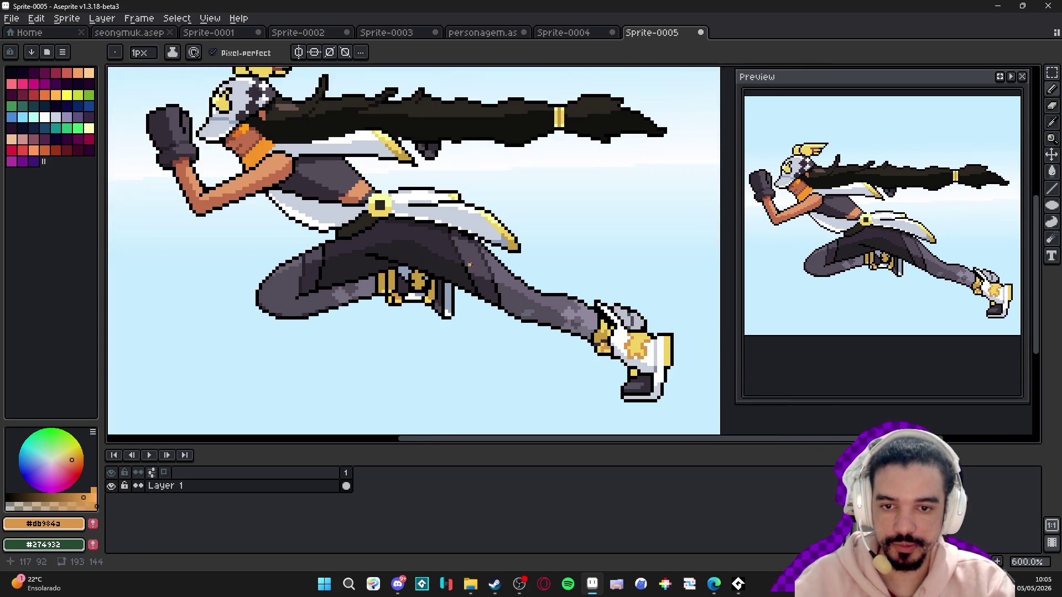
pyautogui.scroll(-1, 351, 319)
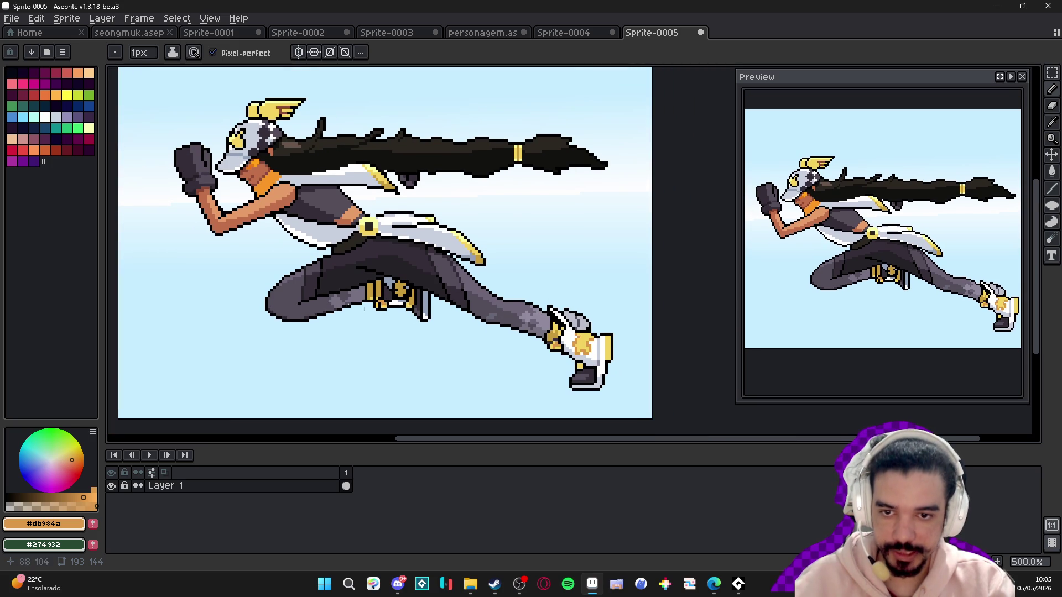
pyautogui.scroll(6, 414, 221)
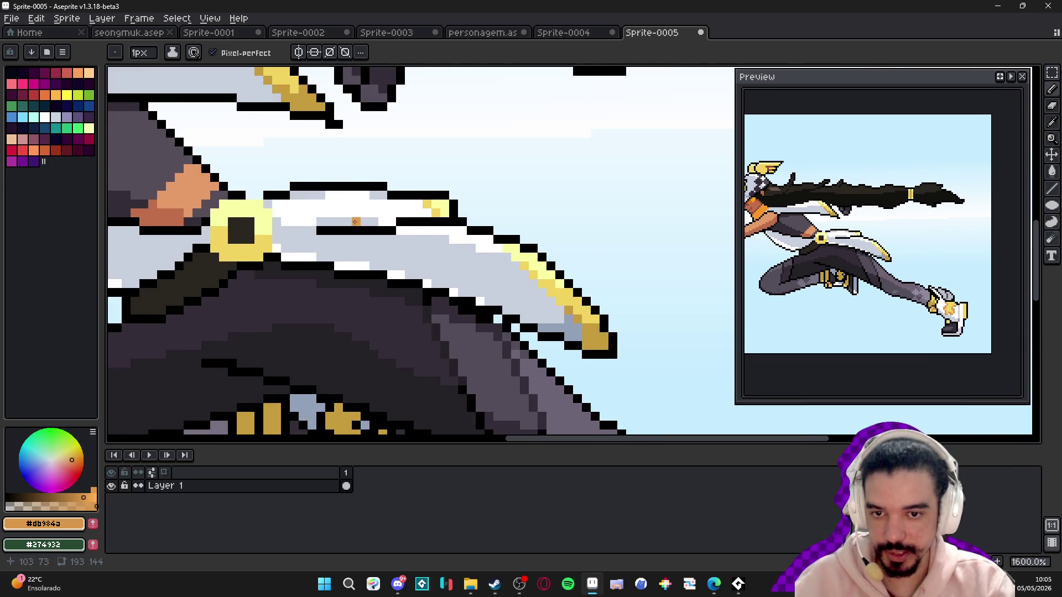
# - Paint a black crease pixel on the cape beside the buckle light grey
pyautogui.keyDown('alt'); pyautogui.click(646, 286); pyautogui.keyUp('alt')
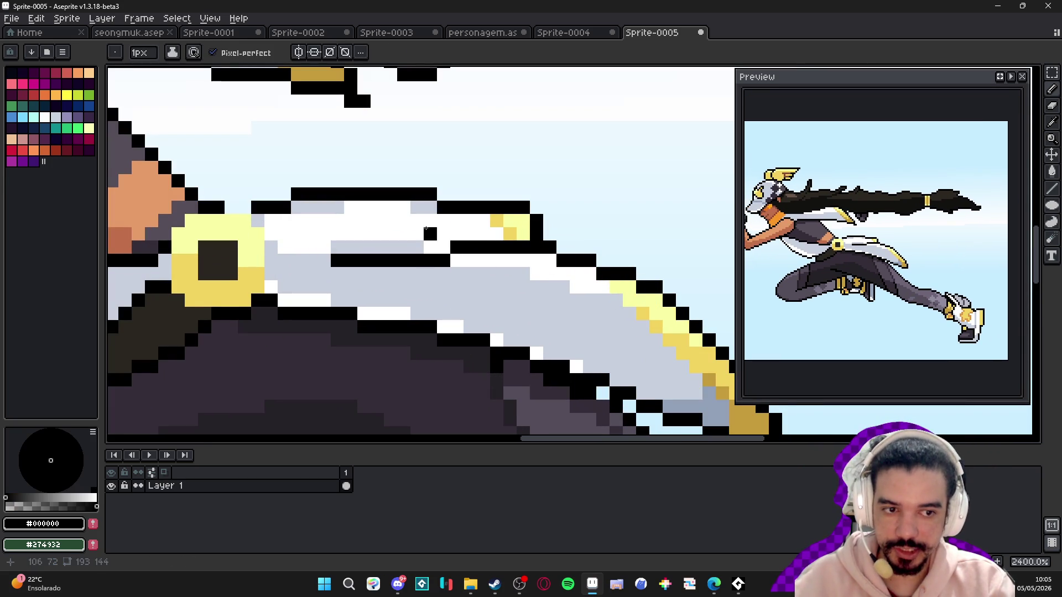
pyautogui.moveTo(564, 253); pyautogui.dragTo(594, 248)
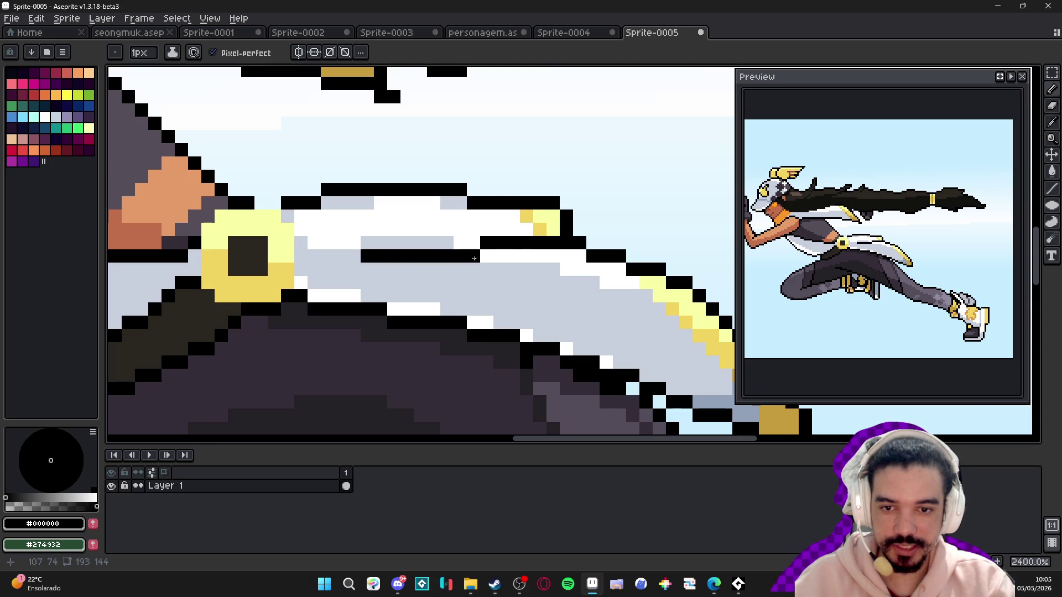
pyautogui.keyDown('alt'); pyautogui.click(354, 266); pyautogui.keyUp('alt')
pyautogui.click(407, 255)
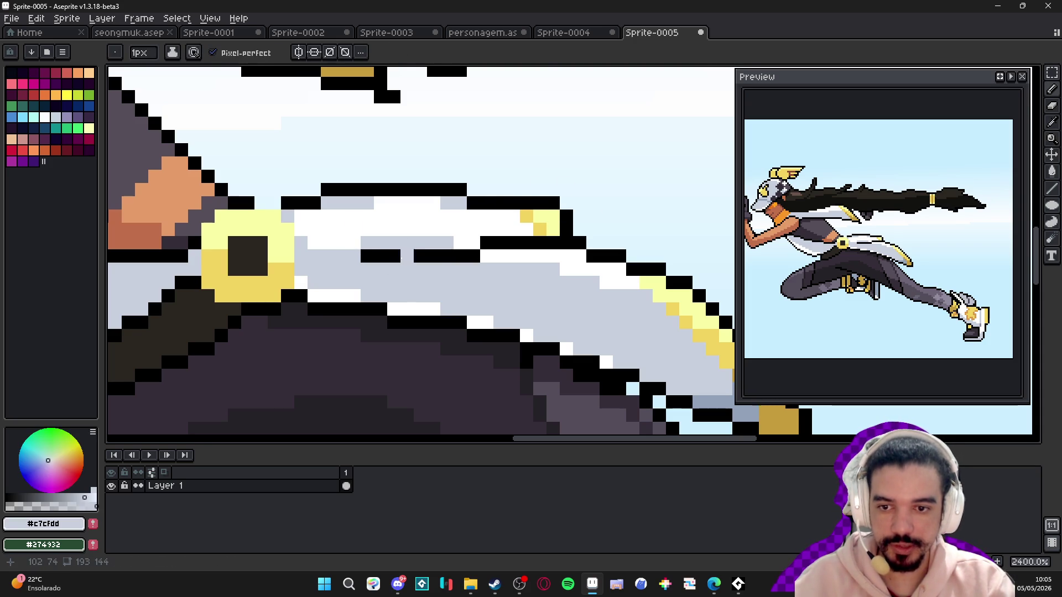
pyautogui.scroll(-1, 363, 256)
pyautogui.keyDown('alt'); pyautogui.click(332, 371); pyautogui.keyUp('alt')
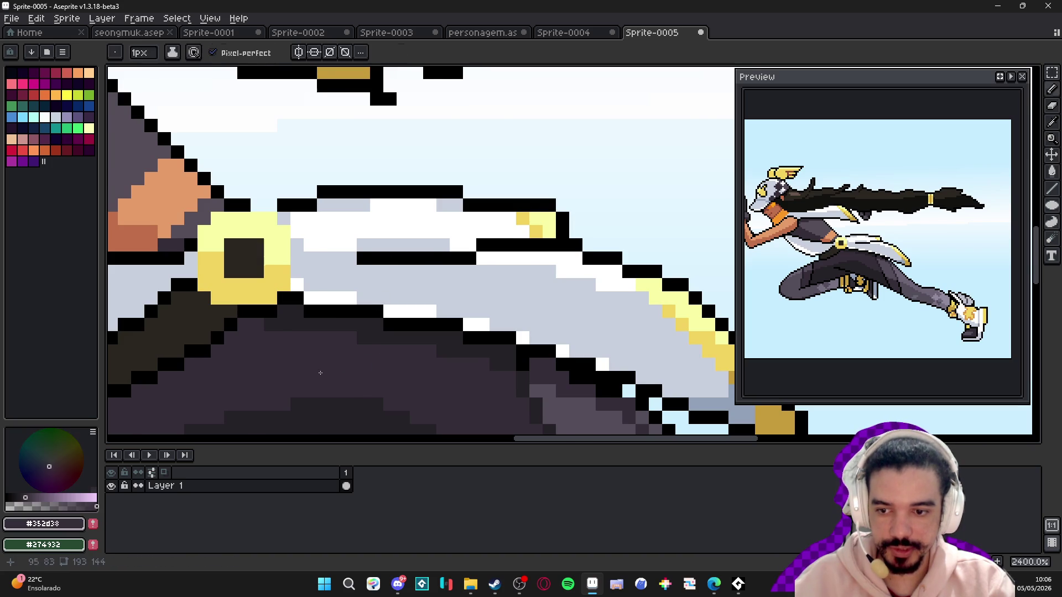
pyautogui.moveTo(347, 334); pyautogui.dragTo(405, 249)
# - Recolour the crease line mid grey #6d6577 and turn its last two pixels back black
pyautogui.keyDown('alt'); pyautogui.click(561, 303); pyautogui.keyUp('alt')
pyautogui.keyDown('alt'); pyautogui.click(561, 304); pyautogui.keyUp('alt')
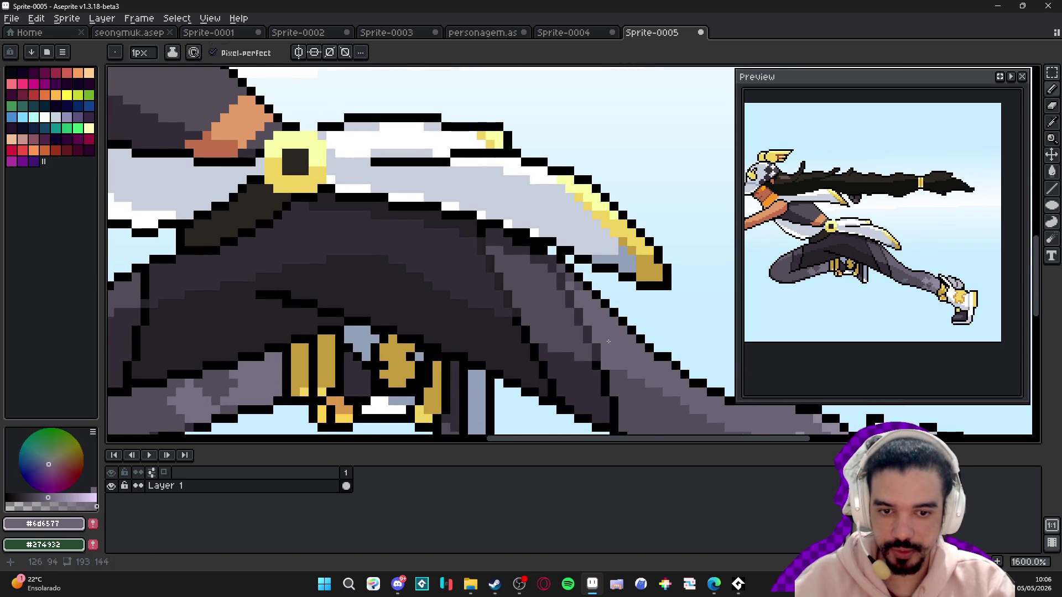
pyautogui.scroll(2, 370, 137)
pyautogui.moveTo(370, 137); pyautogui.dragTo(501, 143)
pyautogui.scroll(-4, 373, 183)
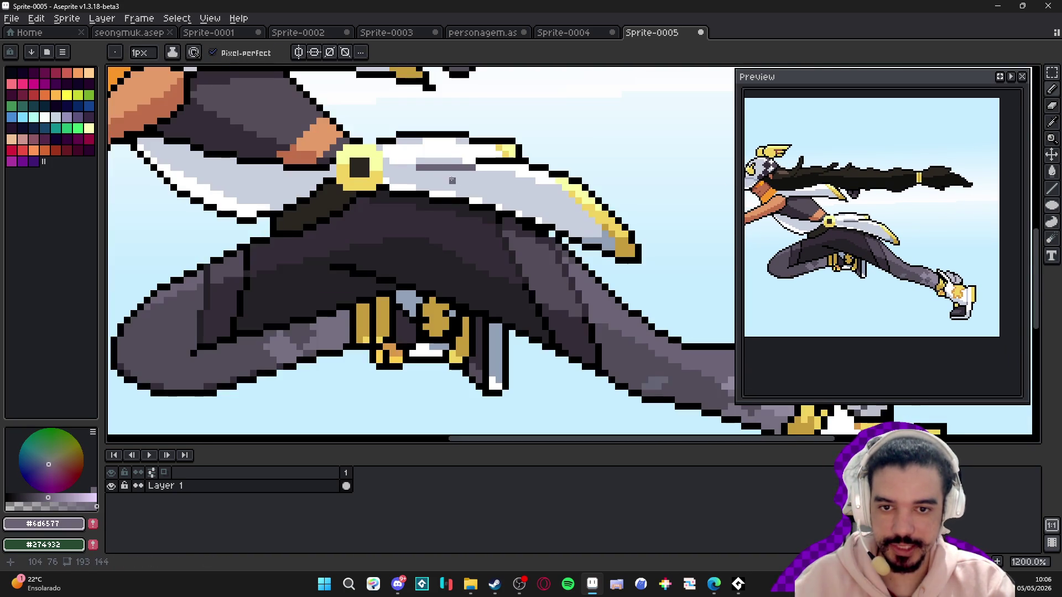
pyautogui.scroll(-2, 411, 212)
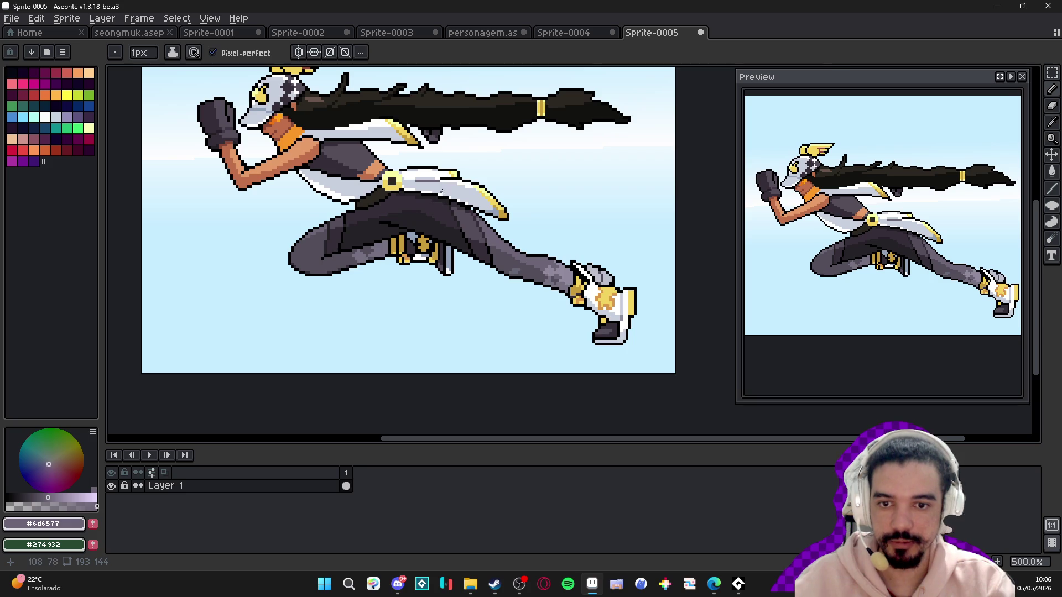
pyautogui.scroll(6, 441, 191)
pyautogui.keyDown('alt'); pyautogui.click(459, 179); pyautogui.keyUp('alt')
pyautogui.moveTo(446, 179); pyautogui.dragTo(430, 177)
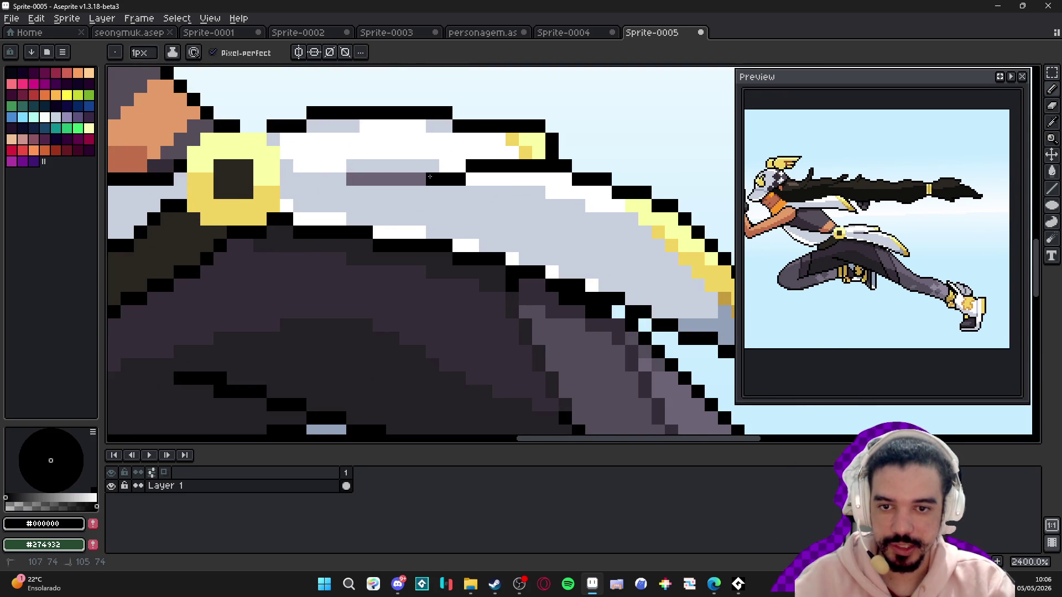
pyautogui.scroll(-6, 429, 177)
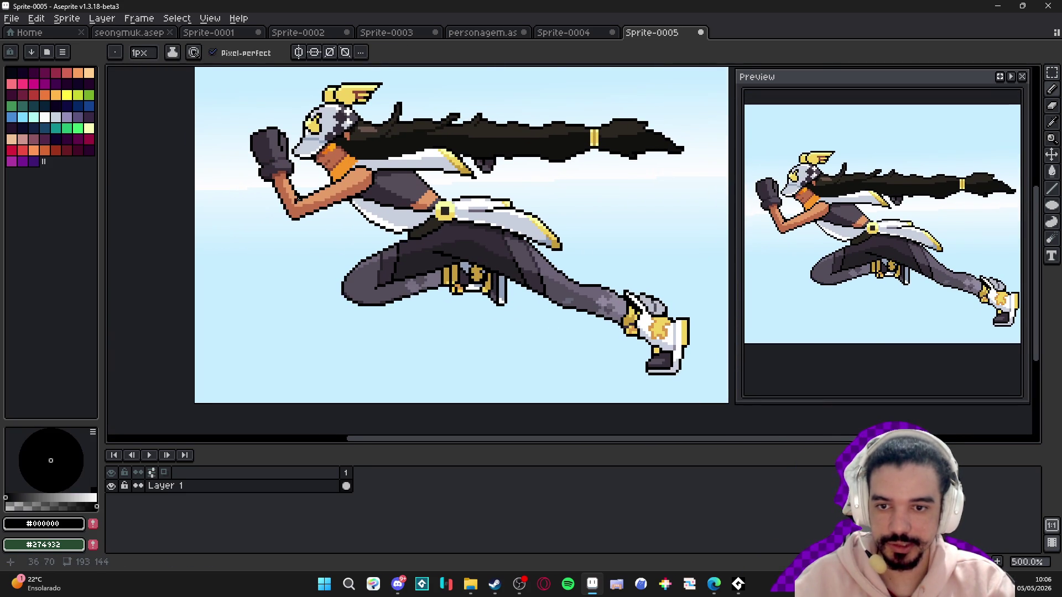
pyautogui.moveTo(298, 198); pyautogui.dragTo(370, 220)
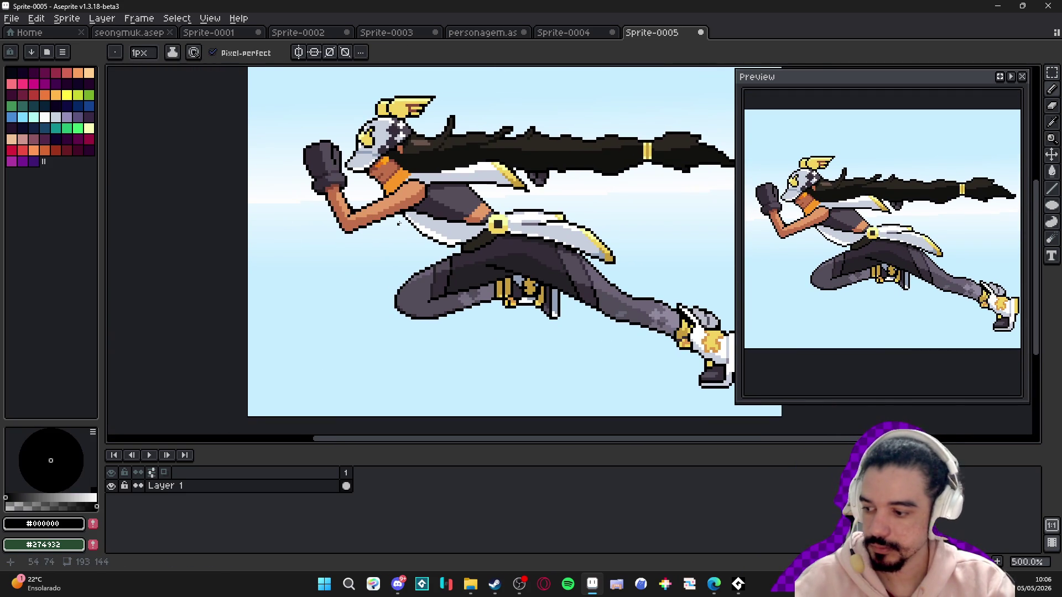
pyautogui.scroll(-1, 398, 222)
pyautogui.moveTo(507, 270); pyautogui.dragTo(477, 278)
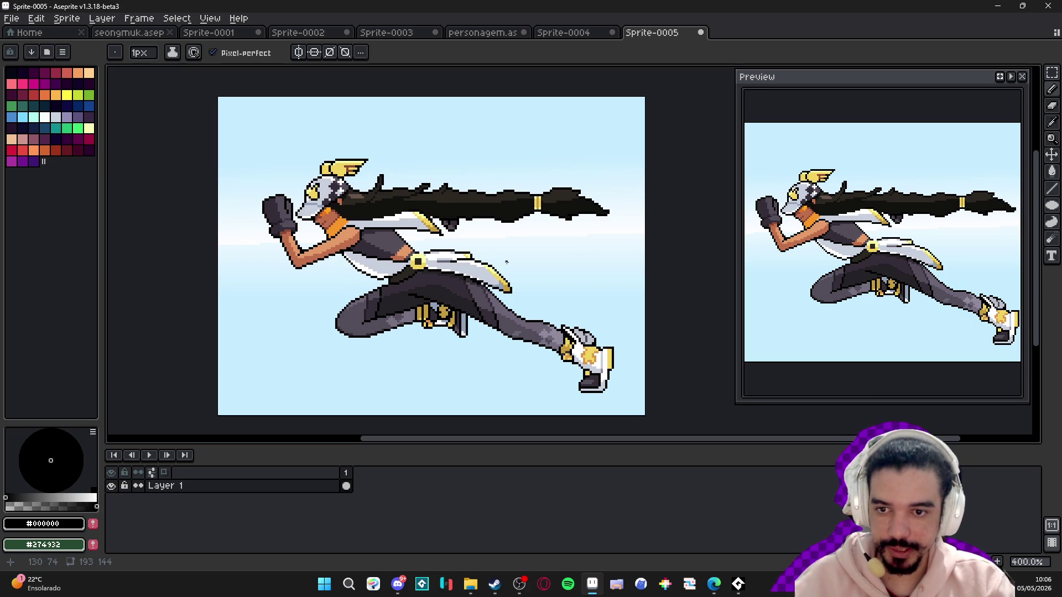
# - Paint brown highlight strokes along the runner's dark hair, then switch back to black
pyautogui.scroll(2, 437, 207)
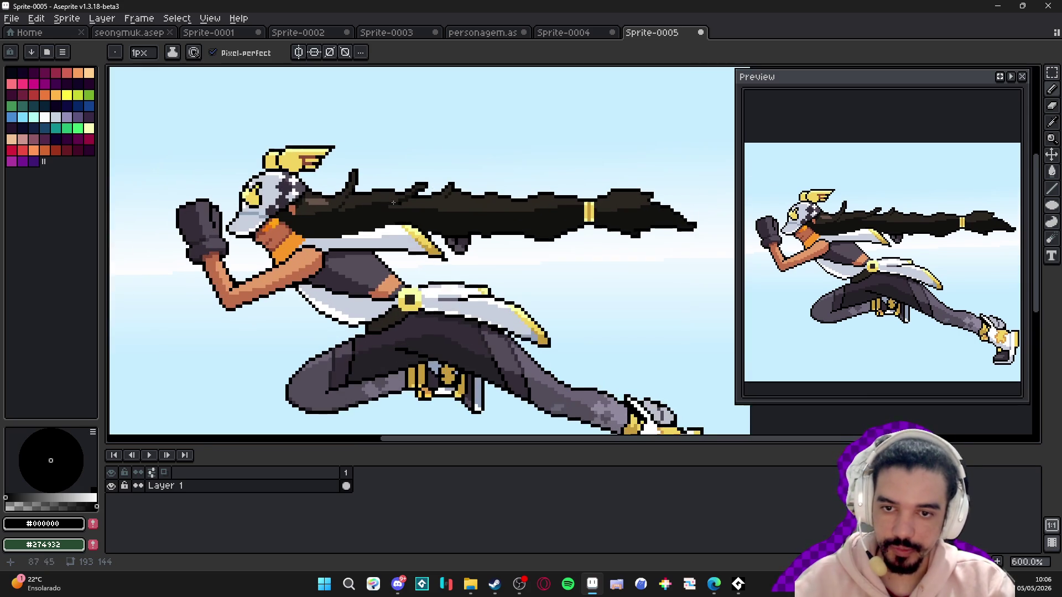
pyautogui.scroll(3, 454, 206)
pyautogui.keyDown('alt'); pyautogui.click(205, 197); pyautogui.keyUp('alt')
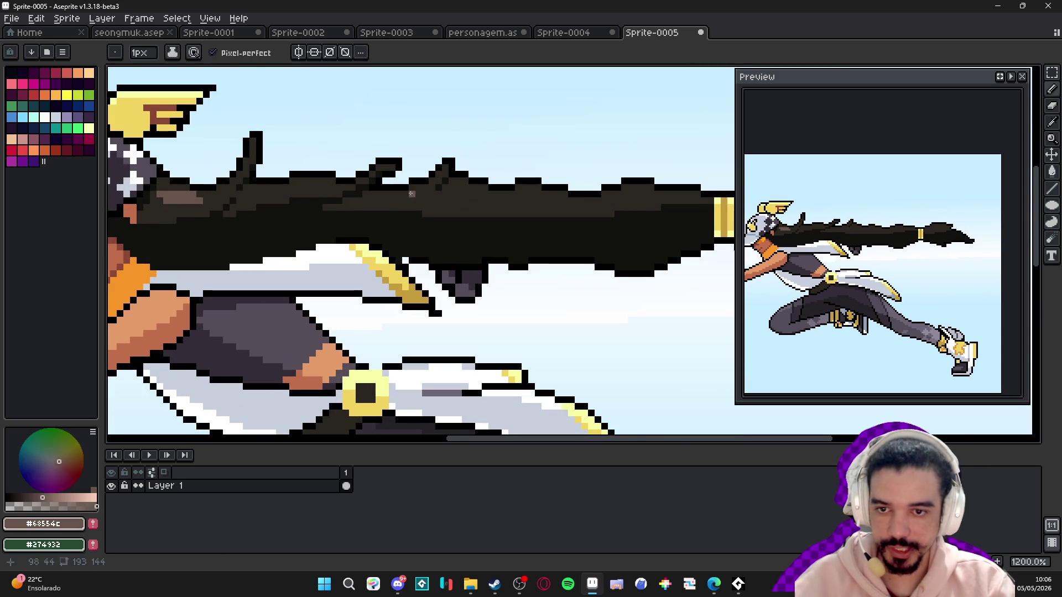
pyautogui.scroll(1, 335, 177)
pyautogui.moveTo(312, 178)
pyautogui.mouseDown()
pyautogui.moveTo(259, 183)
pyautogui.moveTo(331, 175)
pyautogui.moveTo(324, 182)
pyautogui.mouseUp()
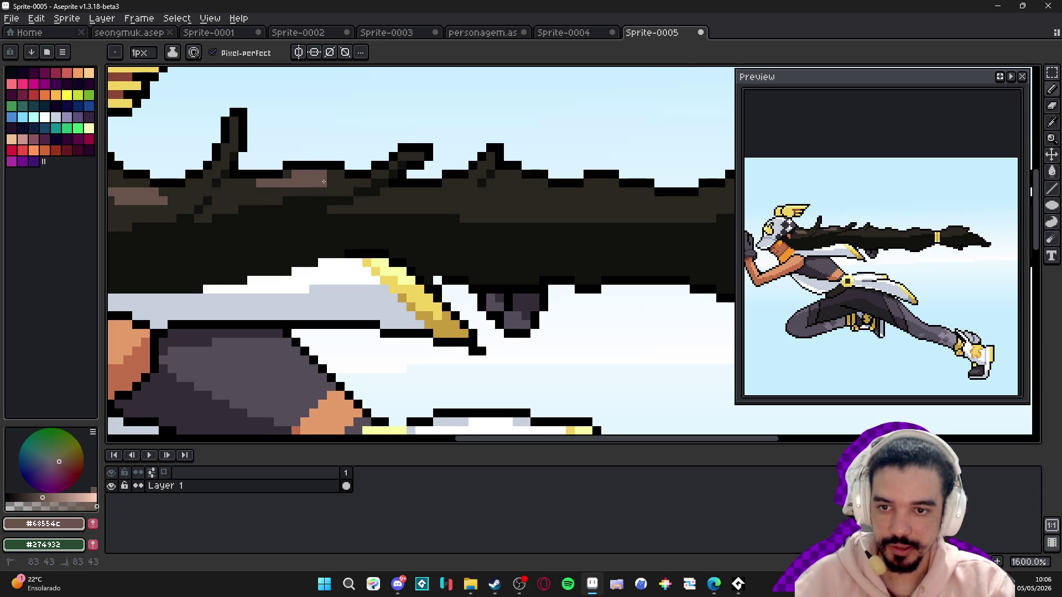
pyautogui.hscroll(2, 259, 199)
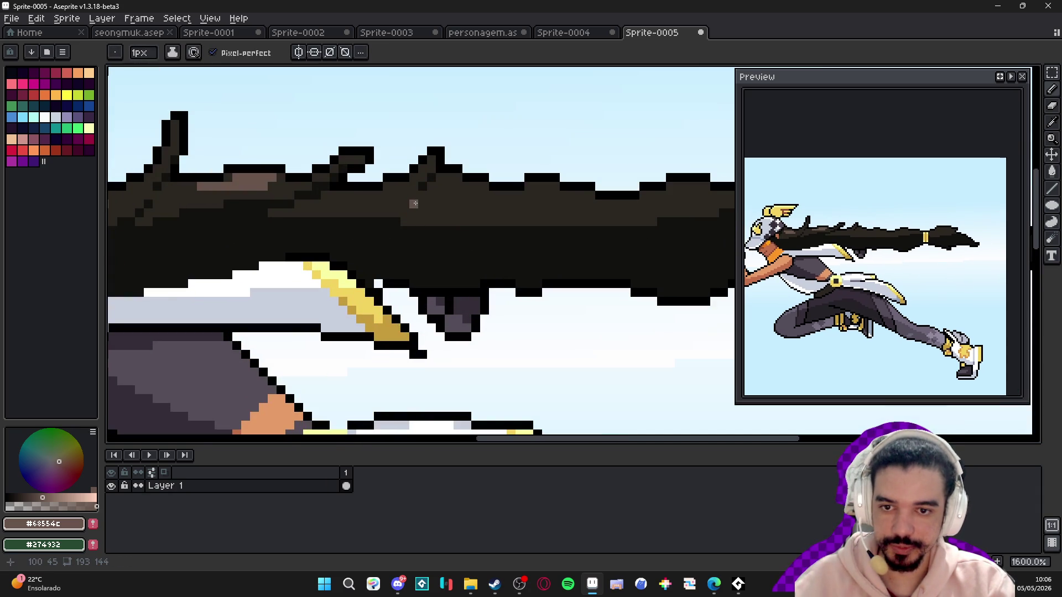
pyautogui.moveTo(412, 187); pyautogui.dragTo(405, 195)
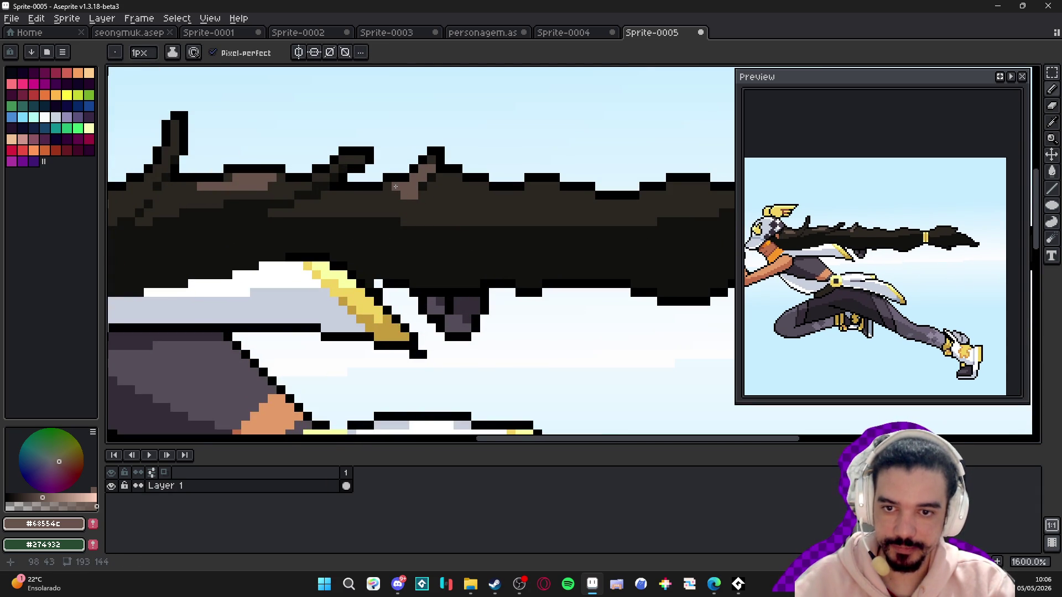
pyautogui.moveTo(450, 207); pyautogui.dragTo(599, 202)
pyautogui.scroll(-2, 520, 232)
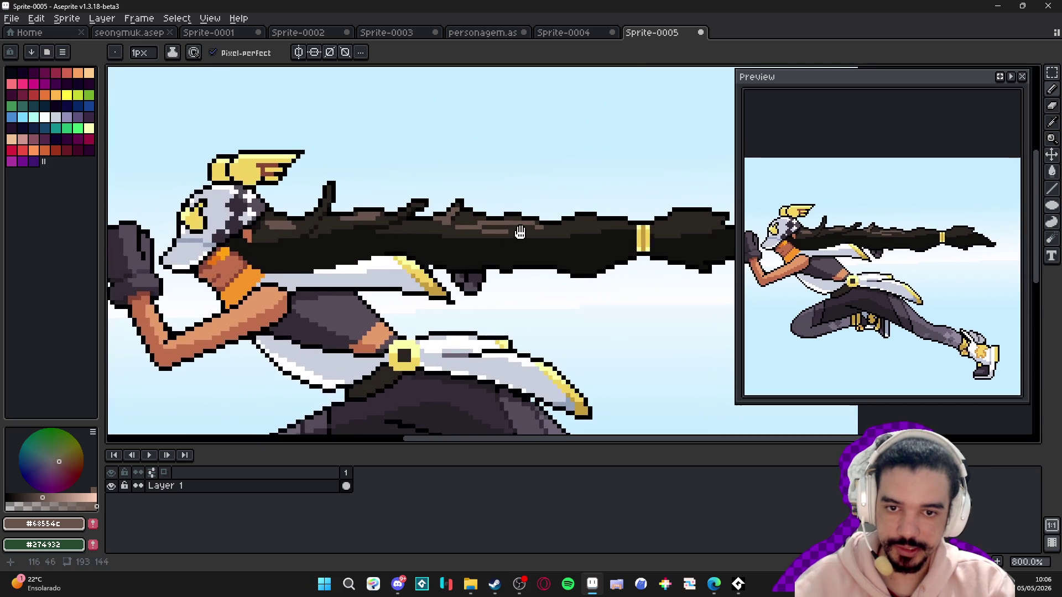
pyautogui.scroll(2, 422, 226)
pyautogui.keyDown('alt'); pyautogui.click(462, 227); pyautogui.keyUp('alt')
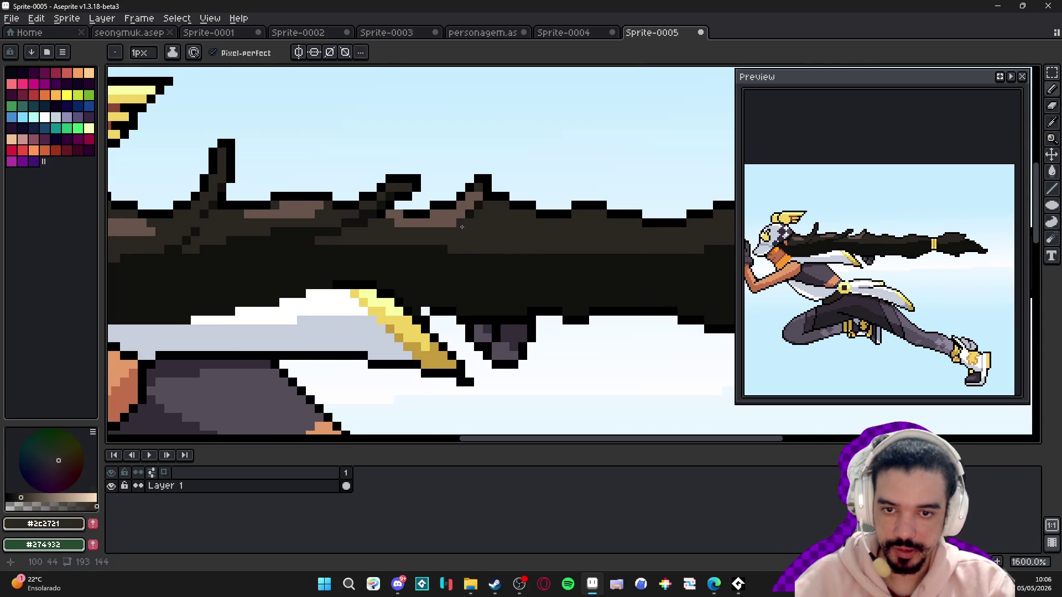
pyautogui.keyDown('alt'); pyautogui.click(415, 215); pyautogui.keyUp('alt')
pyautogui.scroll(-4, 475, 238)
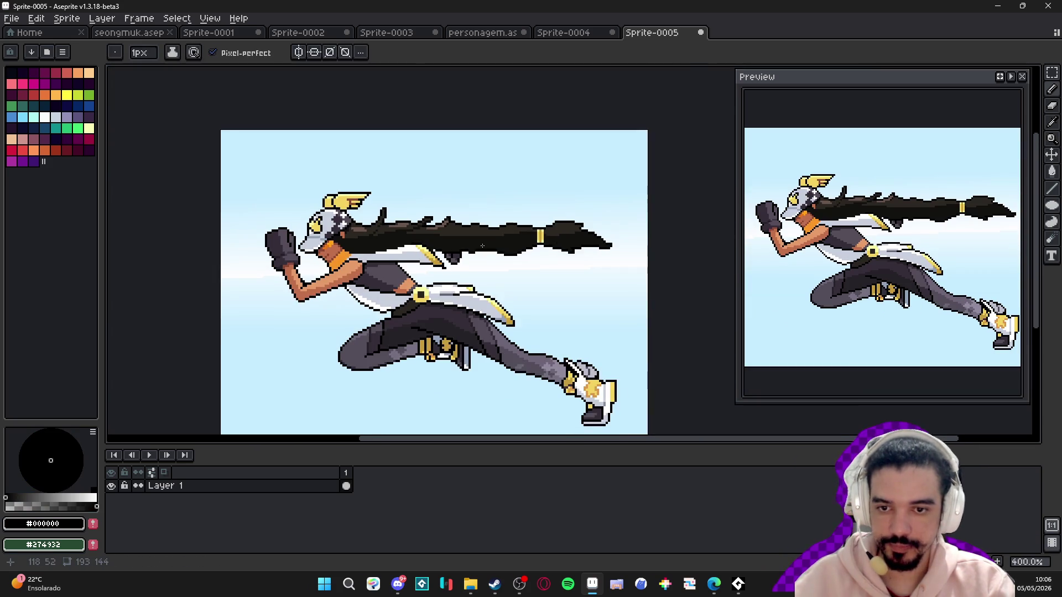
pyautogui.scroll(2, 521, 260)
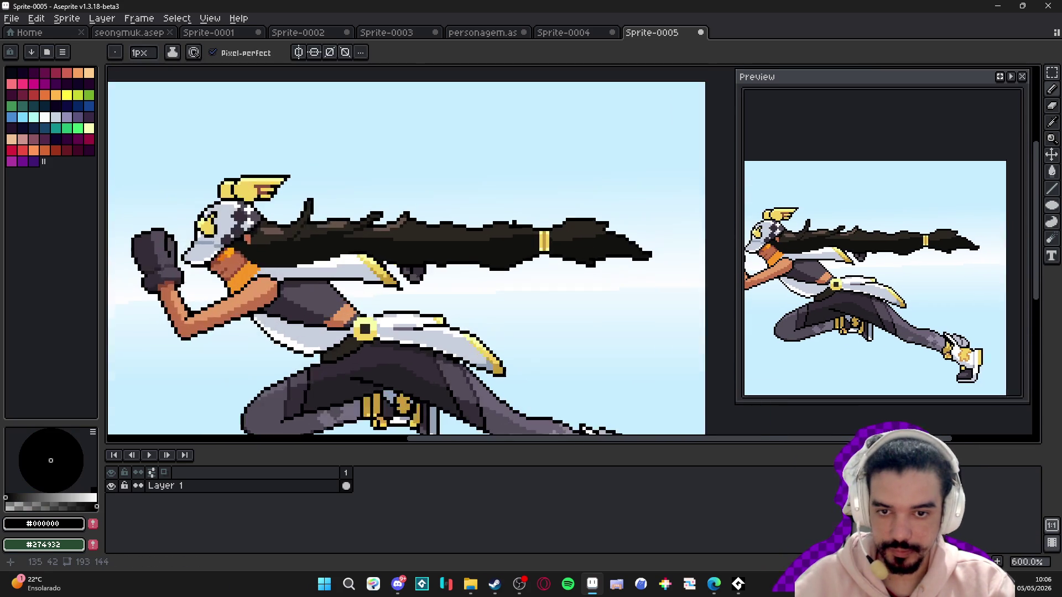
pyautogui.scroll(-2, 487, 229)
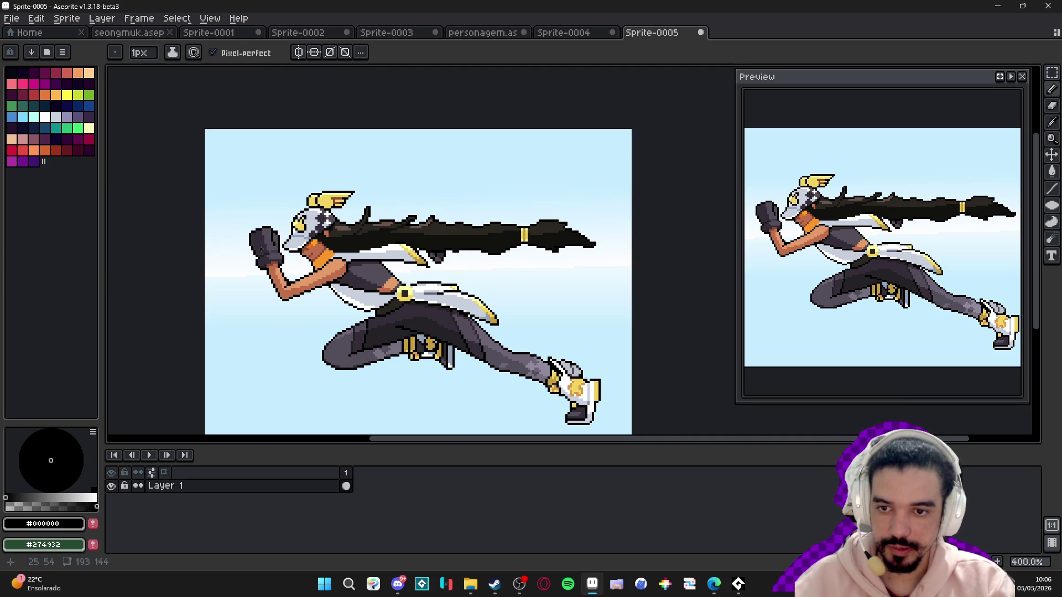
pyautogui.moveTo(420, 265); pyautogui.dragTo(479, 219)
pyautogui.scroll(-1, 379, 214)
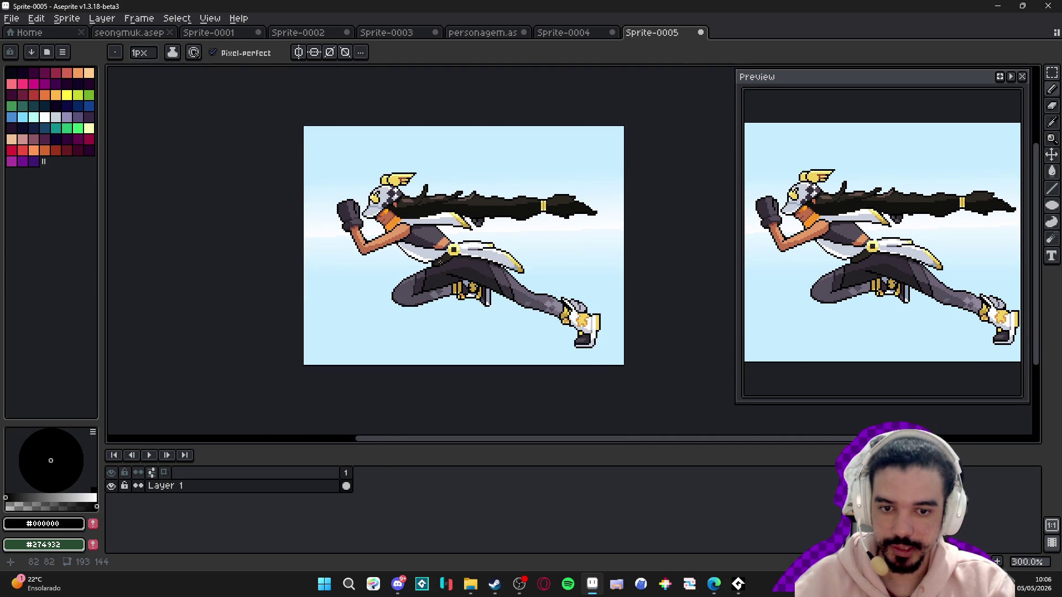
# - Keep Sprite-0005 open, copy the original posted runner image in Discord, and return to Aseprite
pyautogui.click(701, 33)
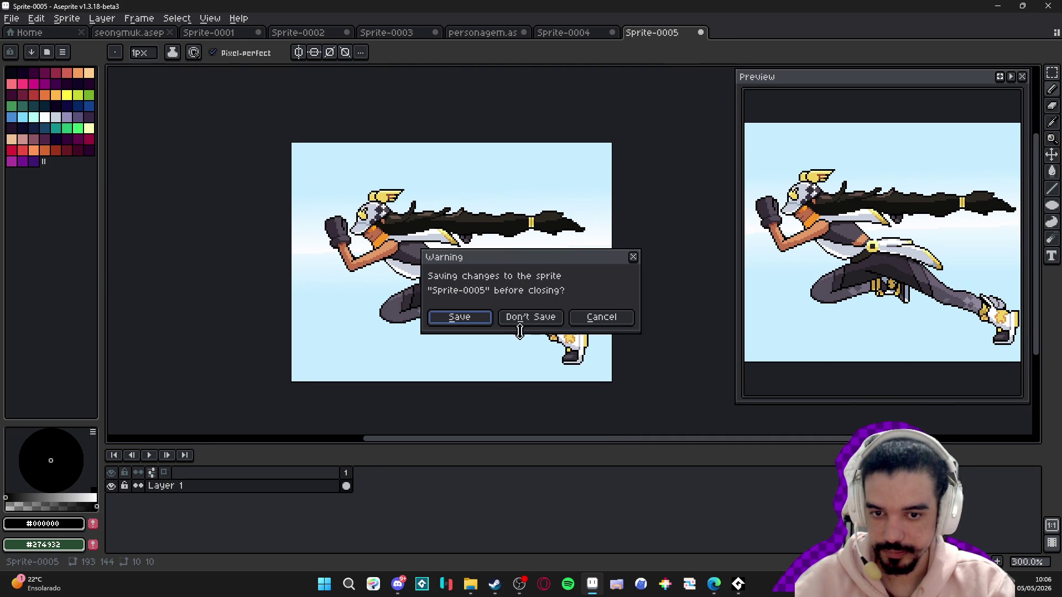
pyautogui.click(602, 316)
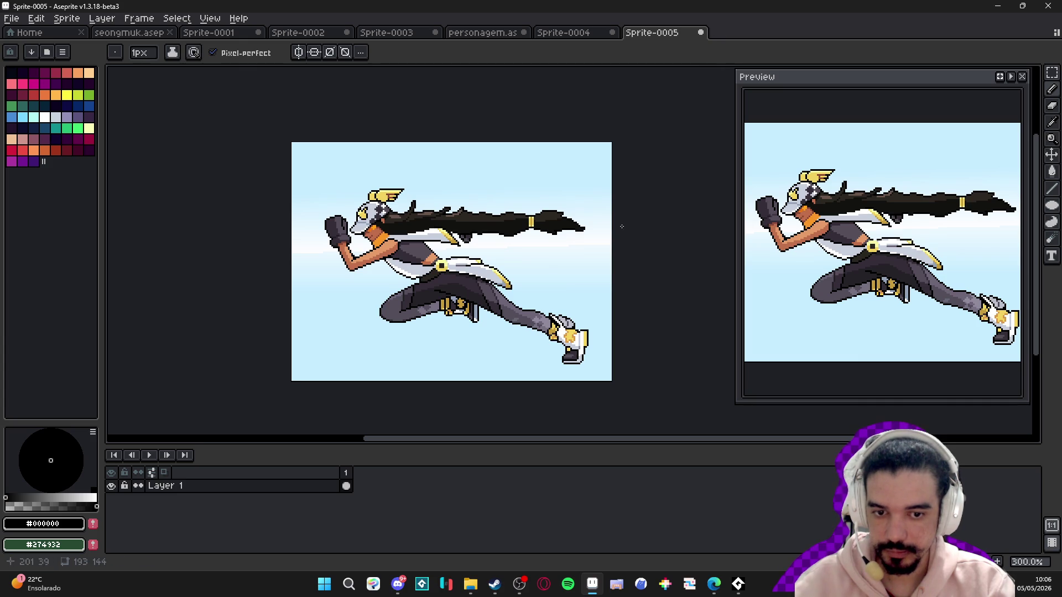
pyautogui.click(399, 587)
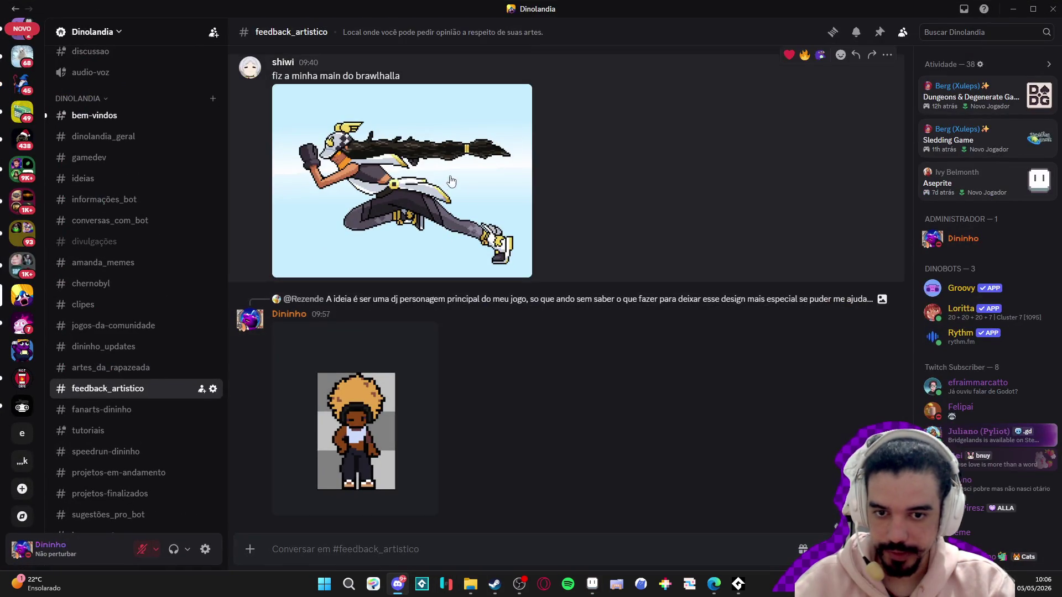
pyautogui.click(451, 182)
pyautogui.rightClick(504, 215)
pyautogui.click(553, 227)
pyautogui.press('Escape')
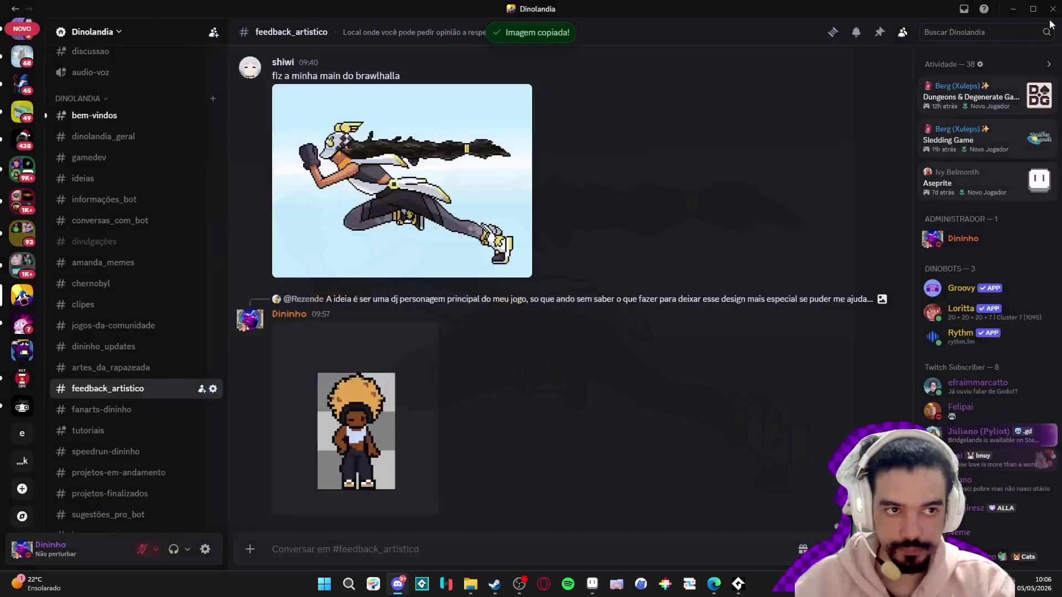
pyautogui.hotkey('alt', 'Tab')
pyautogui.moveTo(550, 262); pyautogui.dragTo(553, 262)
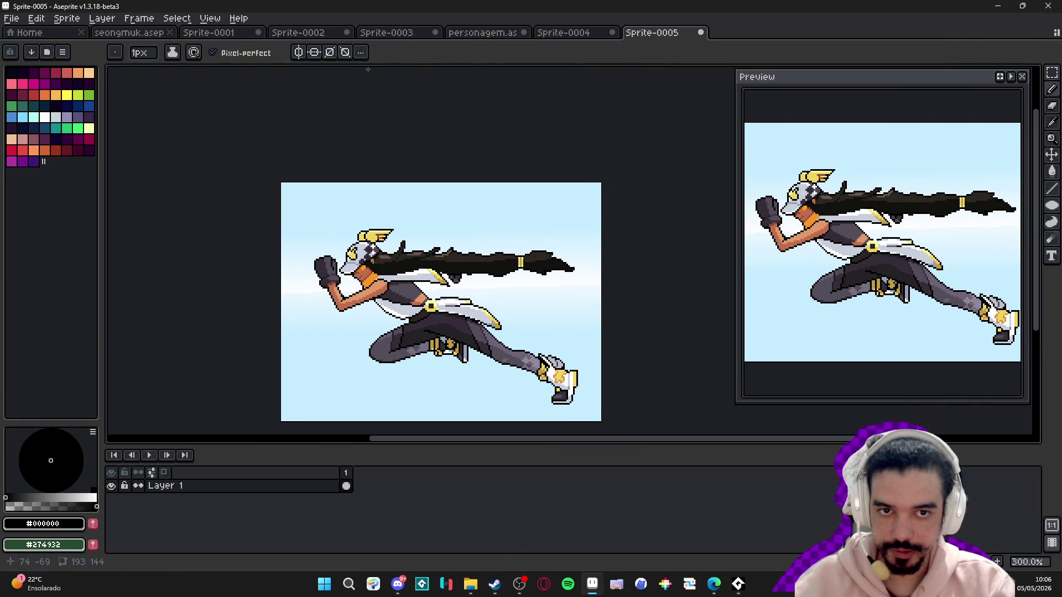
# - Create a new sprite and paste the copied runner image into it
pyautogui.click(12, 19)
pyautogui.click(20, 34)
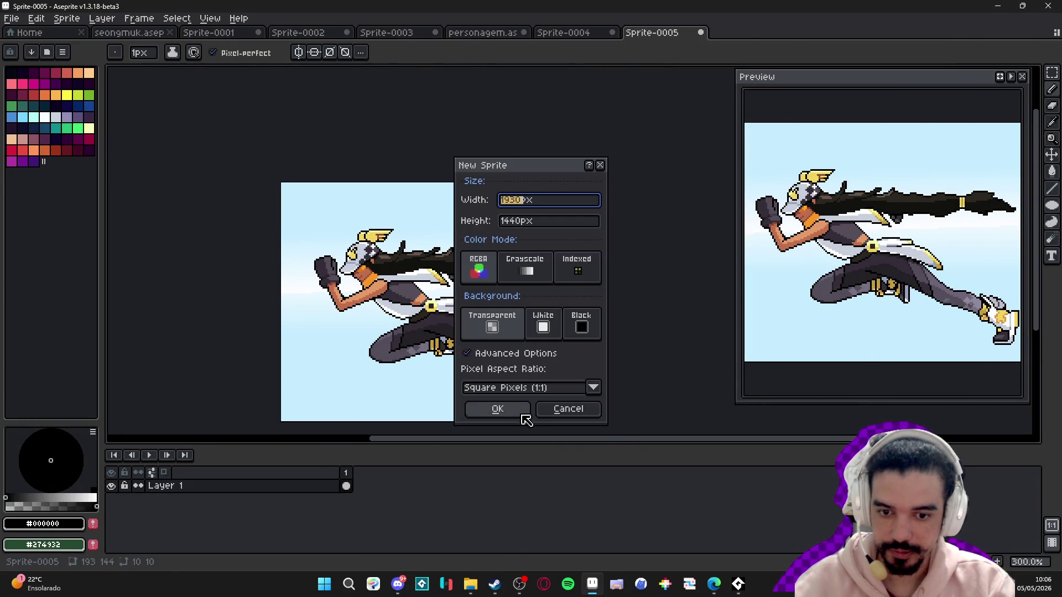
pyautogui.click(500, 416)
pyautogui.hotkey('ctrl', 'v')
pyautogui.press('Return')
# - Resize the new sprite to 193×144, then switch back to Sprite-0005
pyautogui.click(67, 18)
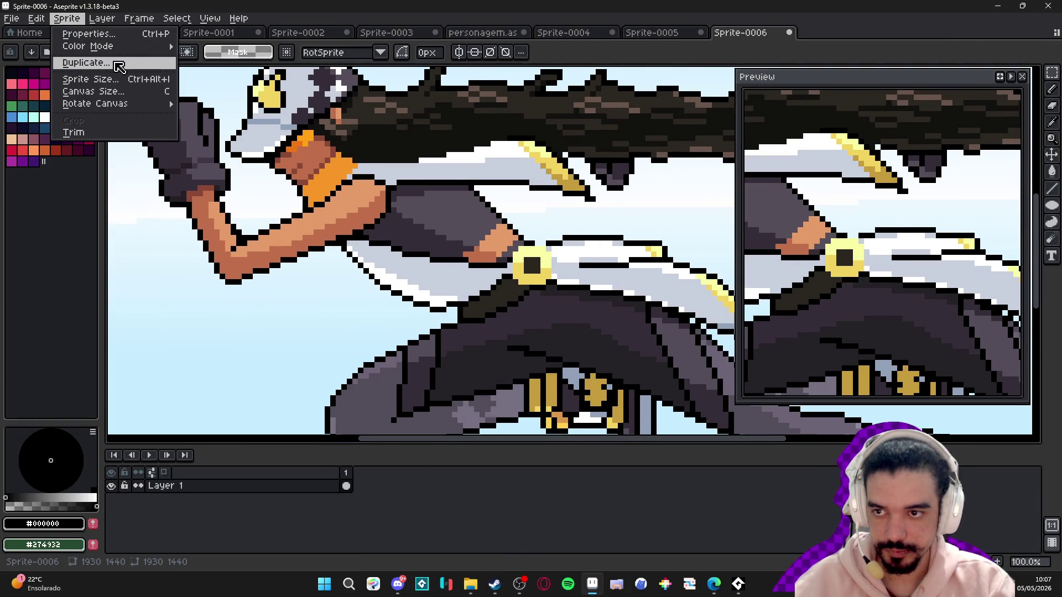
pyautogui.click(83, 78)
pyautogui.write('1930')
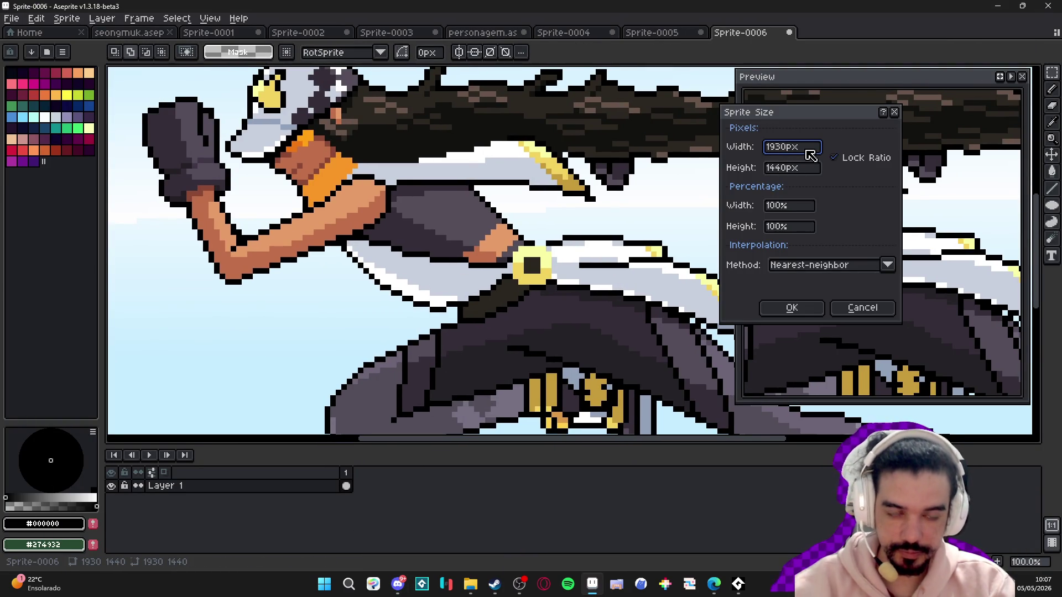
pyautogui.press('Return')
pyautogui.click(667, 35)
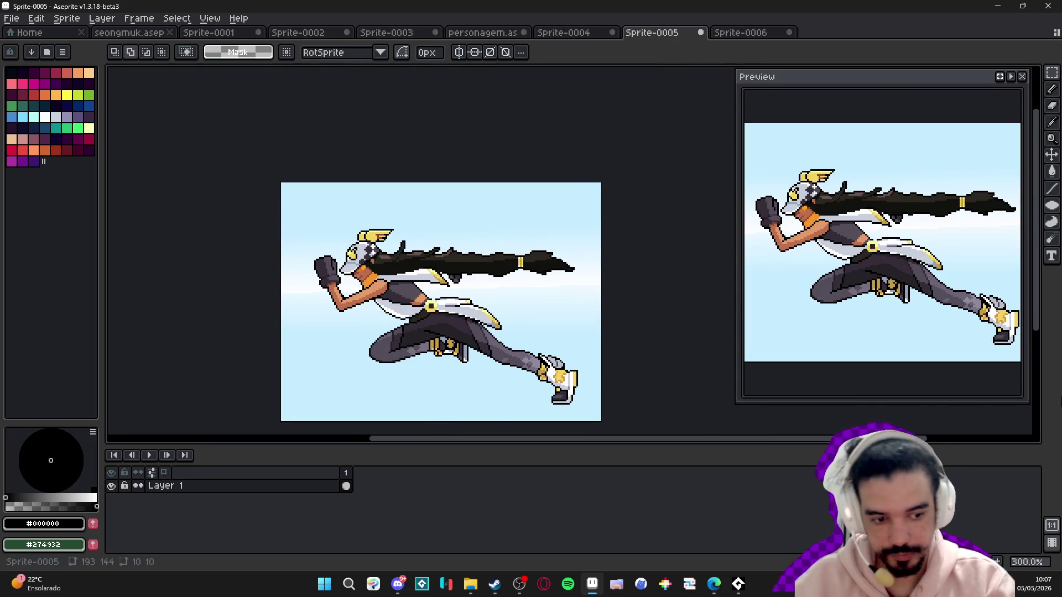
# - Add a second frame to Sprite-0005 and paste the resized image into it
pyautogui.hotkey('alt', 'n')
pyautogui.hotkey('ctrl', 'v')
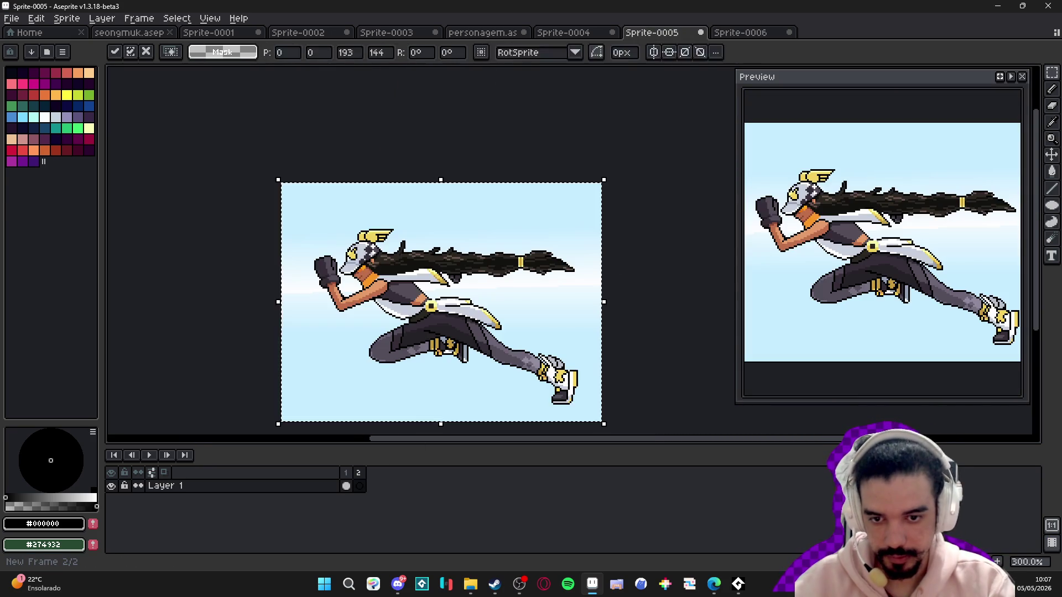
pyautogui.press('Return')
pyautogui.scroll(1, 559, 367)
pyautogui.moveTo(559, 367); pyautogui.dragTo(514, 312)
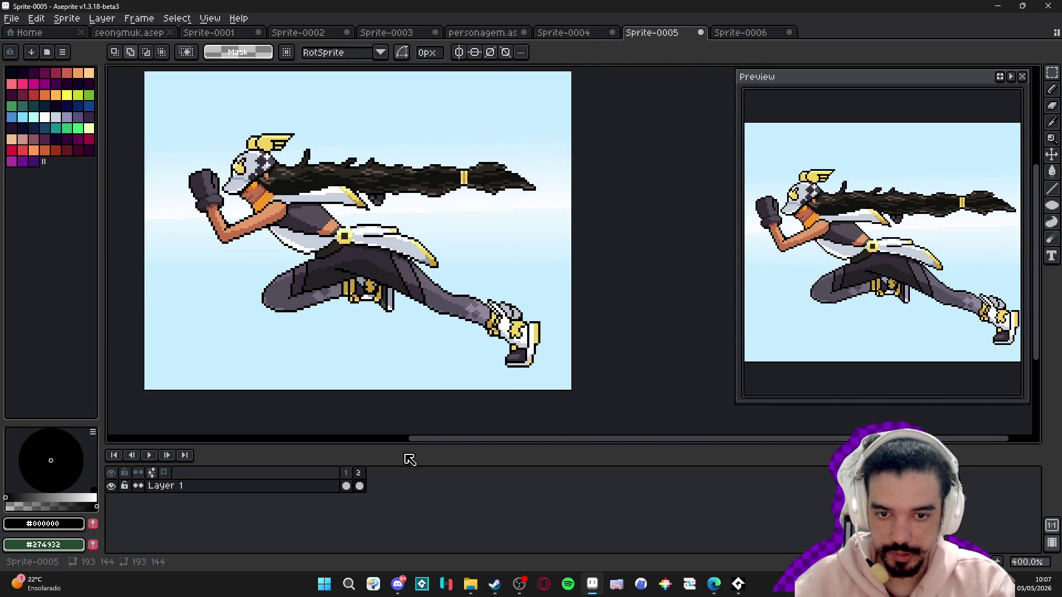
# - Flip repeatedly between frames 1 and 2 to compare the runner's hair shading
pyautogui.click(346, 486)
pyautogui.click(360, 485)
pyautogui.click(346, 485)
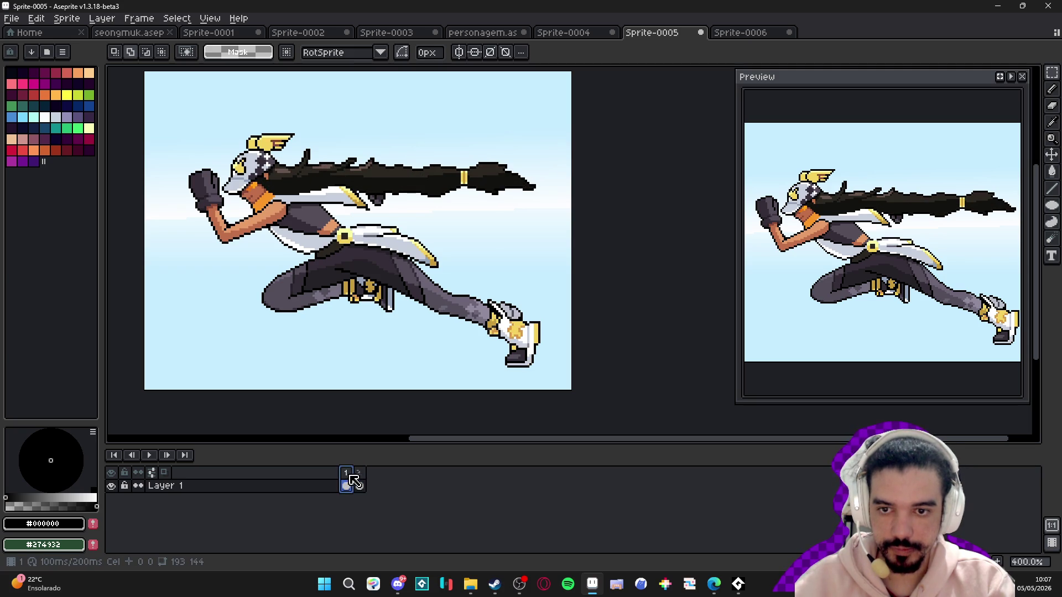
pyautogui.click(359, 485)
pyautogui.click(347, 485)
pyautogui.click(360, 485)
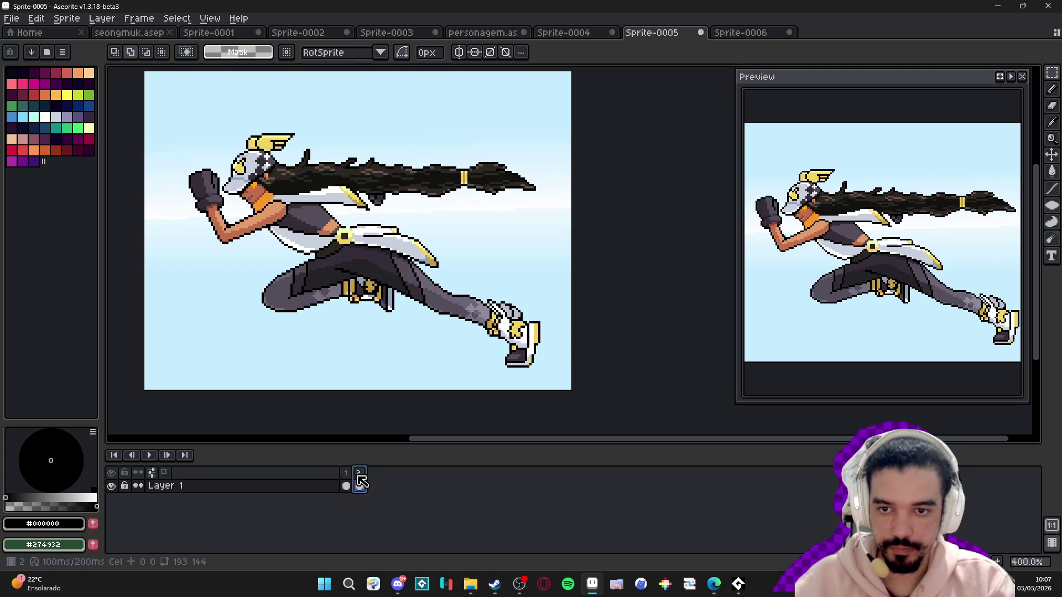
pyautogui.click(348, 485)
pyautogui.click(363, 482)
pyautogui.click(347, 485)
pyautogui.click(360, 485)
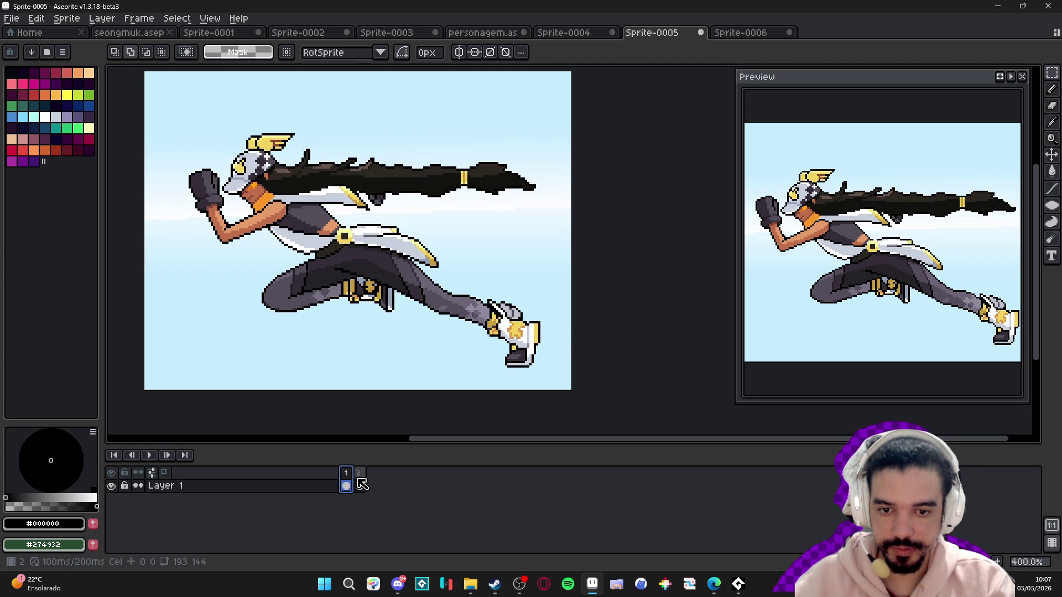
pyautogui.click(350, 482)
pyautogui.click(360, 485)
pyautogui.click(347, 485)
pyautogui.click(359, 485)
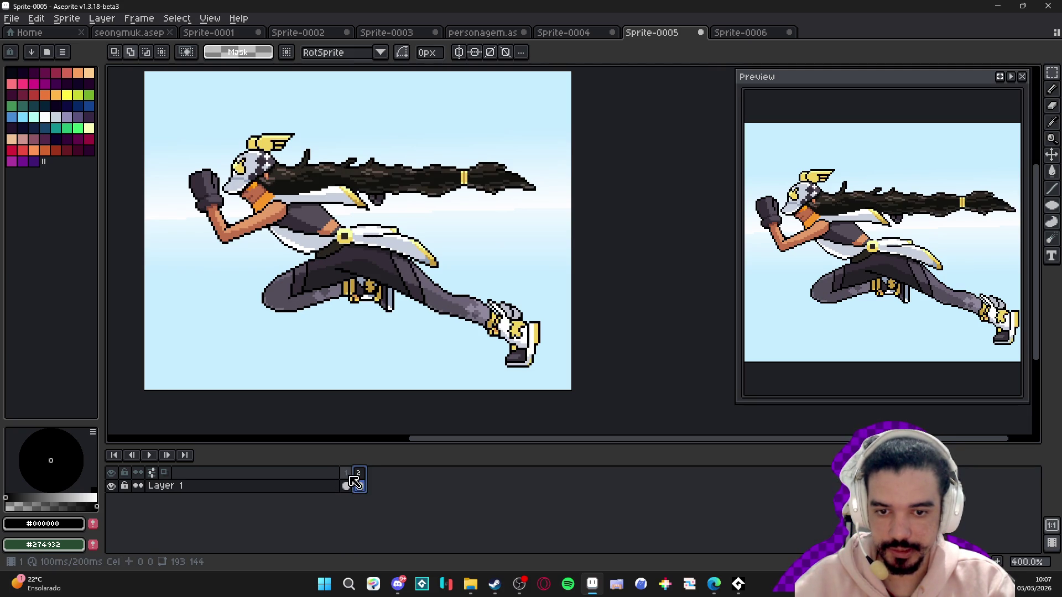
pyautogui.click(349, 482)
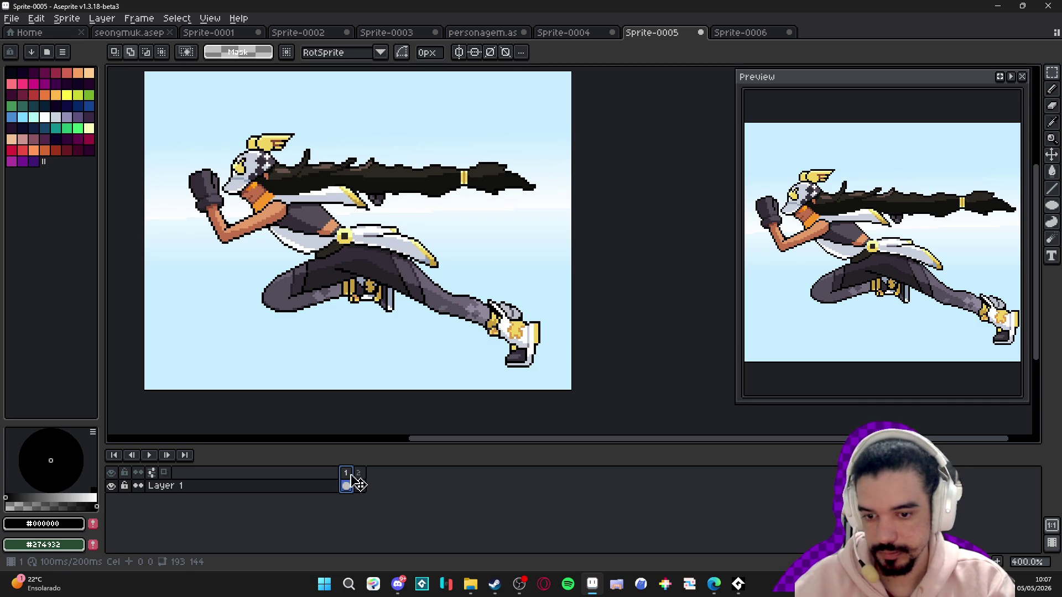
pyautogui.click(359, 485)
pyautogui.click(347, 485)
pyautogui.click(360, 485)
pyautogui.click(349, 476)
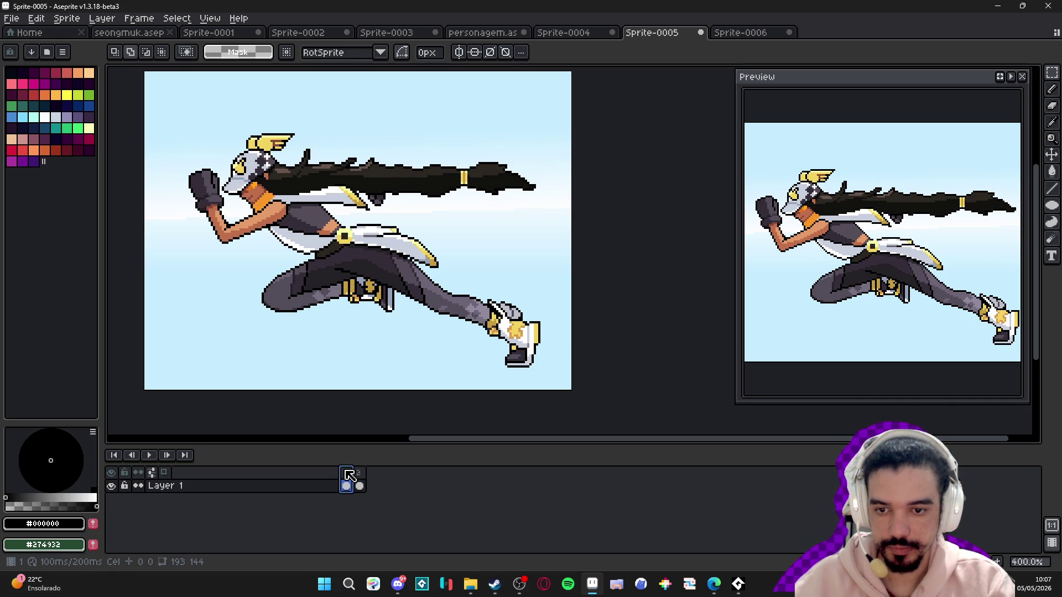
pyautogui.click(360, 485)
pyautogui.click(347, 485)
pyautogui.click(360, 485)
pyautogui.click(349, 480)
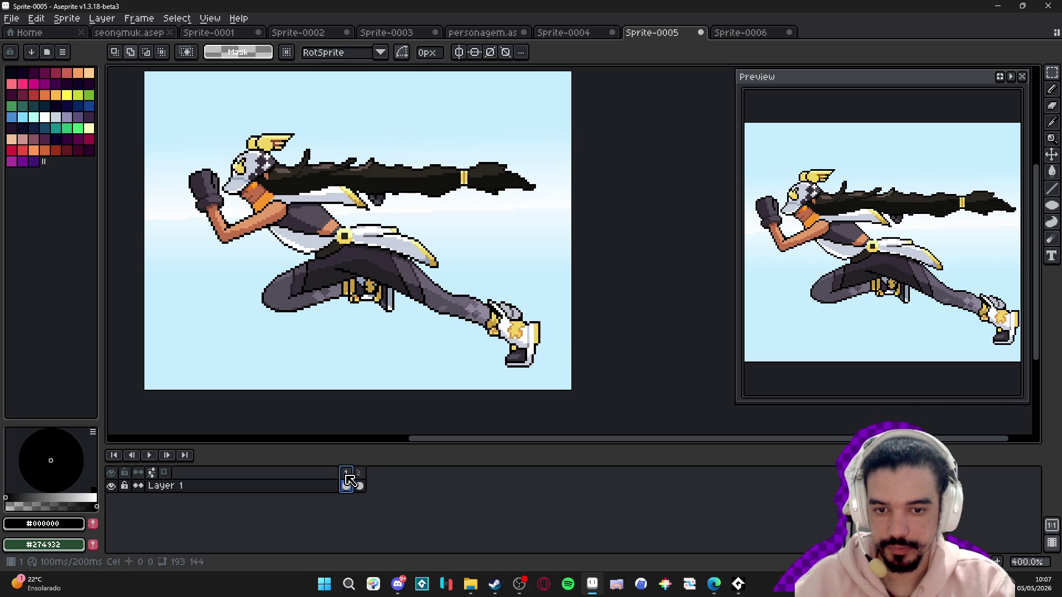
# - Close Sprite-0005, Sprite-0006 and Sprite-0004, discarding their unsaved changes
pyautogui.click(700, 33)
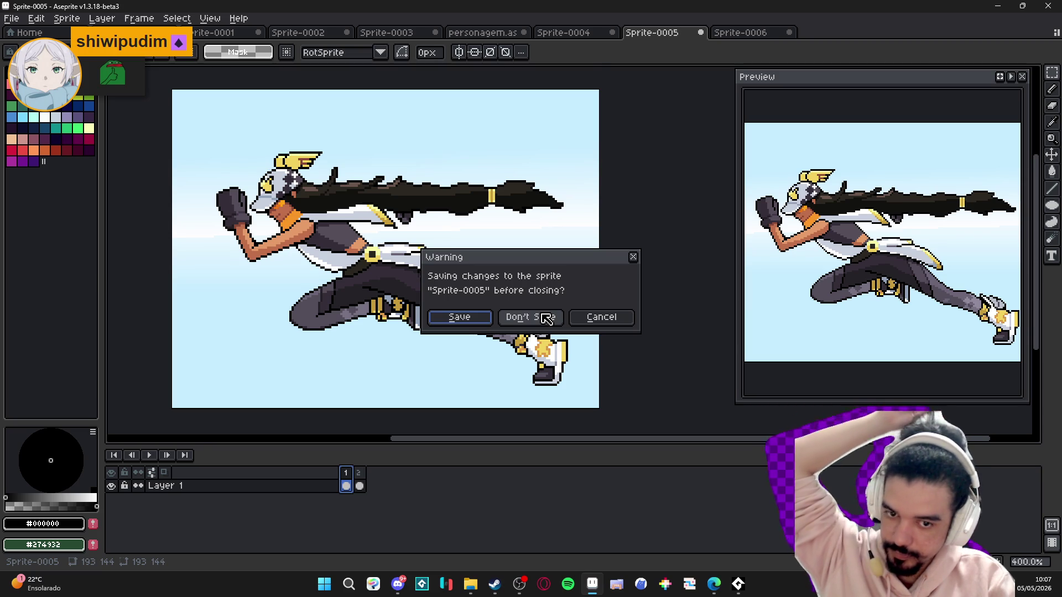
pyautogui.click(546, 317)
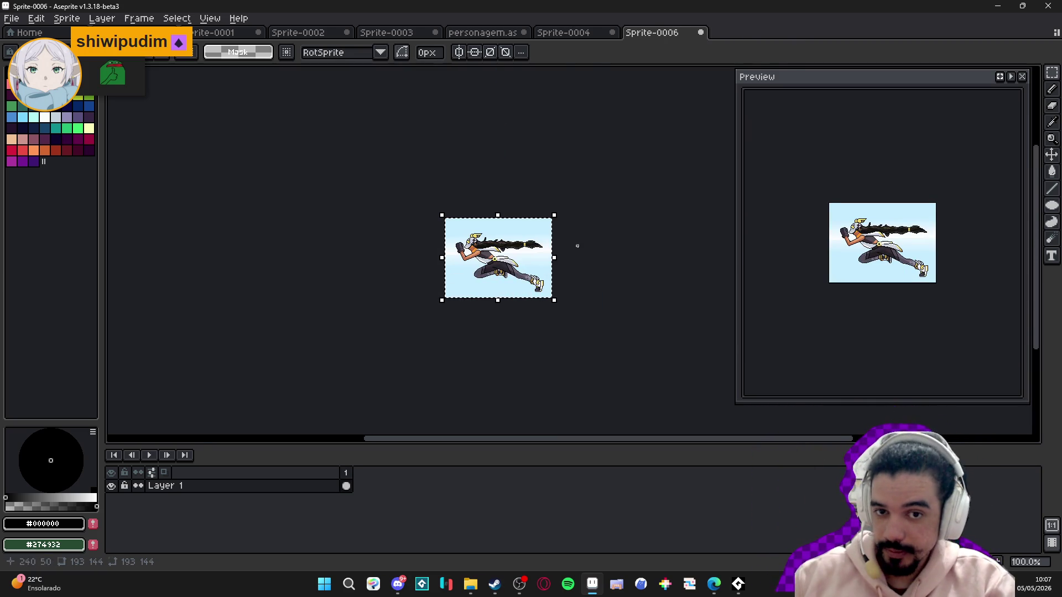
pyautogui.scroll(3, 683, 101)
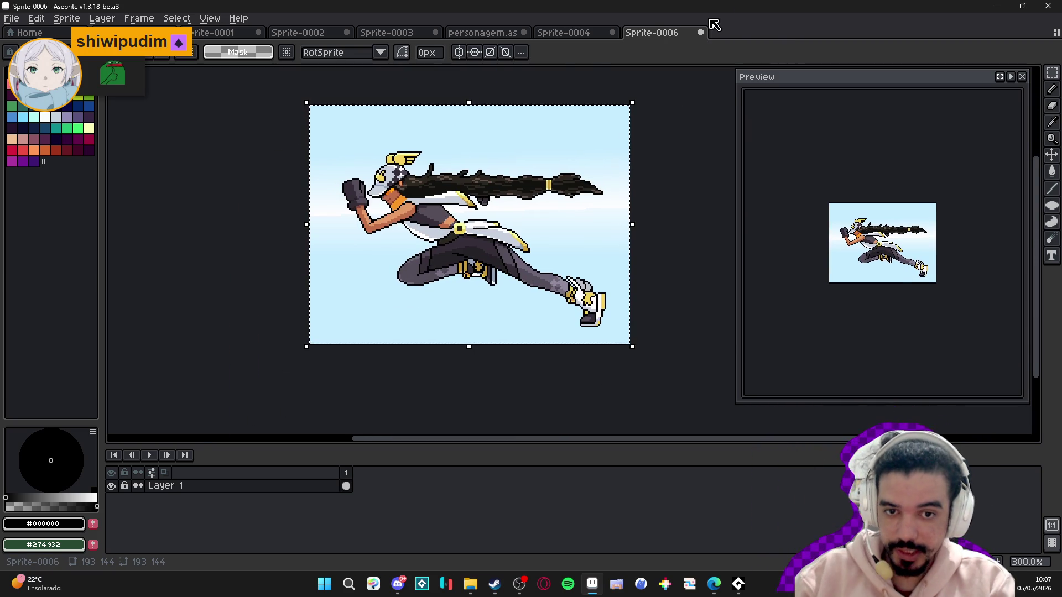
pyautogui.click(700, 33)
pyautogui.click(546, 313)
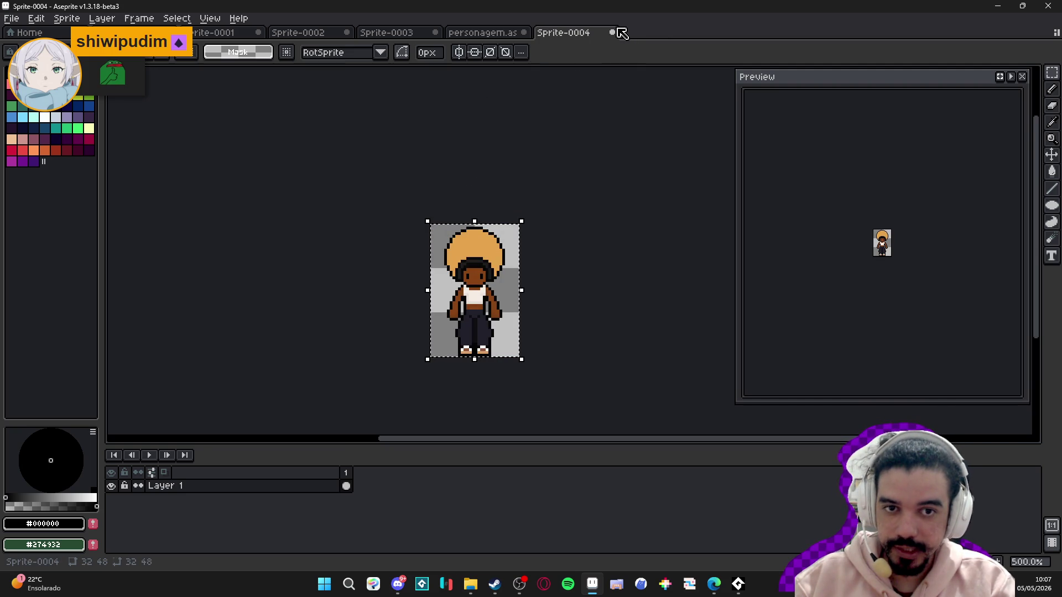
pyautogui.click(613, 32)
pyautogui.click(547, 314)
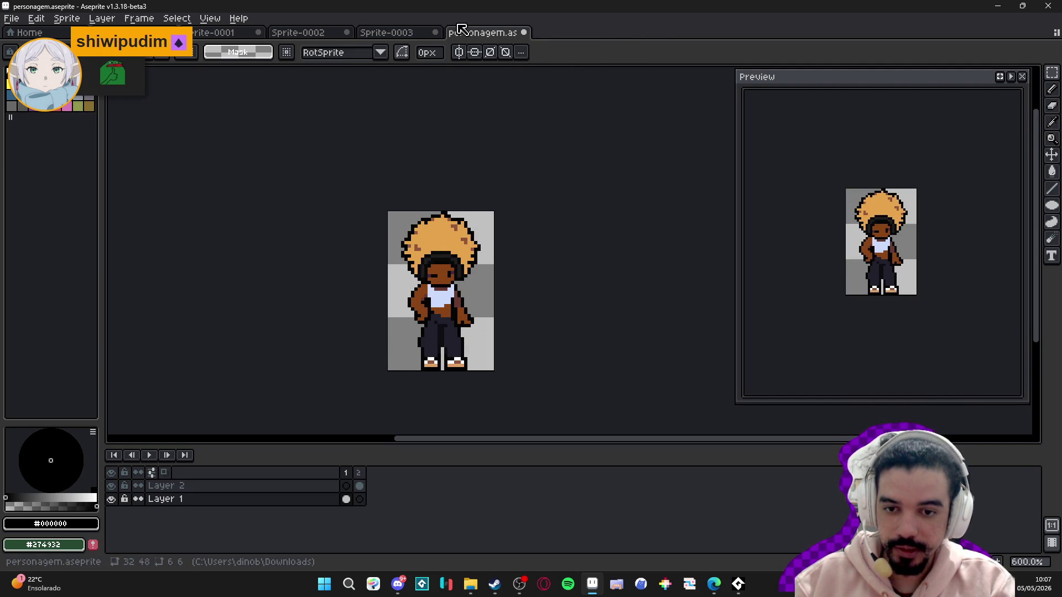
# - Step through the Sprite-0003 and Sprite-0001 tabs to reach seongmuk.aseprite
pyautogui.click(397, 33)
pyautogui.click(220, 35)
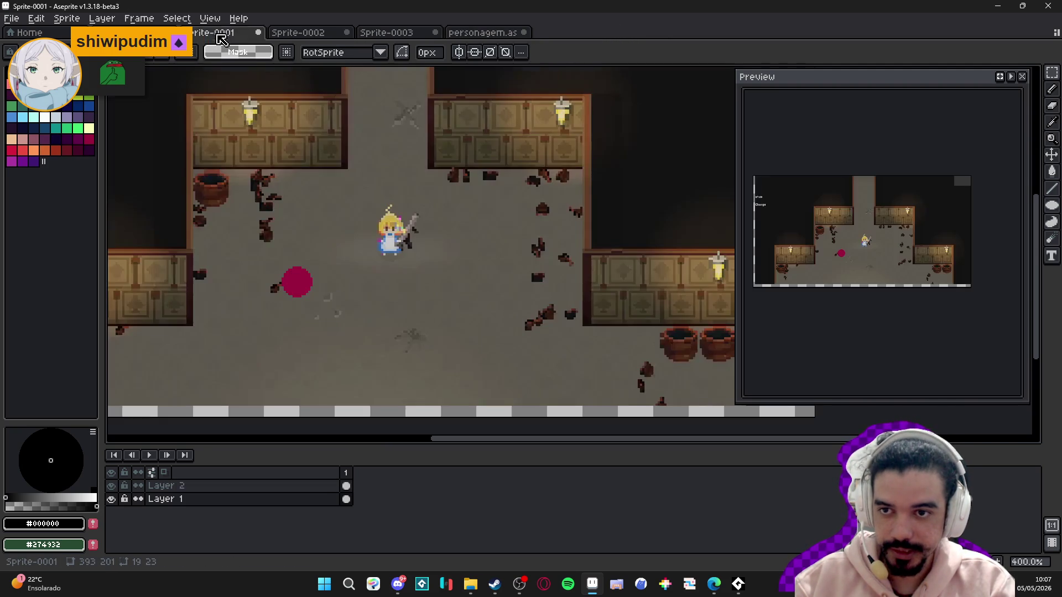
pyautogui.click(127, 32)
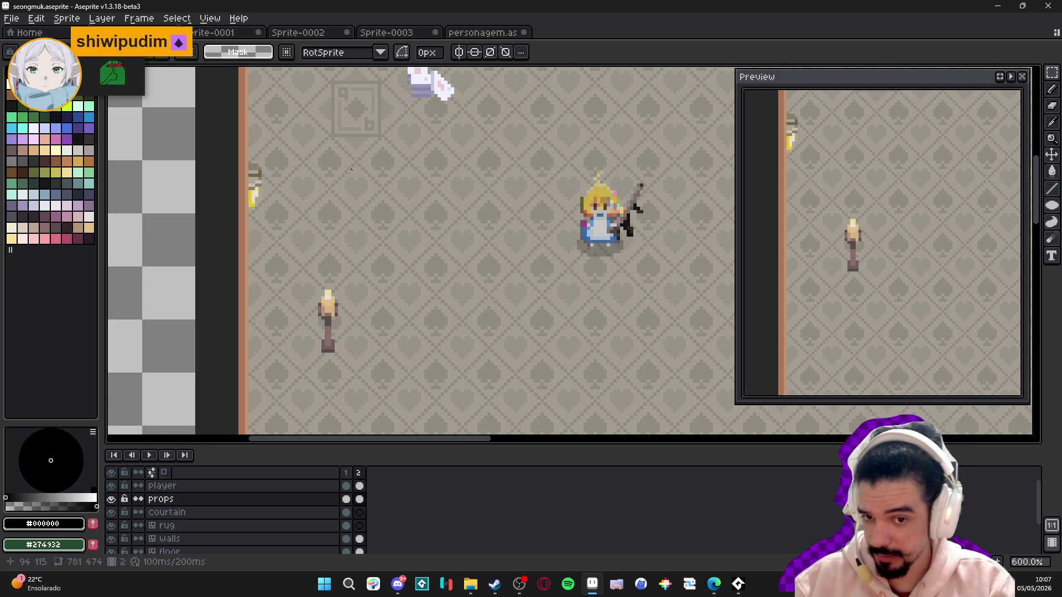
pyautogui.scroll(-1, 235, 247)
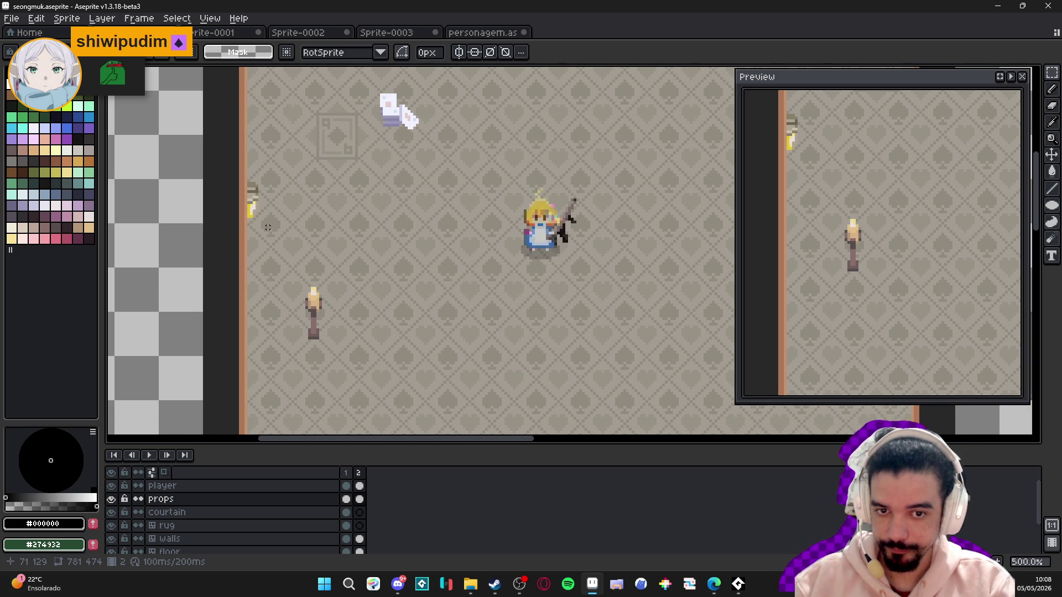
pyautogui.scroll(-1, 412, 301)
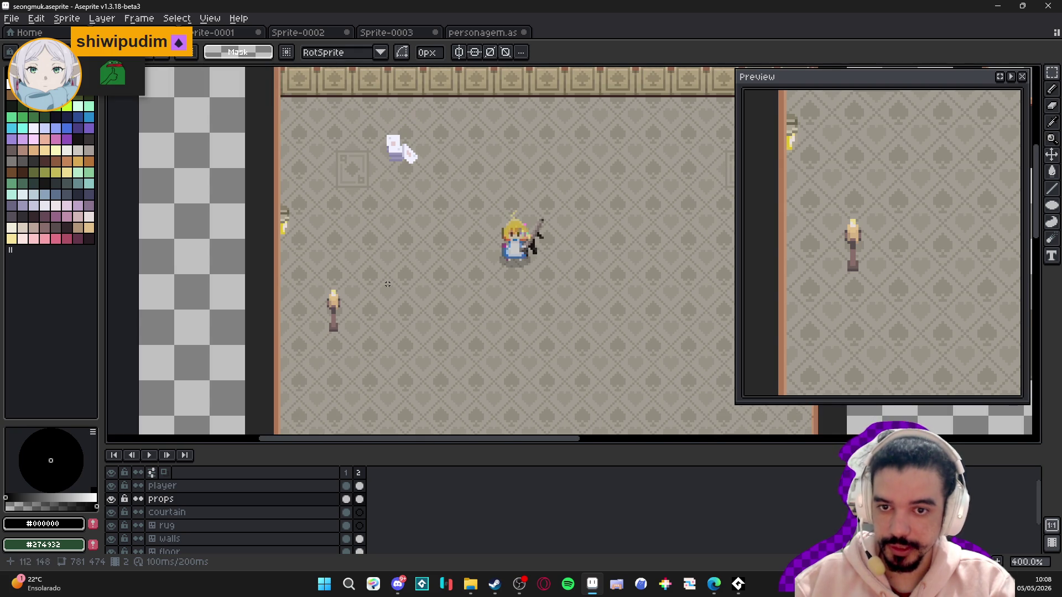
pyautogui.moveTo(387, 283); pyautogui.dragTo(412, 301)
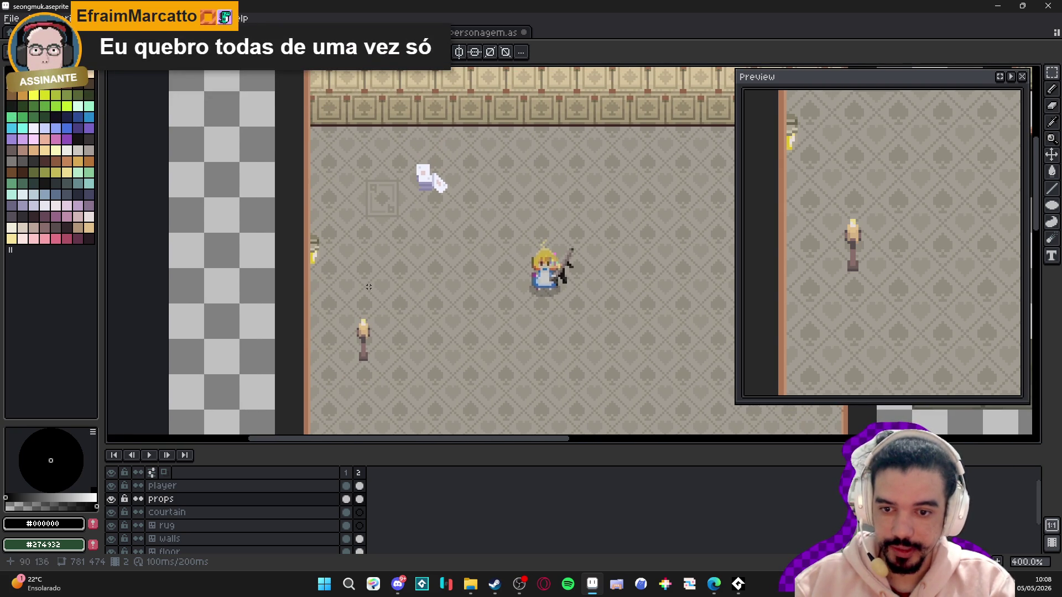
pyautogui.moveTo(462, 231); pyautogui.dragTo(463, 226)
pyautogui.moveTo(400, 310)
pyautogui.mouseDown()
pyautogui.moveTo(398, 219)
pyautogui.moveTo(408, 303)
pyautogui.mouseUp()
pyautogui.scroll(1, 350, 249)
pyautogui.scroll(-1, 349, 249)
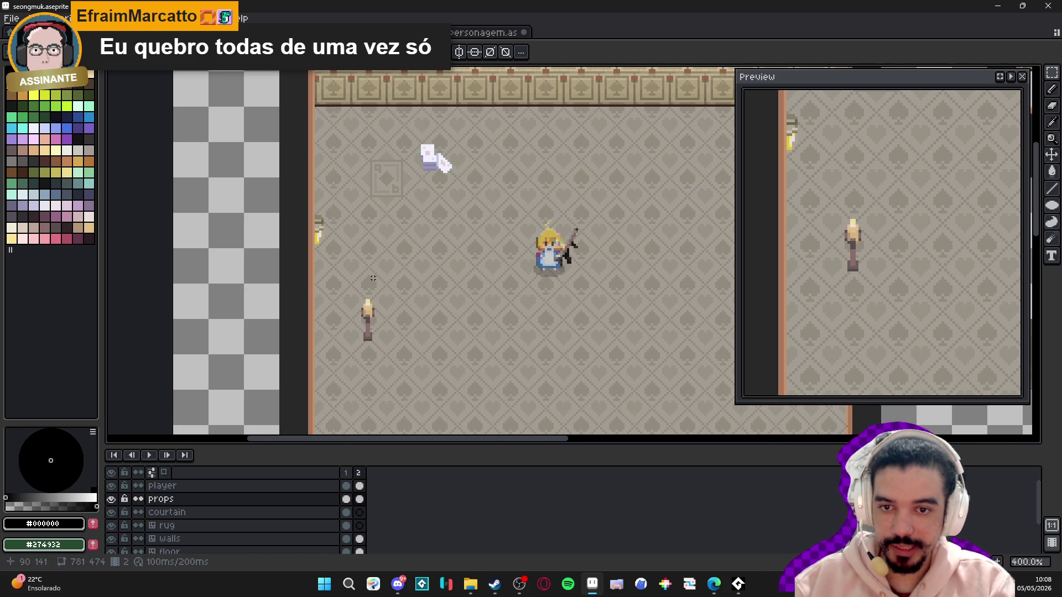
pyautogui.scroll(-1, 354, 257)
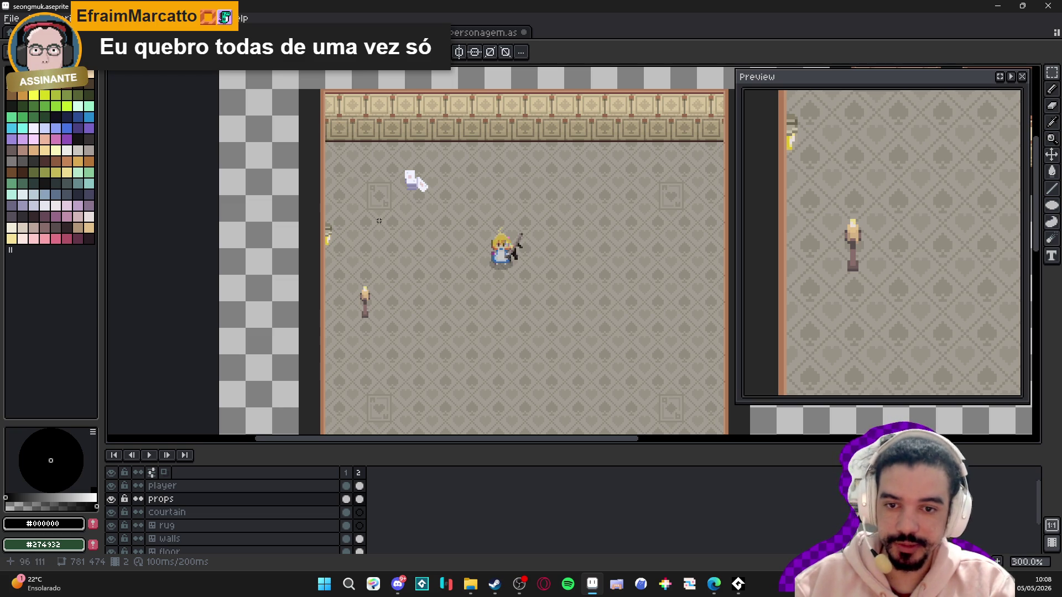
pyautogui.scroll(2, 376, 282)
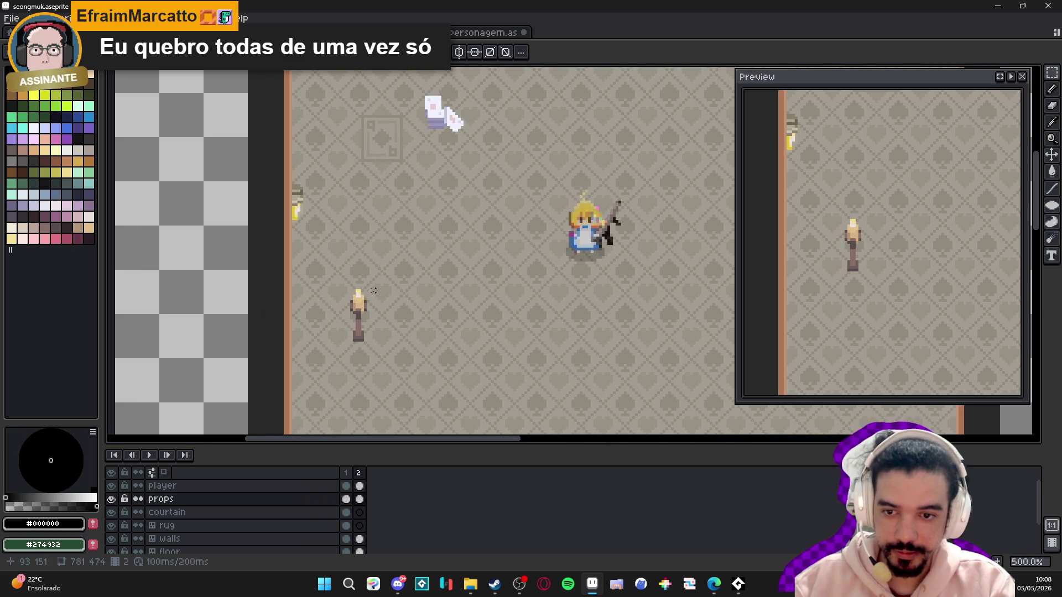
pyautogui.scroll(-1, 373, 290)
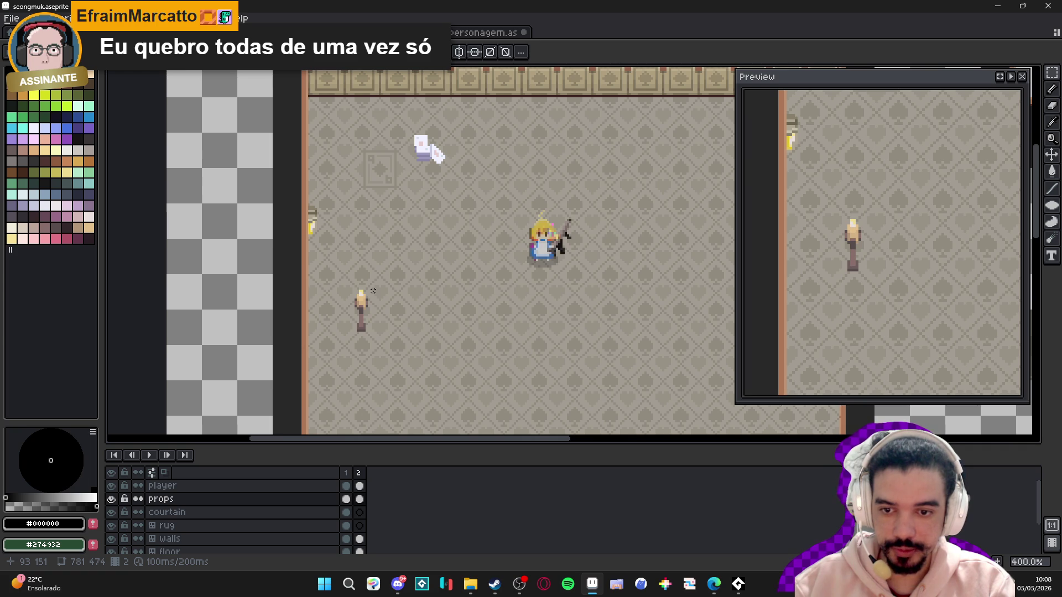
pyautogui.scroll(-2, 373, 290)
pyautogui.scroll(1, 373, 290)
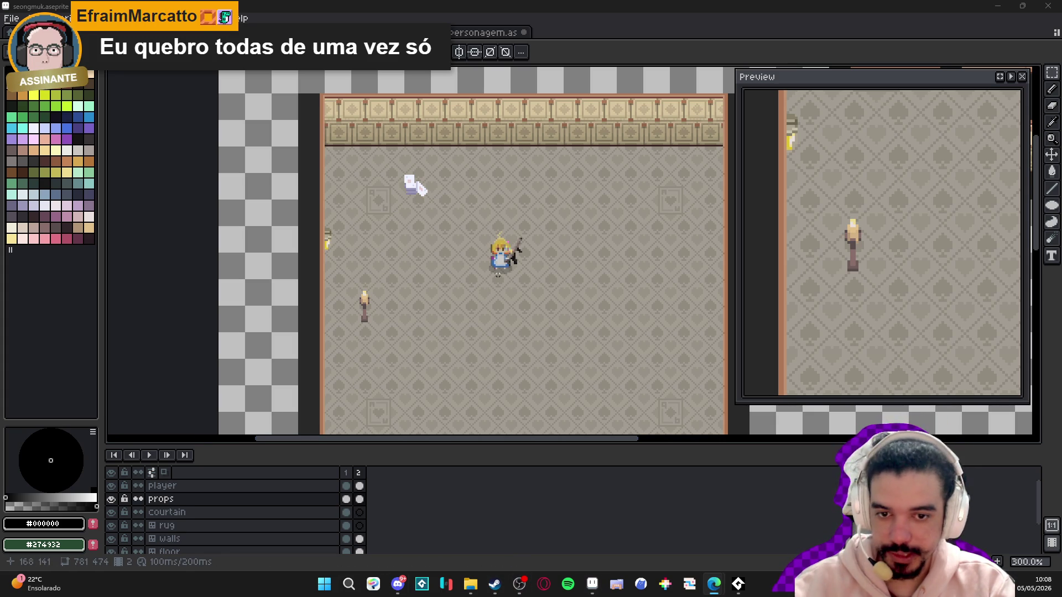
pyautogui.scroll(2, 401, 201)
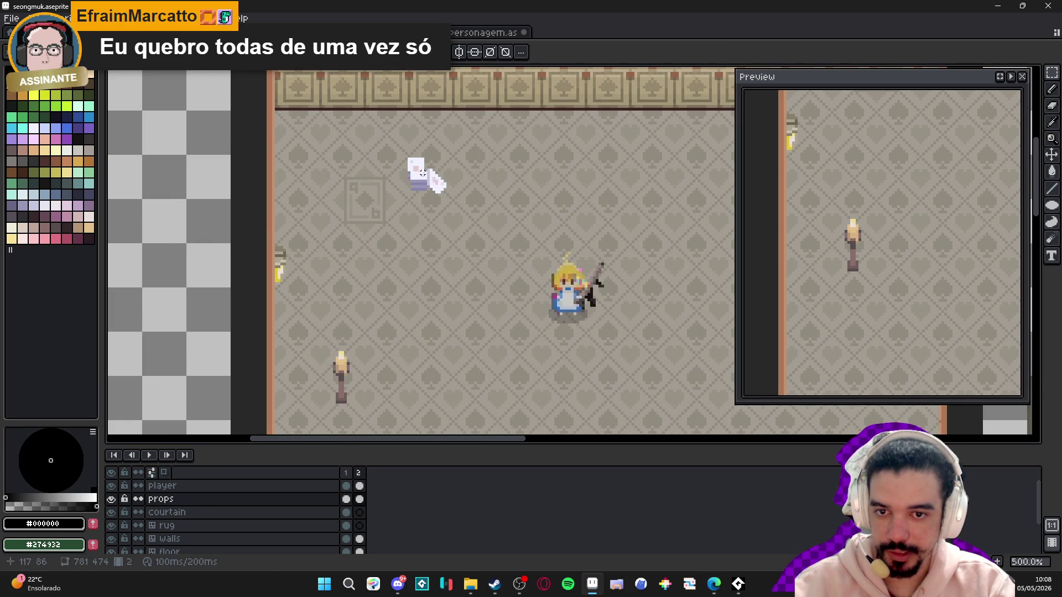
pyautogui.scroll(-2, 423, 172)
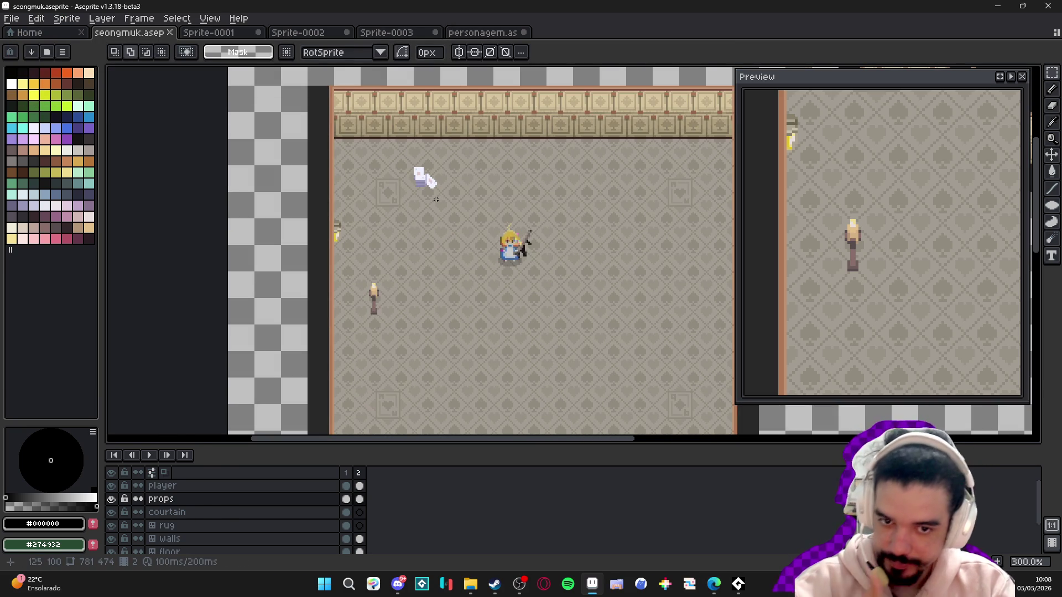
# - Close personagem.aseprite with Don't Save and return to the seongmuk room map
pyautogui.moveTo(416, 304)
pyautogui.mouseDown()
pyautogui.moveTo(370, 243)
pyautogui.moveTo(371, 195)
pyautogui.moveTo(348, 191)
pyautogui.mouseUp()
pyautogui.click(481, 33)
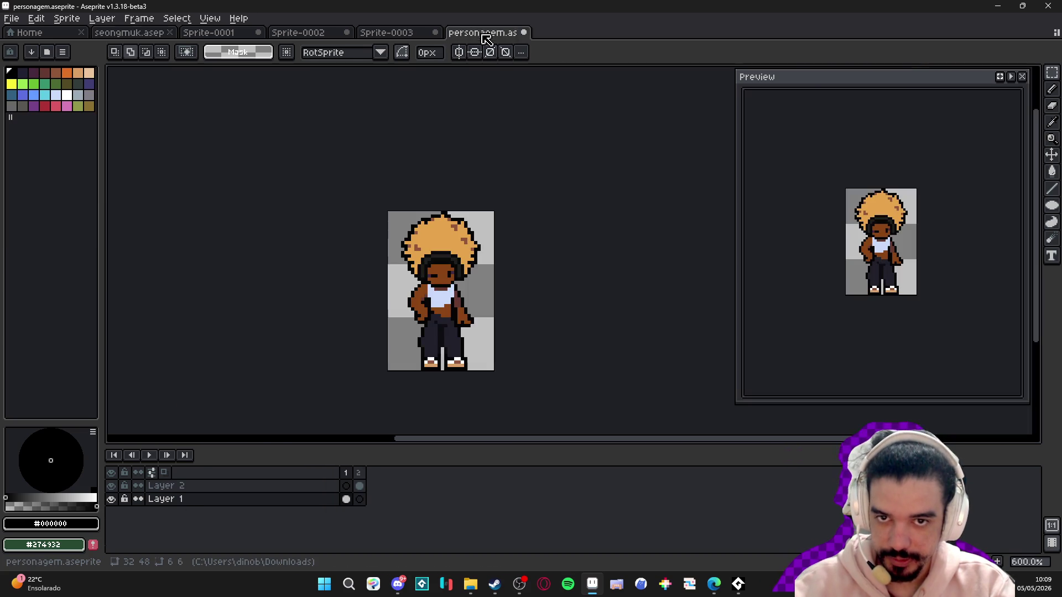
pyautogui.click(525, 33)
pyautogui.click(552, 309)
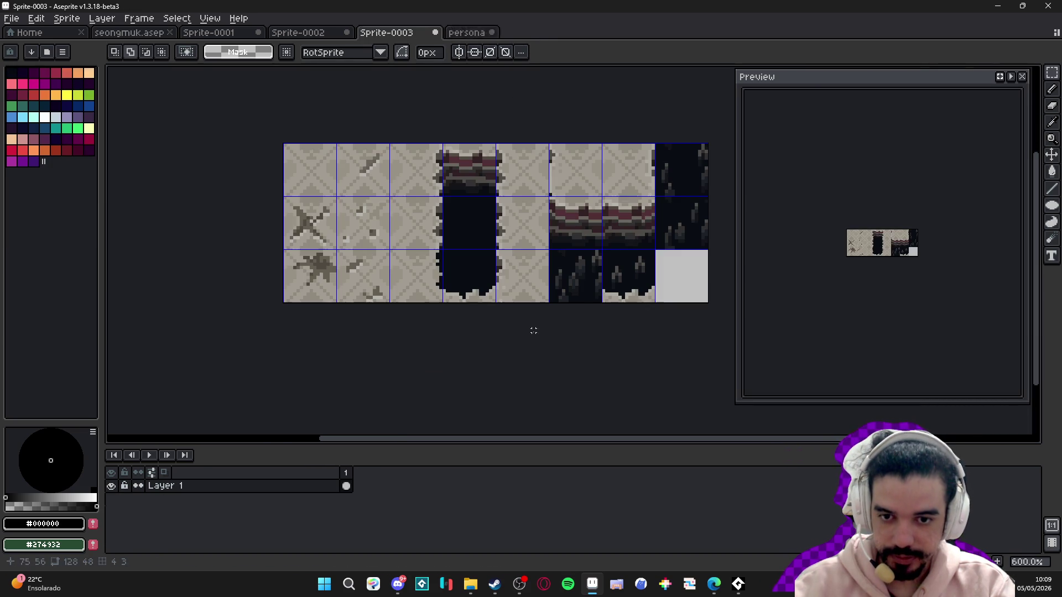
pyautogui.click(149, 34)
pyautogui.moveTo(441, 252)
pyautogui.mouseDown()
pyautogui.moveTo(403, 210)
pyautogui.moveTo(407, 221)
pyautogui.mouseUp()
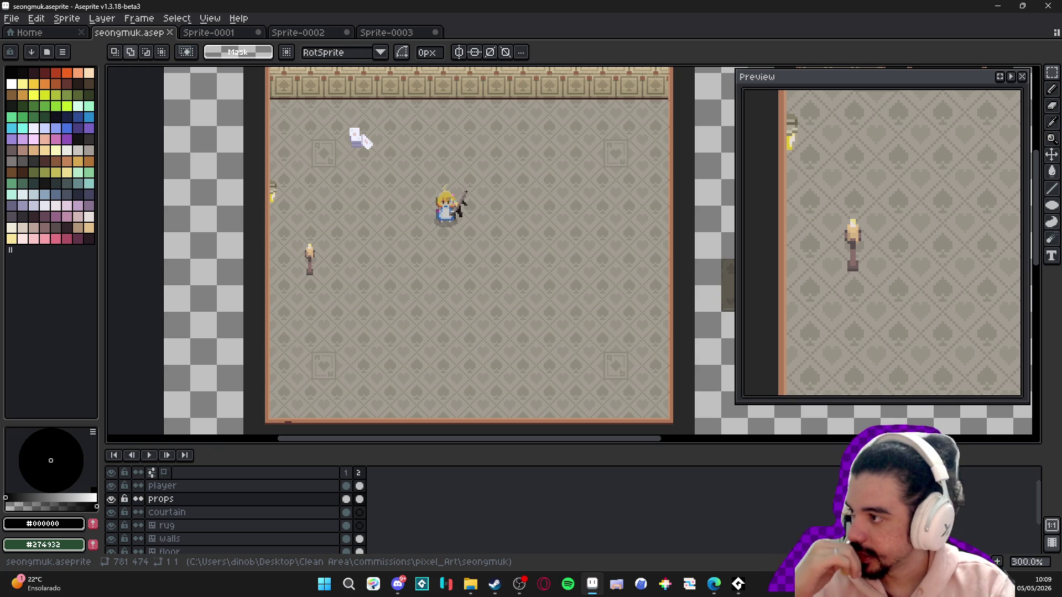
pyautogui.hotkey('alt', 'Tab')
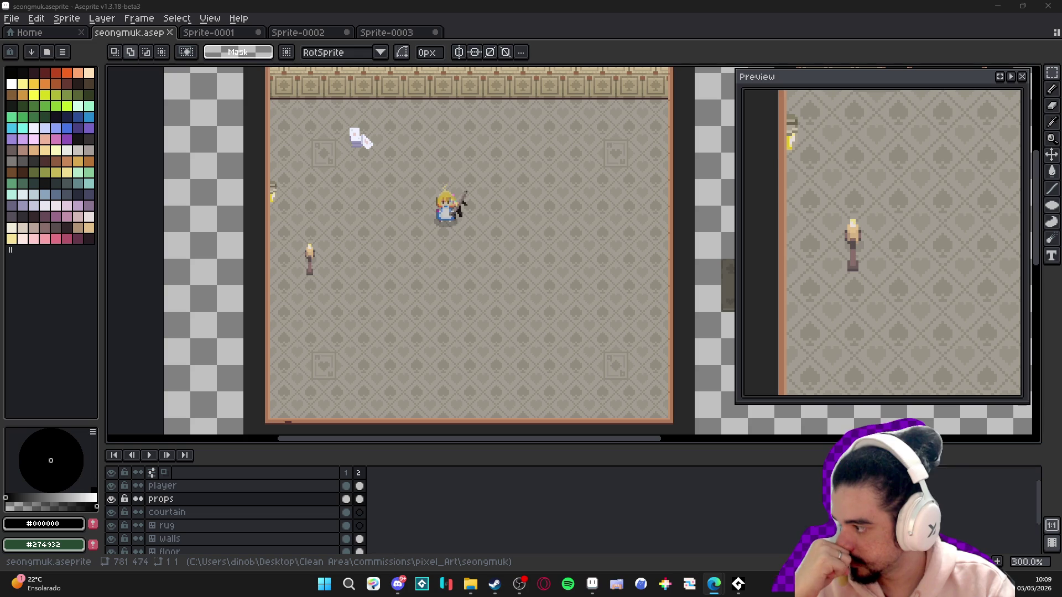
pyautogui.moveTo(417, 199)
pyautogui.mouseDown()
pyautogui.moveTo(384, 200)
pyautogui.moveTo(384, 178)
pyautogui.mouseUp()
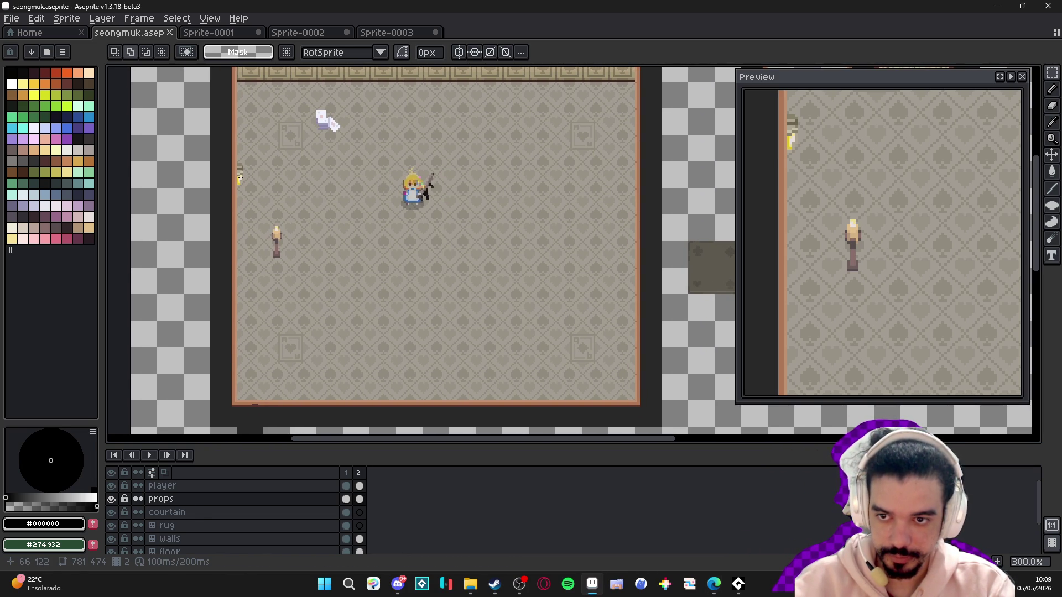
# - Show the 16-pixel grid and marquee-select the cell holding the left wall lamp
pyautogui.press('v')
pyautogui.scroll(1, 244, 182)
pyautogui.hotkey('ctrl', "'")
pyautogui.press('m')
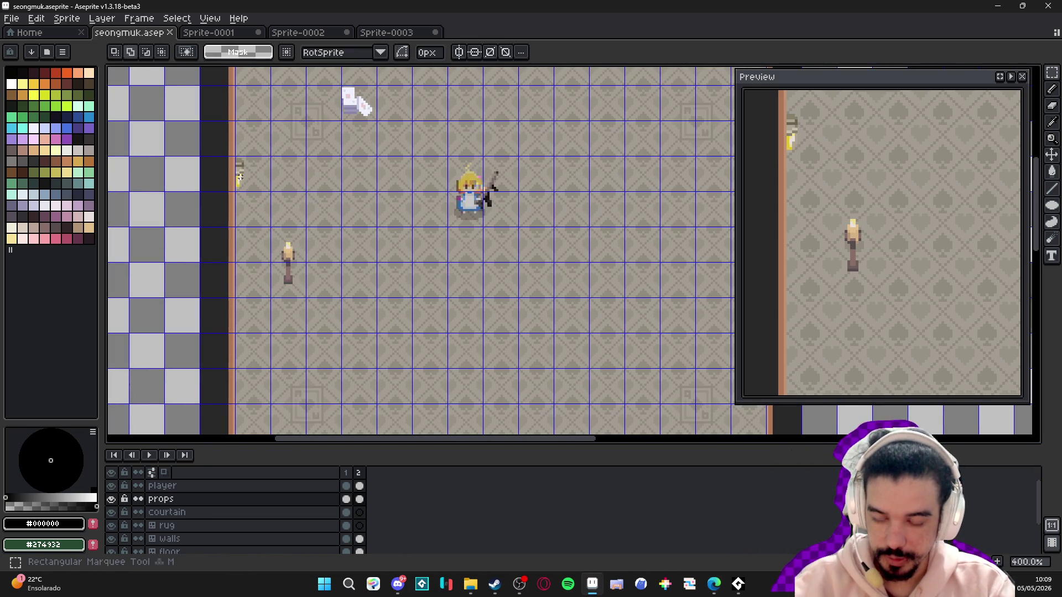
pyautogui.moveTo(235, 158); pyautogui.dragTo(279, 180)
# - Copy the lamp, flip the pasted copy horizontally and drop it on the right wall
pyautogui.hotkey('ctrl', 'c')
pyautogui.hotkey('ctrl', 'v')
pyautogui.hotkey('shift', 'h')
pyautogui.scroll(-1, 348, 214)
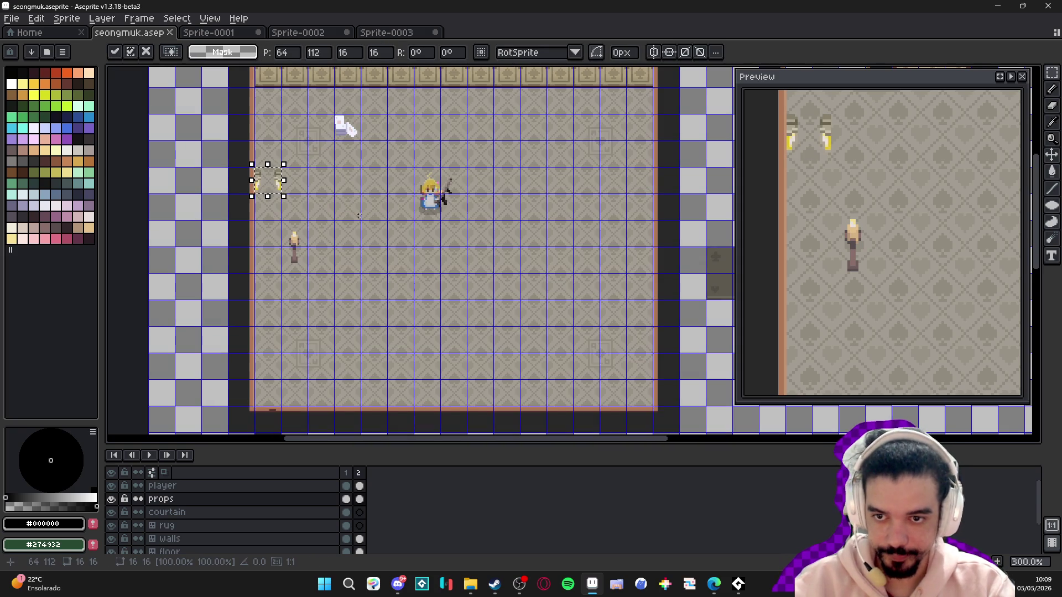
pyautogui.press('Right')
pyautogui.press('Right')
pyautogui.press('Right')
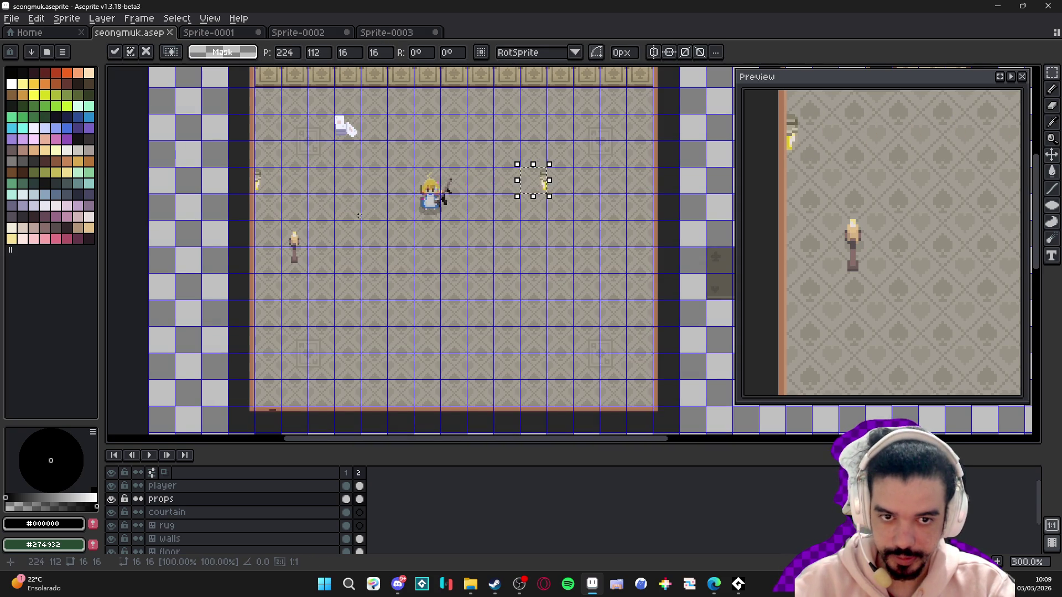
pyautogui.press('Right')
pyautogui.press('Right')
pyautogui.hotkey('ctrl', 'd')
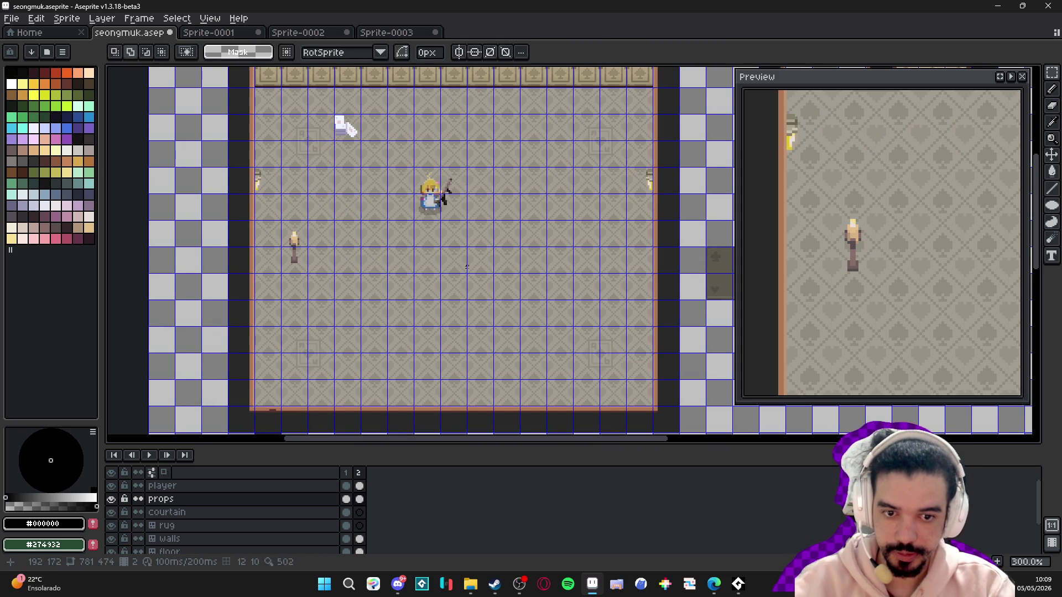
# - Hide the grid and capture a screenshot of the room map
pyautogui.scroll(1, 463, 315)
pyautogui.hotkey('ctrl', "'")
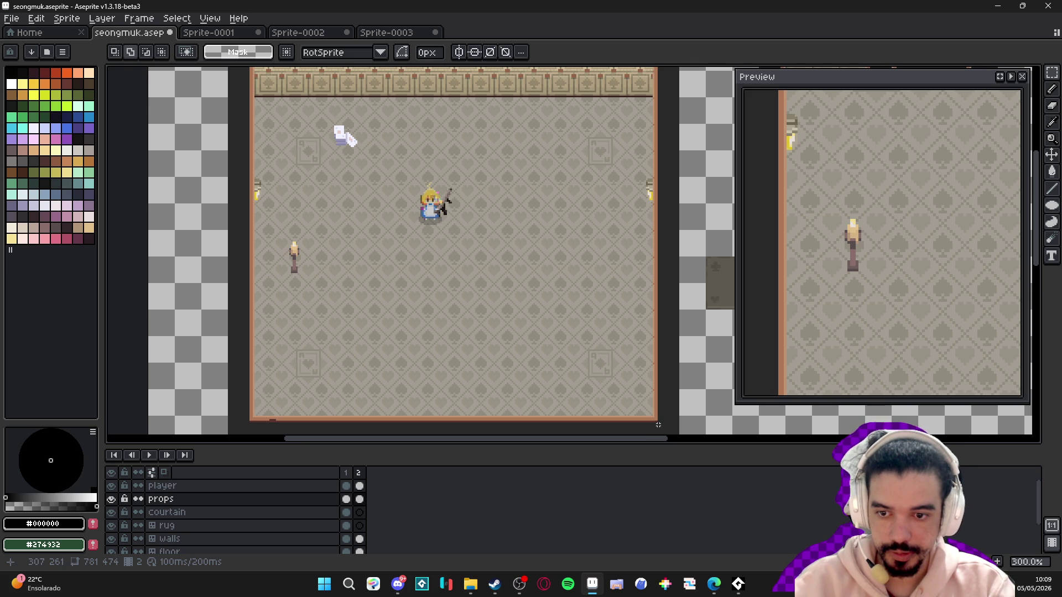
pyautogui.moveTo(653, 415); pyautogui.dragTo(628, 403)
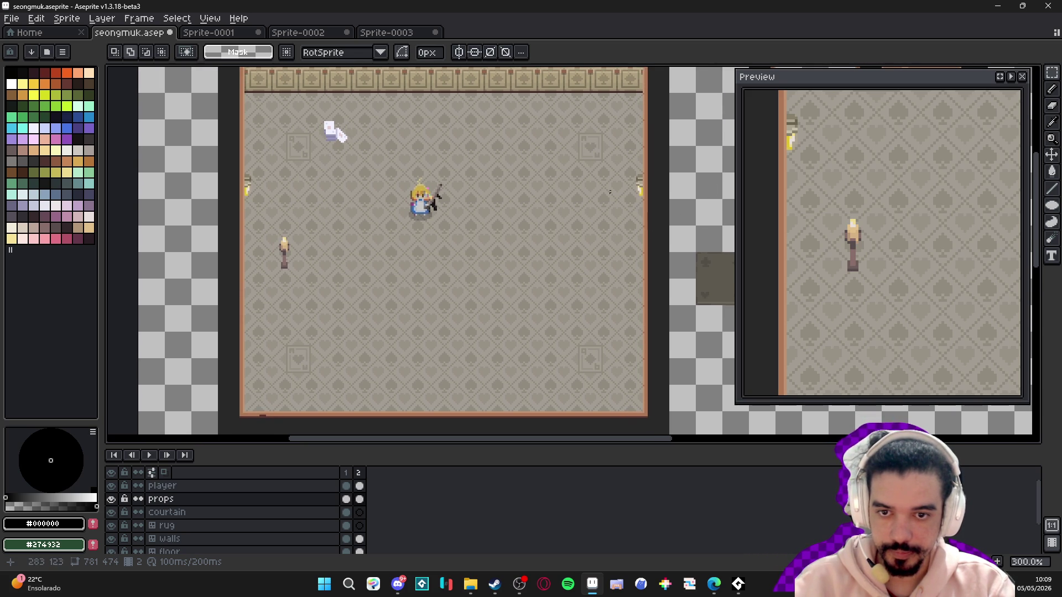
pyautogui.press('super+shift+s')
pyautogui.moveTo(202, 78)
pyautogui.mouseDown()
pyautogui.moveTo(603, 410)
pyautogui.moveTo(679, 435)
pyautogui.mouseUp()
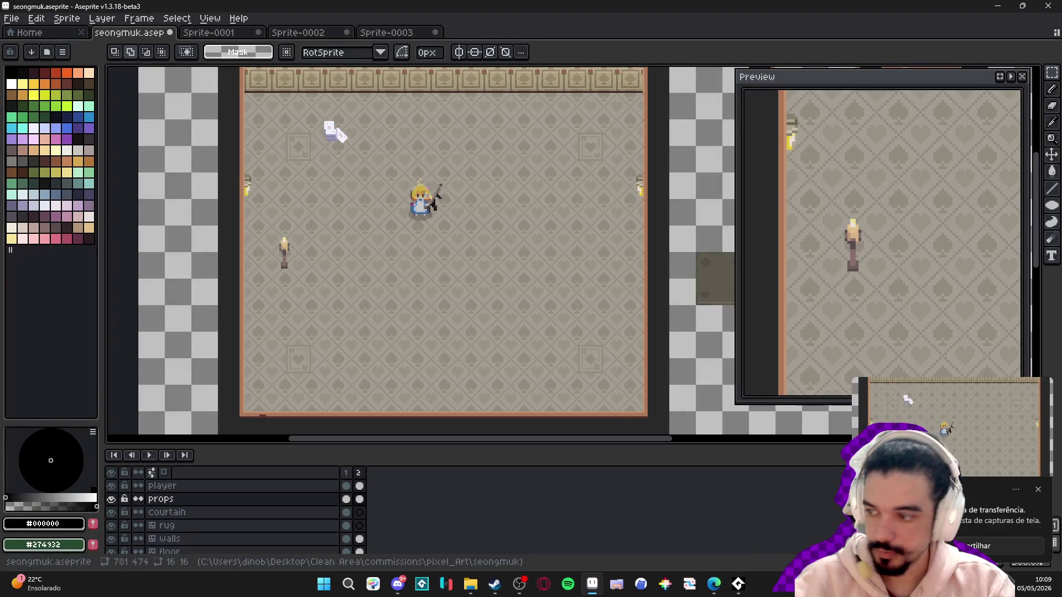